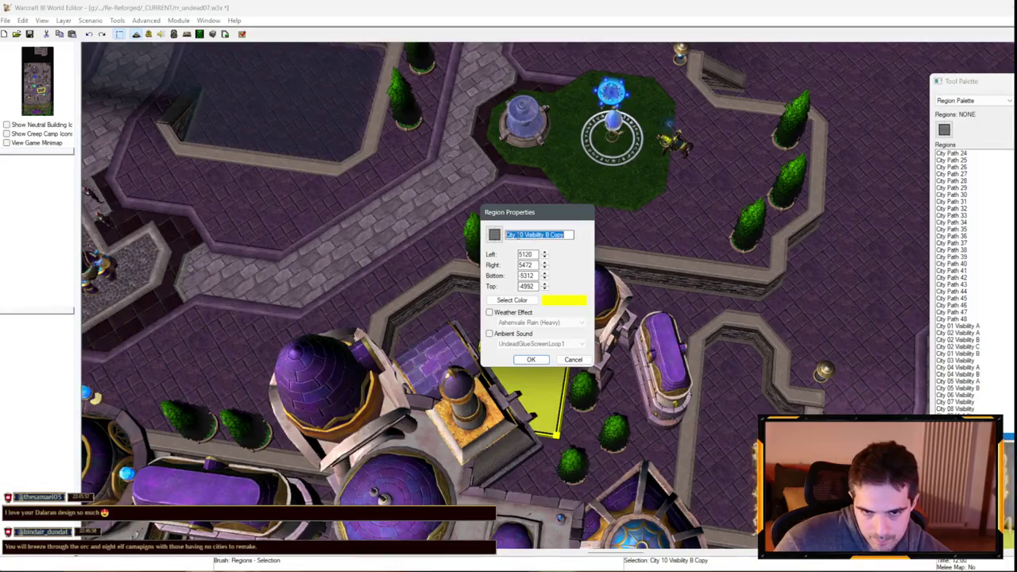
# - Finish renaming the region to City 11 Visibility and close its properties
pyautogui.press('BackSpace')
pyautogui.press('Return')
pyautogui.scroll(-5, 604, 254)
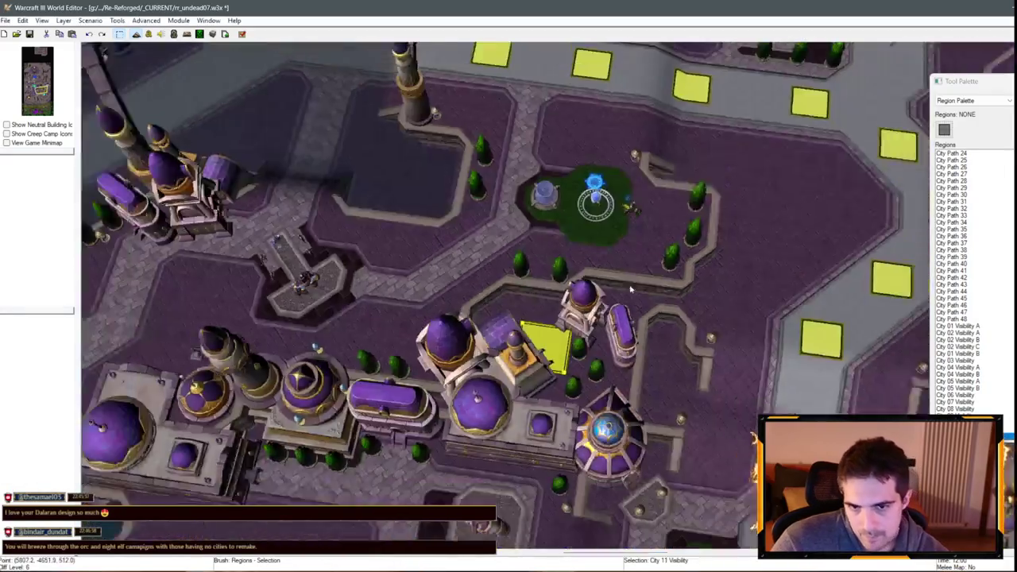
pyautogui.scroll(3, 616, 286)
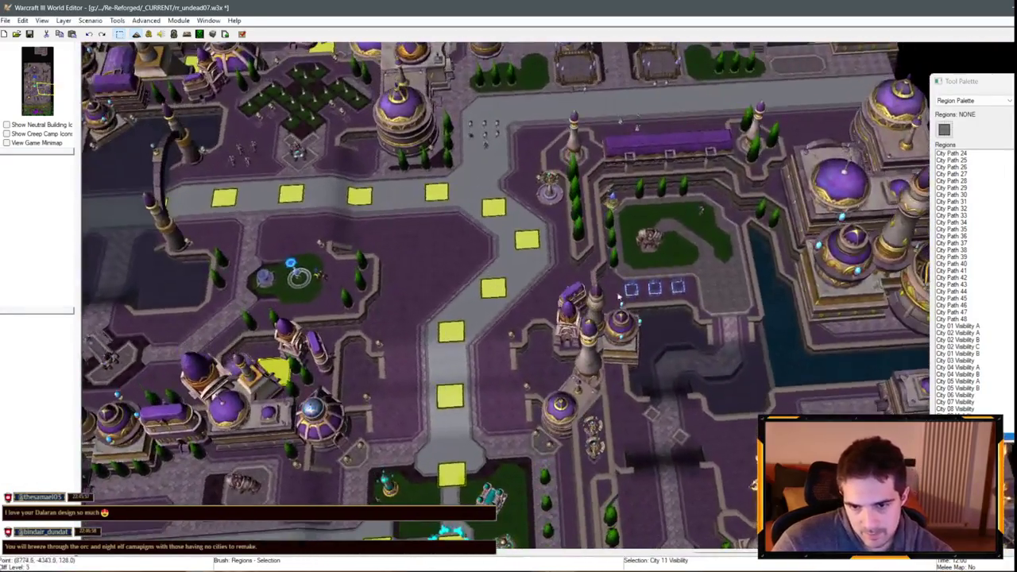
# - Paste a copy of the region and carry the view to the western city wall
pyautogui.hotkey('ctrl', 'v')
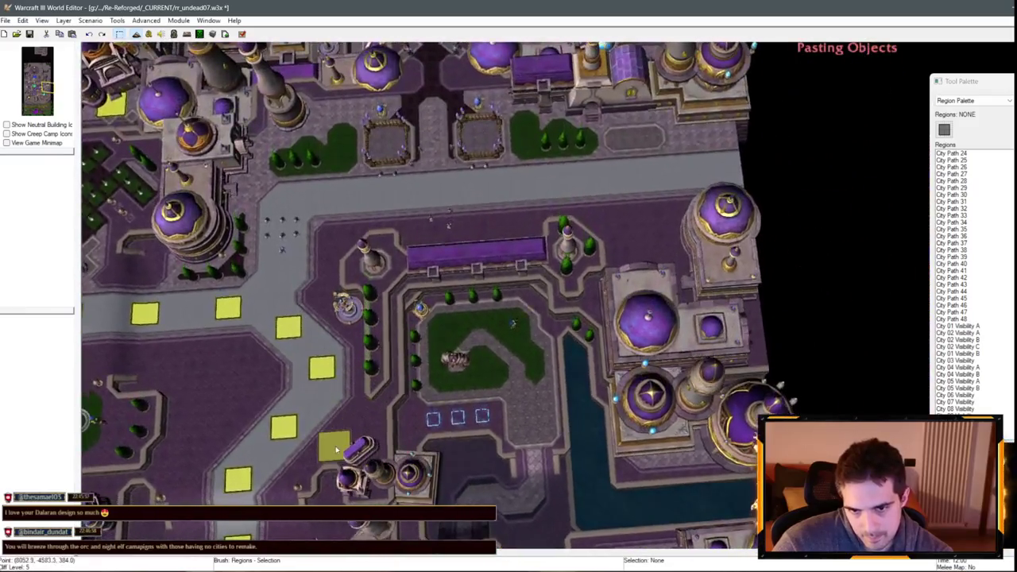
pyautogui.press('Down')
pyautogui.press('Down')
pyautogui.press('Down')
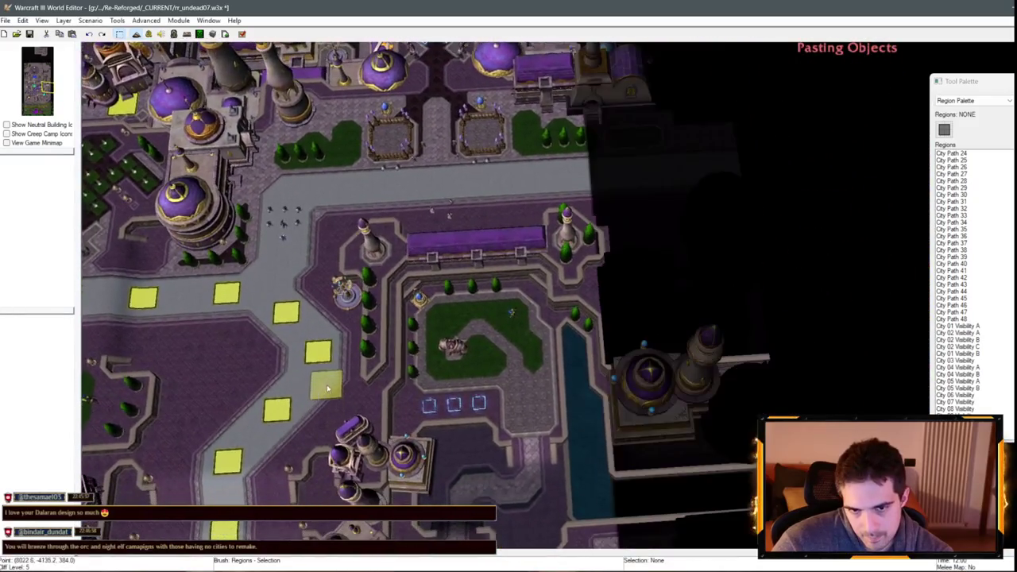
pyautogui.scroll(3, 451, 244)
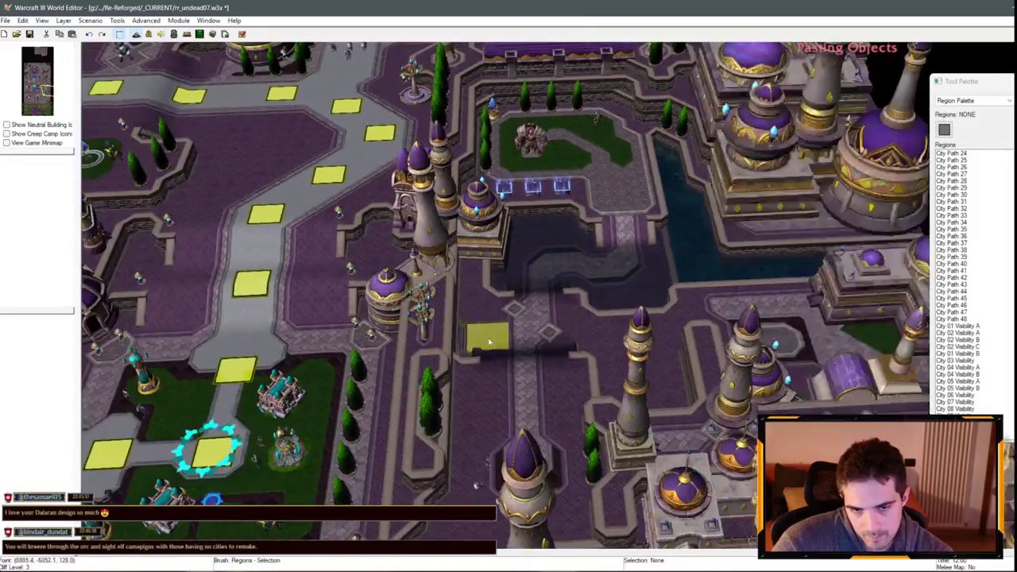
pyautogui.press('Down')
pyautogui.press('Down')
pyautogui.press('Down')
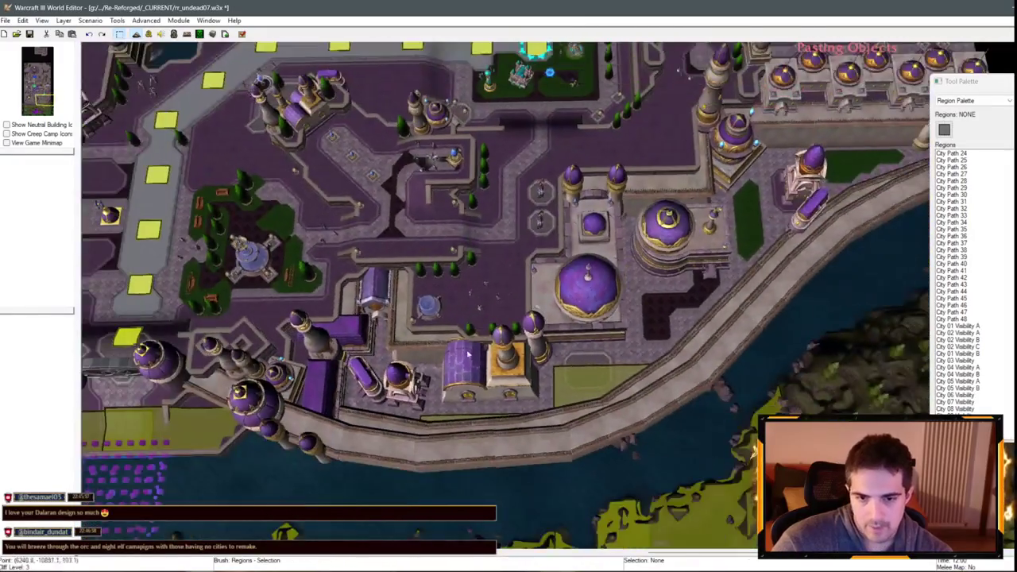
pyautogui.press('Left')
pyautogui.press('Left')
pyautogui.press('Left')
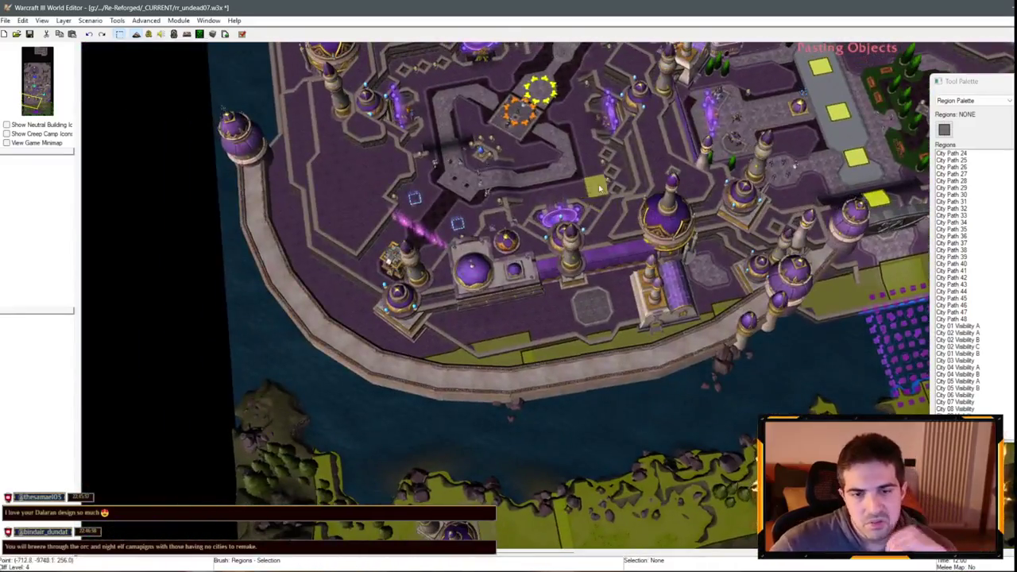
pyautogui.press('Up')
pyautogui.press('Up')
pyautogui.press('Up')
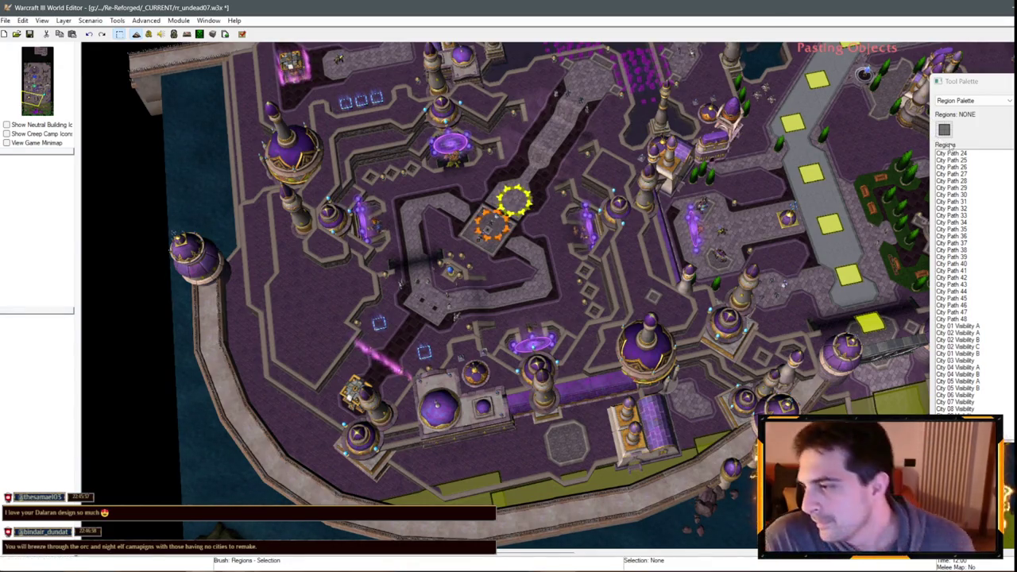
pyautogui.scroll(-3, 594, 299)
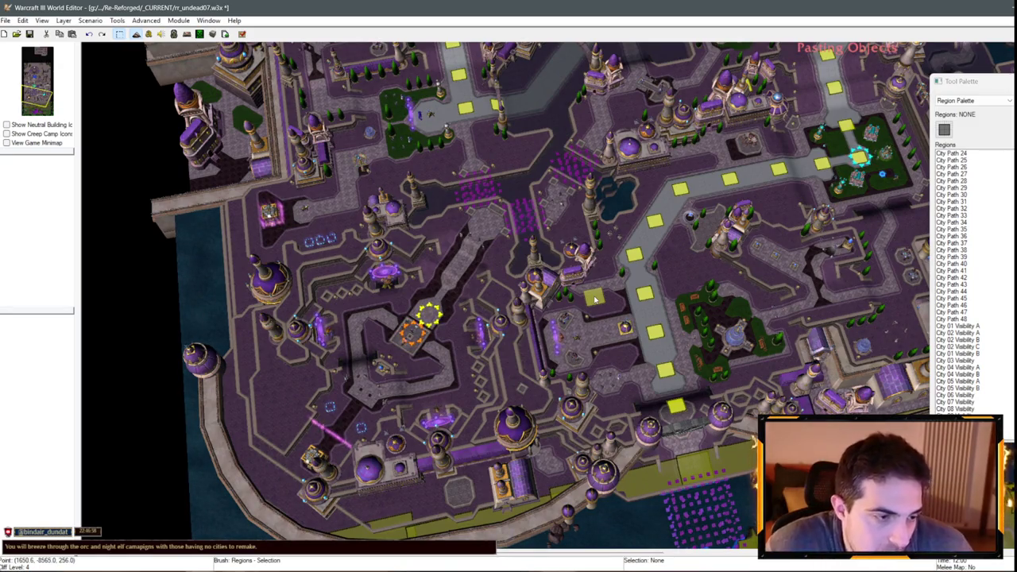
pyautogui.scroll(-2, 595, 298)
pyautogui.scroll(5, 594, 299)
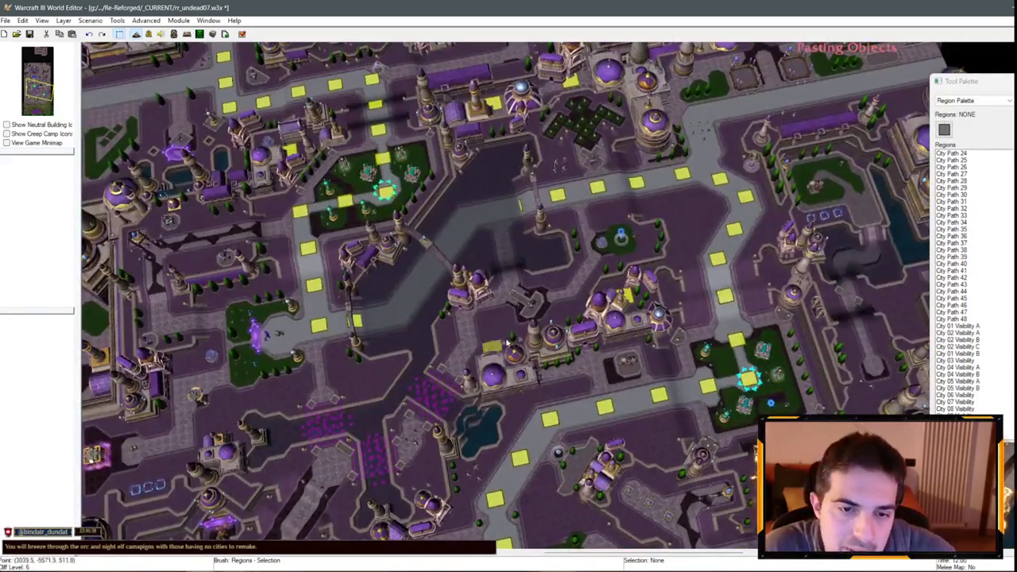
pyautogui.scroll(-2, 585, 411)
pyautogui.press('Down')
pyautogui.press('Down')
pyautogui.press('Down')
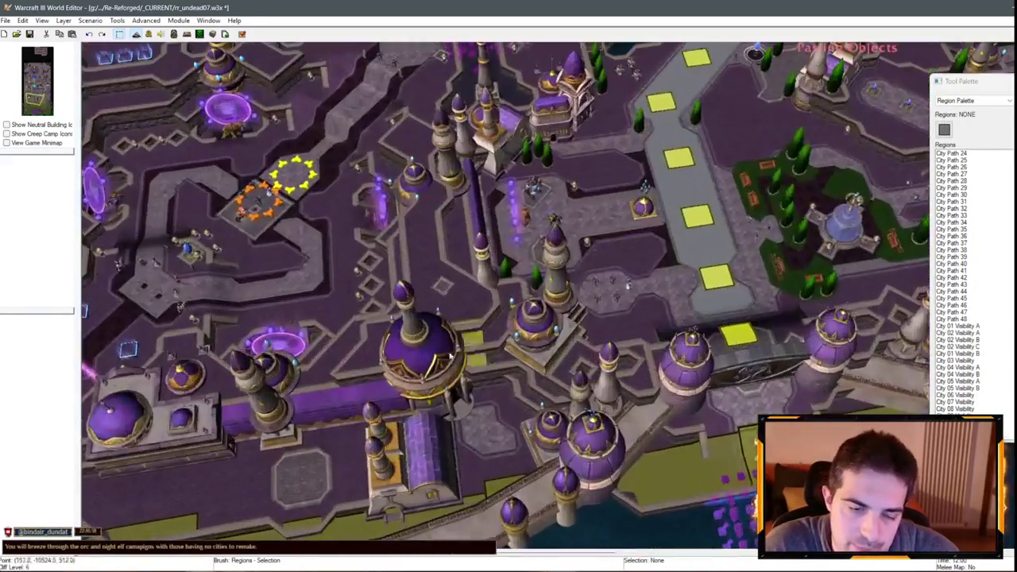
pyautogui.scroll(4, 585, 411)
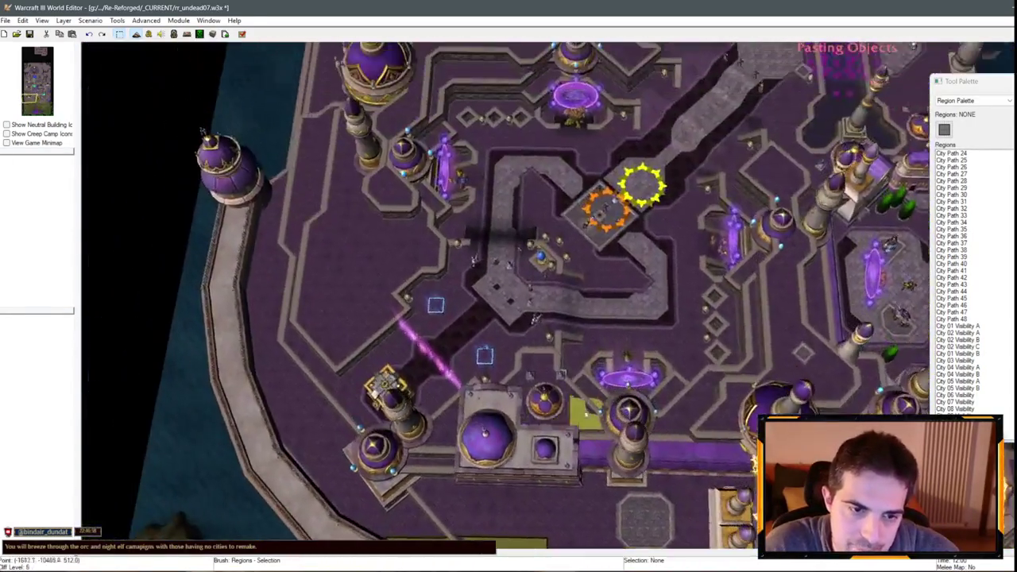
pyautogui.scroll(-2, 585, 411)
pyautogui.press('Down')
pyautogui.press('Left')
pyautogui.press('Left')
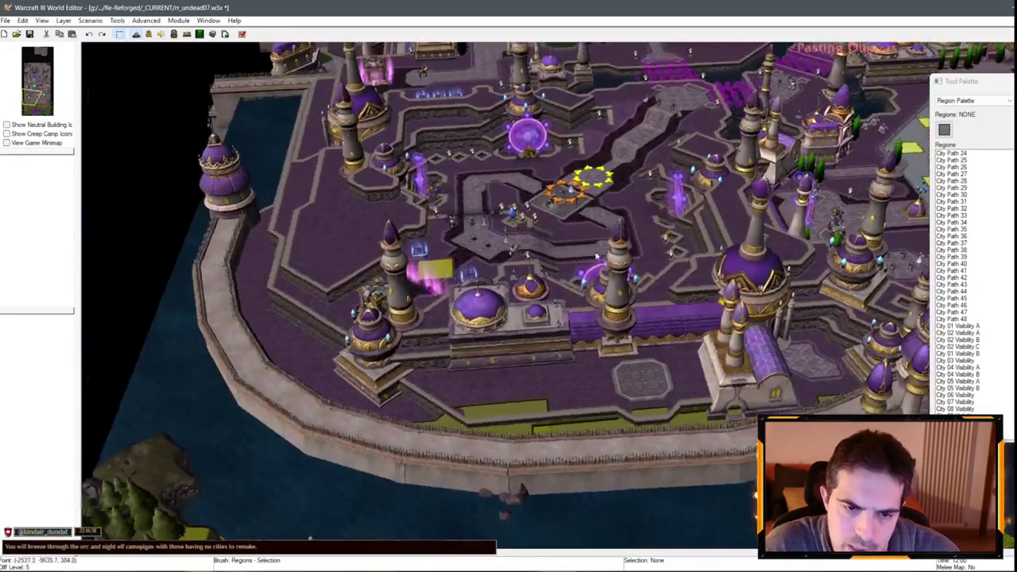
pyautogui.scroll(3, 503, 387)
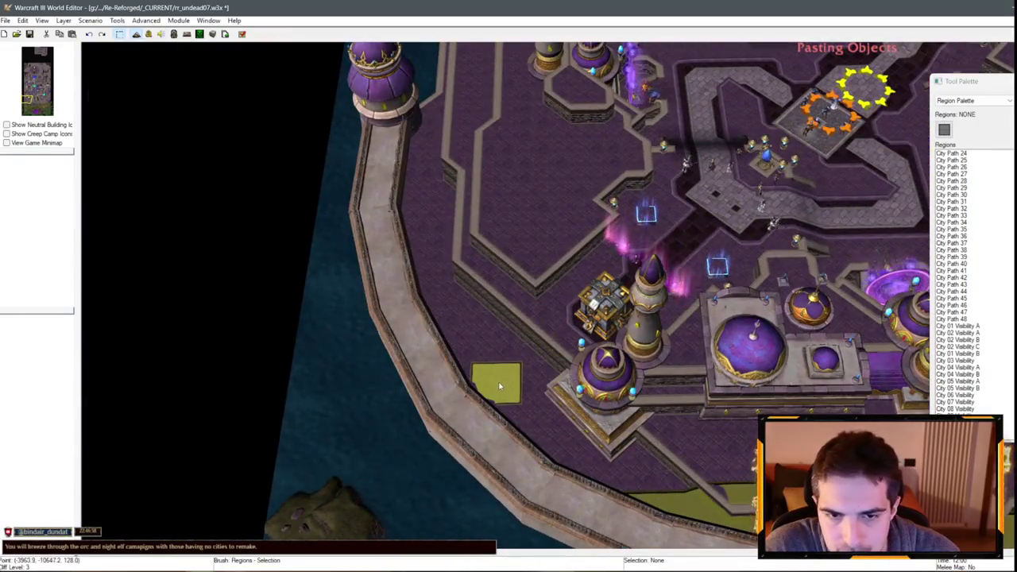
pyautogui.scroll(-1, 499, 387)
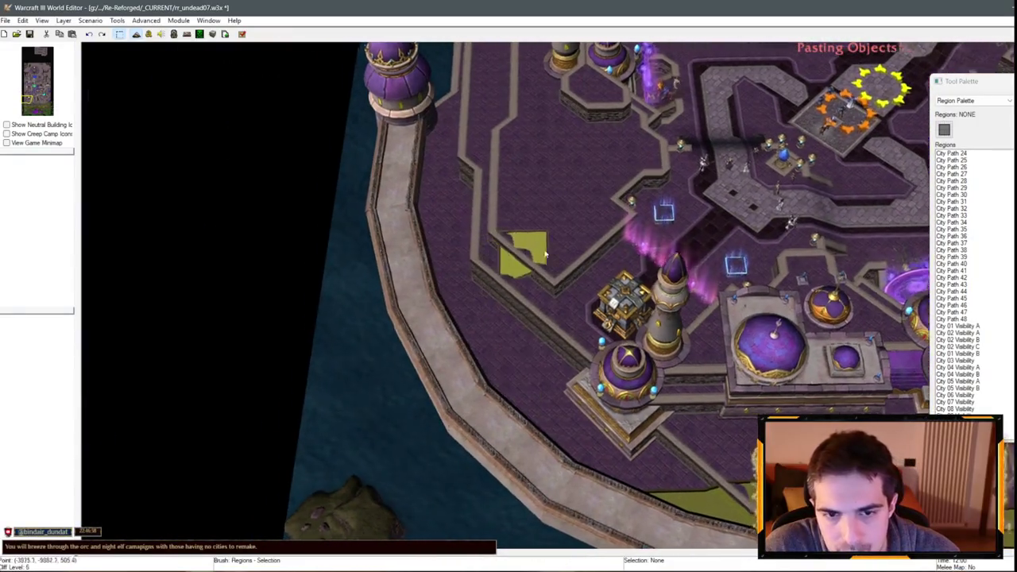
# - Drop the pasted region beside the western wall and name it City 12 Visibility
pyautogui.scroll(2, 540, 373)
pyautogui.click(578, 367)
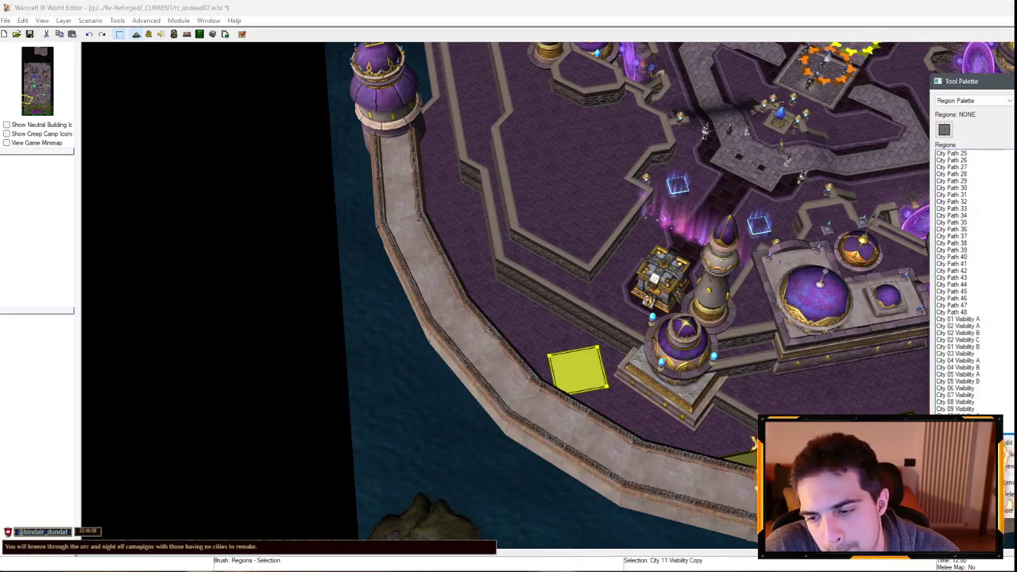
pyautogui.doubleClick(579, 368)
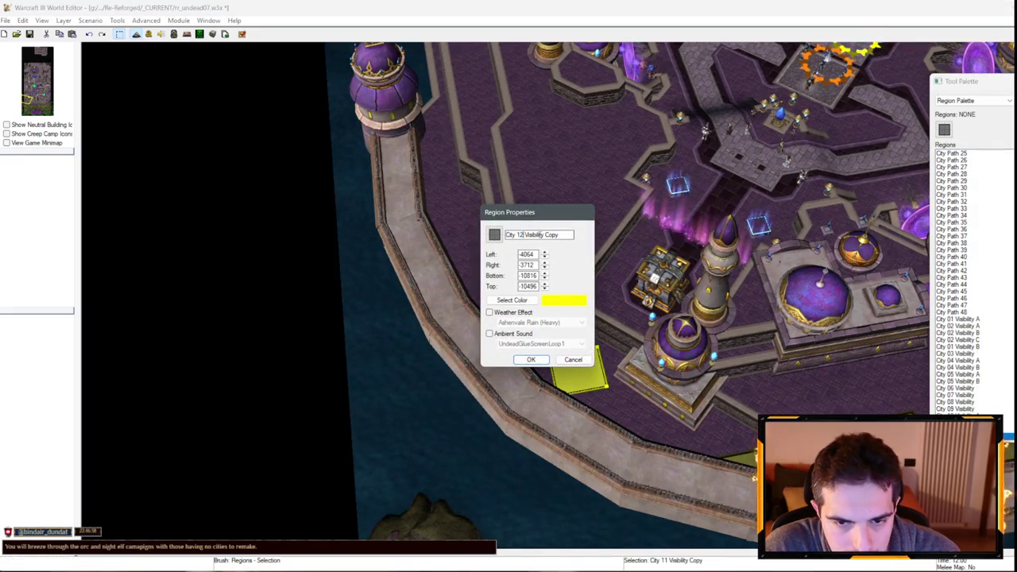
pyautogui.press('BackSpace')
pyautogui.press('BackSpace')
pyautogui.press('Return')
# - Select the small yellow region by the wall, then move the view east across the city
pyautogui.press('Down')
pyautogui.press('Right')
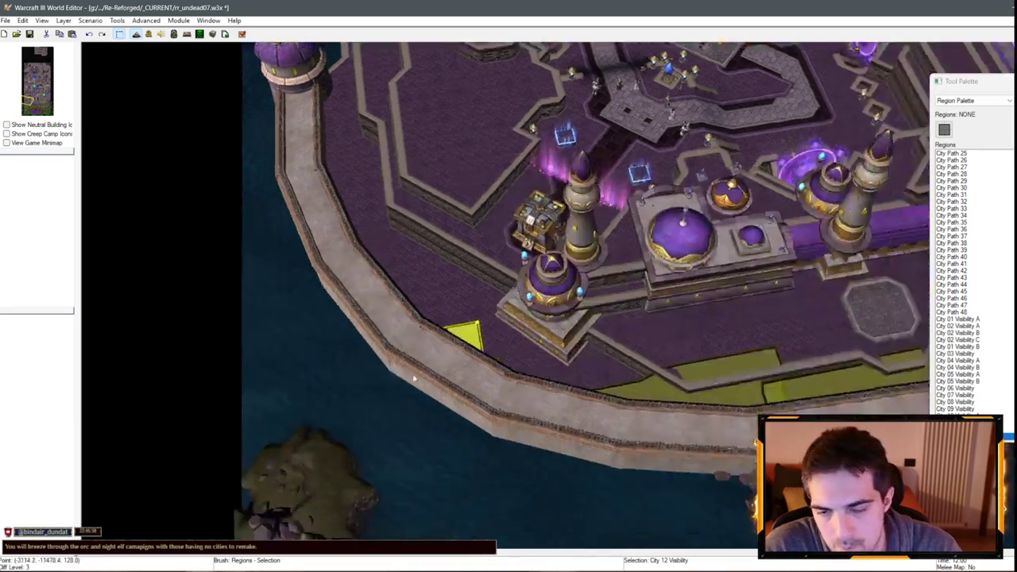
pyautogui.scroll(2, 480, 436)
pyautogui.click(555, 394)
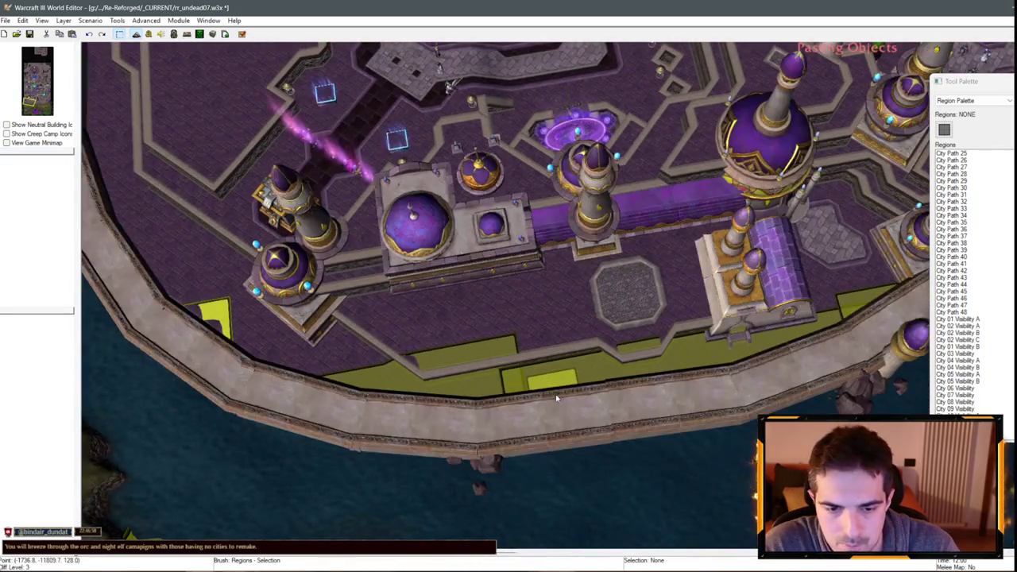
pyautogui.press('Up')
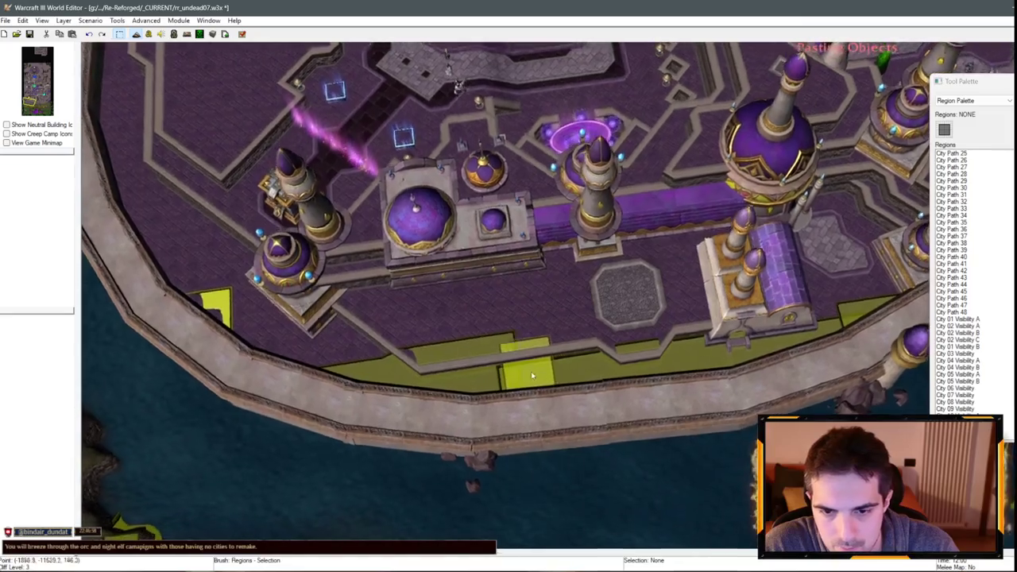
pyautogui.scroll(2, 556, 397)
pyautogui.press('Right')
pyautogui.press('Right')
pyautogui.press('Right')
pyautogui.press('Up')
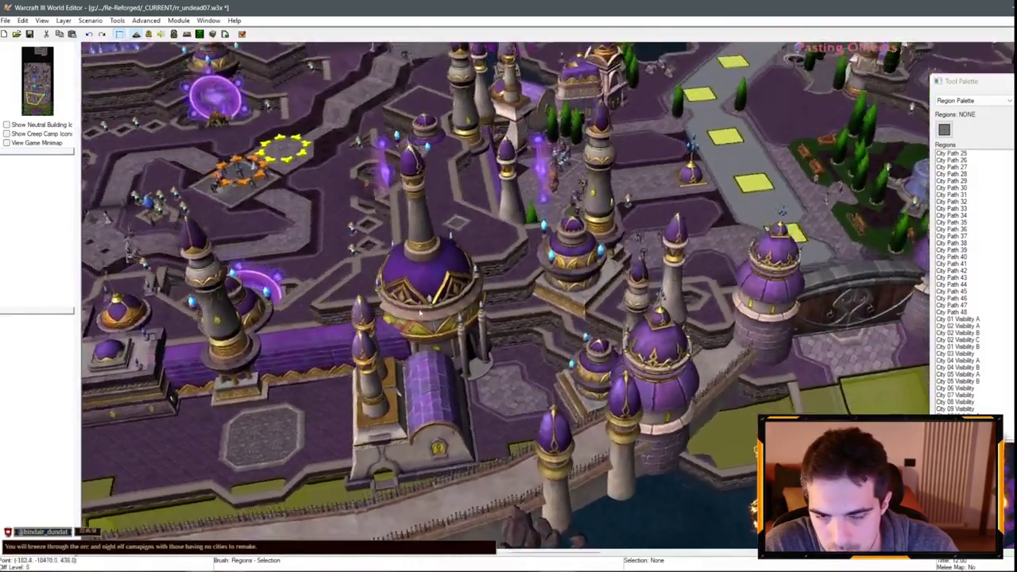
pyautogui.scroll(-3, 422, 314)
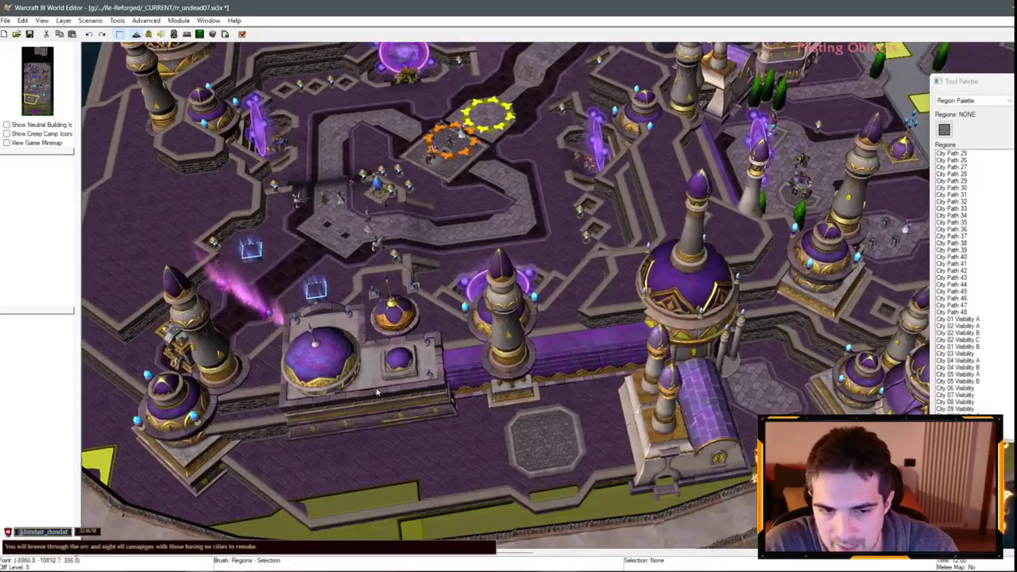
pyautogui.scroll(2, 400, 335)
pyautogui.press('Right')
pyautogui.press('Right')
pyautogui.press('Right')
pyautogui.press('Up')
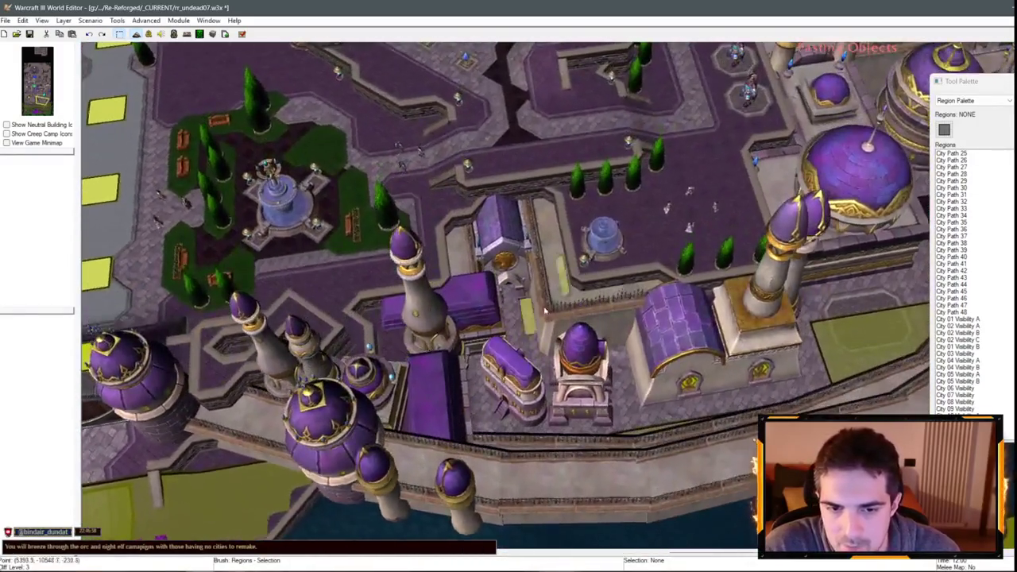
pyautogui.press('Right')
pyautogui.press('Up')
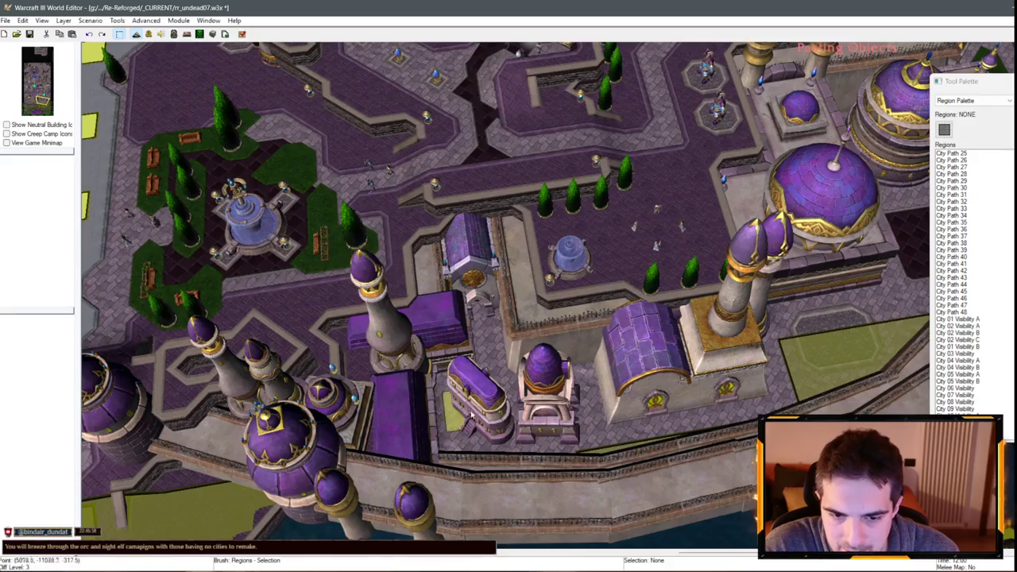
# - Paste another region copy and name it City 13 Visibility
pyautogui.hotkey('ctrl', 'v')
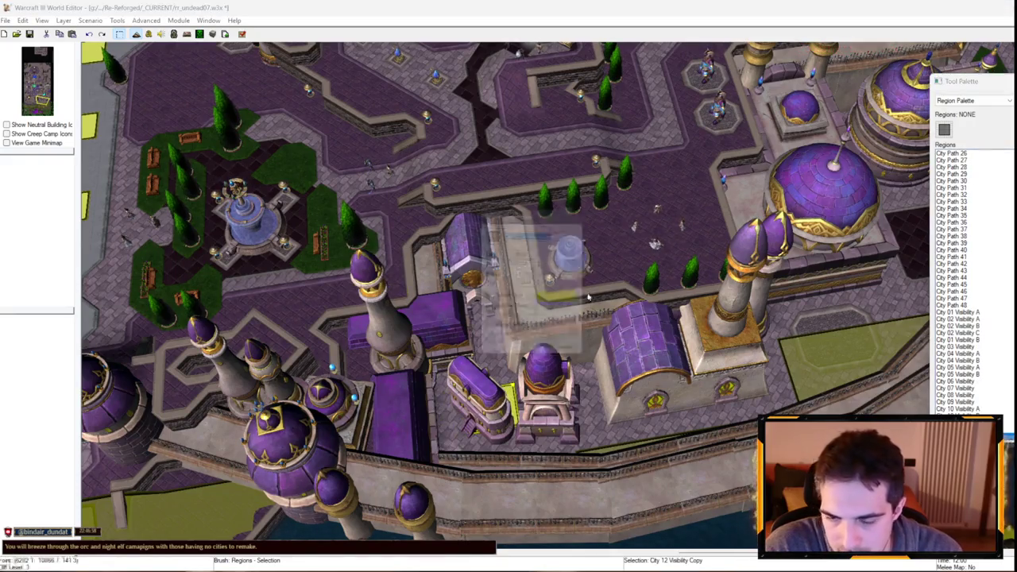
pyautogui.doubleClick(532, 246)
pyautogui.write('City 13 Visibility')
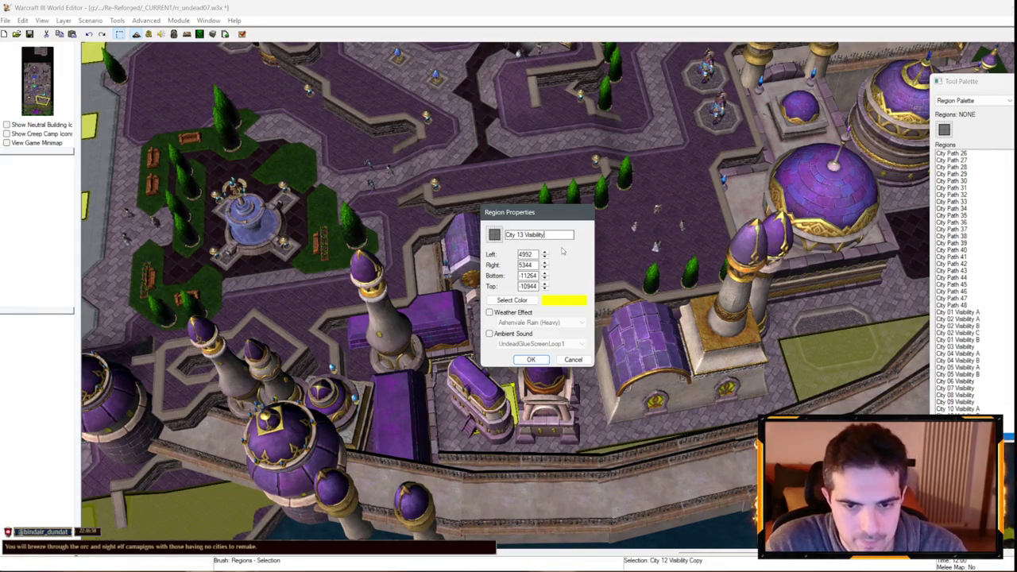
pyautogui.press('Return')
pyautogui.press('Right')
pyautogui.press('Down')
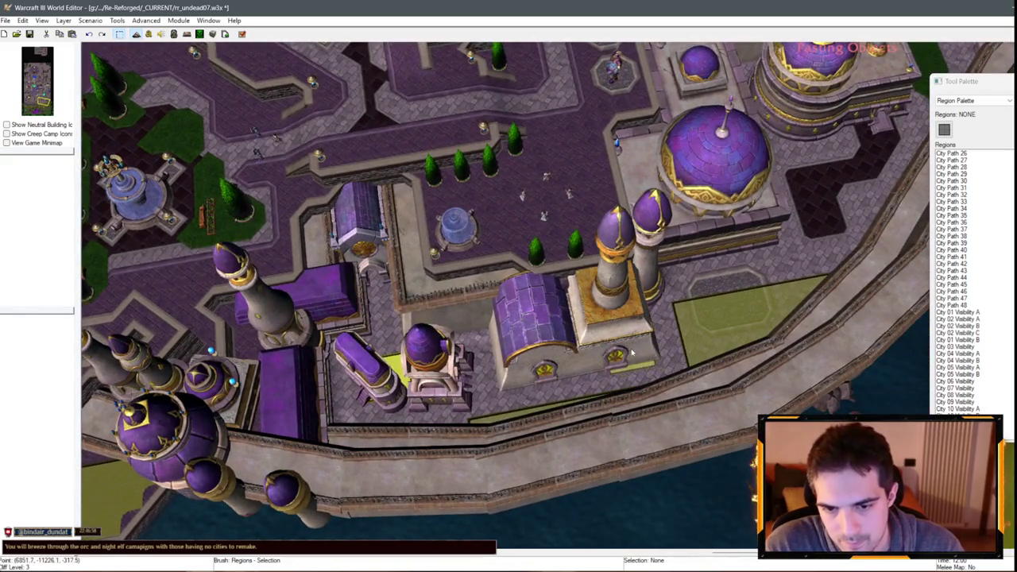
# - Place a copy beside the building and name it City 14 Visibility
pyautogui.click(643, 345)
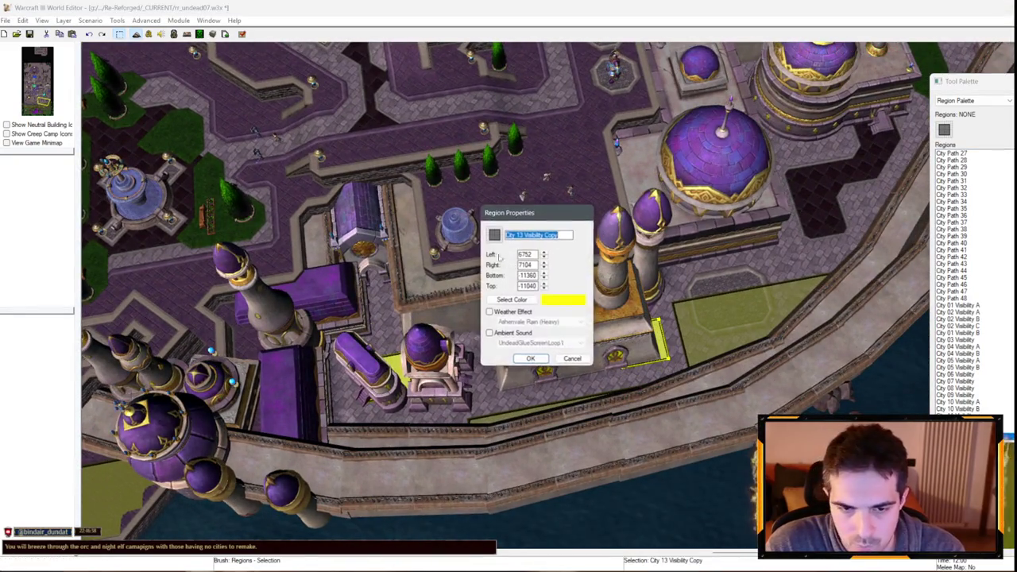
pyautogui.doubleClick(644, 346)
pyautogui.press('Return')
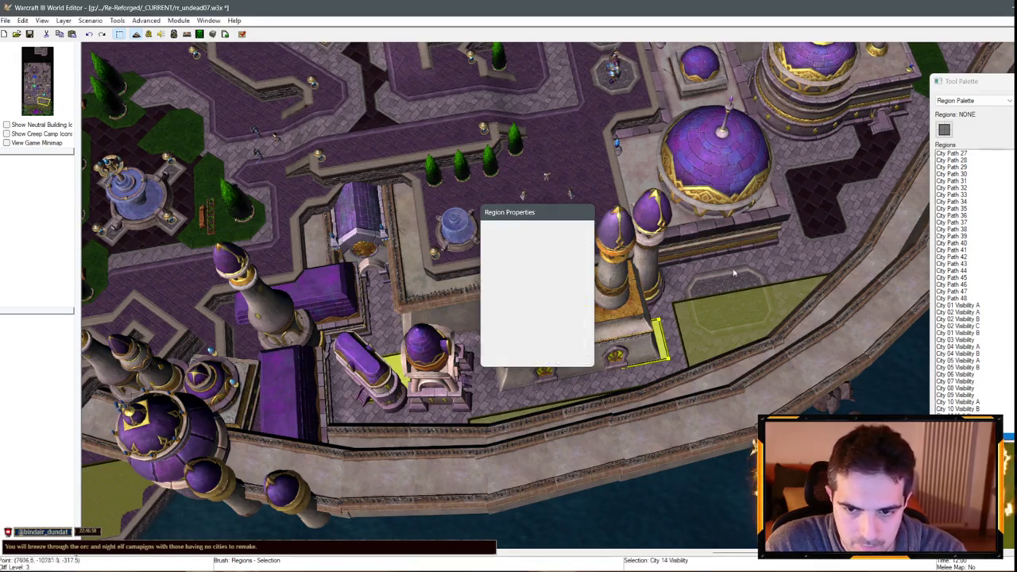
pyautogui.press('Right')
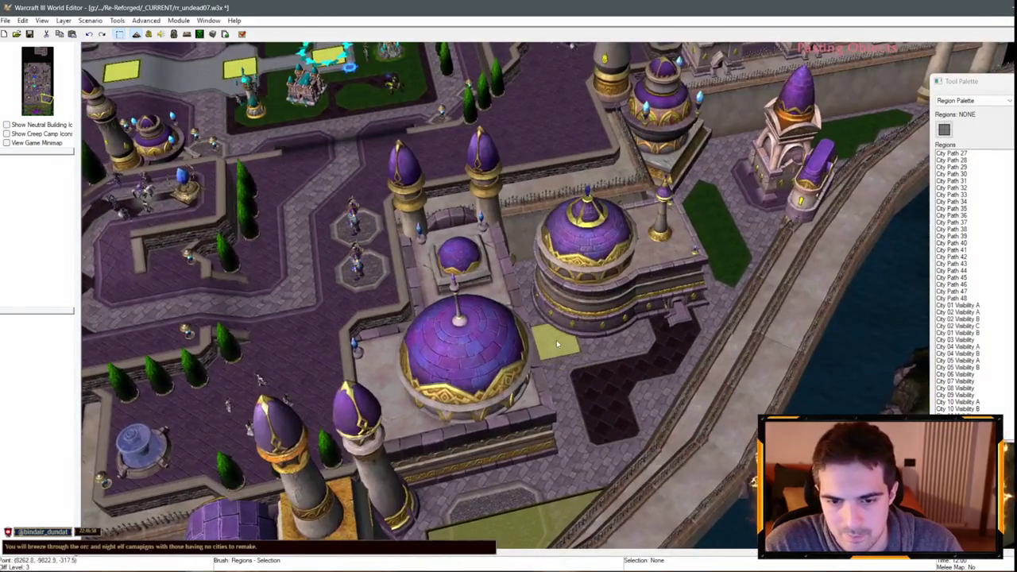
# - Place a copy in the courtyard named City 15 Visibility
pyautogui.click(585, 321)
pyautogui.doubleClick(585, 321)
pyautogui.write('City 15 Visibility')
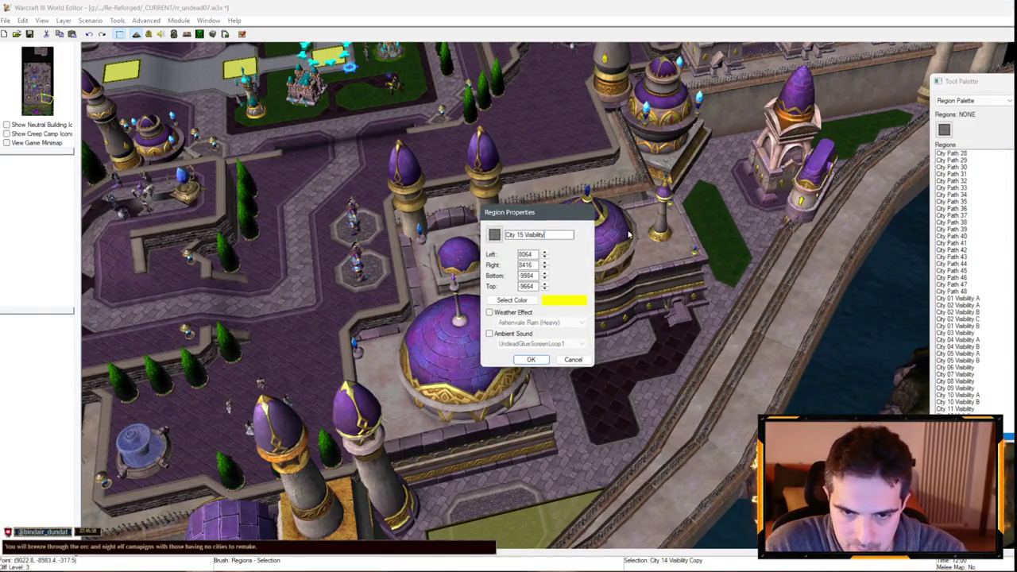
pyautogui.press('Return')
# - Place a copy beside the green strip and remove ' Copy' so it reads City 16 Visibility
pyautogui.press('Up')
pyautogui.click(611, 354)
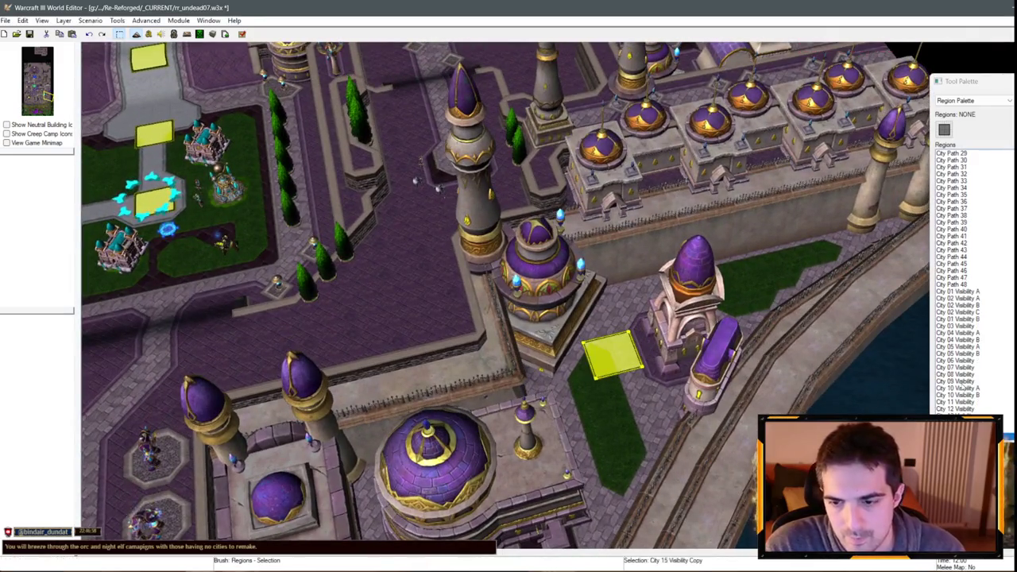
pyautogui.doubleClick(612, 354)
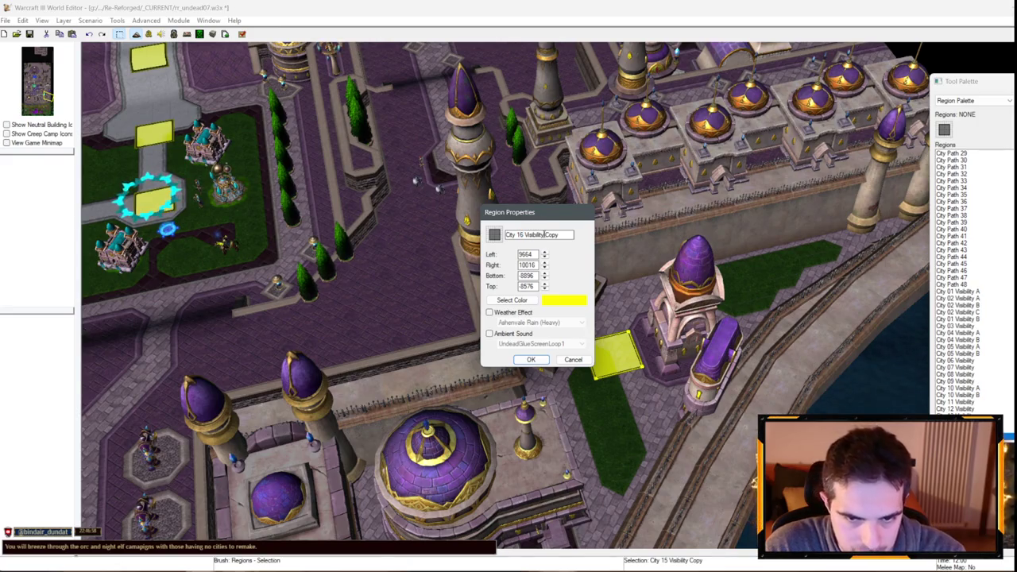
pyautogui.press('Delete')
pyautogui.press('Delete')
pyautogui.press('Delete')
pyautogui.press('Return')
pyautogui.press('Right')
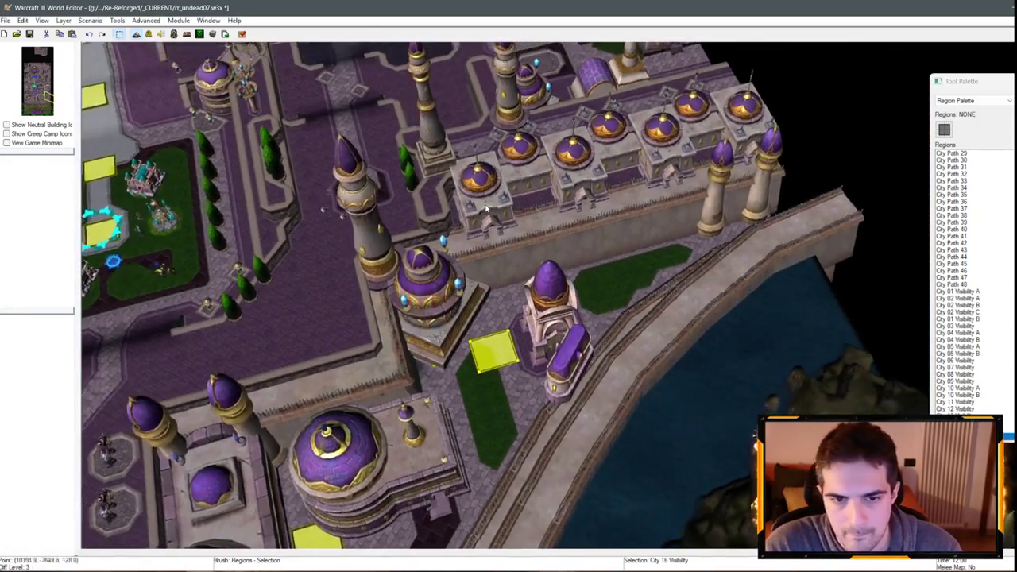
pyautogui.scroll(-5, 487, 209)
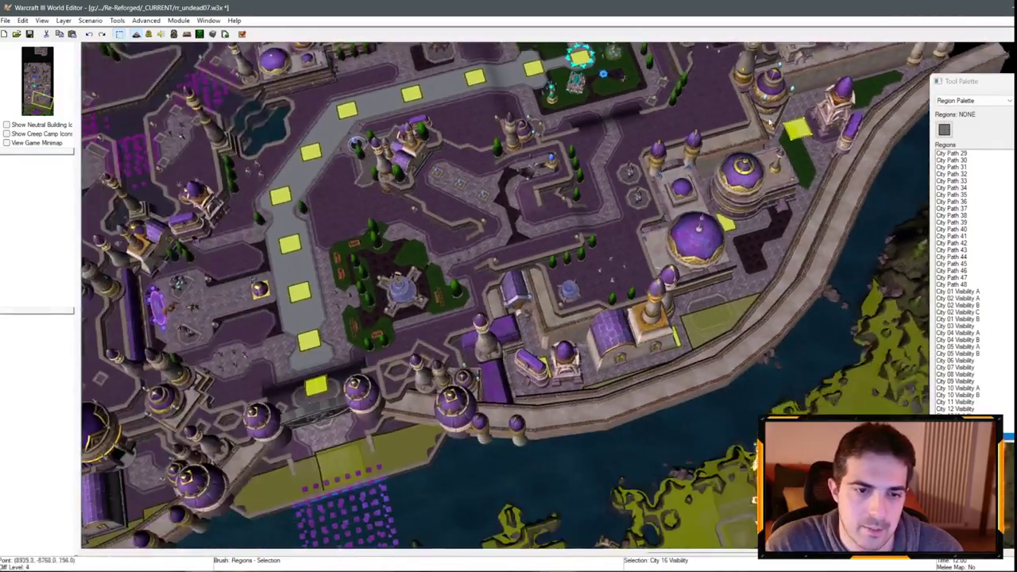
# - Select and copy the River 01 Visibility Tripwire region
pyautogui.press('Down')
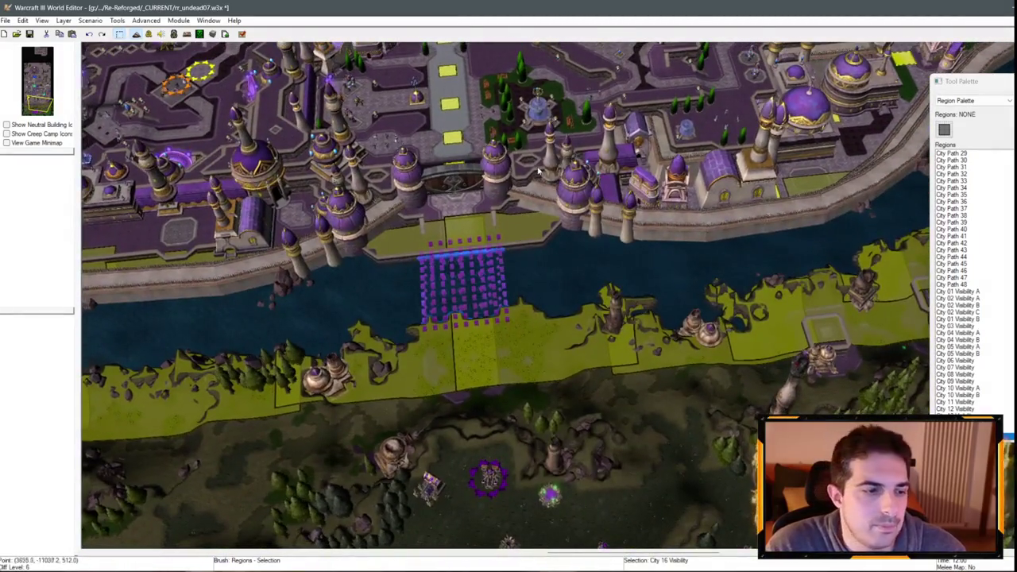
pyautogui.click(548, 344)
pyautogui.press('Up')
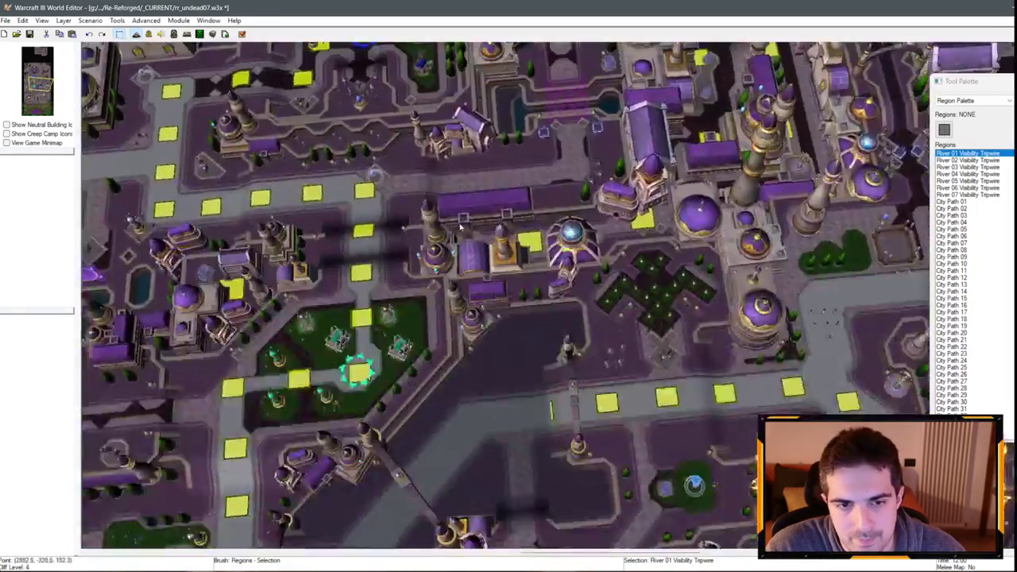
pyautogui.press('Up')
pyautogui.press('Down')
pyautogui.press('Left')
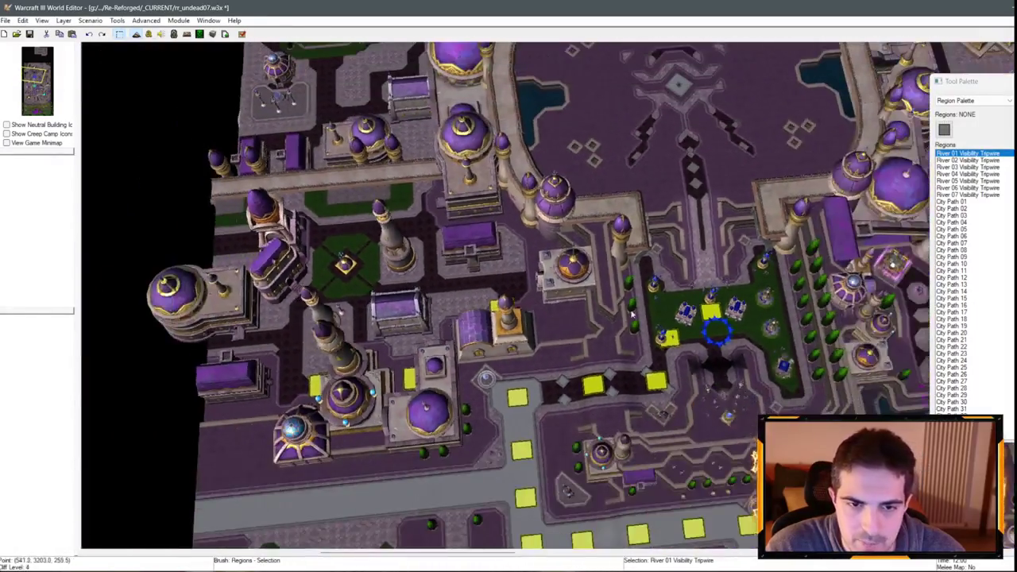
pyautogui.press('Right')
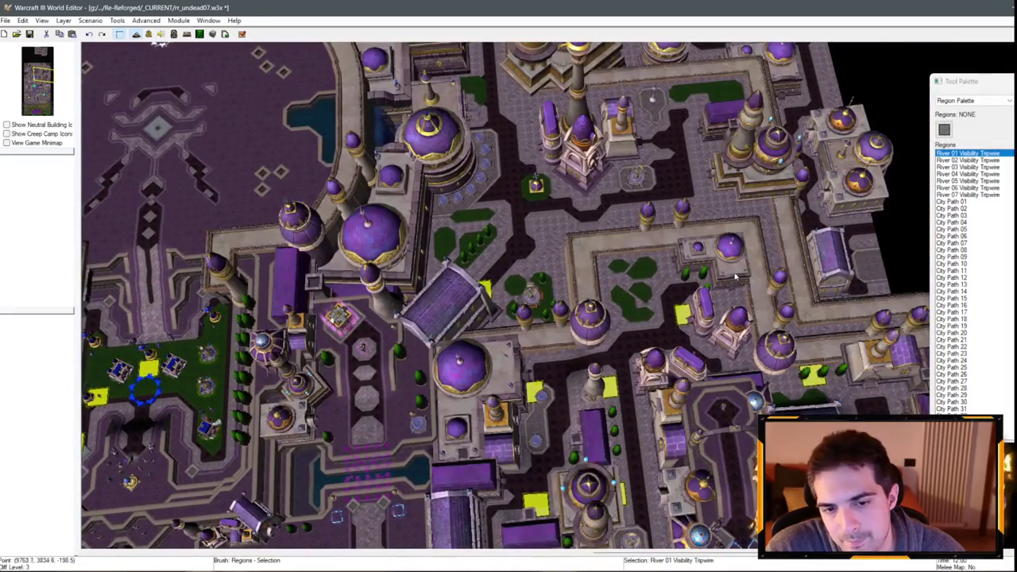
pyautogui.press('d')
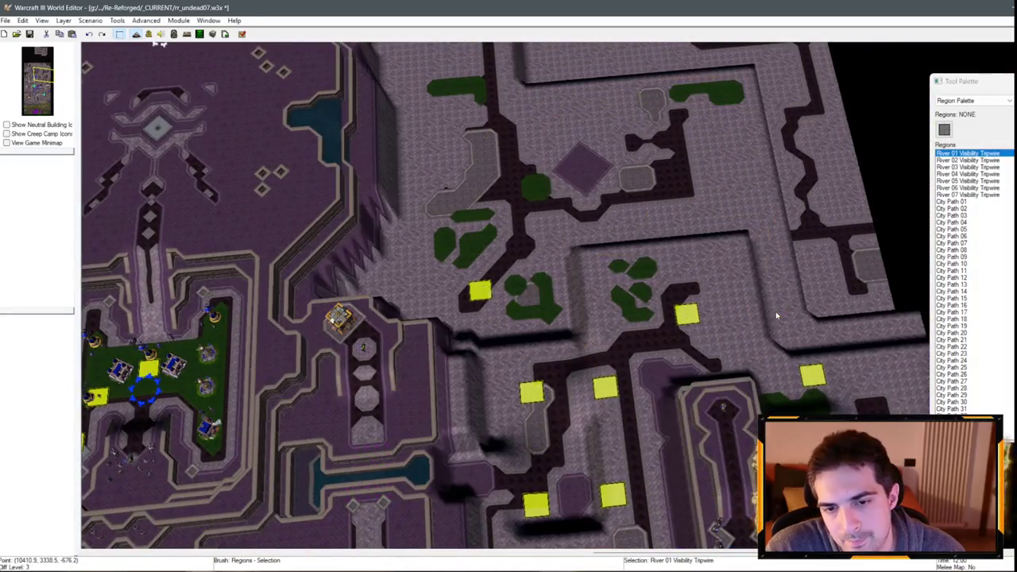
pyautogui.press('d')
pyautogui.press('d')
pyautogui.press('d')
pyautogui.scroll(5, 505, 295)
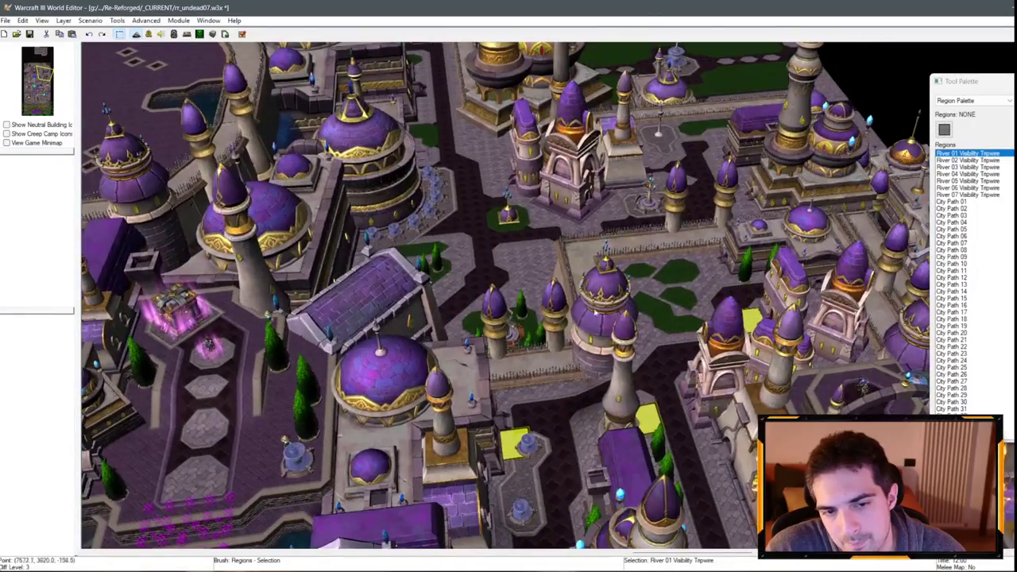
pyautogui.scroll(-3, 506, 295)
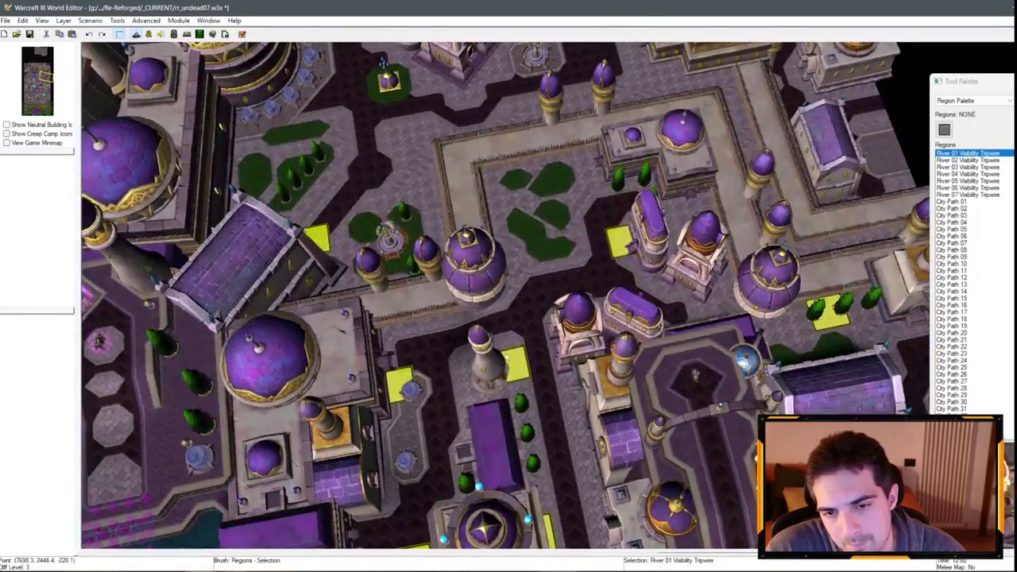
pyautogui.scroll(-4, 505, 357)
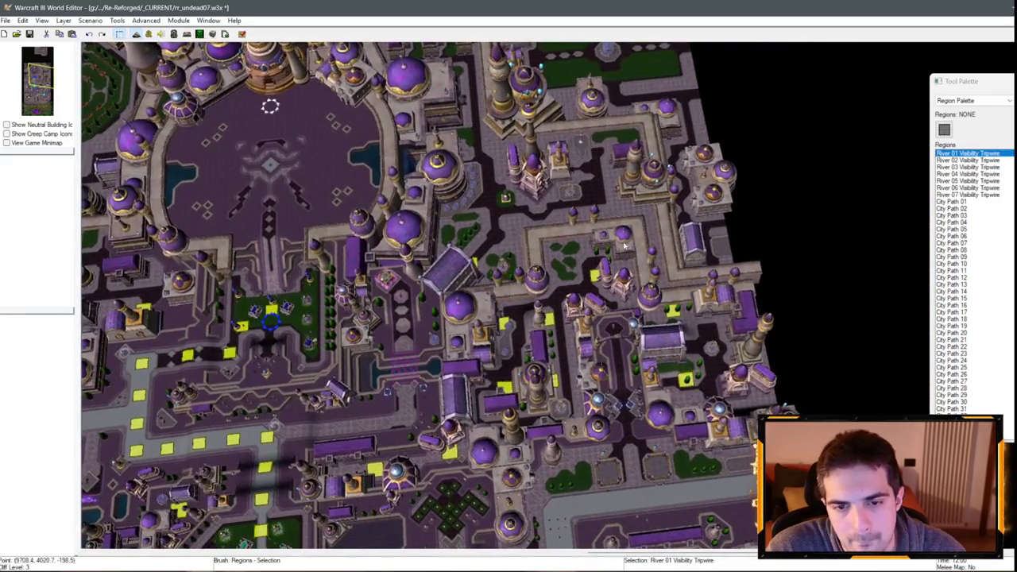
pyautogui.scroll(3, 621, 241)
# - Paste the tripwire copy over the green plaza and stretch it upward
pyautogui.hotkey('ctrl', 'v')
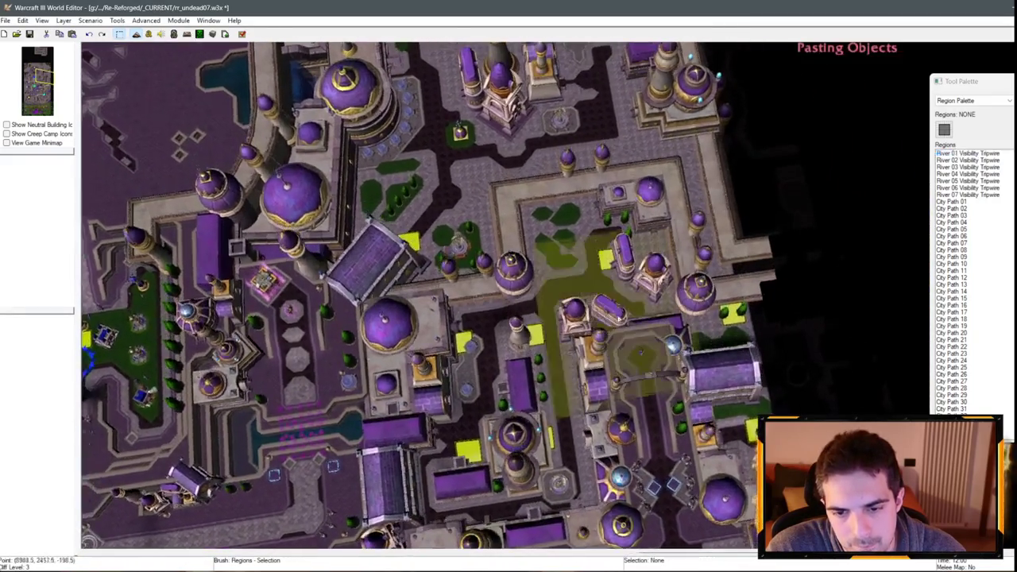
pyautogui.scroll(2, 550, 338)
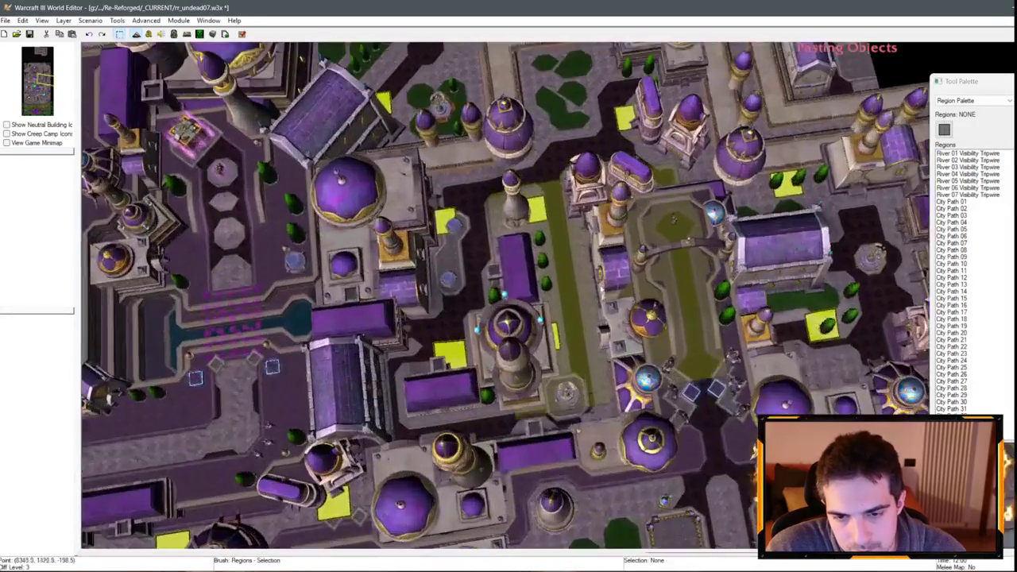
pyautogui.click(550, 337)
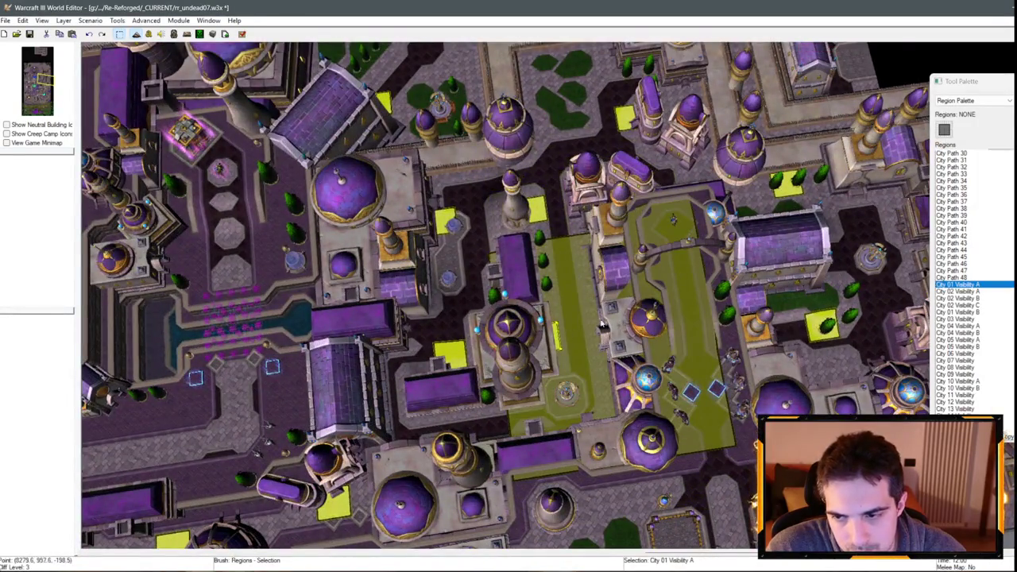
pyautogui.click(603, 324)
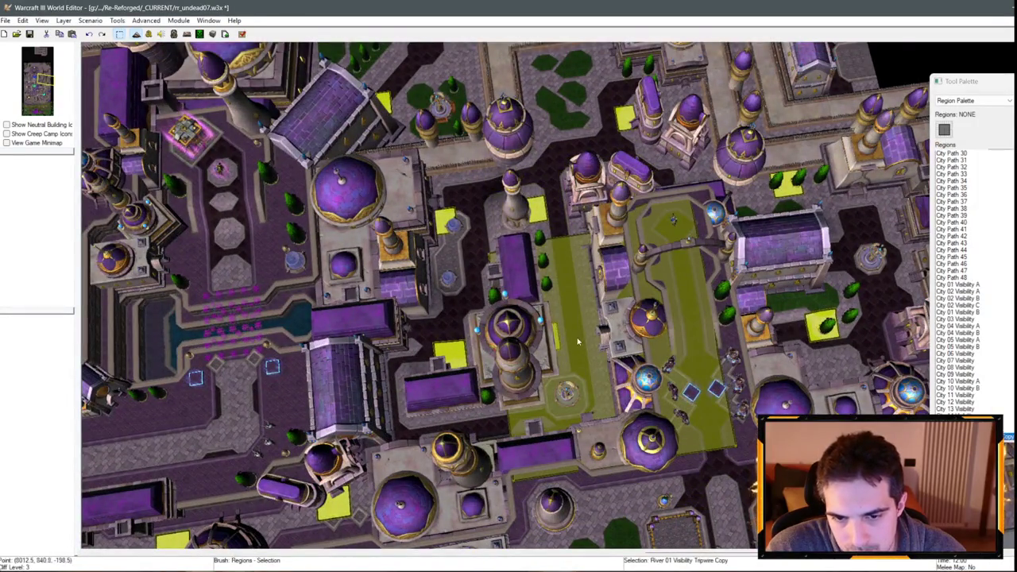
pyautogui.moveTo(548, 237)
pyautogui.mouseDown()
pyautogui.moveTo(547, 227)
pyautogui.moveTo(567, 228)
pyautogui.mouseUp()
# - Move the tripwire copy down over the plaza and rename it City 01 Visibility Tripwire
pyautogui.click(688, 290)
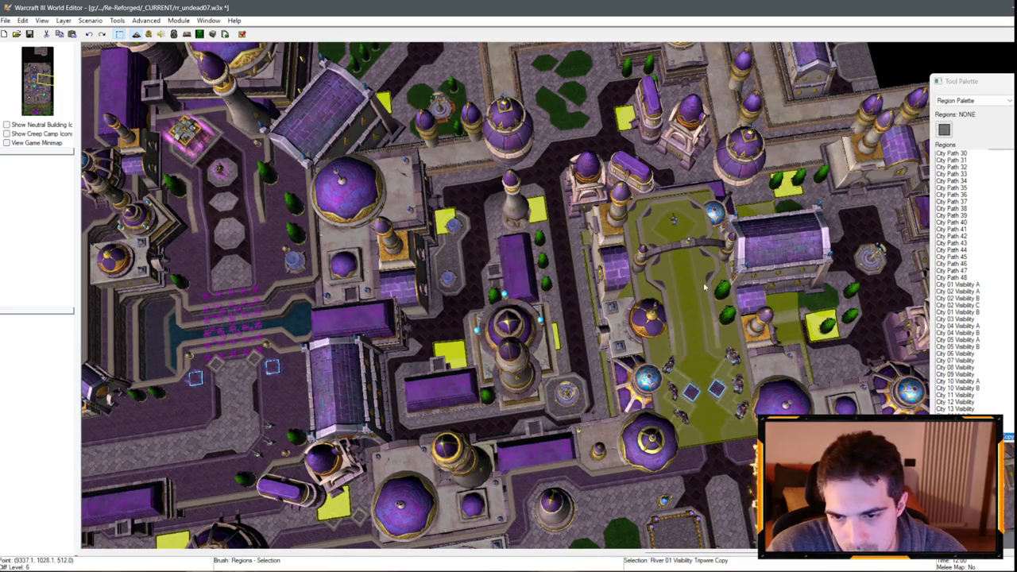
pyautogui.moveTo(688, 291)
pyautogui.mouseDown()
pyautogui.moveTo(693, 323)
pyautogui.moveTo(692, 295)
pyautogui.moveTo(693, 308)
pyautogui.mouseUp()
pyautogui.press('space')
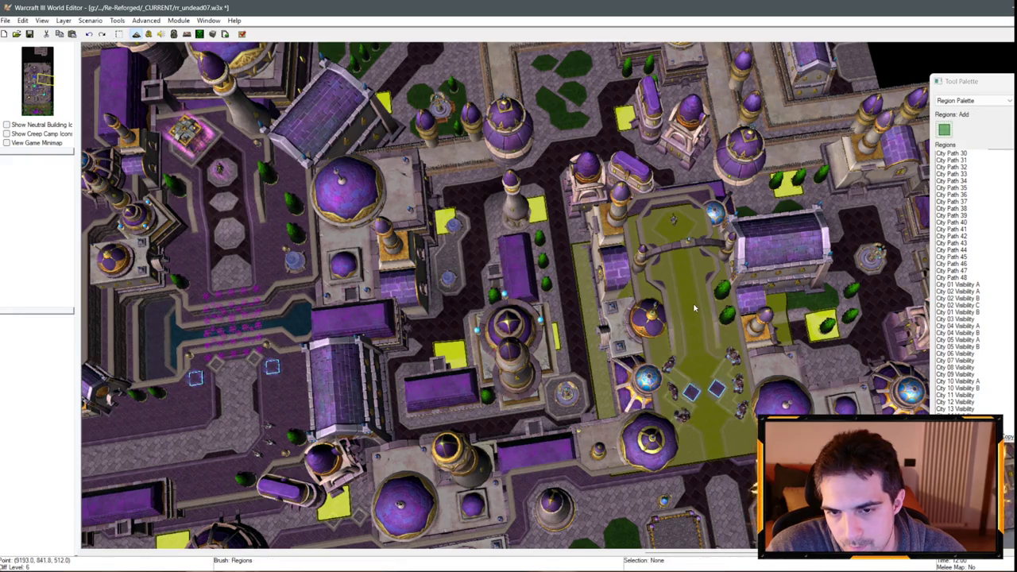
pyautogui.rightClick(700, 296)
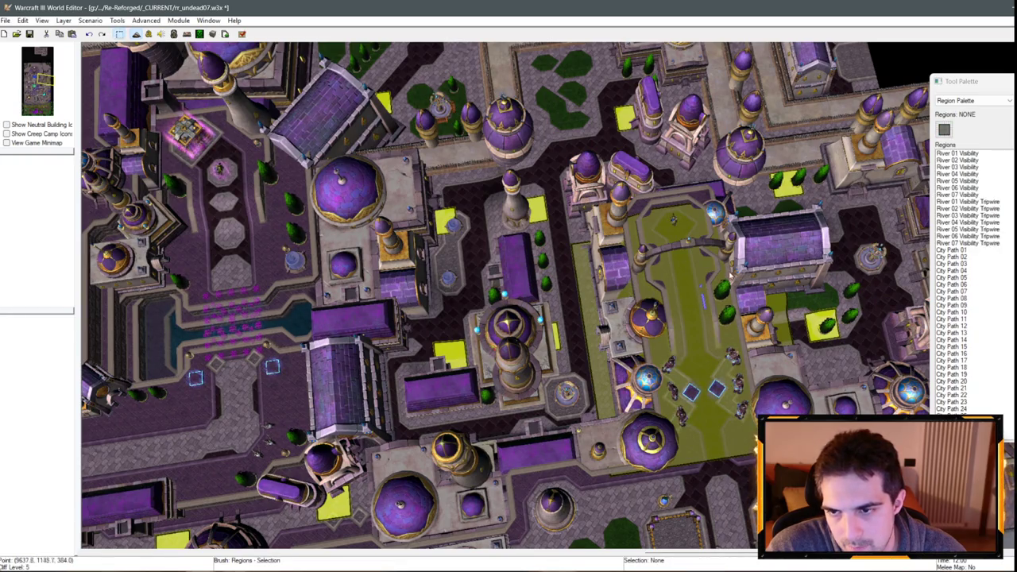
pyautogui.click(716, 278)
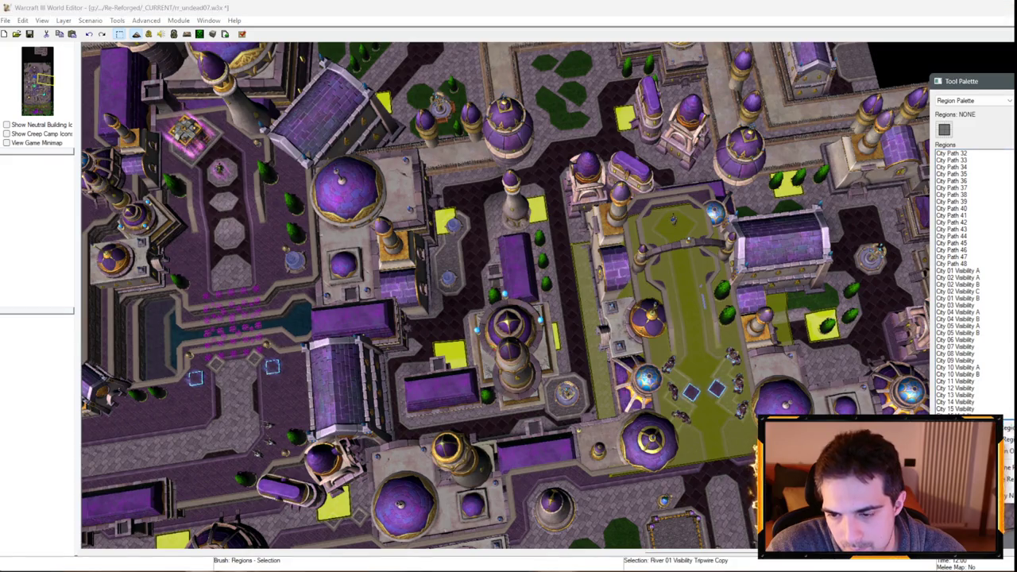
pyautogui.scroll(15, 965, 278)
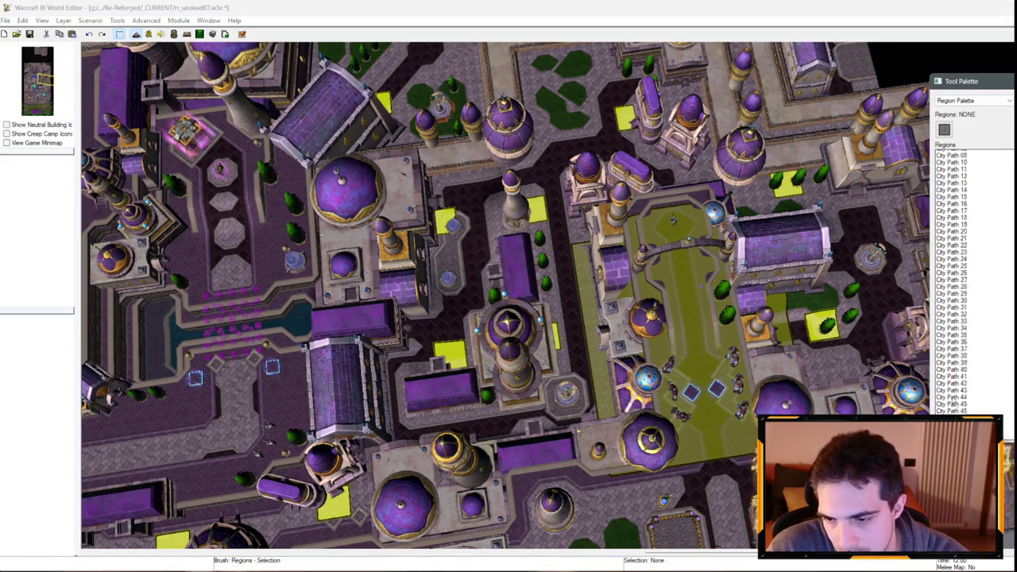
pyautogui.scroll(-14, 965, 278)
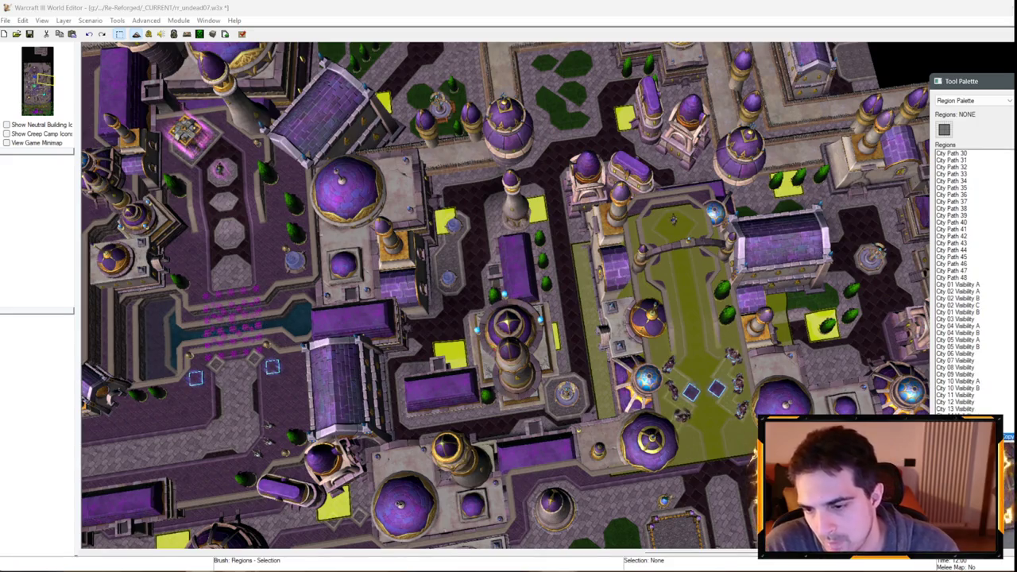
pyautogui.doubleClick(668, 270)
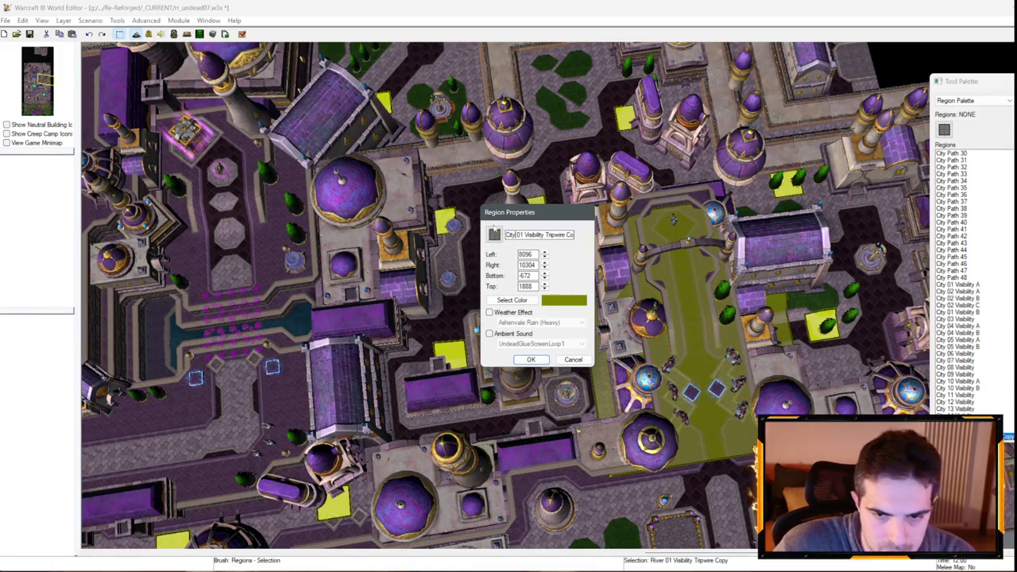
pyautogui.press('Return')
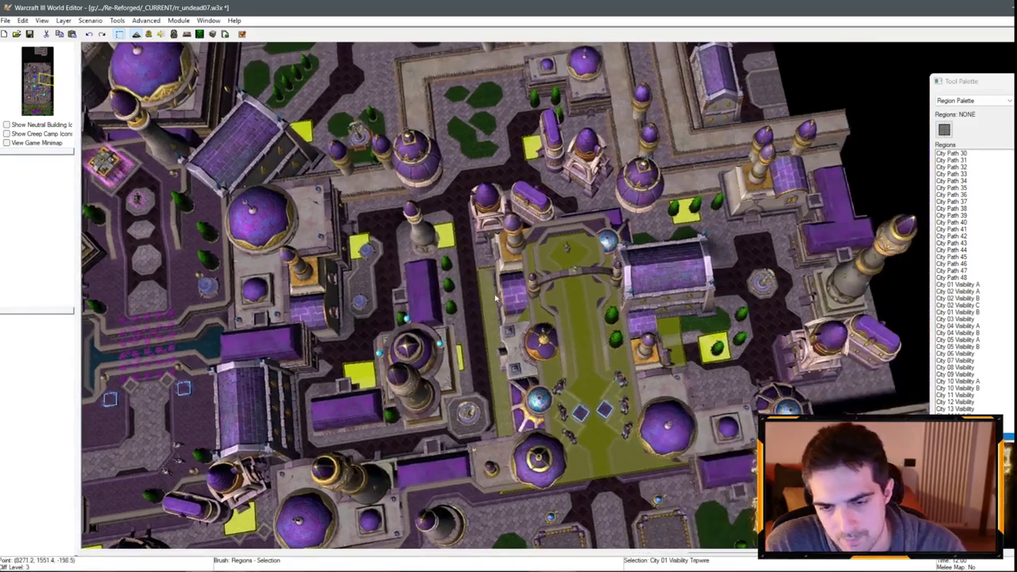
# - Paste a second copy on the plaza, shrink it, and name it City 02 Visibility Tripwire
pyautogui.hotkey('ctrl', 'v')
pyautogui.click(688, 326)
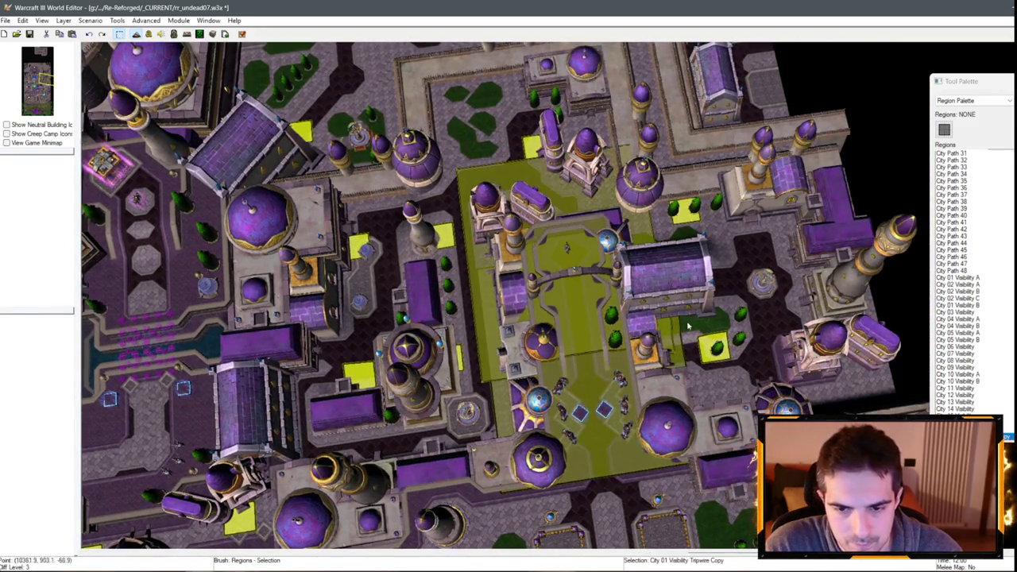
pyautogui.moveTo(603, 270); pyautogui.dragTo(585, 230)
pyautogui.doubleClick(567, 248)
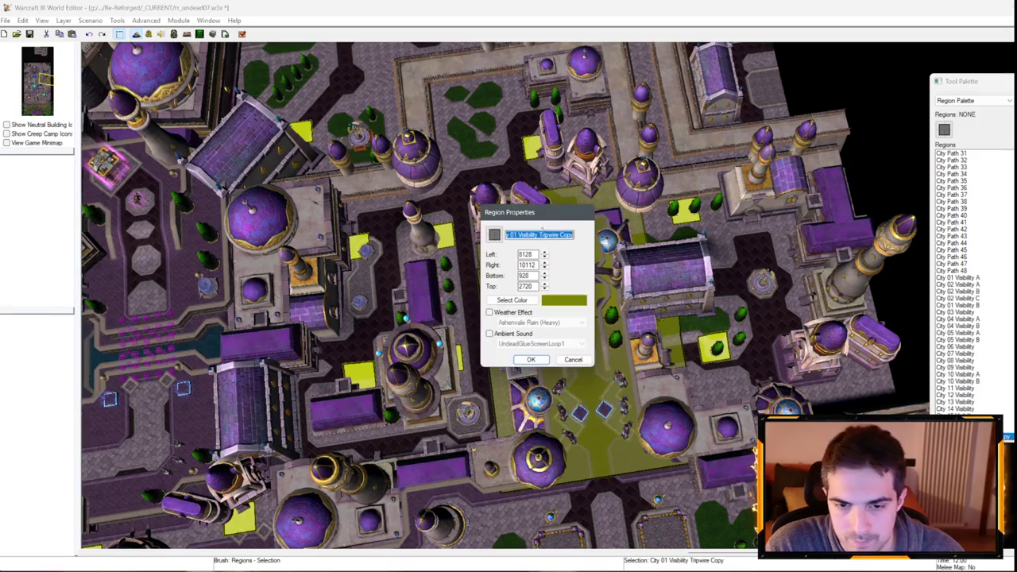
pyautogui.click(513, 235)
pyautogui.write('2')
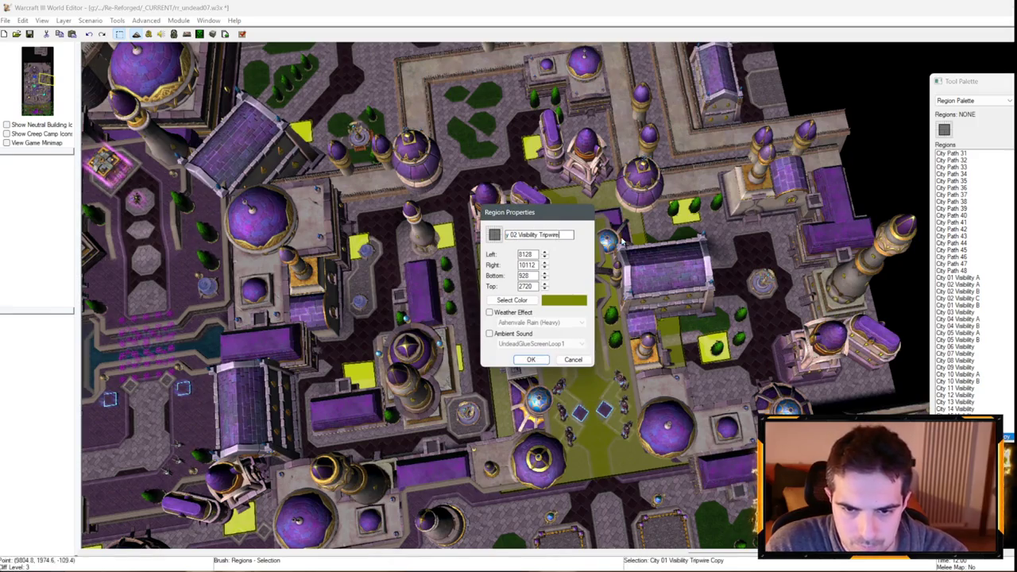
pyautogui.press('Return')
pyautogui.scroll(3, 499, 236)
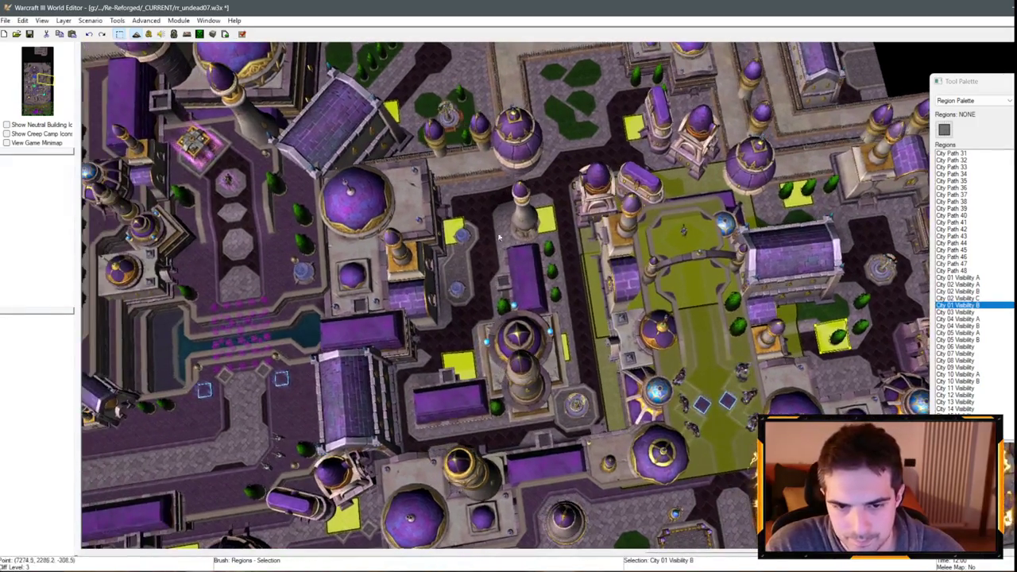
# - Inspect the City 02 Visibility A, City 03 Visibility and City 04 Visibility A regions
pyautogui.click(548, 334)
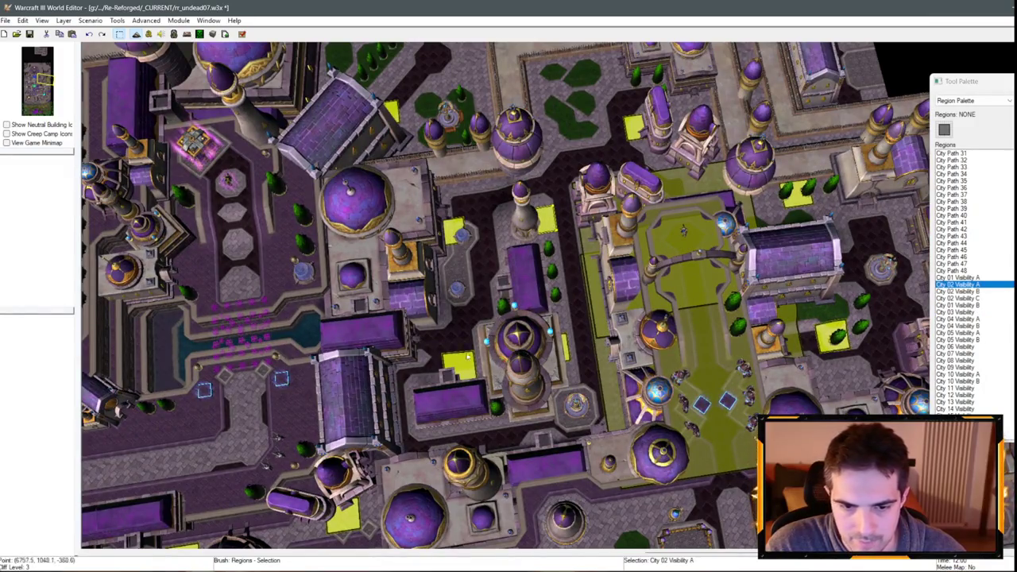
pyautogui.click(678, 375)
pyautogui.click(453, 247)
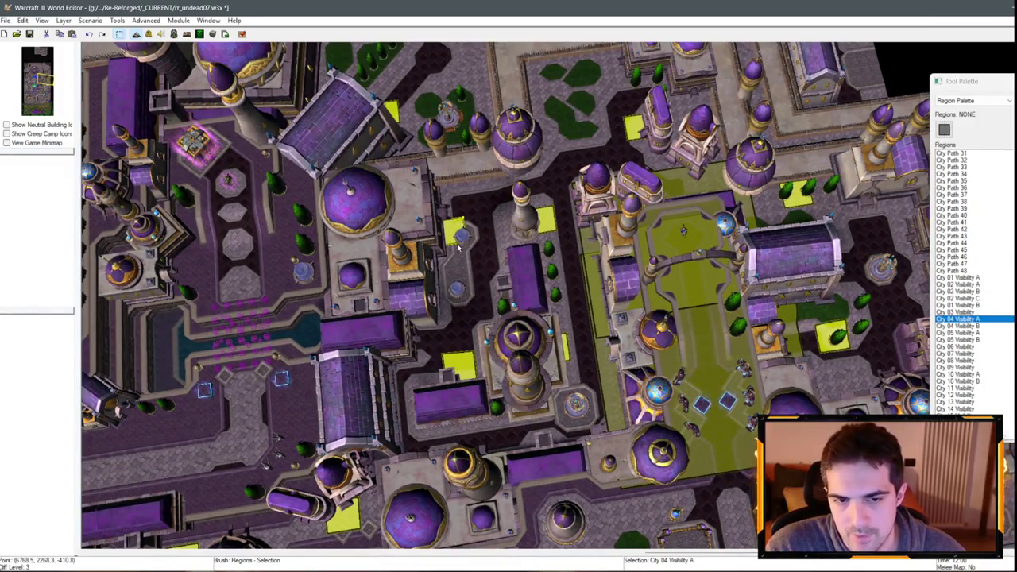
pyautogui.click(700, 340)
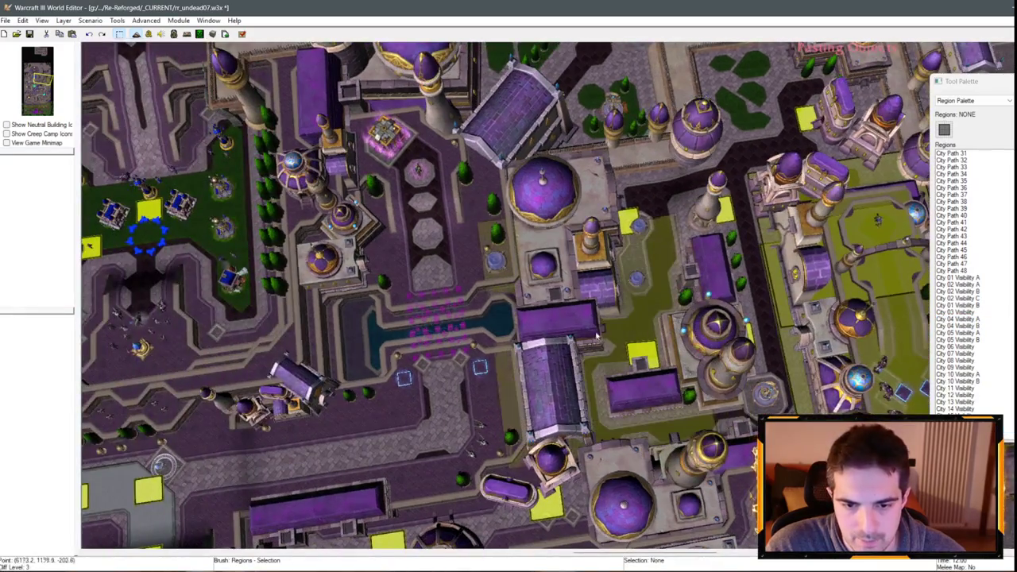
# - Paste another tripwire copy and reshape it over the street block north of the plaza
pyautogui.press('Left')
pyautogui.press('Left')
pyautogui.press('Left')
pyautogui.press('Down')
pyautogui.press('Left')
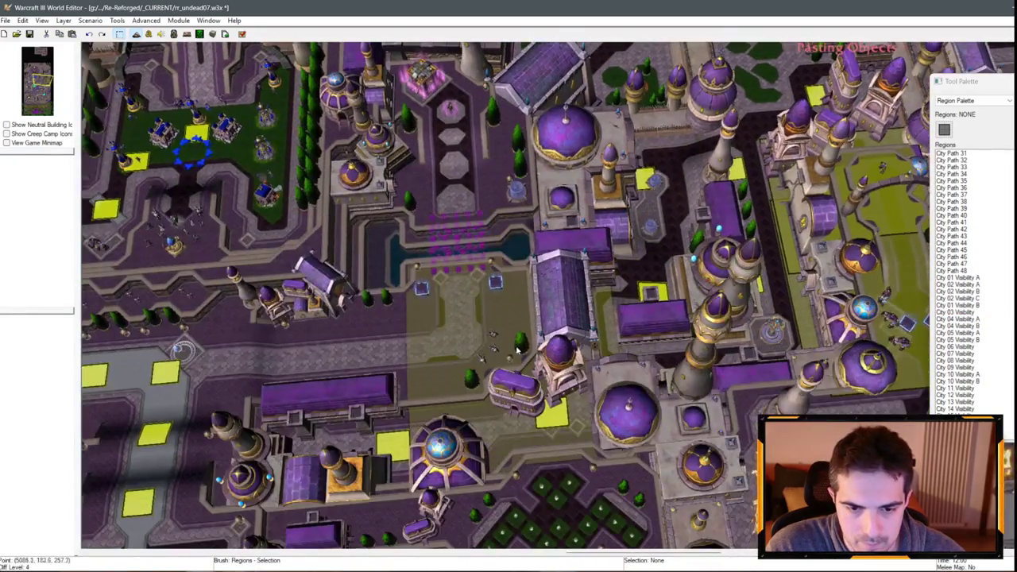
pyautogui.click(468, 332)
pyautogui.click(622, 464)
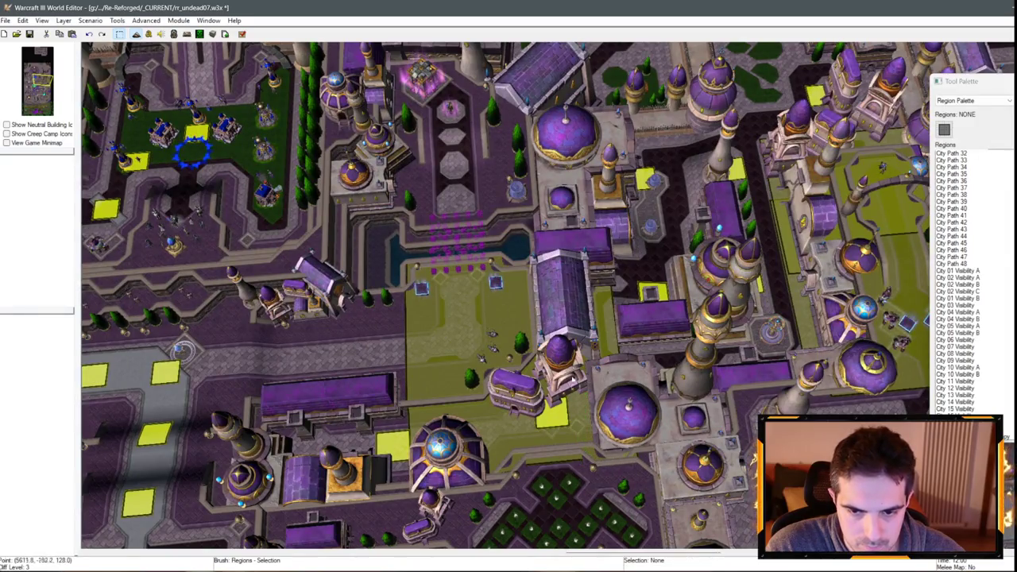
pyautogui.click(486, 263)
pyautogui.moveTo(409, 268)
pyautogui.mouseDown()
pyautogui.moveTo(470, 376)
pyautogui.moveTo(547, 295)
pyautogui.moveTo(519, 302)
pyautogui.moveTo(508, 230)
pyautogui.moveTo(499, 275)
pyautogui.mouseUp()
# - Remove the Copy suffix so the region is named City 03 Visibility Tripwire
pyautogui.click(492, 333)
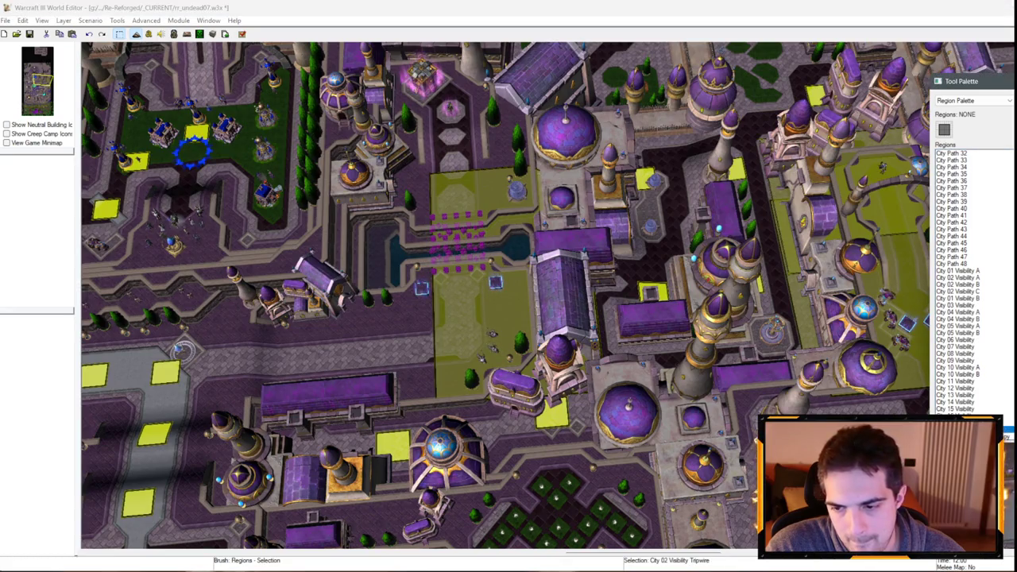
pyautogui.doubleClick(500, 242)
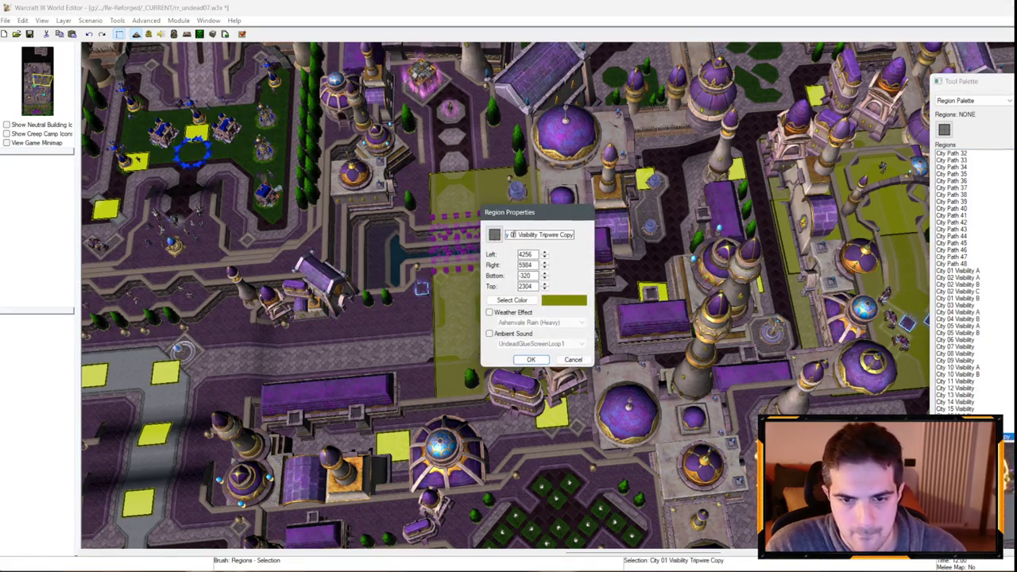
pyautogui.press('BackSpace')
pyautogui.press('Return')
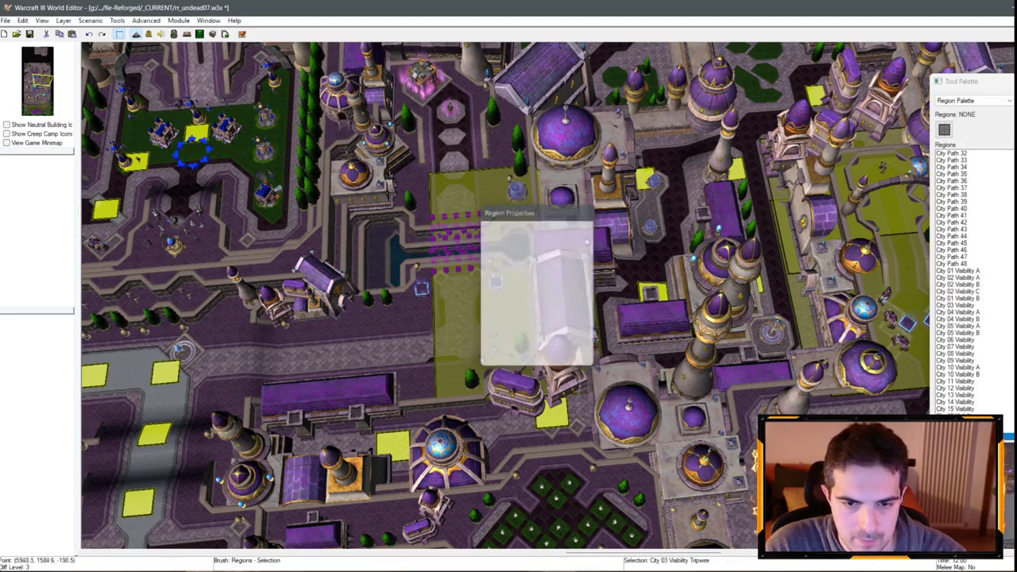
# - Paste a tripwire copy and stretch it over the central courtyard and fountain
pyautogui.scroll(3, 459, 292)
pyautogui.hotkey('ctrl', 'v')
pyautogui.click(508, 310)
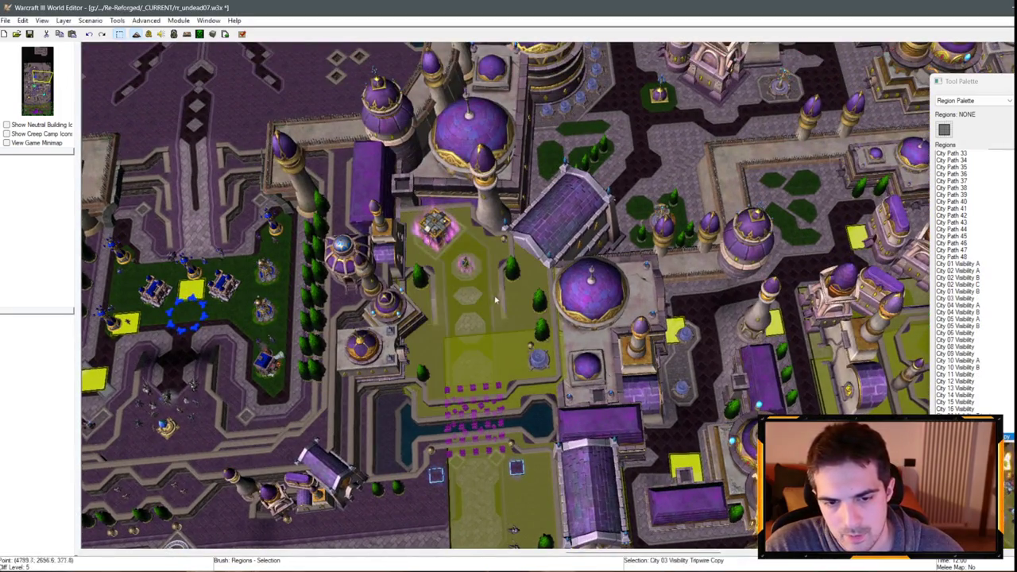
pyautogui.press('d')
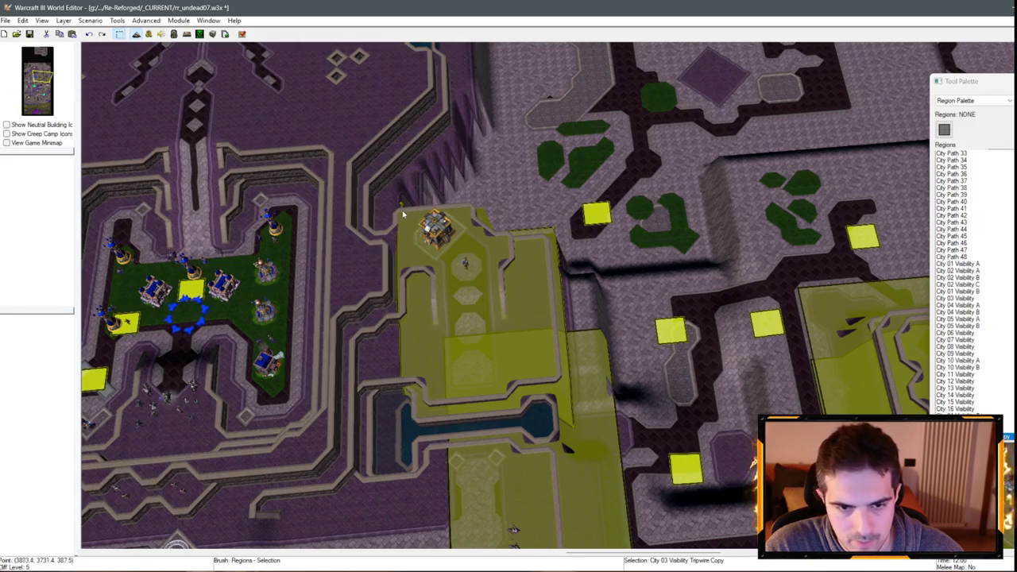
pyautogui.moveTo(401, 207)
pyautogui.mouseDown()
pyautogui.moveTo(431, 228)
pyautogui.moveTo(460, 278)
pyautogui.mouseUp()
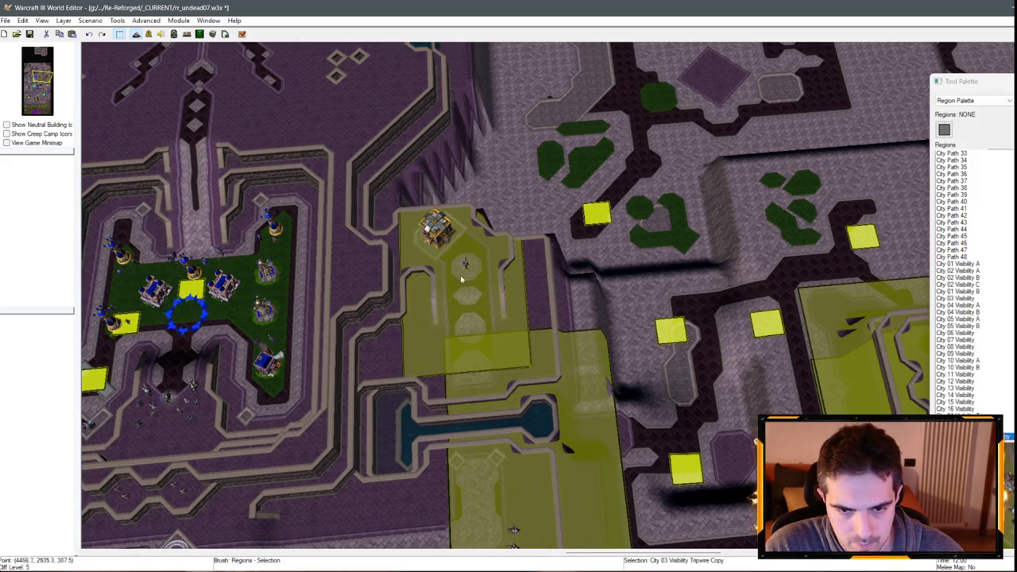
pyautogui.moveTo(529, 311)
pyautogui.mouseDown()
pyautogui.moveTo(606, 302)
pyautogui.moveTo(517, 348)
pyautogui.moveTo(527, 362)
pyautogui.mouseUp()
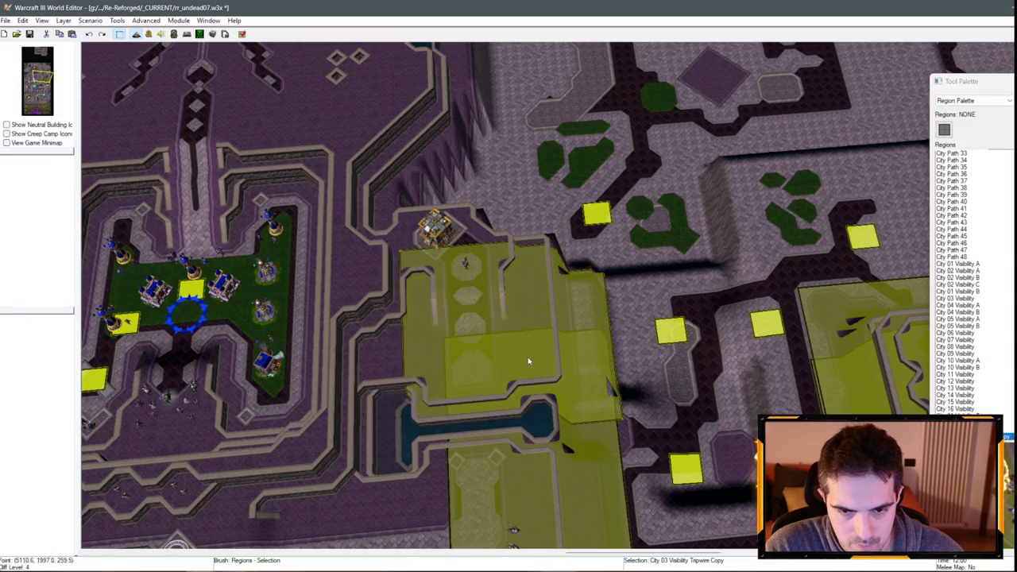
pyautogui.moveTo(402, 251); pyautogui.dragTo(387, 247)
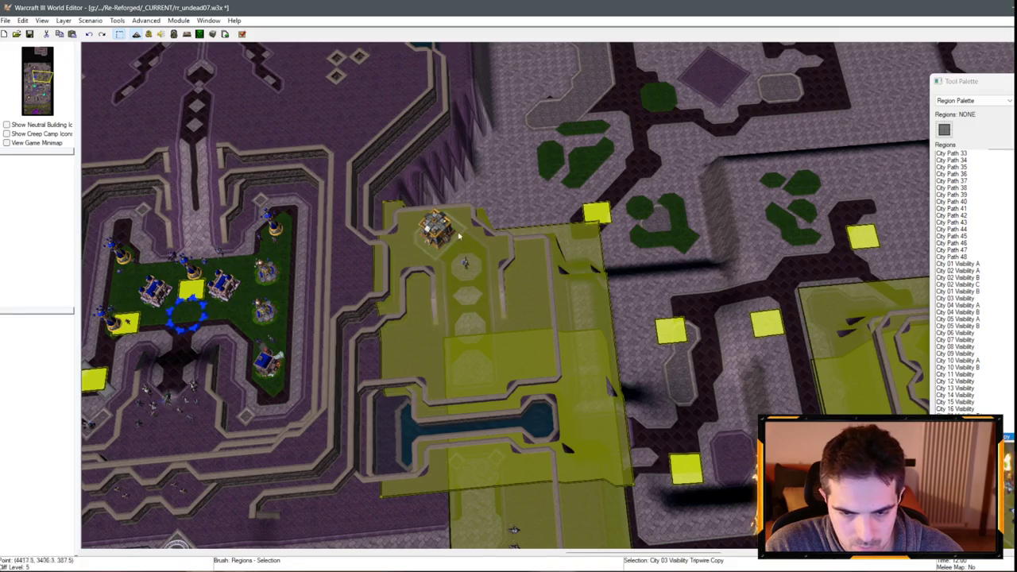
pyautogui.press('d')
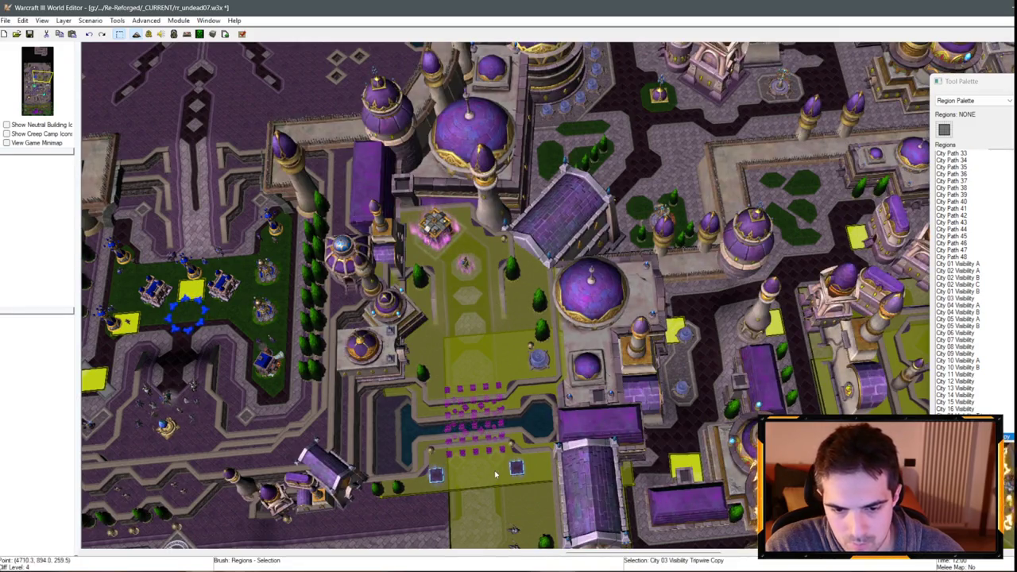
# - Rename the new region City 04 Visibility Tripwire, dropping the Copy suffix
pyautogui.doubleClick(188, 263)
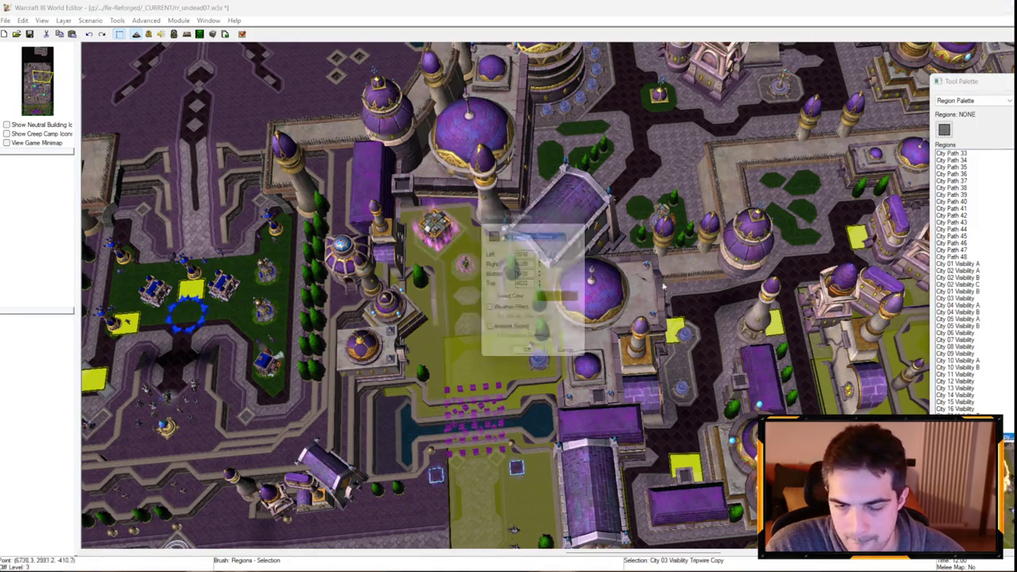
pyautogui.press('BackSpace')
pyautogui.press('BackSpace')
pyautogui.press('BackSpace')
pyautogui.write('4')
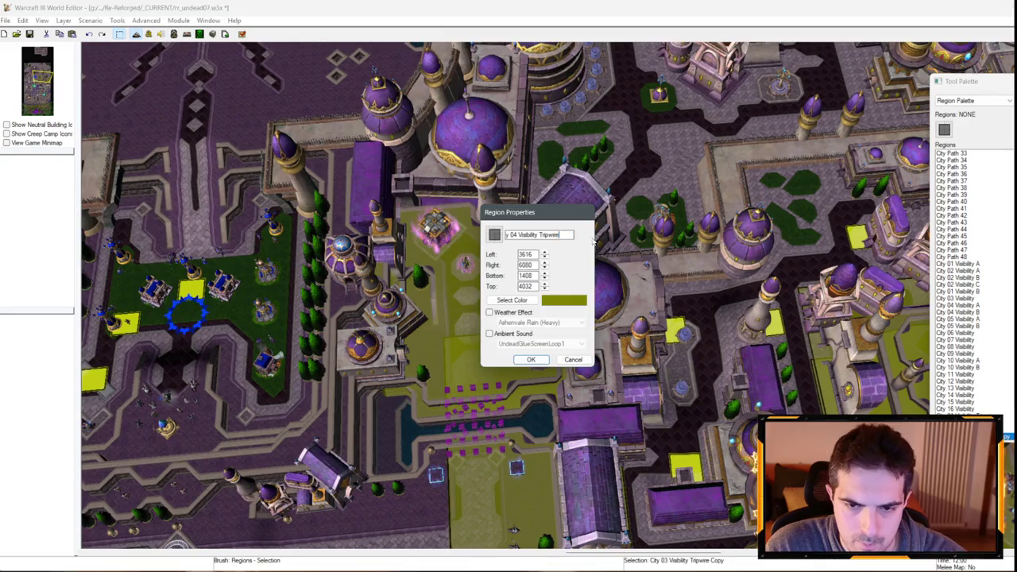
pyautogui.press('Return')
pyautogui.press('Down')
pyautogui.press('Left')
pyautogui.click(551, 309)
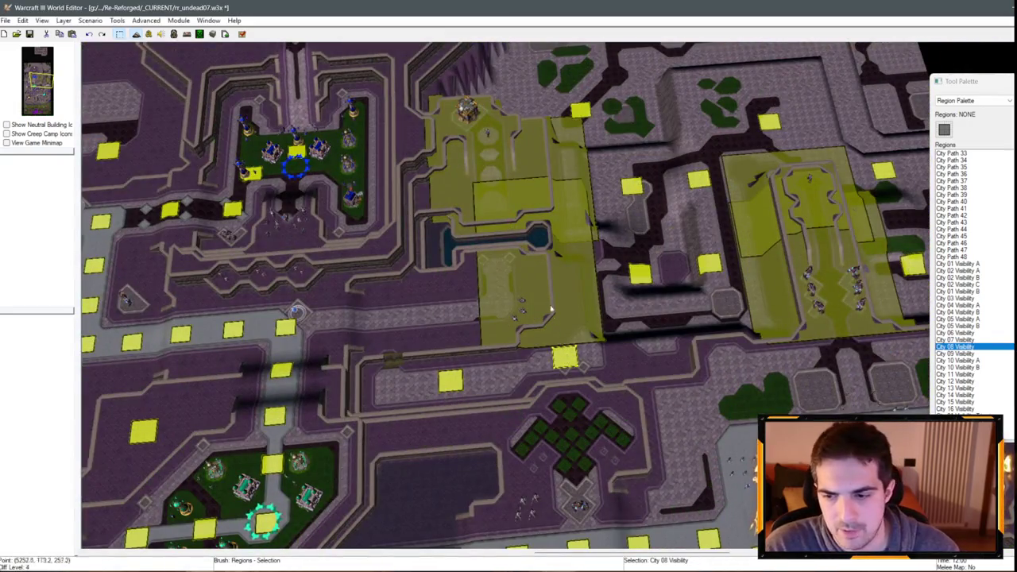
# - Paste a tripwire copy south of the courtyard and widen it to the right
pyautogui.hotkey('ctrl', 'v')
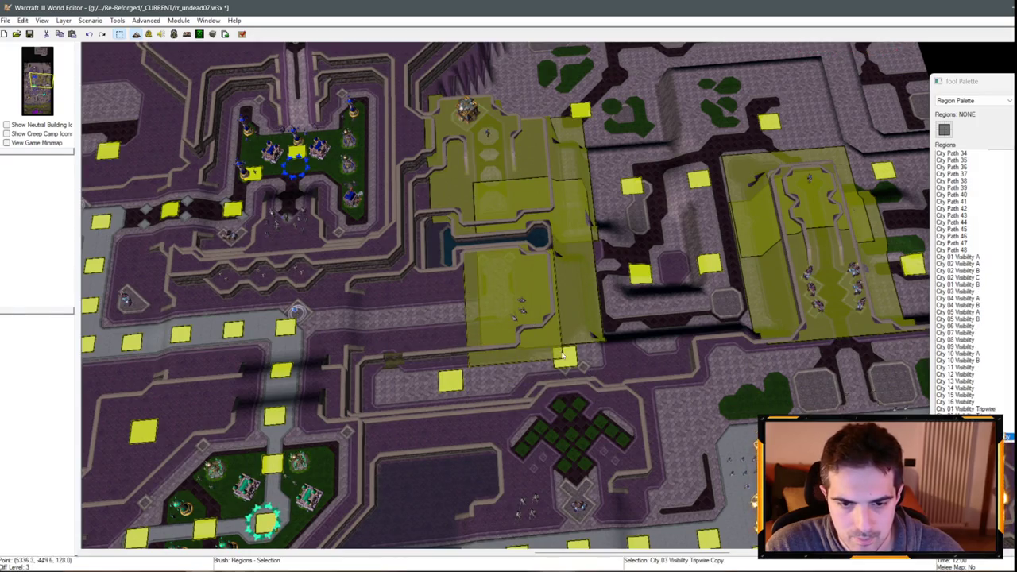
pyautogui.click(476, 319)
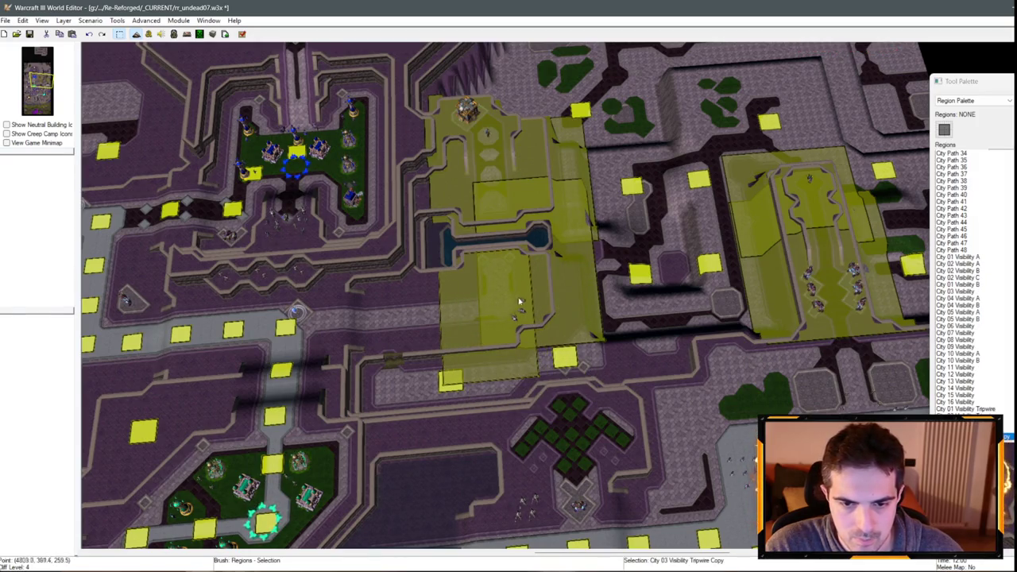
pyautogui.moveTo(531, 293); pyautogui.dragTo(691, 321)
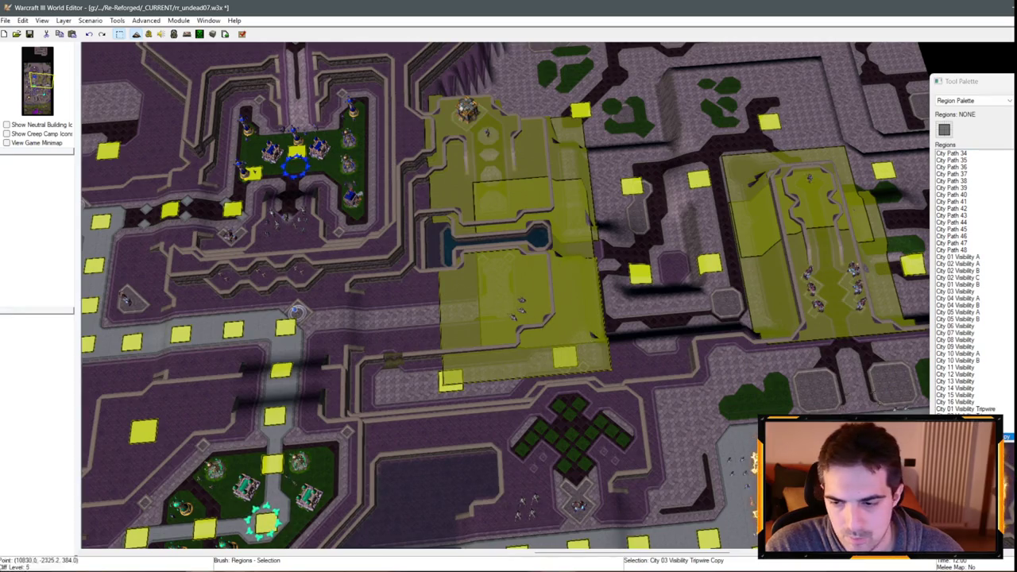
# - Rename it City 08 Visibility Tripwire and recheck its properties
pyautogui.doubleClick(501, 265)
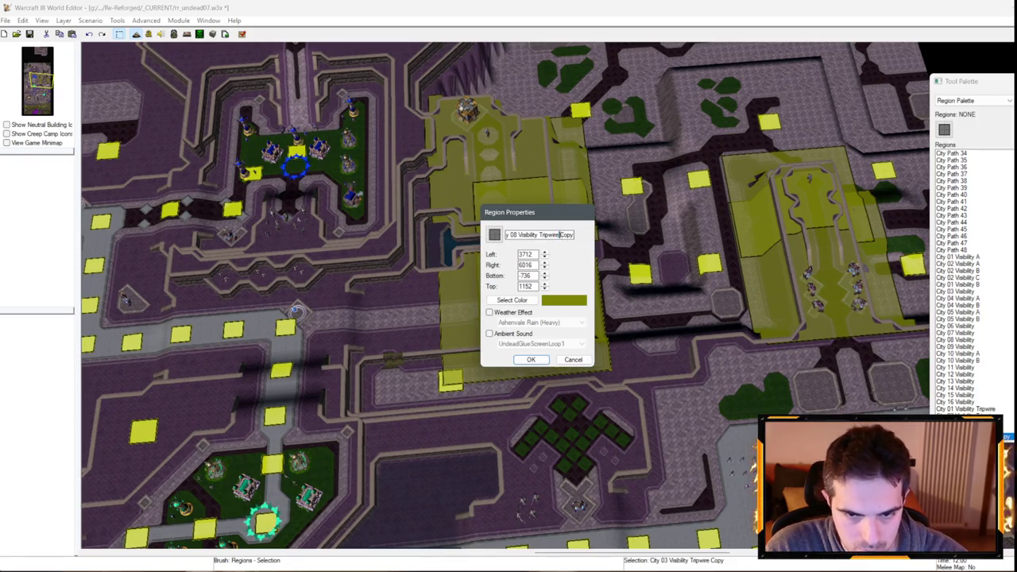
pyautogui.press('BackSpace')
pyautogui.press('Return')
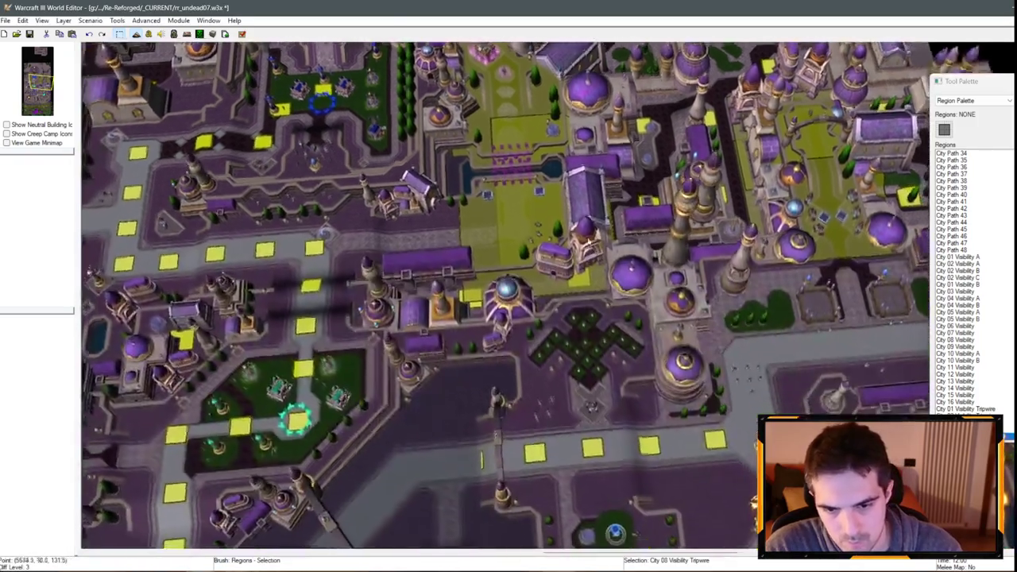
pyautogui.scroll(3, 569, 284)
pyautogui.doubleClick(591, 266)
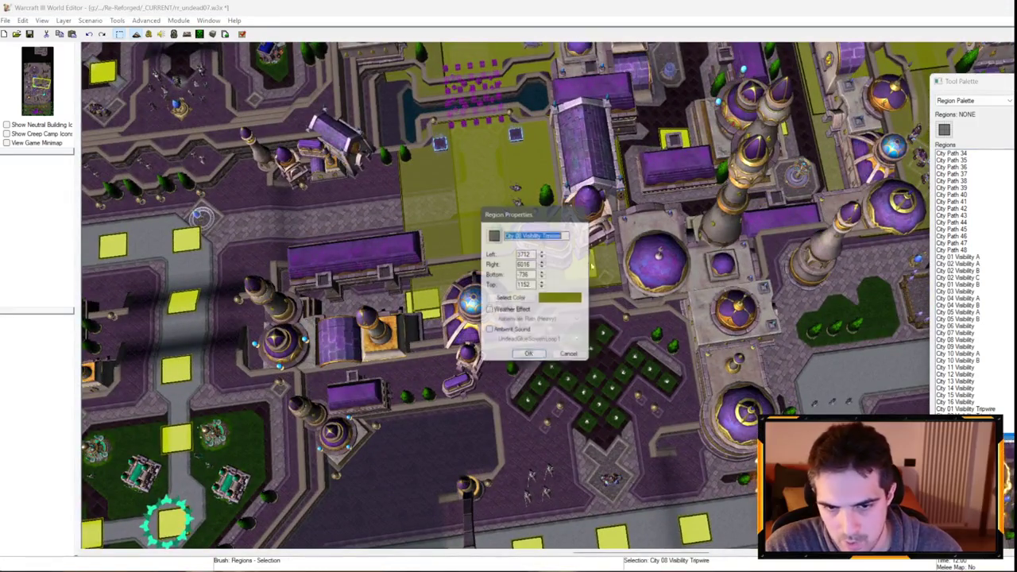
pyautogui.click(566, 352)
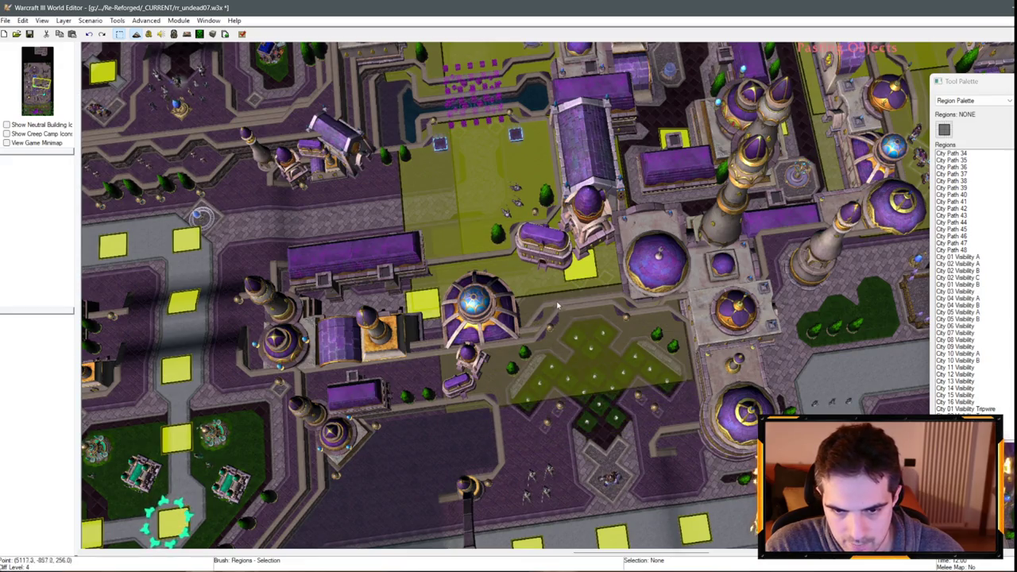
# - Place the pasted region copy over the plaza and rename it City 08 Visibility Tripwire B
pyautogui.click(623, 329)
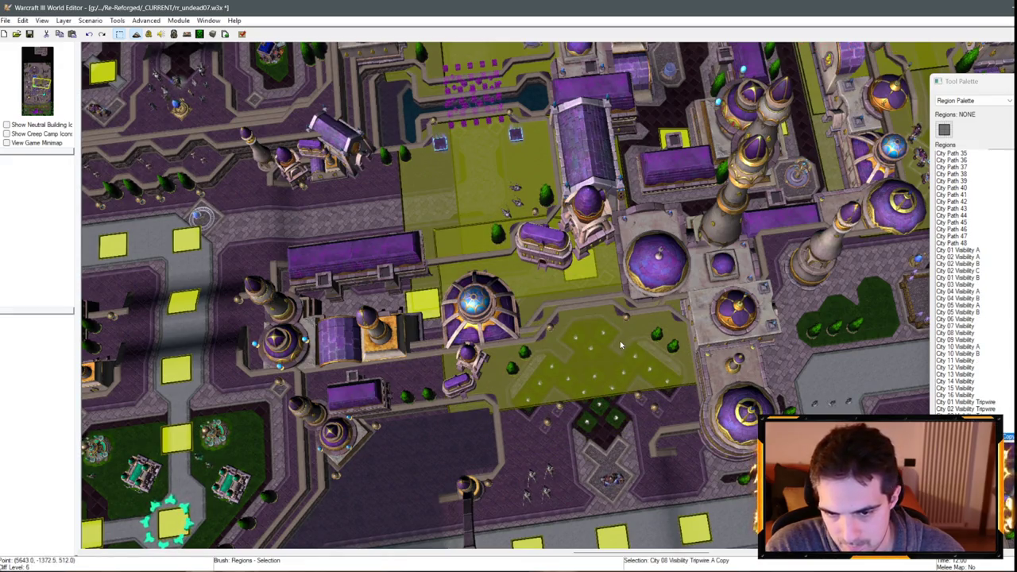
pyautogui.doubleClick(622, 344)
pyautogui.press('End')
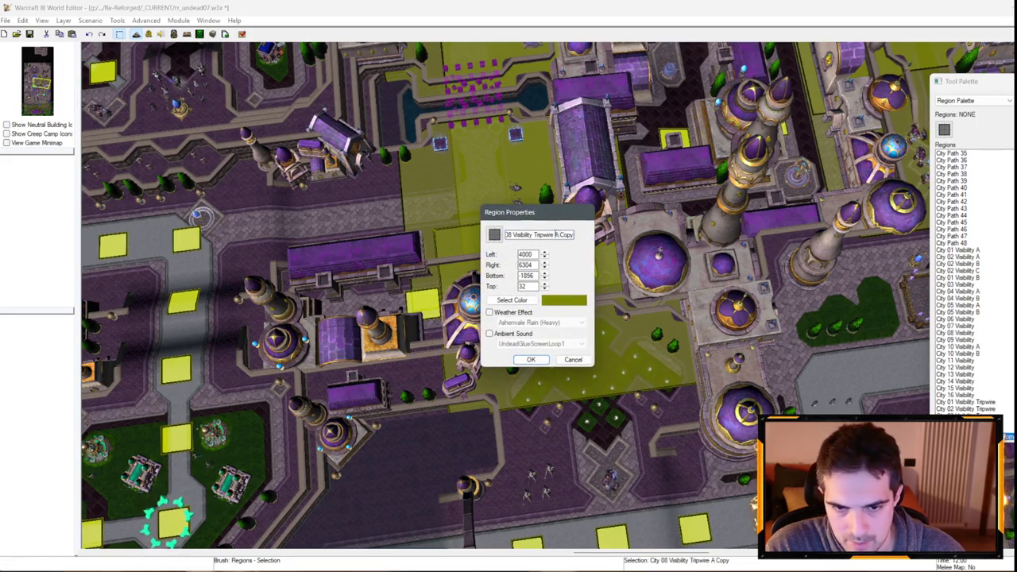
pyautogui.press('BackSpace')
pyautogui.press('BackSpace')
pyautogui.press('BackSpace')
pyautogui.write('B')
pyautogui.press('Return')
# - Duplicate the City 08 Visibility Tripwire A region and place the copy on the map
pyautogui.click(615, 395)
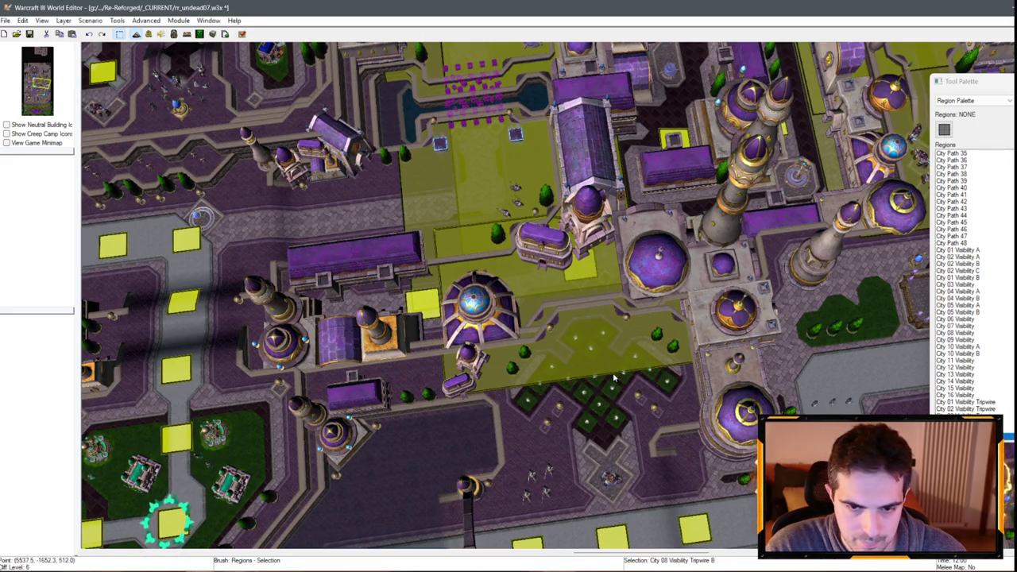
pyautogui.press('Up')
pyautogui.press('Left')
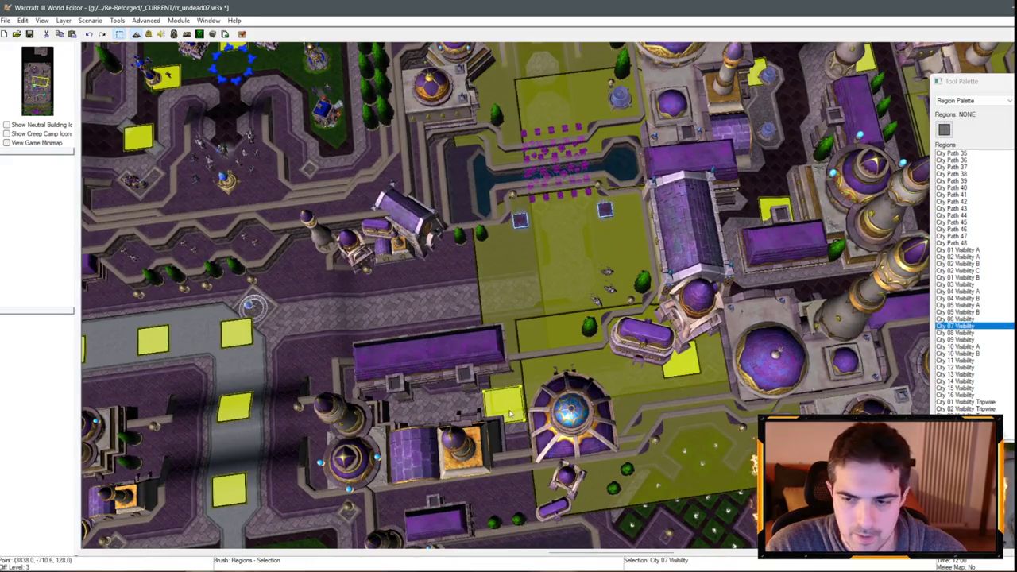
pyautogui.press('Down')
pyautogui.hotkey('ctrl', 'v')
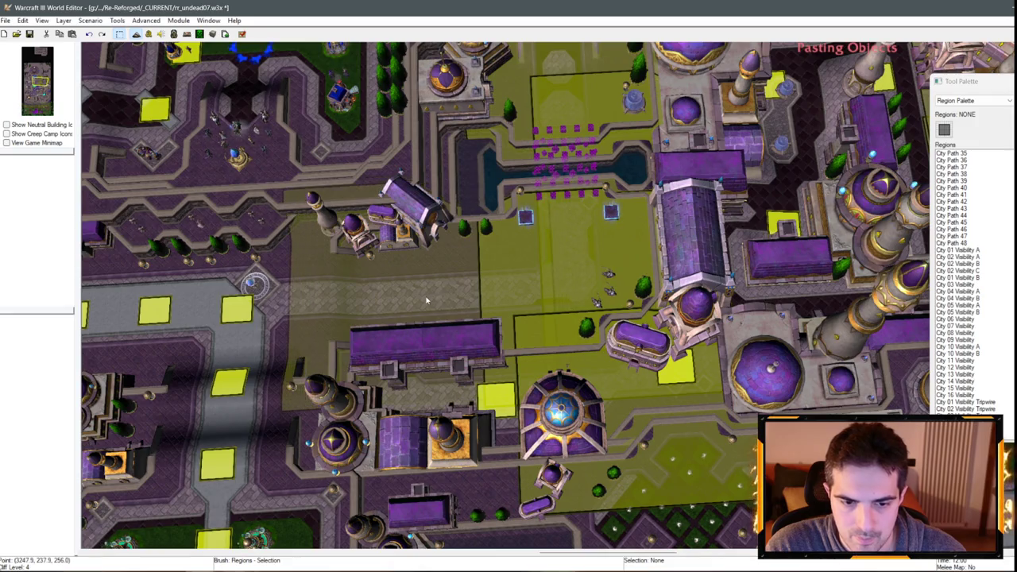
pyautogui.click(422, 299)
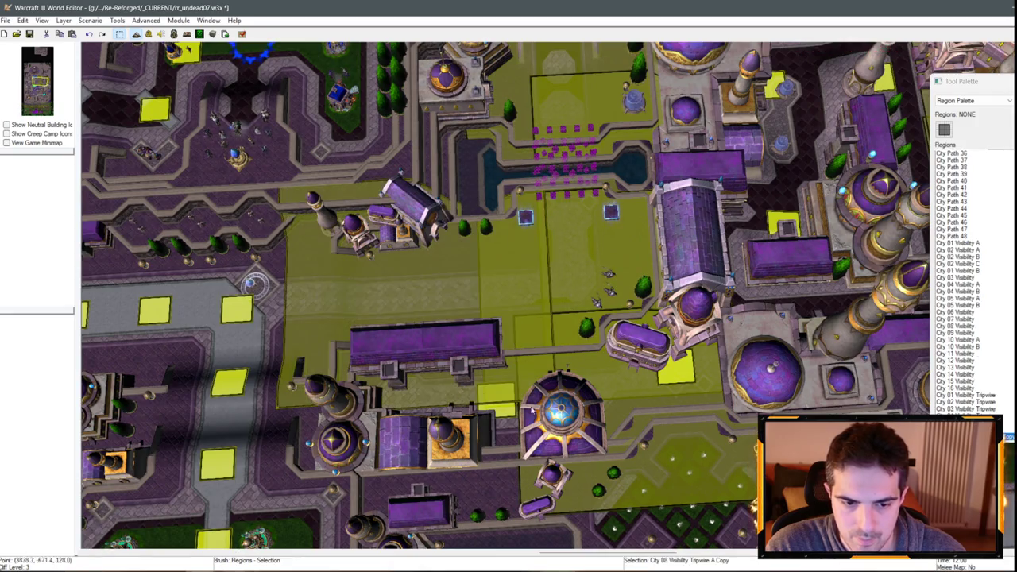
pyautogui.doubleClick(521, 226)
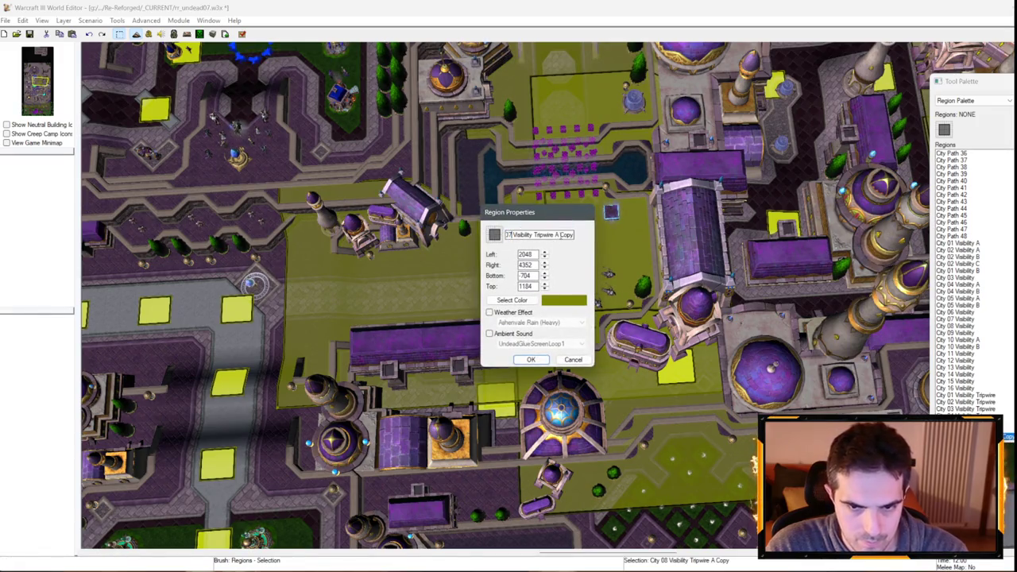
pyautogui.press('Return')
# - Add City 07 Visibility Tripwire B west of the plaza, save the map, and select Tripwire A
pyautogui.hotkey('ctrl', 'v')
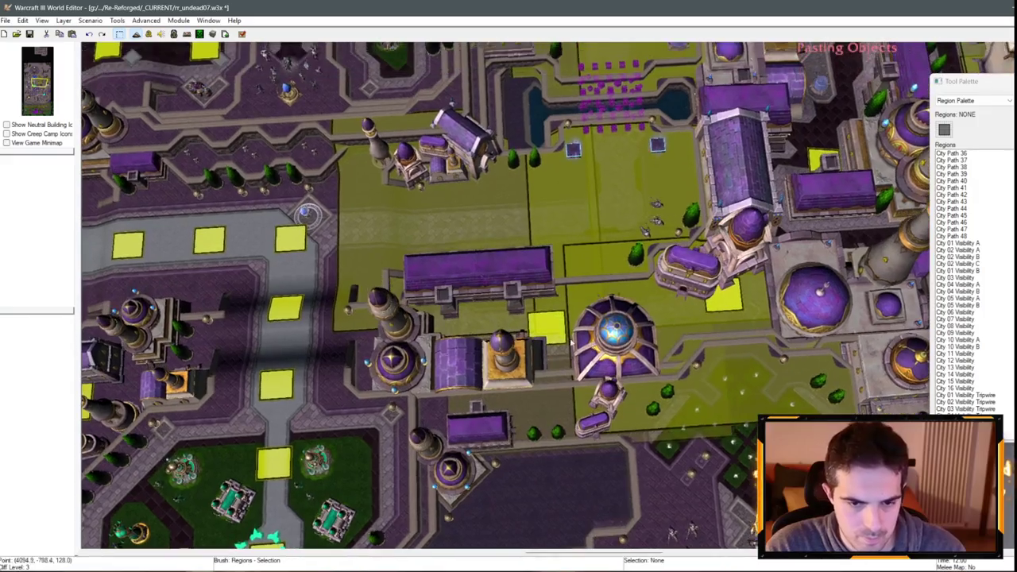
pyautogui.click(471, 350)
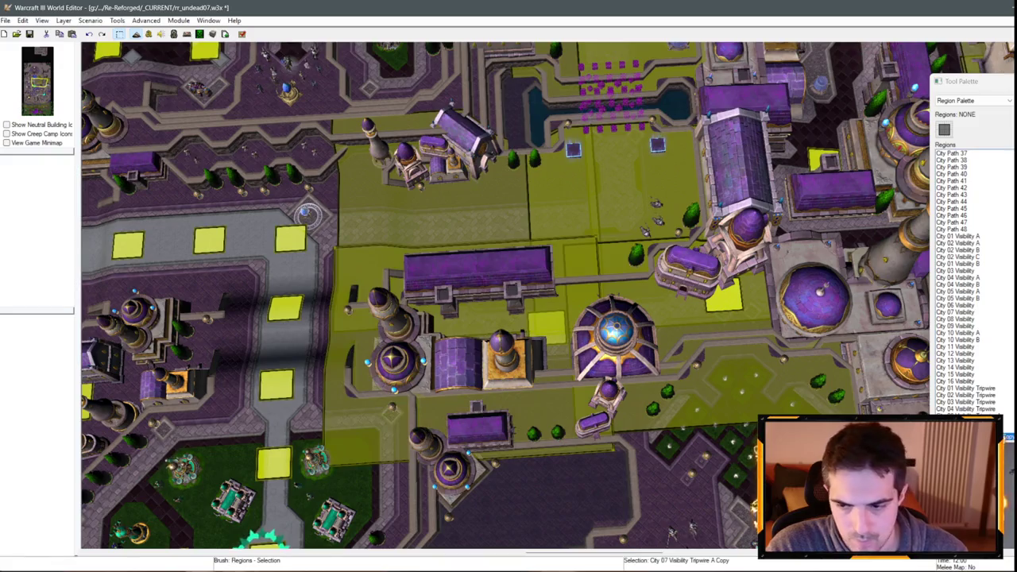
pyautogui.press('Return')
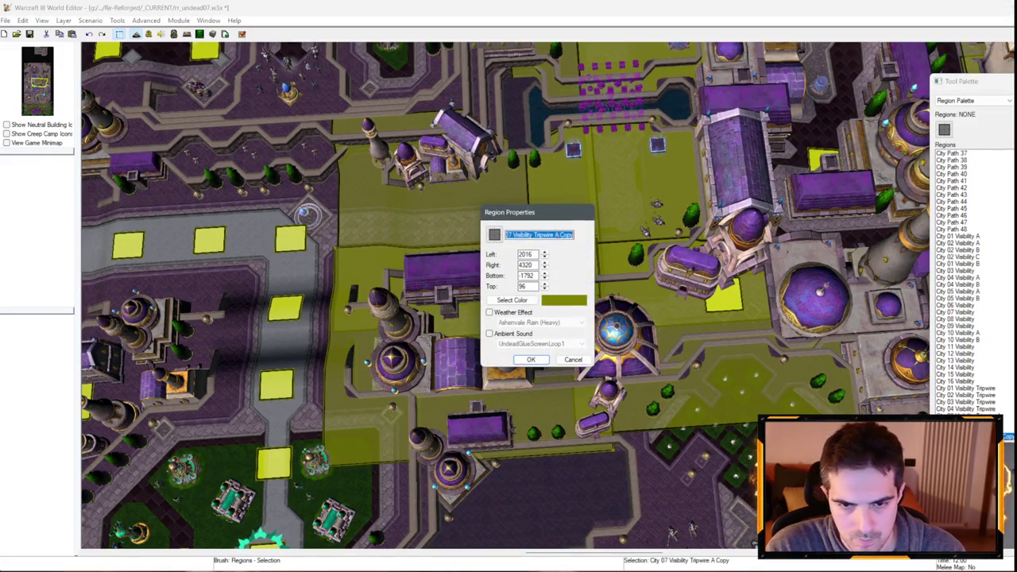
pyautogui.press('Return')
pyautogui.hotkey('ctrl', 's')
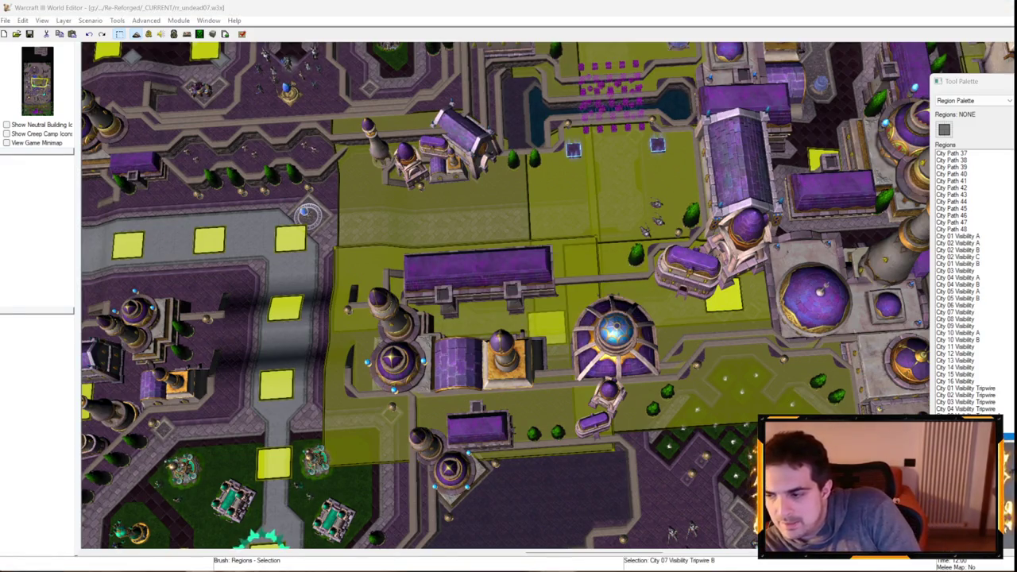
pyautogui.click(438, 188)
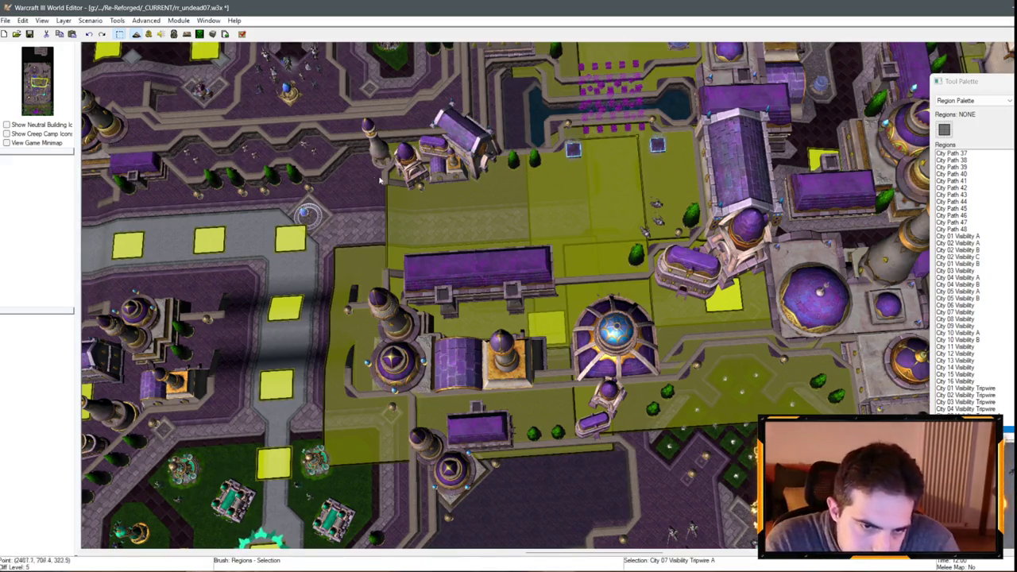
pyautogui.press('Left')
pyautogui.press('Left')
pyautogui.press('Left')
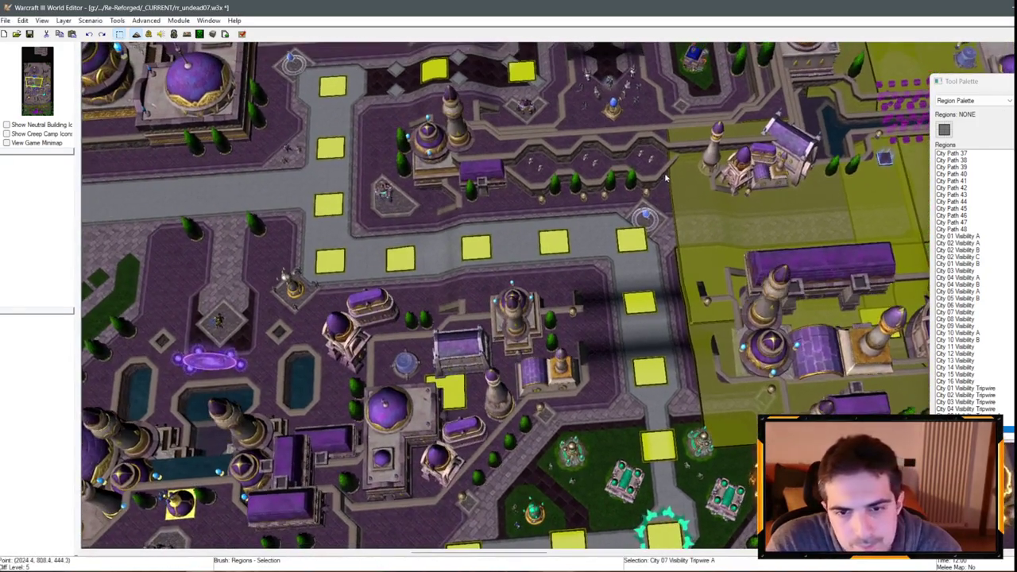
# - Paste a tripwire over the walled garden plaza, resize it to fit, and name it City 09 Visibility Tripwire
pyautogui.hotkey('ctrl', 'v')
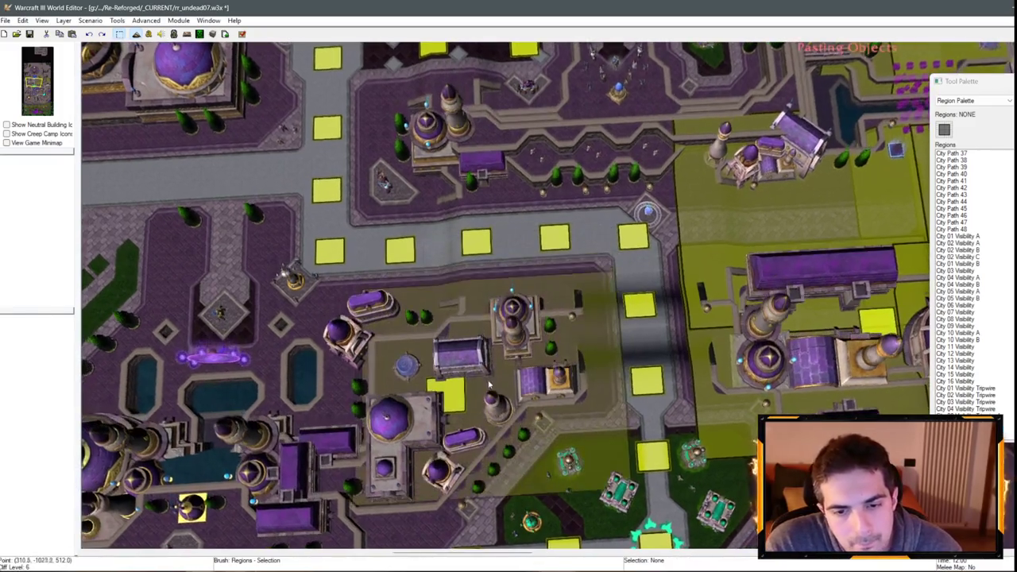
pyautogui.press('Down')
pyautogui.press('Down')
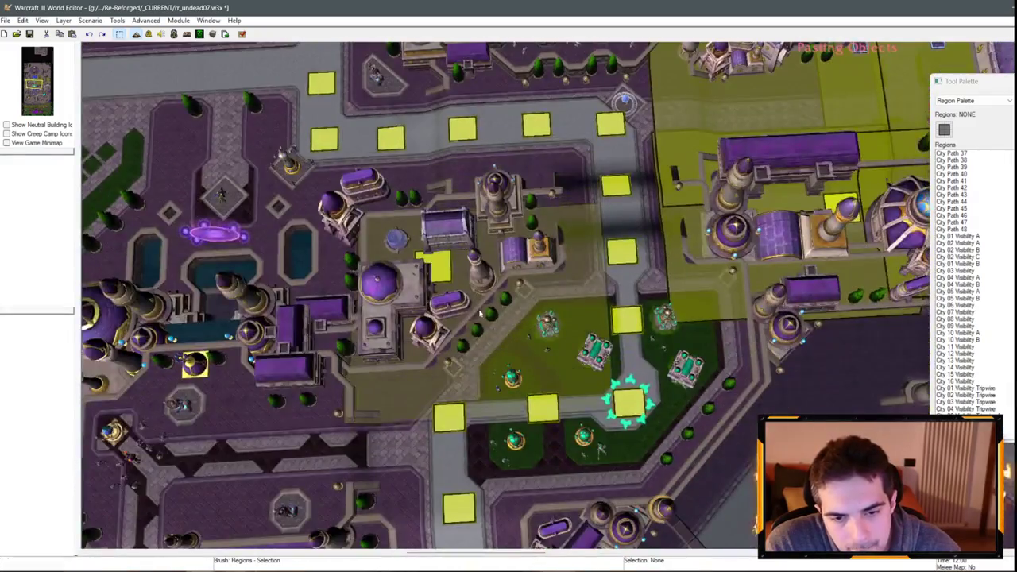
pyautogui.click(505, 324)
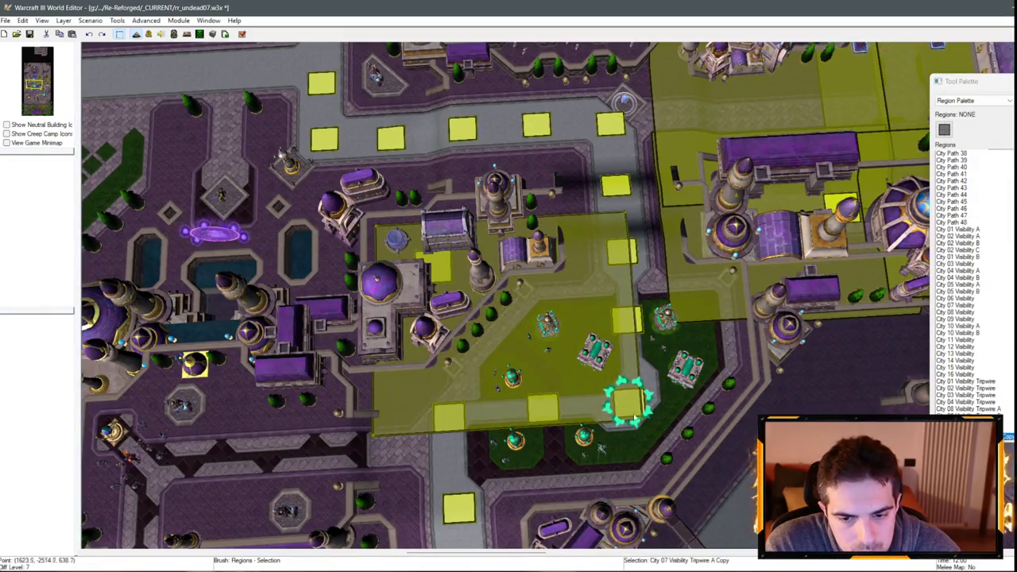
pyautogui.moveTo(635, 418)
pyautogui.mouseDown()
pyautogui.moveTo(556, 359)
pyautogui.moveTo(484, 337)
pyautogui.mouseUp()
pyautogui.moveTo(584, 299); pyautogui.dragTo(627, 300)
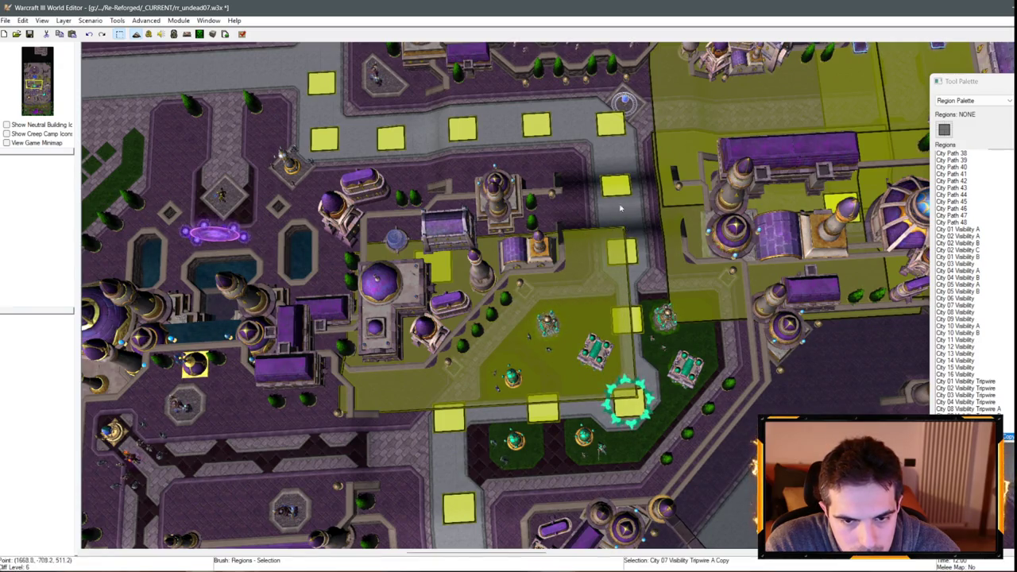
pyautogui.moveTo(621, 208)
pyautogui.mouseDown()
pyautogui.moveTo(572, 203)
pyautogui.moveTo(568, 225)
pyautogui.moveTo(610, 260)
pyautogui.mouseUp()
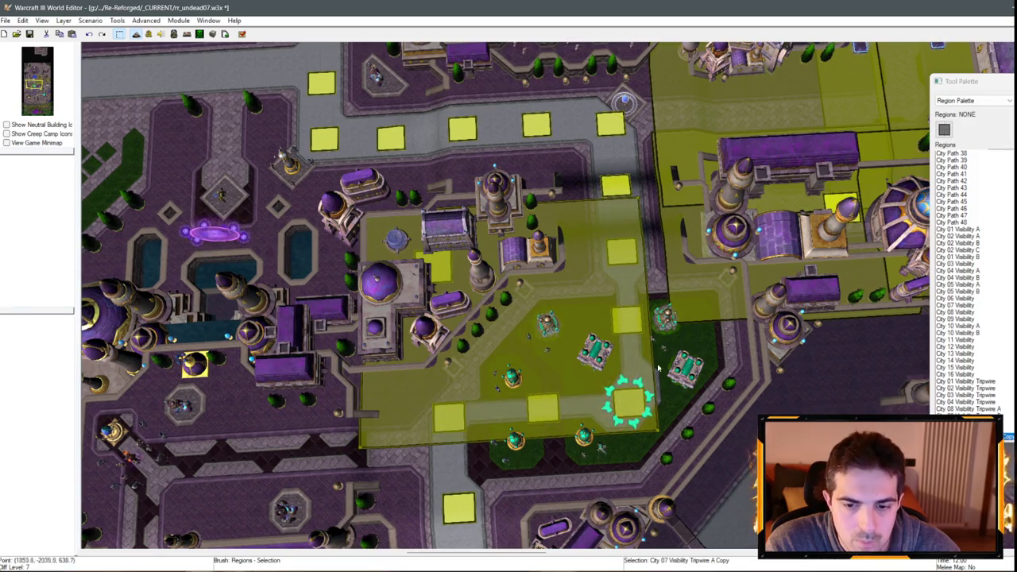
pyautogui.moveTo(656, 433); pyautogui.dragTo(638, 412)
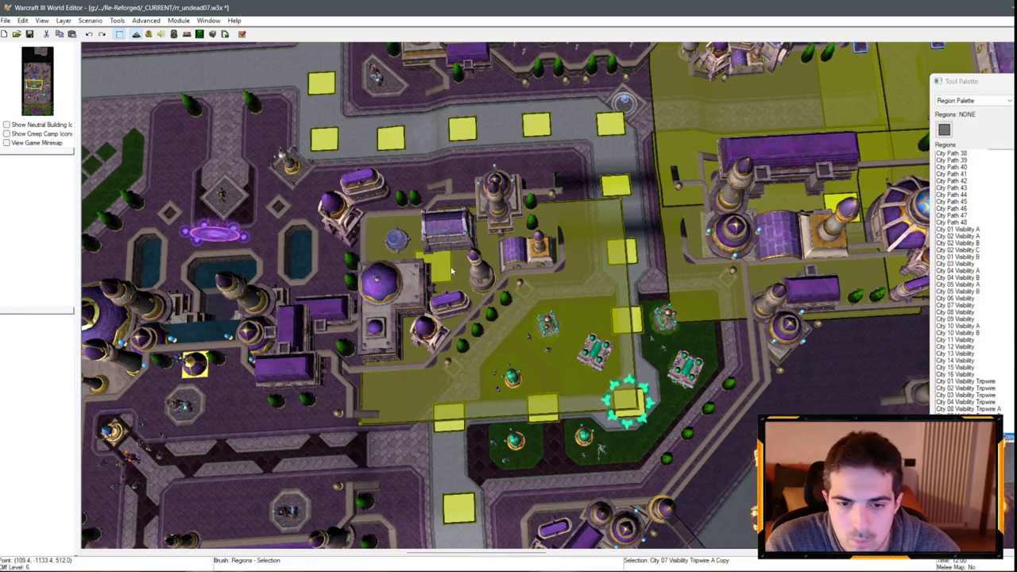
pyautogui.doubleClick(636, 267)
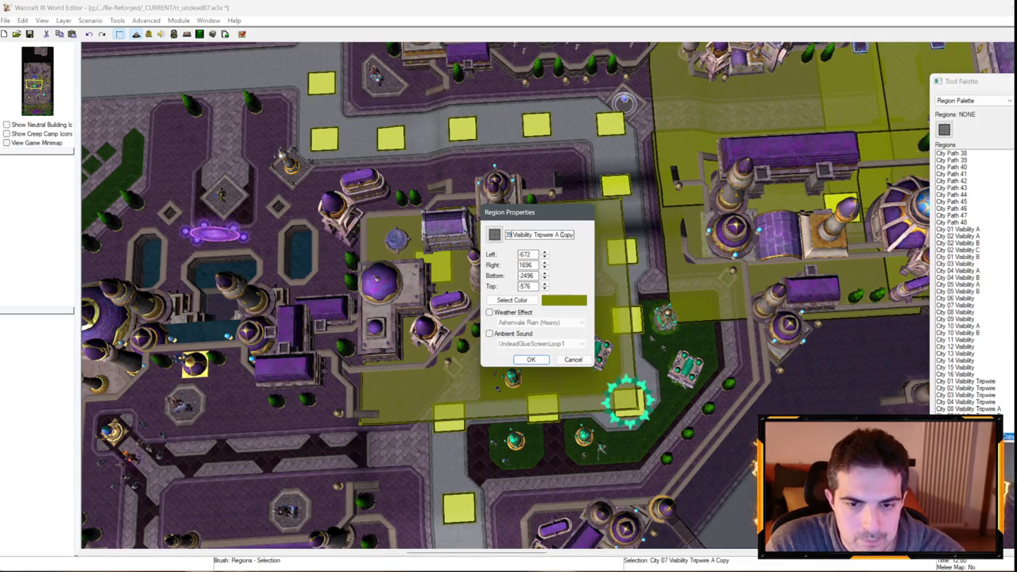
pyautogui.press('Return')
pyautogui.press('Up')
pyautogui.press('Left')
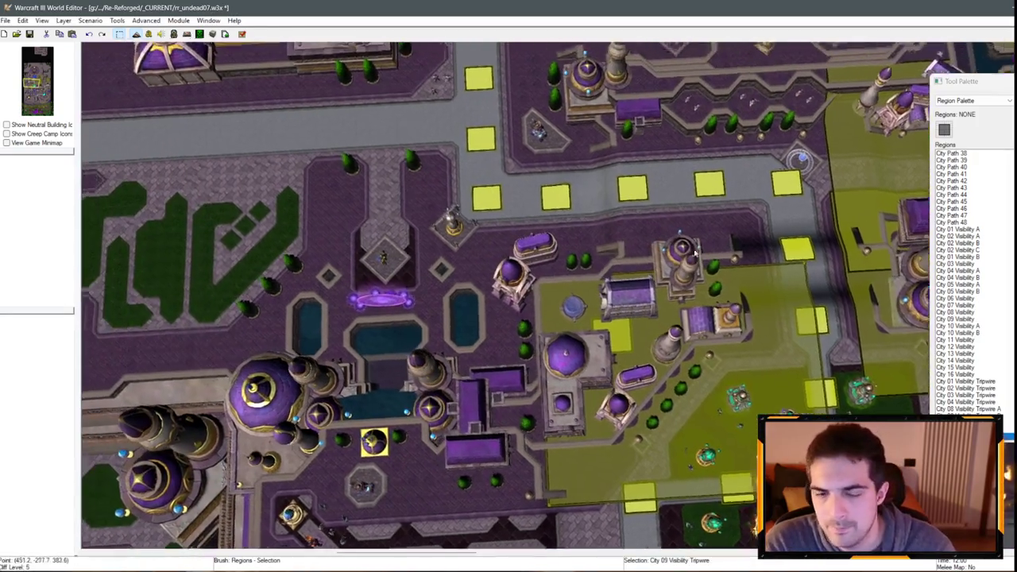
# - Move to the fountain district by the western wall and select the City 10 Visibility A and B regions
pyautogui.press('Down')
pyautogui.press('Left')
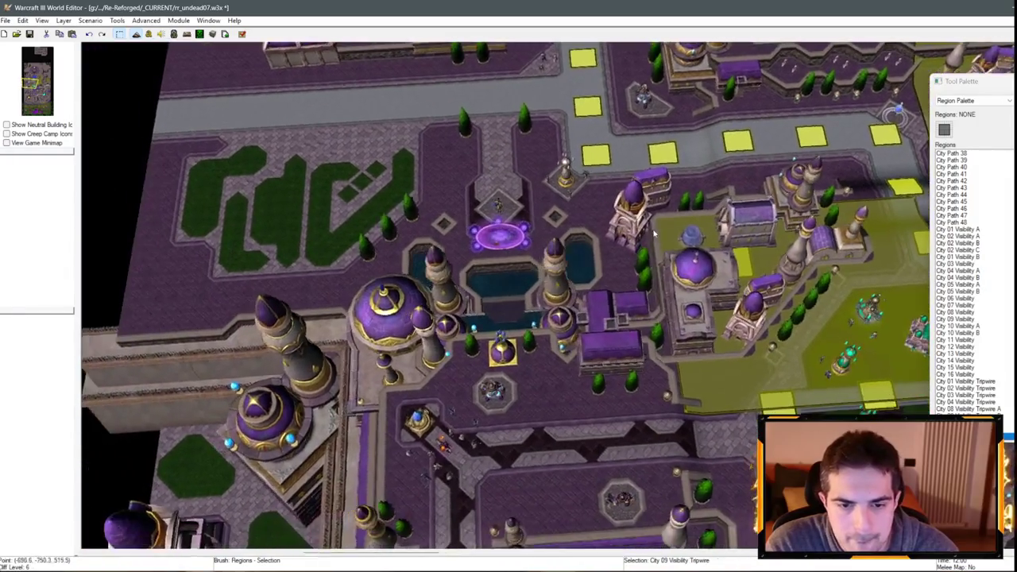
pyautogui.press('d')
pyautogui.press('Down')
pyautogui.press('Left')
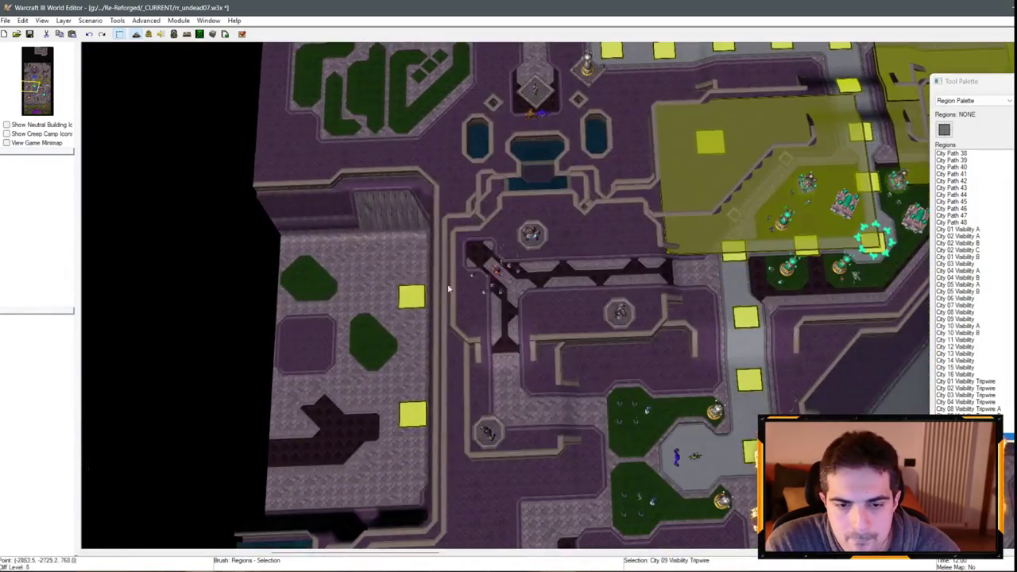
pyautogui.click(448, 350)
pyautogui.press('Up')
pyautogui.press('Right')
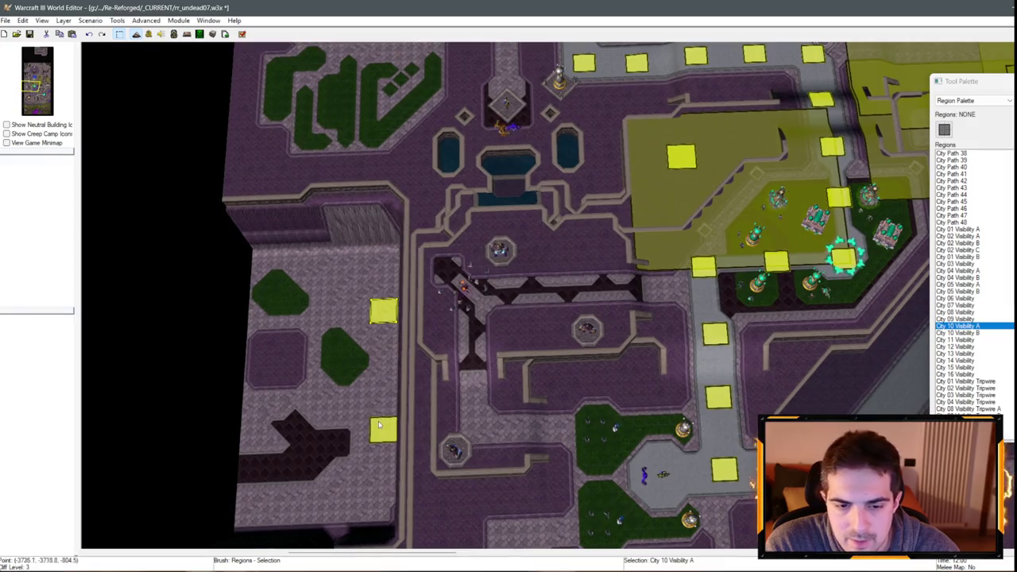
pyautogui.click(379, 426)
# - Stretch a pasted tripwire along the western wall road as City 10 Visibility Tripwire, then paste a duplicate
pyautogui.press('Down')
pyautogui.press('Left')
pyautogui.hotkey('ctrl', 'v')
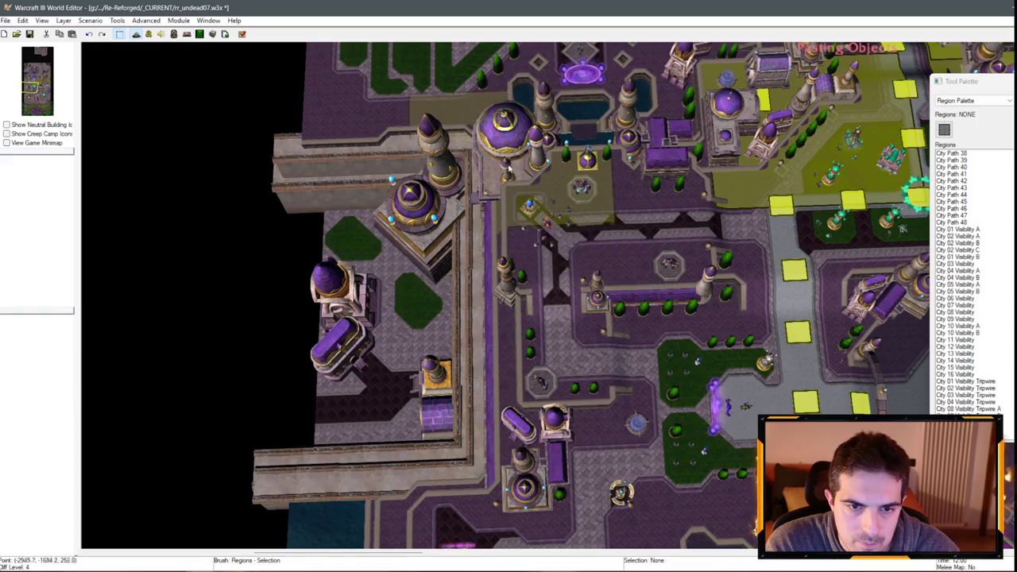
pyautogui.click(594, 226)
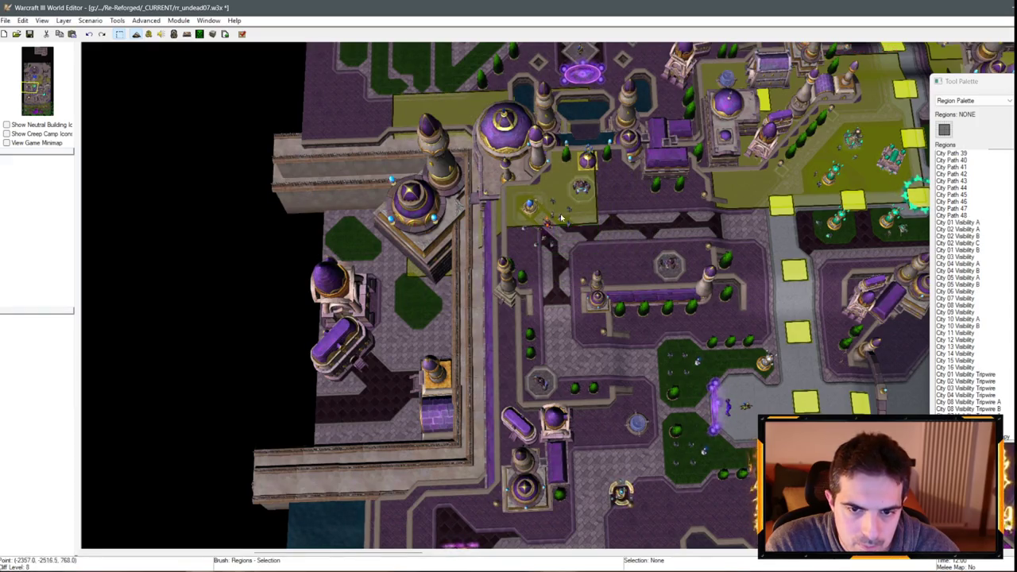
pyautogui.moveTo(594, 226)
pyautogui.mouseDown()
pyautogui.moveTo(545, 295)
pyautogui.moveTo(539, 404)
pyautogui.moveTo(537, 392)
pyautogui.mouseUp()
pyautogui.press('Down')
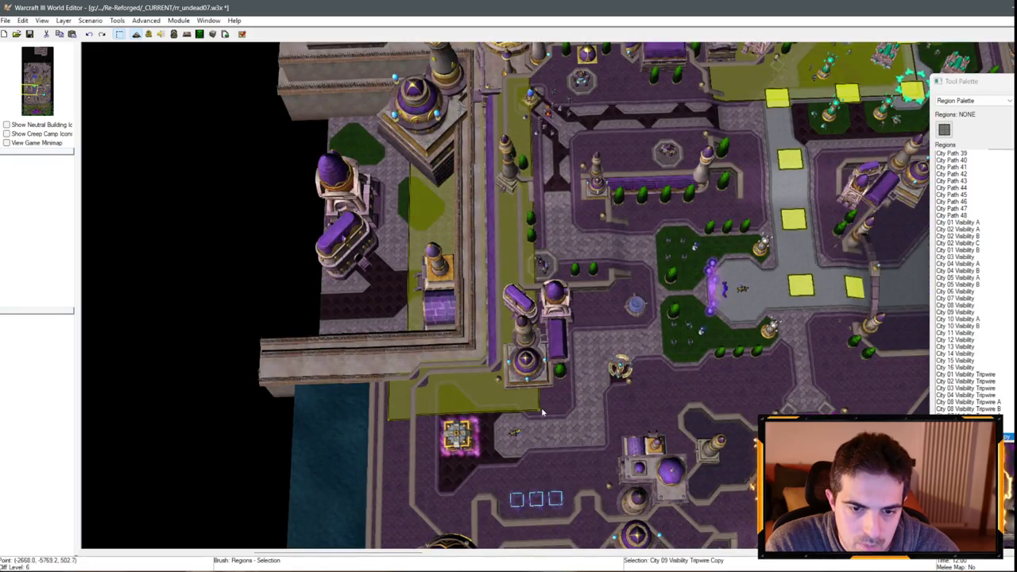
pyautogui.press('Up')
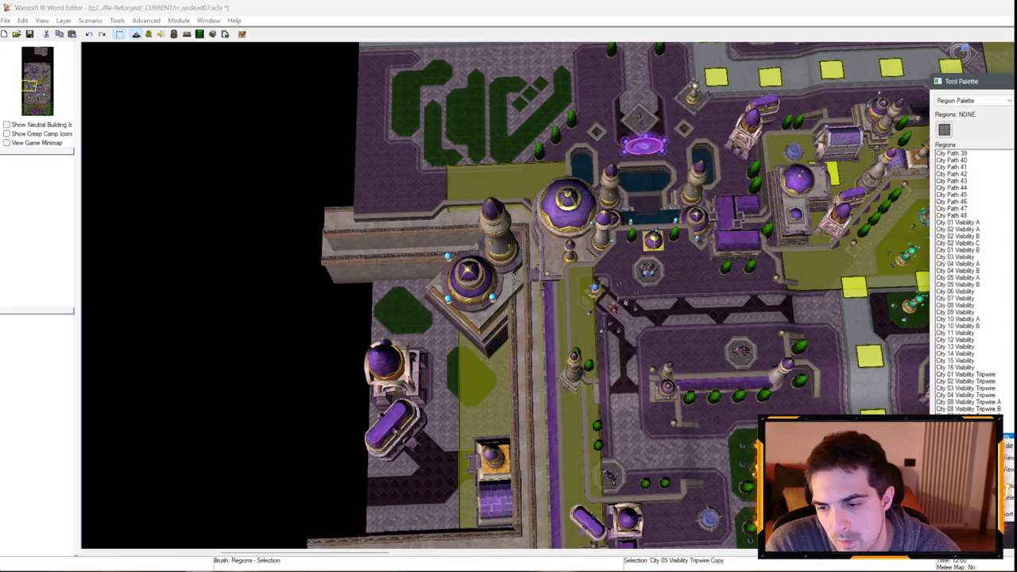
pyautogui.doubleClick(585, 240)
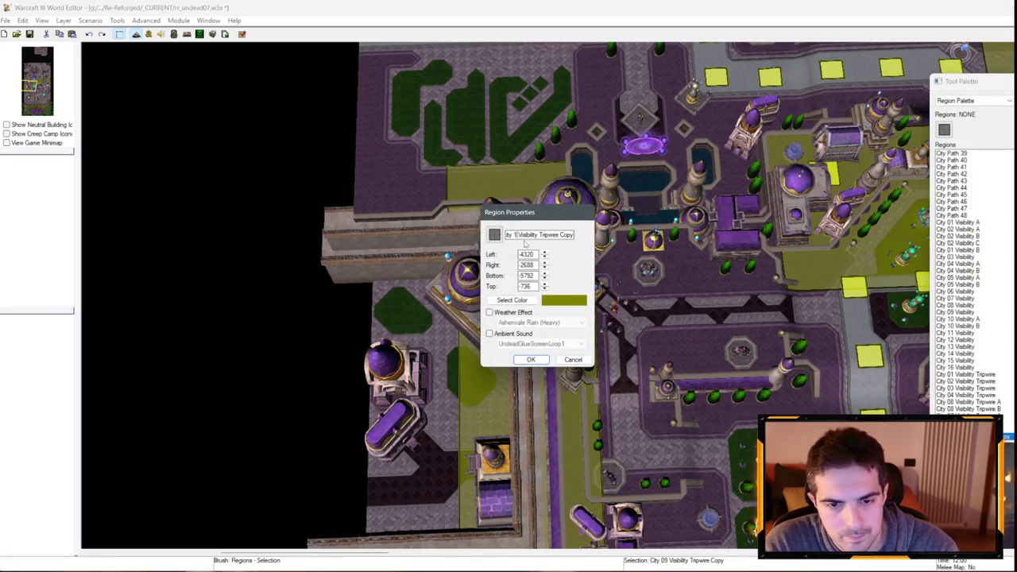
pyautogui.press('BackSpace')
pyautogui.click(539, 359)
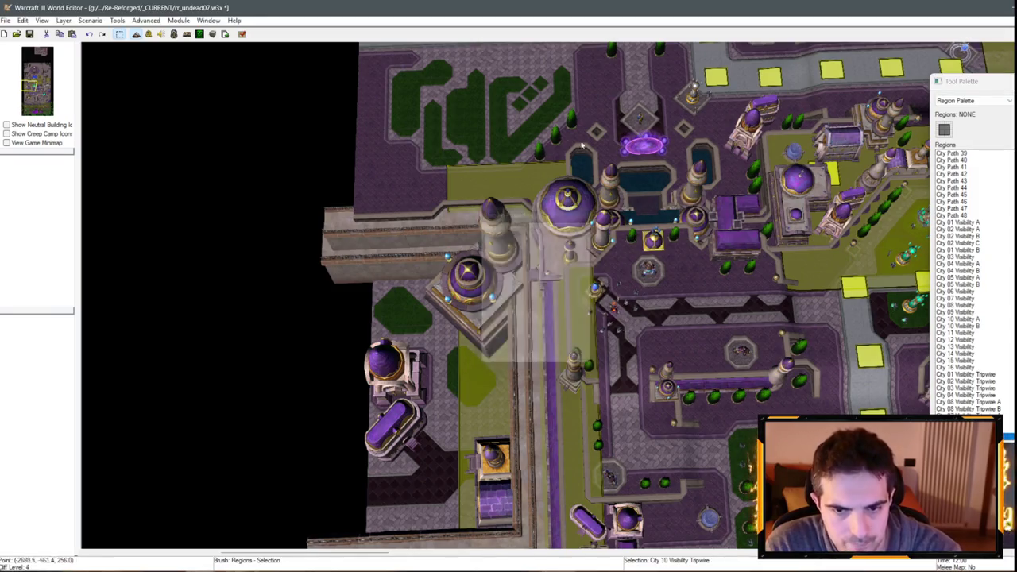
pyautogui.press('Up')
pyautogui.hotkey('ctrl', 'v')
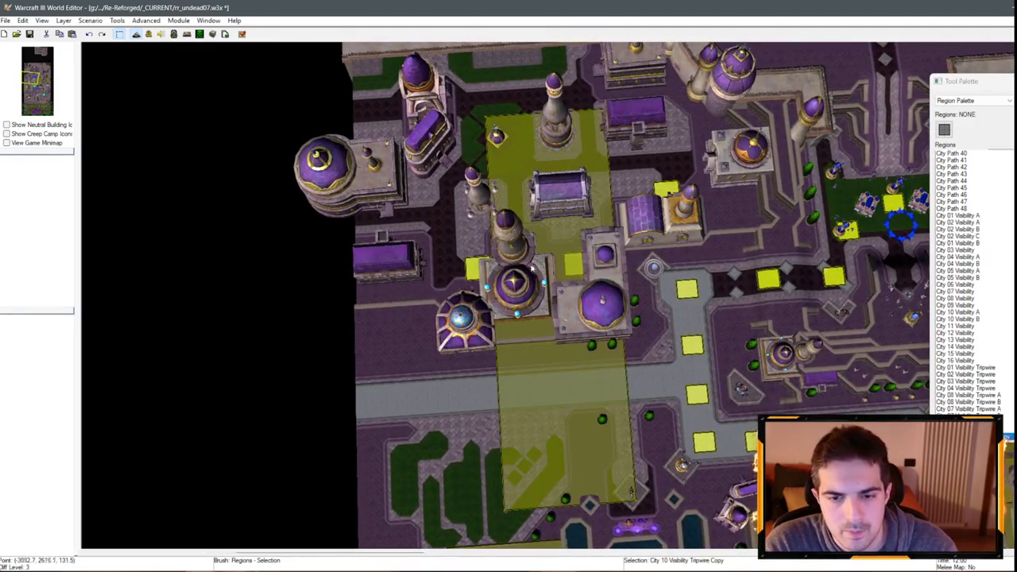
# - Move the copy onto the western plaza, name it City 06 Visibility Tripwire, and paste another copy
pyautogui.moveTo(485, 274); pyautogui.dragTo(348, 341)
pyautogui.moveTo(493, 482)
pyautogui.mouseDown()
pyautogui.moveTo(487, 216)
pyautogui.moveTo(480, 397)
pyautogui.moveTo(520, 402)
pyautogui.moveTo(524, 445)
pyautogui.moveTo(526, 352)
pyautogui.mouseUp()
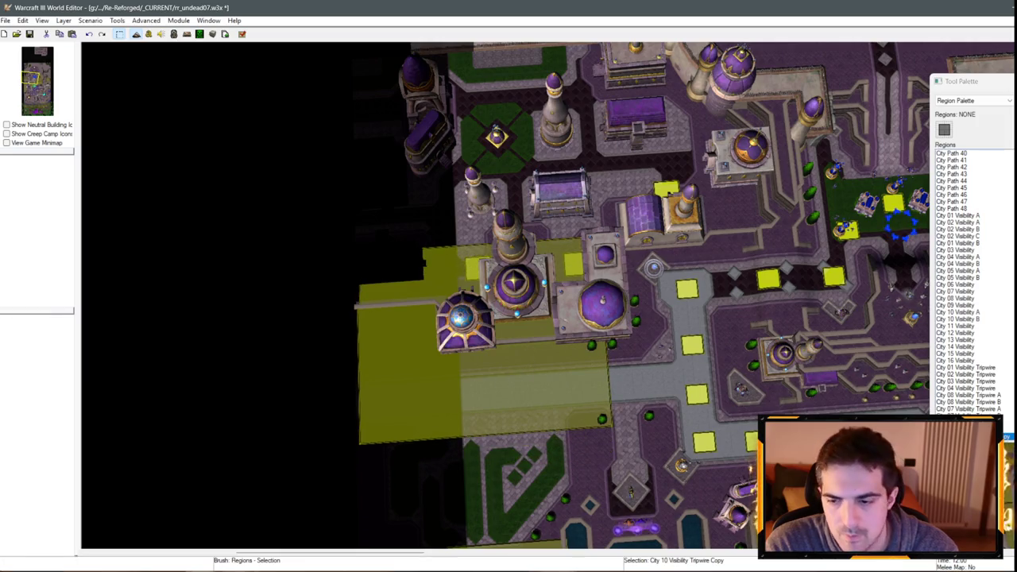
pyautogui.press('Return')
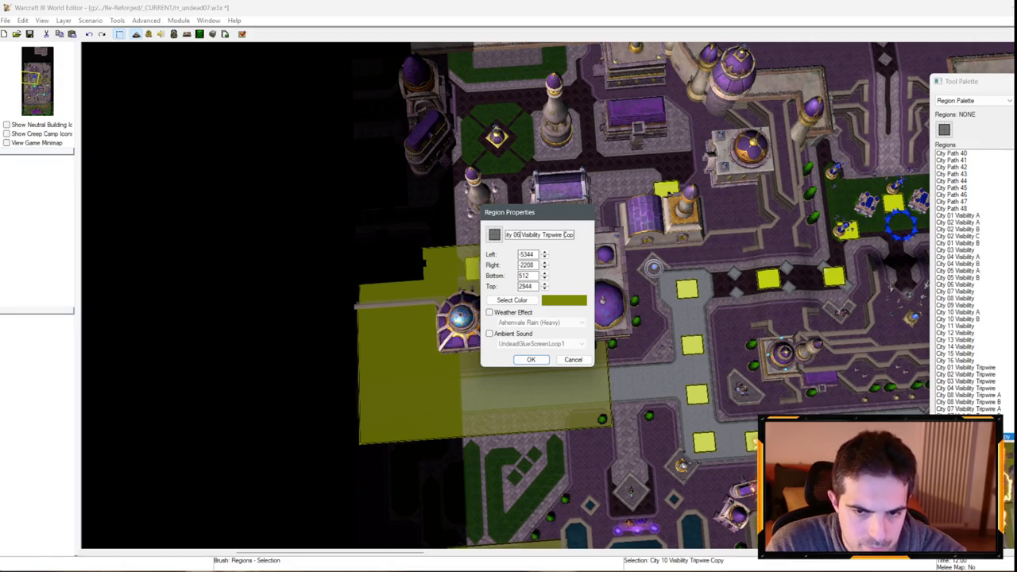
pyautogui.press('Return')
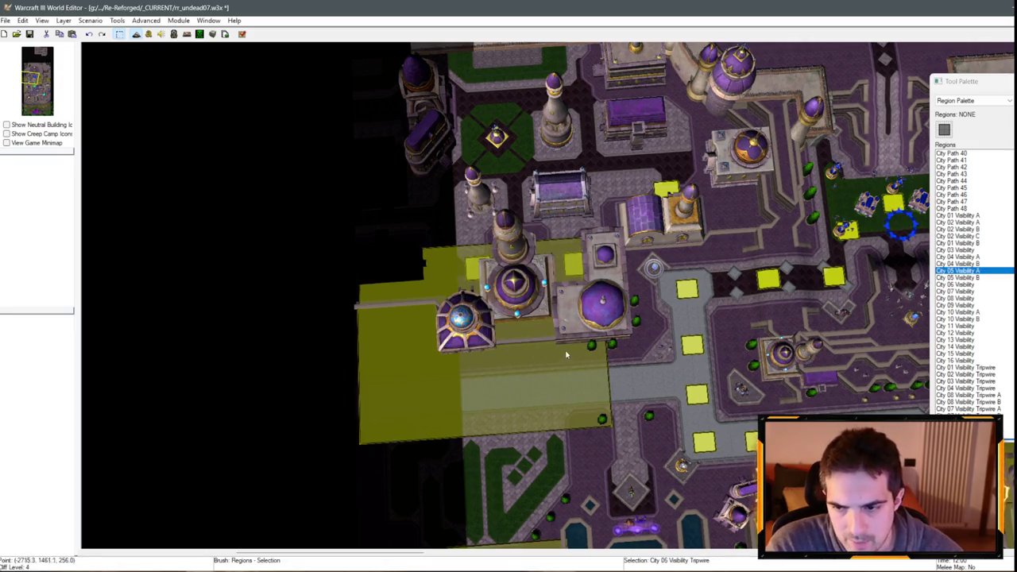
pyautogui.scroll(2, 558, 313)
pyautogui.hotkey('ctrl', 'v')
pyautogui.click(735, 395)
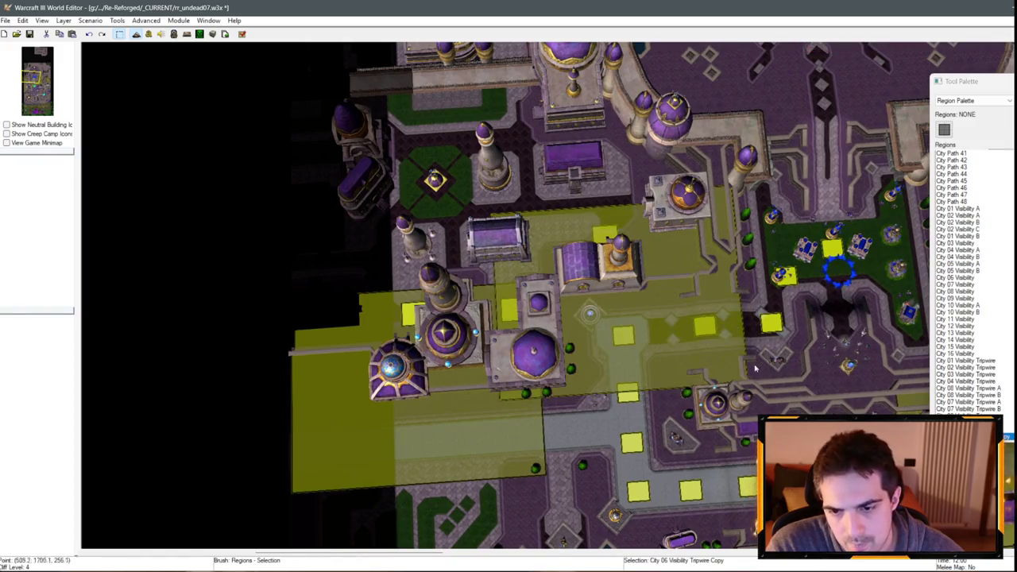
# - Resize both City 06 tripwires so the copy spans -3008 to -992 by 896 to 2976, and remove 'Copy' from its name
pyautogui.moveTo(655, 316)
pyautogui.mouseDown()
pyautogui.moveTo(667, 332)
pyautogui.moveTo(650, 381)
pyautogui.moveTo(645, 367)
pyautogui.mouseUp()
pyautogui.moveTo(548, 472); pyautogui.dragTo(545, 454)
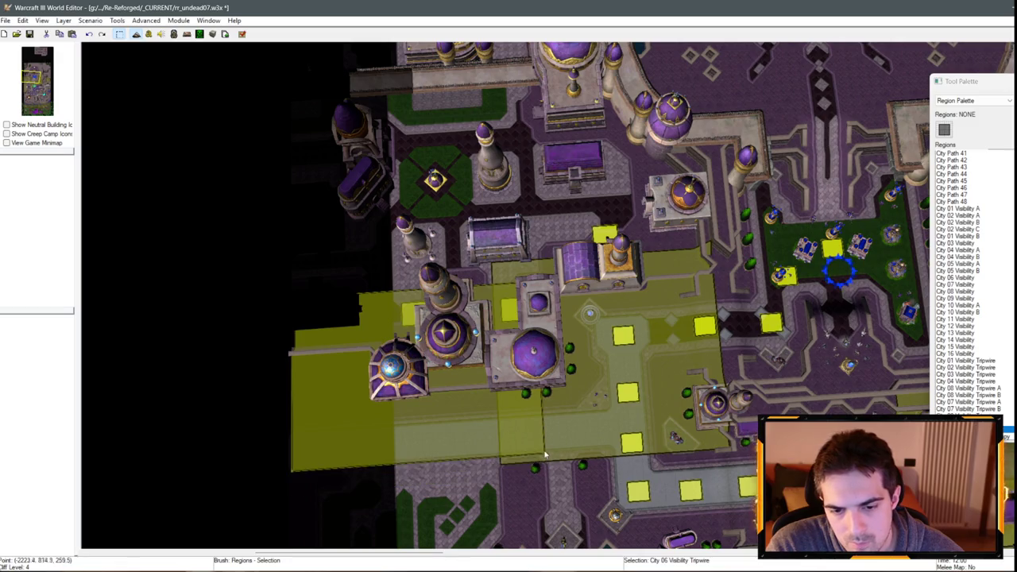
pyautogui.click(582, 462)
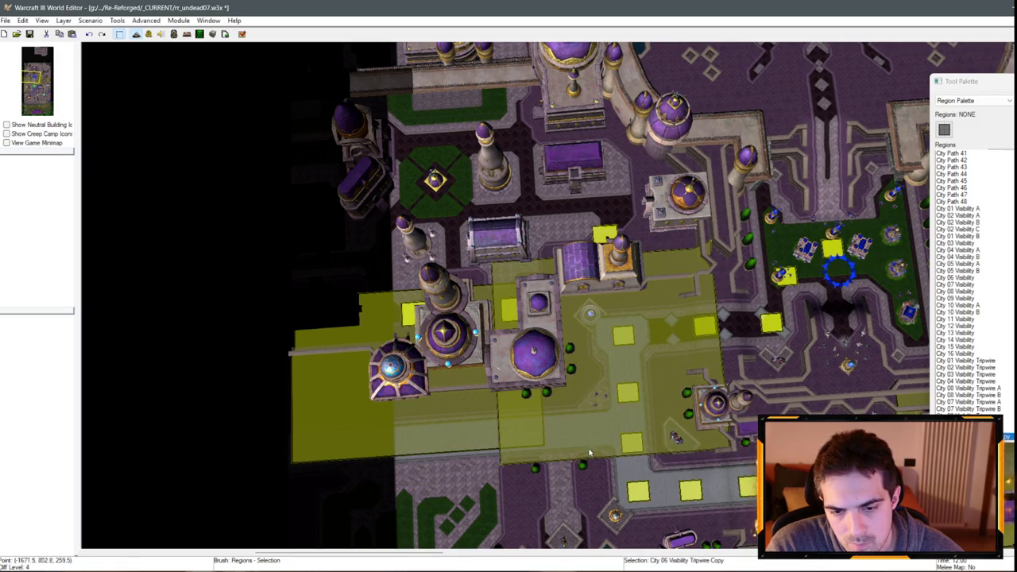
pyautogui.moveTo(589, 453); pyautogui.dragTo(592, 445)
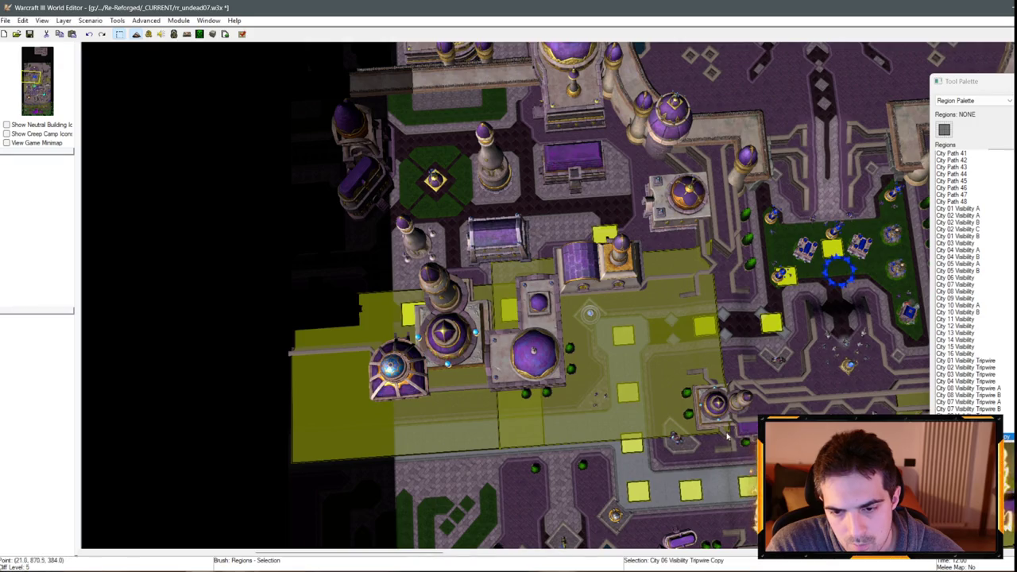
pyautogui.moveTo(718, 429)
pyautogui.mouseDown()
pyautogui.moveTo(628, 405)
pyautogui.moveTo(602, 358)
pyautogui.mouseUp()
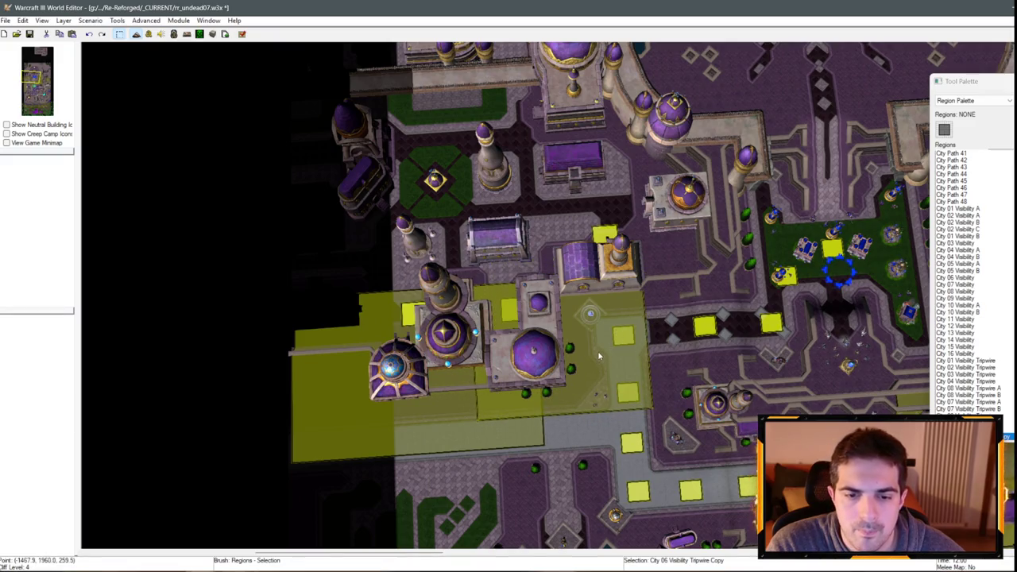
pyautogui.hotkey('ctrl', 'z')
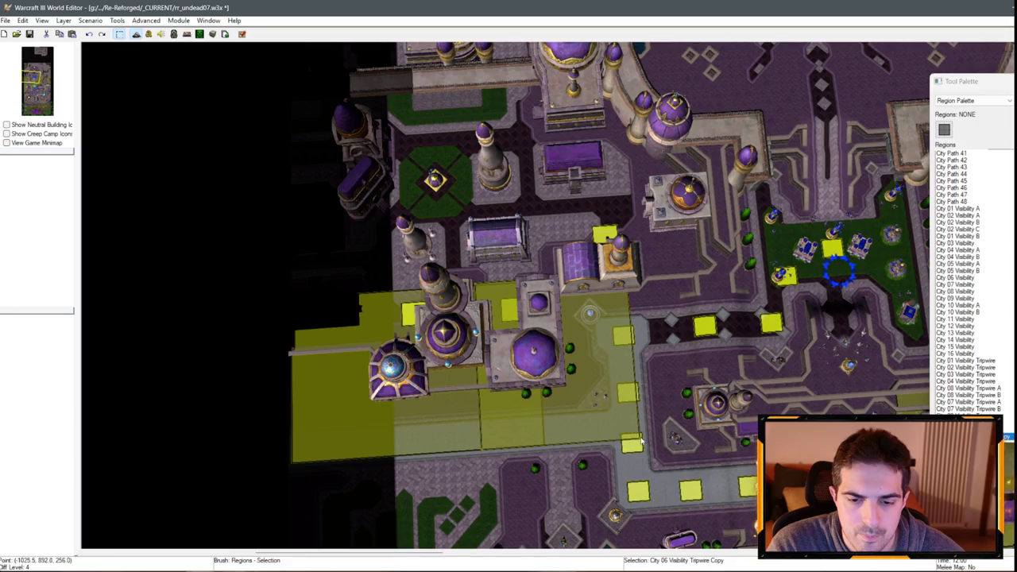
pyautogui.doubleClick(598, 259)
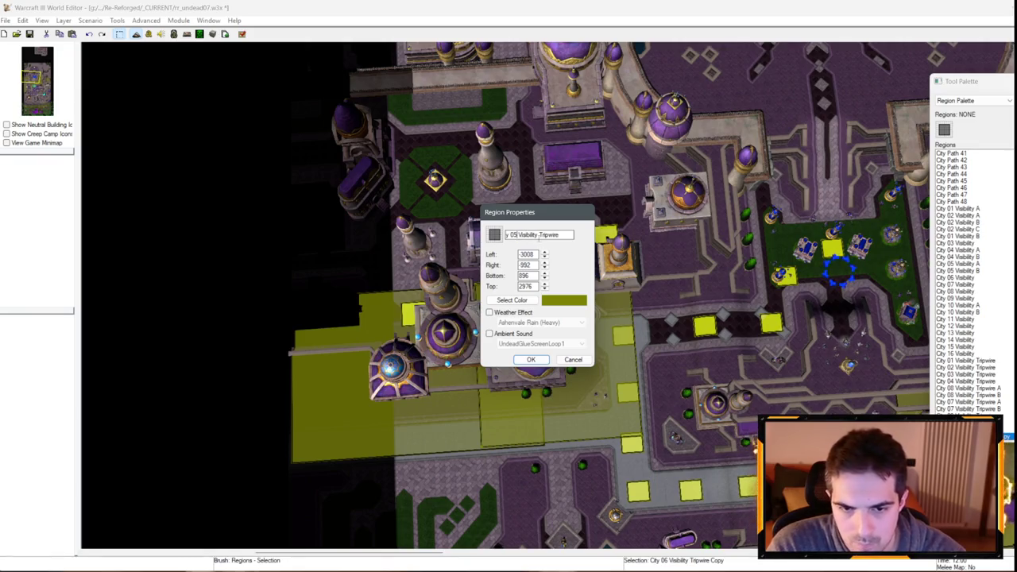
pyautogui.press('Return')
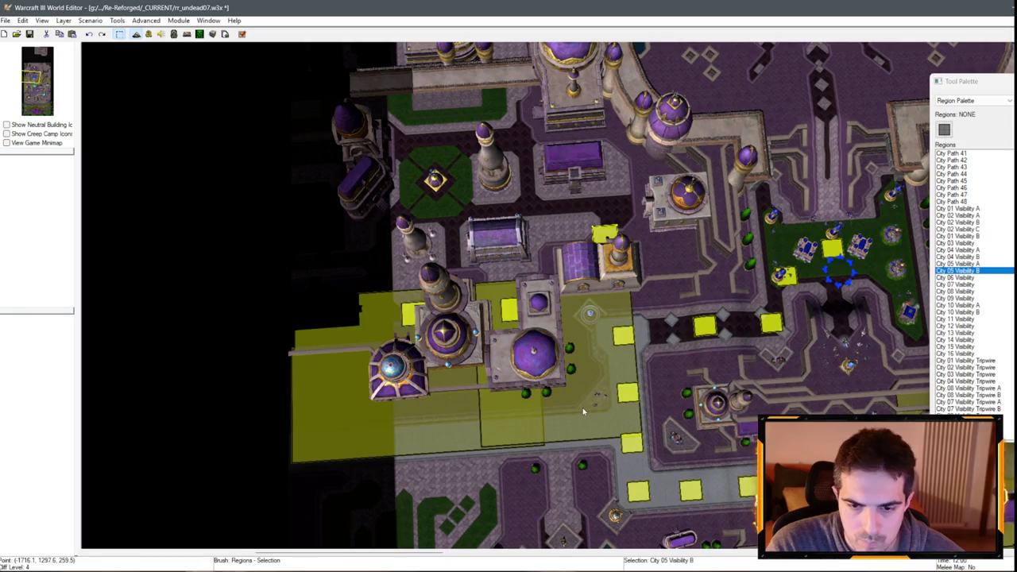
# - Paste a City 05 tripwire copy east of the original and remove its Copy suffix
pyautogui.hotkey('ctrl', 'v')
pyautogui.click(634, 311)
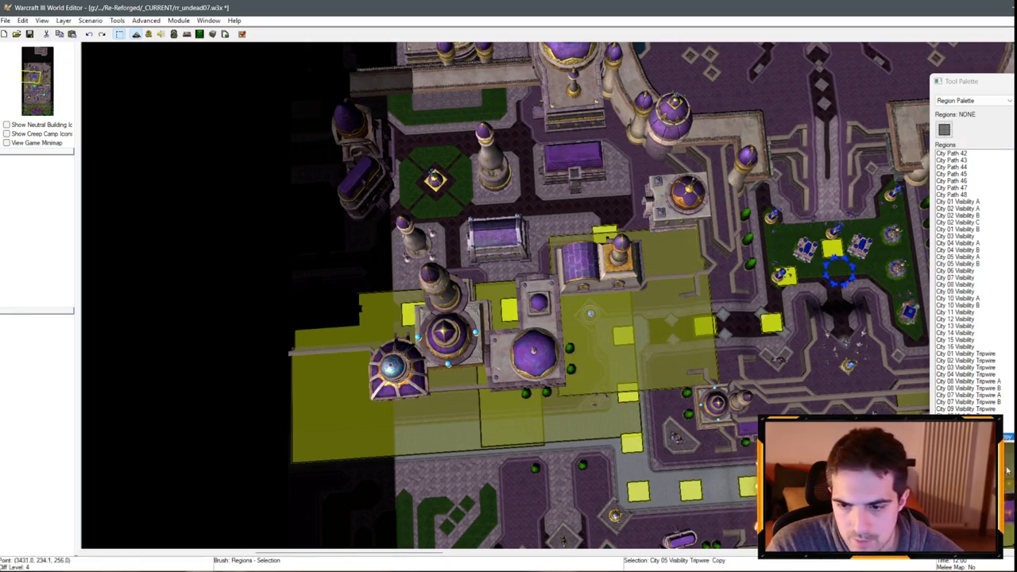
pyautogui.doubleClick(559, 239)
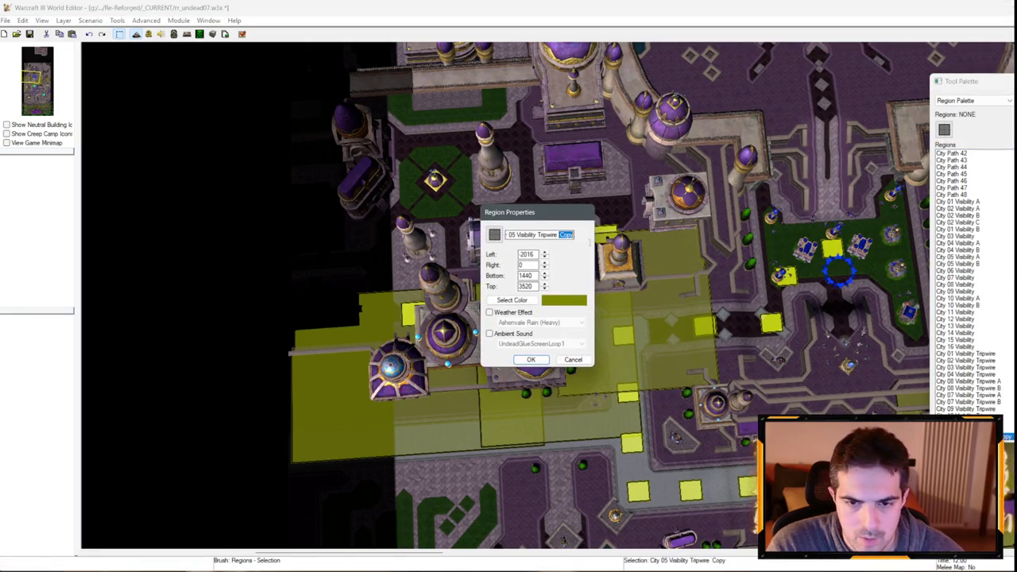
pyautogui.press('Return')
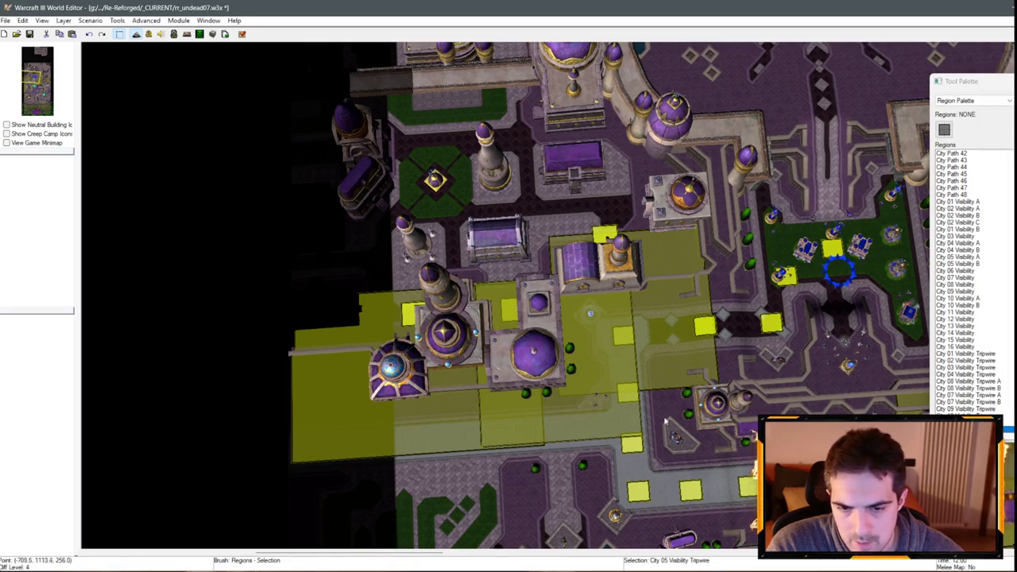
# - Rename the original region City 05 Visibility Tripwire A
pyautogui.doubleClick(655, 250)
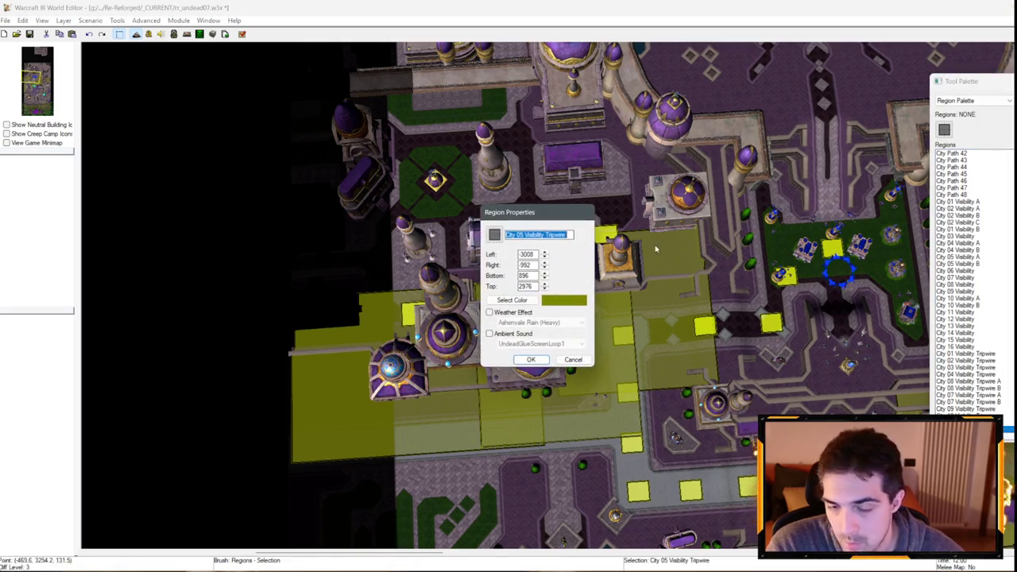
pyautogui.write('A')
pyautogui.click(531, 359)
pyautogui.scroll(-3, 623, 194)
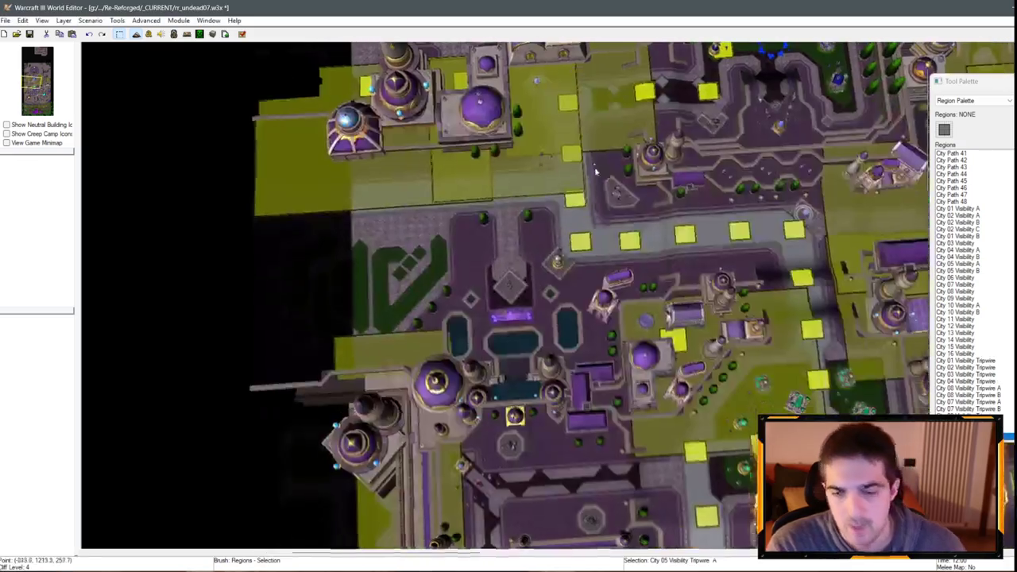
pyautogui.scroll(-2, 625, 195)
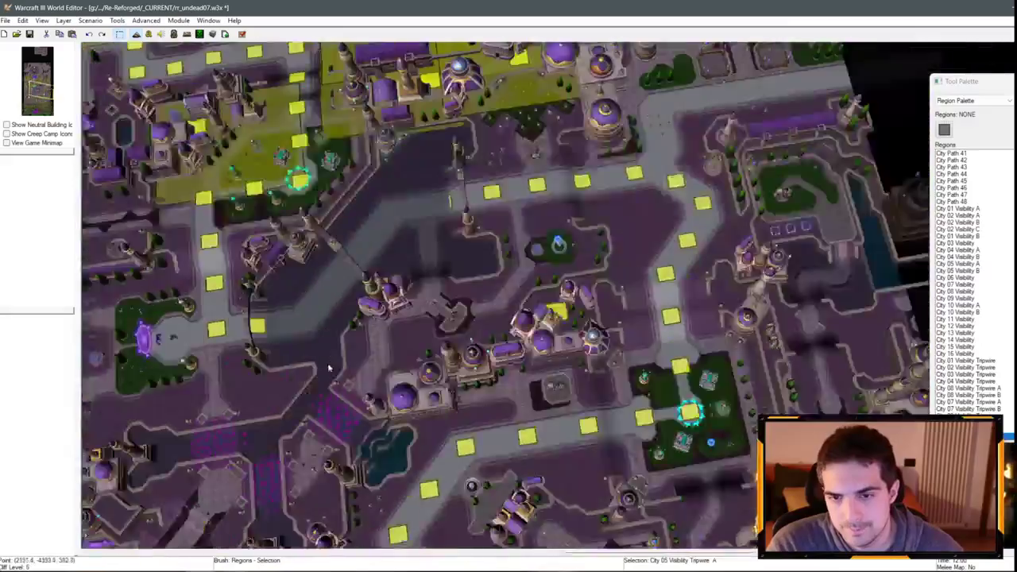
pyautogui.scroll(4, 479, 263)
pyautogui.scroll(-3, 479, 263)
pyautogui.press('Down')
pyautogui.press('Down')
pyautogui.press('Down')
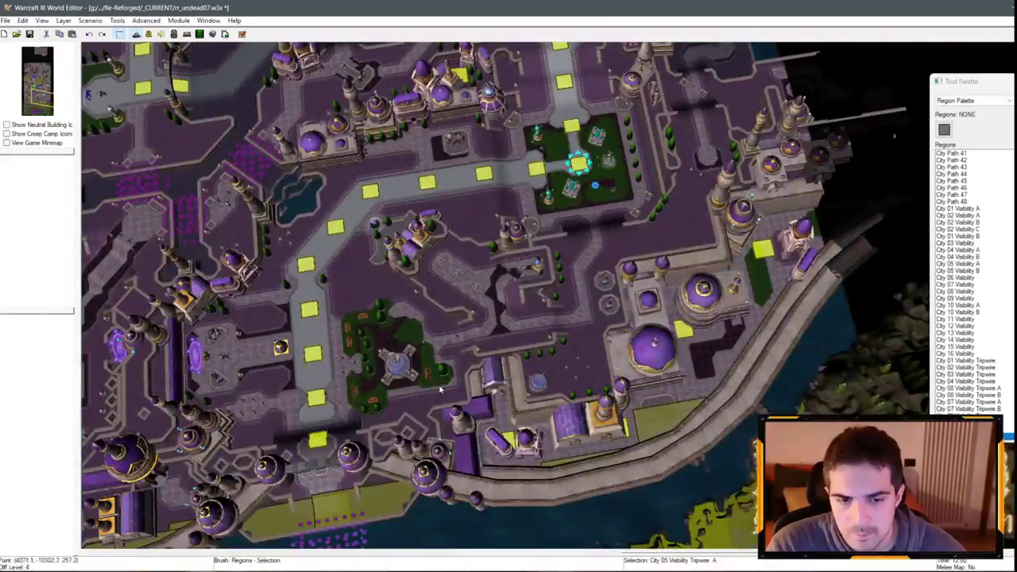
pyautogui.scroll(3, 464, 230)
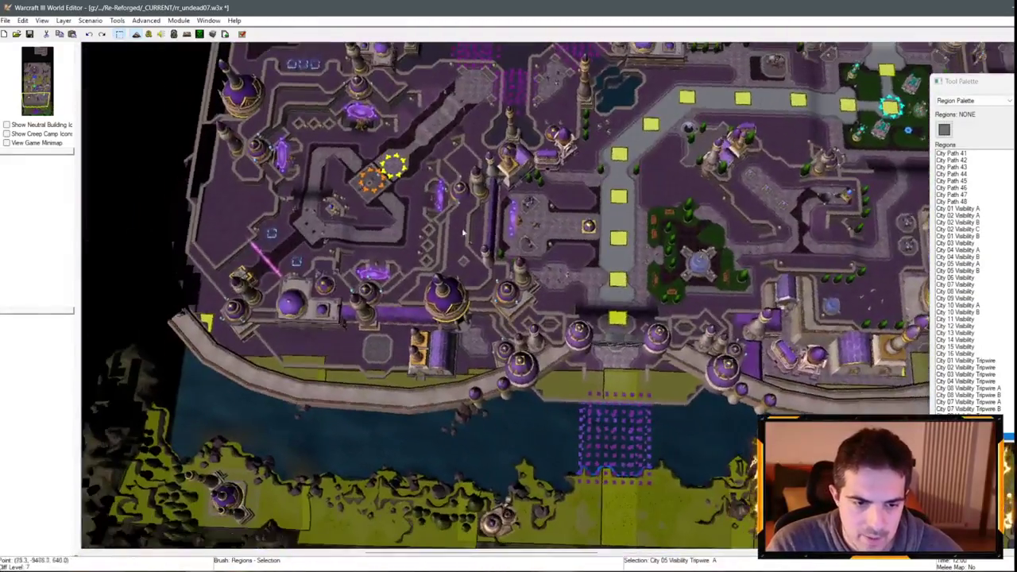
pyautogui.scroll(-3, 464, 231)
pyautogui.scroll(3, 477, 270)
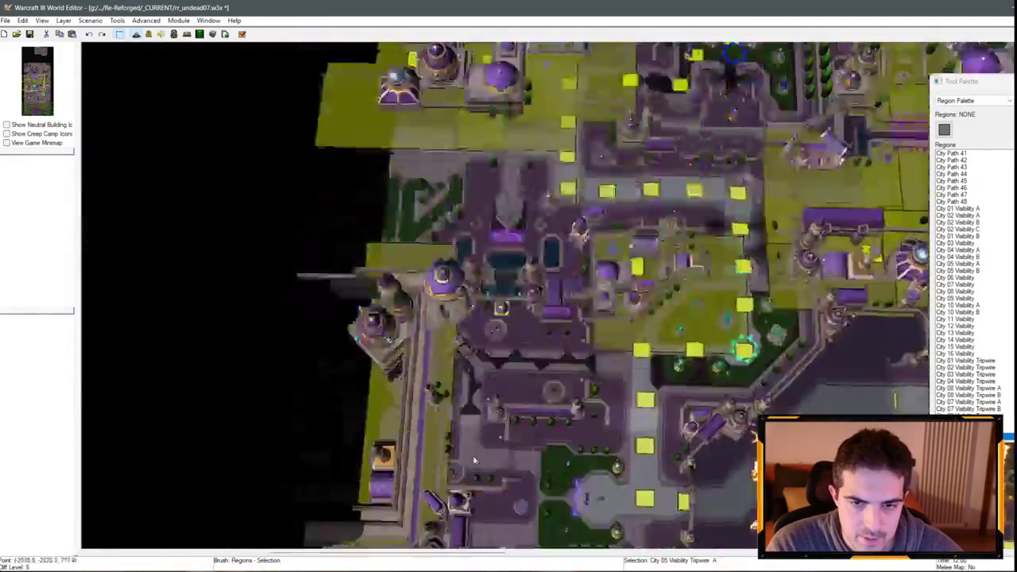
# - Save rr_undead07.w3x and start copying City 05 Visibility Tripwire A
pyautogui.hotkey('ctrl', 's')
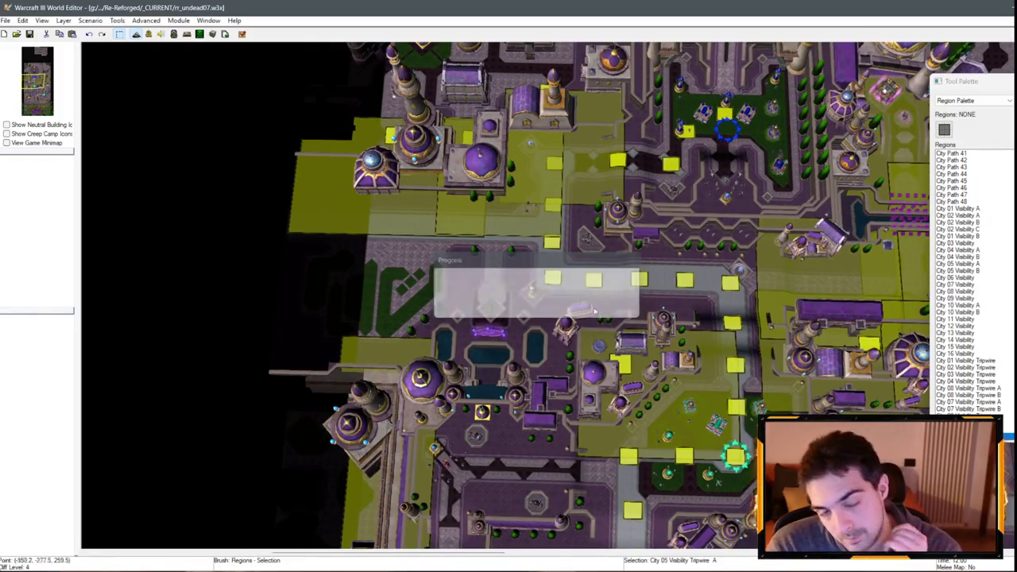
pyautogui.scroll(-3, 517, 230)
pyautogui.press('Down')
pyautogui.press('Down')
pyautogui.press('Down')
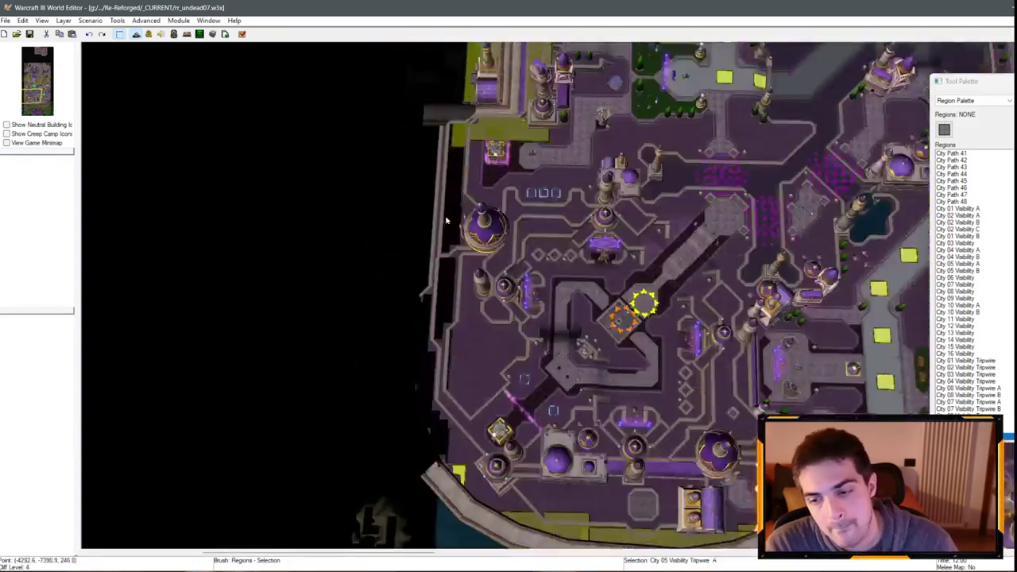
pyautogui.scroll(3, 655, 228)
pyautogui.press('Down')
pyautogui.press('Down')
pyautogui.press('Down')
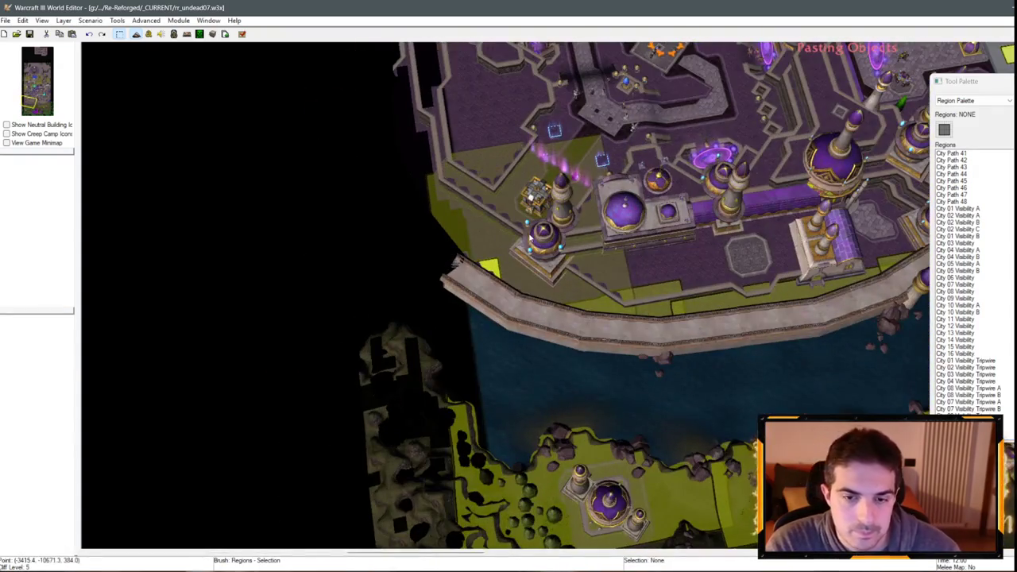
# - Place the pasted region on the southern coastal district as City 12 Visibility Tripwire
pyautogui.click(530, 236)
pyautogui.scroll(3, 525, 318)
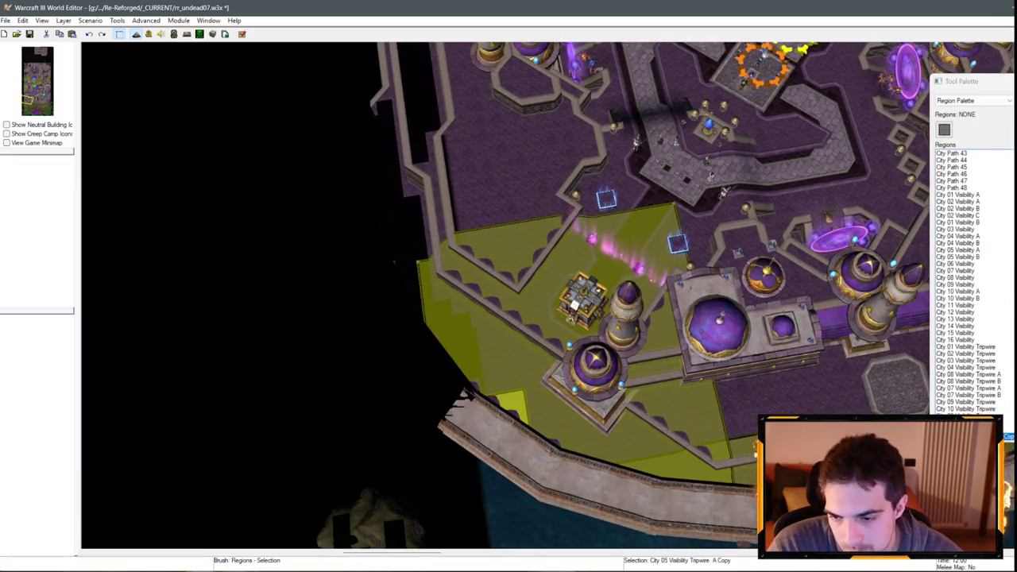
pyautogui.press('Return')
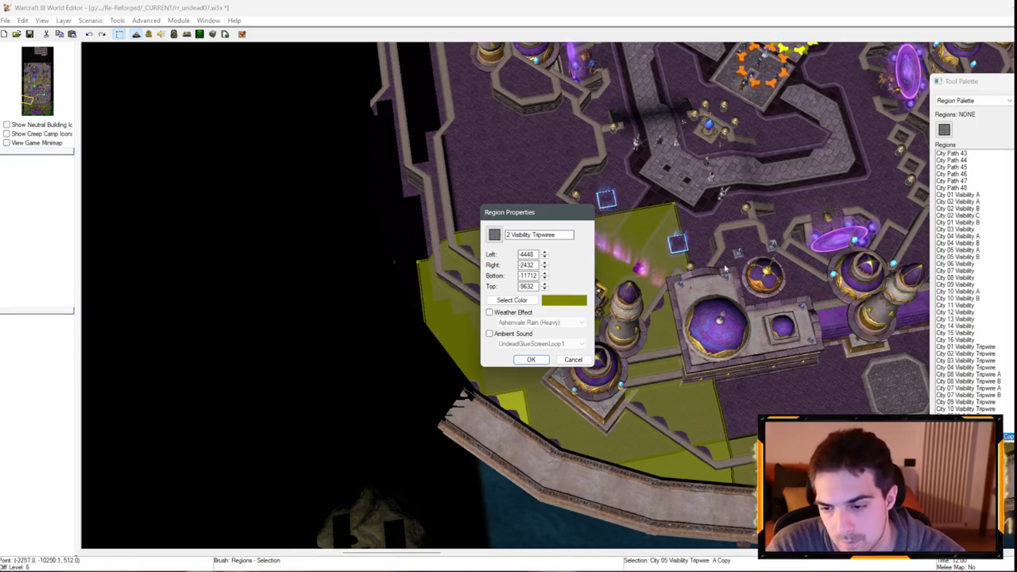
pyautogui.press('Return')
# - Check City 05 Visibility Tripwire A's properties without changes, then paste another tripwire copy
pyautogui.doubleClick(600, 264)
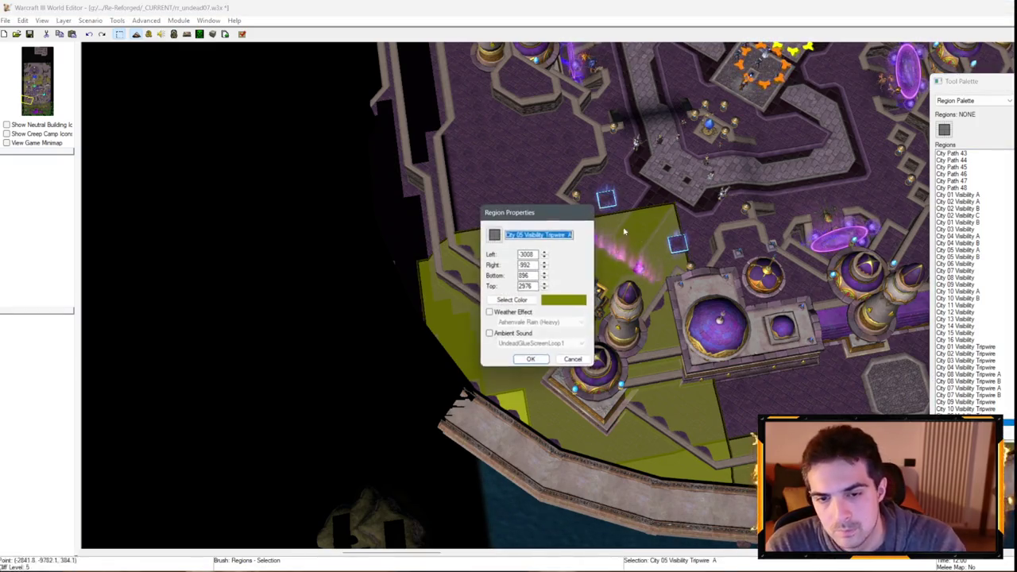
pyautogui.press('Return')
pyautogui.press('Up')
pyautogui.press('Up')
pyautogui.press('Up')
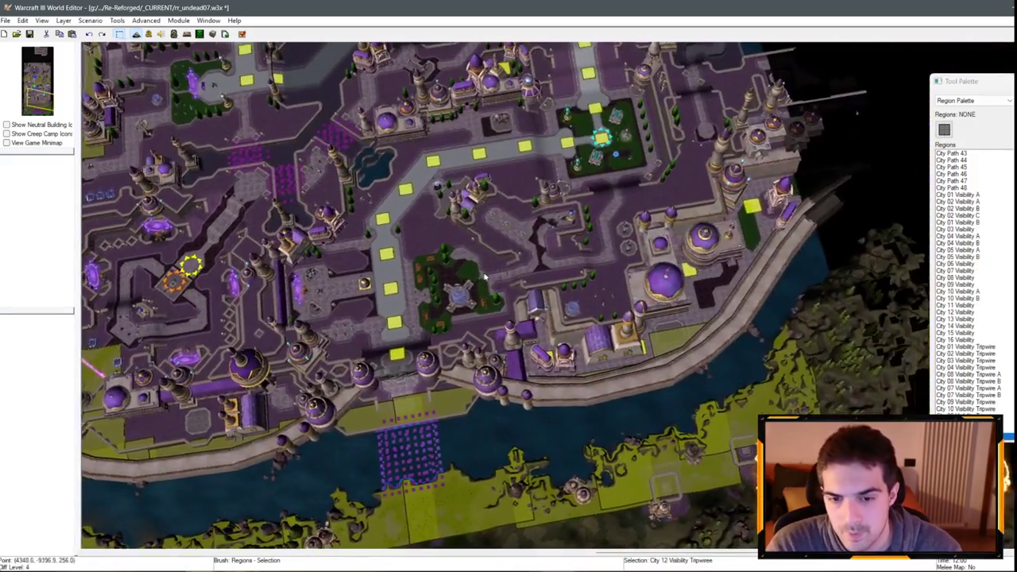
pyautogui.hotkey('ctrl', 'v')
pyautogui.scroll(3, 484, 275)
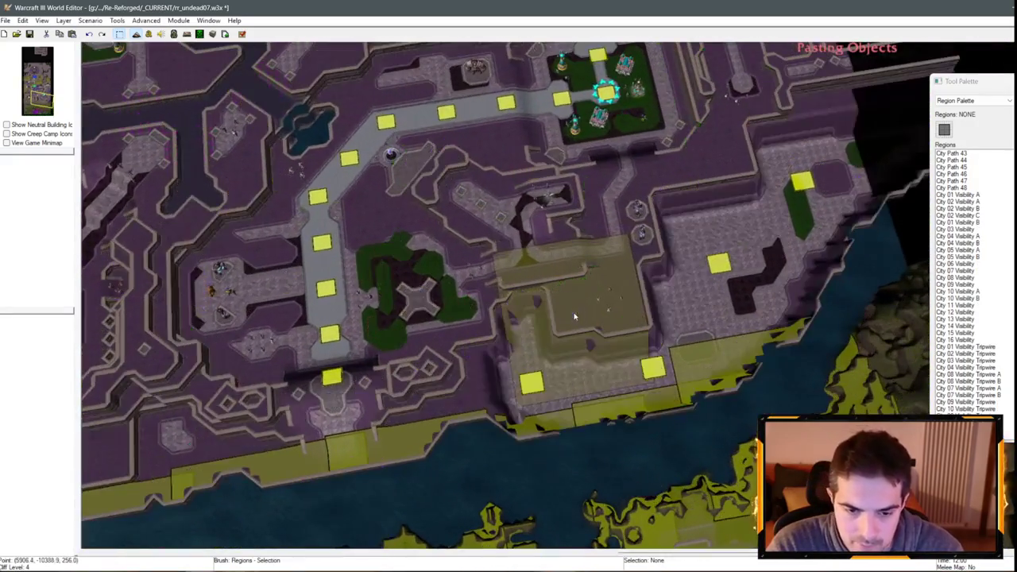
# - Place and stretch a tripwire copy over the southeast coastal block and renumber it City 13
pyautogui.click(534, 389)
pyautogui.moveTo(528, 312)
pyautogui.mouseDown()
pyautogui.moveTo(496, 286)
pyautogui.moveTo(524, 352)
pyautogui.moveTo(510, 347)
pyautogui.mouseUp()
pyautogui.moveTo(567, 267); pyautogui.dragTo(599, 249)
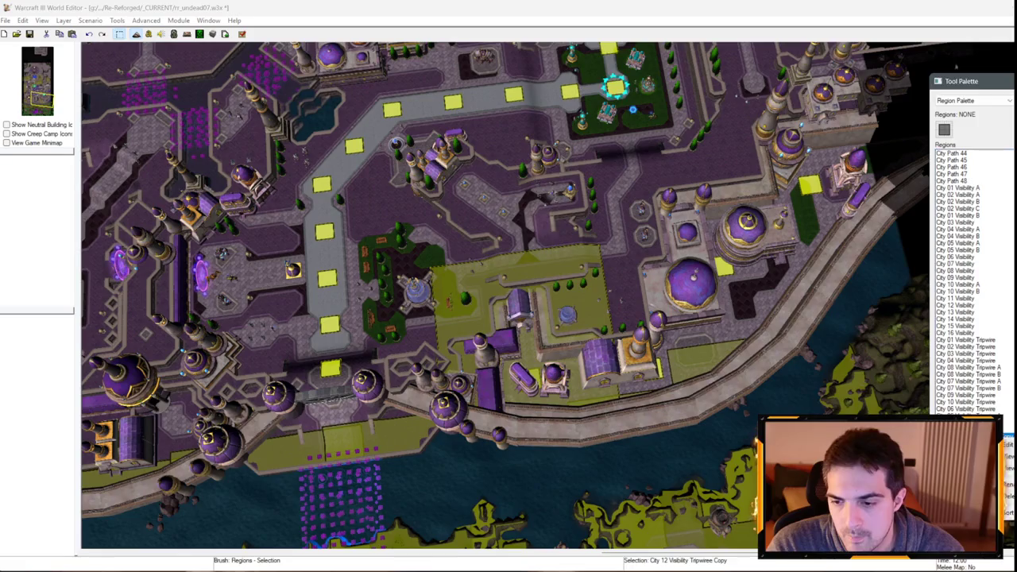
pyautogui.doubleClick(494, 253)
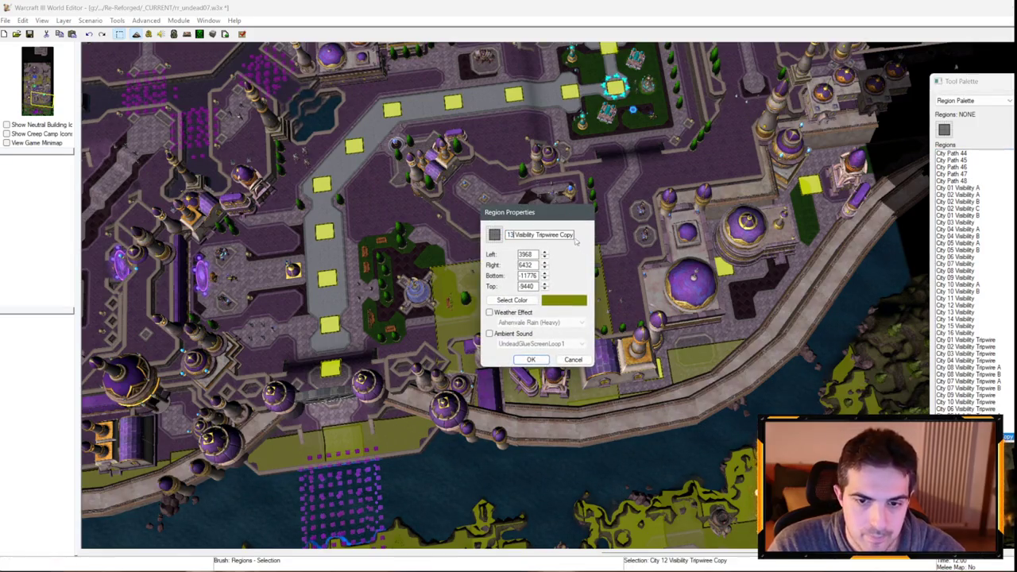
pyautogui.press('BackSpace')
pyautogui.press('Return')
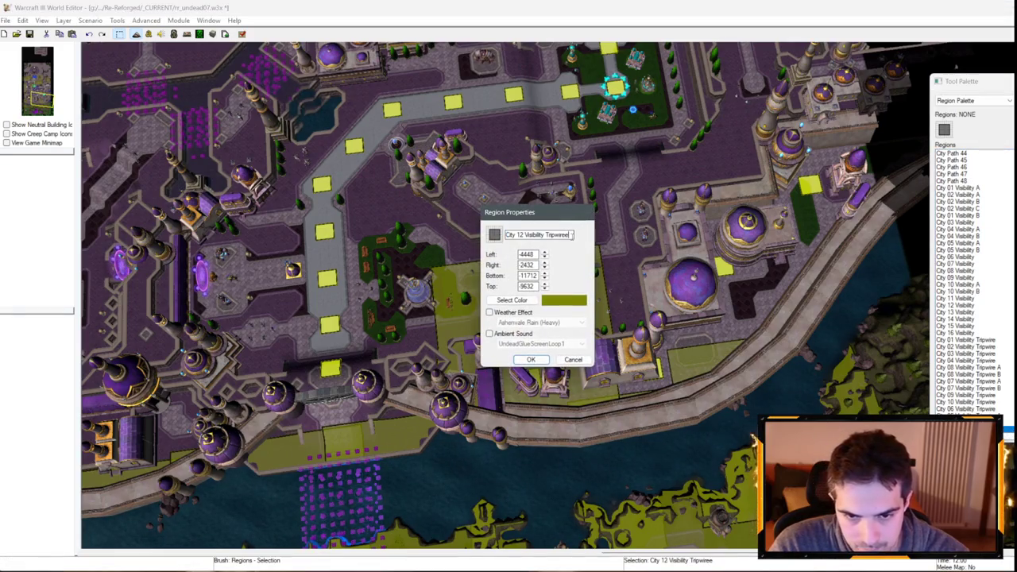
pyautogui.press('Return')
# - Paste another tripwire copy in the southeast district, adjust it, and renumber it City 14
pyautogui.hotkey('ctrl', 'v')
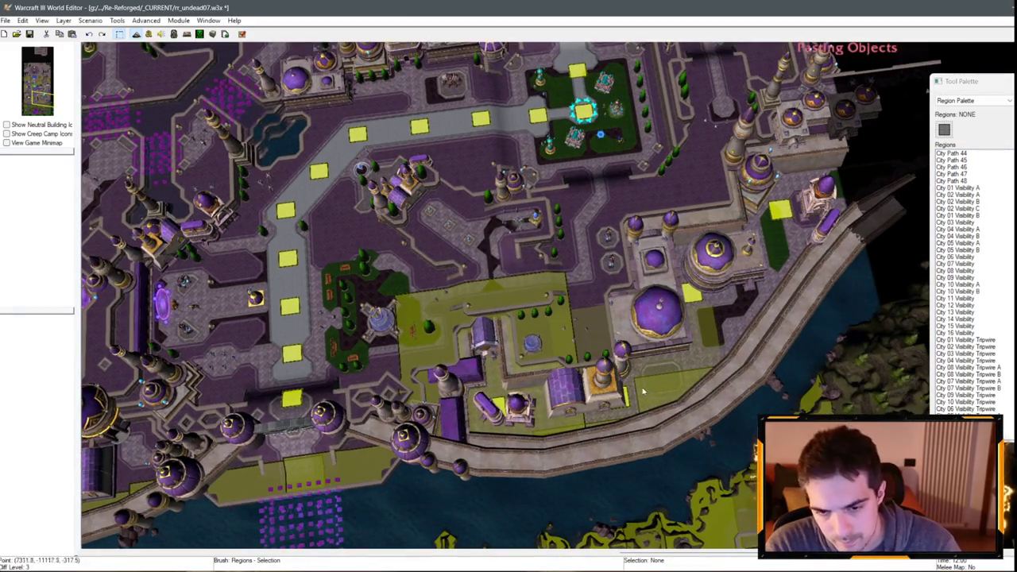
pyautogui.click(684, 293)
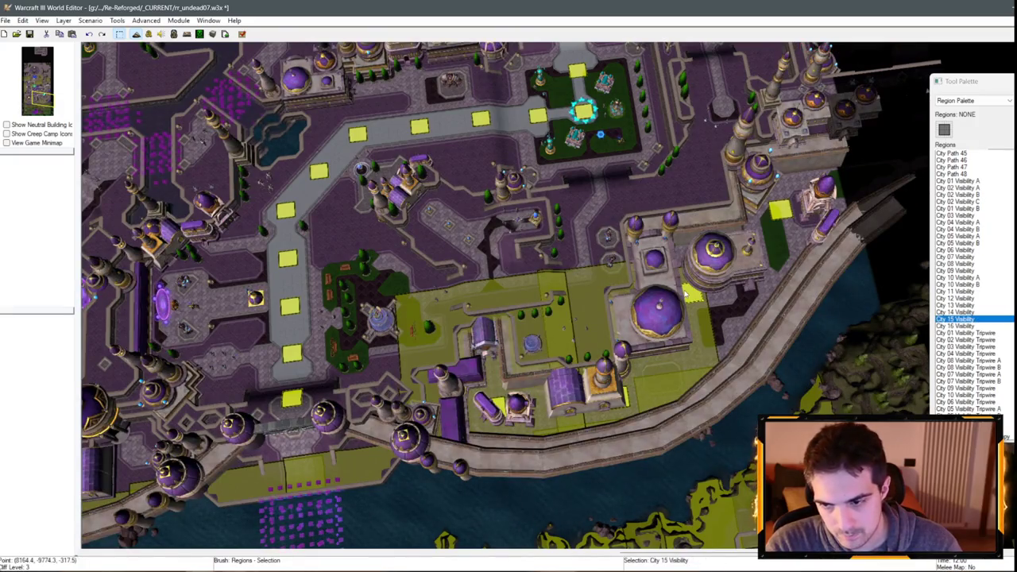
pyautogui.click(623, 337)
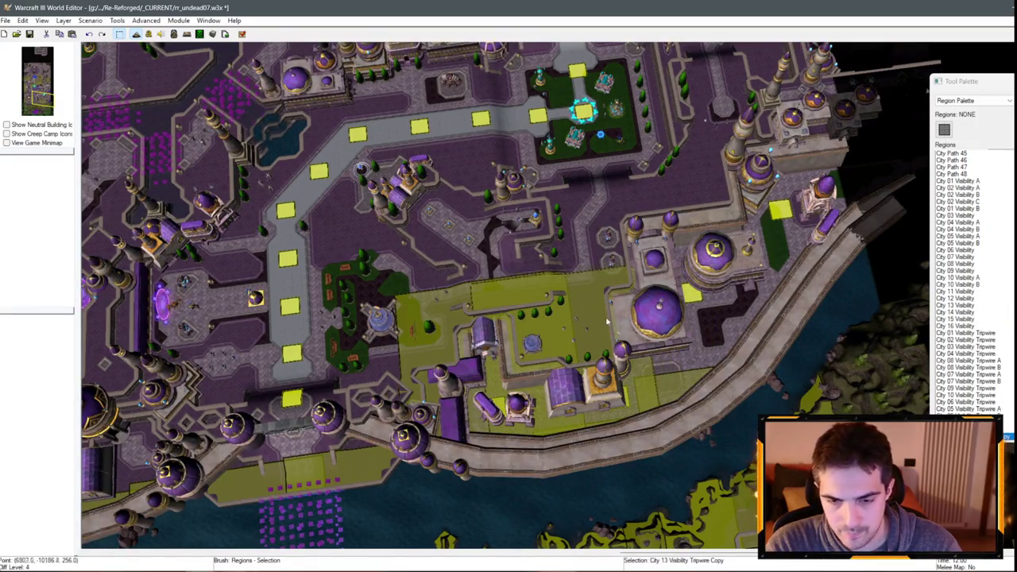
pyautogui.moveTo(622, 332); pyautogui.dragTo(629, 327)
pyautogui.doubleClick(629, 327)
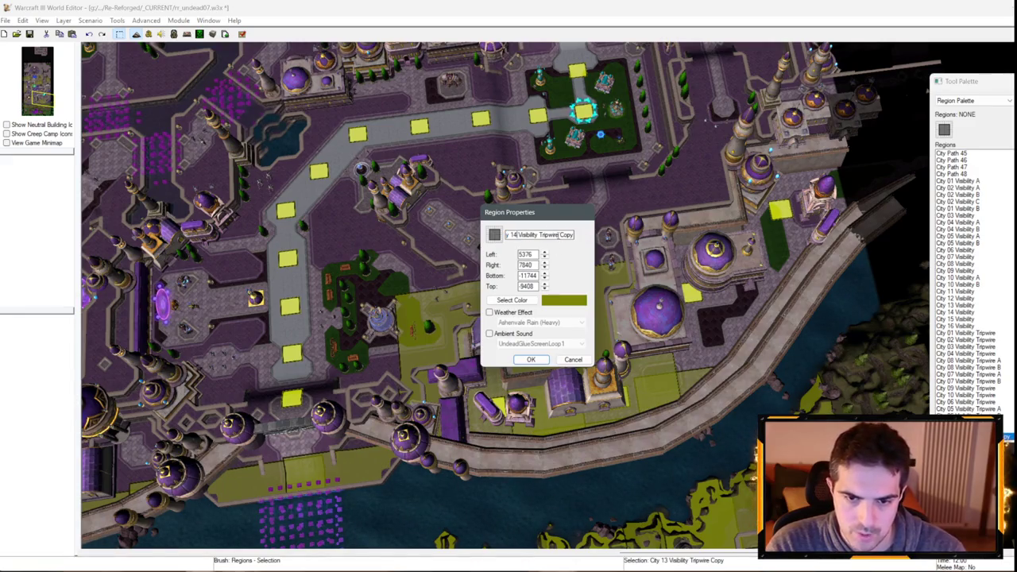
pyautogui.press('Return')
pyautogui.scroll(3, 691, 312)
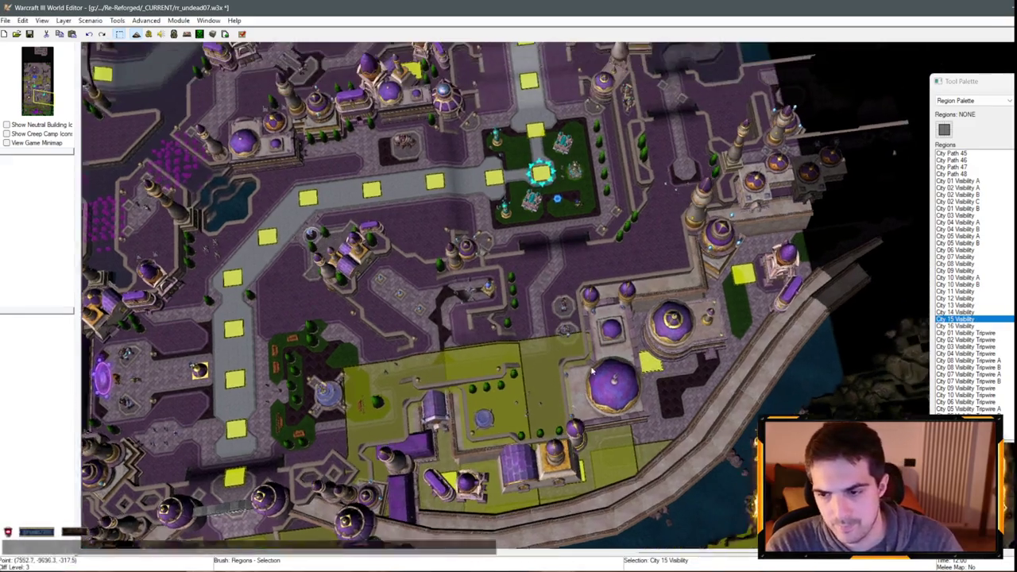
# - Paste a tripwire copy beside the others, nudge it into place, and name it City 15 Visibility Tripwire
pyautogui.press('d')
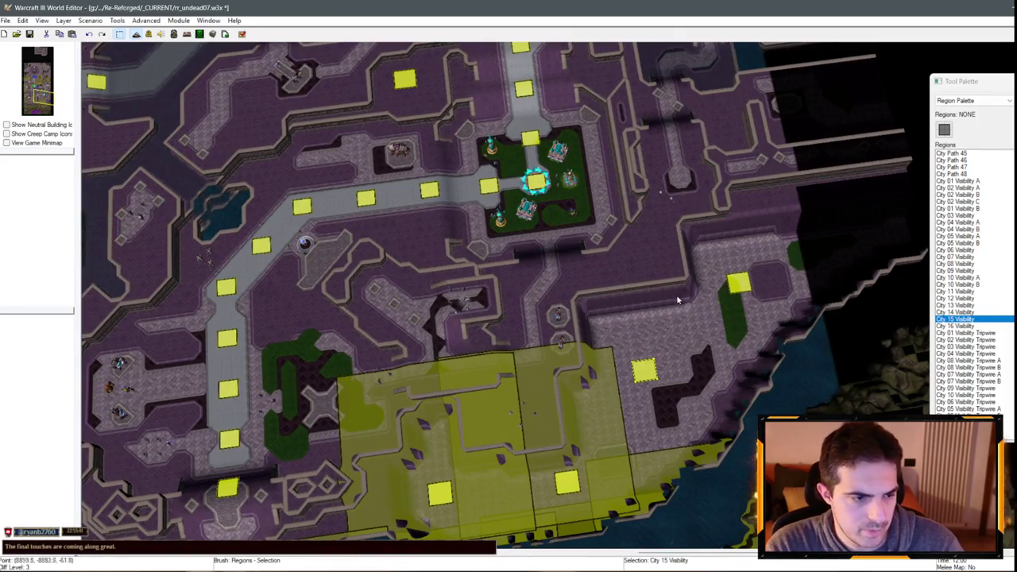
pyautogui.click(731, 288)
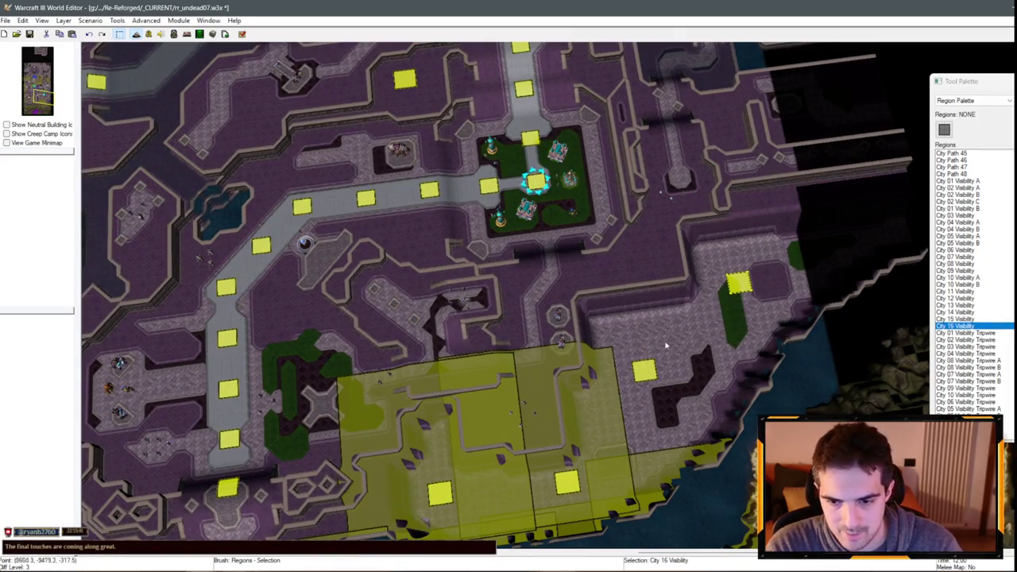
pyautogui.hotkey('ctrl', 'v')
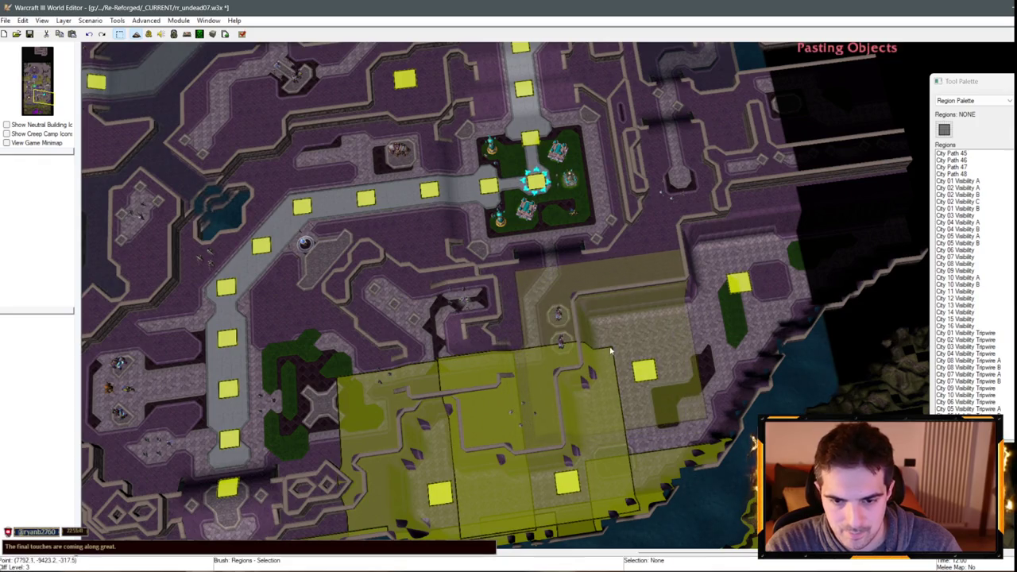
pyautogui.click(609, 348)
pyautogui.press('d')
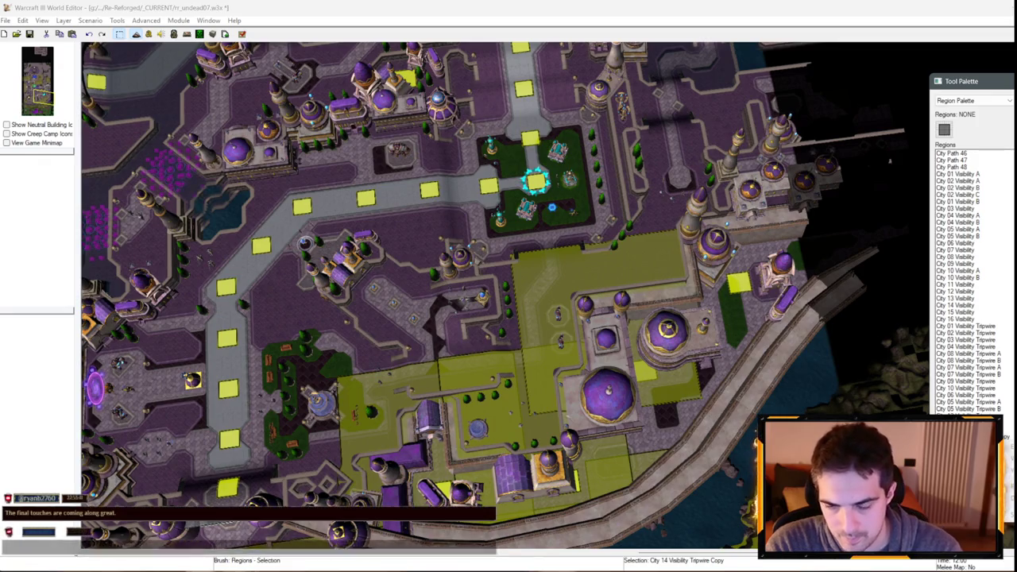
pyautogui.moveTo(512, 256); pyautogui.dragTo(582, 282)
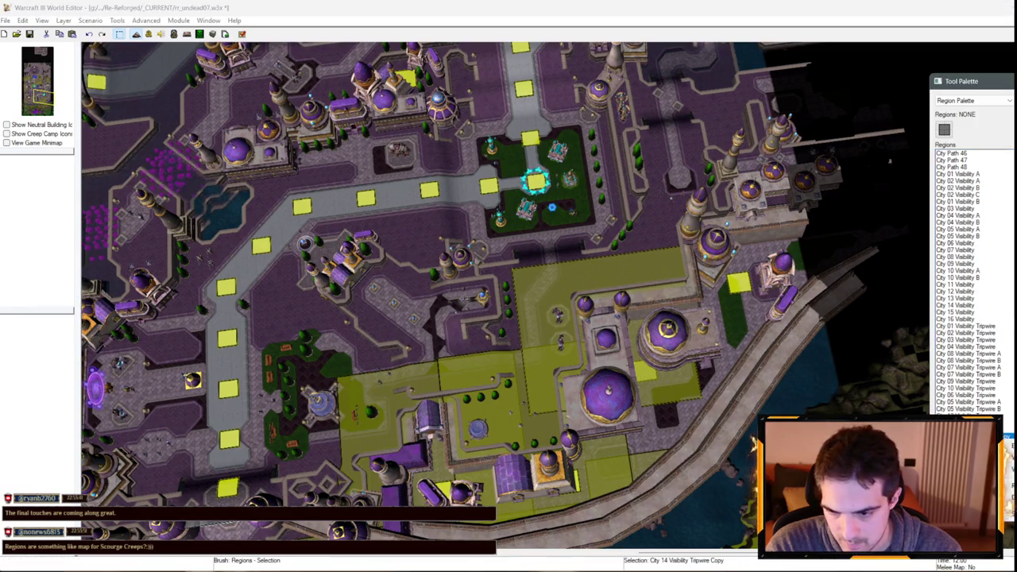
pyautogui.doubleClick(748, 330)
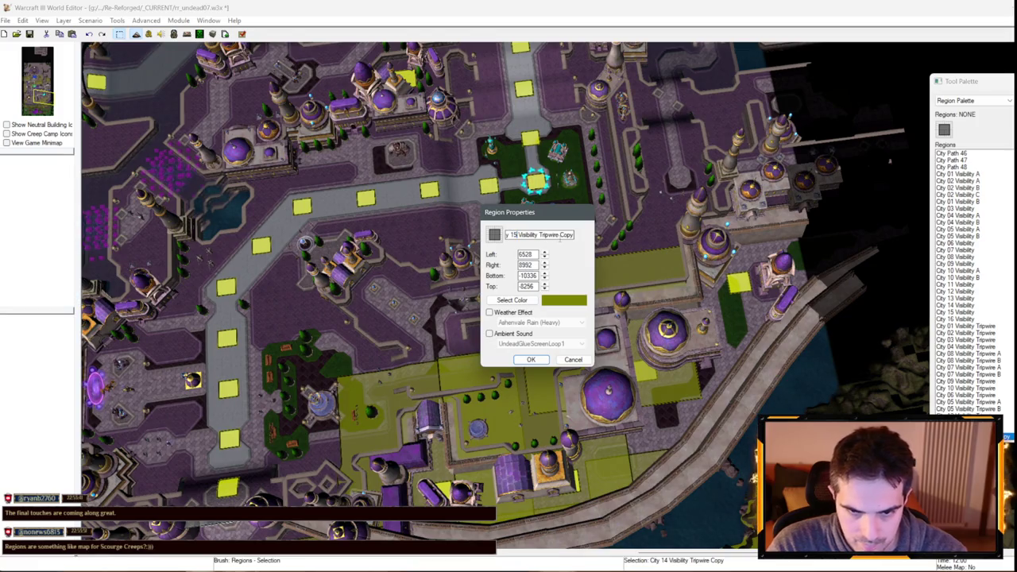
pyautogui.click(531, 360)
# - Paste a tripwire spanning 8288 to 10752 by -9280 to -7200 as City 16 Visibility Tripwire
pyautogui.hotkey('ctrl', 'v')
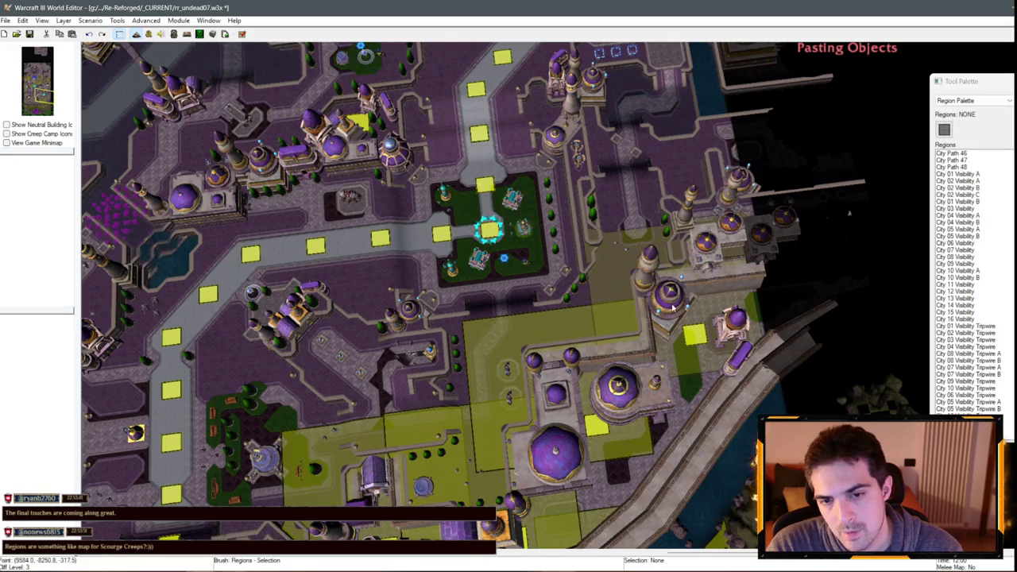
pyautogui.click(663, 311)
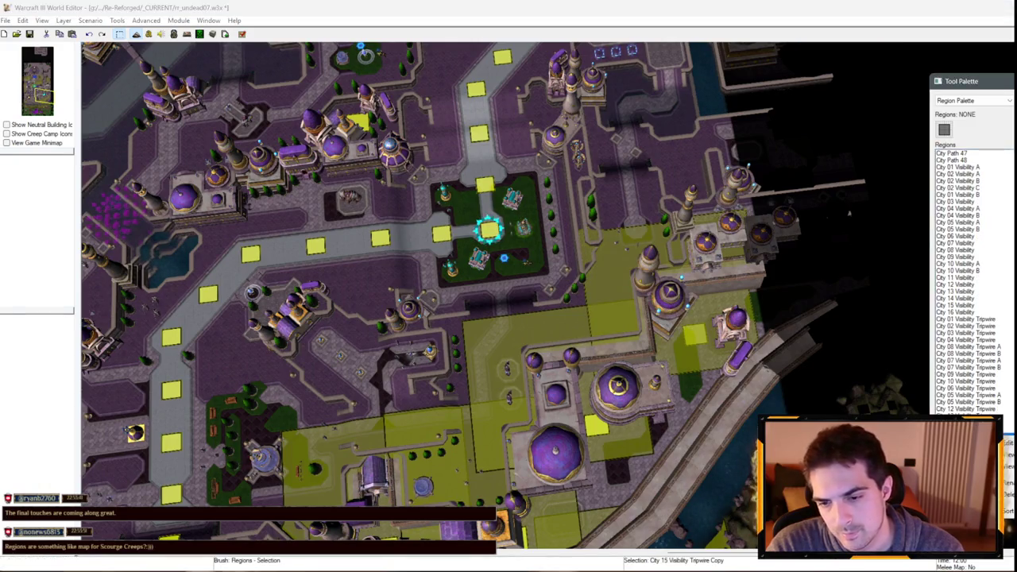
pyautogui.doubleClick(492, 224)
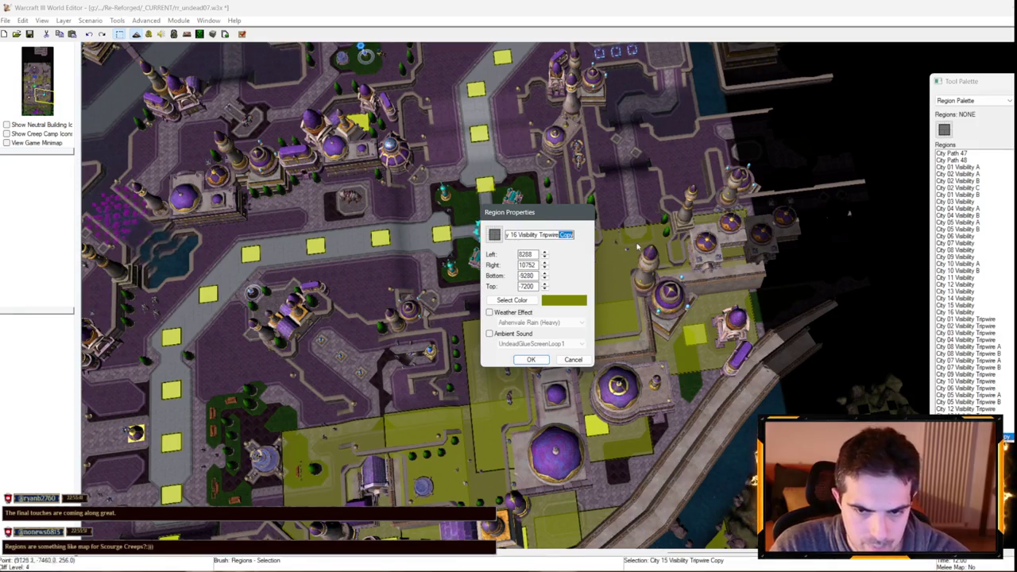
pyautogui.press('Return')
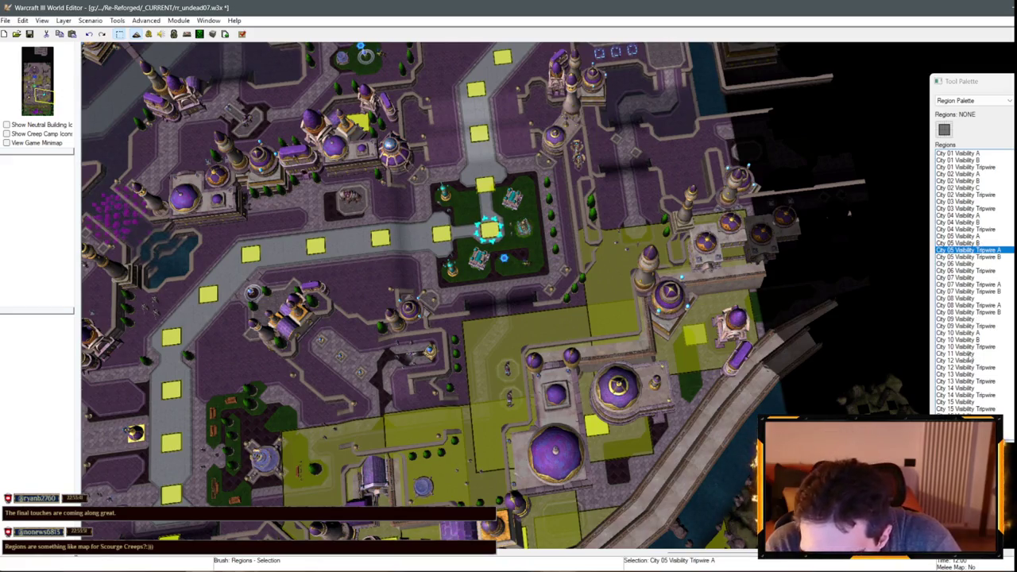
pyautogui.doubleClick(965, 353)
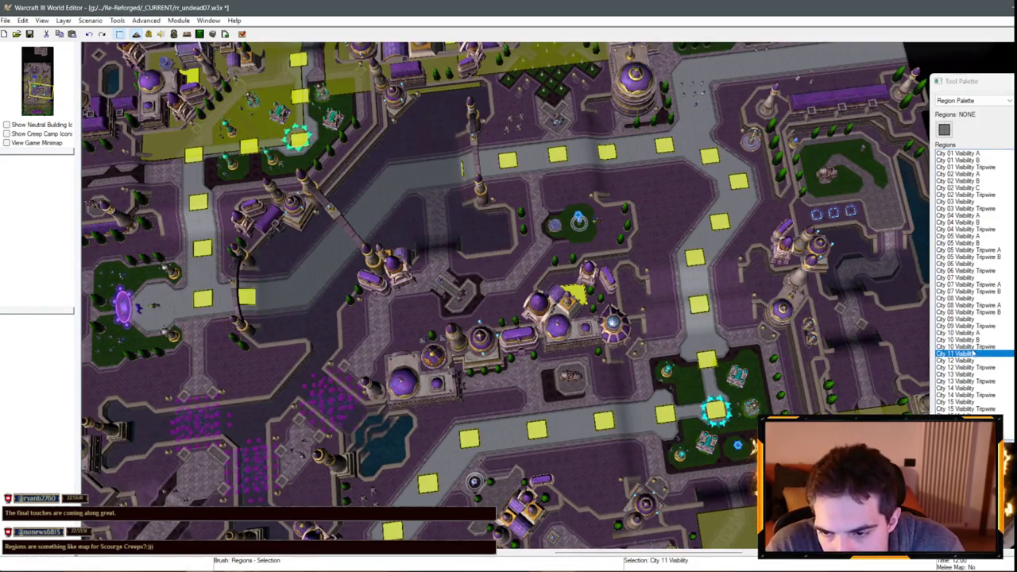
# - Duplicate the City 10 Visibility Tripwire region and stretch the copy over the plaza buildings
pyautogui.doubleClick(965, 346)
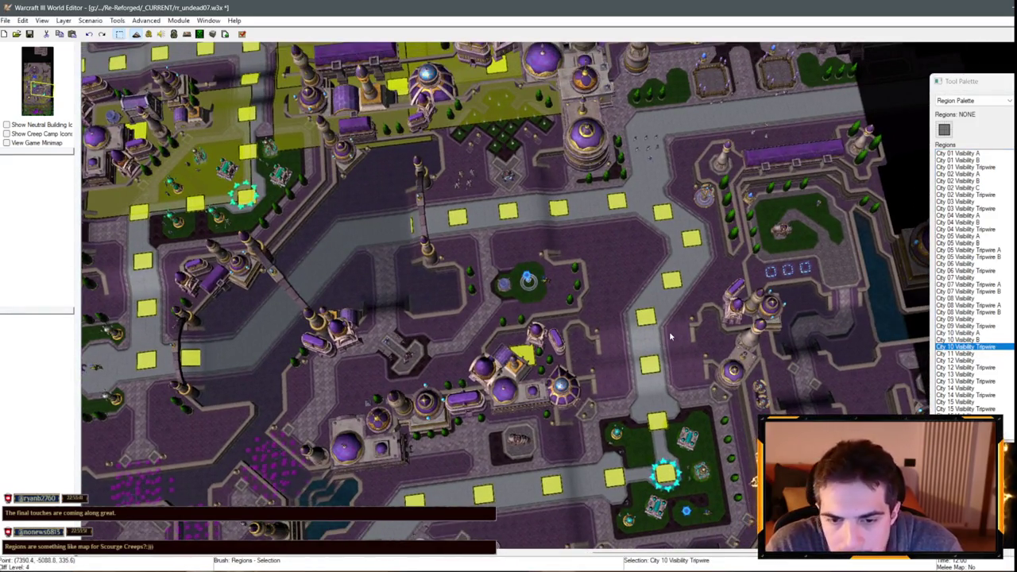
pyautogui.hotkey('ctrl', 'c')
pyautogui.hotkey('ctrl', 'v')
pyautogui.moveTo(637, 541)
pyautogui.mouseDown()
pyautogui.moveTo(572, 405)
pyautogui.moveTo(556, 250)
pyautogui.mouseUp()
pyautogui.scroll(3, 532, 215)
pyautogui.scroll(-3, 532, 215)
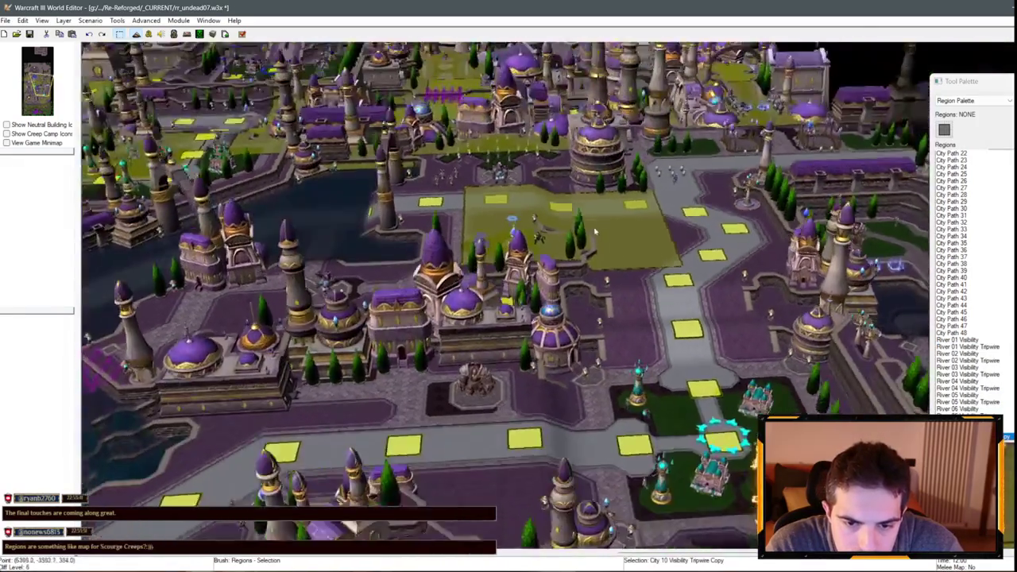
pyautogui.scroll(3, 532, 215)
pyautogui.moveTo(467, 227); pyautogui.dragTo(366, 373)
pyautogui.moveTo(449, 327); pyautogui.dragTo(454, 317)
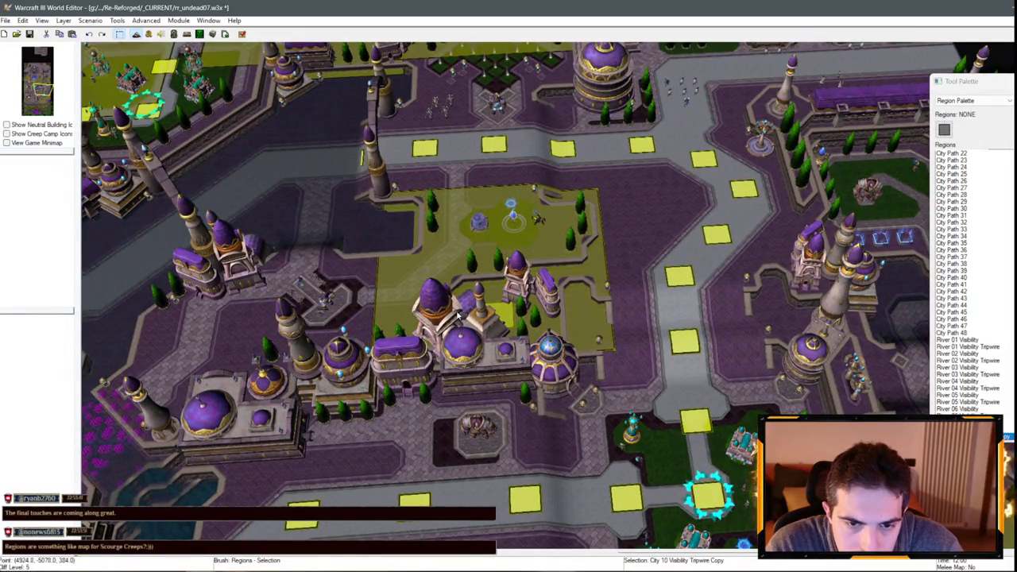
# - Fit the copy to the fountain so it spans 4096–6304 by 4000–5568
pyautogui.doubleClick(483, 211)
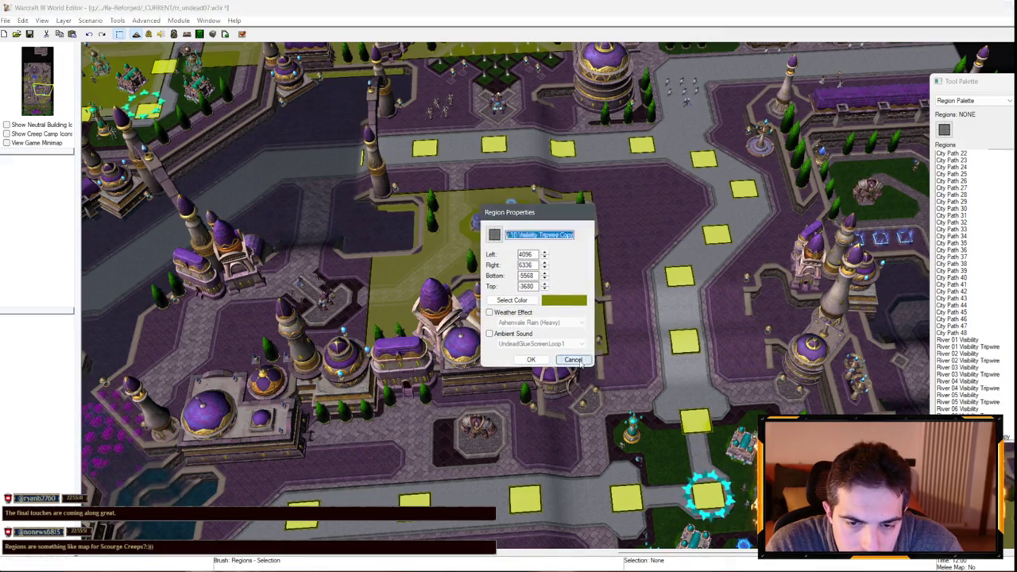
pyautogui.press('Escape')
pyautogui.click(477, 196)
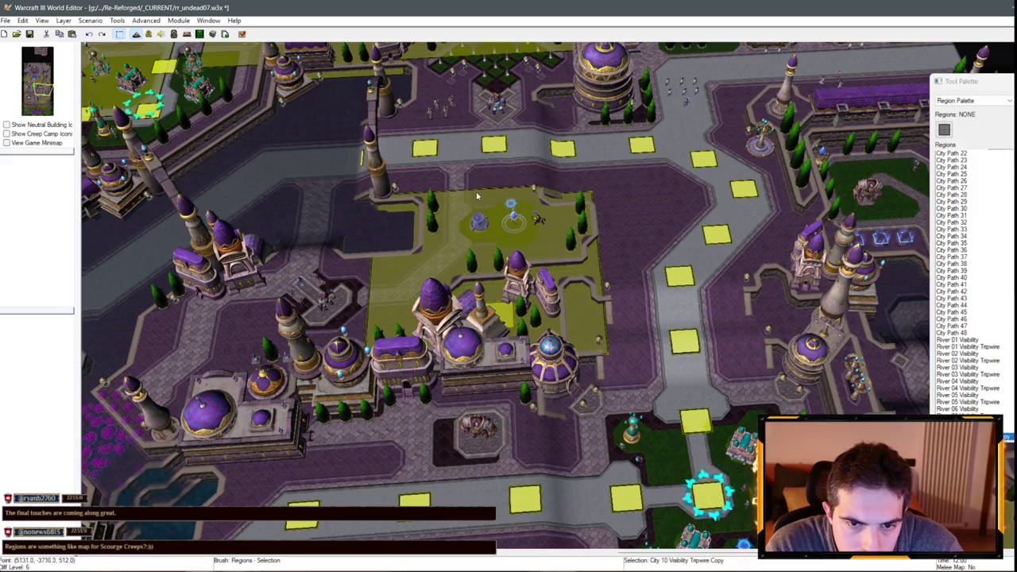
pyautogui.scroll(5, 480, 199)
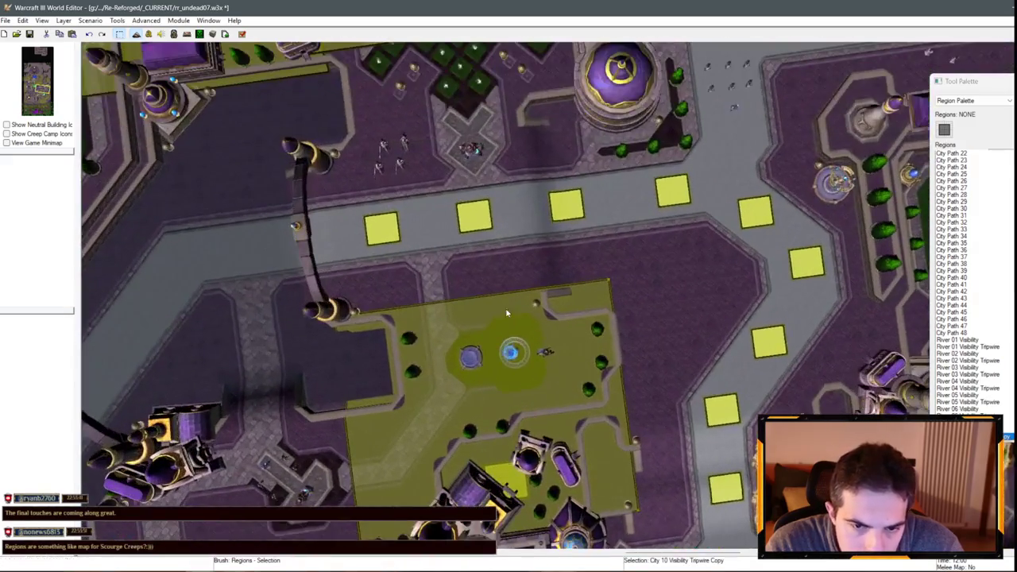
pyautogui.moveTo(610, 283)
pyautogui.mouseDown()
pyautogui.moveTo(612, 357)
pyautogui.moveTo(611, 325)
pyautogui.mouseUp()
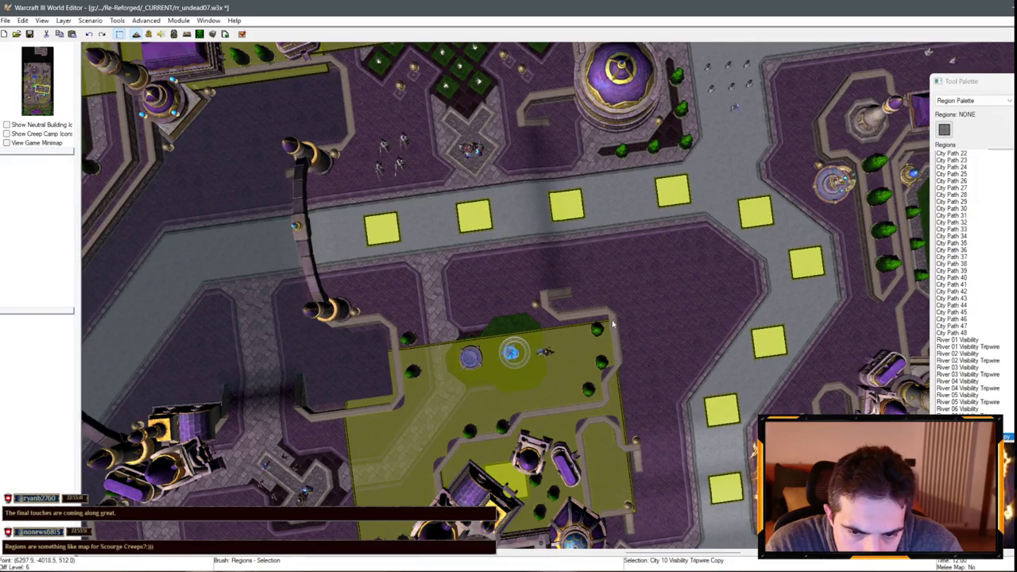
pyautogui.press('Down')
pyautogui.press('Left')
# - Rename the copy to City 11 Visibility Tripwire and sort the region list by name
pyautogui.press('Return')
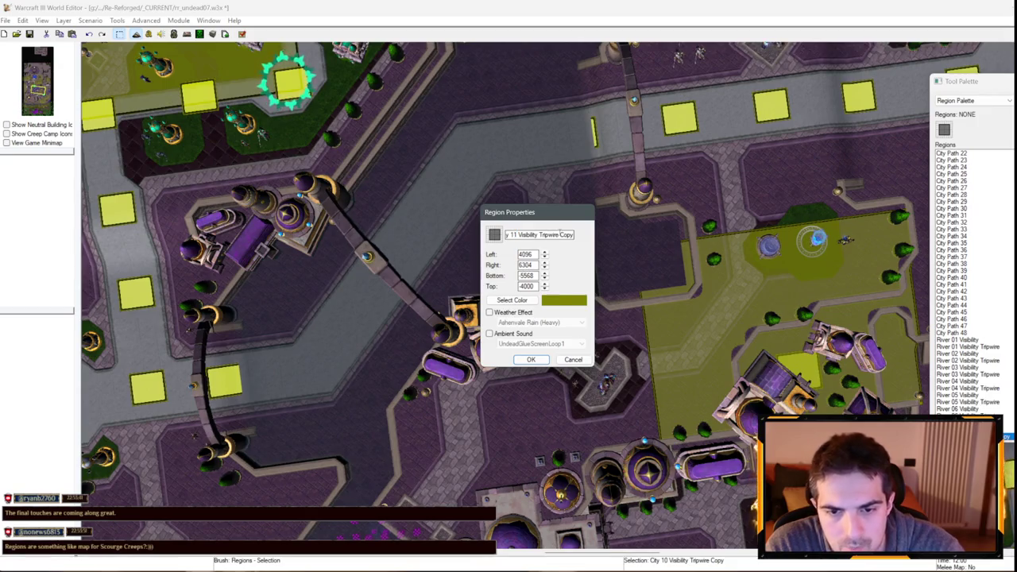
pyautogui.press('Return')
pyautogui.click(818, 367)
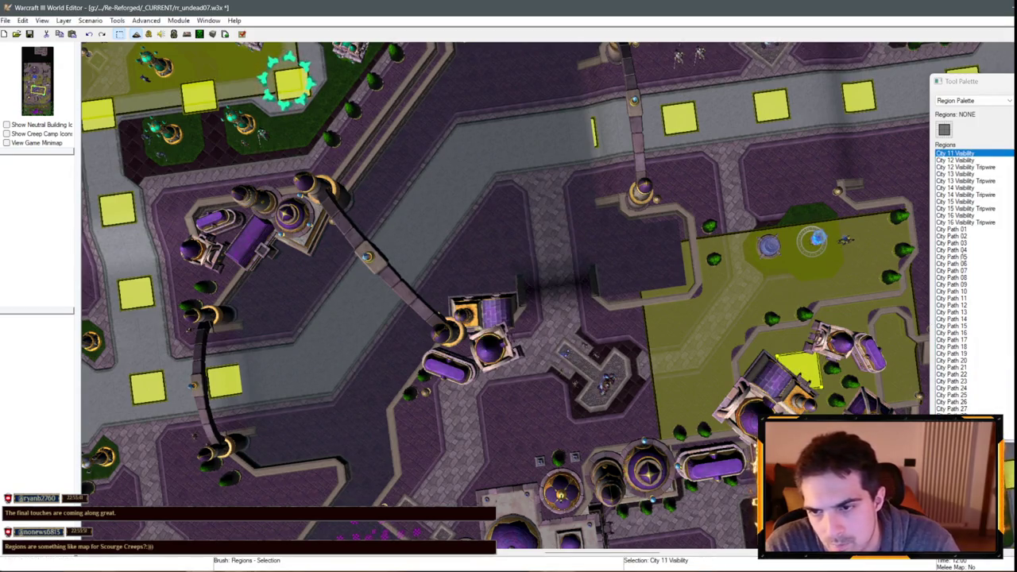
pyautogui.rightClick(962, 197)
pyautogui.click(990, 279)
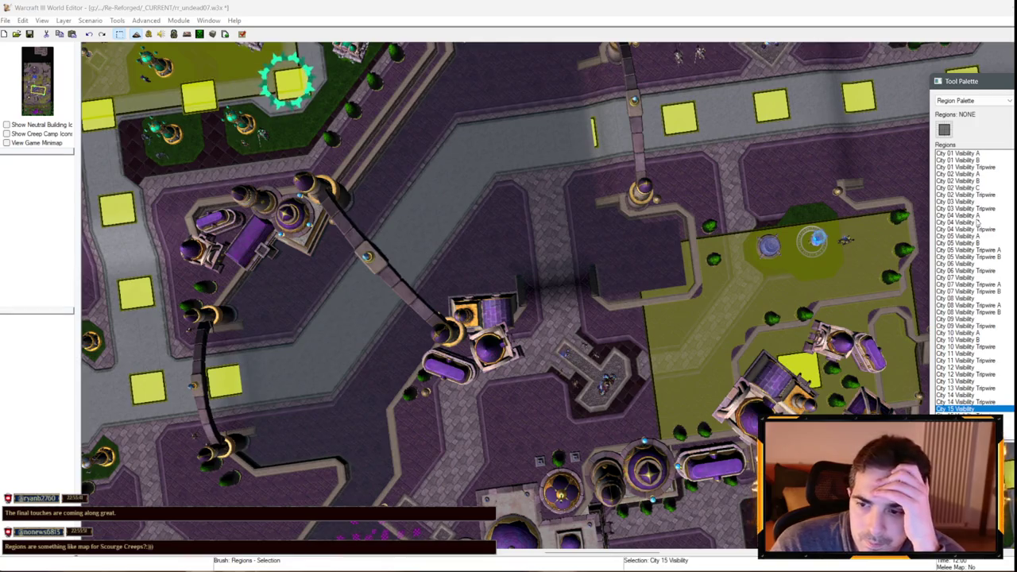
# - Survey the city's southern and south-western regions down to the river
pyautogui.scroll(-3, 550, 230)
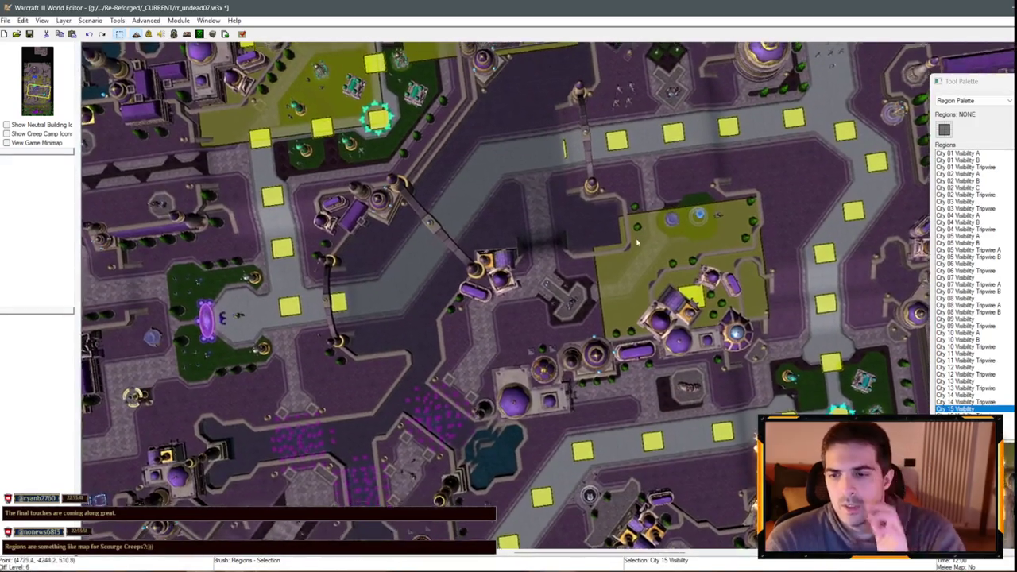
pyautogui.press('Down')
pyautogui.scroll(-2, 408, 229)
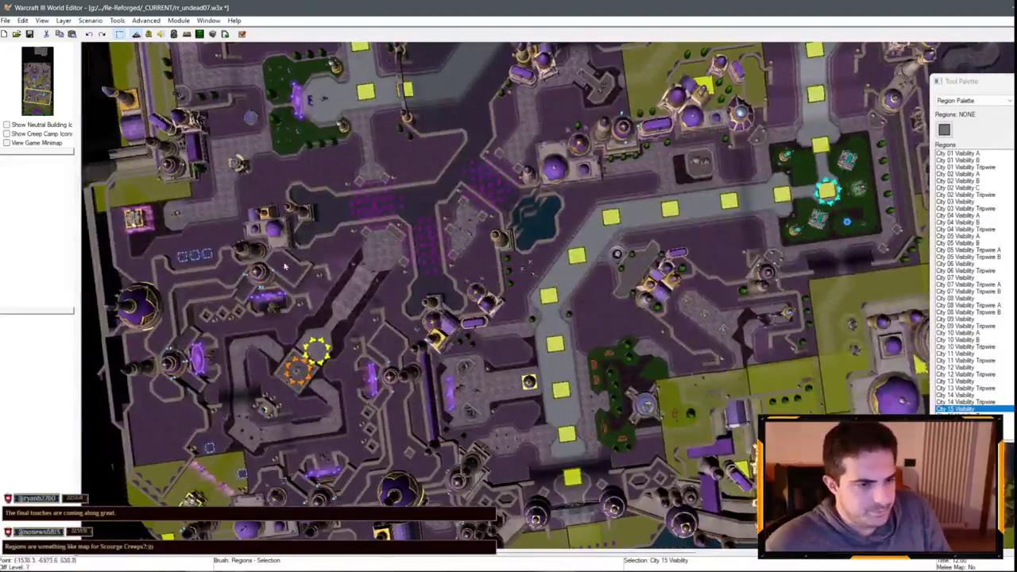
pyautogui.press('Left')
pyautogui.press('Down')
pyautogui.scroll(4, 559, 319)
pyautogui.scroll(4, 558, 319)
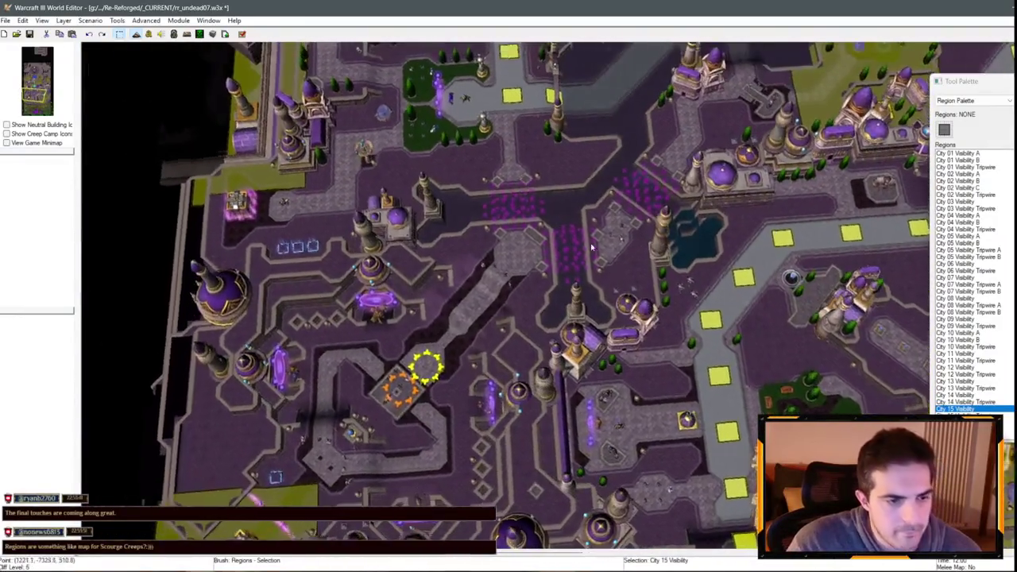
pyautogui.scroll(-2, 695, 303)
pyautogui.press('Down')
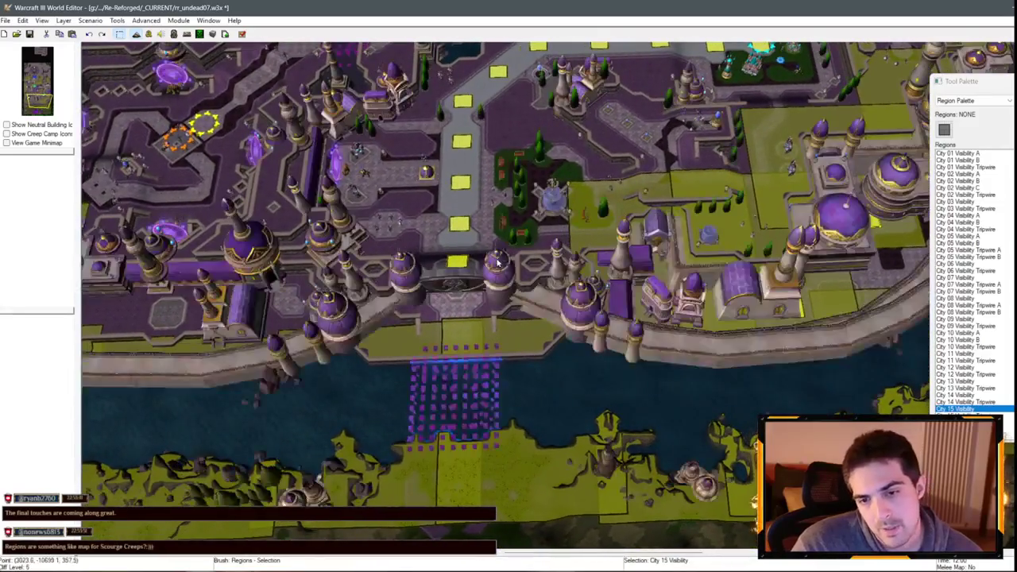
pyautogui.scroll(-2, 498, 262)
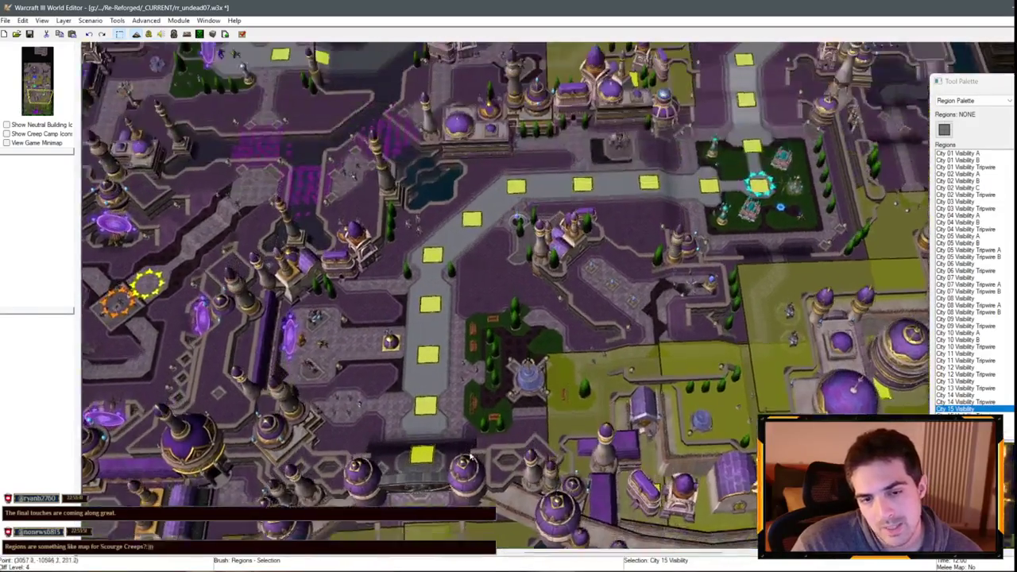
pyautogui.press('Up')
pyautogui.scroll(-1, 508, 278)
pyautogui.scroll(3, 524, 298)
pyautogui.scroll(-2, 525, 298)
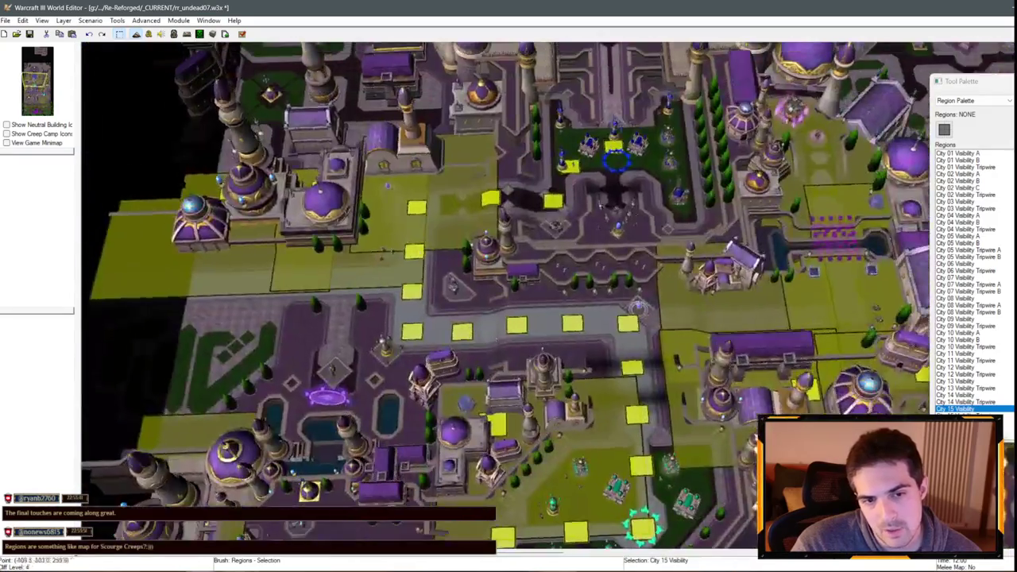
pyautogui.press('Up')
# - Check the large plaza and eastern districts, then save rr_undead07.w3x
pyautogui.scroll(2, 524, 298)
pyautogui.press('Up')
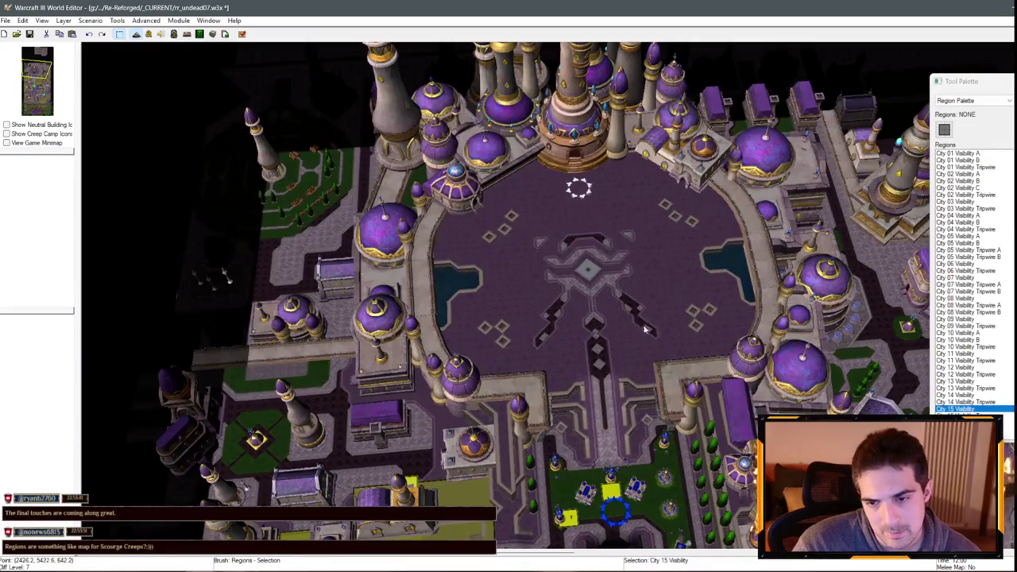
pyautogui.scroll(-2, 645, 330)
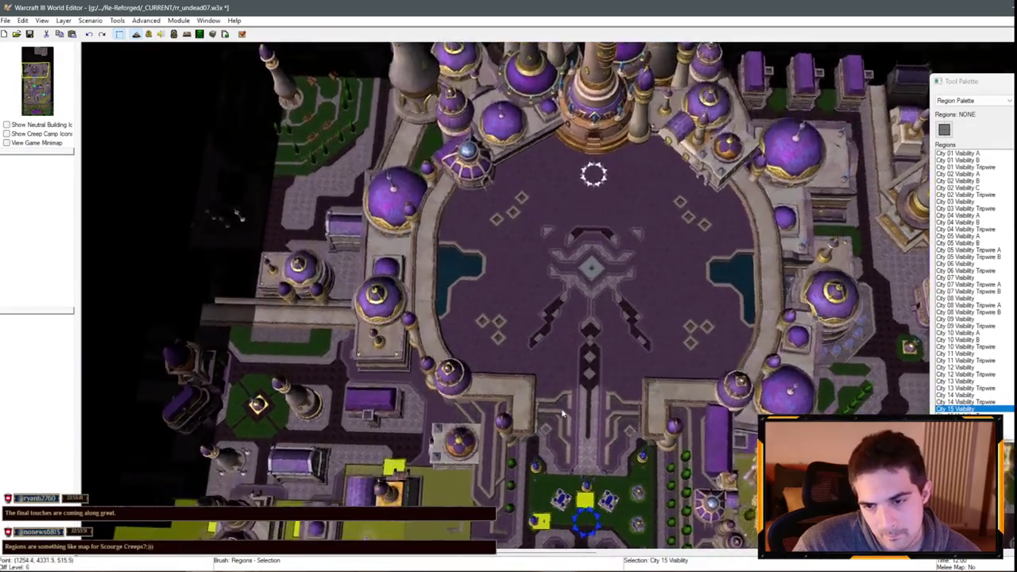
pyautogui.scroll(2, 645, 330)
pyautogui.press('Right')
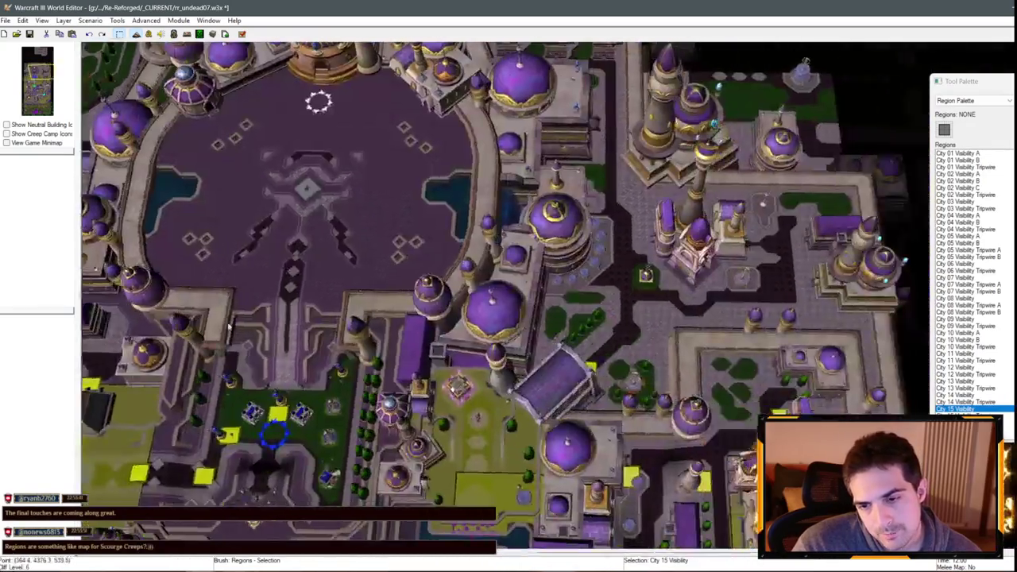
pyautogui.scroll(-3, 229, 326)
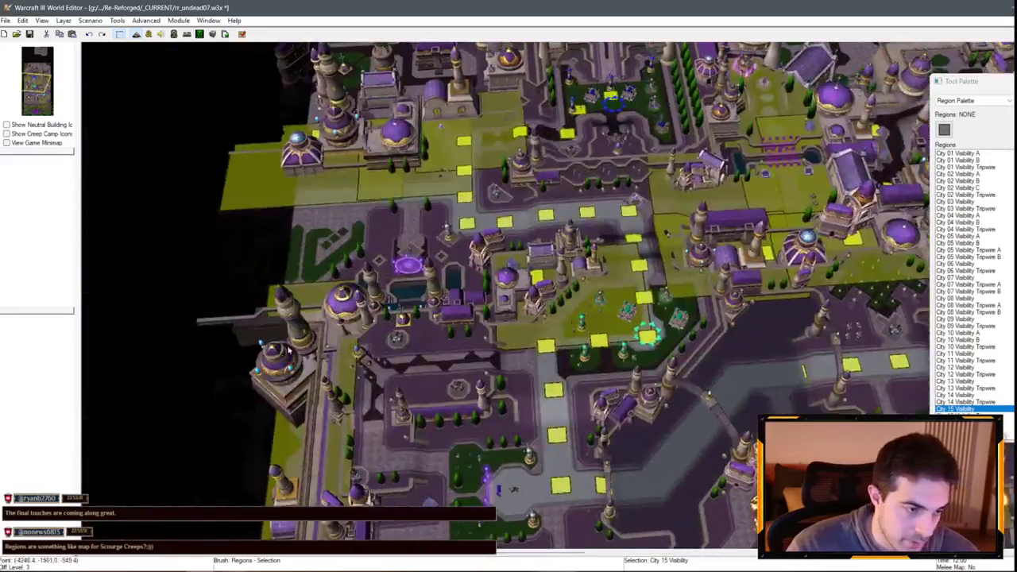
pyautogui.press('Down')
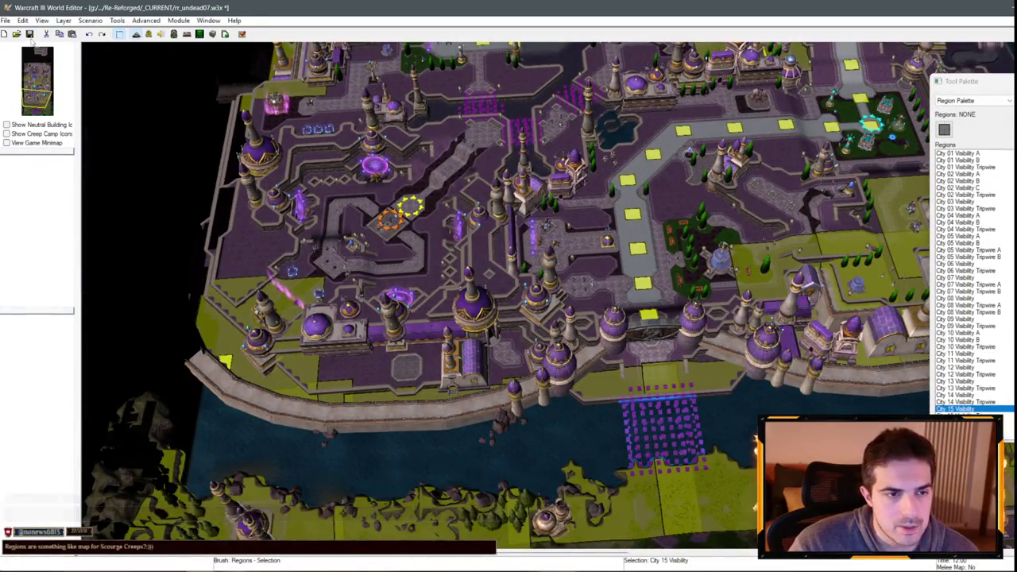
pyautogui.click(29, 33)
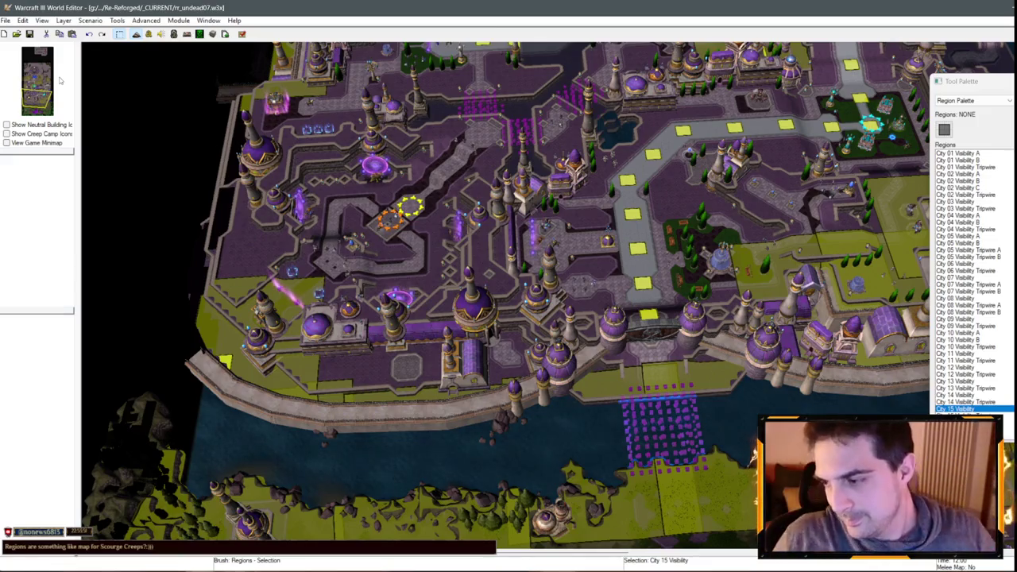
pyautogui.click(147, 34)
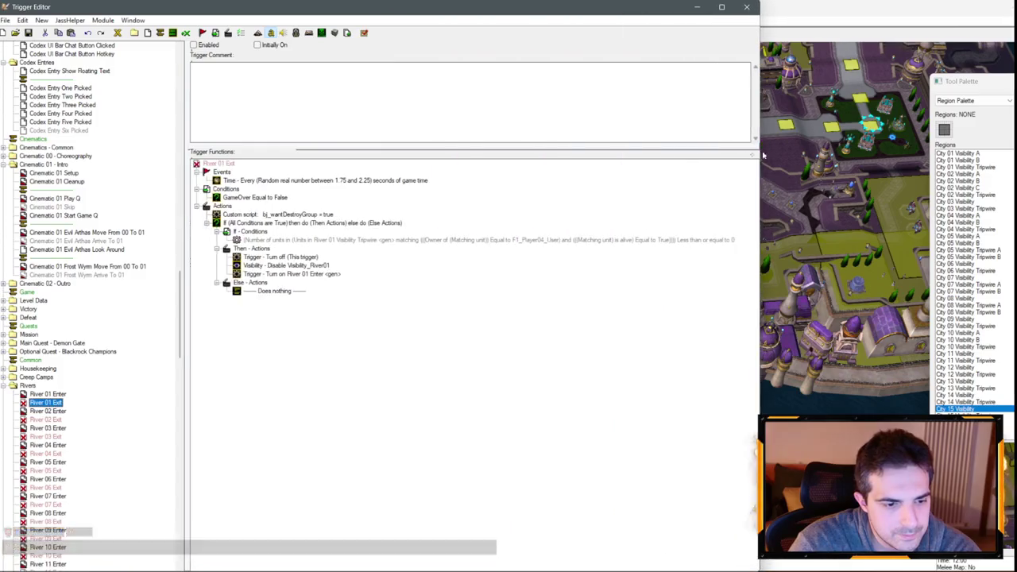
# - Inspect the unit-count condition in the River 01, 02 and 04 Exit triggers
pyautogui.doubleClick(323, 241)
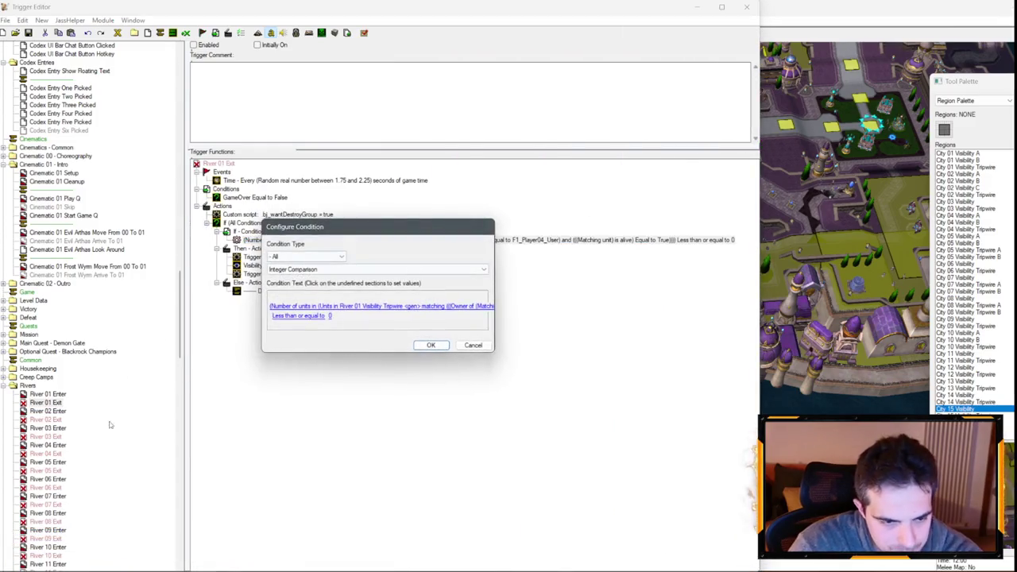
pyautogui.press('Escape')
pyautogui.click(56, 420)
pyautogui.doubleClick(389, 239)
pyautogui.press('Escape')
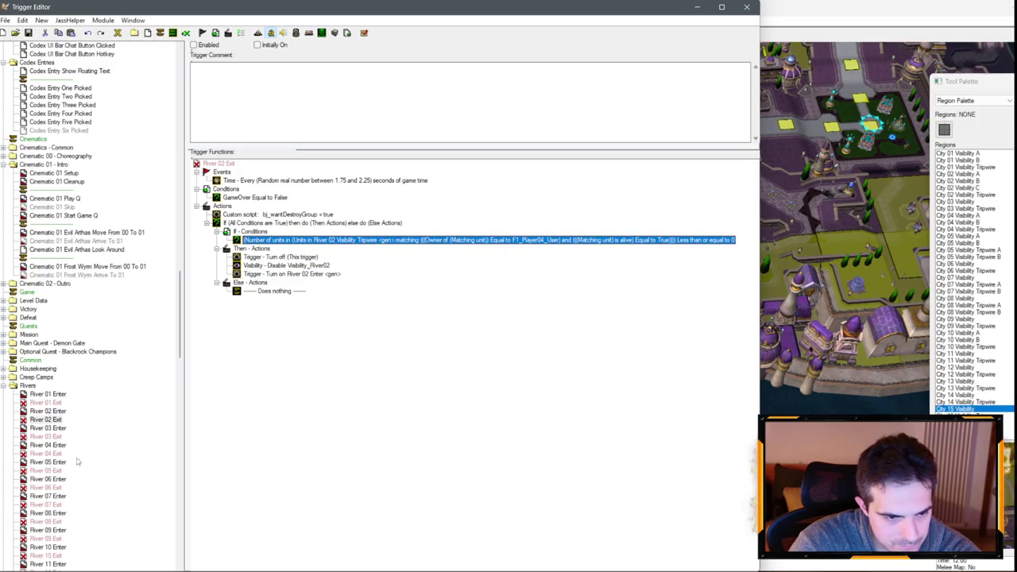
pyautogui.click(46, 453)
pyautogui.click(322, 240)
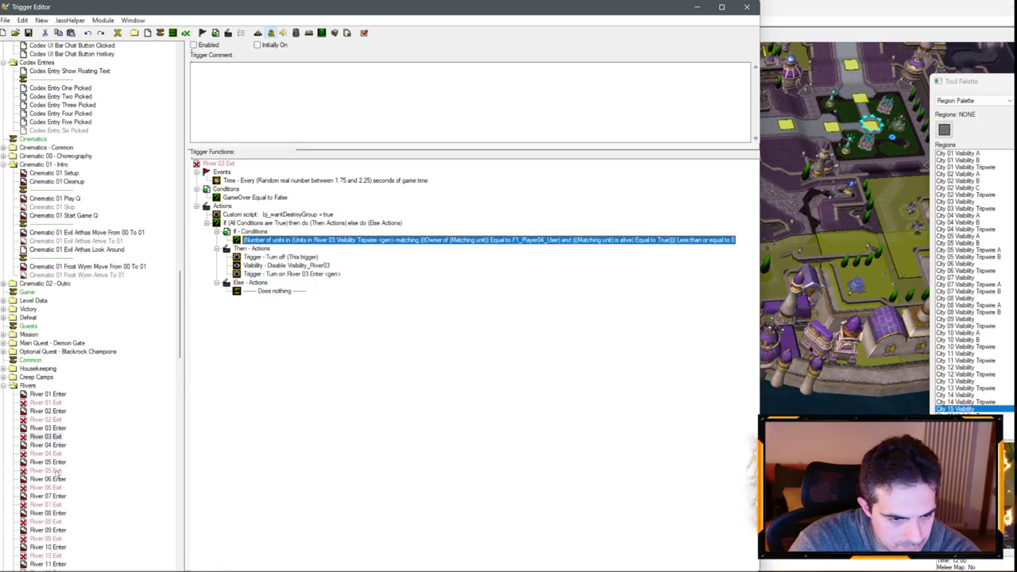
pyautogui.doubleClick(334, 240)
pyautogui.press('Escape')
# - Inspect the unit-count condition in the River 05, 06 and 07 Exit triggers
pyautogui.click(46, 470)
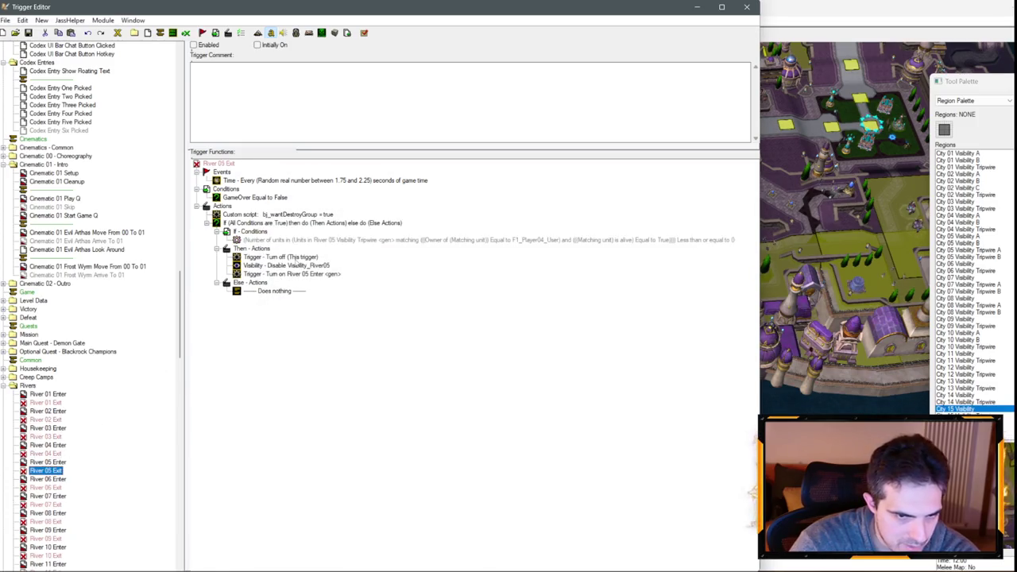
pyautogui.doubleClick(312, 240)
pyautogui.press('Escape')
pyautogui.click(45, 487)
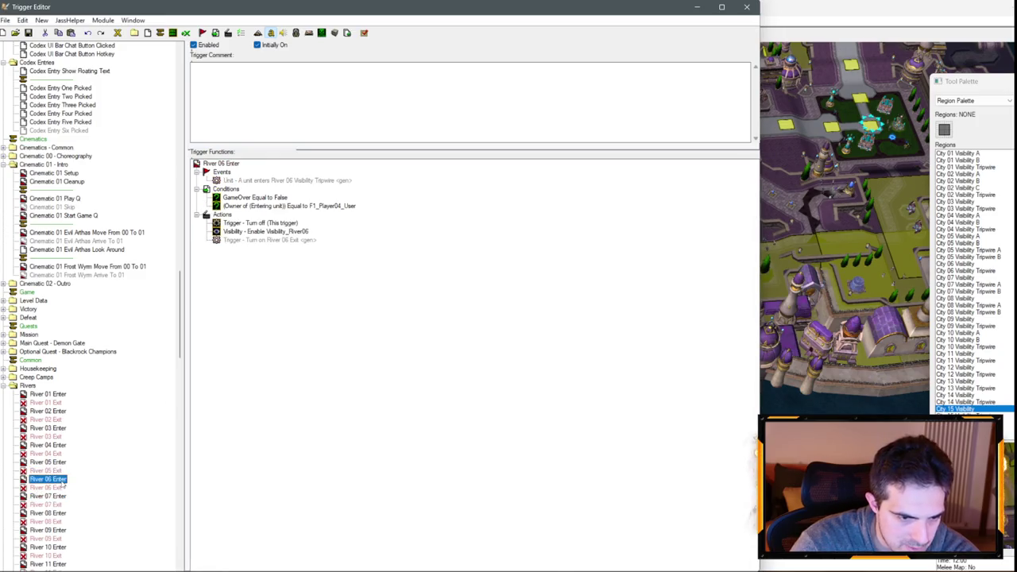
pyautogui.doubleClick(360, 240)
pyautogui.press('Escape')
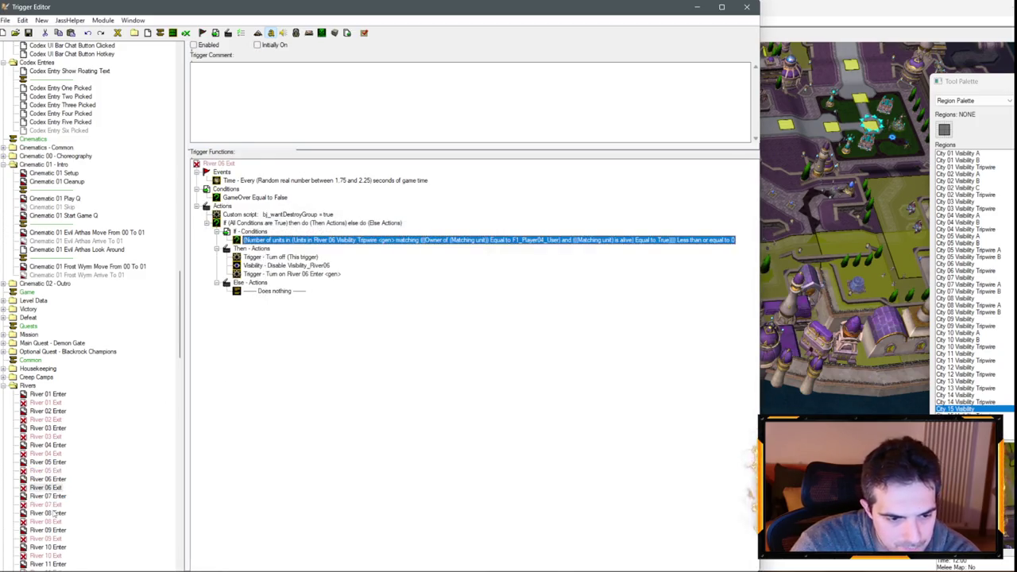
pyautogui.click(45, 504)
pyautogui.click(353, 240)
pyautogui.doubleClick(352, 240)
pyautogui.press('Escape')
pyautogui.rightClick(45, 402)
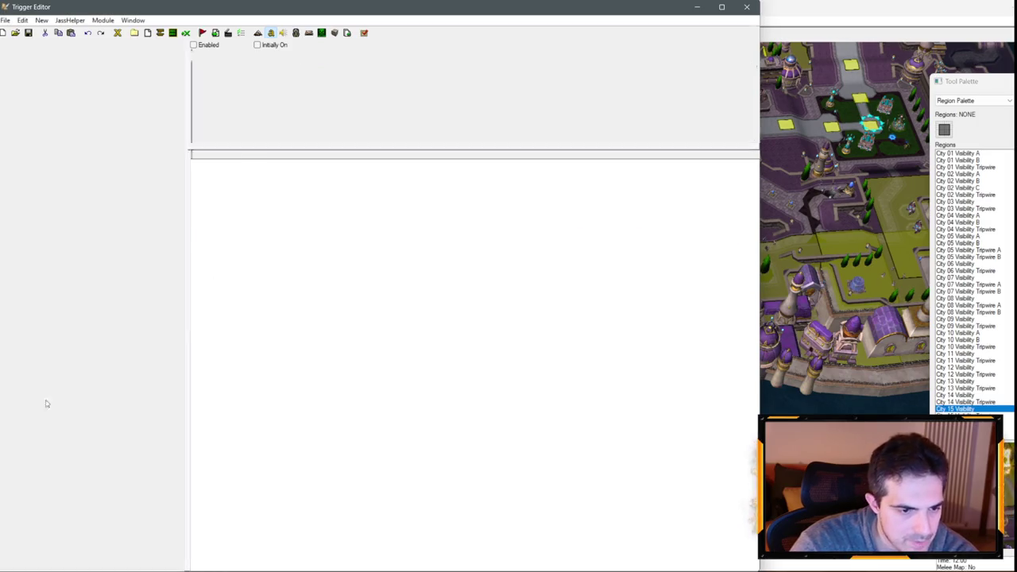
# - Enable the River 01, 02, 03 and 04 Exit triggers
pyautogui.click(80, 540)
pyautogui.rightClick(46, 420)
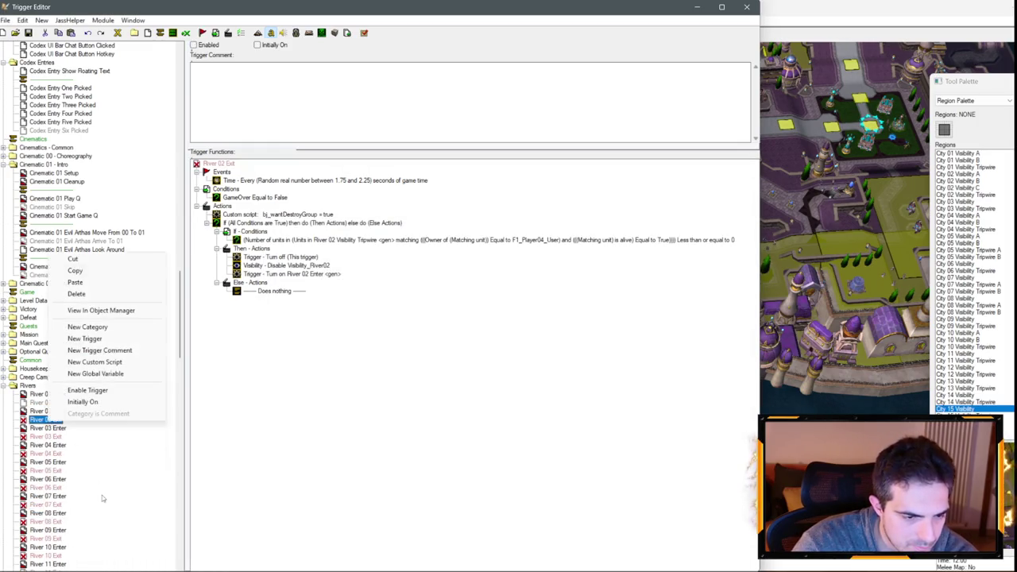
pyautogui.click(79, 387)
pyautogui.rightClick(56, 436)
pyautogui.click(89, 404)
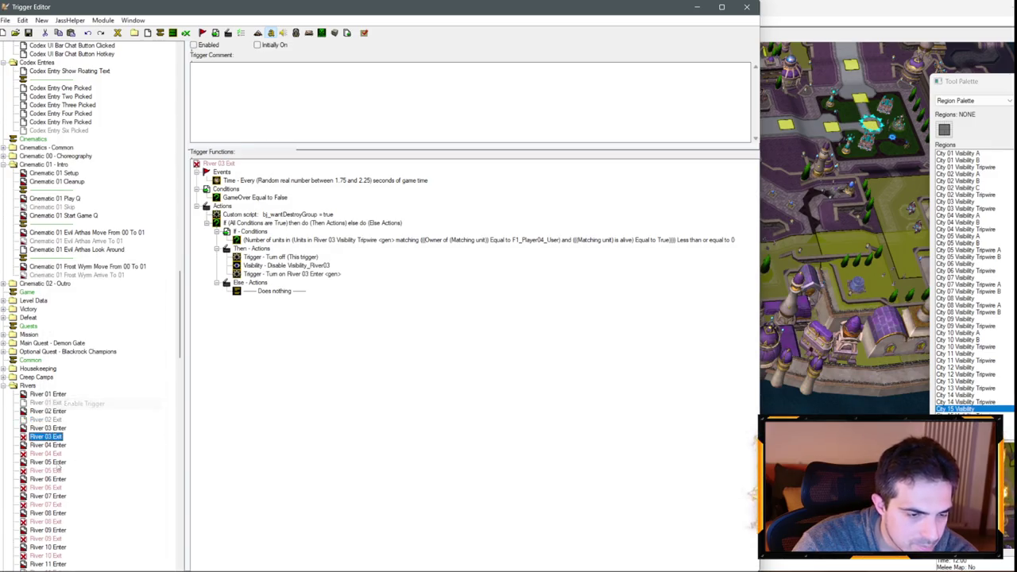
pyautogui.click(45, 445)
pyautogui.rightClick(63, 452)
pyautogui.click(100, 425)
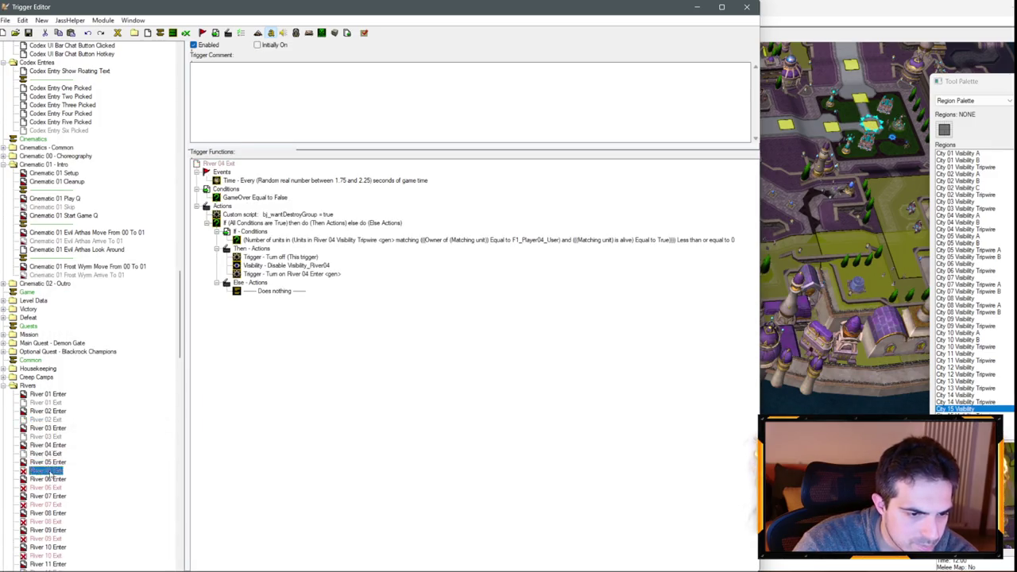
# - Enable the River 05, 06 and 07 Exit triggers
pyautogui.rightClick(47, 470)
pyautogui.click(95, 442)
pyautogui.click(45, 486)
pyautogui.rightClick(45, 487)
pyautogui.click(96, 456)
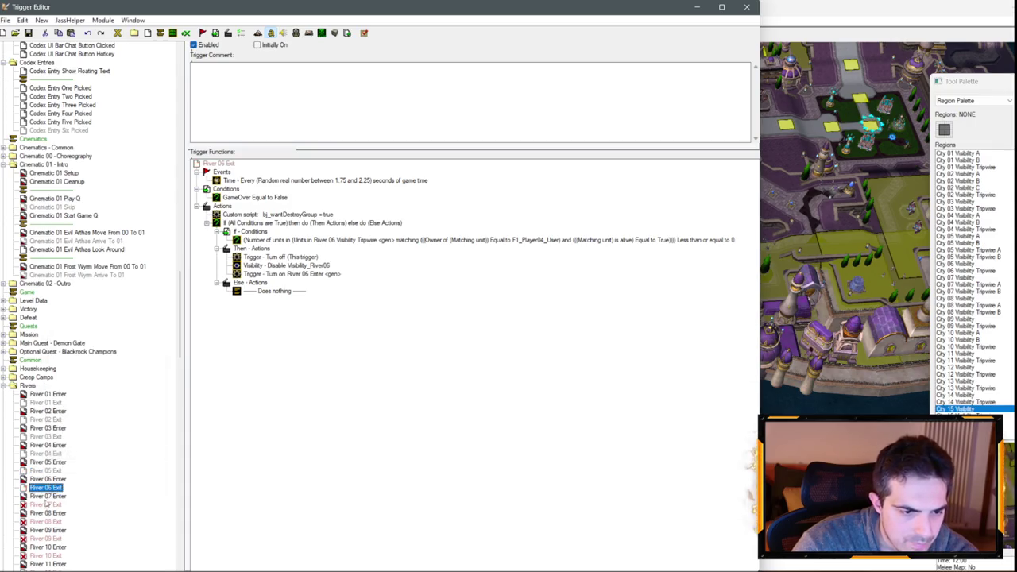
pyautogui.click(46, 504)
pyautogui.rightClick(45, 505)
pyautogui.click(96, 473)
pyautogui.scroll(-4, 75, 383)
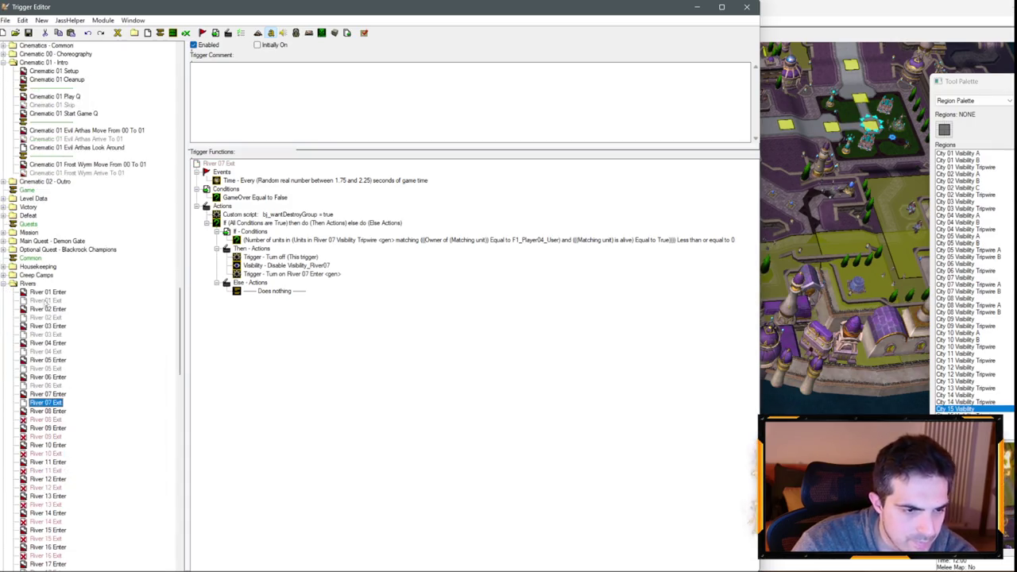
pyautogui.scroll(-6, 55, 302)
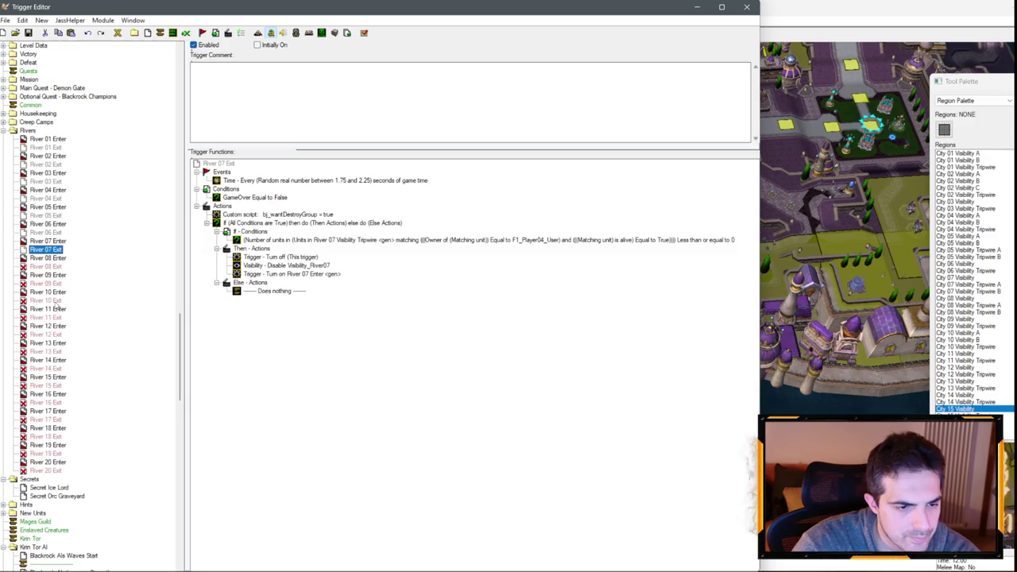
pyautogui.rightClick(30, 107)
# - Add a City category below Rivers and move River 08 Exit and River 09 Exit into it
pyautogui.click(80, 176)
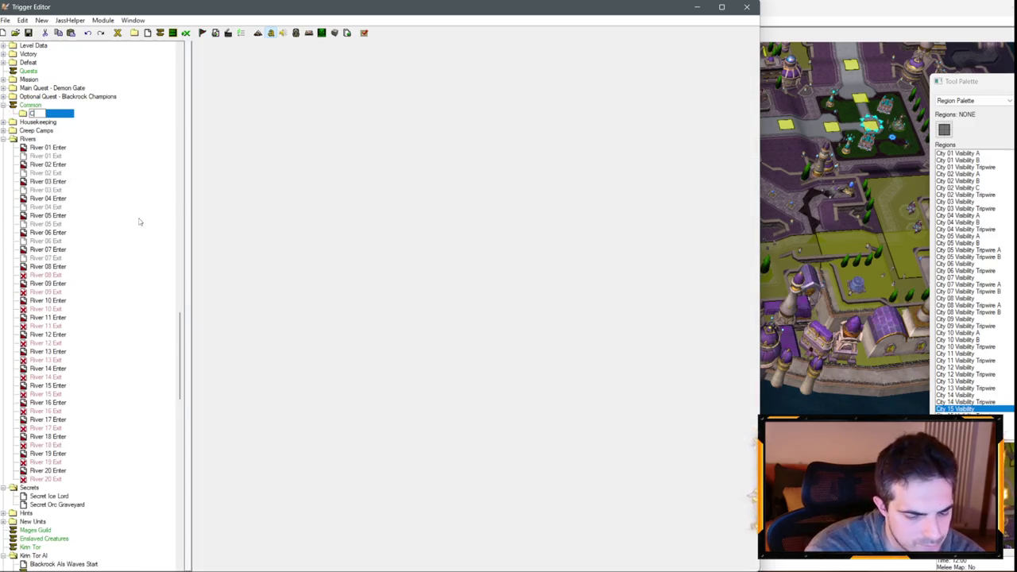
pyautogui.write('City')
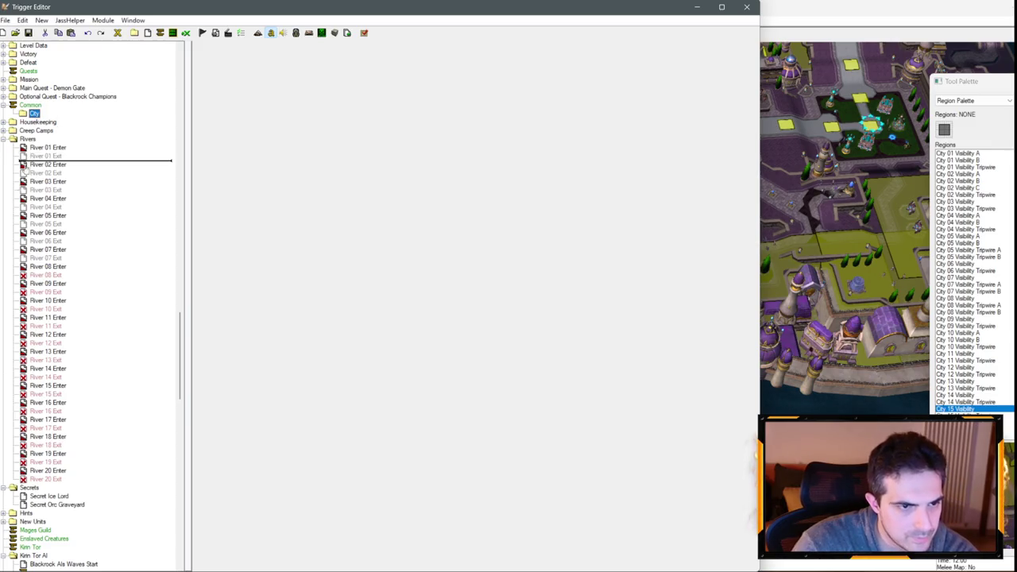
pyautogui.moveTo(24, 168); pyautogui.dragTo(14, 487)
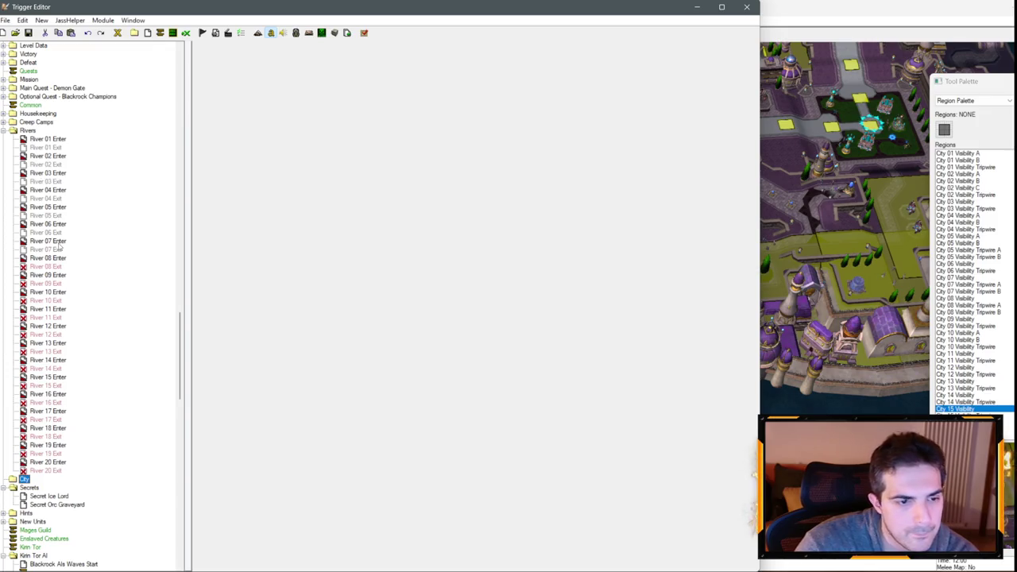
pyautogui.click(46, 266)
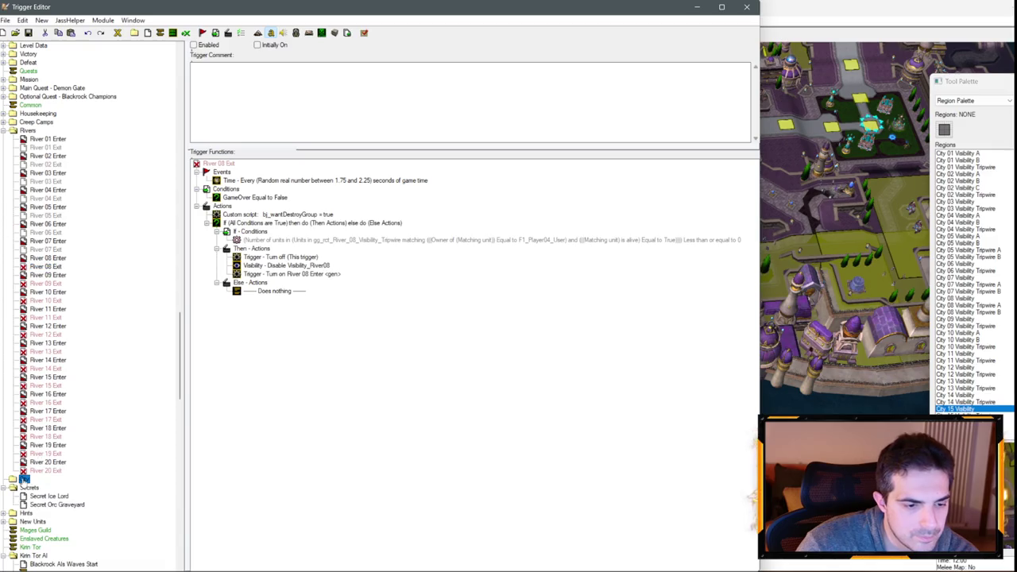
pyautogui.moveTo(24, 479); pyautogui.dragTo(24, 479)
pyautogui.moveTo(50, 277)
pyautogui.mouseDown()
pyautogui.moveTo(52, 472)
pyautogui.moveTo(35, 486)
pyautogui.mouseUp()
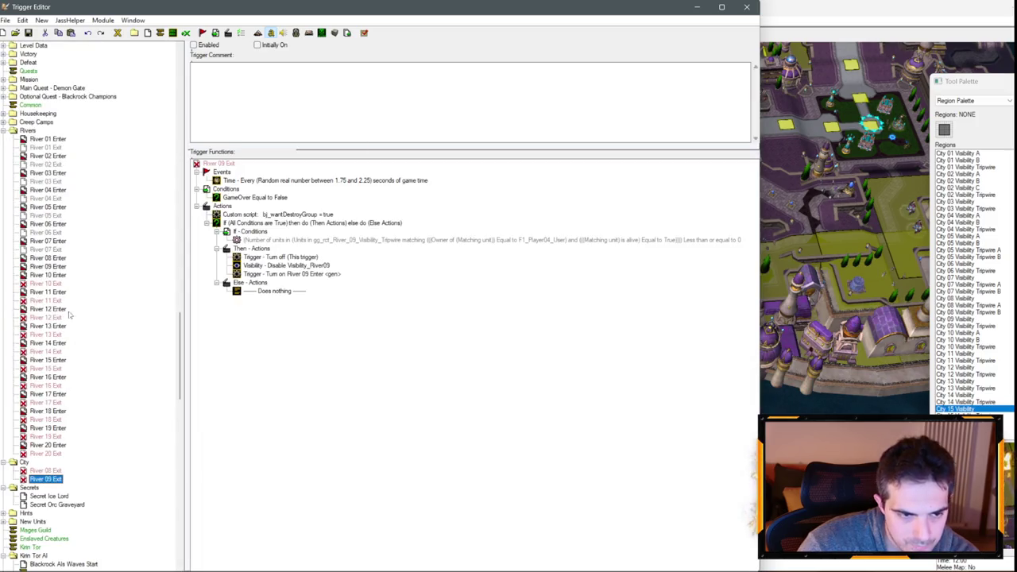
# - Delete the River 09 Enter through River 20 Exit triggers, leaving Rivers ending at River 07 Exit
pyautogui.click(51, 453)
pyautogui.press('Delete')
pyautogui.press('Delete')
pyautogui.press('Delete')
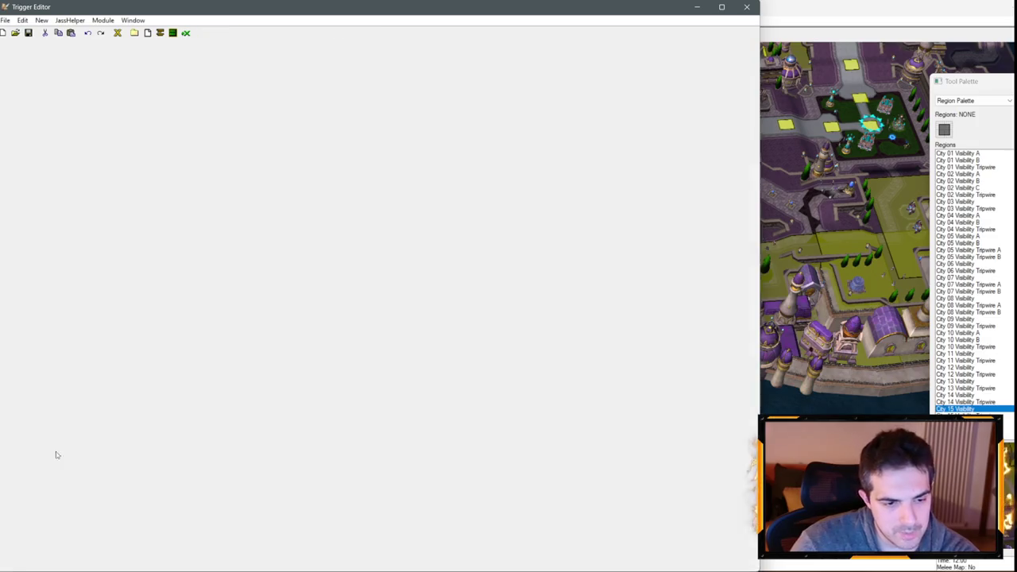
pyautogui.press('Delete')
pyautogui.press('Delete')
pyautogui.press('Delete')
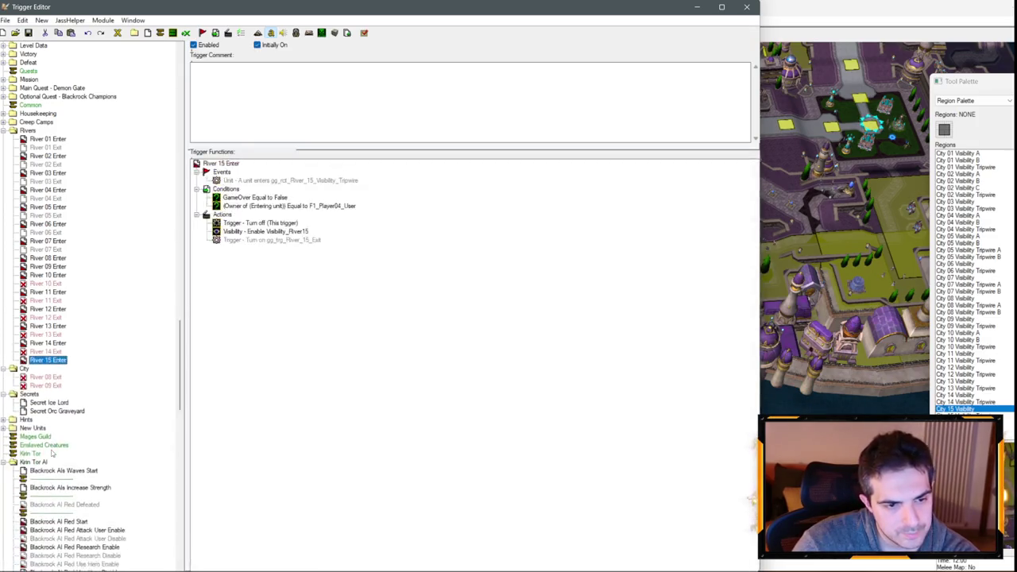
pyautogui.press('Delete')
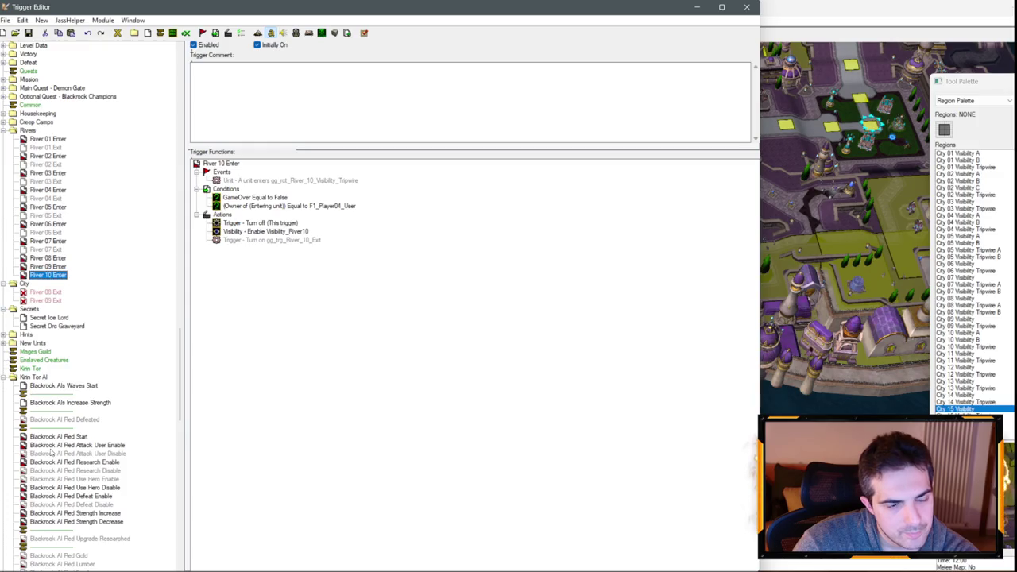
pyautogui.moveTo(64, 266)
pyautogui.mouseDown()
pyautogui.moveTo(62, 306)
pyautogui.moveTo(61, 293)
pyautogui.mouseUp()
pyautogui.press('Delete')
pyautogui.press('Delete')
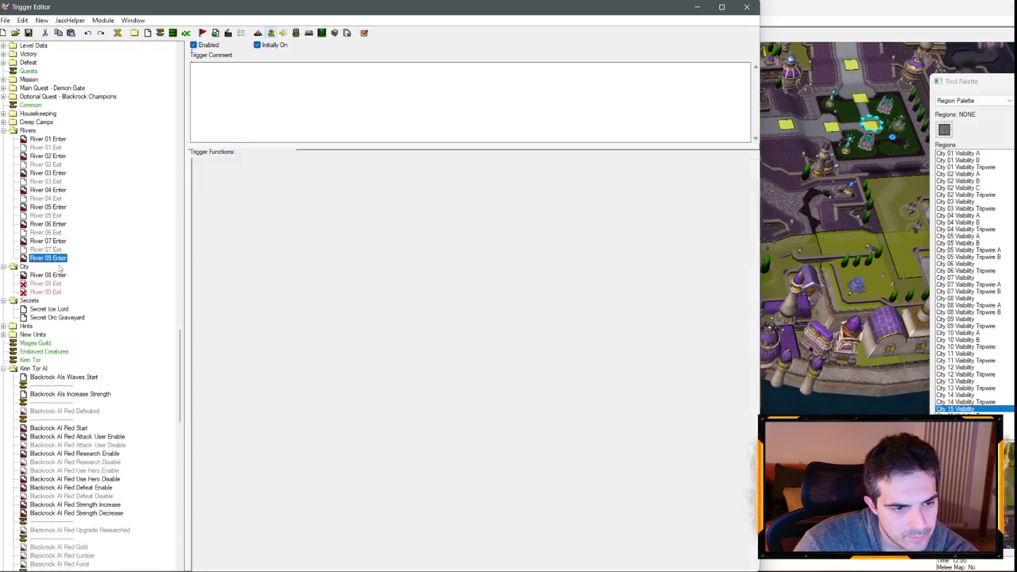
pyautogui.click(54, 251)
# - In River 01 Enter, duplicate the F1_Player04_User owner condition and change the copy to F1_Playe16_Scourge
pyautogui.click(46, 140)
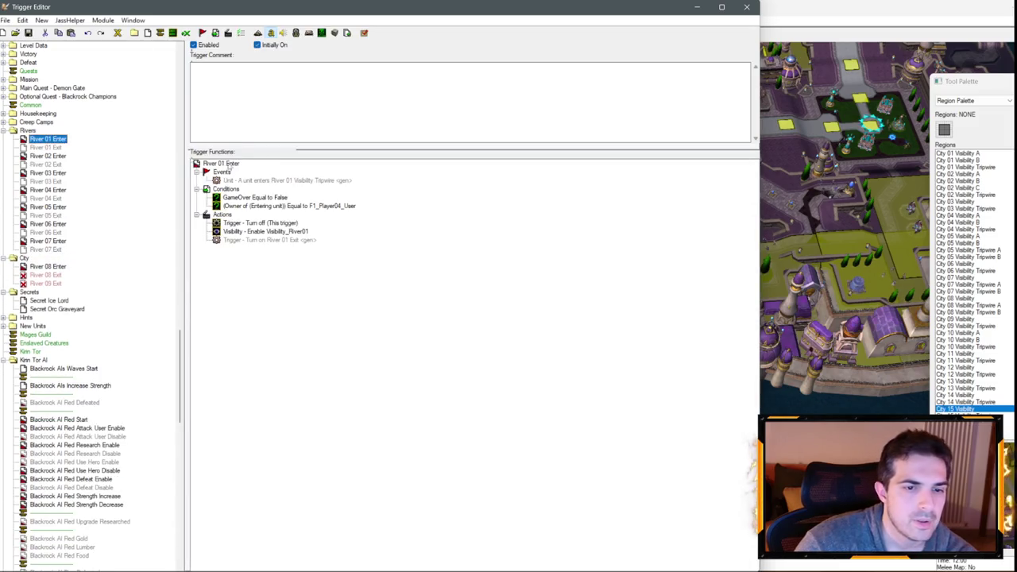
pyautogui.click(285, 180)
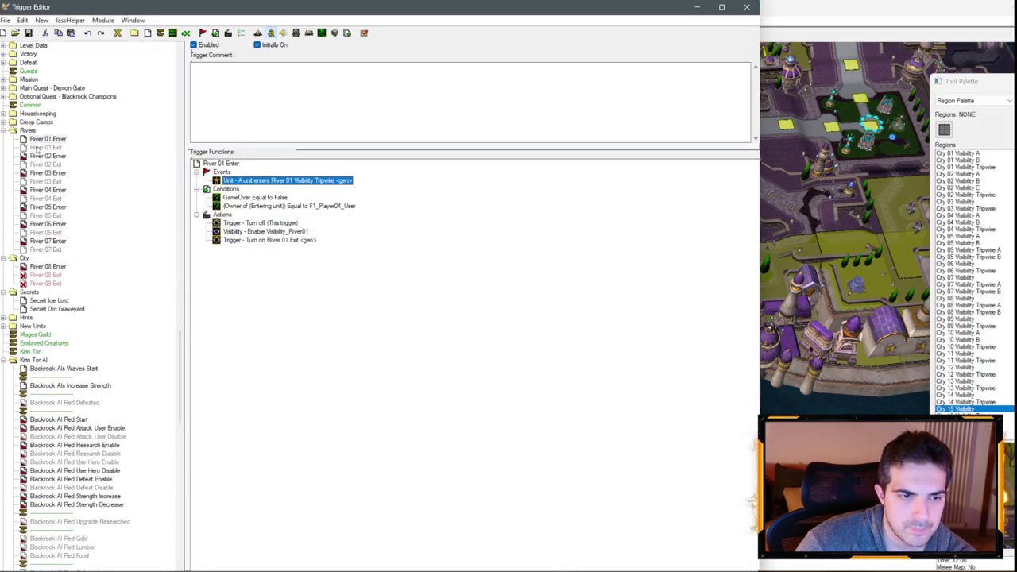
pyautogui.moveTo(46, 148); pyautogui.dragTo(58, 156)
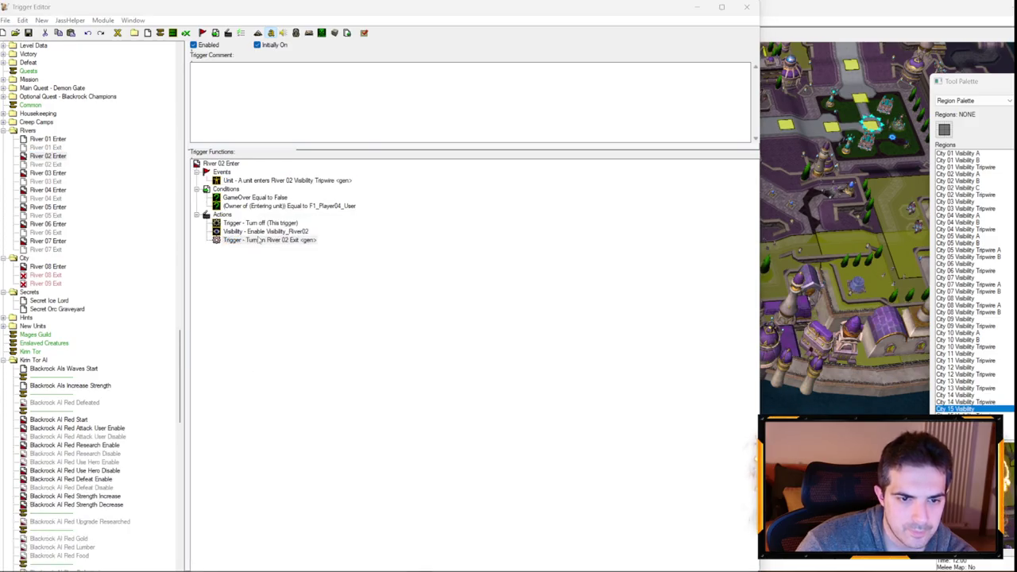
pyautogui.moveTo(270, 239)
pyautogui.mouseDown()
pyautogui.moveTo(32, 139)
pyautogui.moveTo(239, 208)
pyautogui.moveTo(278, 211)
pyautogui.mouseUp()
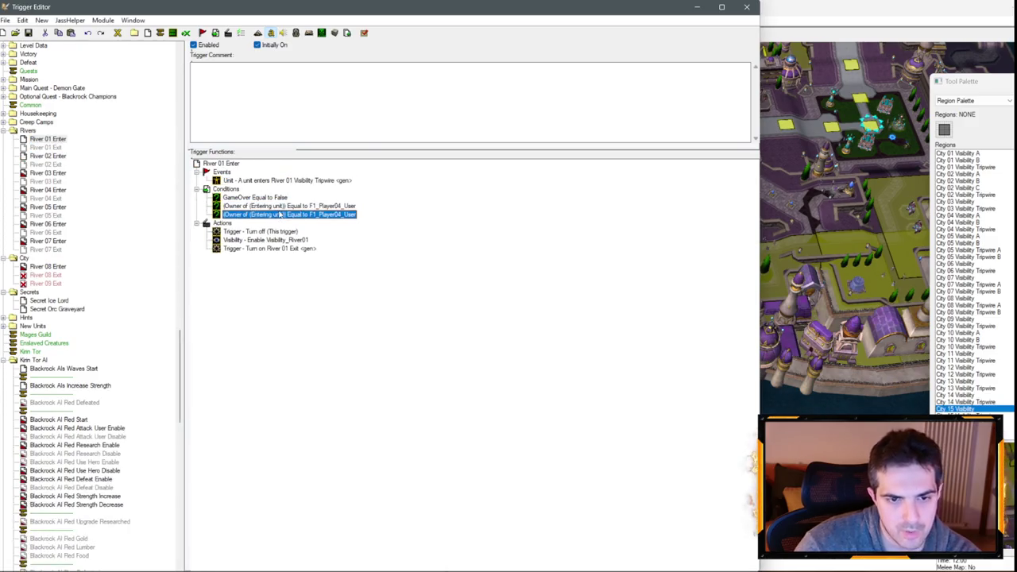
pyautogui.doubleClick(286, 214)
pyautogui.click(371, 298)
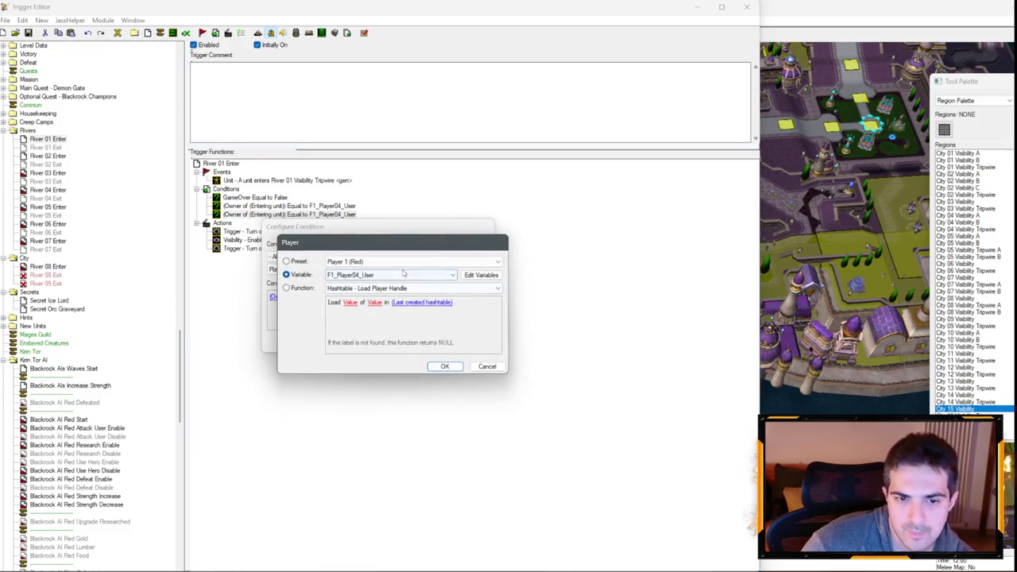
pyautogui.click(397, 275)
pyautogui.click(386, 285)
pyautogui.press('Return')
pyautogui.press('Return')
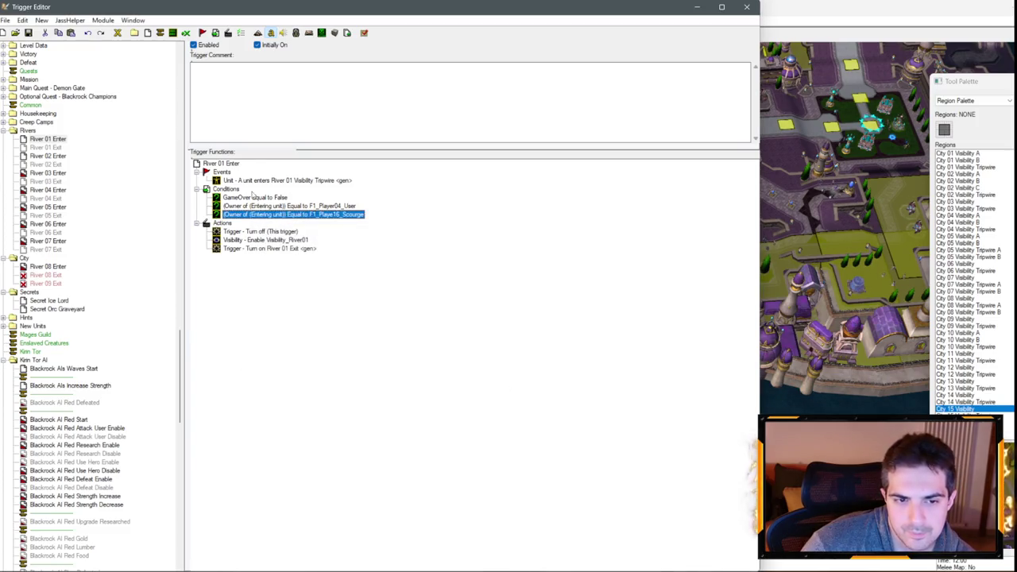
# - Add an Or (Multiple Conditions) block and move the User and Scourge owner conditions into it
pyautogui.rightClick(251, 195)
pyautogui.click(318, 297)
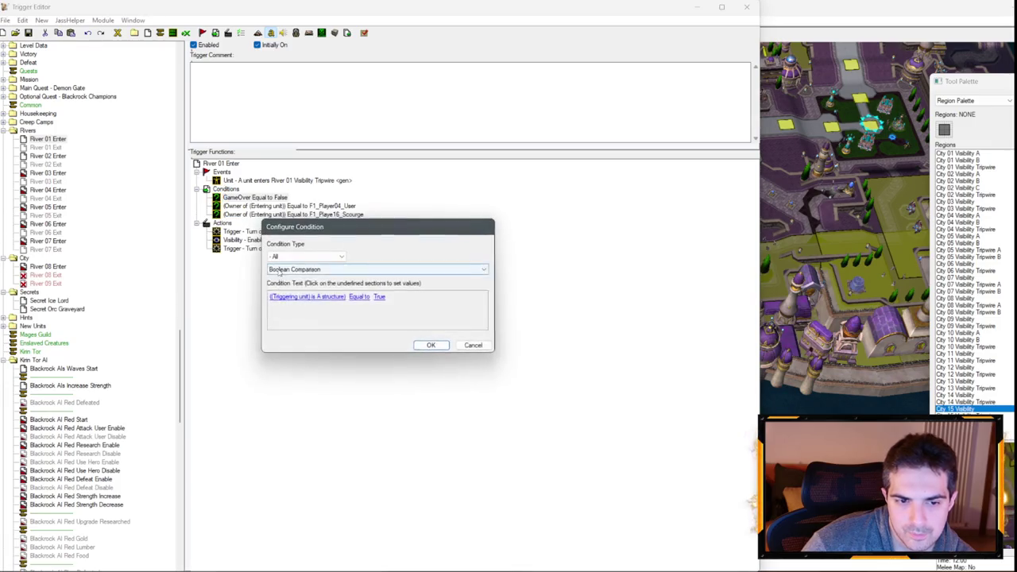
pyautogui.click(333, 270)
pyautogui.click(296, 479)
pyautogui.press('Return')
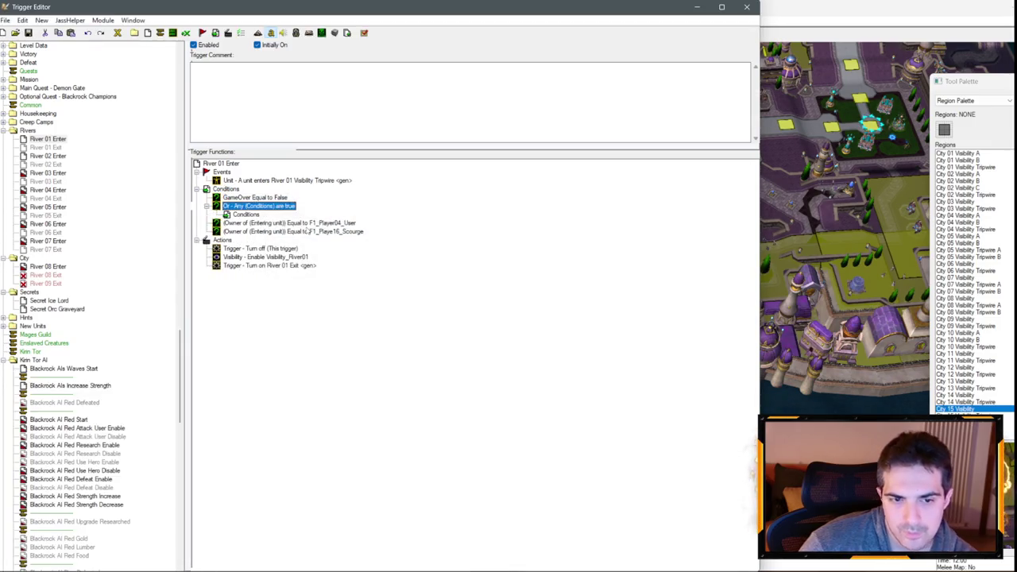
pyautogui.click(302, 223)
pyautogui.keyDown('shift'); pyautogui.click(304, 232); pyautogui.keyUp('shift')
pyautogui.moveTo(304, 232); pyautogui.dragTo(245, 214)
pyautogui.click(241, 210)
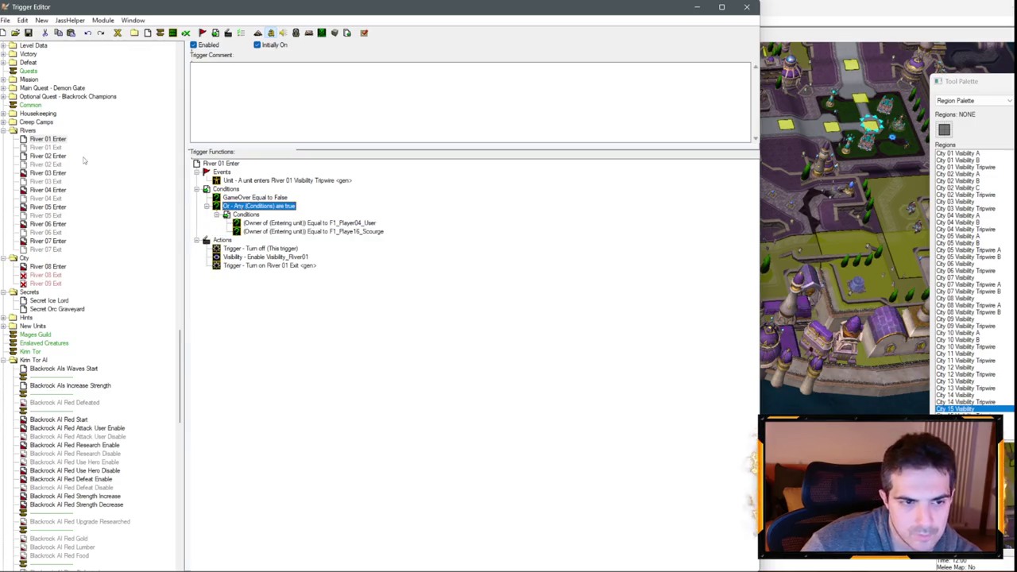
# - In River 02 Enter, check the Or condition and delete the leftover User-only owner condition
pyautogui.click(49, 148)
pyautogui.click(47, 155)
pyautogui.doubleClick(259, 215)
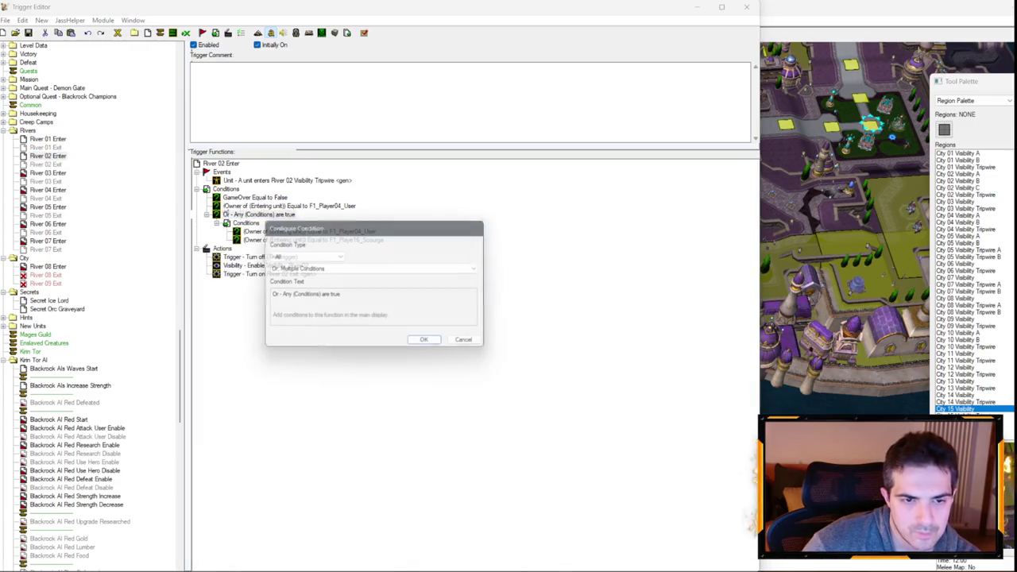
pyautogui.click(474, 346)
pyautogui.click(309, 208)
pyautogui.press('Delete')
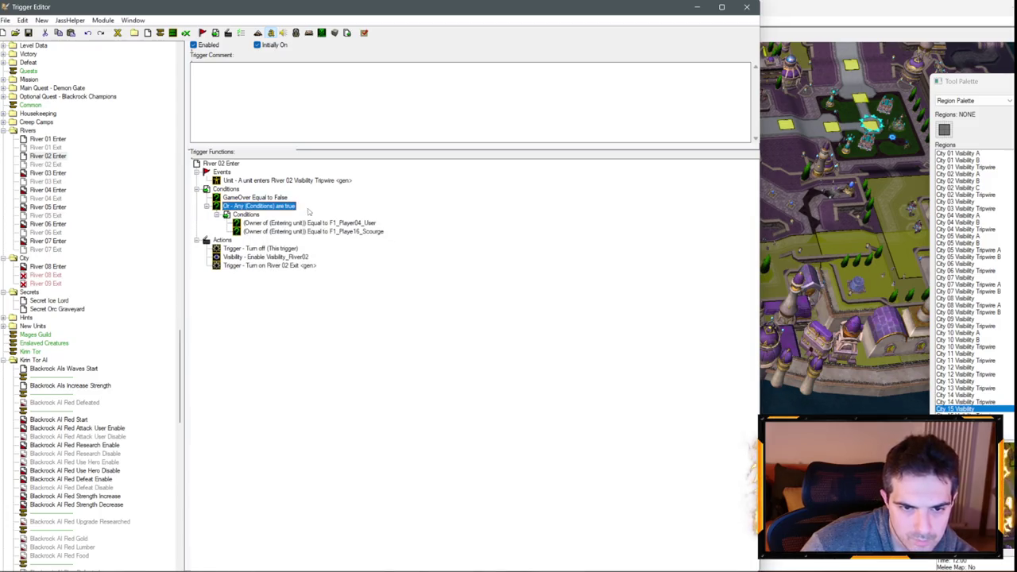
# - Paste the User-or-Scourge Or block into River 03 and River 04 Enter, replacing their User-only conditions
pyautogui.click(57, 172)
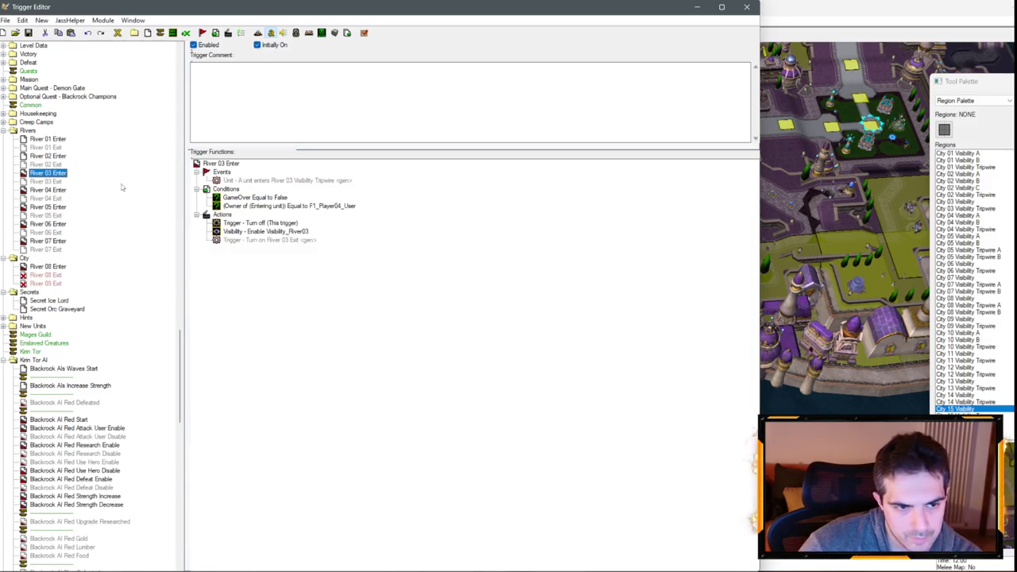
pyautogui.click(312, 206)
pyautogui.hotkey('ctrl', 'v')
pyautogui.press('Delete')
pyautogui.click(45, 181)
pyautogui.click(48, 190)
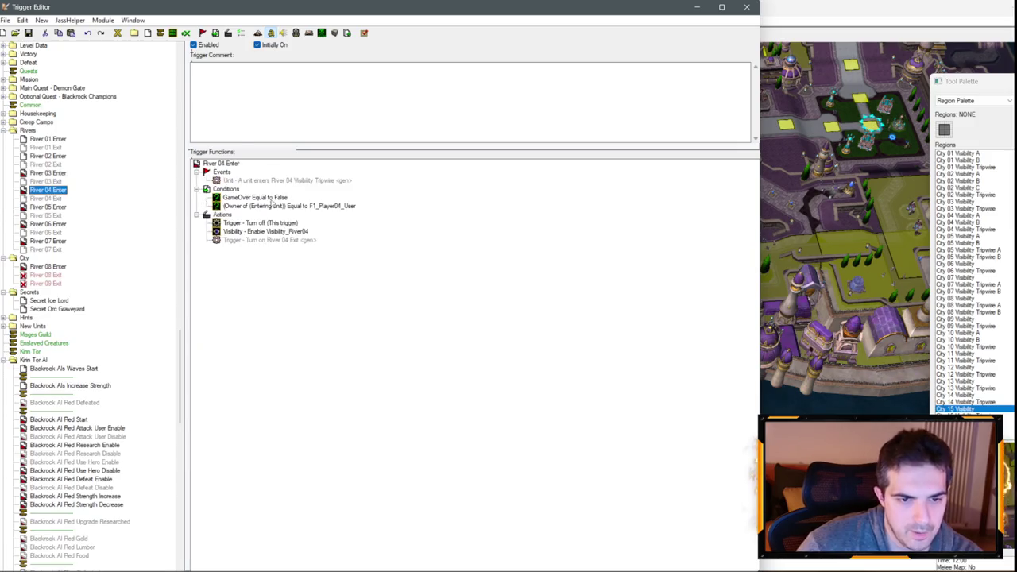
pyautogui.click(272, 205)
pyautogui.hotkey('ctrl', 'v')
pyautogui.moveTo(259, 213); pyautogui.dragTo(255, 215)
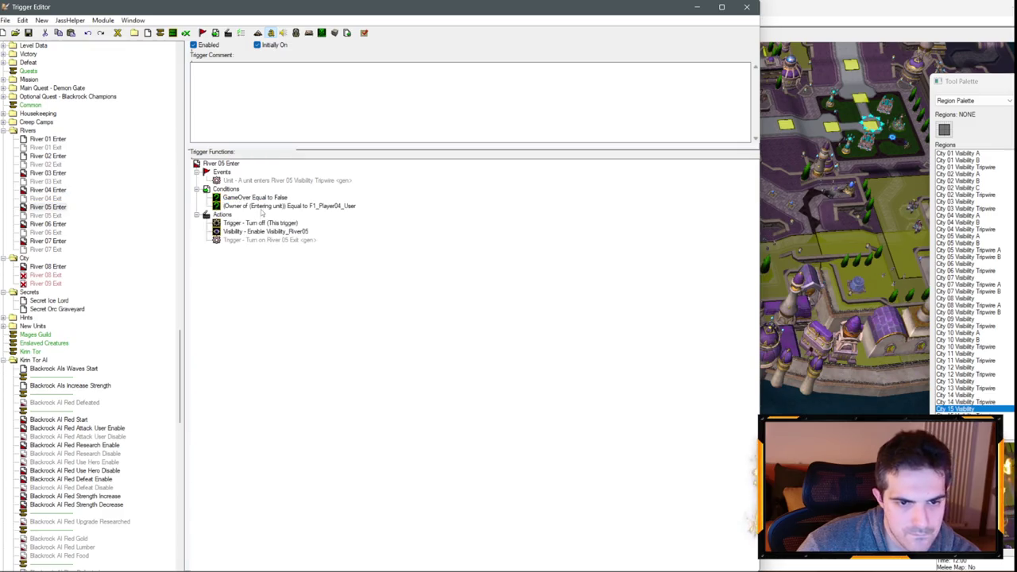
# - Swap the User-only condition for the pasted Or block in River 06 and River 07 Enter
pyautogui.click(47, 224)
pyautogui.press('Down')
pyautogui.press('Down')
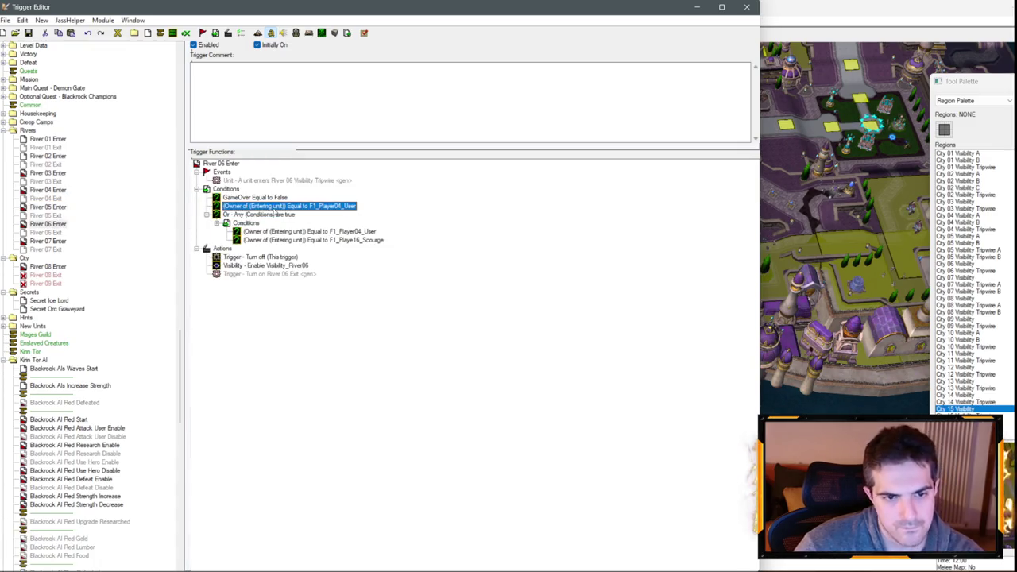
pyautogui.press('Delete')
pyautogui.hotkey('ctrl', 'v')
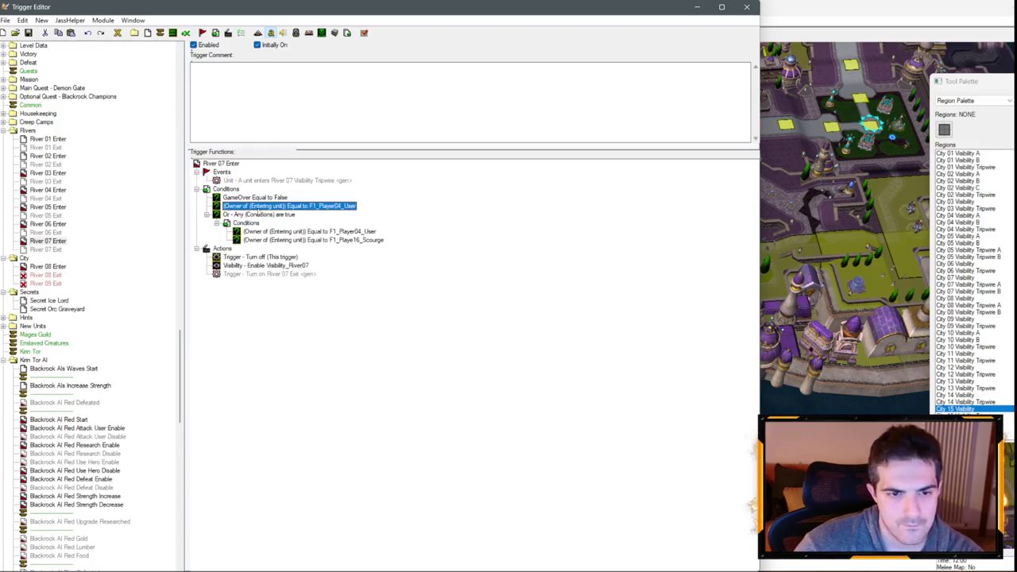
pyautogui.doubleClick(270, 180)
pyautogui.press('Return')
pyautogui.click(253, 266)
# - Undo the River triggers that were copied into the City category
pyautogui.hotkey('ctrl', 'z')
pyautogui.hotkey('ctrl', 'z')
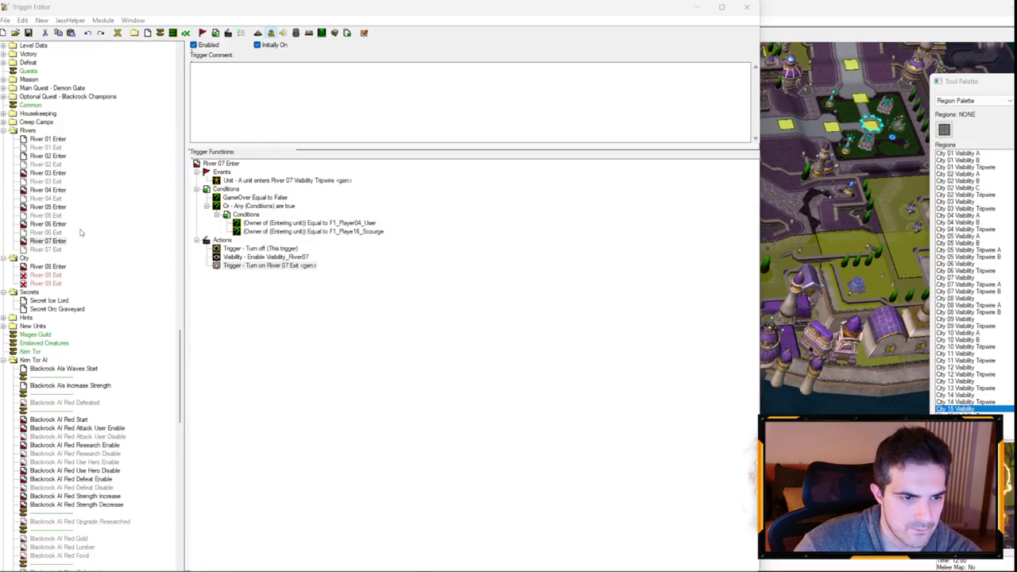
pyautogui.moveTo(288, 265); pyautogui.dragTo(58, 207)
pyautogui.click(256, 179)
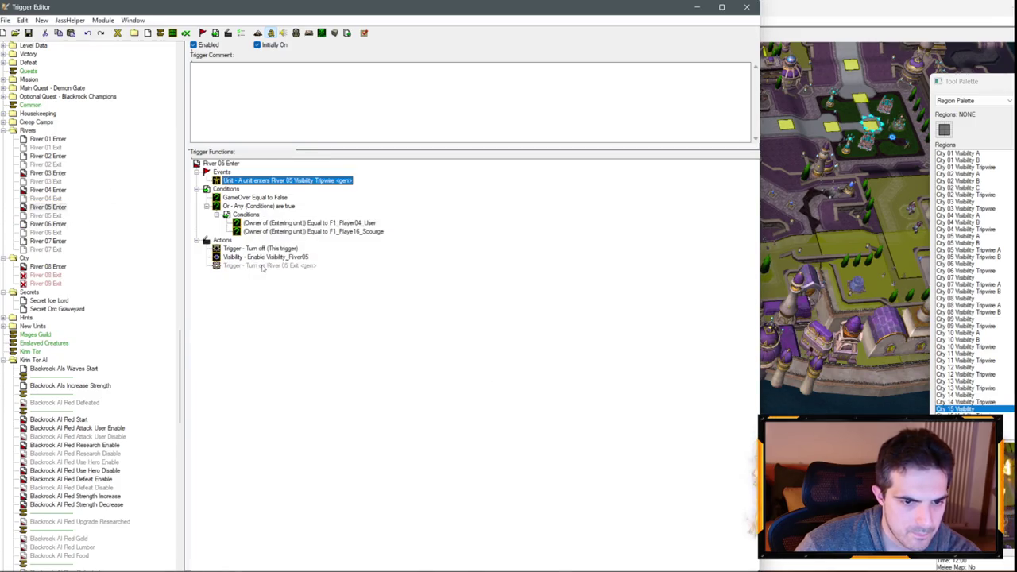
pyautogui.hotkey('ctrl', 'z')
pyautogui.hotkey('ctrl', 'z')
pyautogui.hotkey('ctrl', 'z')
pyautogui.hotkey('ctrl', 'z')
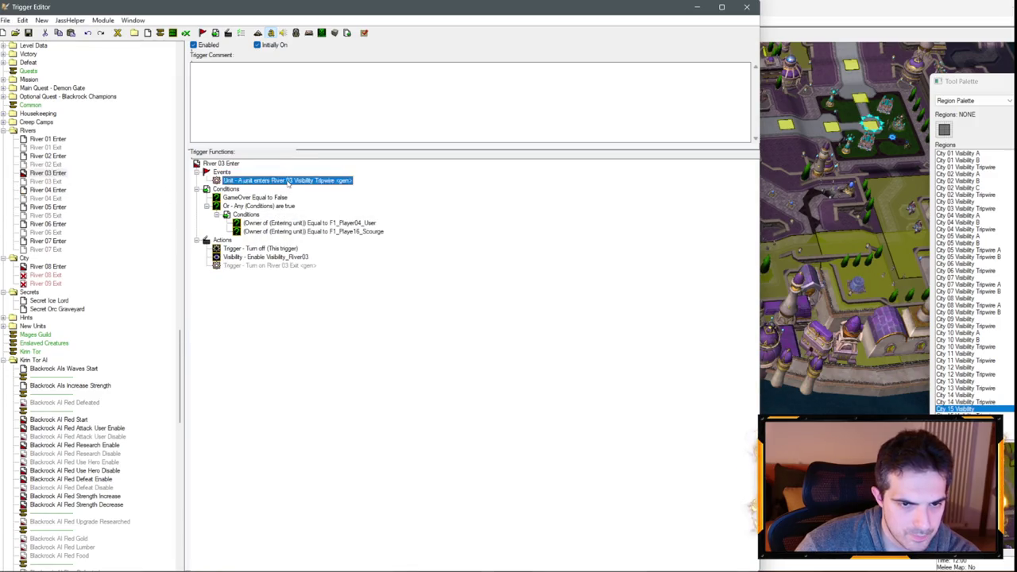
pyautogui.hotkey('ctrl', 'z')
pyautogui.hotkey('ctrl', 'z')
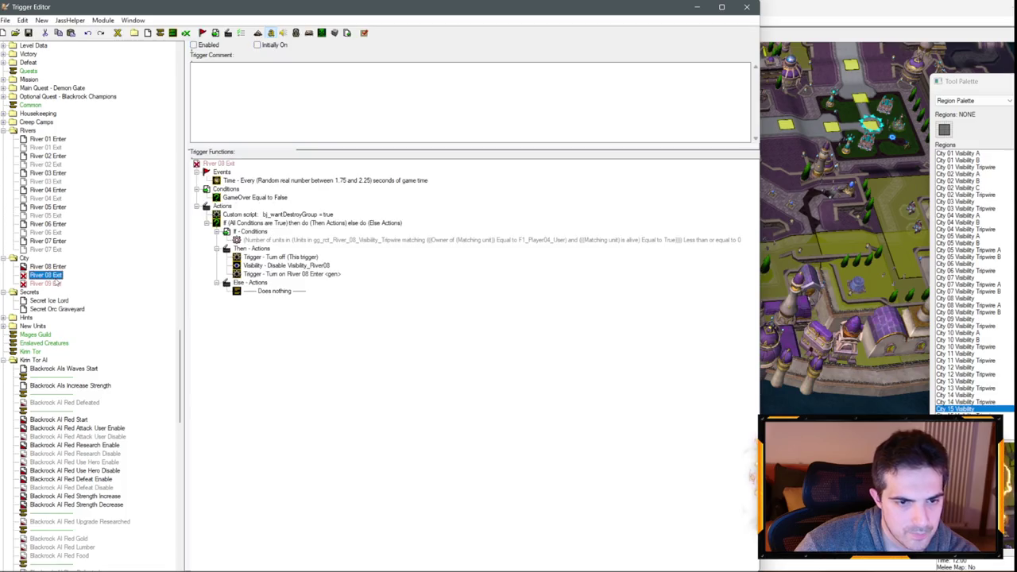
pyautogui.hotkey('ctrl', 'z')
pyautogui.hotkey('ctrl', 'z')
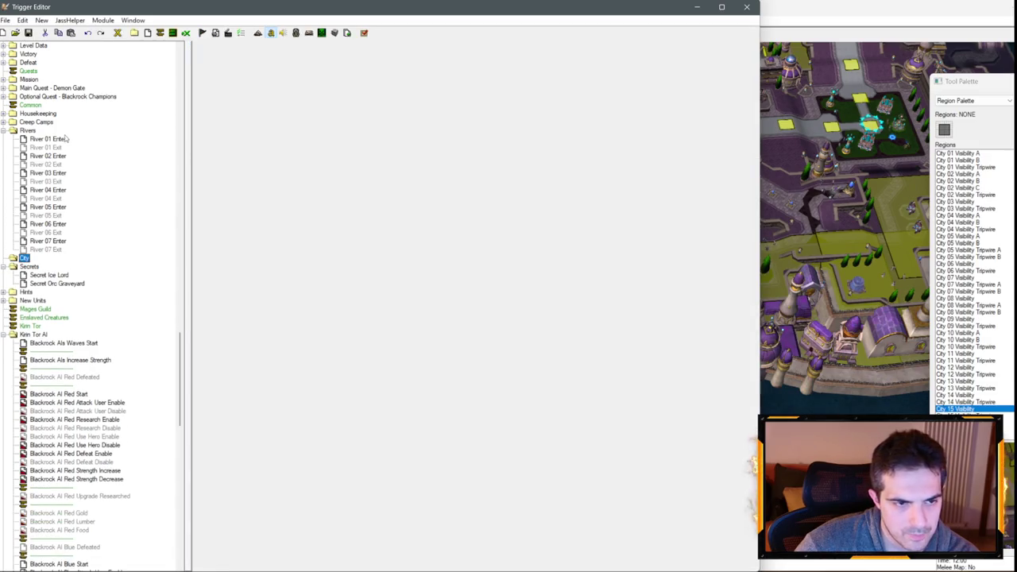
# - In River 01 Exit's unit-count condition, turn the matching unit's owner check into an Or
pyautogui.click(67, 139)
pyautogui.press('Down')
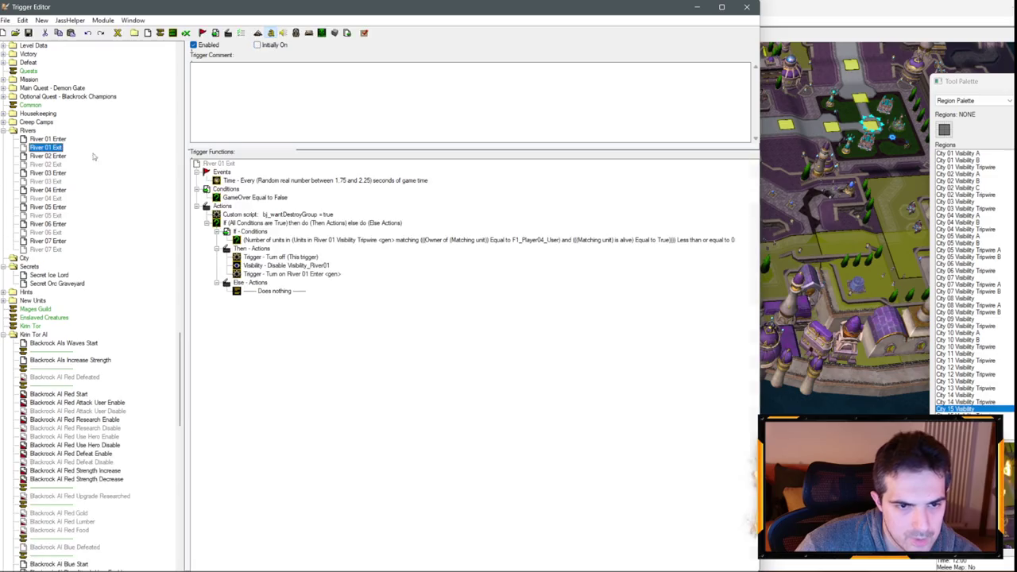
pyautogui.doubleClick(356, 240)
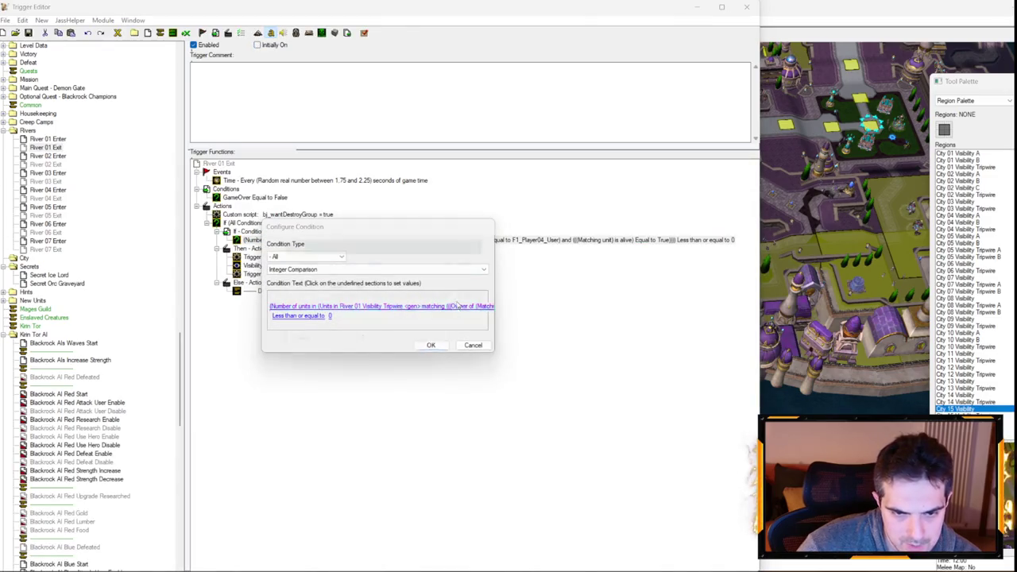
pyautogui.click(390, 305)
pyautogui.click(413, 295)
pyautogui.click(427, 316)
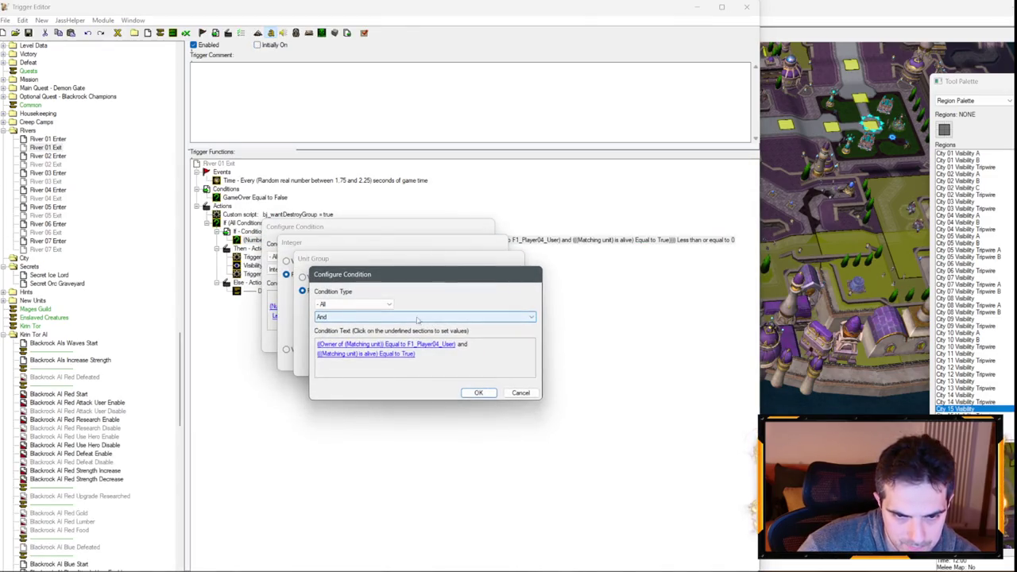
pyautogui.click(403, 344)
pyautogui.click(413, 333)
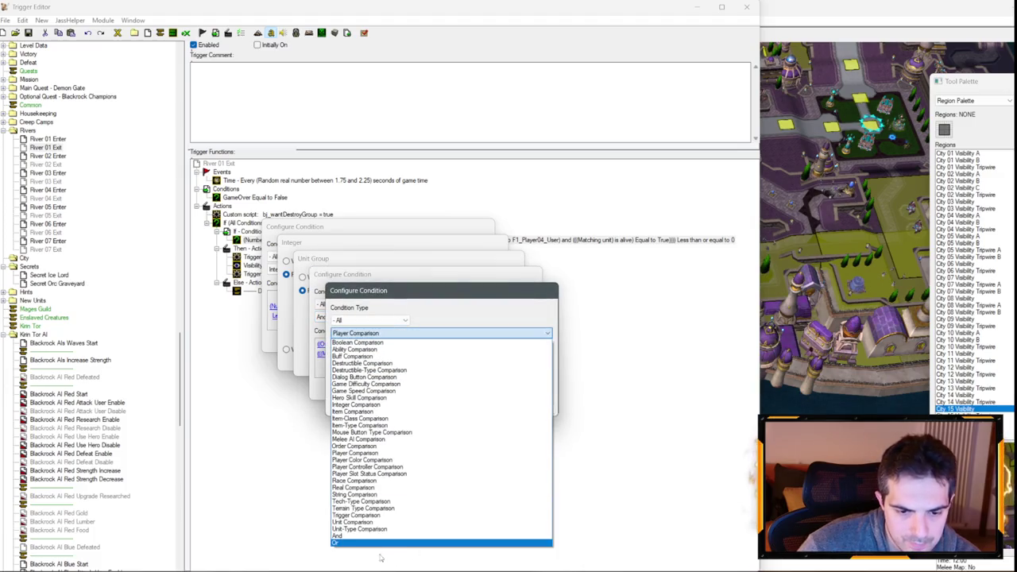
pyautogui.press('Escape')
pyautogui.click(381, 333)
pyautogui.scroll(3, 383, 397)
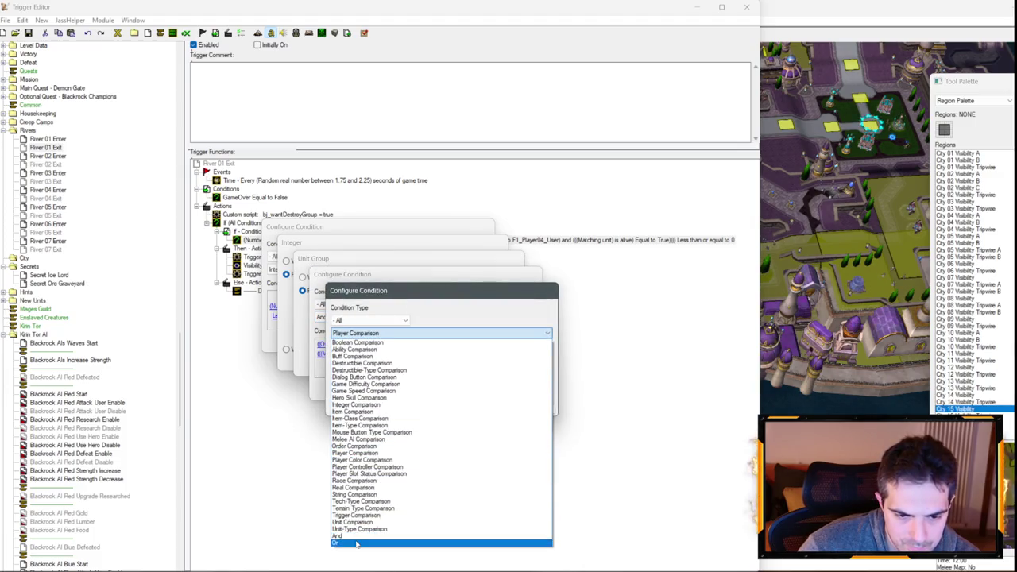
pyautogui.click(384, 337)
# - Make the first Or alternative a Player Comparison: owner of matching unit equals F1_Player04_User
pyautogui.click(386, 336)
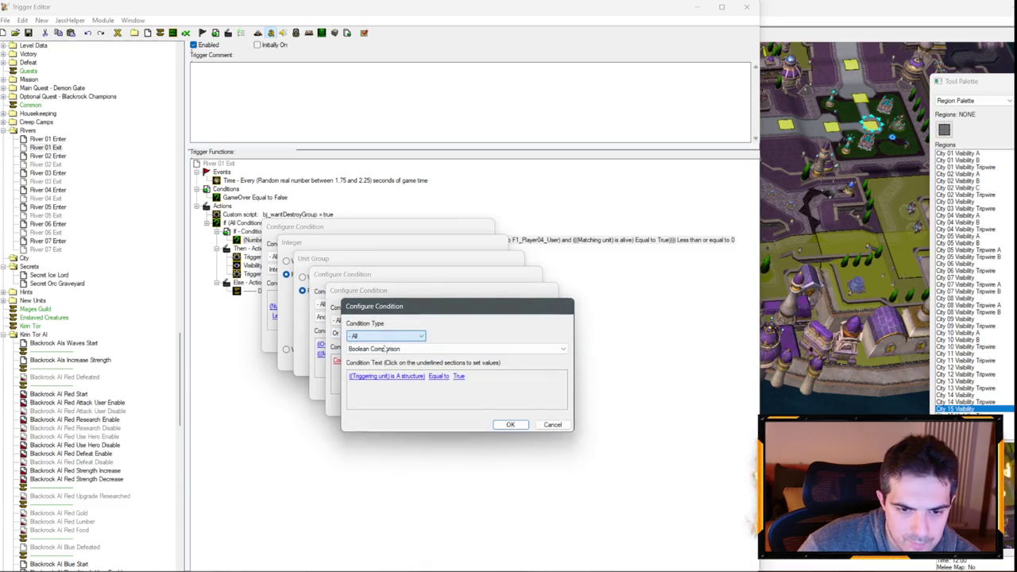
pyautogui.click(384, 348)
pyautogui.click(371, 469)
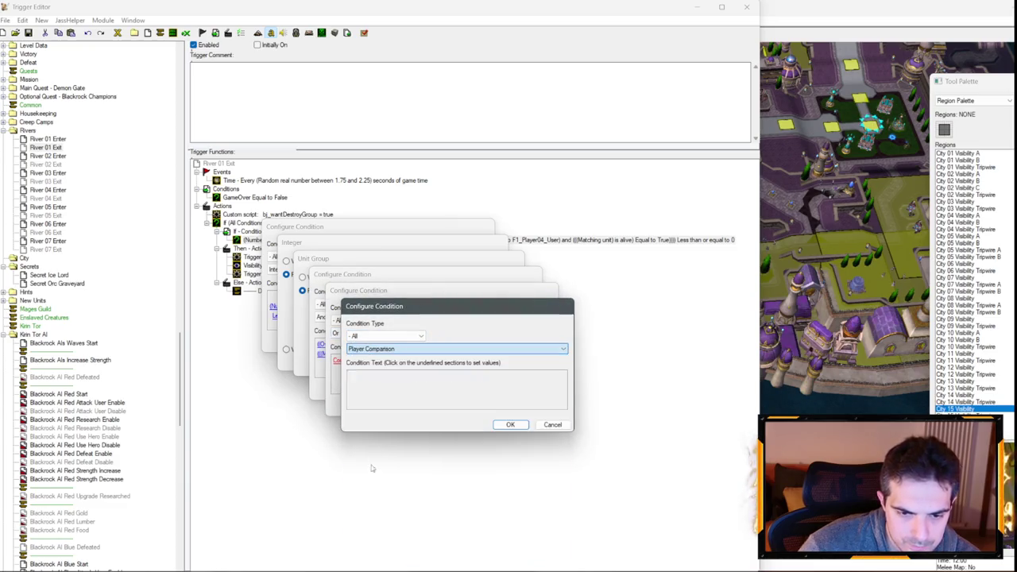
pyautogui.click(371, 377)
pyautogui.click(440, 379)
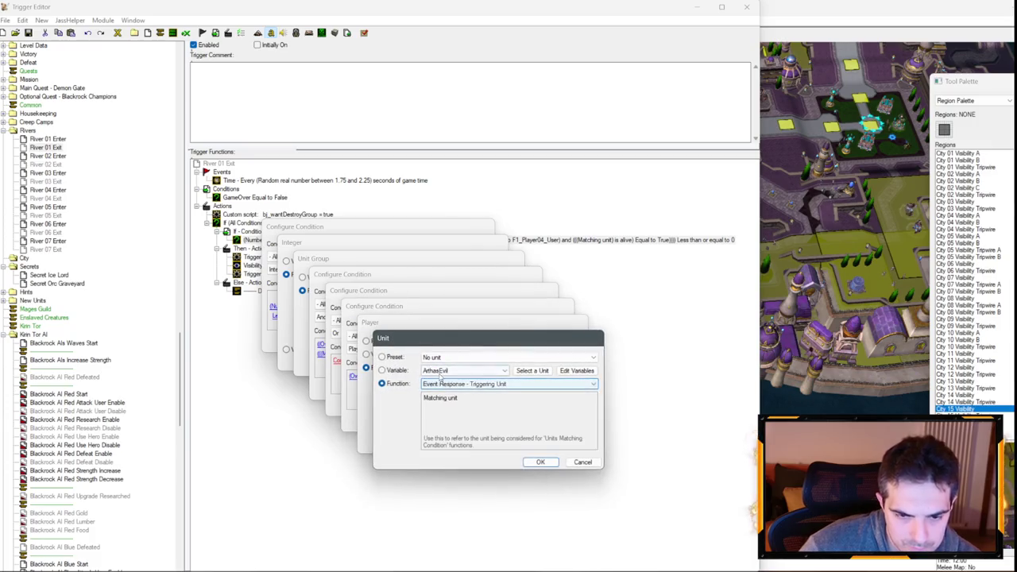
pyautogui.press('Return')
pyautogui.press('Return')
pyautogui.click(380, 370)
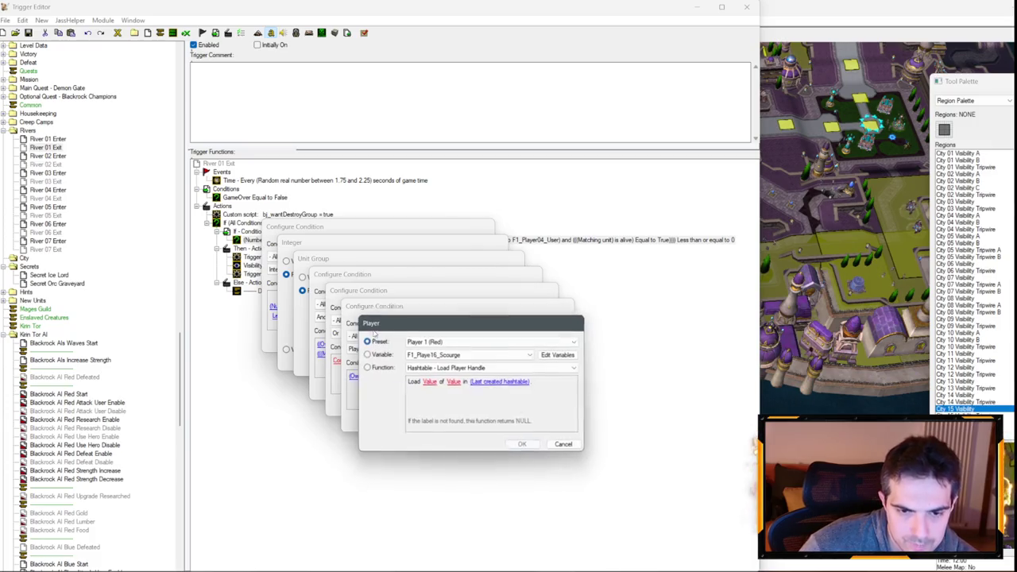
pyautogui.click(434, 371)
pyautogui.press('Return')
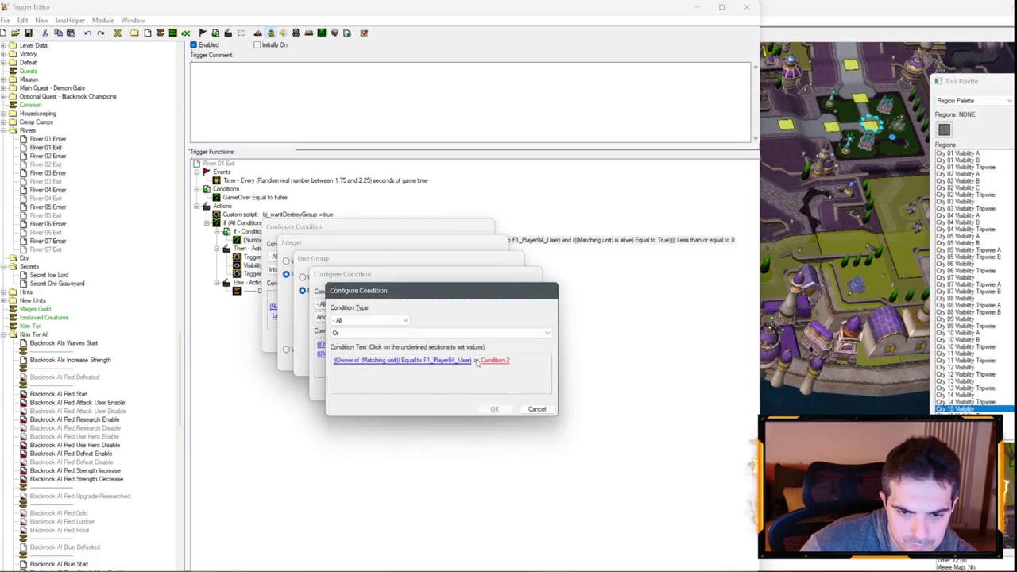
# - Make the second alternative a Player Comparison: owner of Matching Unit equals F1_Playe16_Scourge
pyautogui.click(486, 360)
pyautogui.click(382, 349)
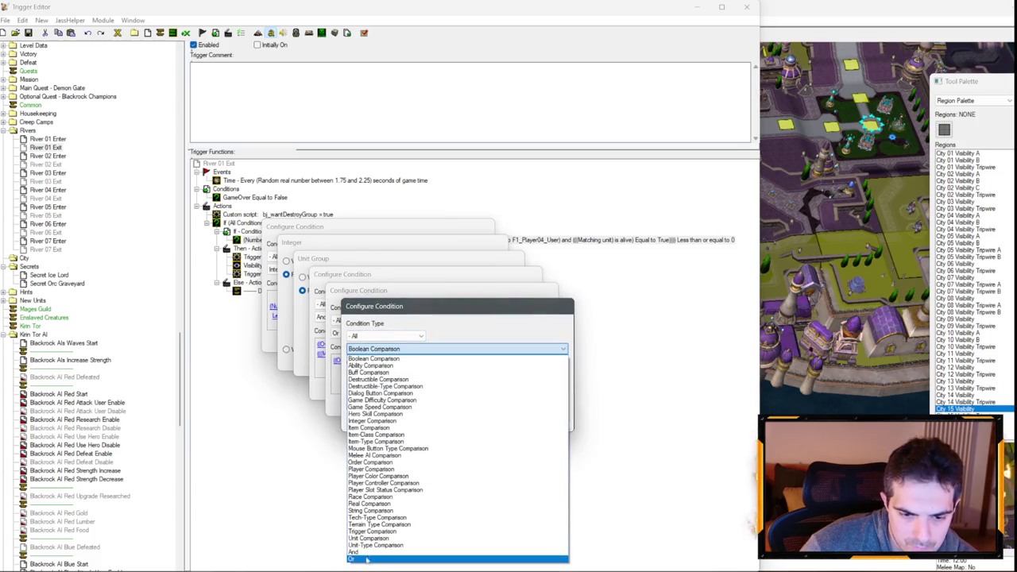
pyautogui.click(381, 349)
pyautogui.click(382, 349)
pyautogui.click(371, 469)
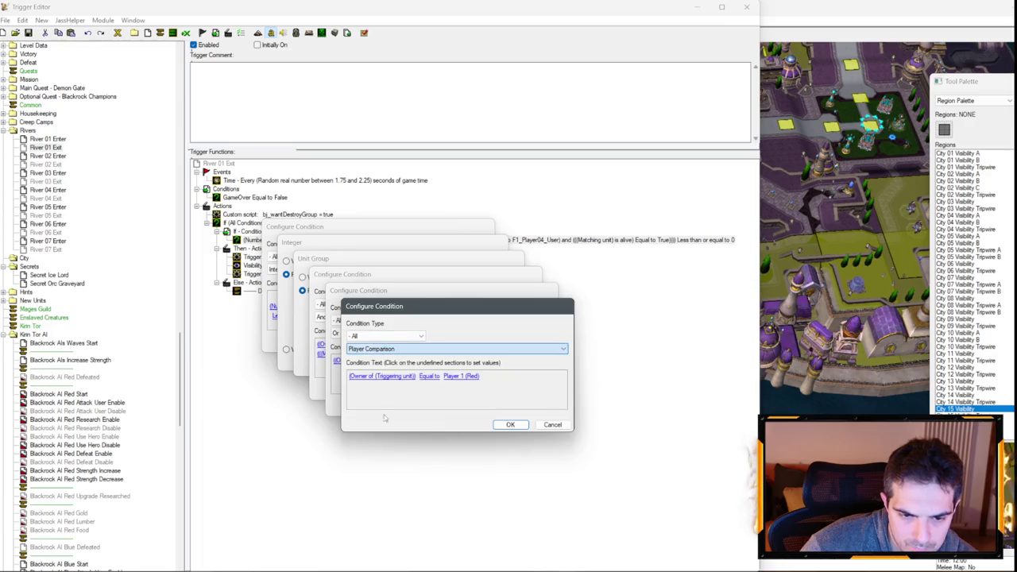
pyautogui.click(381, 376)
pyautogui.click(422, 440)
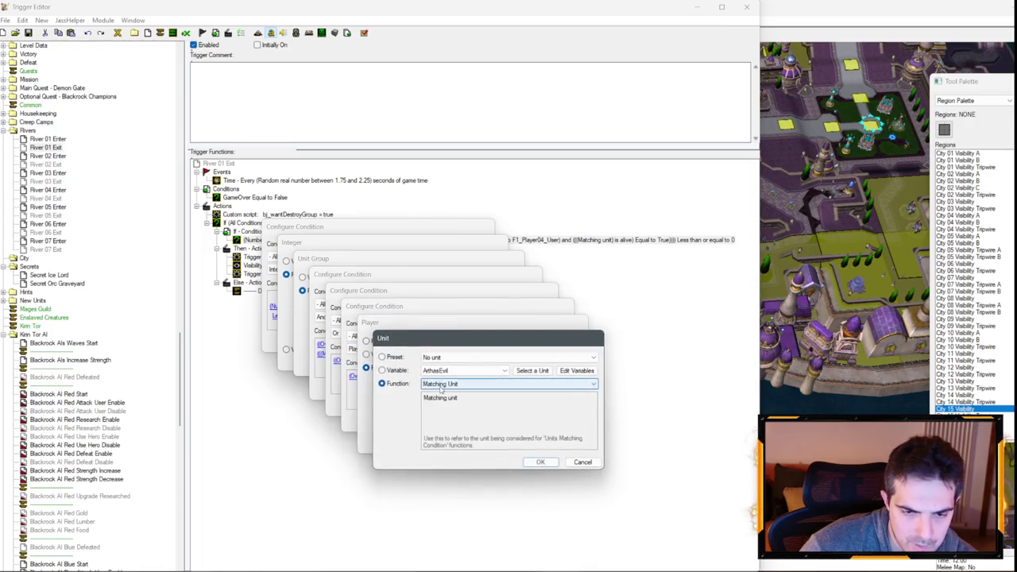
pyautogui.click(540, 461)
pyautogui.click(520, 442)
pyautogui.click(453, 376)
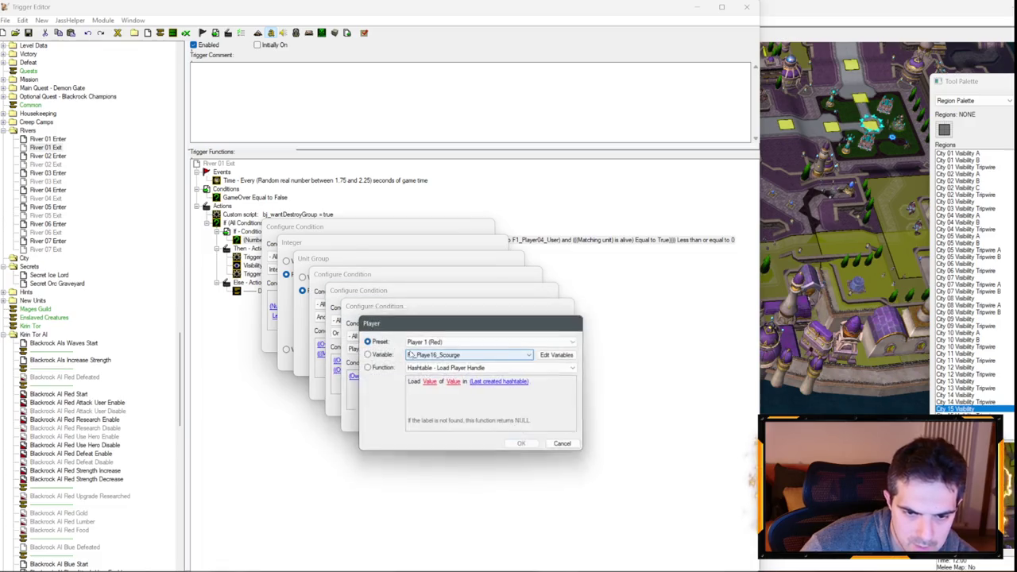
pyautogui.press('Escape')
pyautogui.press('Escape')
pyautogui.press('Escape')
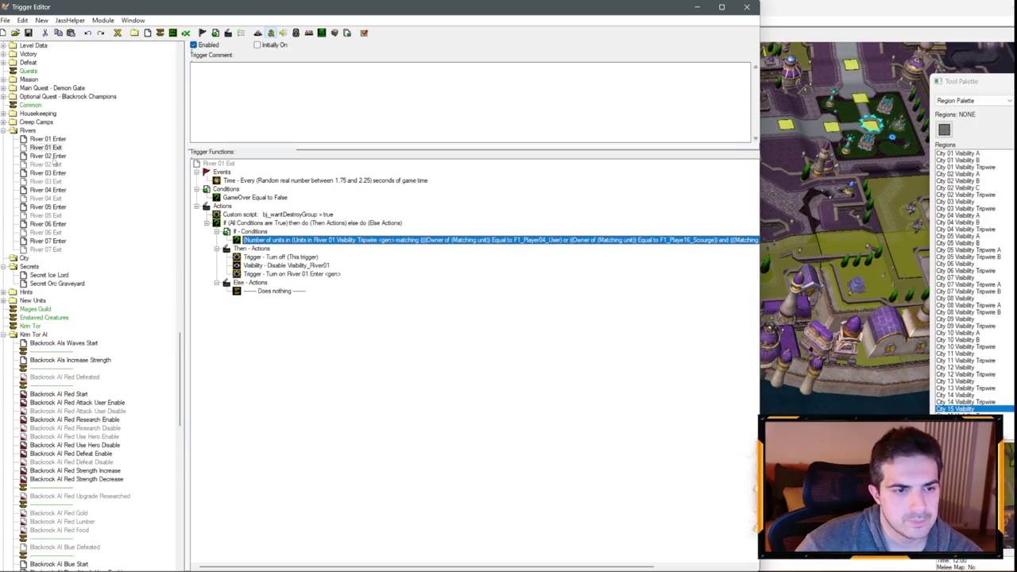
pyautogui.click(53, 163)
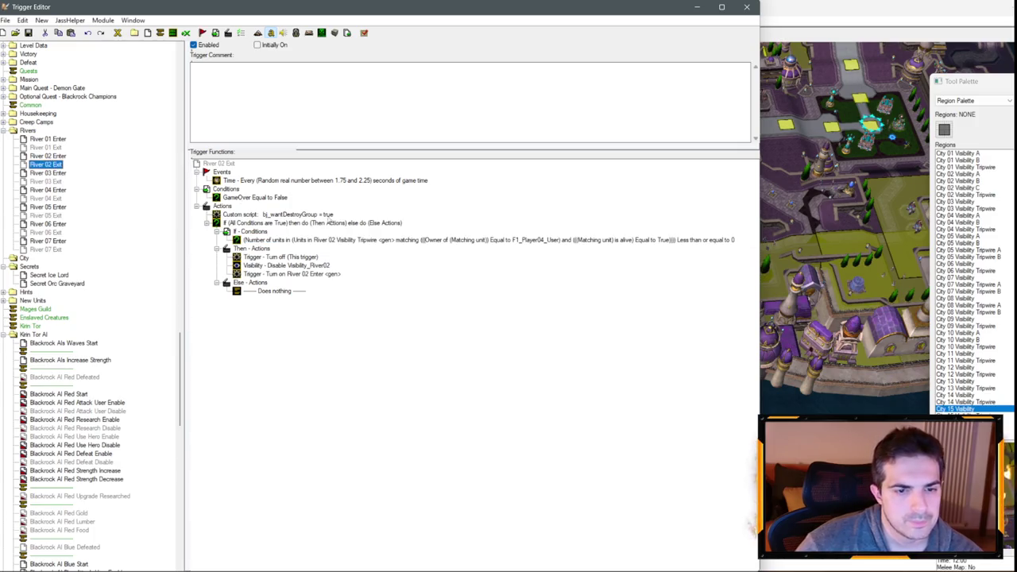
# - Set River 02 Exit's unit-count condition to count units in River 02's visibility tripwire
pyautogui.click(326, 239)
pyautogui.doubleClick(326, 239)
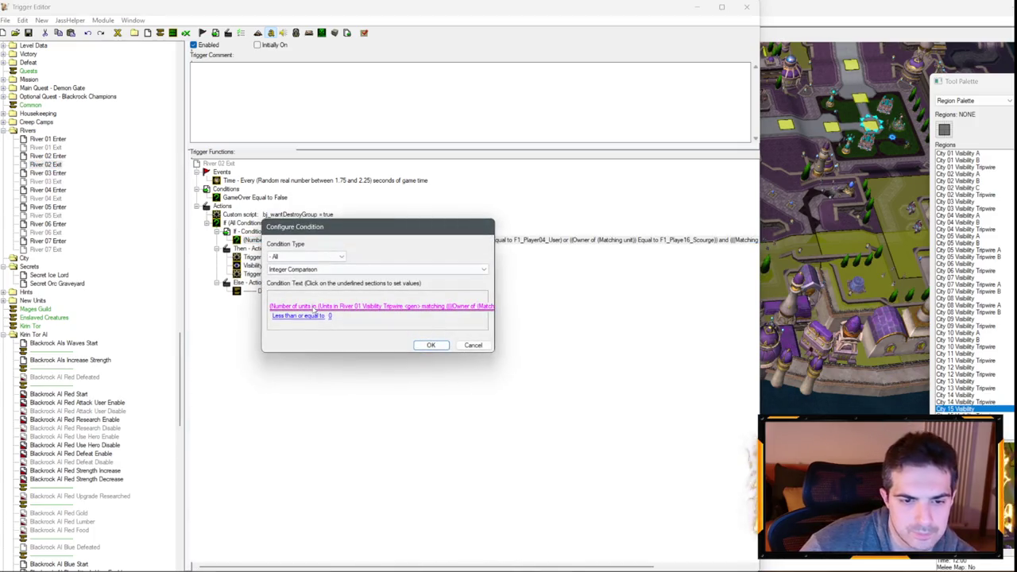
pyautogui.click(350, 305)
pyautogui.click(376, 299)
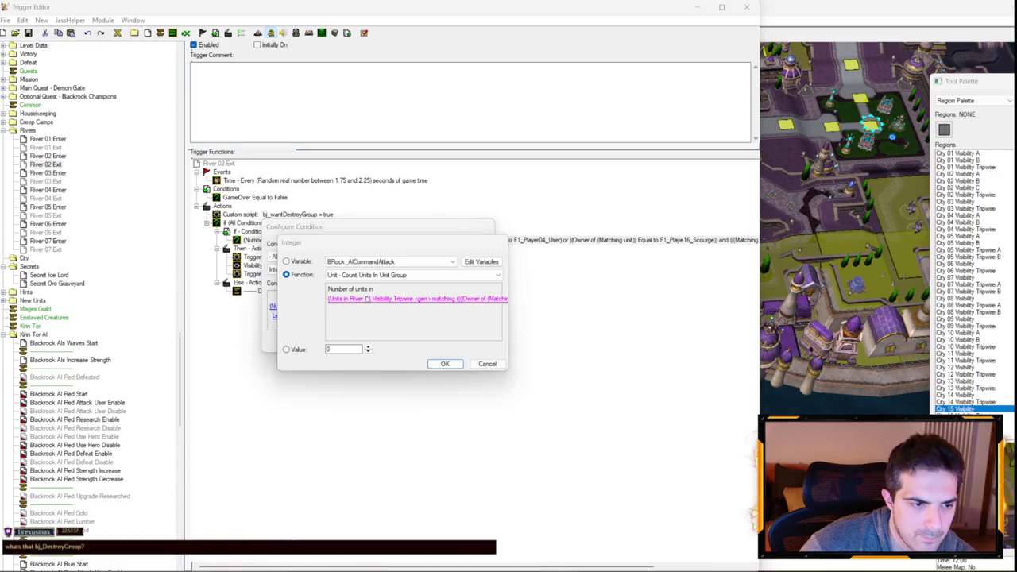
pyautogui.click(397, 307)
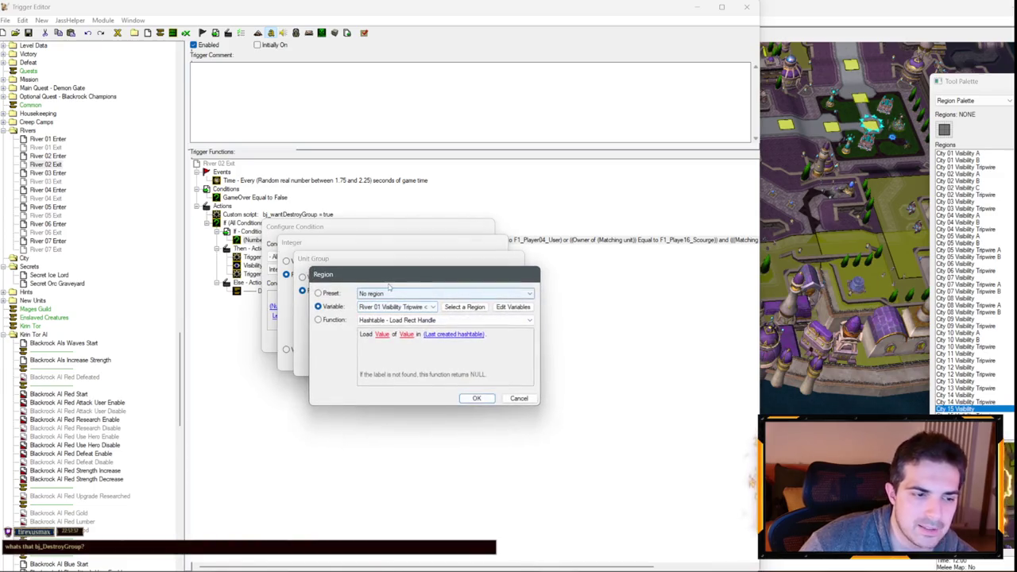
pyautogui.press('Return')
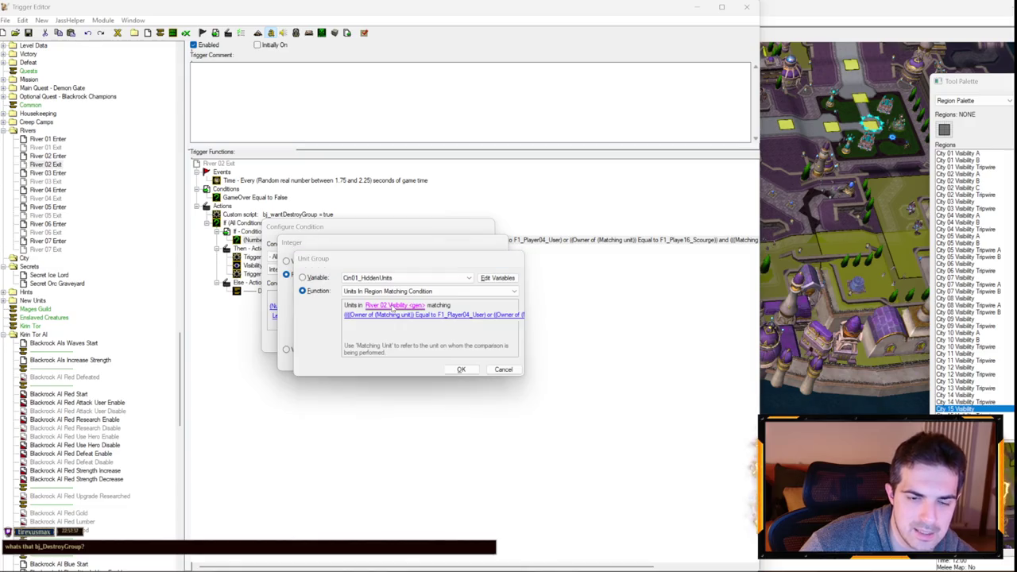
pyautogui.click(392, 307)
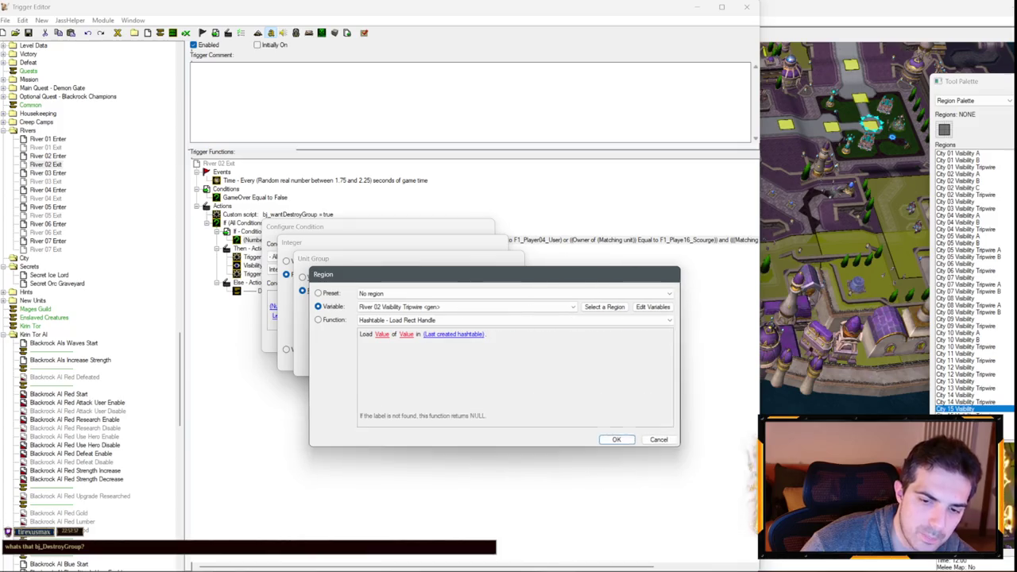
pyautogui.press('Return')
pyautogui.press('Return')
pyautogui.press('Return')
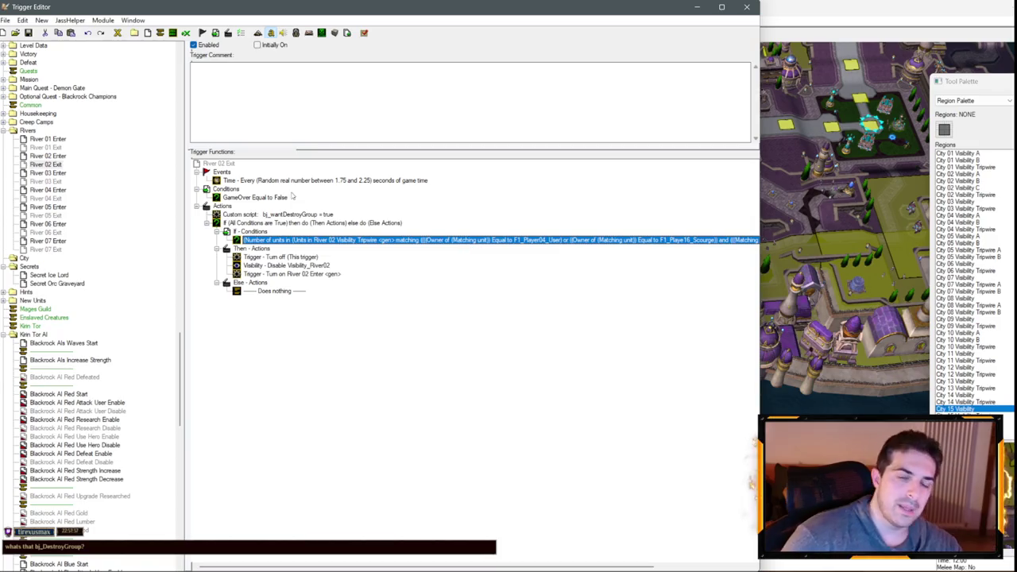
# - Point River 03 Exit's counted unit group at the River 03 Visibility Tripwire region
pyautogui.click(52, 181)
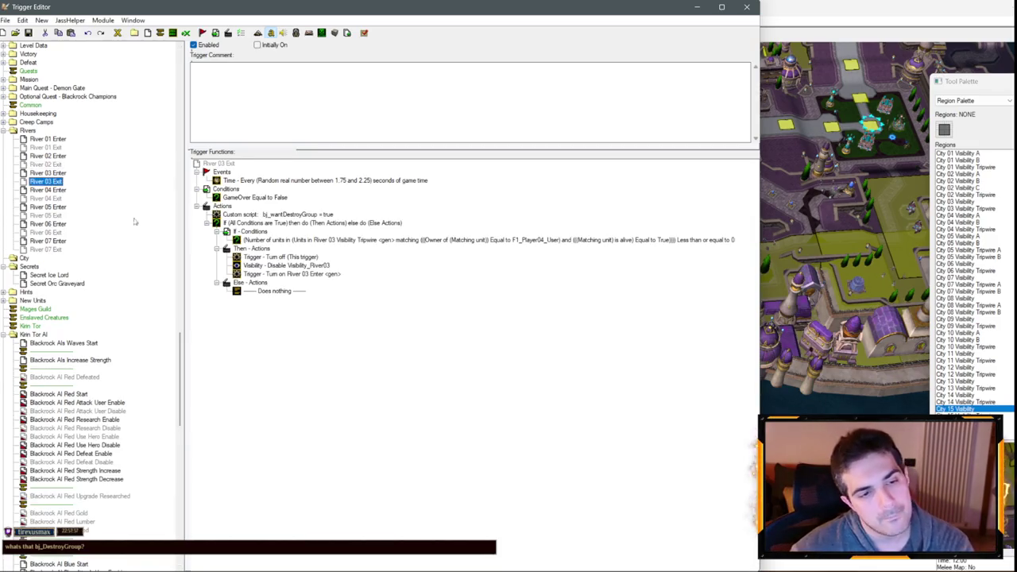
pyautogui.click(262, 240)
pyautogui.doubleClick(268, 242)
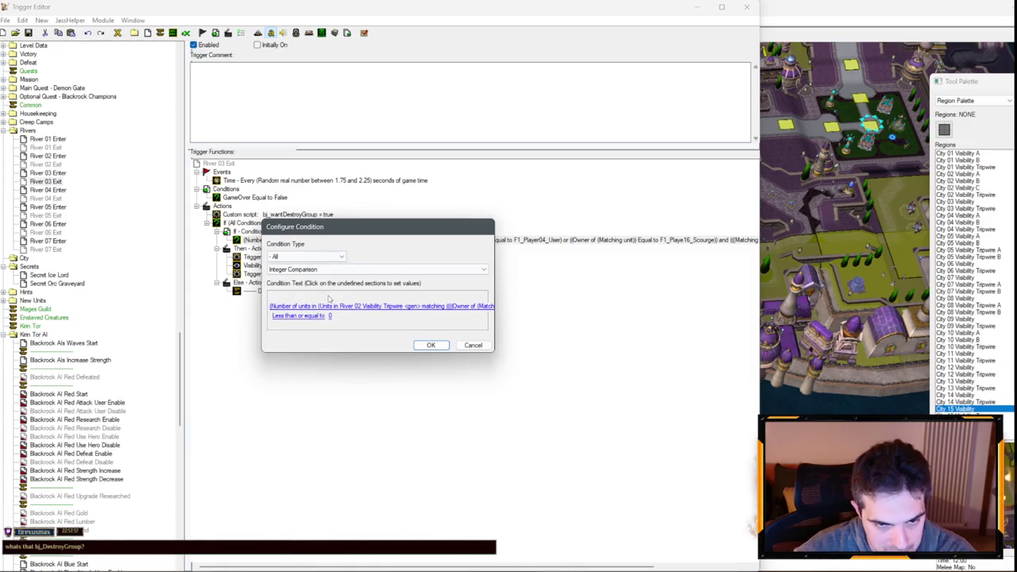
pyautogui.click(357, 311)
pyautogui.click(401, 299)
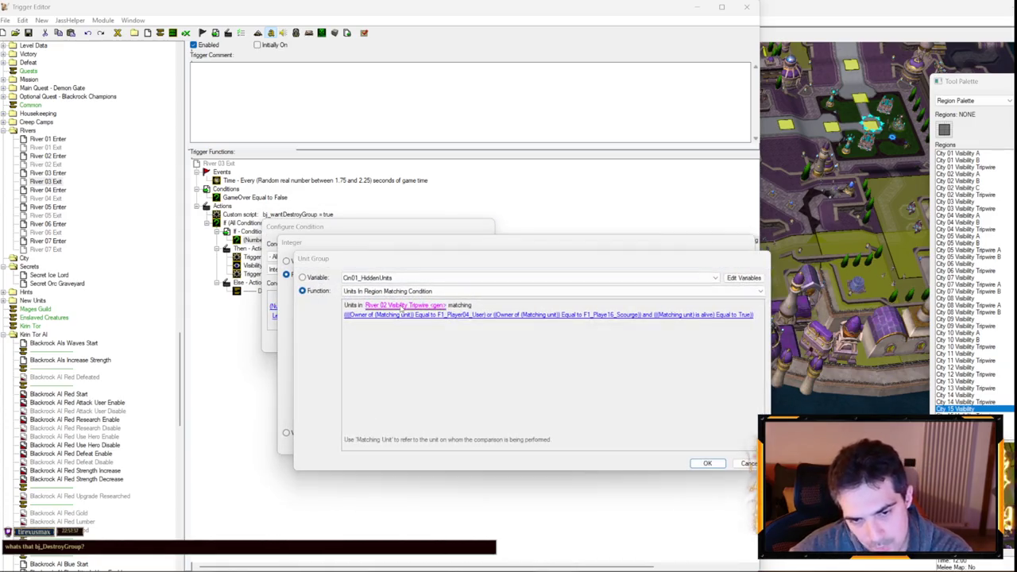
pyautogui.click(401, 309)
pyautogui.click(397, 310)
pyautogui.scroll(-1, 397, 310)
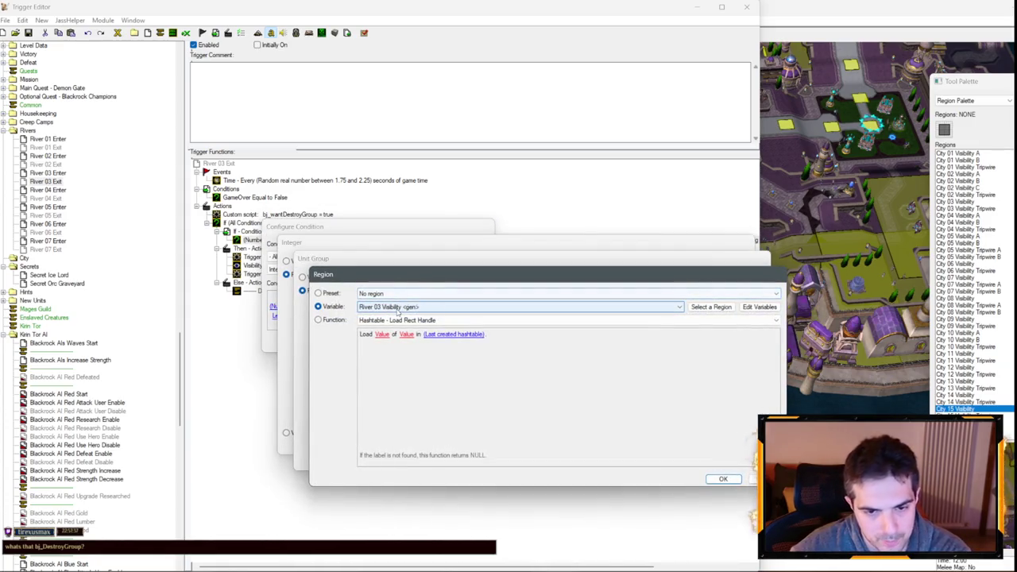
pyautogui.press('Return')
pyautogui.press('Return')
pyautogui.press('Return')
pyautogui.press('Return')
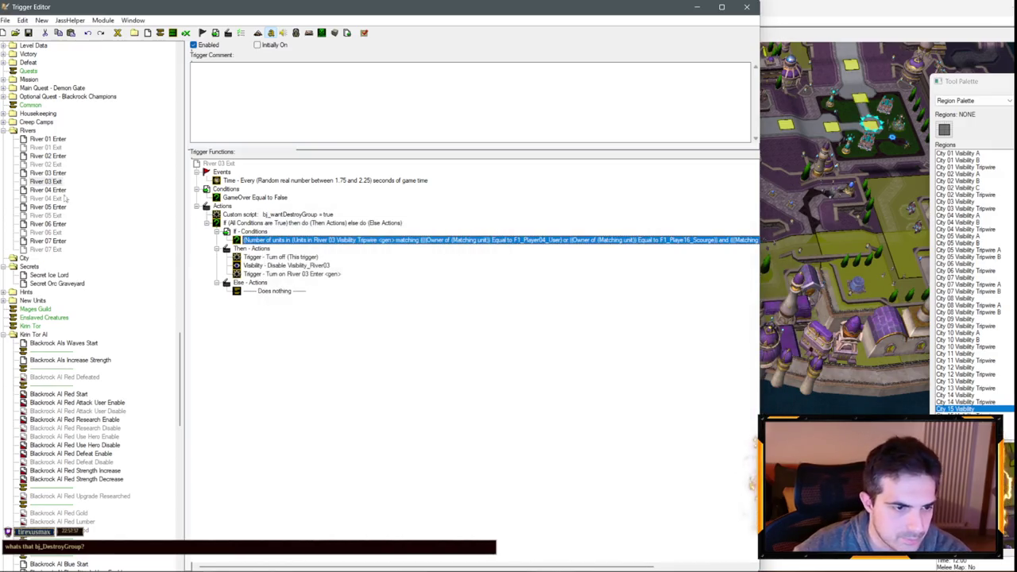
# - Set River 04 Exit's User or Scourge unit count to the River 04 Visibility Tripwire
pyautogui.click(48, 198)
pyautogui.click(286, 240)
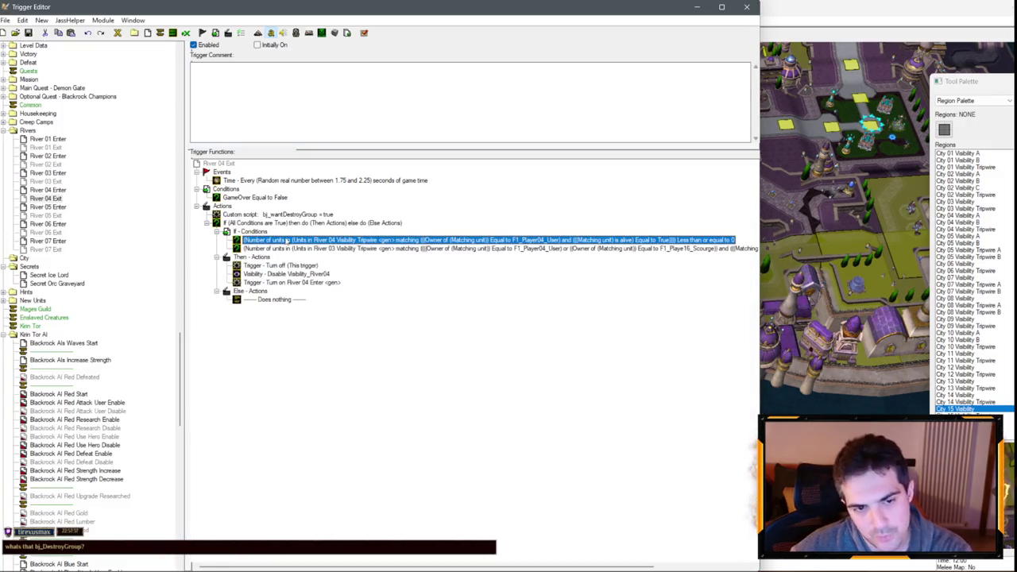
pyautogui.doubleClick(286, 240)
pyautogui.click(406, 305)
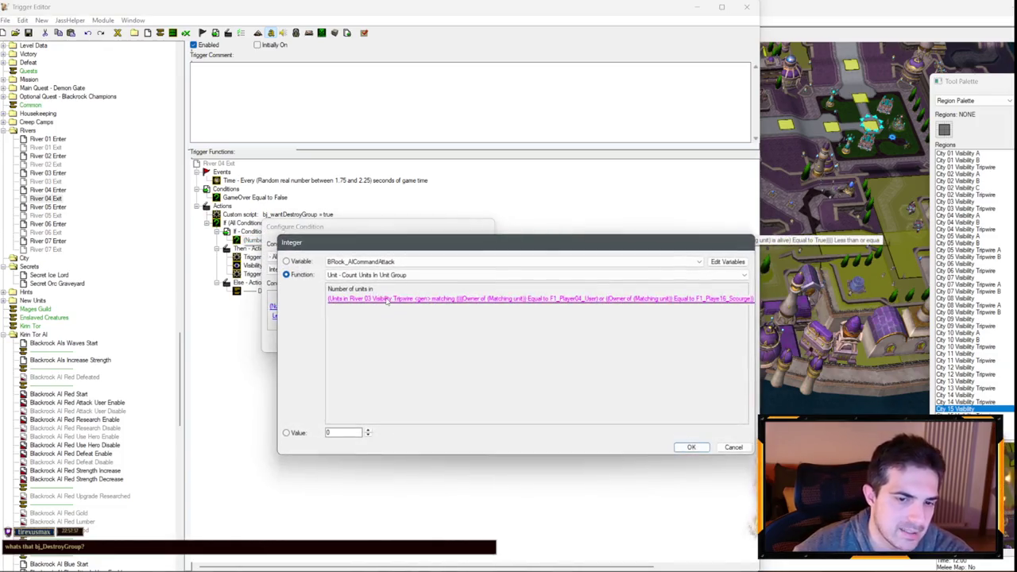
pyautogui.click(409, 307)
pyautogui.click(409, 307)
pyautogui.press('Up')
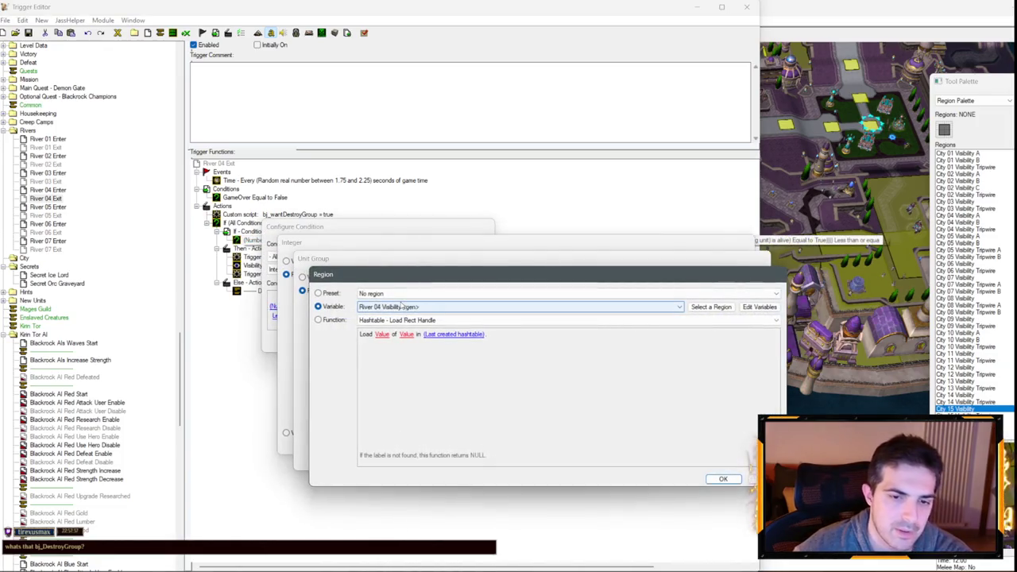
pyautogui.press('Return')
pyautogui.press('Return')
pyautogui.press('Return')
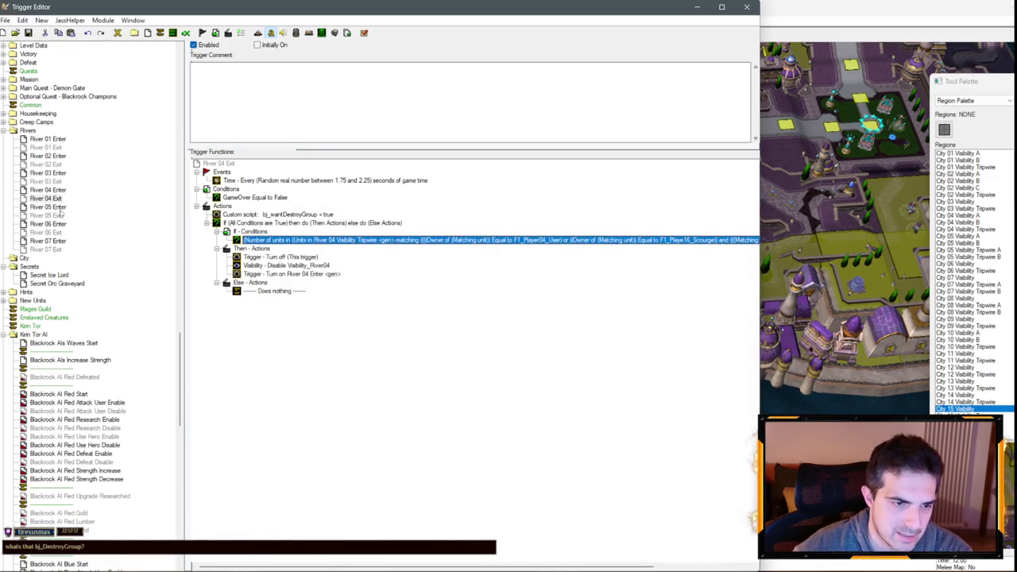
# - Set River 05 Exit's unit-count region to River 05 Visibility Tripwire
pyautogui.click(60, 214)
pyautogui.doubleClick(288, 239)
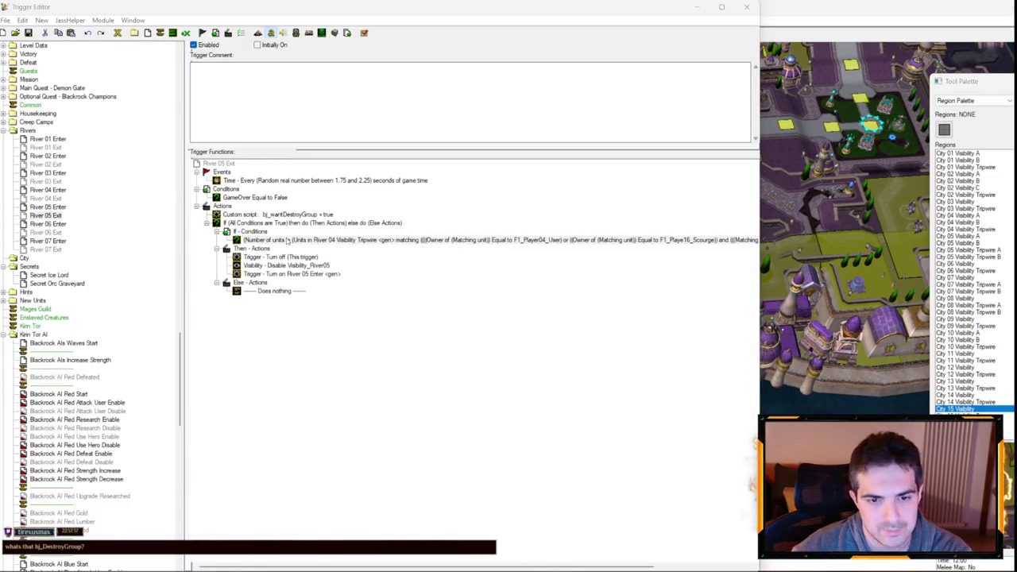
pyautogui.click(372, 309)
pyautogui.click(389, 306)
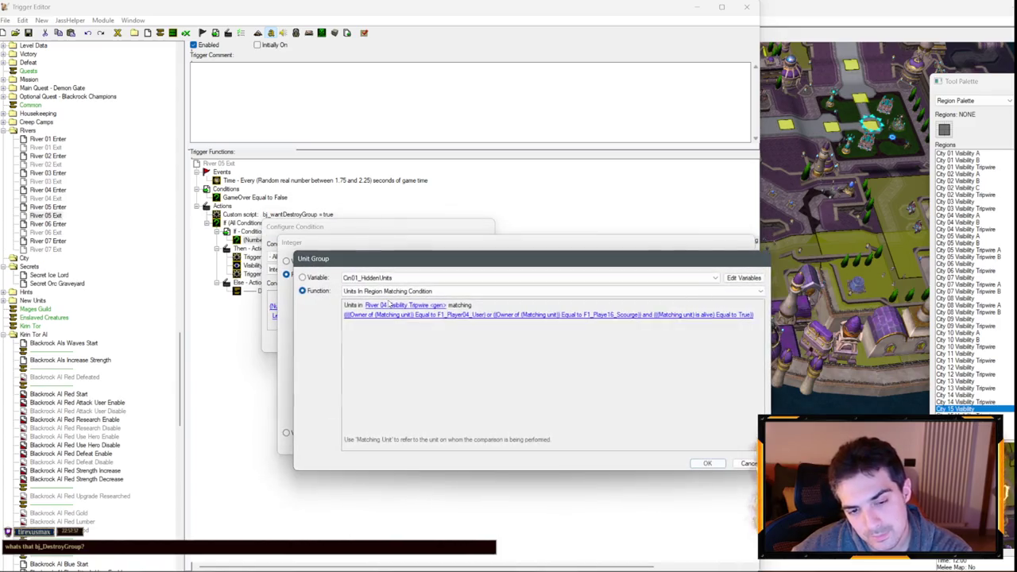
pyautogui.click(389, 305)
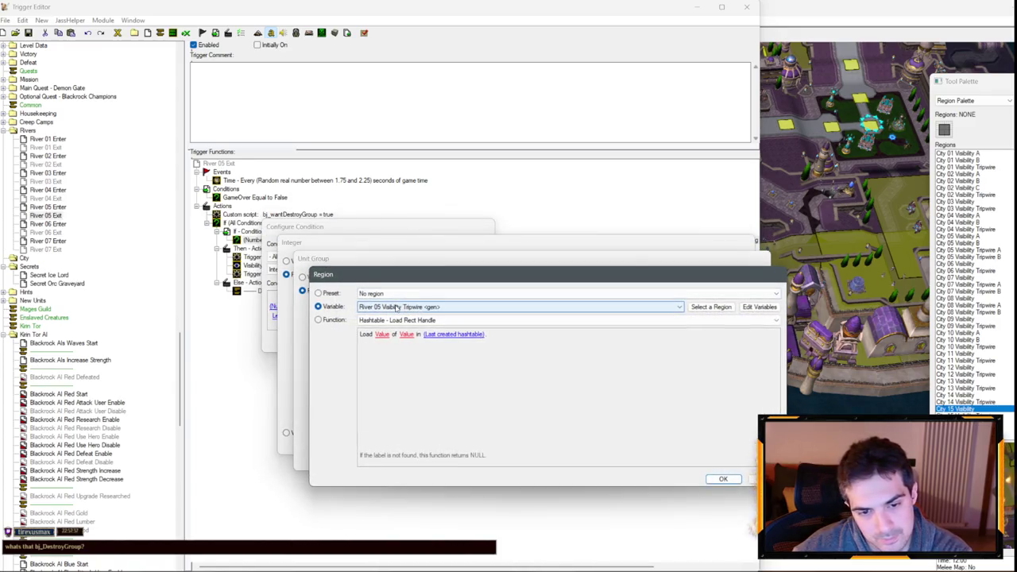
pyautogui.press('Return')
pyautogui.press('Return')
pyautogui.press('Return')
# - Replace River 06 Exit's old condition with the pasted User or Scourge one, region River 06 Visibility Tripwire
pyautogui.click(54, 232)
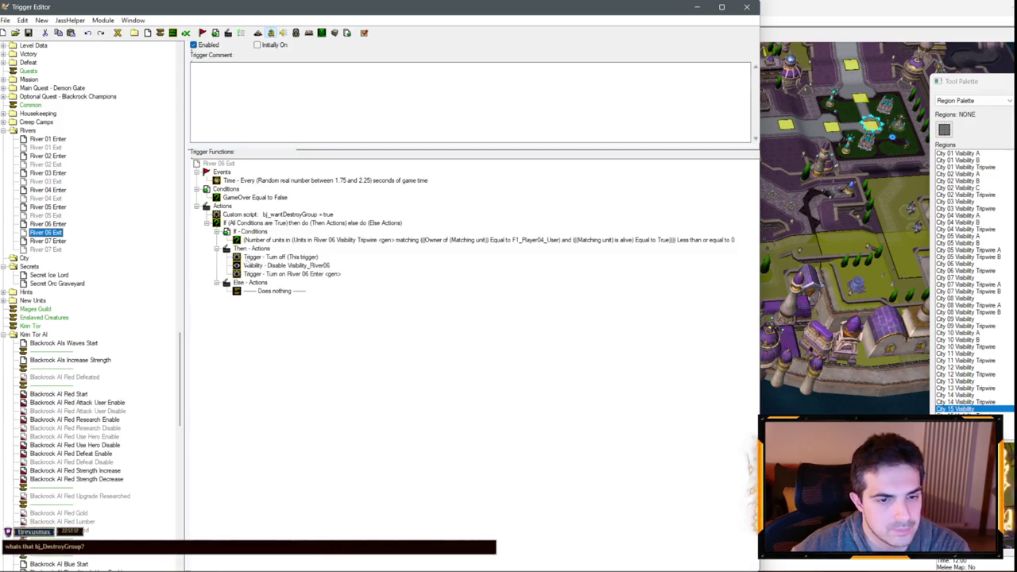
pyautogui.hotkey('ctrl', 'v')
pyautogui.doubleClick(267, 248)
pyautogui.click(474, 346)
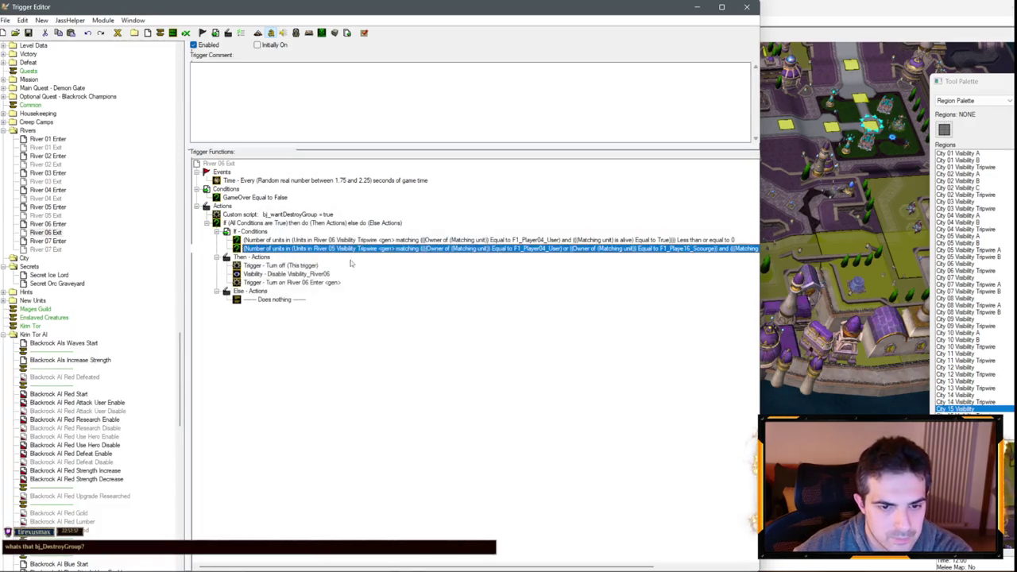
pyautogui.click(340, 241)
pyautogui.press('Delete')
pyautogui.doubleClick(340, 241)
pyautogui.click(344, 306)
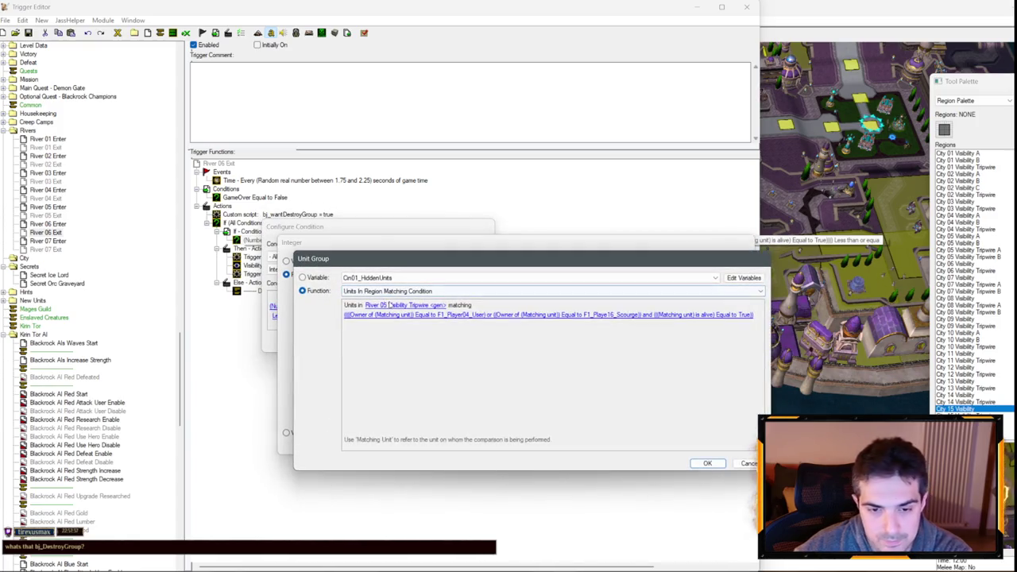
pyautogui.click(389, 305)
pyautogui.scroll(-1, 390, 308)
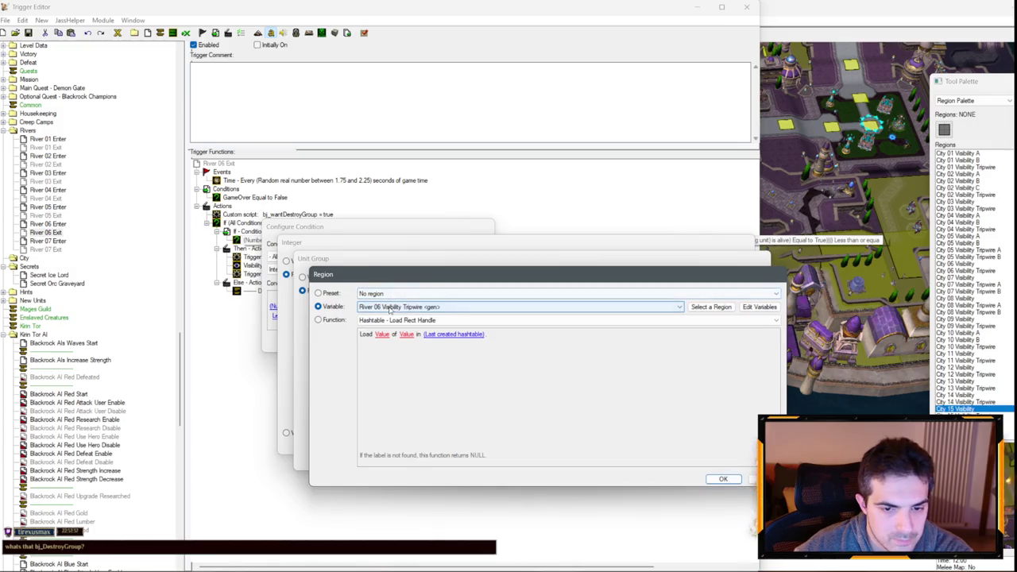
pyautogui.press('Return')
pyautogui.press('Return')
pyautogui.press('Return')
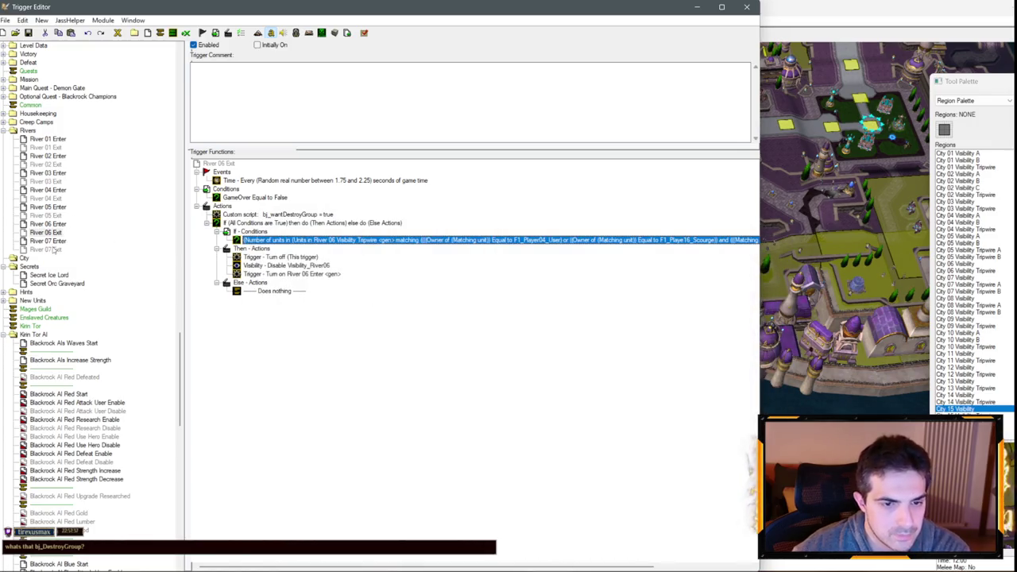
# - Set River 07 Exit's unit-count region to River 07 Visibility Tripwire
pyautogui.click(48, 249)
pyautogui.doubleClick(307, 240)
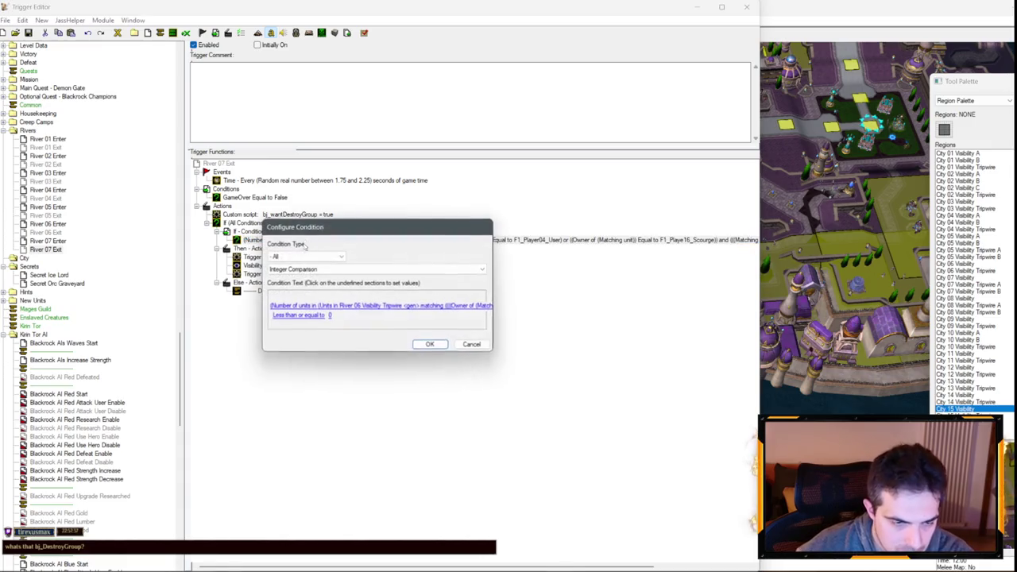
pyautogui.click(332, 309)
pyautogui.click(397, 300)
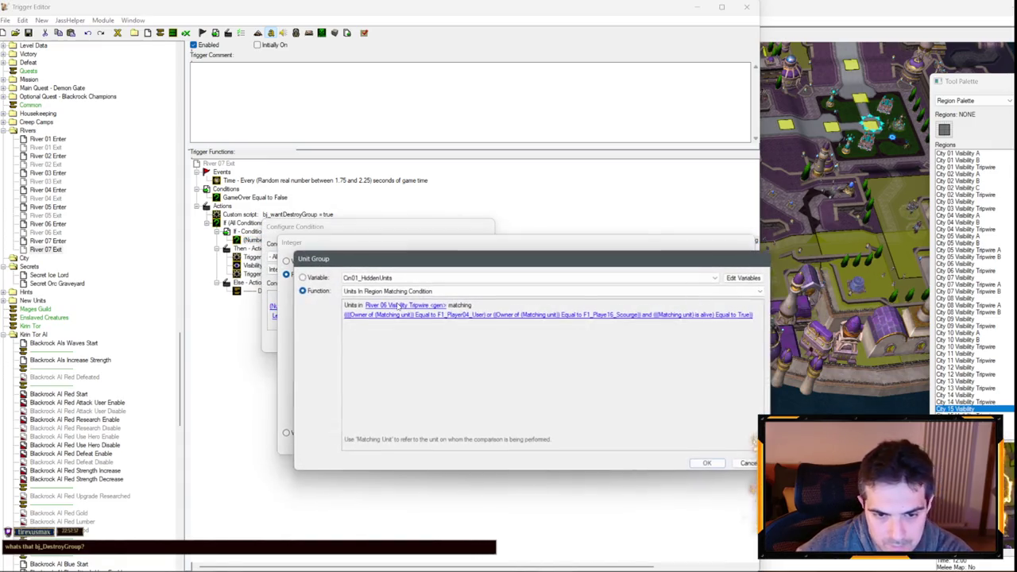
pyautogui.click(398, 306)
pyautogui.scroll(-1, 401, 307)
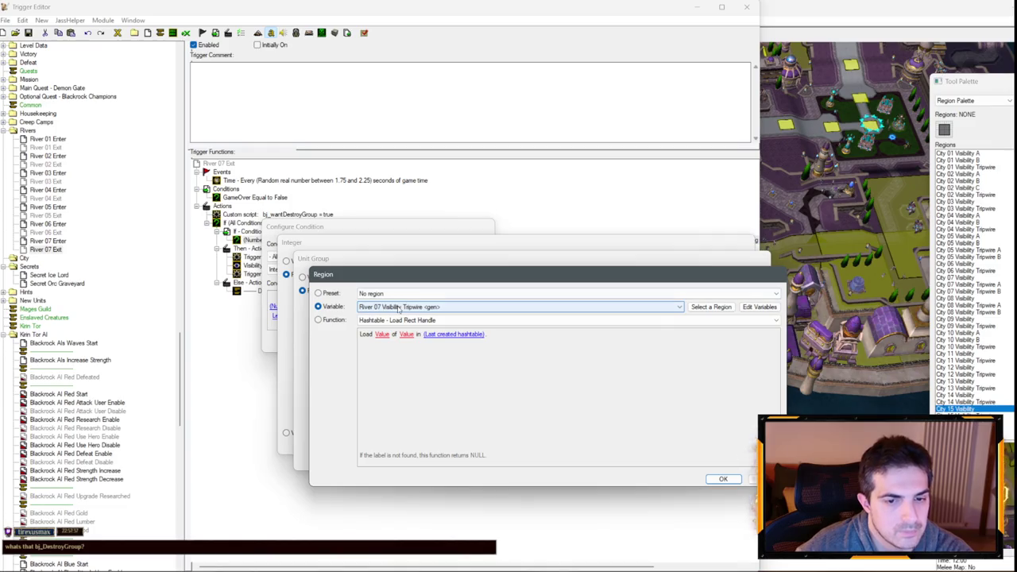
pyautogui.press('Return')
pyautogui.press('Return')
pyautogui.press('Return')
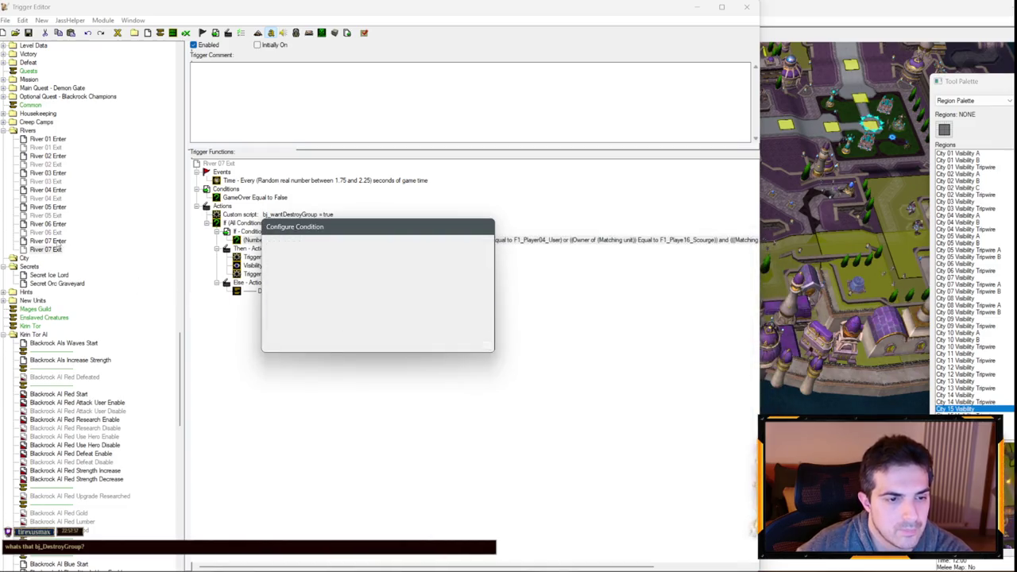
pyautogui.click(44, 266)
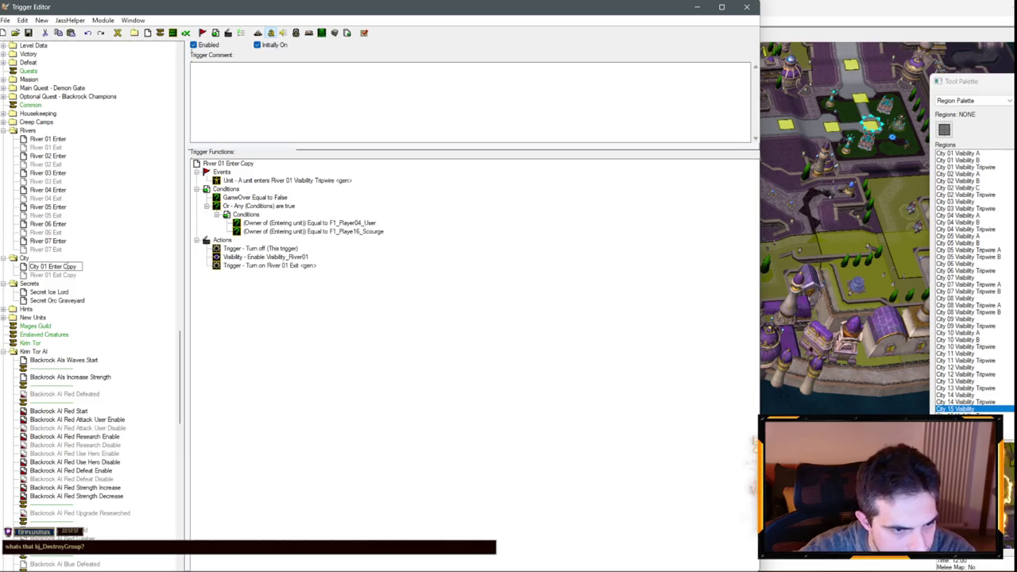
# - Finish renaming the copied River 01 Exit trigger to City 01 Exit
pyautogui.click(54, 275)
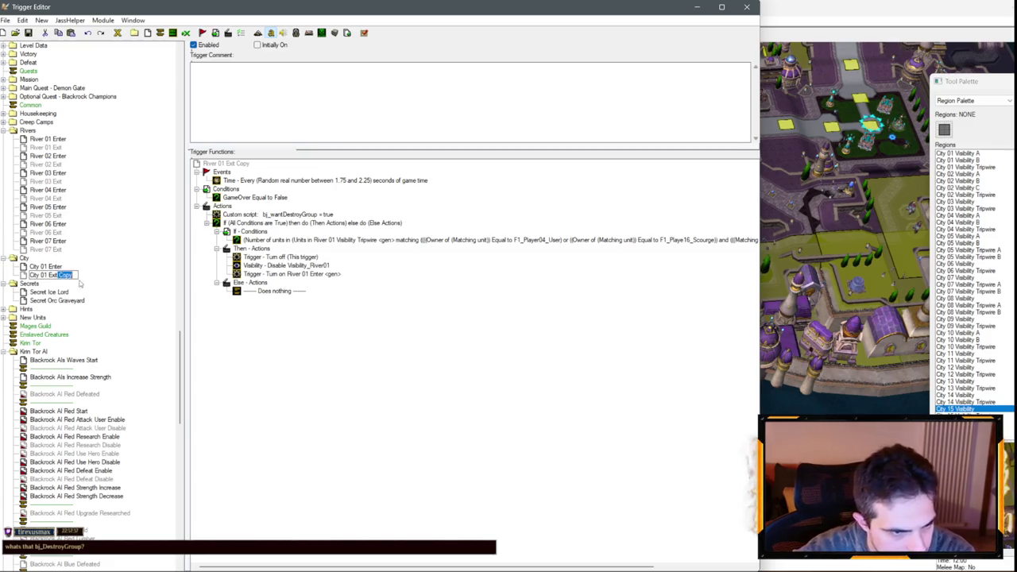
pyautogui.press('BackSpace')
pyautogui.click(46, 267)
# - Set City 01 Enter's event region to City 01 Visibility Tripwire
pyautogui.doubleClick(320, 186)
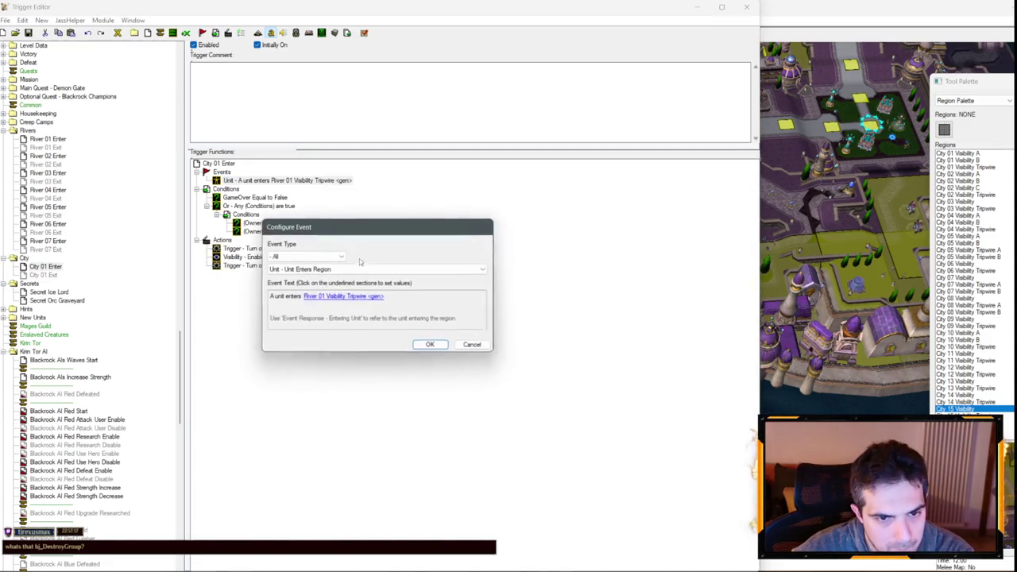
pyautogui.click(350, 296)
pyautogui.click(367, 275)
pyautogui.scroll(8, 385, 313)
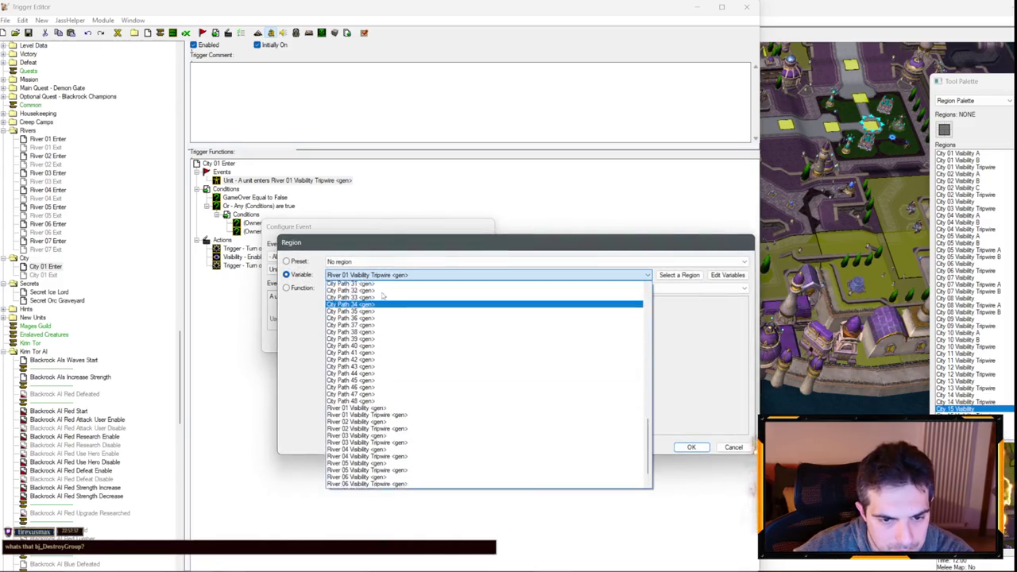
pyautogui.scroll(15, 385, 313)
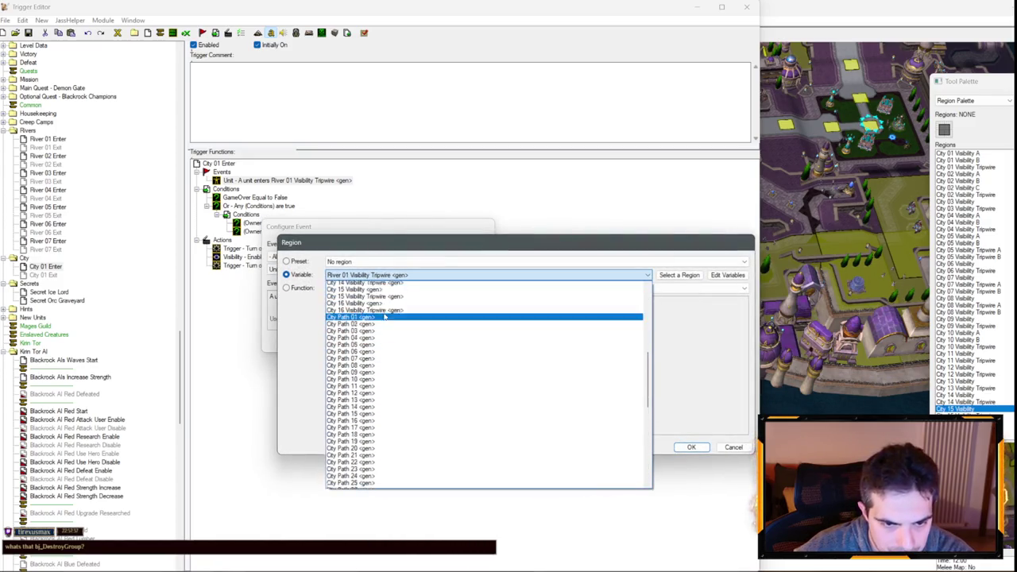
pyautogui.scroll(3, 388, 316)
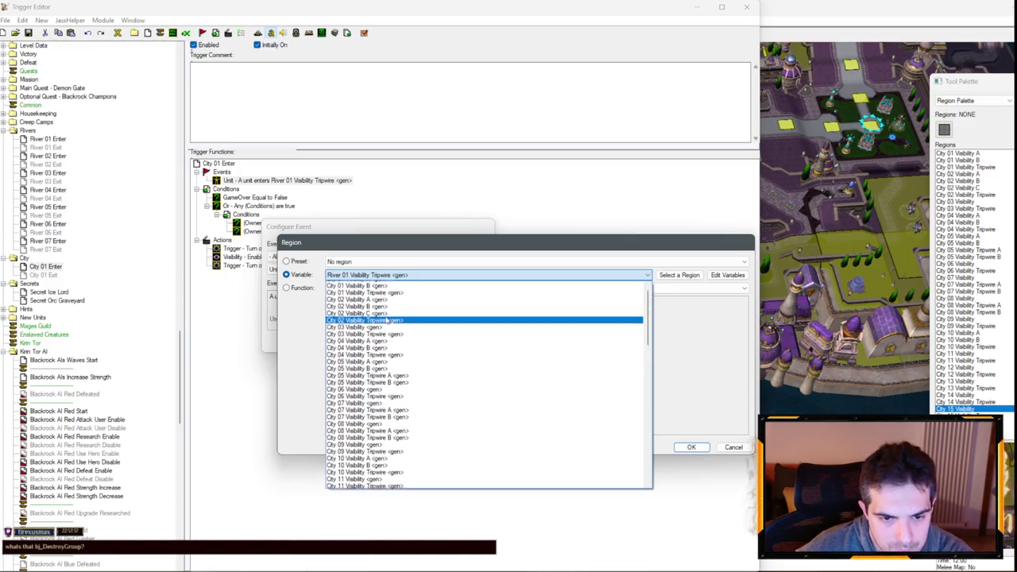
pyautogui.click(369, 292)
pyautogui.press('Return')
pyautogui.press('Return')
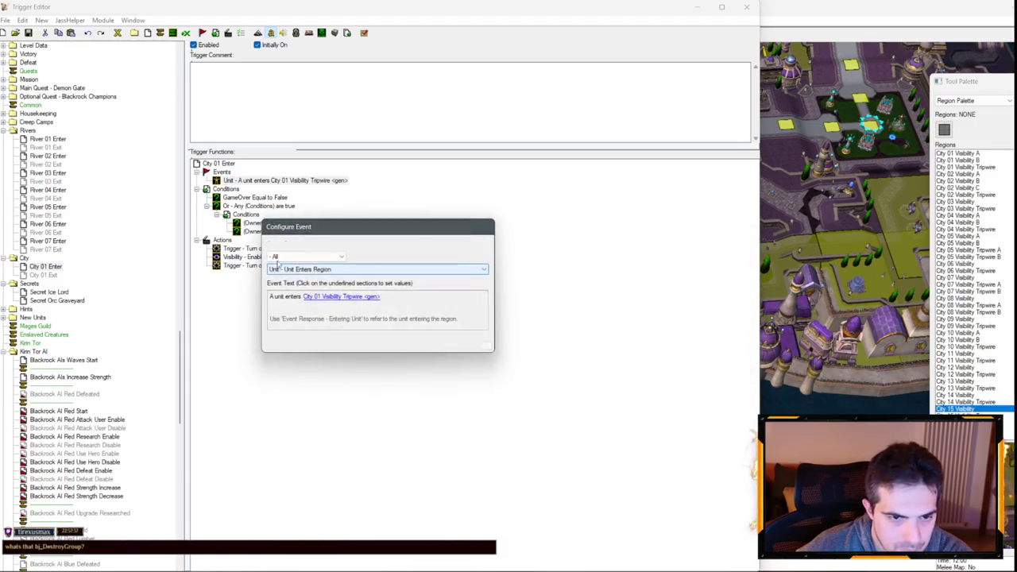
# - Check the Scourge owner condition, then edit City 01 Exit's number-of-units condition
pyautogui.click(277, 231)
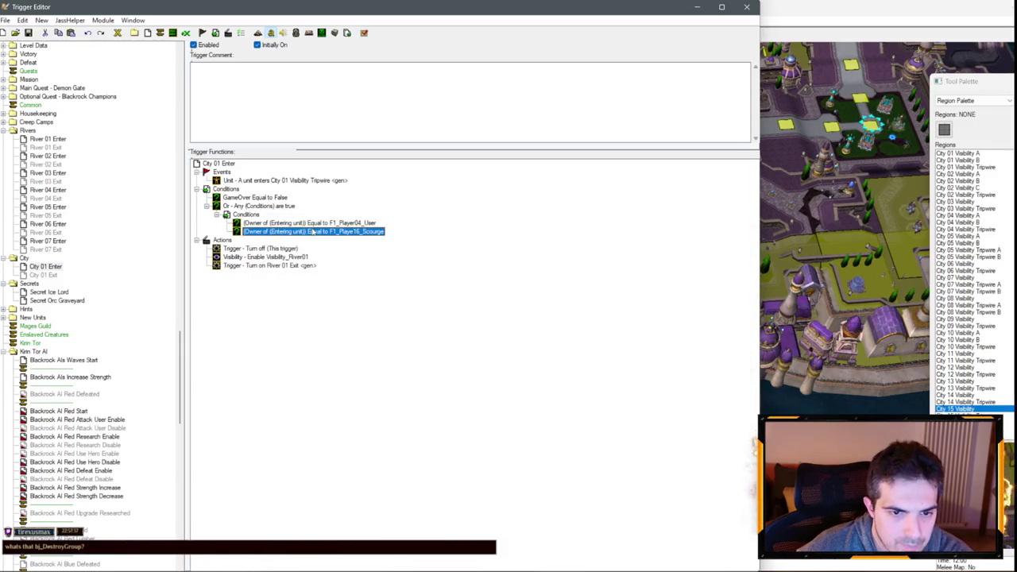
pyautogui.click(45, 275)
pyautogui.doubleClick(313, 238)
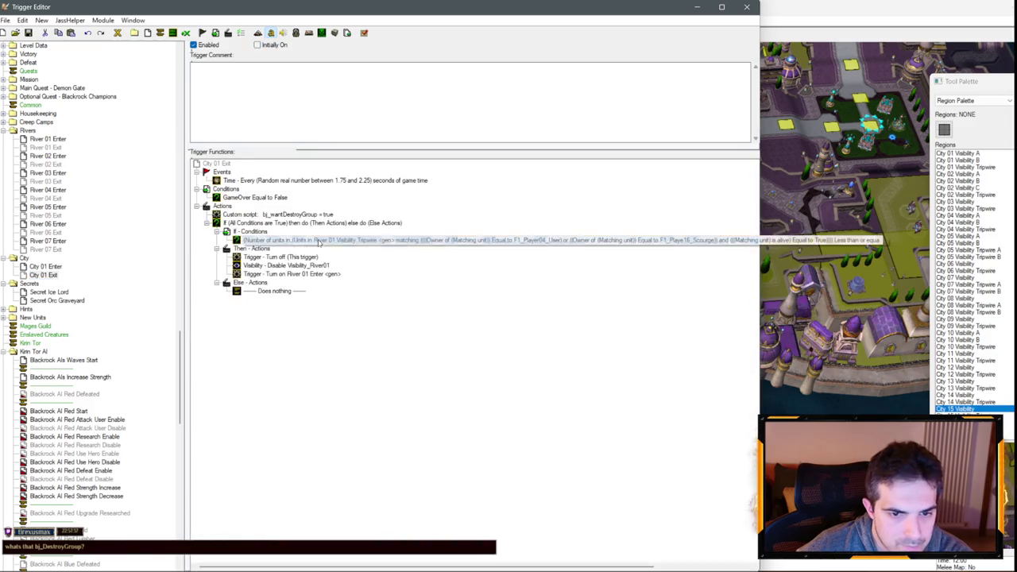
# - Switch the unit-count condition's region from River 01 to City 01 Visibility Tripwire
pyautogui.click(357, 304)
pyautogui.click(382, 362)
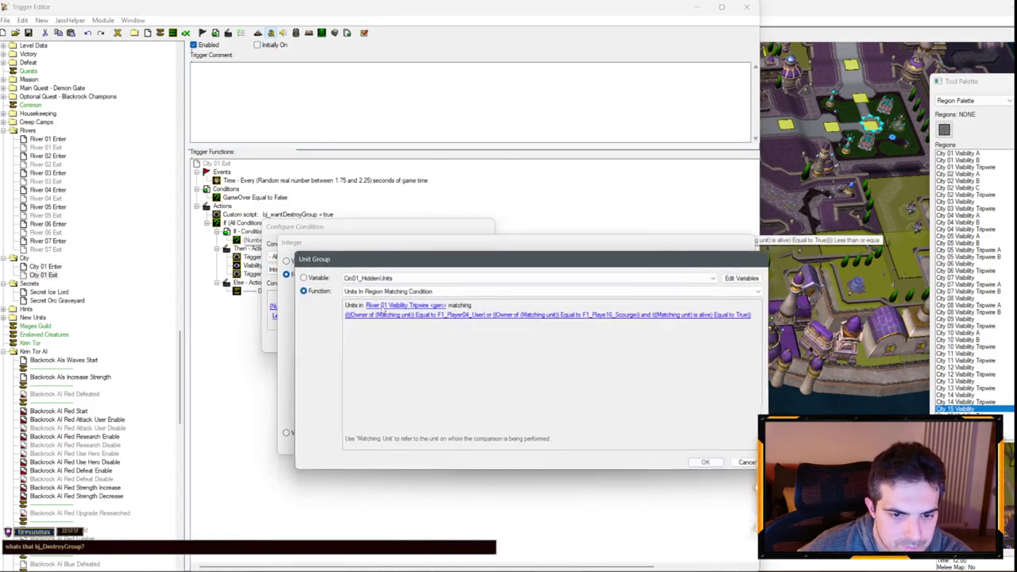
pyautogui.click(429, 287)
pyautogui.click(429, 307)
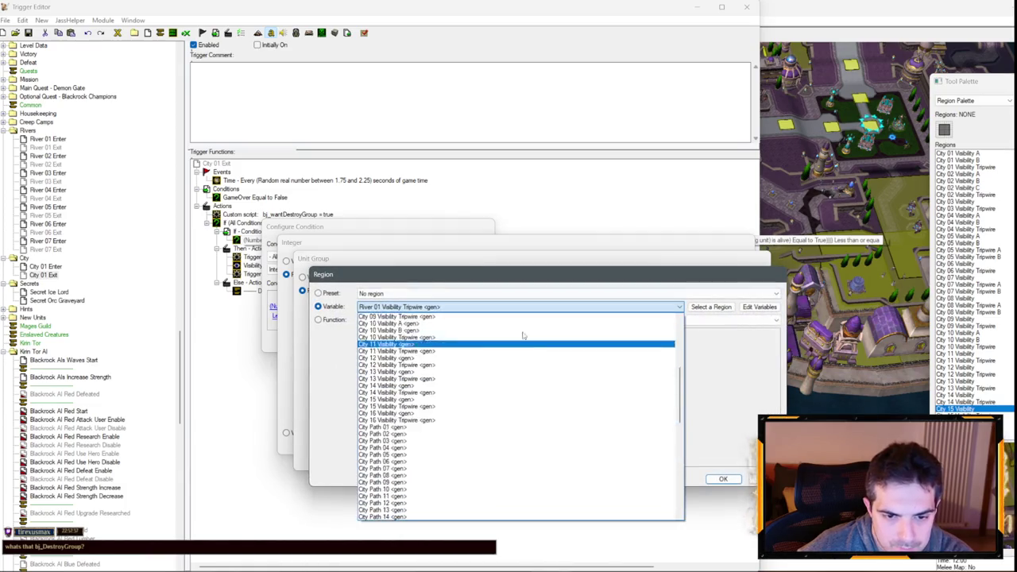
pyautogui.scroll(10, 417, 356)
pyautogui.scroll(1, 417, 356)
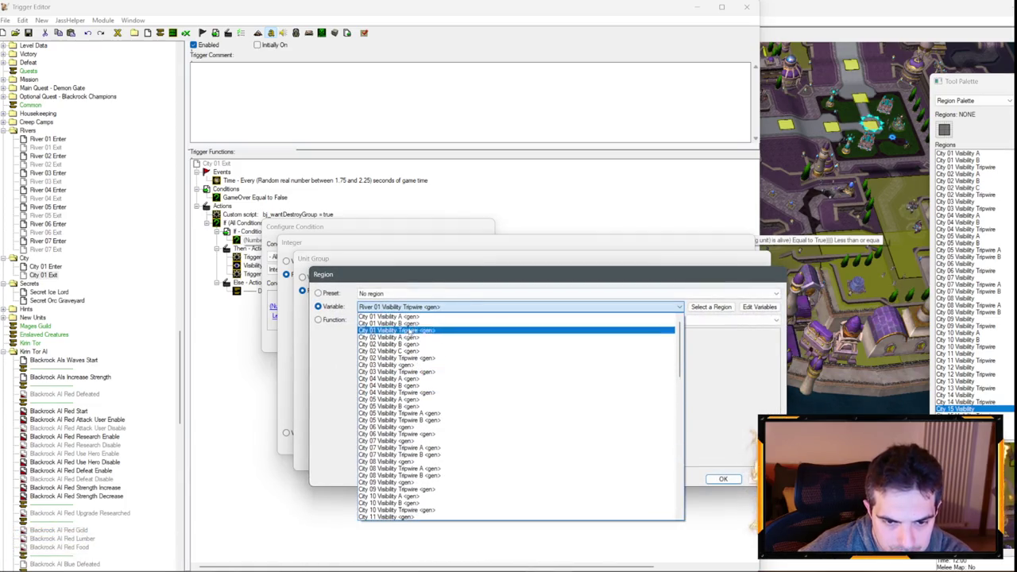
pyautogui.click(412, 331)
pyautogui.press('Return')
pyautogui.press('Return')
pyautogui.press('Return')
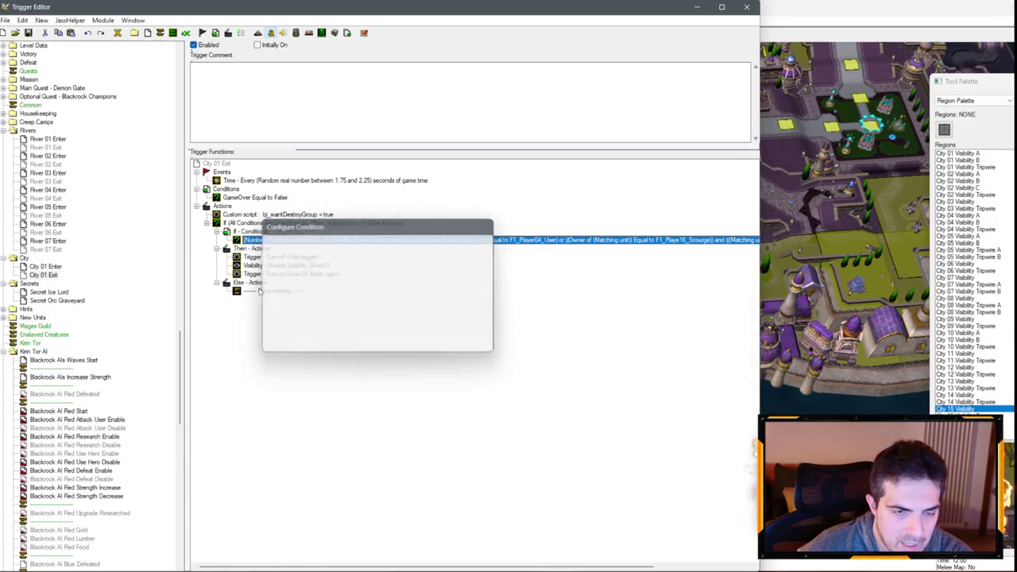
pyautogui.moveTo(182, 355); pyautogui.dragTo(156, 70)
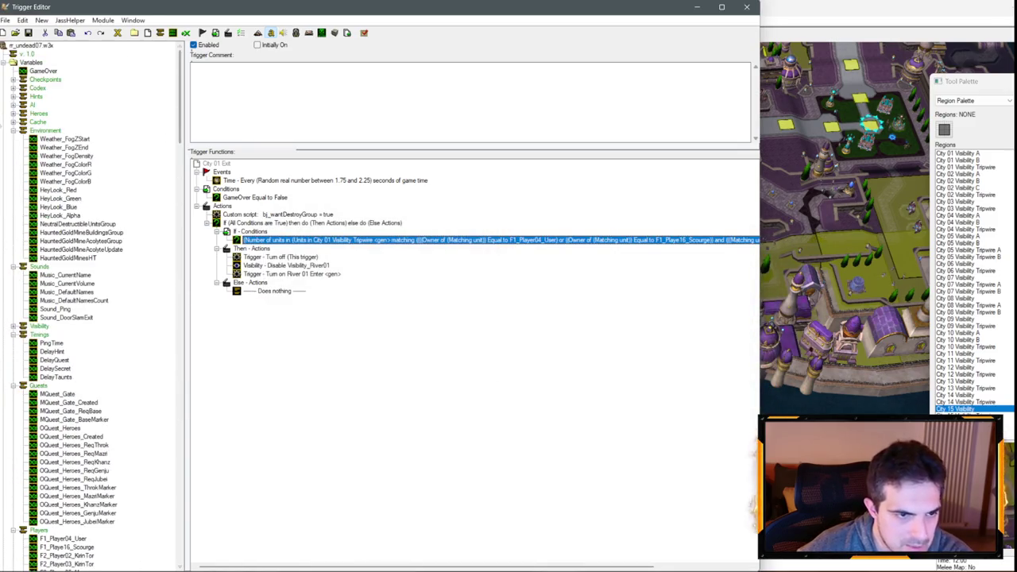
# - Collapse the Environment, Sounds and Timings groups and select the highest-numbered river visibility variable
pyautogui.click(12, 130)
pyautogui.click(13, 139)
pyautogui.click(12, 156)
pyautogui.click(12, 147)
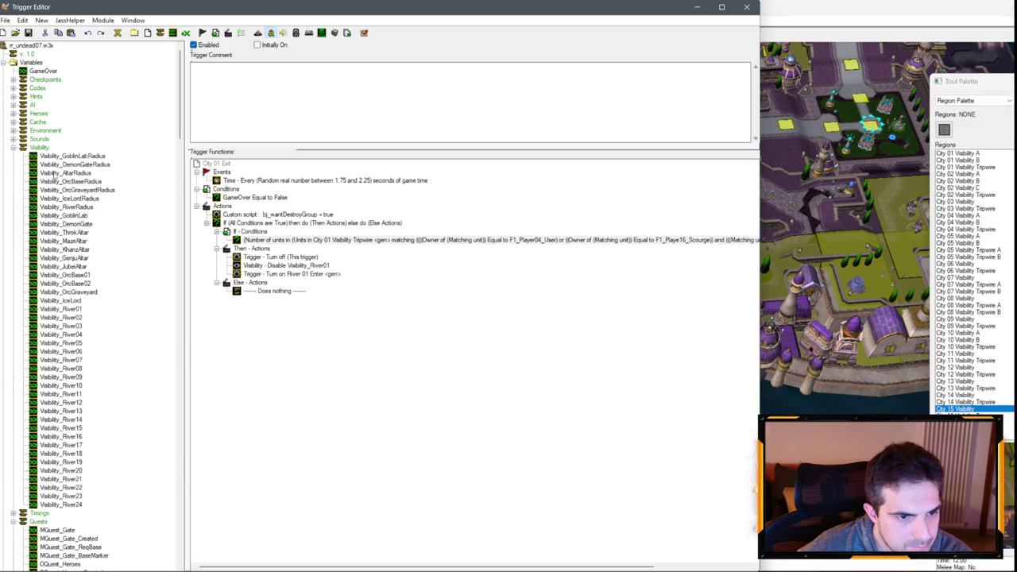
pyautogui.click(88, 499)
# - Delete the river visibility variables one by one down to Visibility_River07, confirming each warning
pyautogui.press('Delete')
pyautogui.press('Delete')
pyautogui.press('Delete')
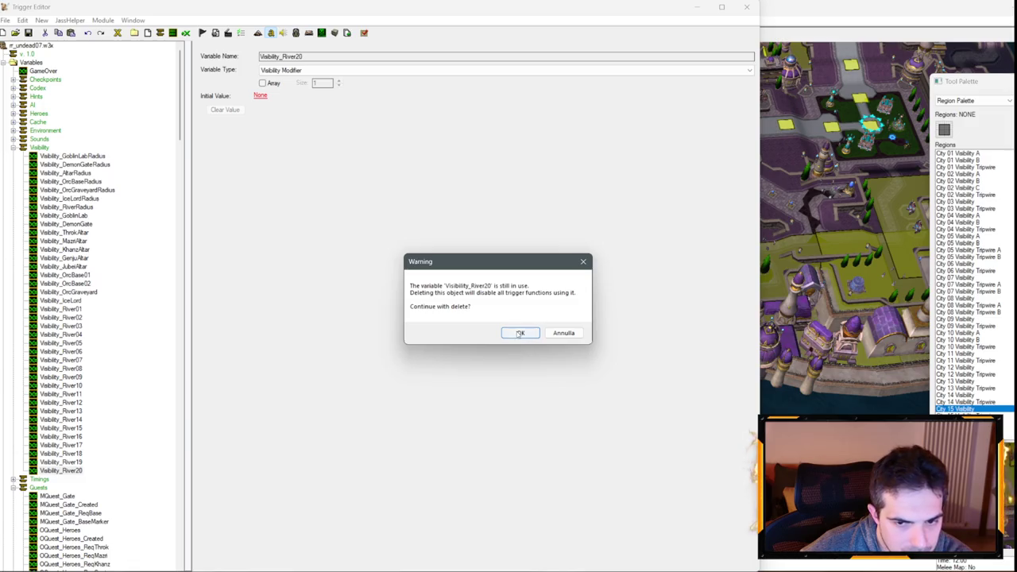
pyautogui.click(520, 333)
pyautogui.click(575, 333)
pyautogui.press('Delete')
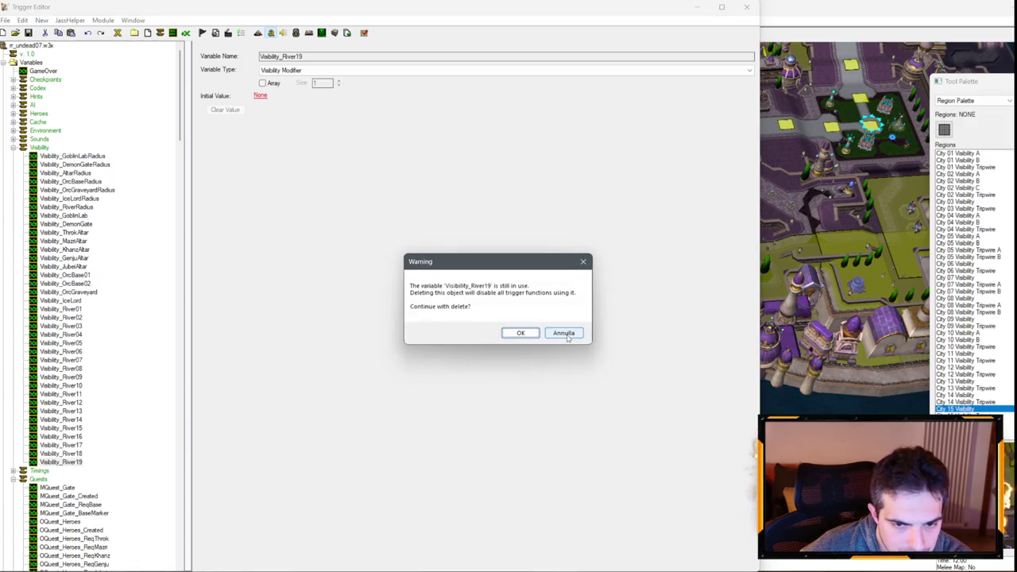
pyautogui.press('Return')
pyautogui.press('Return')
pyautogui.press('Delete')
pyautogui.press('Return')
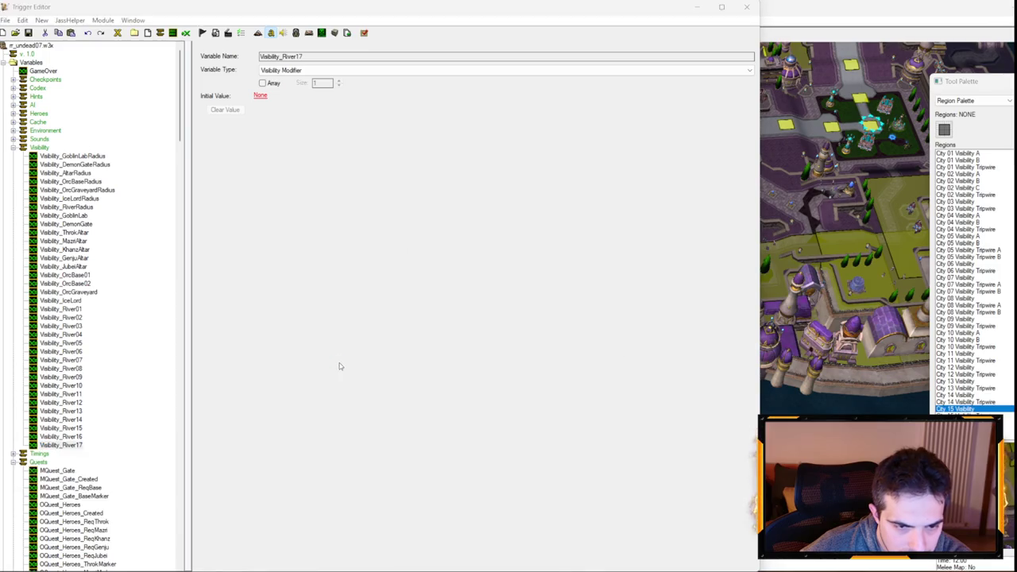
pyautogui.press('Delete')
pyautogui.press('Delete')
pyautogui.press('Return')
pyautogui.press('Return')
pyautogui.press('Delete')
pyautogui.press('Delete')
pyautogui.press('Return')
pyautogui.press('Delete')
pyautogui.press('Delete')
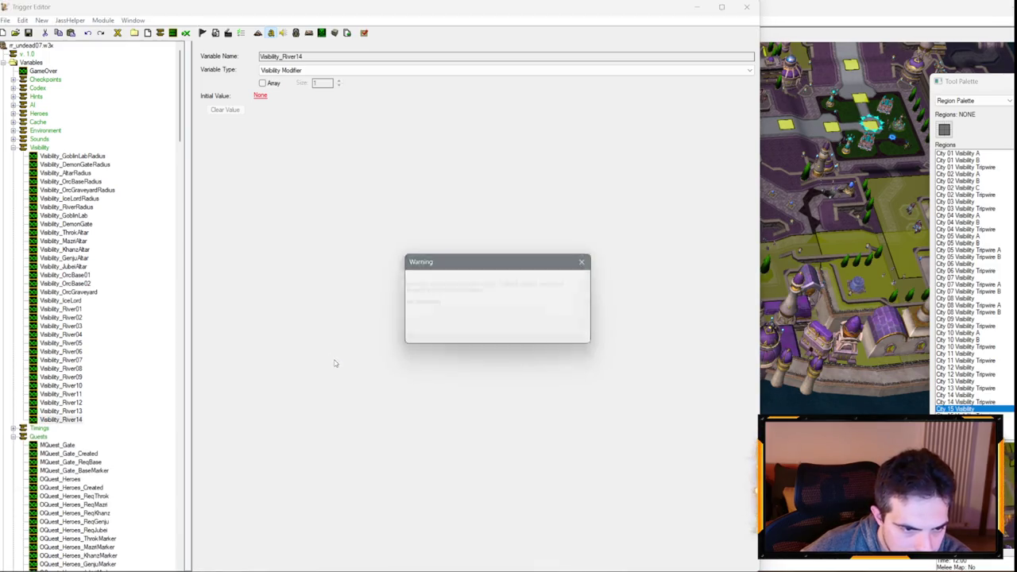
pyautogui.press('Return')
pyautogui.press('Return')
pyautogui.press('Delete')
pyautogui.press('Return')
pyautogui.press('Delete')
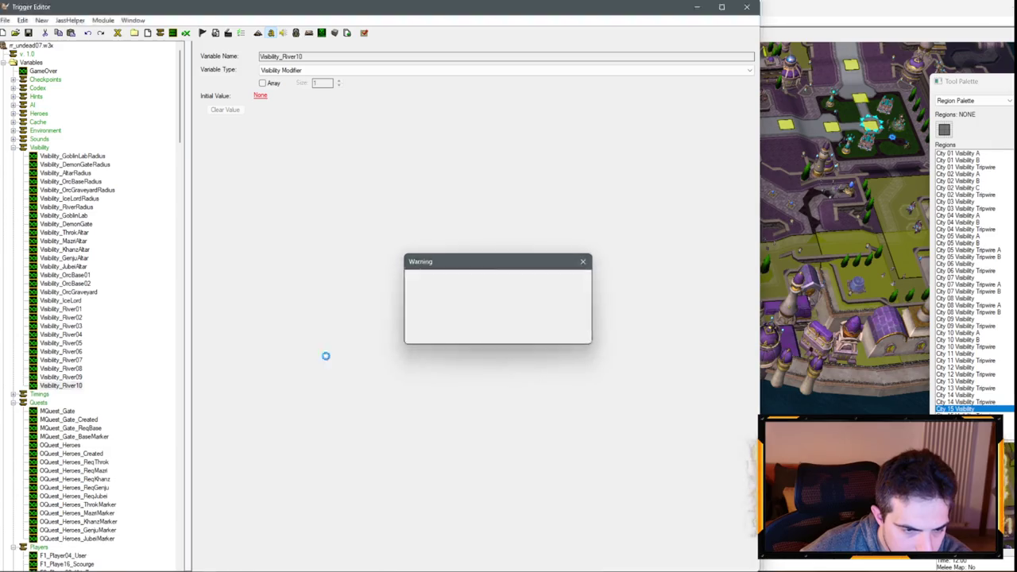
pyautogui.press('Return')
pyautogui.press('Delete')
pyautogui.press('Delete')
pyautogui.press('Return')
pyautogui.press('Delete')
pyautogui.press('Return')
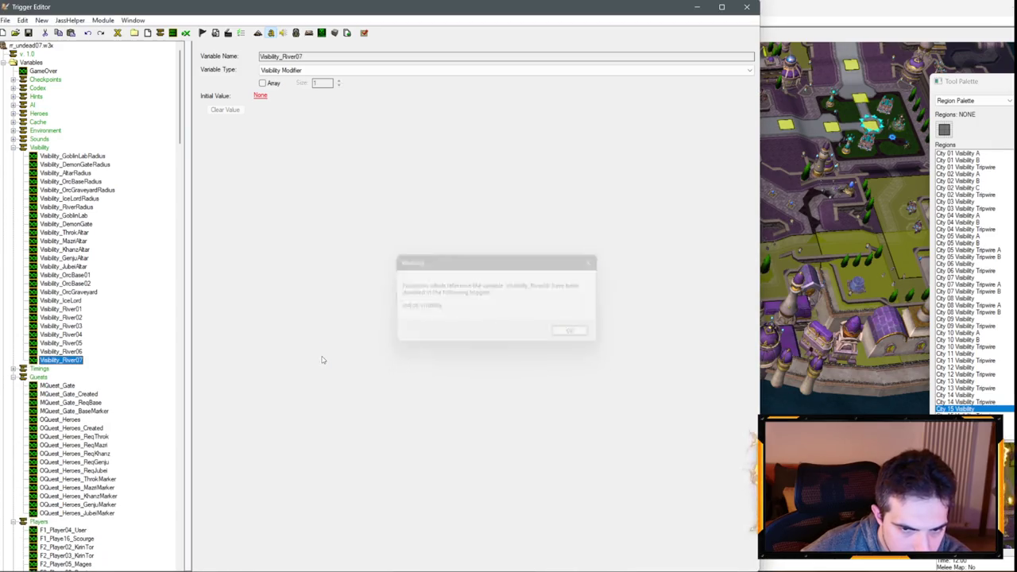
pyautogui.press('Return')
pyautogui.press('Delete')
pyautogui.press('Return')
# - Undo to restore Visibility_River07, then duplicate it with copy and paste
pyautogui.hotkey('ctrl', 'z')
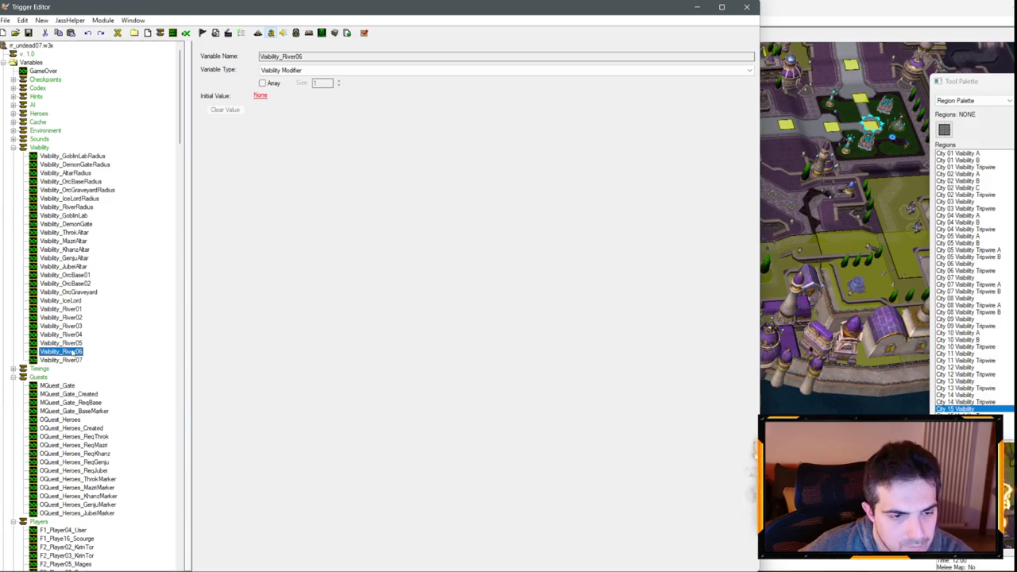
pyautogui.click(62, 360)
pyautogui.hotkey('ctrl', 'c')
pyautogui.hotkey('ctrl', 'v')
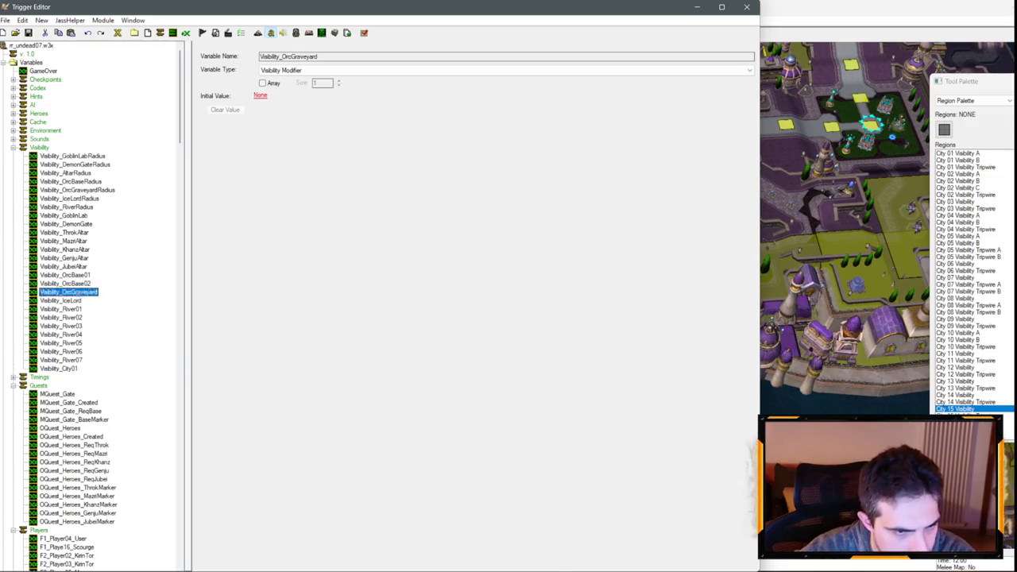
# - Delete Visibility_OrcBase01, Visibility_OrcBase02 and Visibility_OrcGraveyard
pyautogui.press('Delete')
pyautogui.press('Return')
pyautogui.press('Delete')
pyautogui.press('Return')
pyautogui.press('Delete')
pyautogui.press('Return')
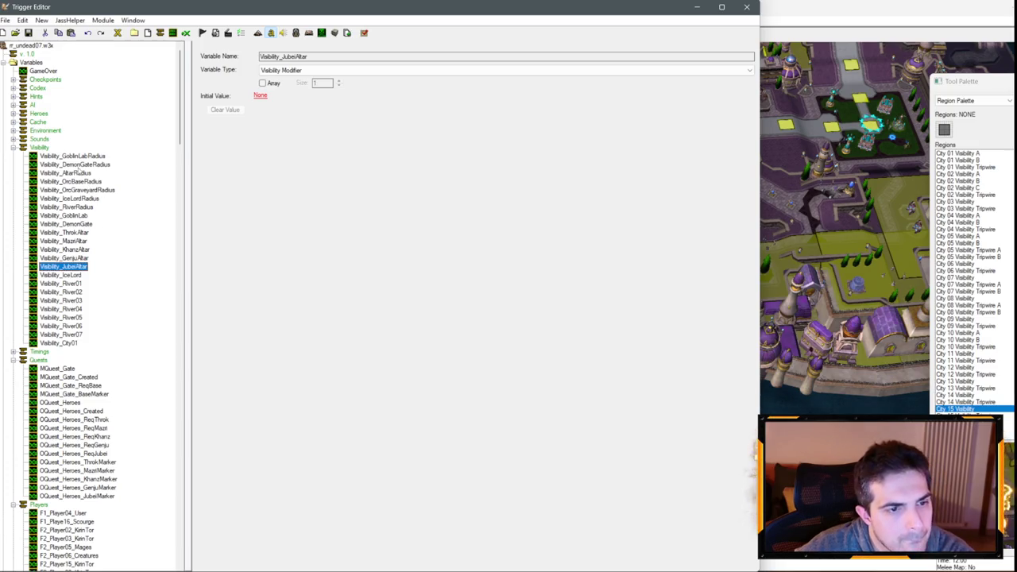
# - Duplicate Visibility_City01, Visibility_City02 and Visibility_City01A with copy and paste
pyautogui.hotkey('ctrl', 'c')
pyautogui.hotkey('ctrl', 'v')
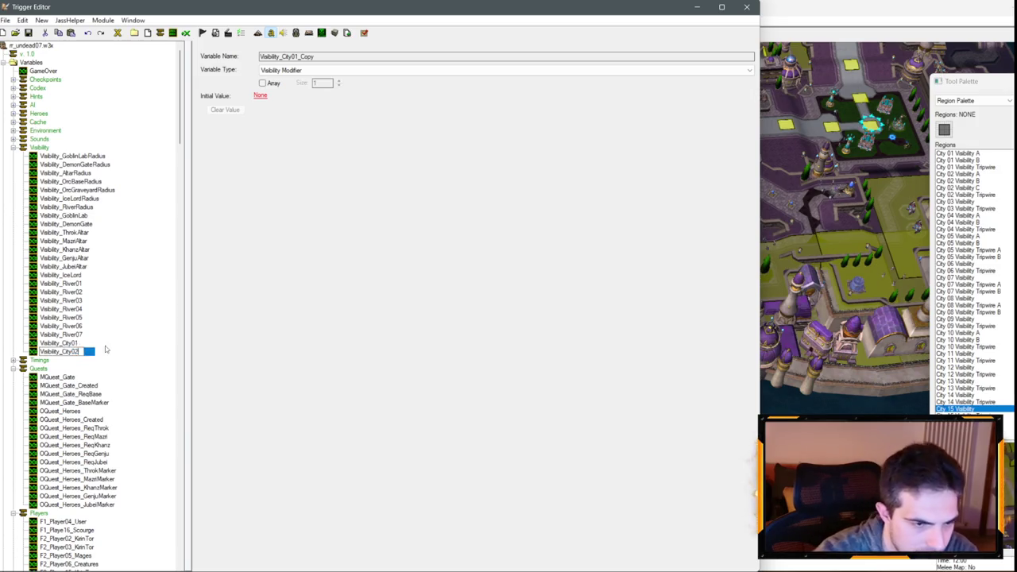
pyautogui.hotkey('ctrl', 'c')
pyautogui.hotkey('ctrl', 'v')
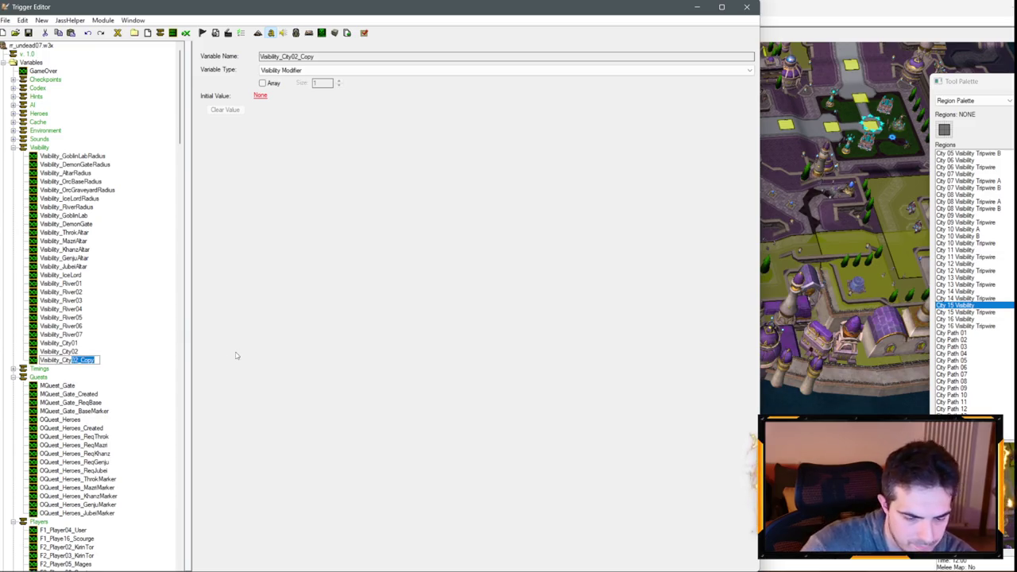
pyautogui.scroll(5, 1011, 229)
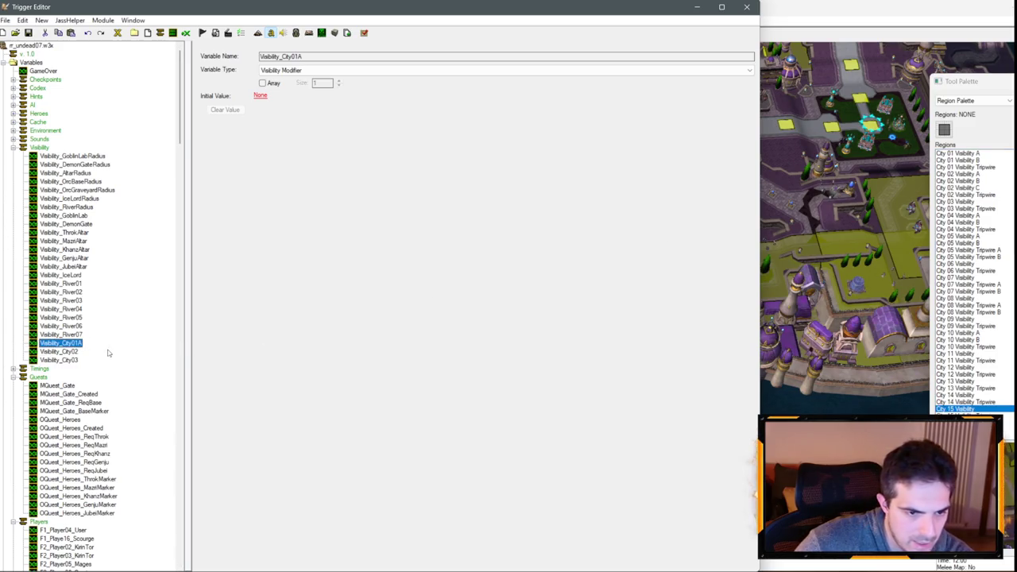
pyautogui.hotkey('ctrl', 'c')
pyautogui.hotkey('ctrl', 'v')
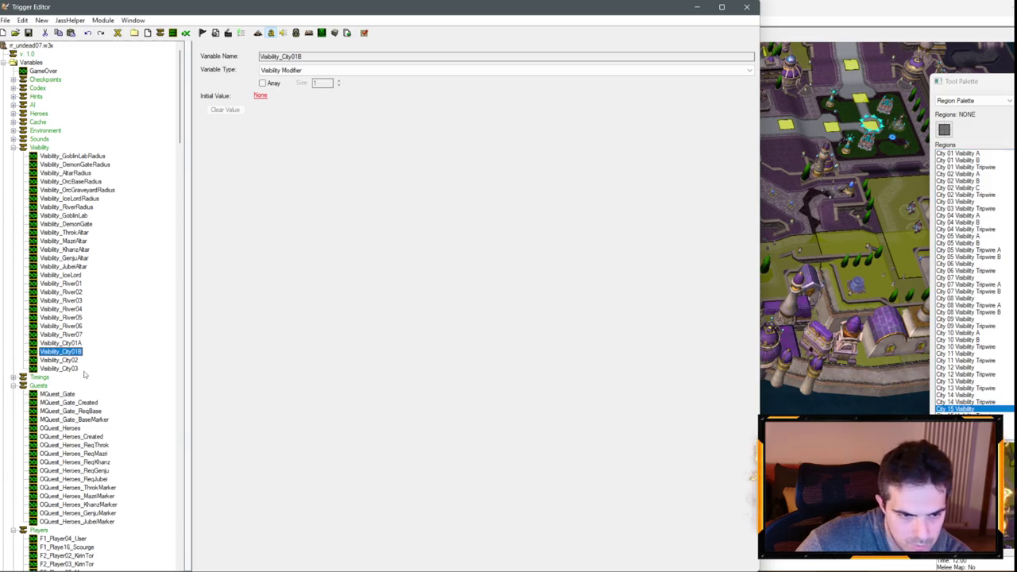
pyautogui.write('A')
# - Name the new copies Visibility_City02A, Visibility_City02B and Visibility_City02C
pyautogui.press('Return')
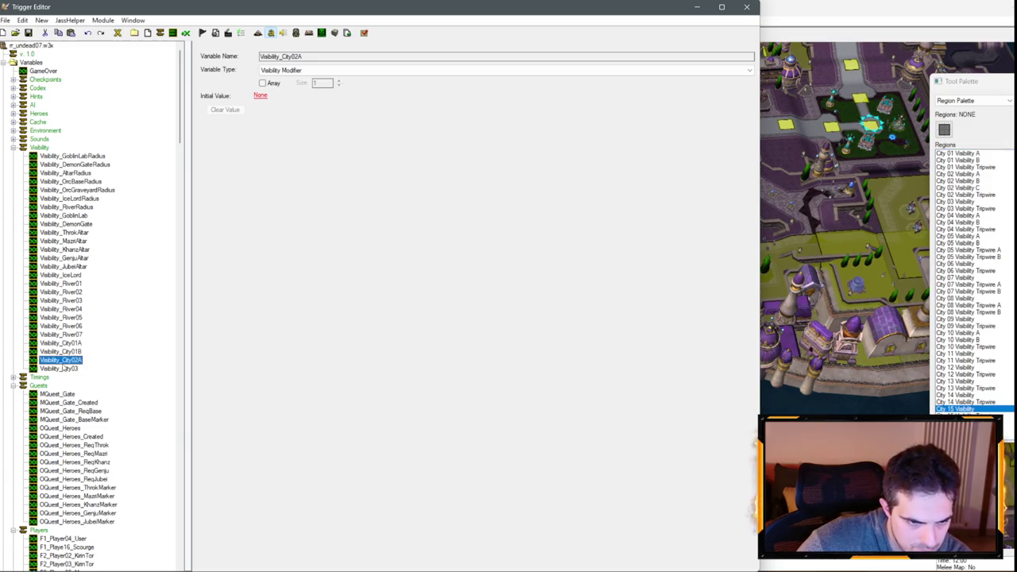
pyautogui.hotkey('ctrl', 'c')
pyautogui.hotkey('ctrl', 'v')
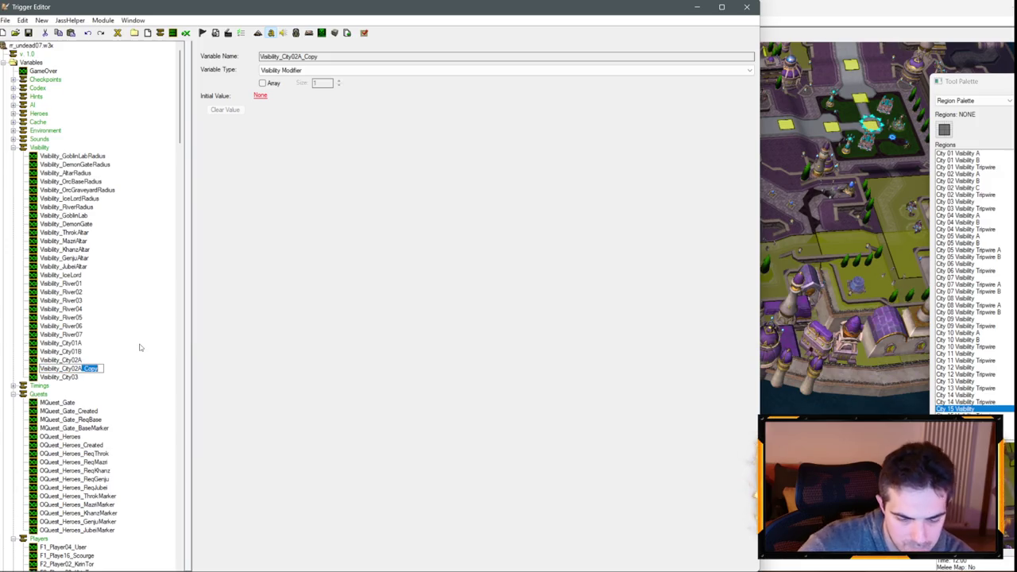
pyautogui.press('BackSpace')
pyautogui.press('BackSpace')
pyautogui.press('BackSpace')
pyautogui.write('B')
pyautogui.press('Return')
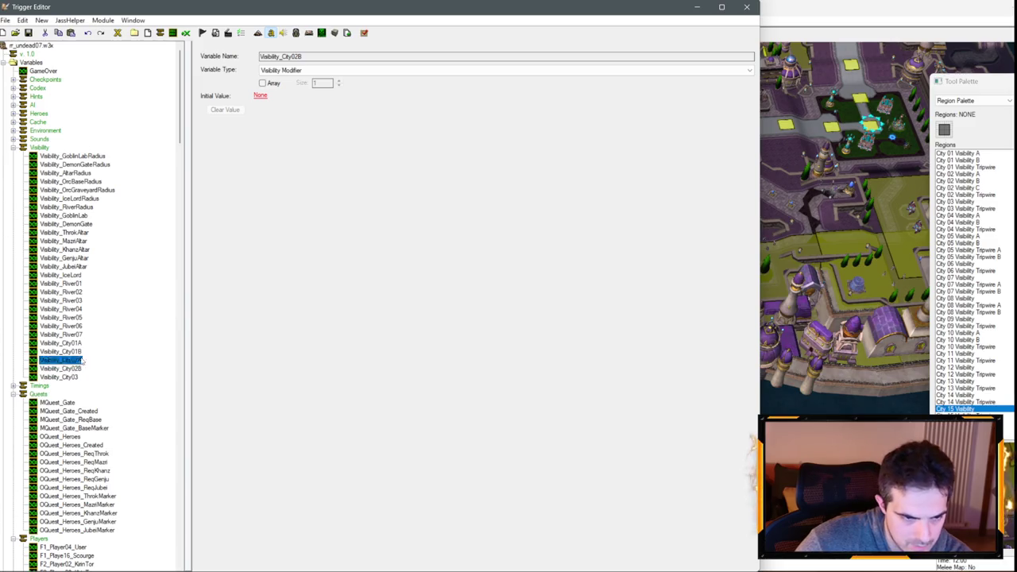
pyautogui.hotkey('ctrl', 'c')
pyautogui.hotkey('ctrl', 'v')
pyautogui.moveTo(81, 377); pyautogui.dragTo(125, 380)
pyautogui.write('C')
pyautogui.press('Return')
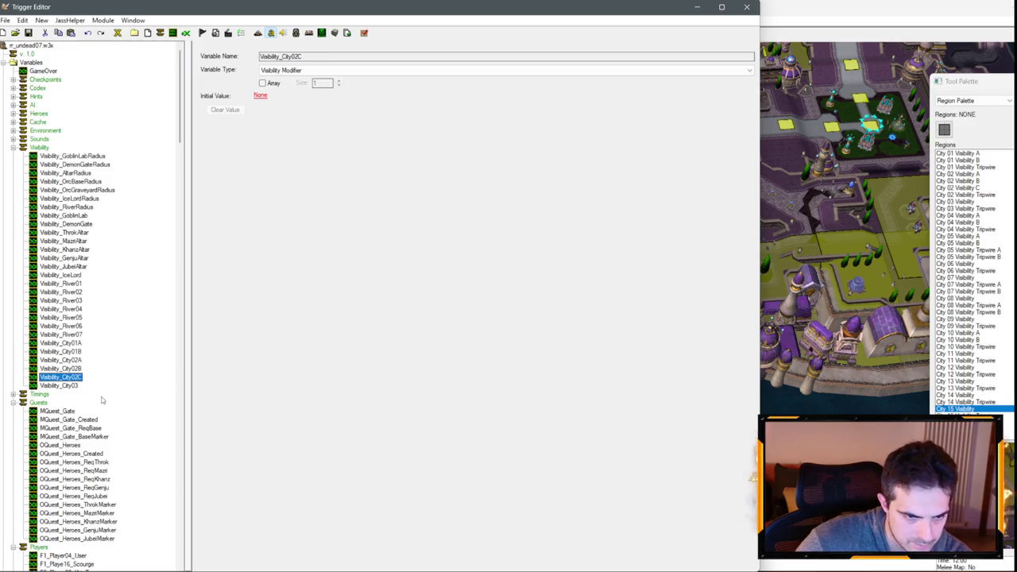
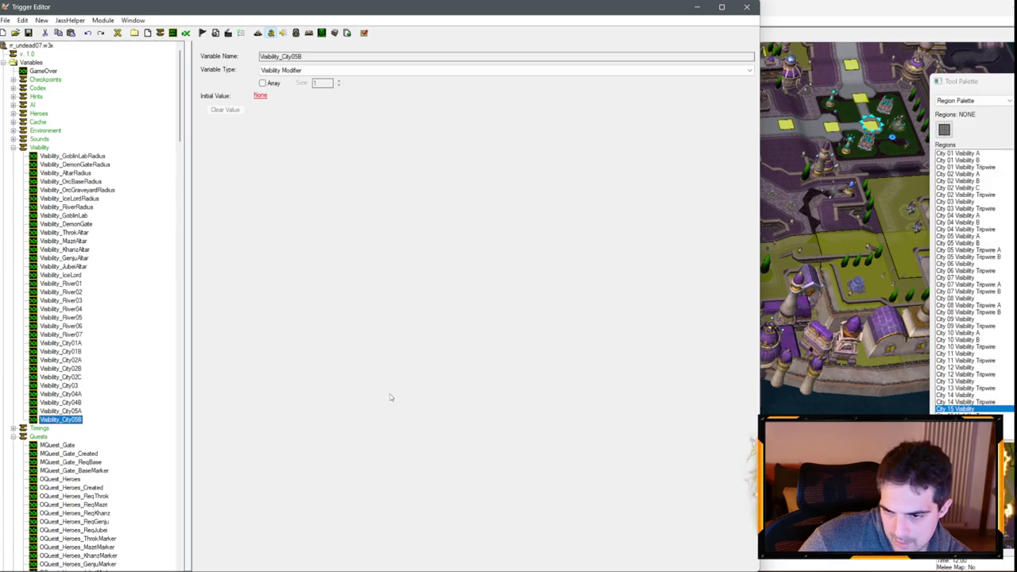
# - Duplicate Visibility_City05B into Visibility_City06, City07, City08 and City09 modifier variables
pyautogui.hotkey('ctrl', 'c')
pyautogui.hotkey('ctrl', 'v')
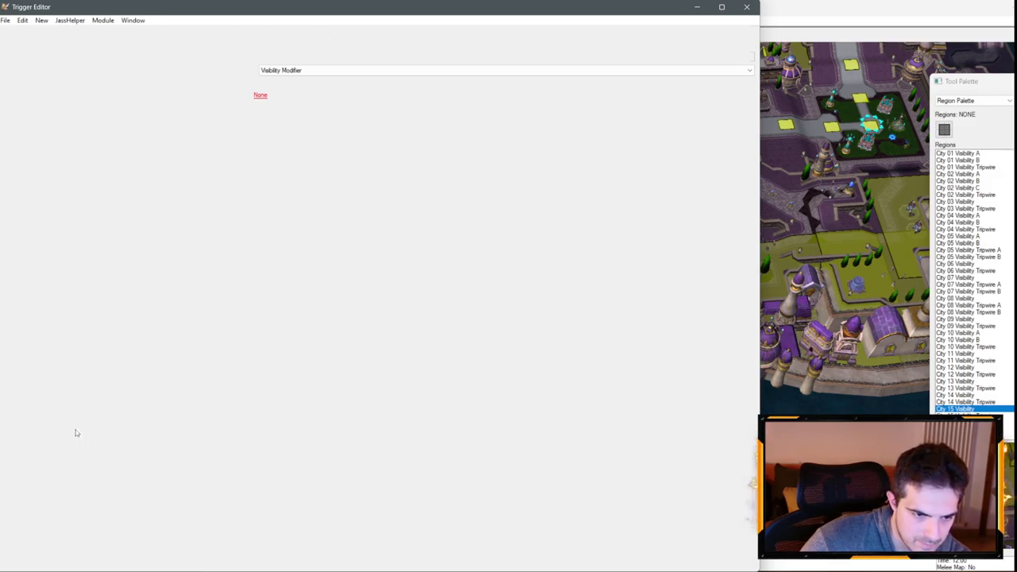
pyautogui.moveTo(74, 428); pyautogui.dragTo(149, 439)
pyautogui.write('6')
pyautogui.press('Return')
pyautogui.hotkey('ctrl', 'c')
pyautogui.hotkey('ctrl', 'v')
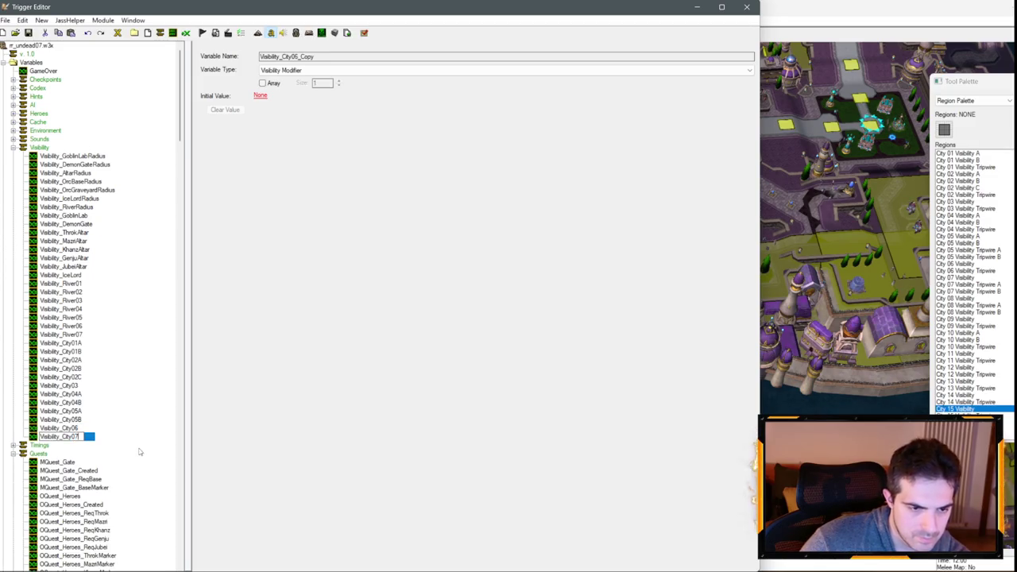
pyautogui.press('Return')
pyautogui.hotkey('ctrl', 'c')
pyautogui.hotkey('ctrl', 'v')
pyautogui.moveTo(75, 445); pyautogui.dragTo(120, 445)
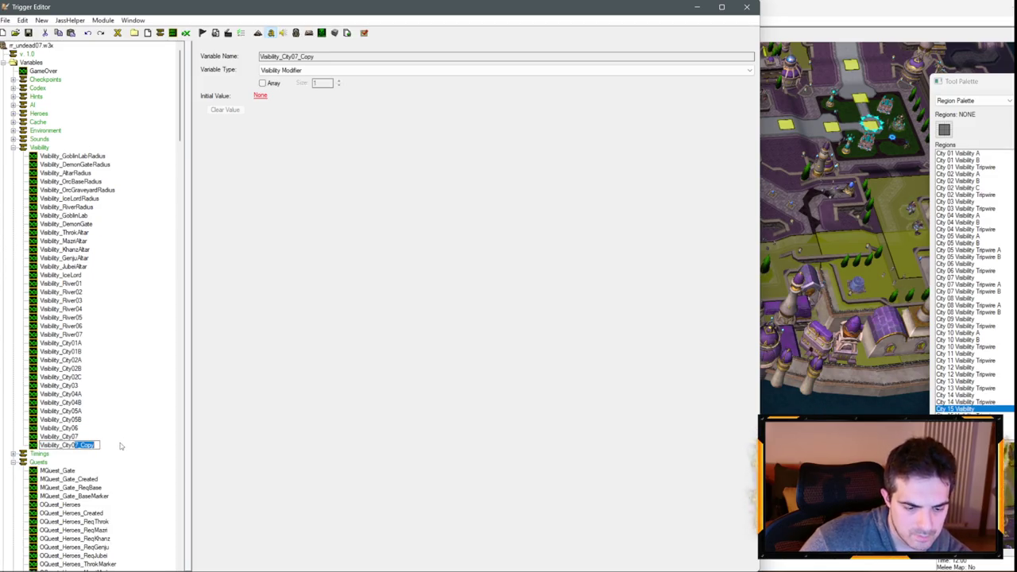
pyautogui.write('8')
pyautogui.press('Return')
pyautogui.hotkey('ctrl', 'c')
pyautogui.hotkey('ctrl', 'v')
pyautogui.click(75, 453)
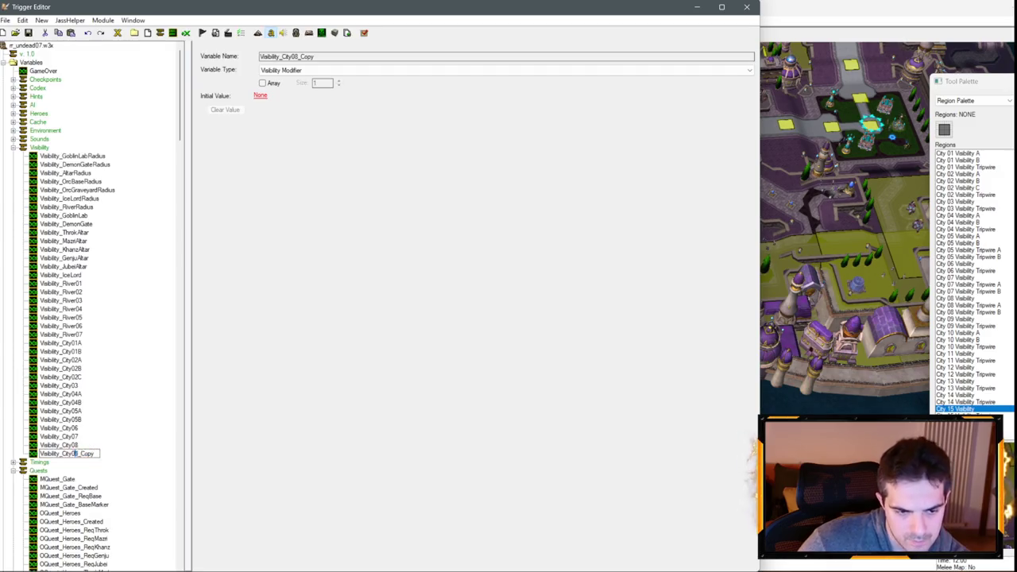
pyautogui.write('9')
pyautogui.press('Return')
pyautogui.hotkey('ctrl', 'c')
# - Add the copies Visibility_City10A and Visibility_City10B
pyautogui.hotkey('ctrl', 'v')
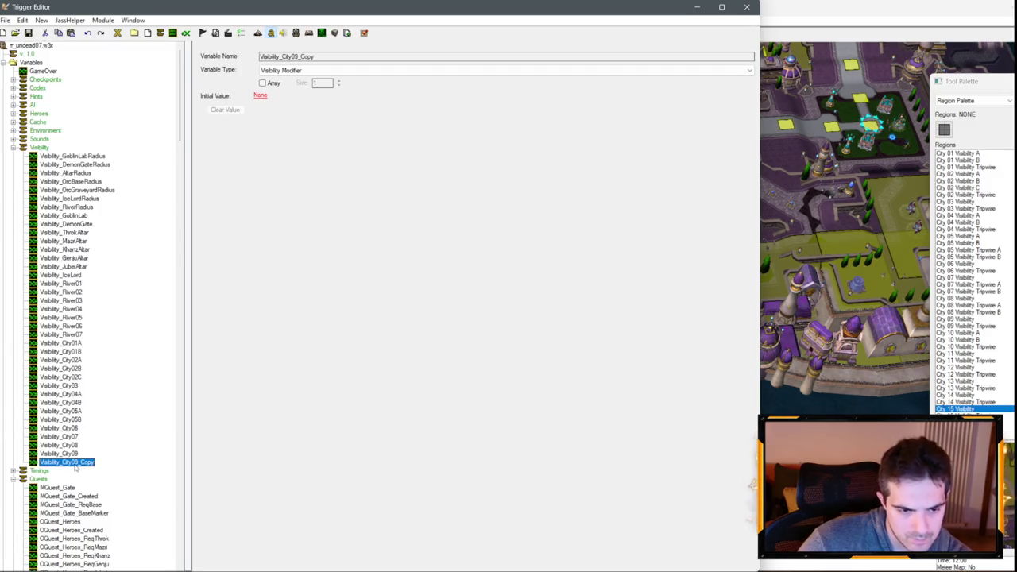
pyautogui.click(75, 462)
pyautogui.write('10A')
pyautogui.press('Return')
pyautogui.hotkey('ctrl', 'c')
pyautogui.hotkey('ctrl', 'v')
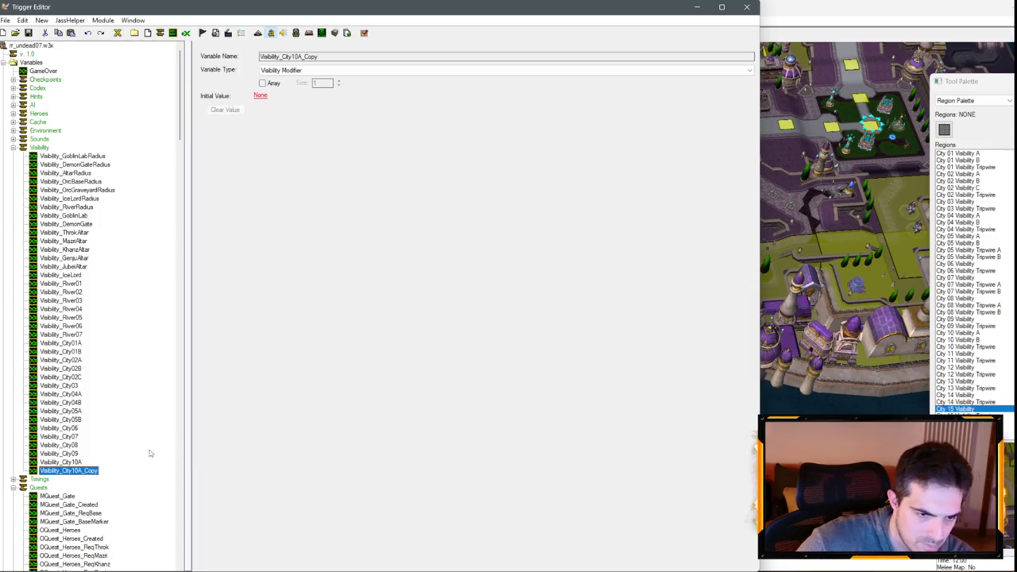
pyautogui.click(79, 472)
pyautogui.write('10B')
pyautogui.press('Return')
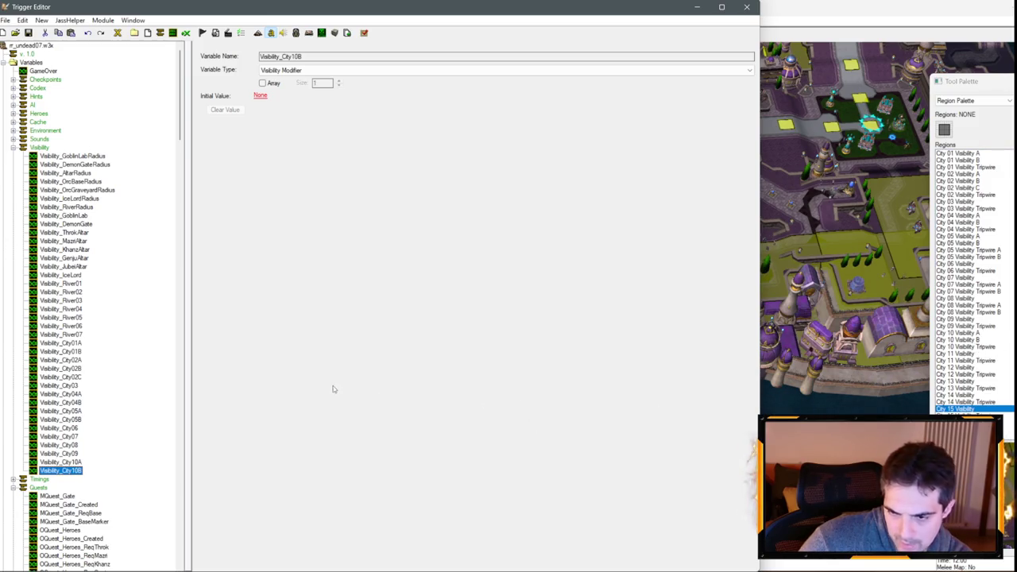
# - Add the copies Visibility_City11, Visibility_City12 and Visibility_City13
pyautogui.hotkey('ctrl', 'c')
pyautogui.hotkey('ctrl', 'v')
pyautogui.click(63, 479)
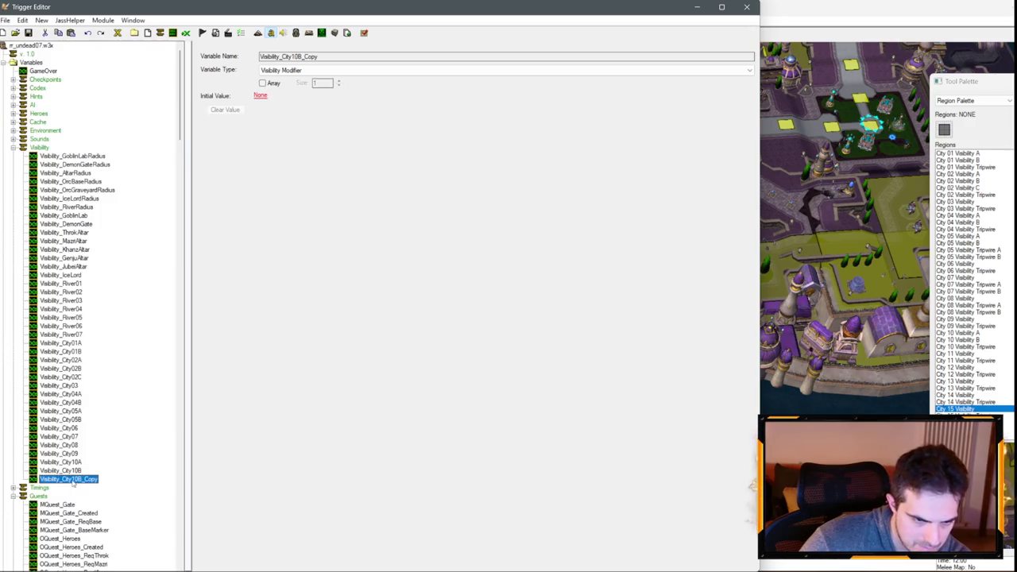
pyautogui.moveTo(73, 479); pyautogui.dragTo(141, 482)
pyautogui.write('1')
pyautogui.press('Return')
pyautogui.hotkey('ctrl', 'c')
pyautogui.hotkey('ctrl', 'v')
pyautogui.click(64, 487)
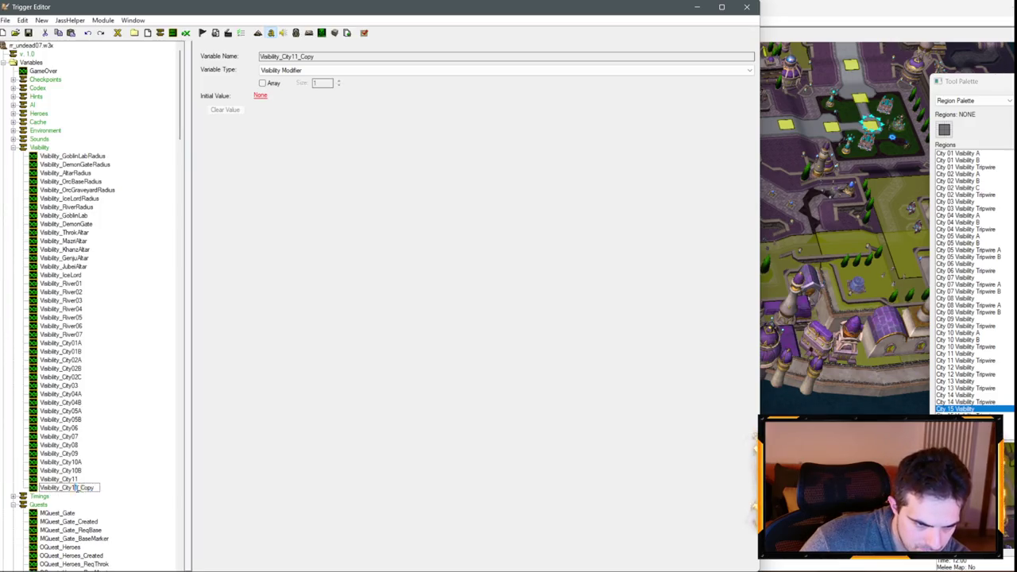
pyautogui.moveTo(73, 487); pyautogui.dragTo(89, 505)
pyautogui.write('2')
pyautogui.press('Return')
pyautogui.hotkey('ctrl', 'c')
pyautogui.hotkey('ctrl', 'v')
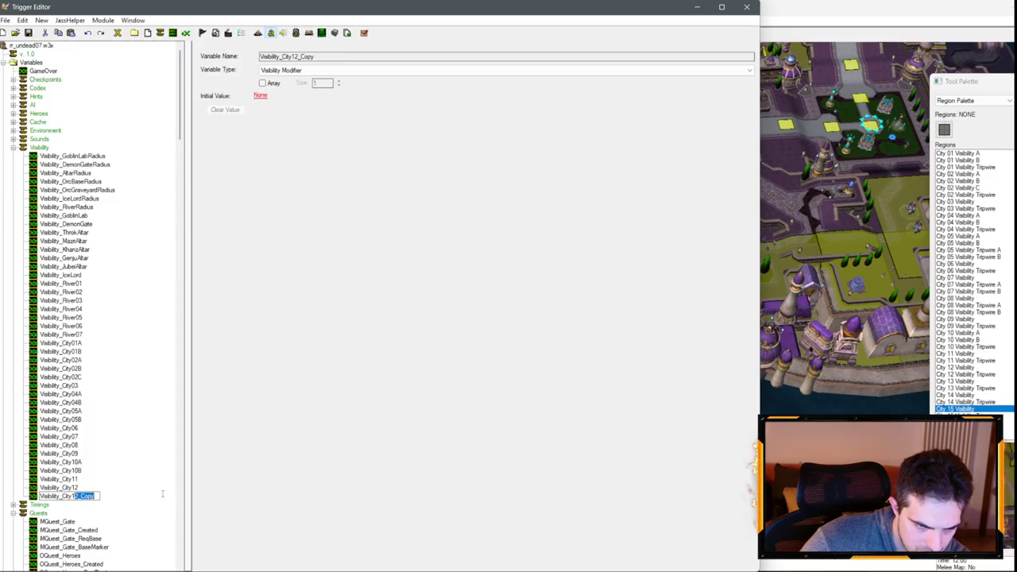
pyautogui.write('3')
pyautogui.press('Return')
# - Add the copies Visibility_City14, Visibility_City15 and Visibility_City16
pyautogui.hotkey('ctrl', 'c')
pyautogui.hotkey('ctrl', 'v')
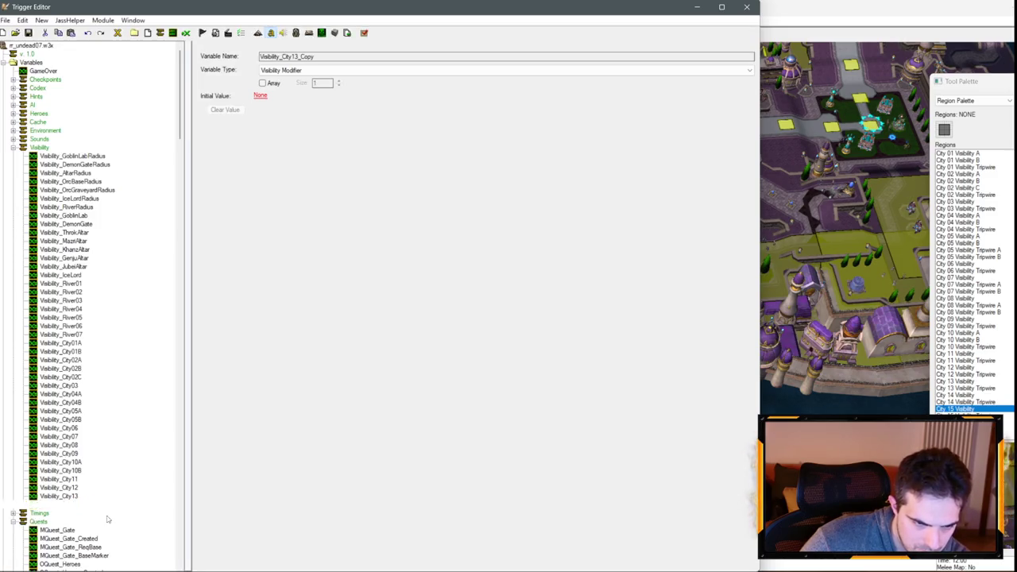
pyautogui.write('4')
pyautogui.press('Return')
pyautogui.hotkey('ctrl', 'c')
pyautogui.hotkey('ctrl', 'v')
pyautogui.write('5')
pyautogui.press('Return')
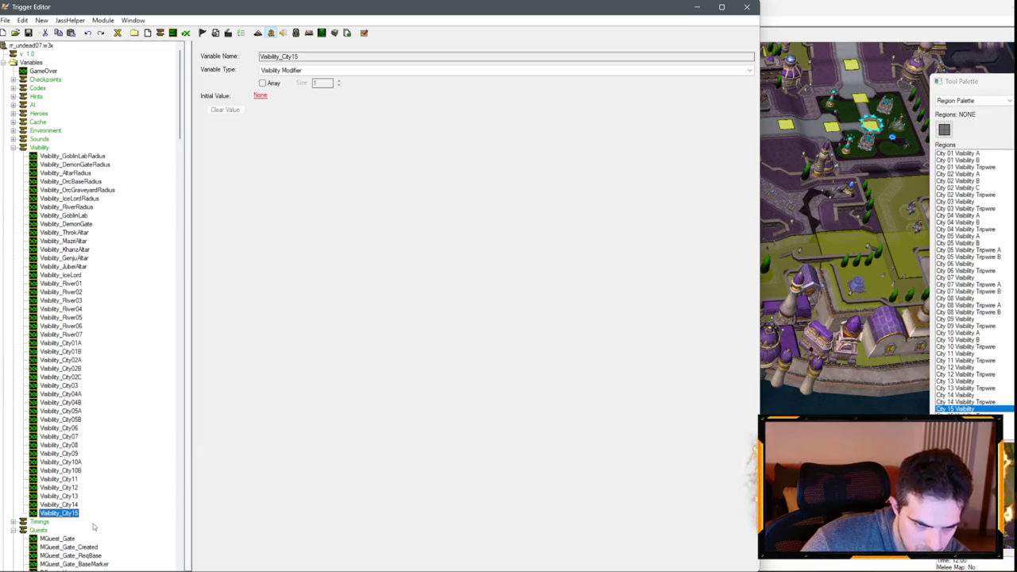
pyautogui.hotkey('ctrl', 'c')
pyautogui.hotkey('ctrl', 'v')
pyautogui.moveTo(75, 521); pyautogui.dragTo(94, 522)
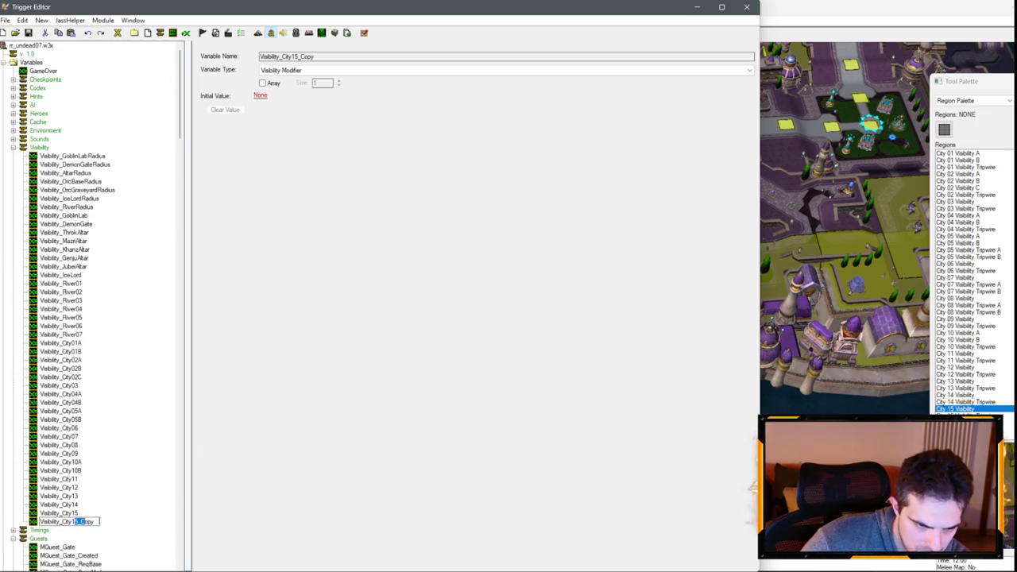
pyautogui.write('6')
pyautogui.press('Return')
pyautogui.scroll(-15, 111, 453)
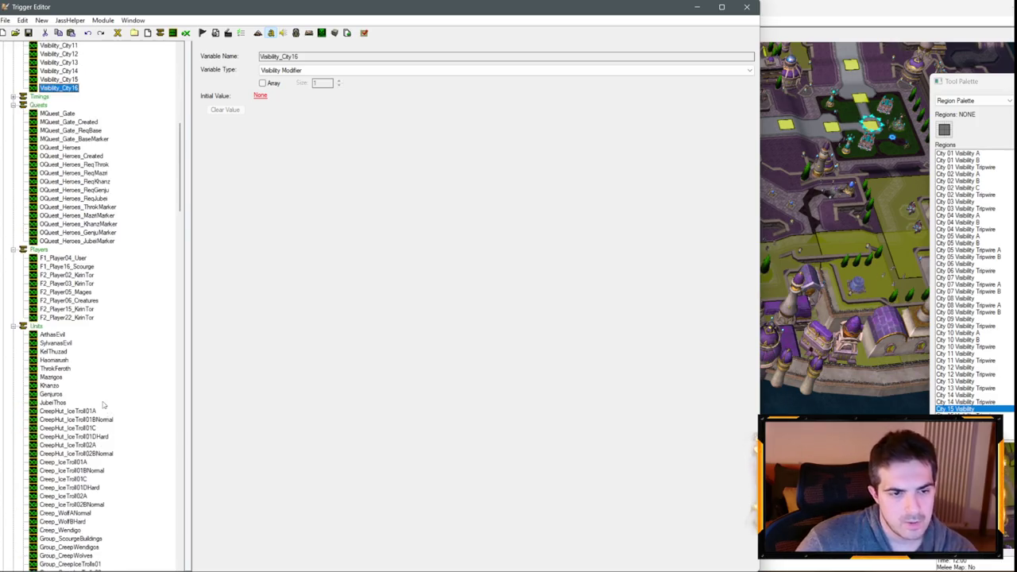
# - Duplicate Visibility_RiverRadius as the real variable Visibility_CityRadius (900.00)
pyautogui.scroll(17, 118, 313)
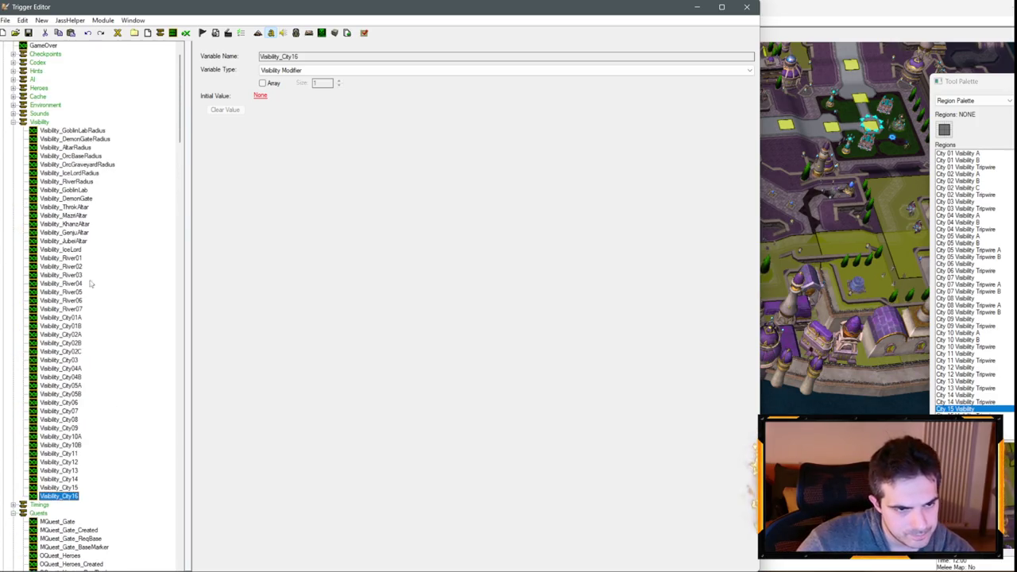
pyautogui.click(83, 182)
pyautogui.hotkey('ctrl', 'c')
pyautogui.hotkey('ctrl', 'v')
pyautogui.press('F2')
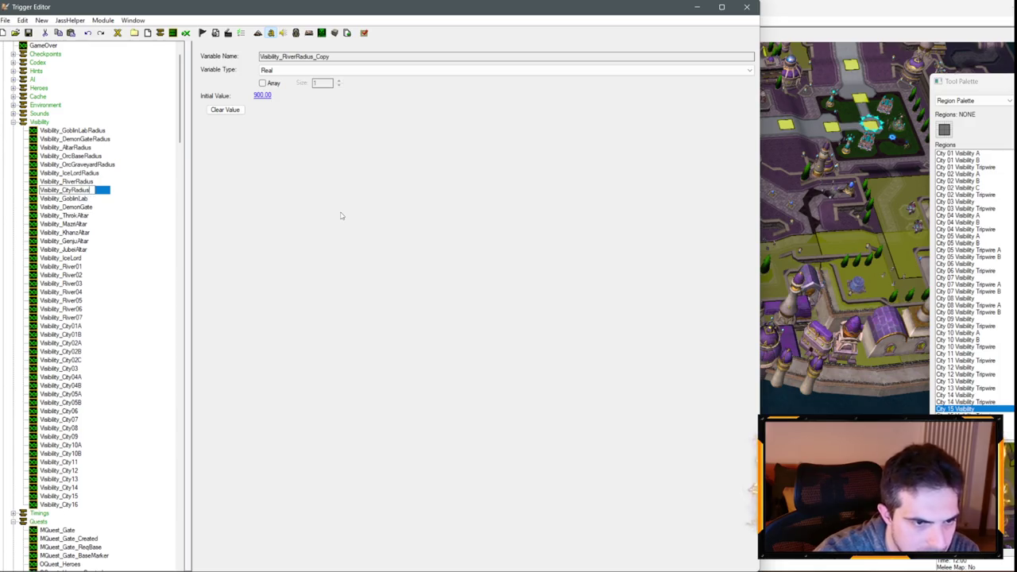
pyautogui.press('Return')
# - Delete the altar variables through Visibility_MaziAltar, plus Visibility_IceLord and Visibility_DemonGate
pyautogui.click(74, 250)
pyautogui.press('Delete')
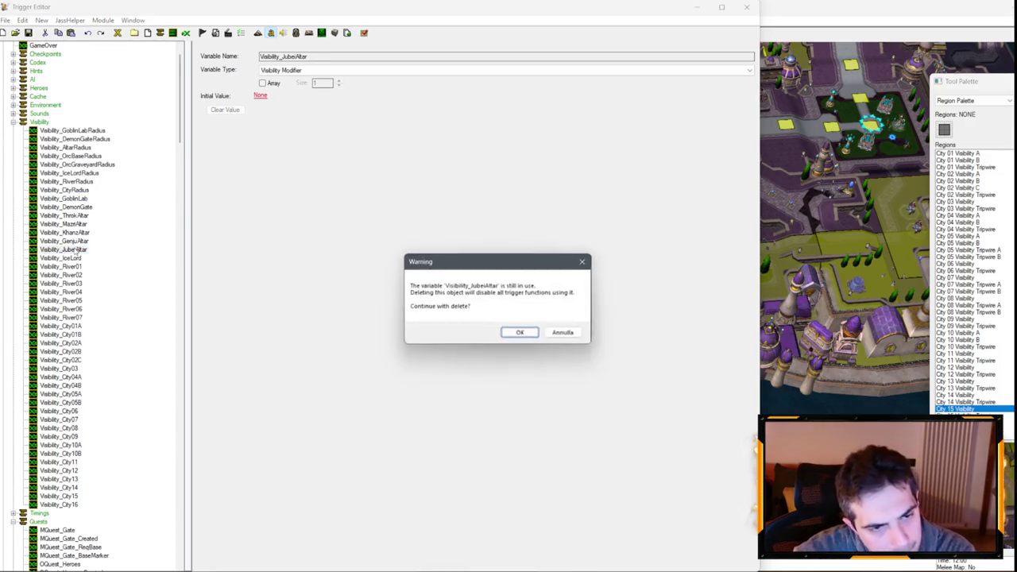
pyautogui.press('Return')
pyautogui.press('Delete')
pyautogui.press('Return')
pyautogui.press('Delete')
pyautogui.press('Return')
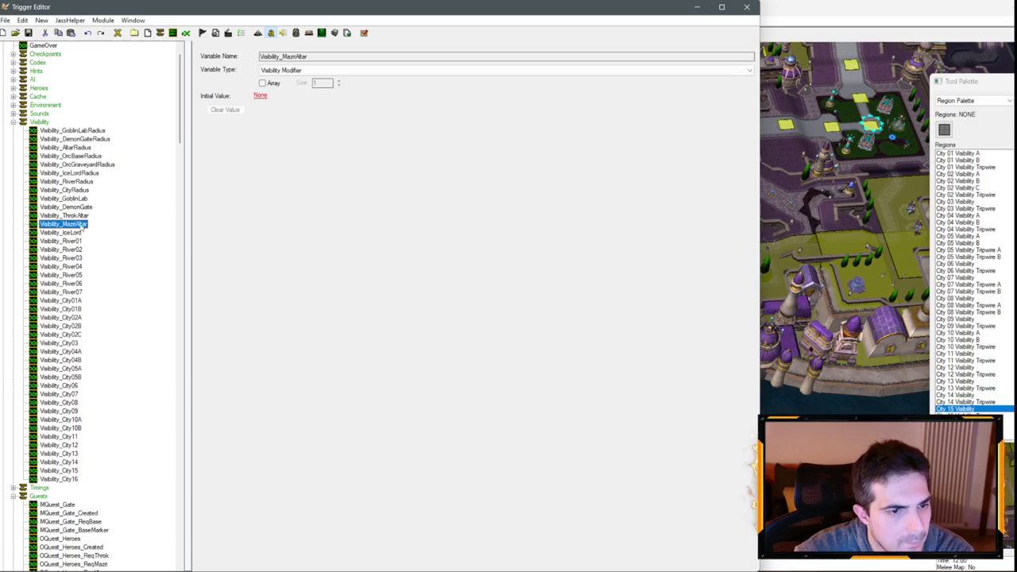
pyautogui.press('Delete')
pyautogui.press('Return')
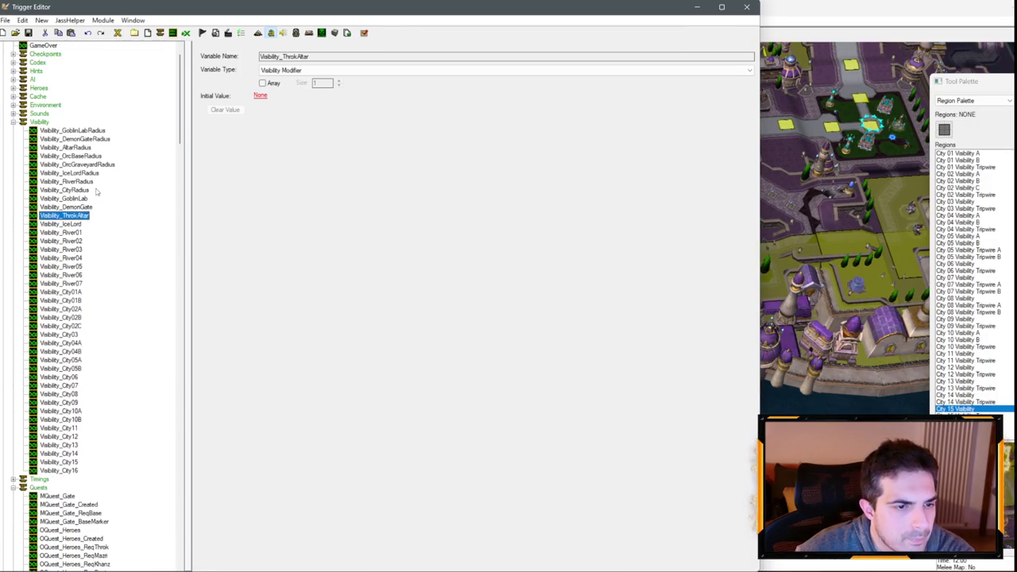
pyautogui.click(69, 241)
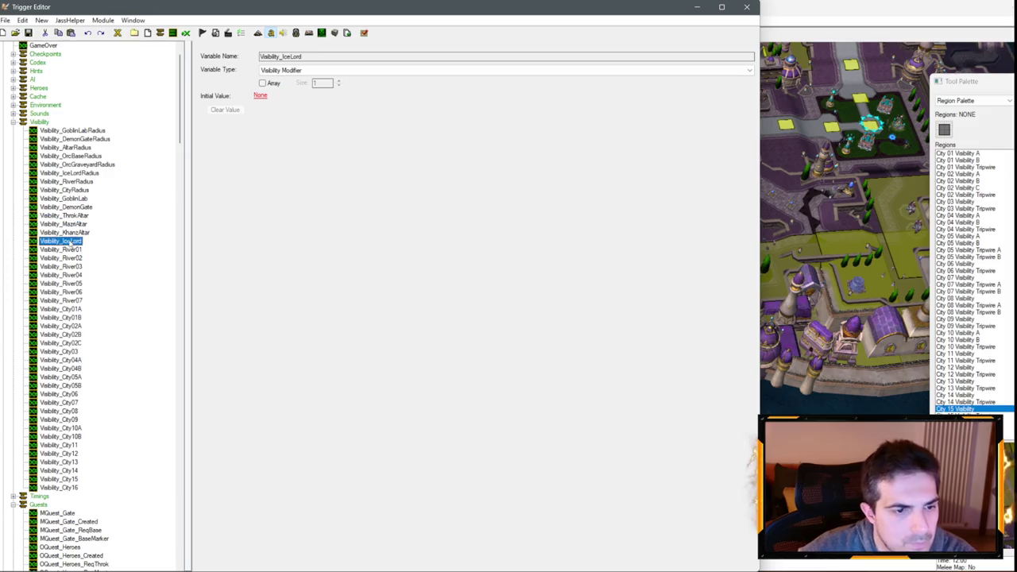
pyautogui.press('Delete')
pyautogui.press('Return')
pyautogui.press('Delete')
pyautogui.press('Return')
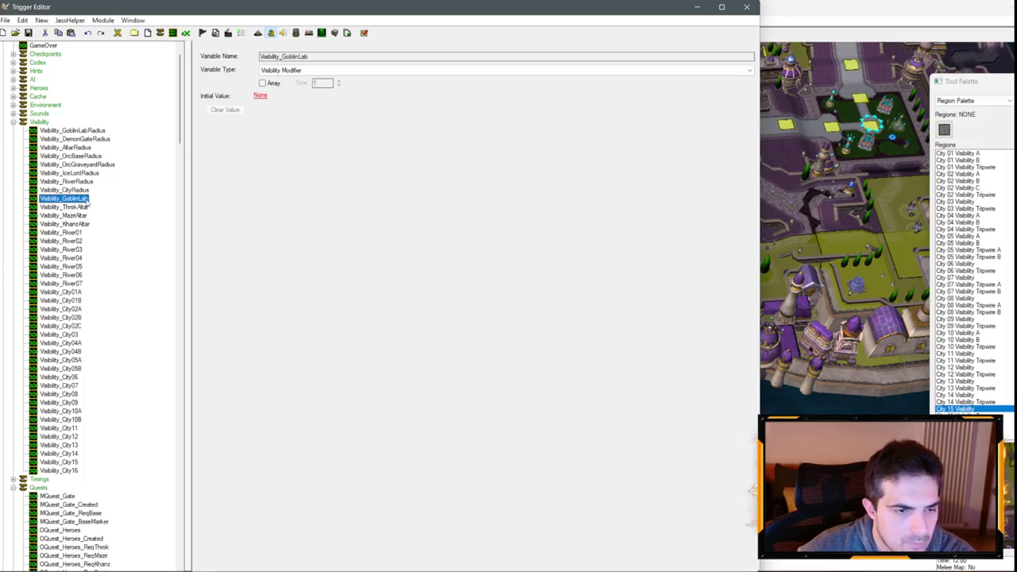
# - Delete Visibility_GoblinLab, restore the orc radius variable, and keep Visibility_KhanzAltar
pyautogui.click(88, 191)
pyautogui.click(85, 199)
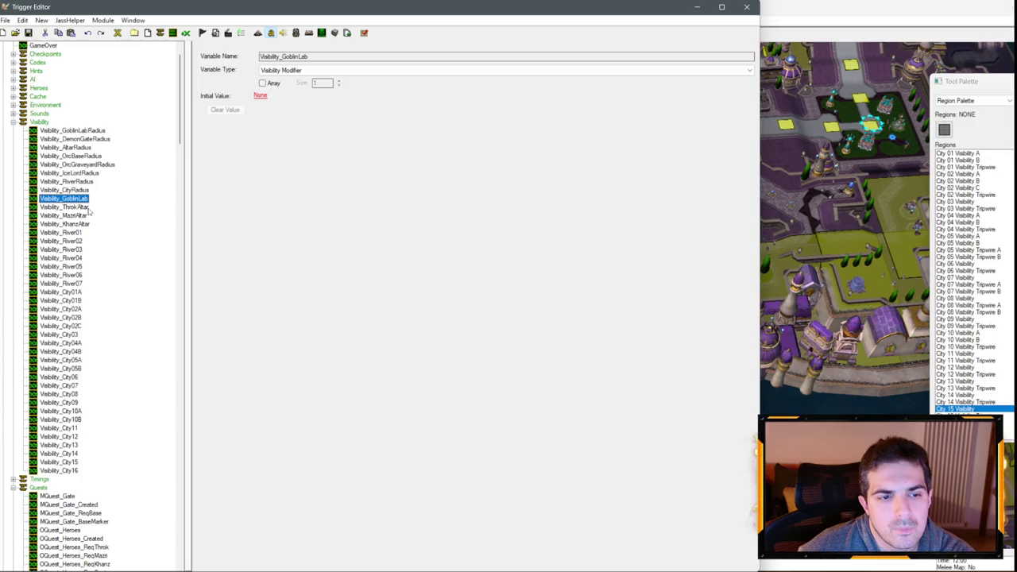
pyautogui.press('Delete')
pyautogui.press('Return')
pyautogui.click(99, 166)
pyautogui.press('Delete')
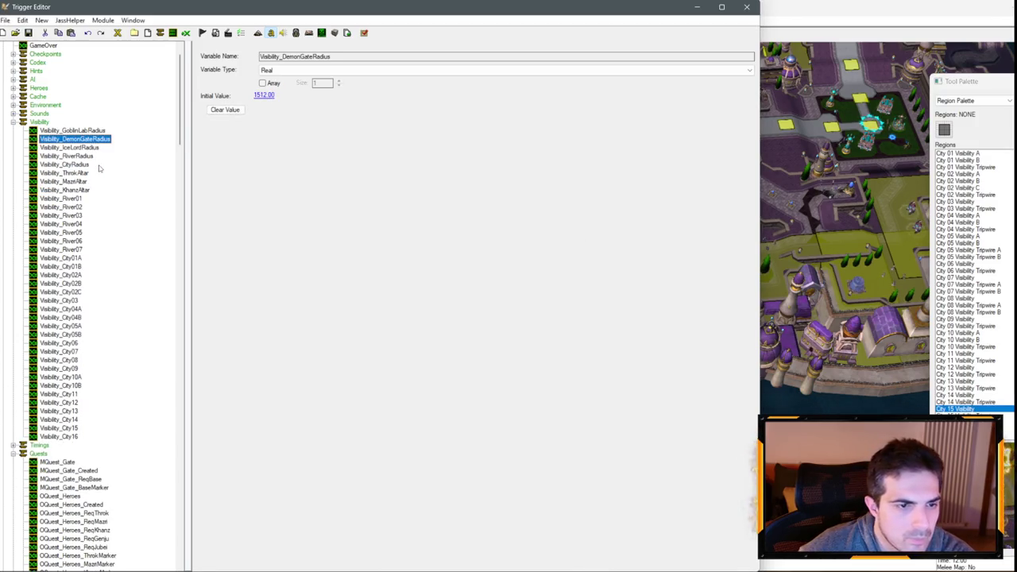
pyautogui.hotkey('ctrl', 'z')
pyautogui.click(78, 198)
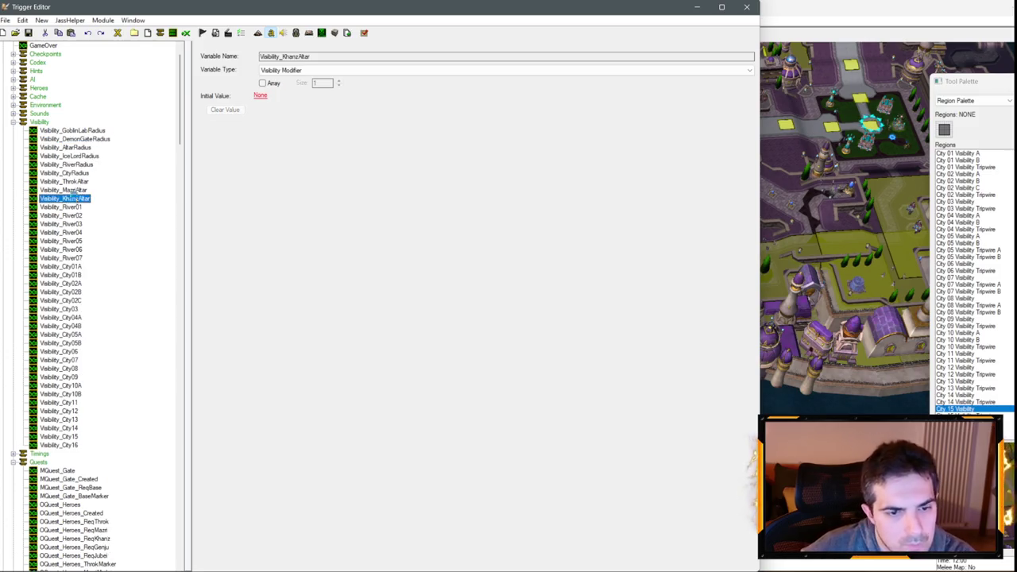
pyautogui.press('Delete')
pyautogui.click(569, 332)
# - Rename Visibility_AltarRadius to Visibility_ArchmageRadius
pyautogui.click(78, 148)
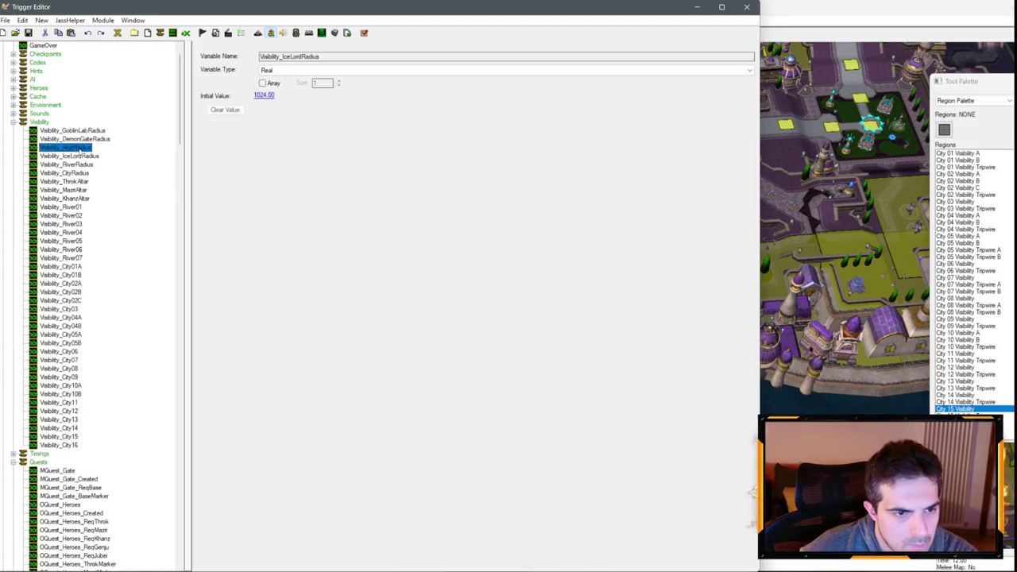
pyautogui.click(78, 147)
pyautogui.doubleClick(79, 148)
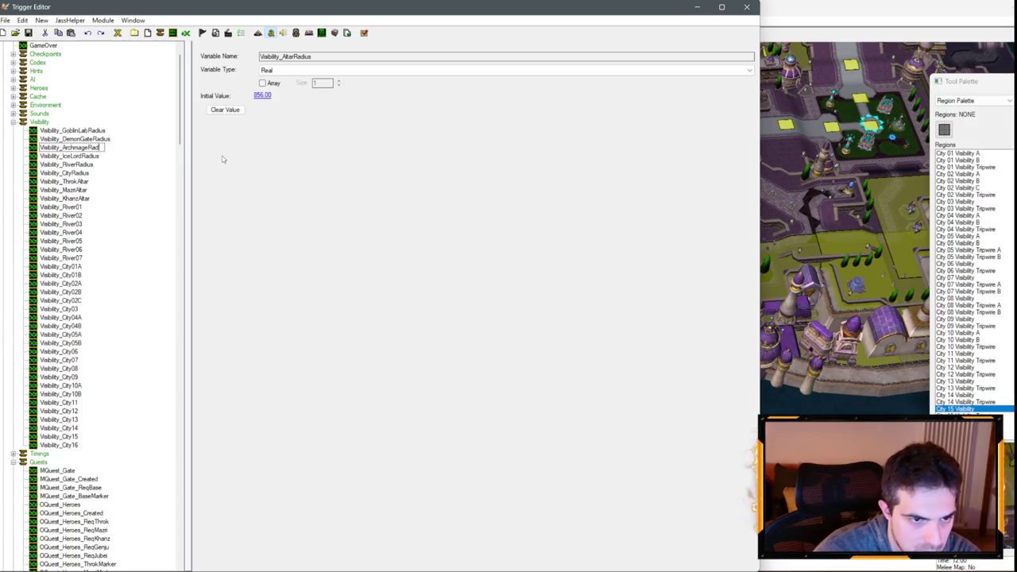
pyautogui.write('ius')
pyautogui.press('Return')
# - Delete the Visibility_GoblinLabRadius variable
pyautogui.click(77, 131)
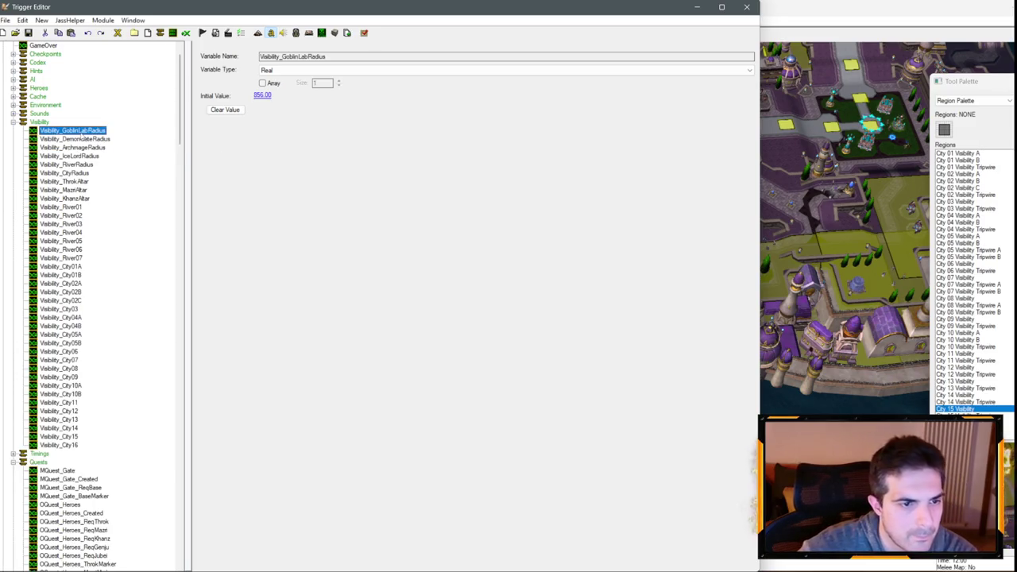
pyautogui.press('Escape')
pyautogui.press('Delete')
pyautogui.click(79, 165)
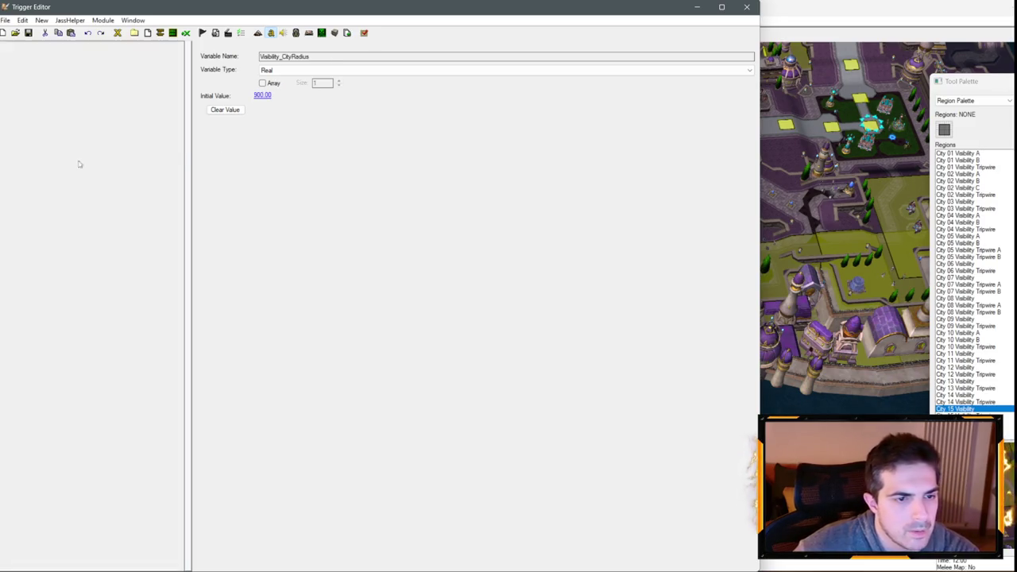
# - Duplicate Visibility_CityRadius as the real variable Visibility_CityPathRadius
pyautogui.hotkey('ctrl', 'c')
pyautogui.hotkey('ctrl', 'v')
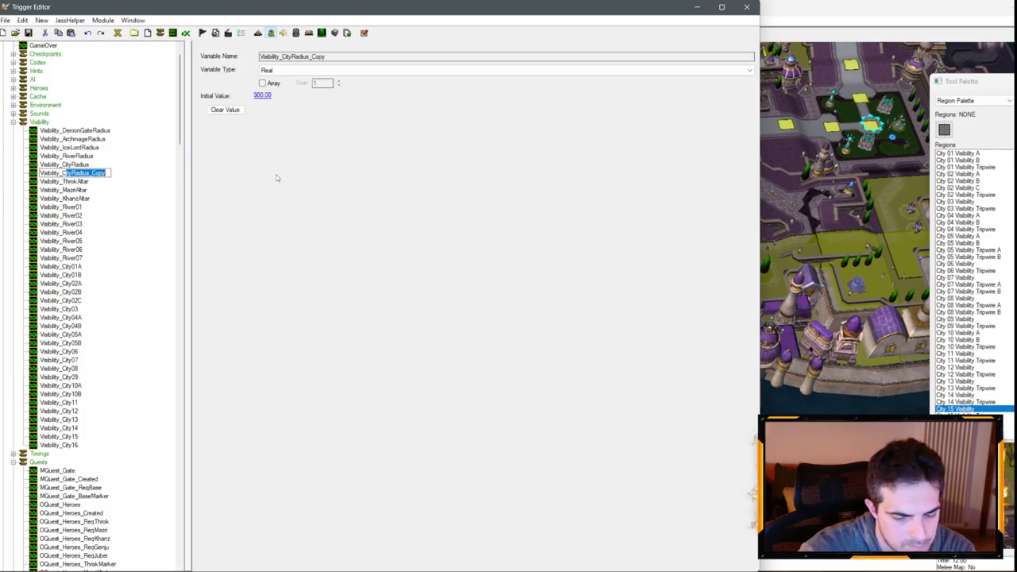
pyautogui.write('Path')
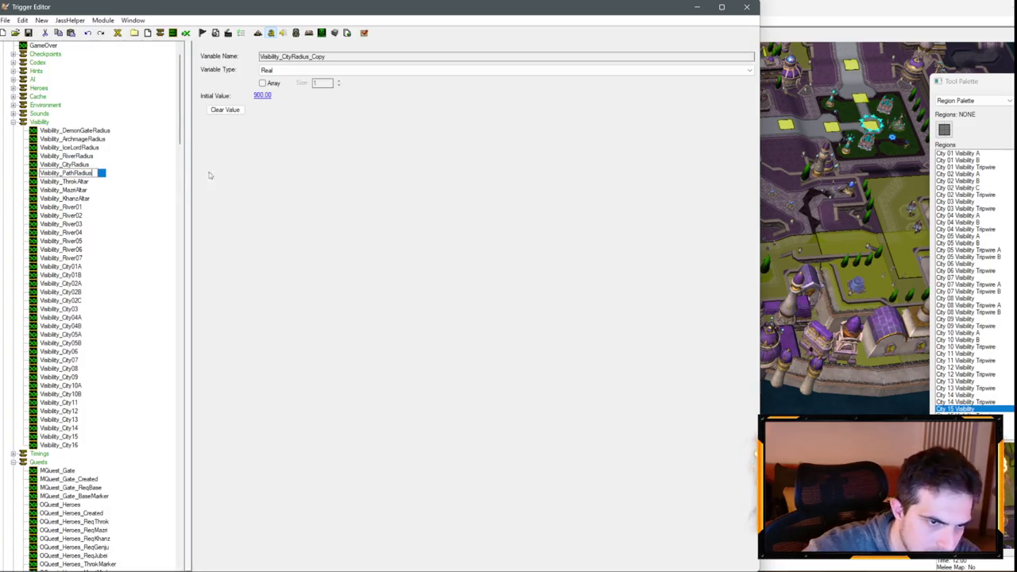
pyautogui.write('City')
pyautogui.press('Return')
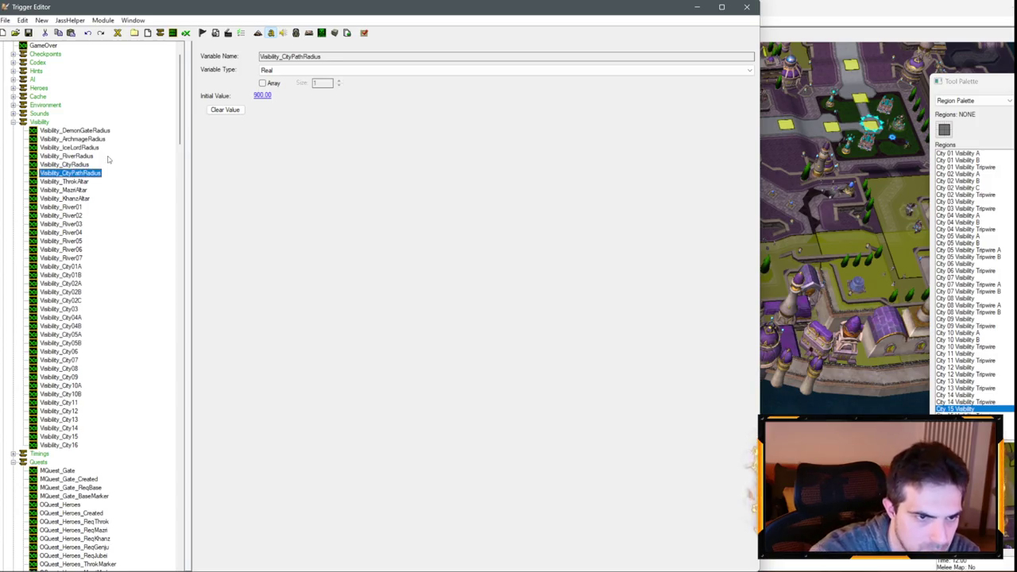
# - Copy Visibility_City16 into Visibility_CityPaths, an array Visibility Modifier variable
pyautogui.click(78, 445)
pyautogui.hotkey('ctrl', 'c')
pyautogui.hotkey('ctrl', 'v')
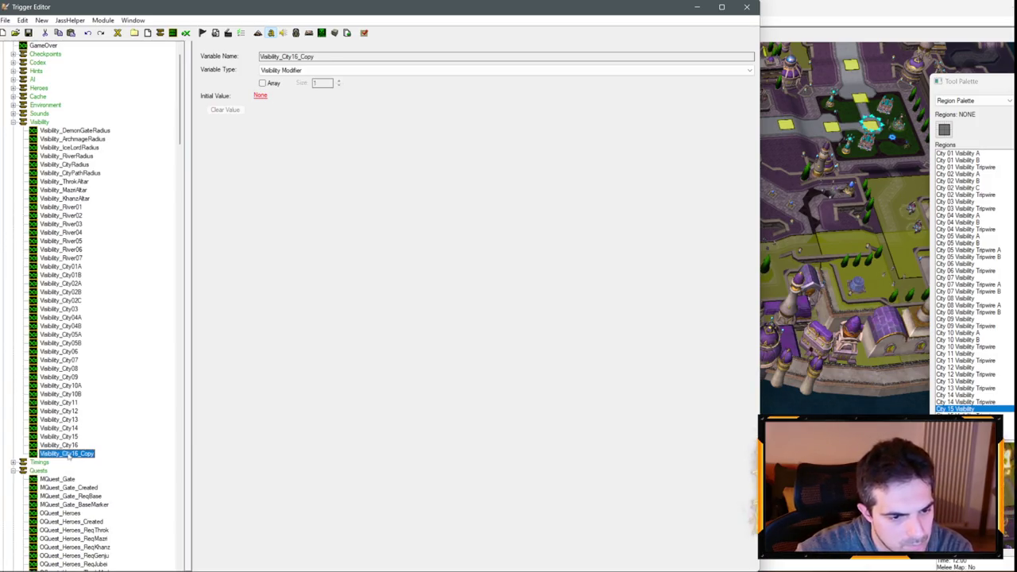
pyautogui.write('hs')
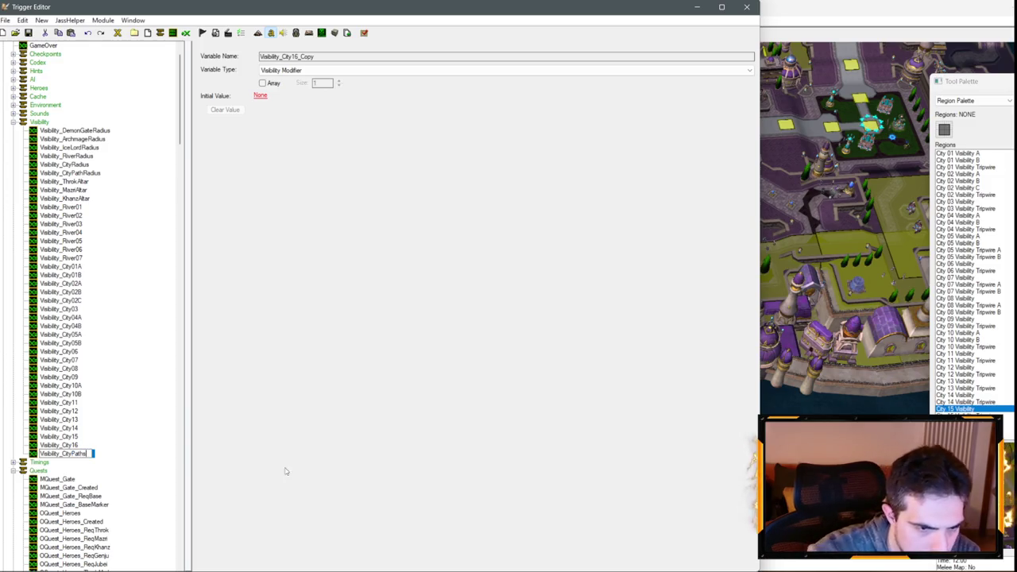
pyautogui.press('Return')
pyautogui.click(305, 71)
pyautogui.click(304, 70)
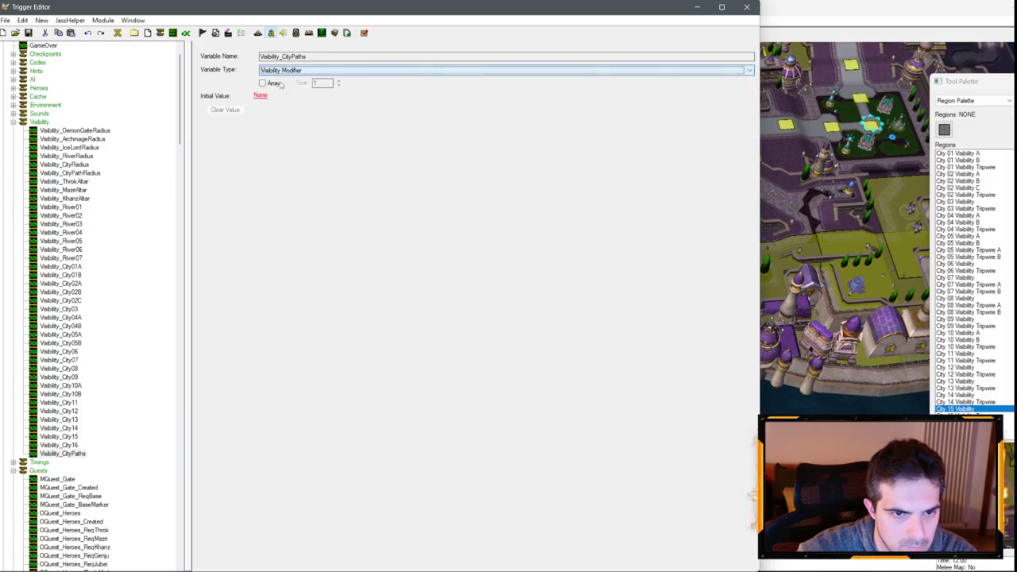
pyautogui.click(262, 82)
# - Duplicate it as Integer variable Visibility_CityPathsC, then open the City 01 Enter trigger
pyautogui.click(73, 450)
pyautogui.hotkey('ctrl', 'c')
pyautogui.hotkey('ctrl', 'v')
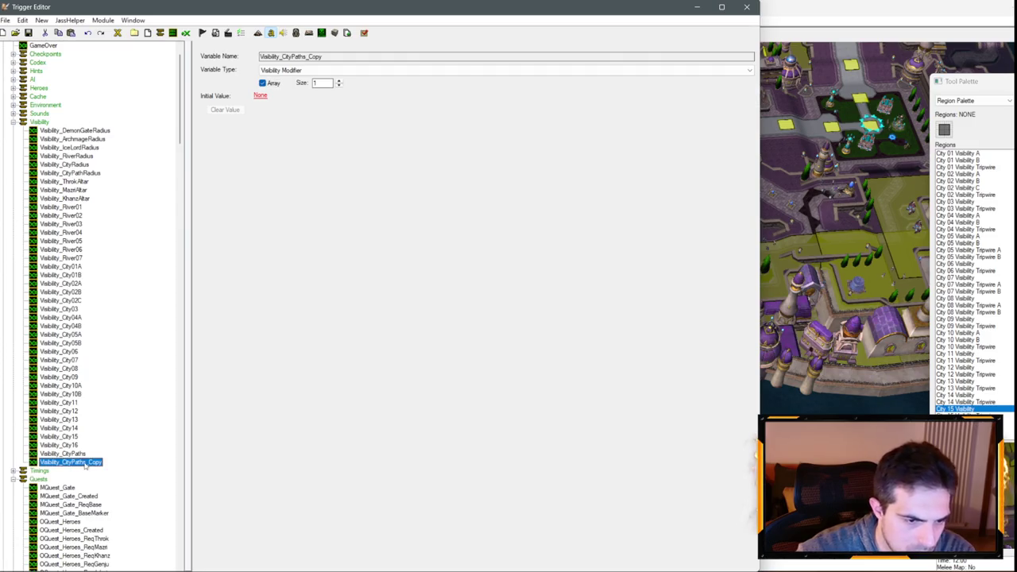
pyautogui.press('BackSpace')
pyautogui.press('BackSpace')
pyautogui.press('BackSpace')
pyautogui.write('C')
pyautogui.press('Return')
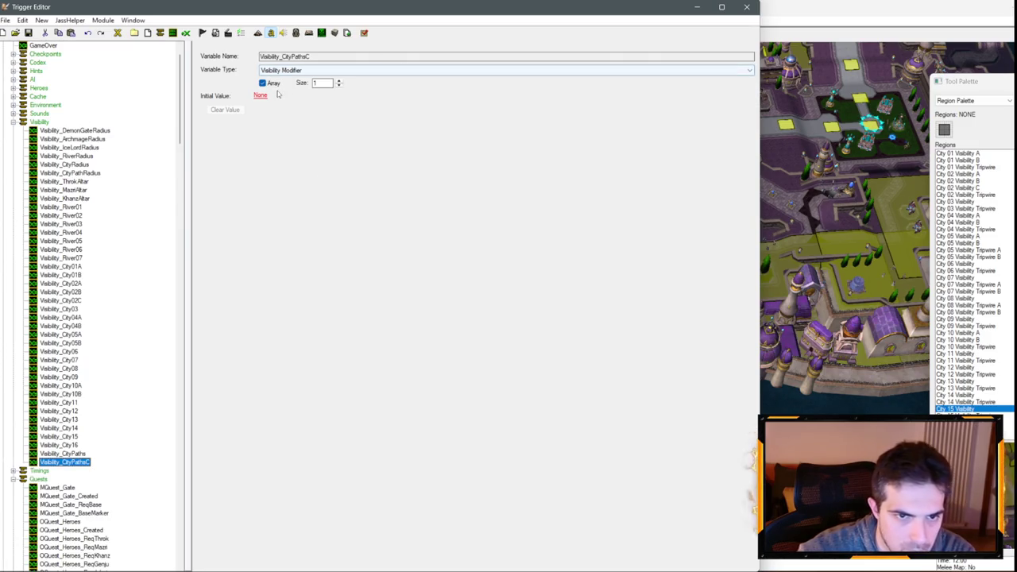
pyautogui.click(411, 70)
pyautogui.press('i')
pyautogui.click(294, 101)
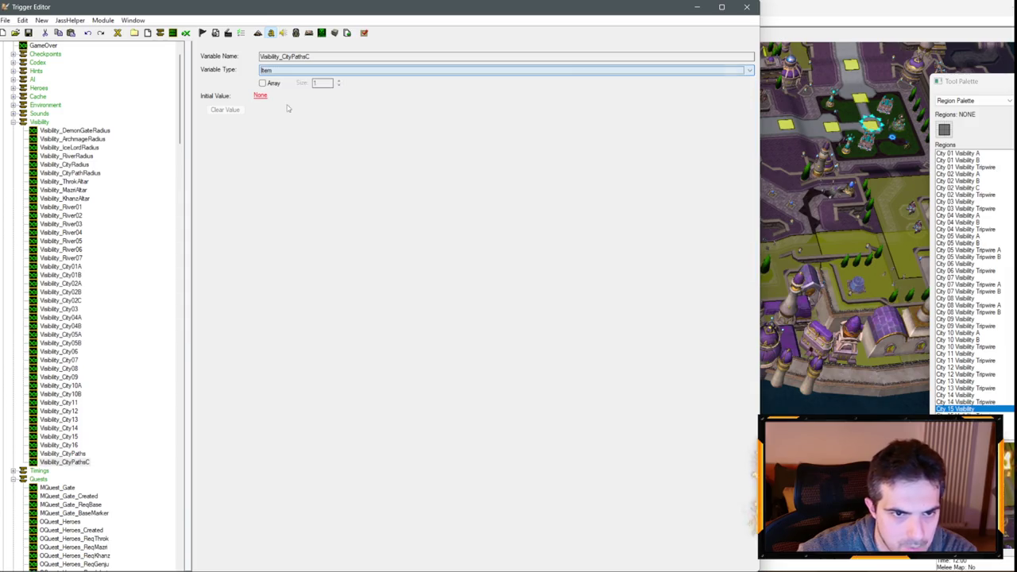
pyautogui.click(294, 73)
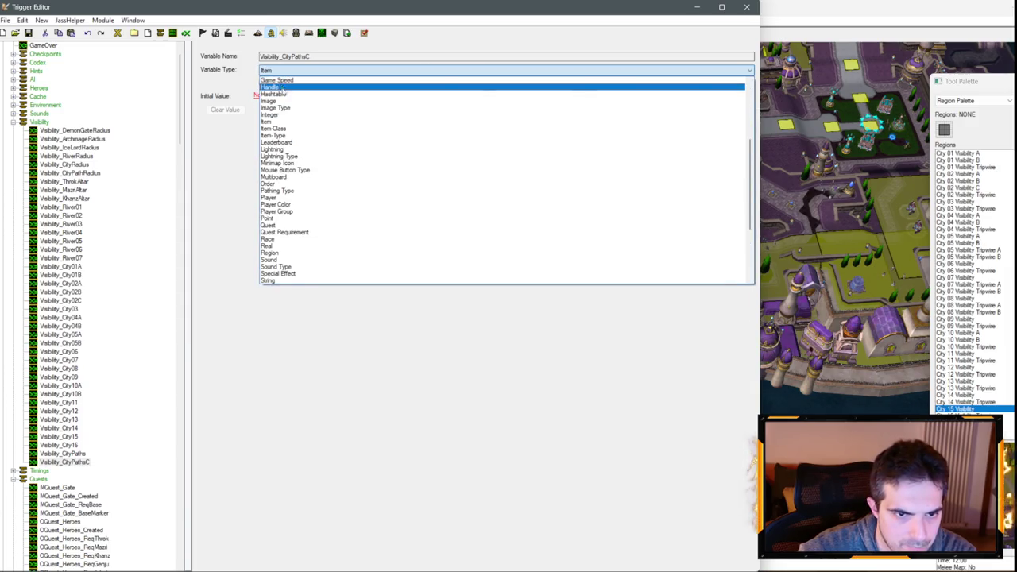
pyautogui.scroll(3, 280, 99)
pyautogui.click(273, 177)
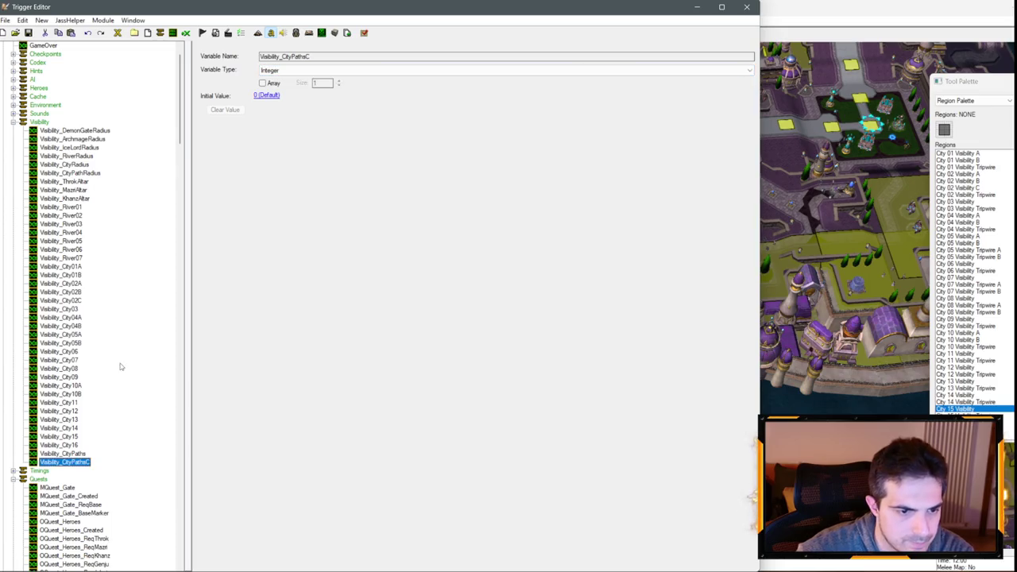
pyautogui.scroll(-20, 96, 425)
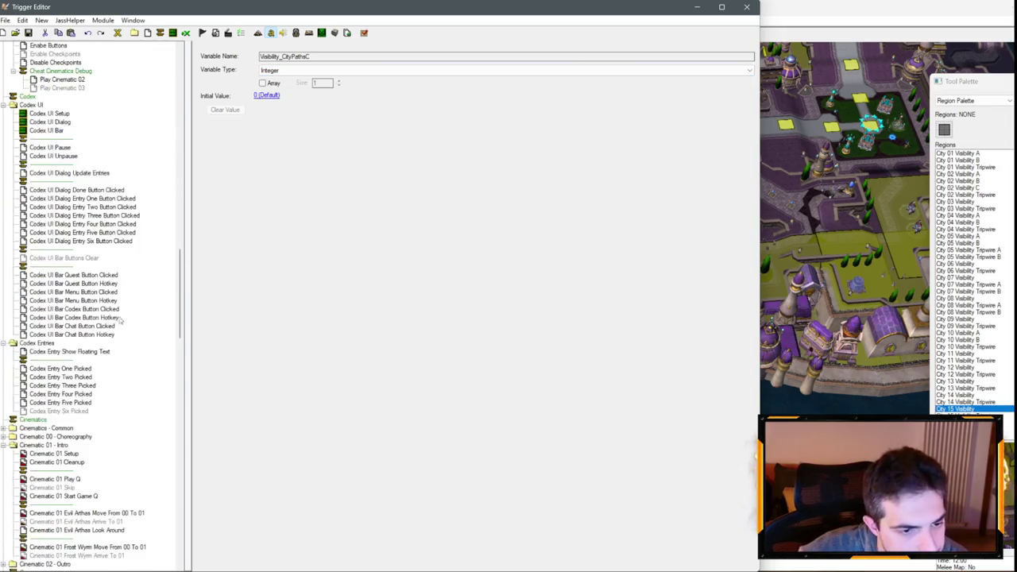
pyautogui.scroll(-20, 114, 325)
pyautogui.scroll(20, 101, 333)
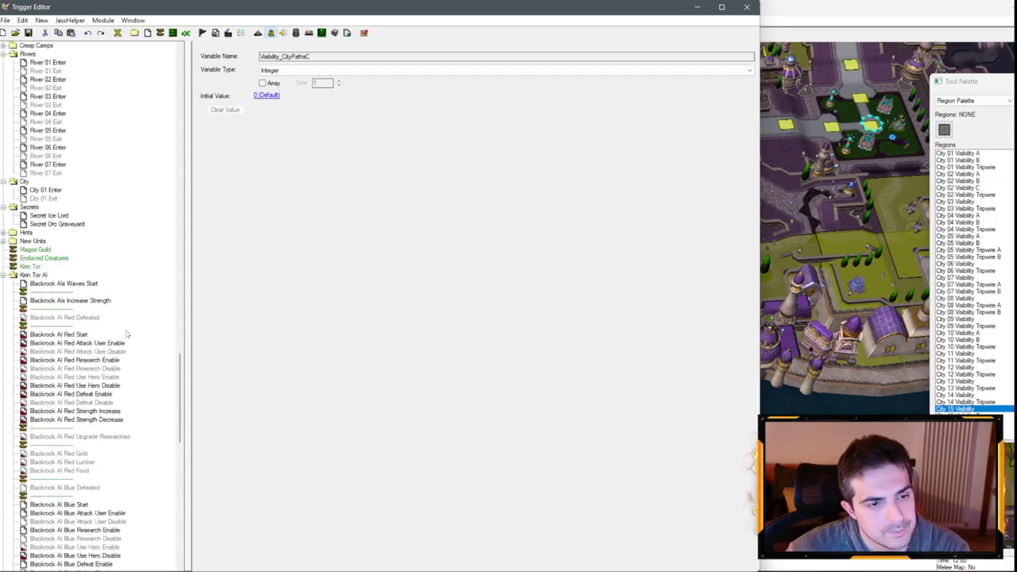
pyautogui.click(48, 342)
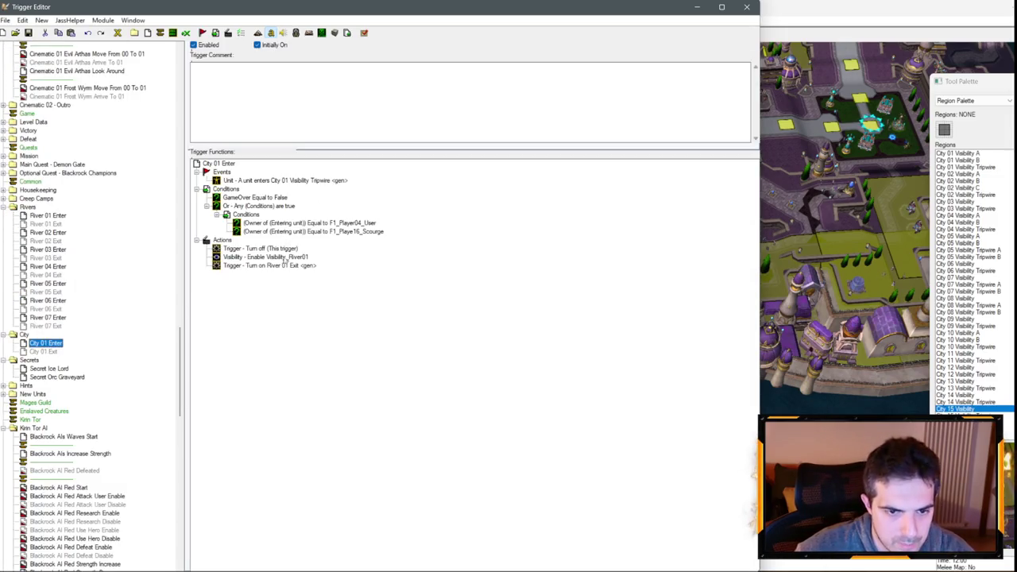
# - Change the Enable action in City 01 Enter from Visibility_River01 to Visibility_City01A
pyautogui.doubleClick(286, 258)
pyautogui.press('Escape')
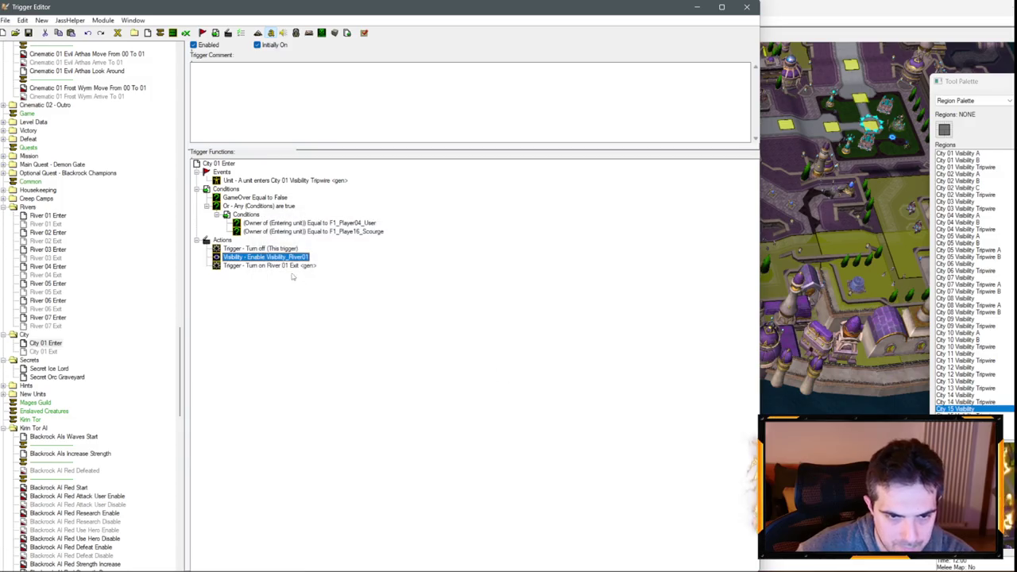
pyautogui.press('Down')
pyautogui.doubleClick(285, 257)
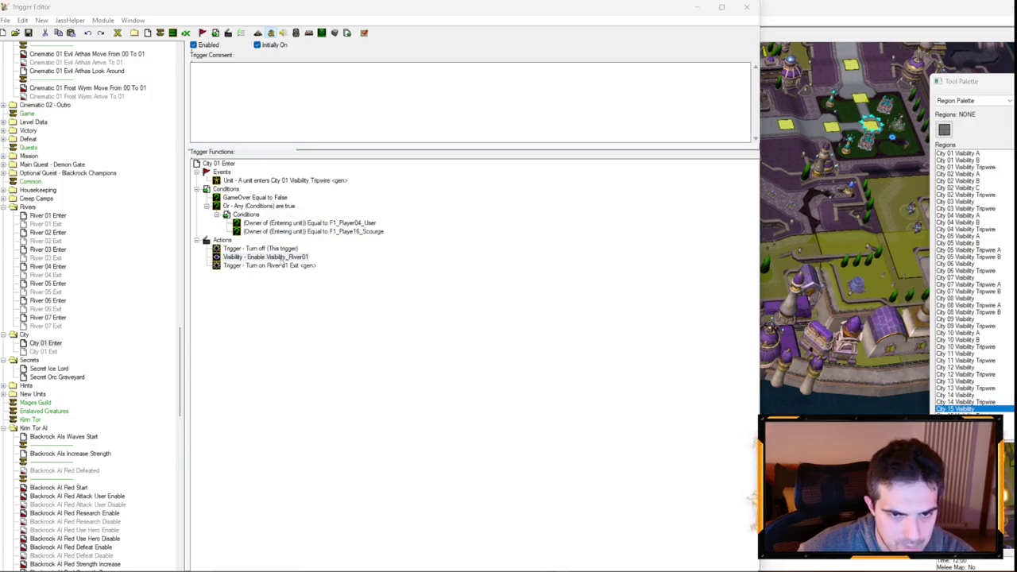
pyautogui.click(314, 298)
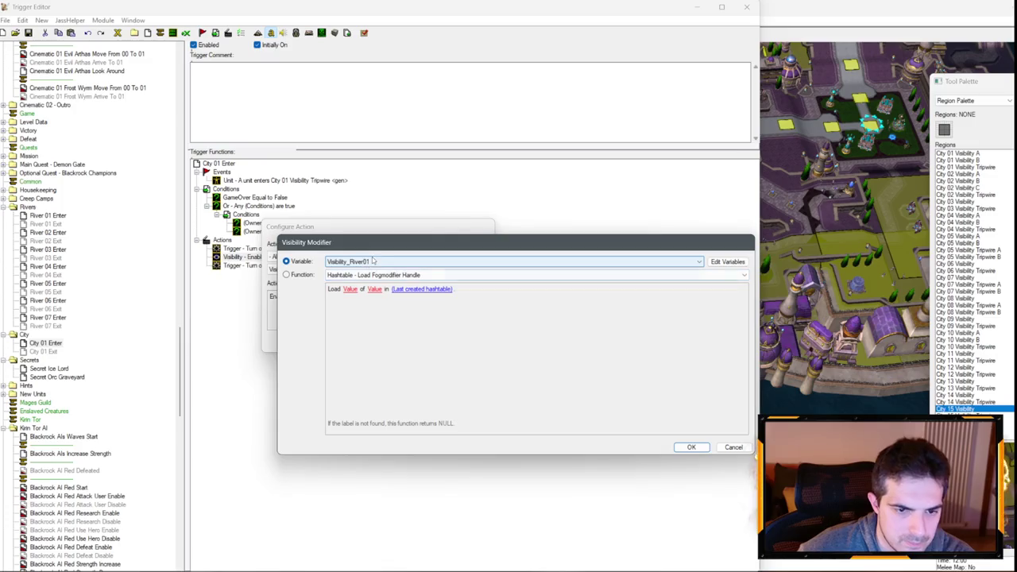
pyautogui.click(378, 262)
pyautogui.click(379, 272)
pyautogui.press('Return')
pyautogui.press('Return')
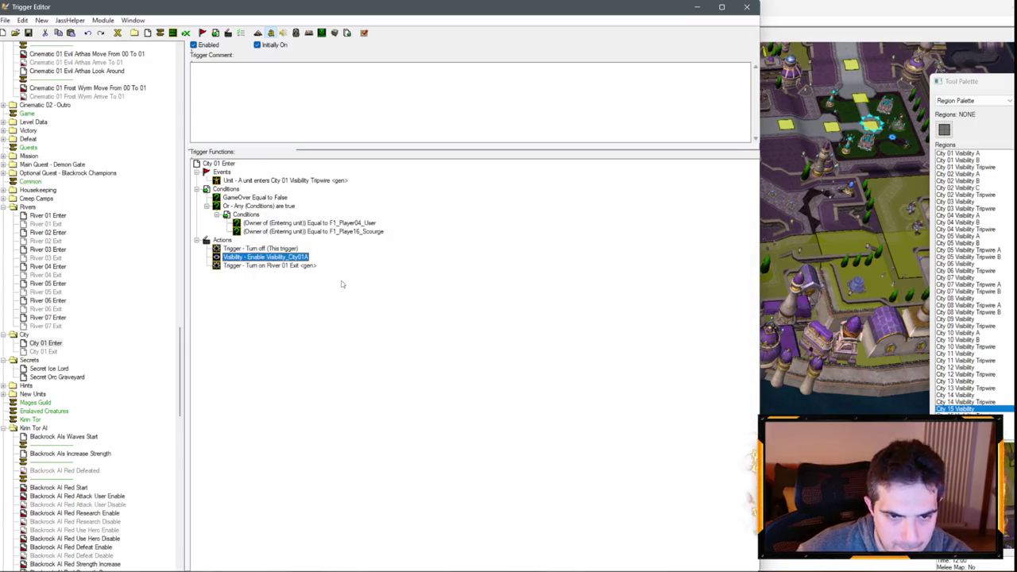
# - Paste a copy of the Enable action, set it to Visibility_City01B, and delete the extra duplicate
pyautogui.hotkey('ctrl', 'v')
pyautogui.hotkey('ctrl', 'v')
pyautogui.doubleClick(305, 274)
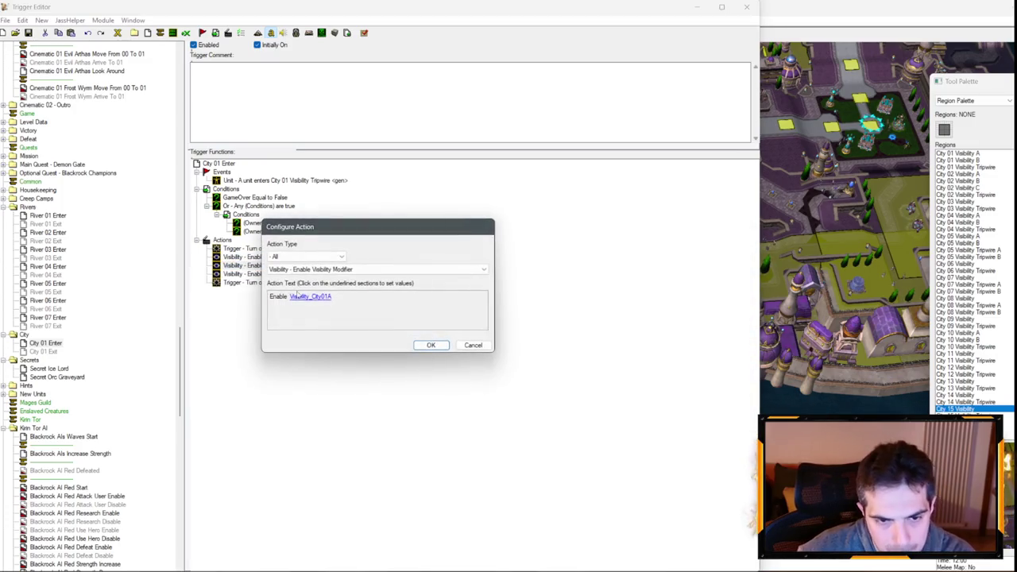
pyautogui.click(302, 297)
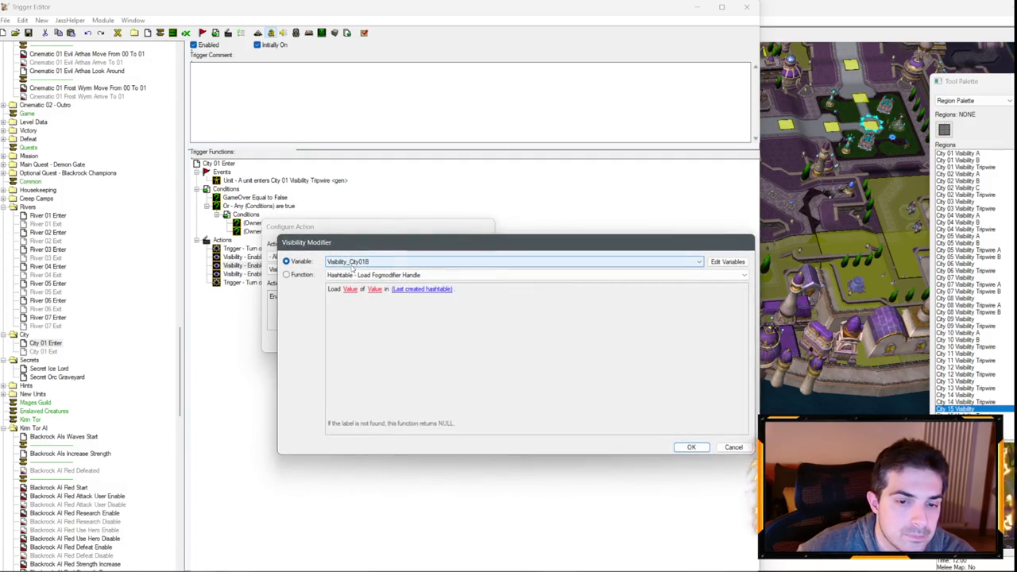
pyautogui.press('Return')
pyautogui.press('Return')
pyautogui.press('Delete')
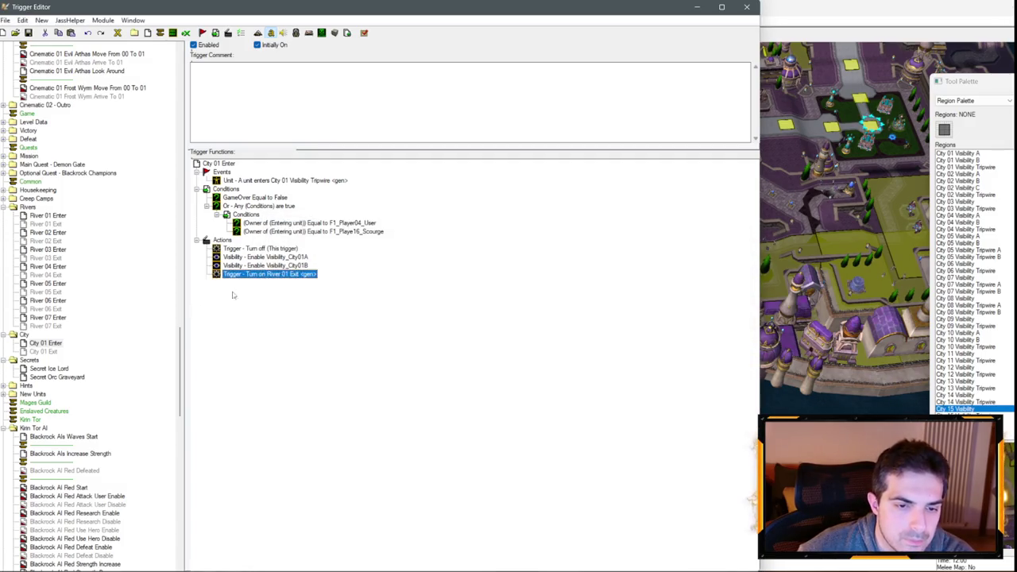
# - Change the Turn on action from River 01 Exit to City 01 Exit
pyautogui.doubleClick(304, 275)
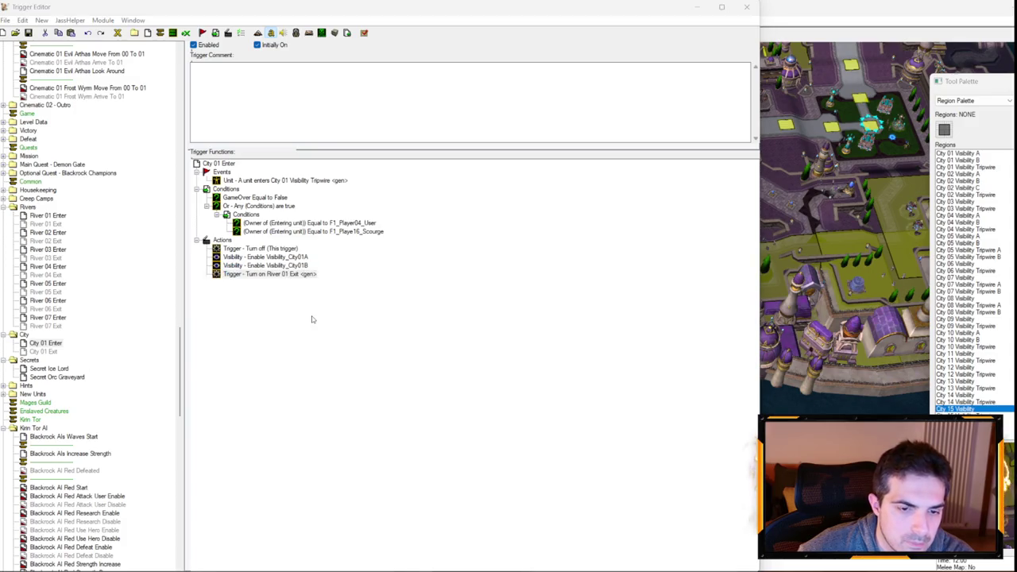
pyautogui.click(315, 296)
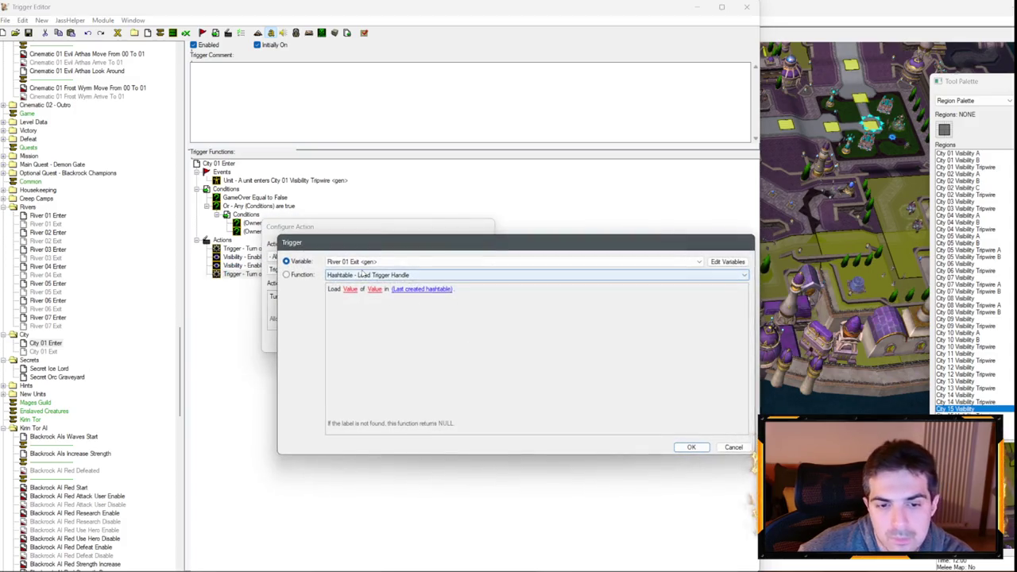
pyautogui.click(361, 262)
pyautogui.click(361, 262)
pyautogui.click(360, 262)
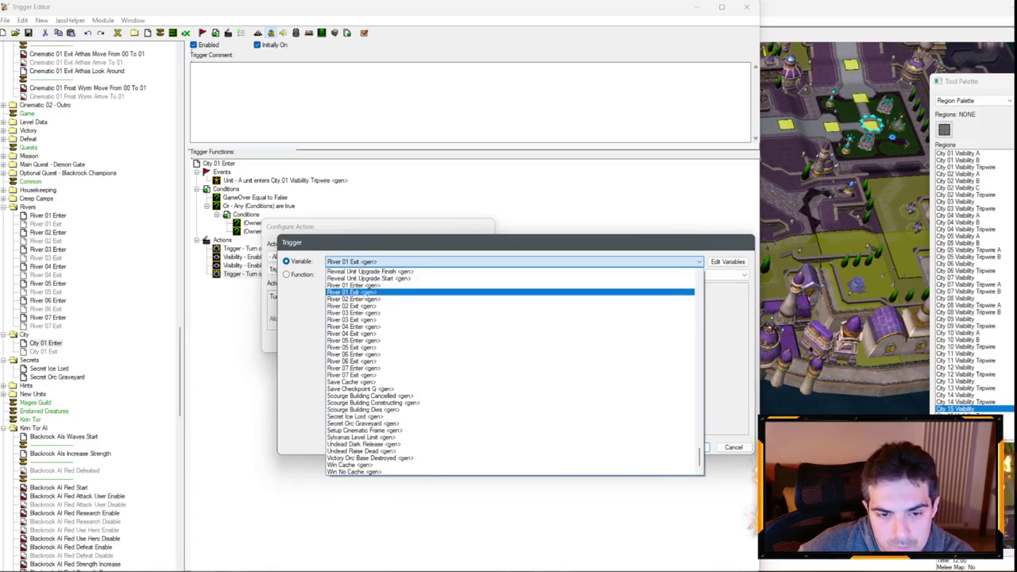
pyautogui.scroll(5, 374, 328)
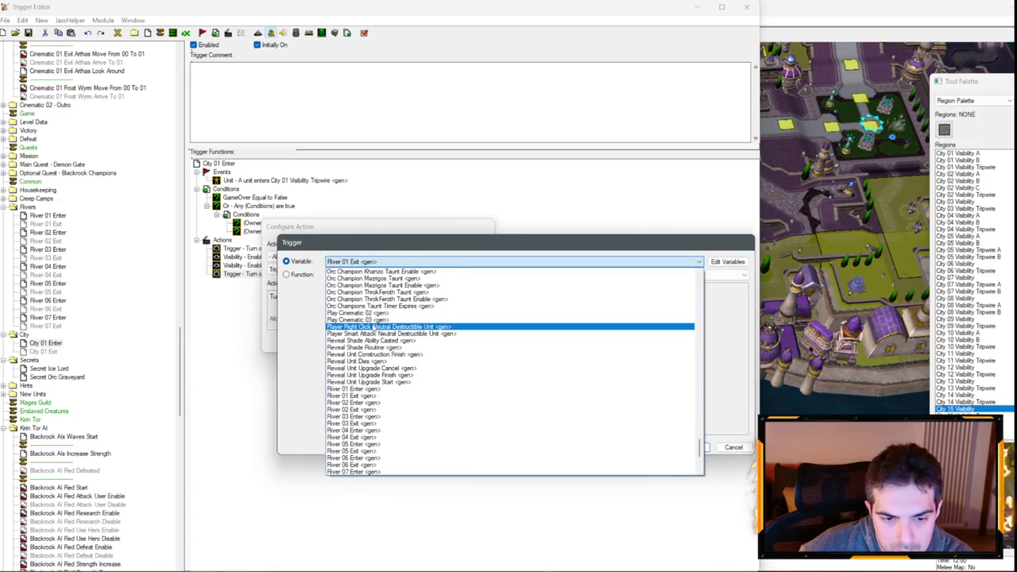
pyautogui.scroll(15, 374, 327)
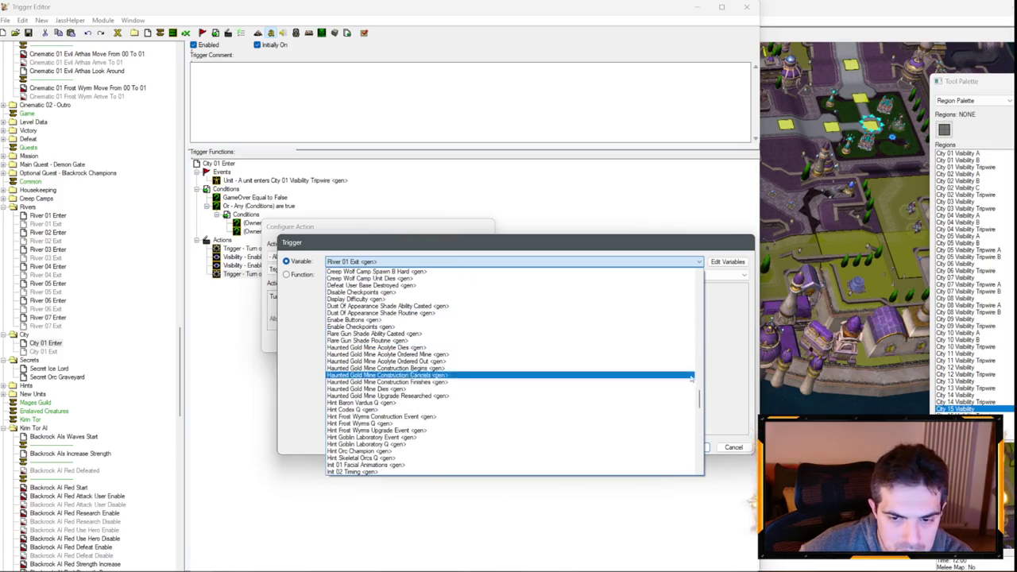
pyautogui.moveTo(698, 401)
pyautogui.mouseDown()
pyautogui.moveTo(724, 277)
pyautogui.moveTo(716, 388)
pyautogui.moveTo(724, 351)
pyautogui.mouseUp()
pyautogui.click(413, 397)
pyautogui.press('Return')
pyautogui.press('Return')
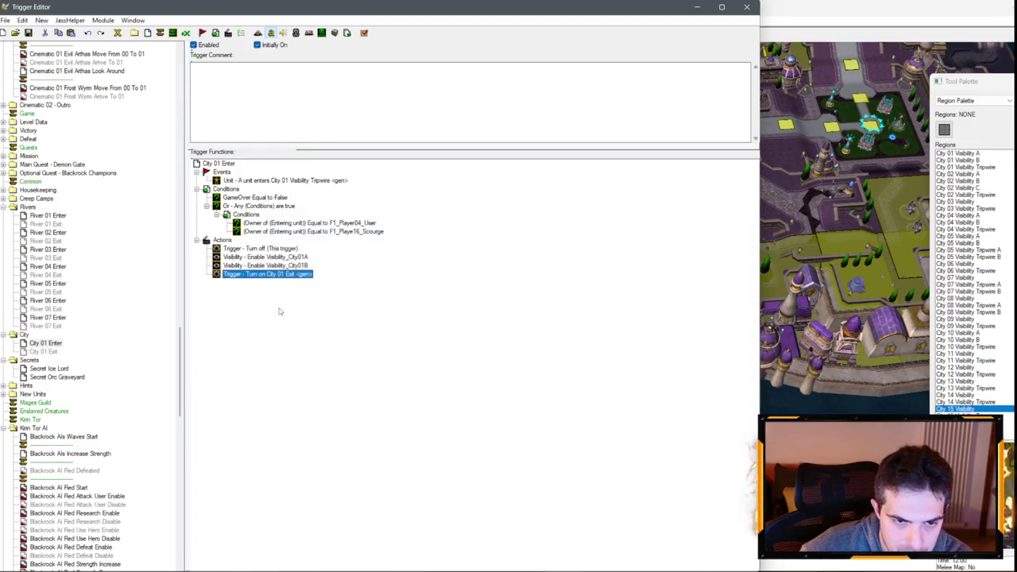
# - In City 01 Exit, change the Turn on action from River 01 Enter to City 01 Enter
pyautogui.click(48, 352)
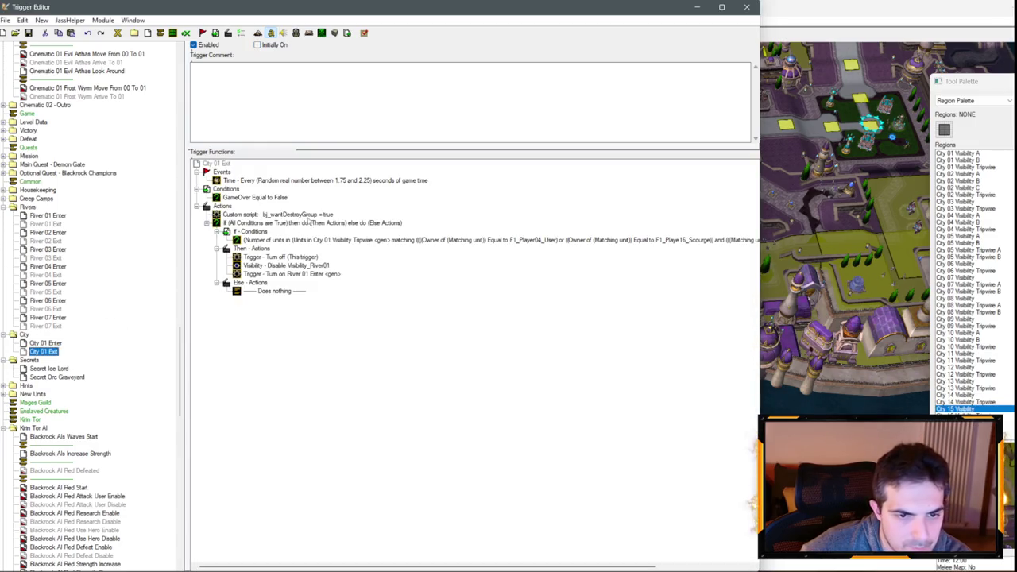
pyautogui.doubleClick(295, 274)
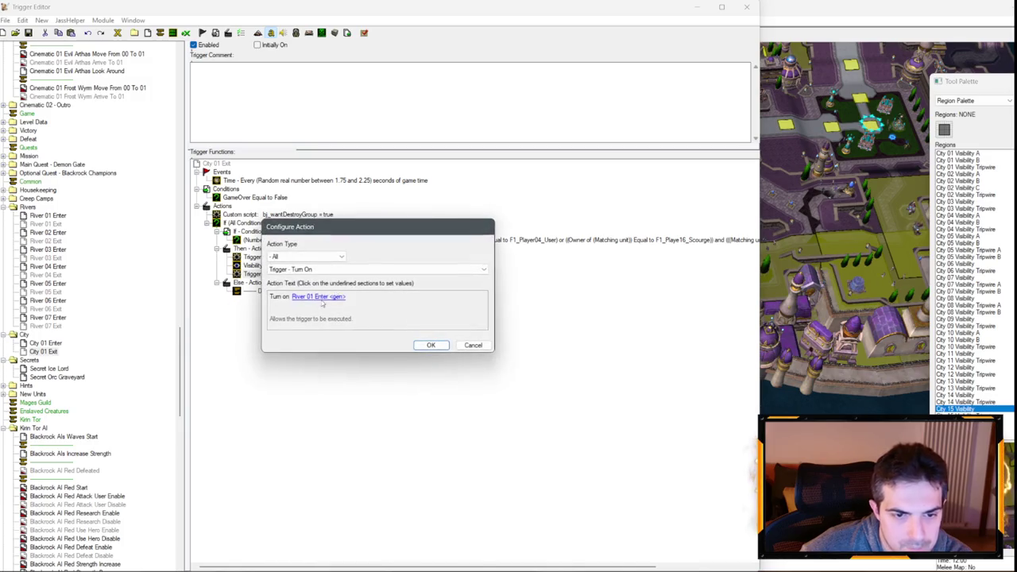
pyautogui.click(317, 296)
pyautogui.click(513, 262)
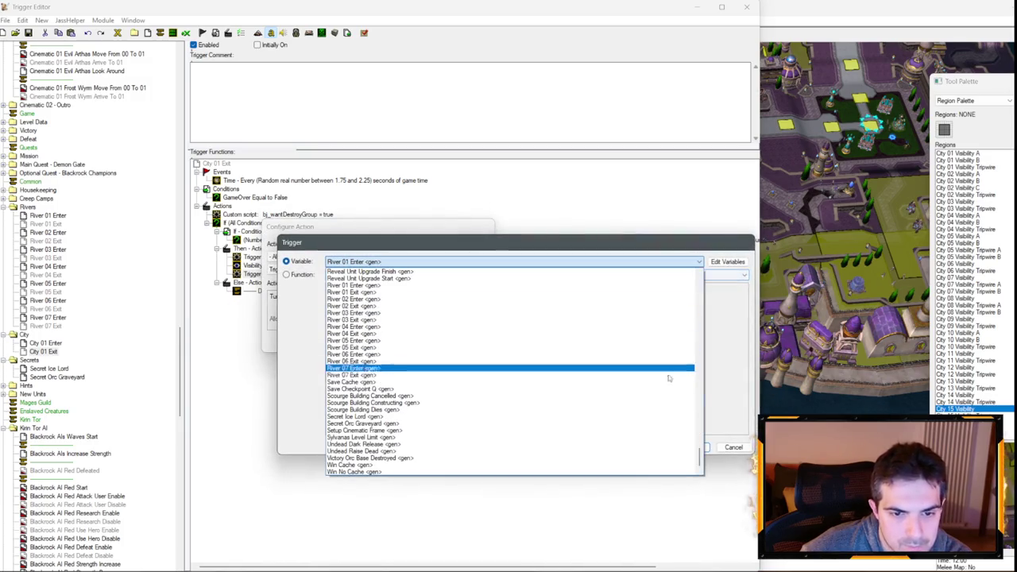
pyautogui.moveTo(701, 405)
pyautogui.mouseDown()
pyautogui.moveTo(700, 451)
pyautogui.moveTo(699, 326)
pyautogui.moveTo(699, 359)
pyautogui.mouseUp()
pyautogui.click(424, 343)
pyautogui.press('Return')
pyautogui.press('Return')
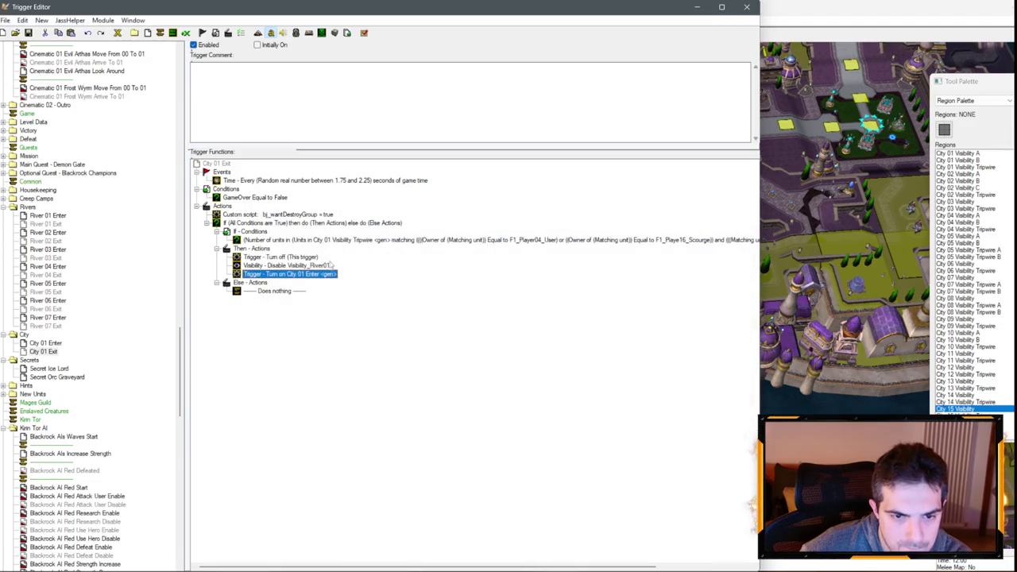
# - Make the Disable actions target Visibility_City01A and a duplicate targeting Visibility_City01B
pyautogui.doubleClick(317, 268)
pyautogui.click(313, 293)
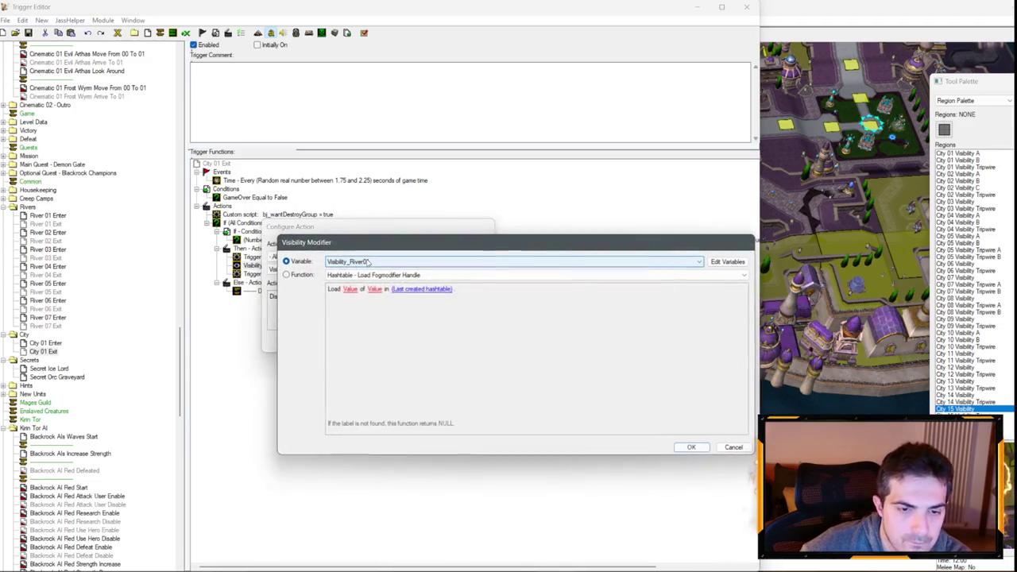
pyautogui.click(365, 262)
pyautogui.scroll(3, 368, 281)
pyautogui.click(342, 274)
pyautogui.press('Return')
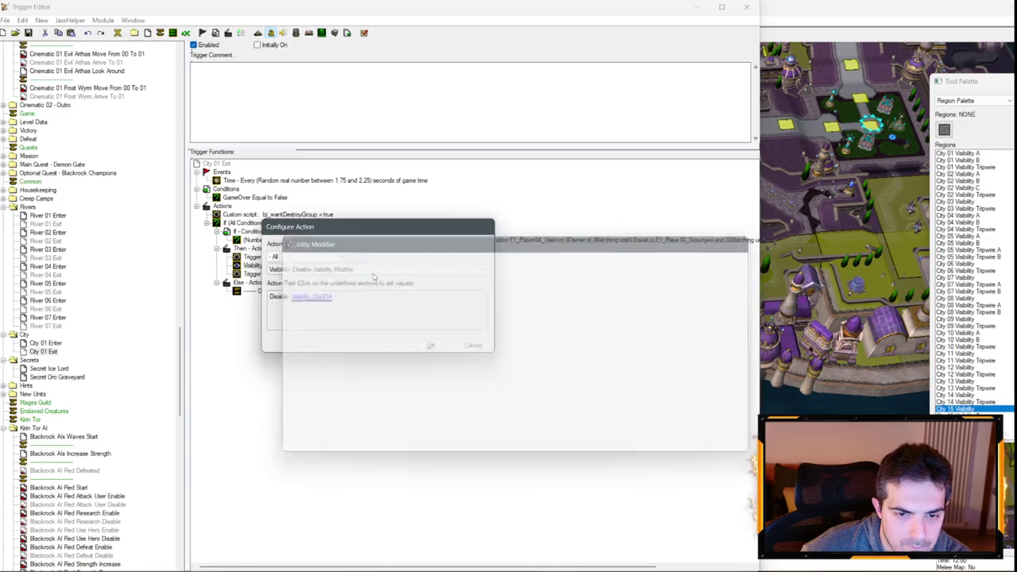
pyautogui.press('Return')
pyautogui.doubleClick(328, 274)
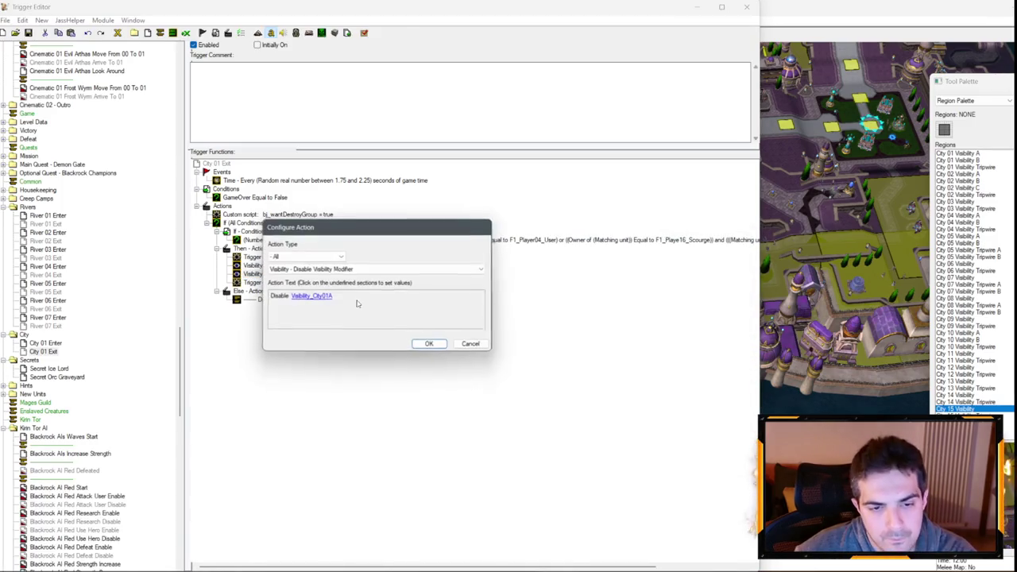
pyautogui.click(313, 298)
pyautogui.press('Return')
pyautogui.press('Return')
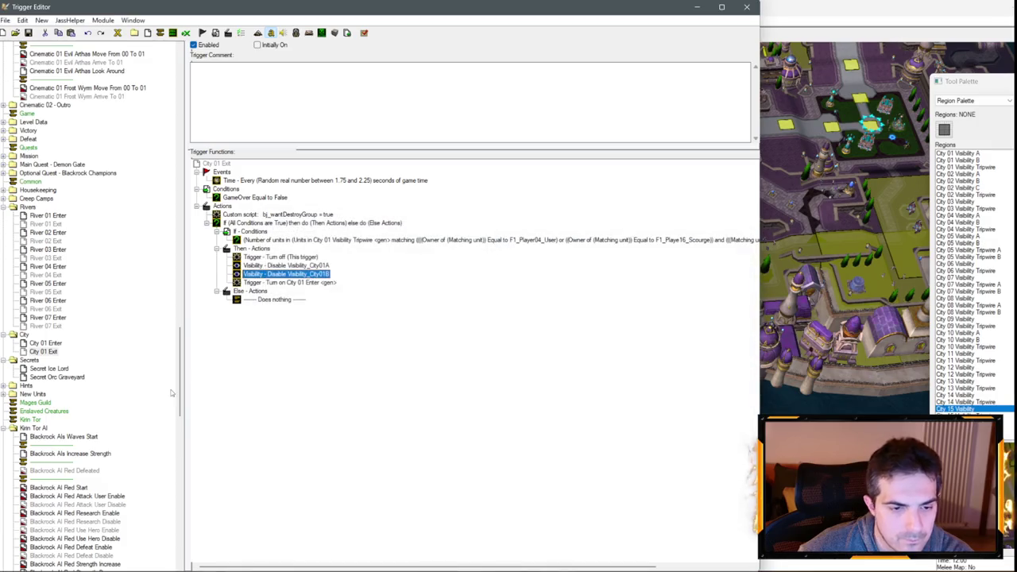
# - Duplicate the City 01 Enter trigger and rename the copy City 02 Enter
pyautogui.click(45, 342)
pyautogui.hotkey('ctrl', 'c')
pyautogui.hotkey('ctrl', 'v')
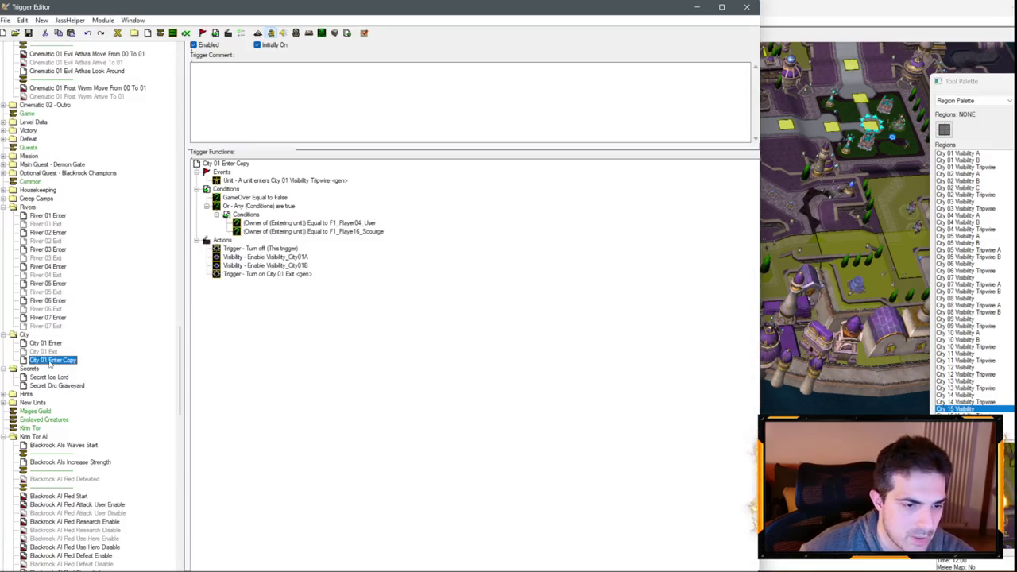
pyautogui.click(48, 359)
pyautogui.click(45, 359)
pyautogui.press('BackSpace')
pyautogui.write('2')
pyautogui.press('Return')
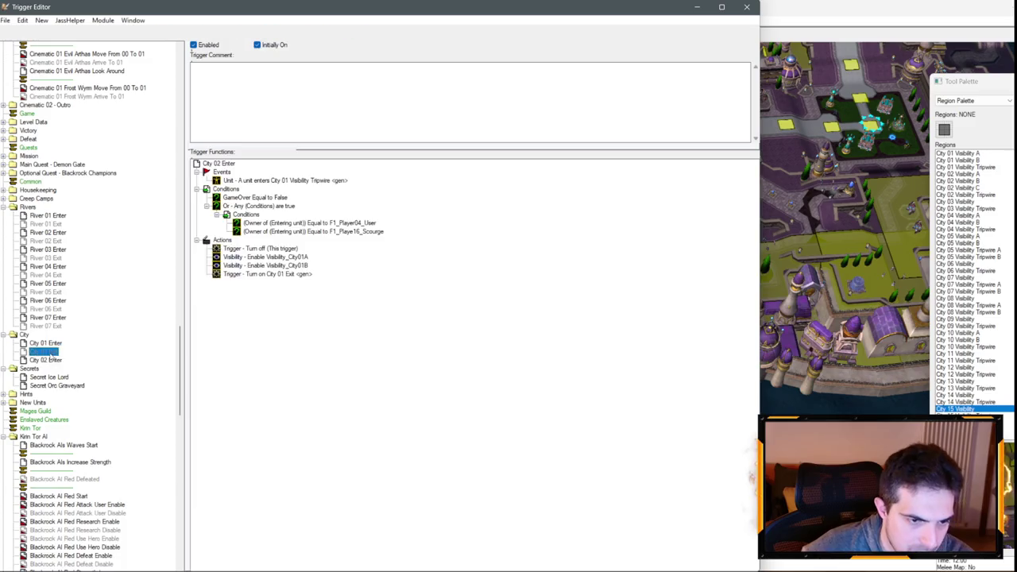
# - Duplicate City 01 Exit, move it below City 02 Enter, and name it City 02 Exit
pyautogui.click(44, 351)
pyautogui.hotkey('ctrl', 'c')
pyautogui.hotkey('ctrl', 'v')
pyautogui.moveTo(48, 360); pyautogui.dragTo(51, 372)
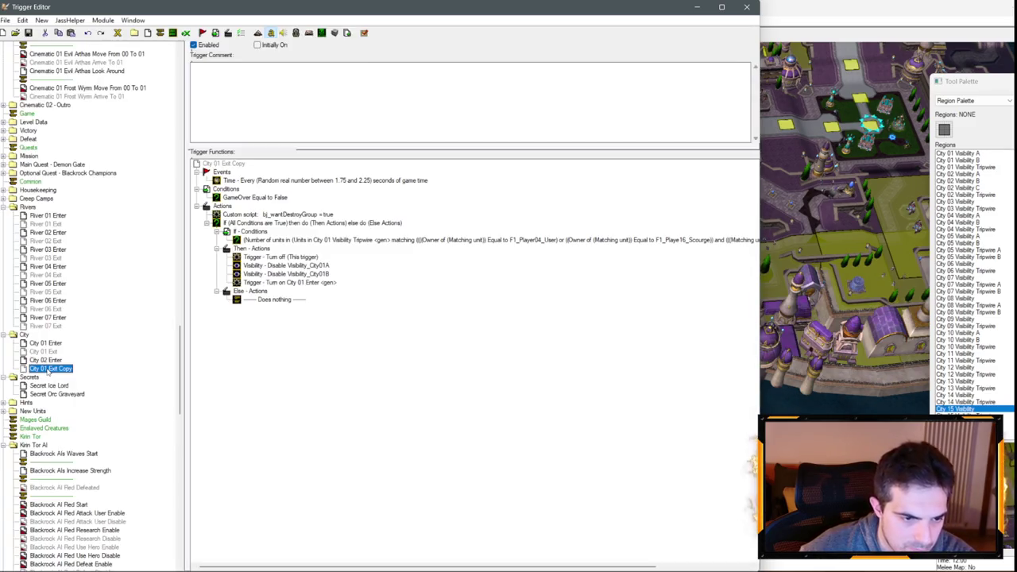
pyautogui.click(48, 369)
# - Set the City 02 Enter event region to City 02 Visibility Tripwire
pyautogui.click(56, 361)
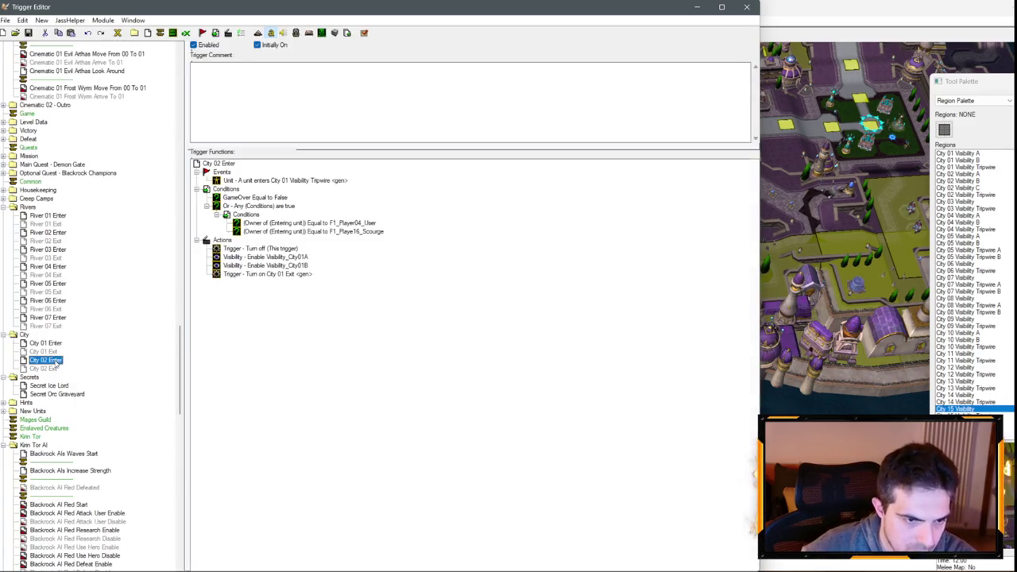
pyautogui.doubleClick(286, 180)
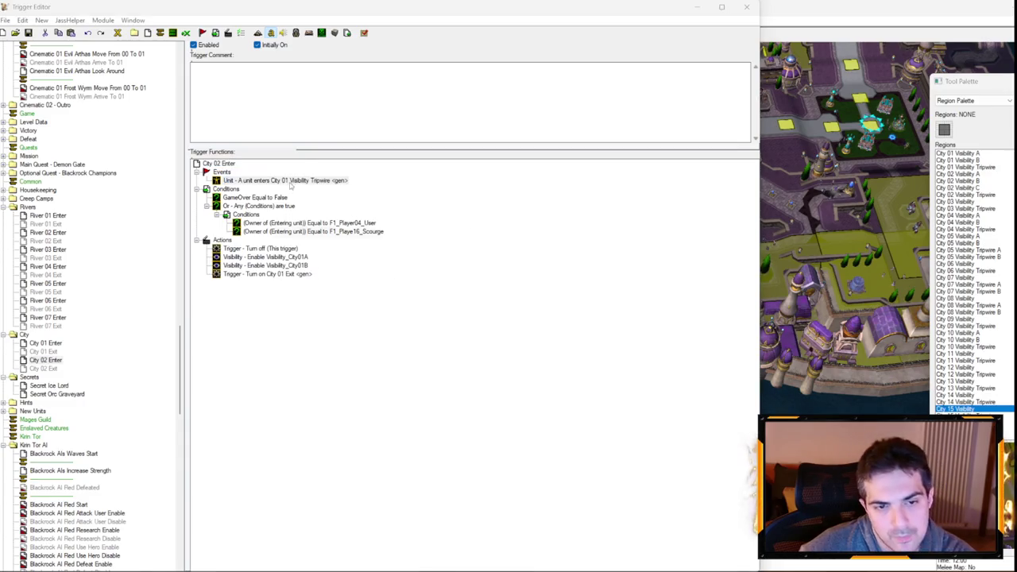
pyautogui.click(325, 299)
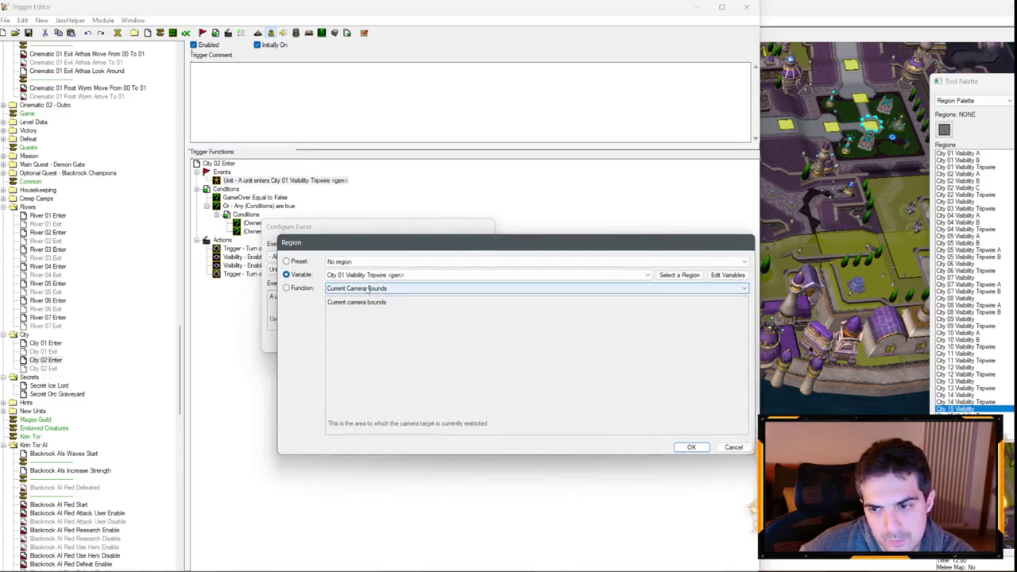
pyautogui.scroll(-1, 369, 275)
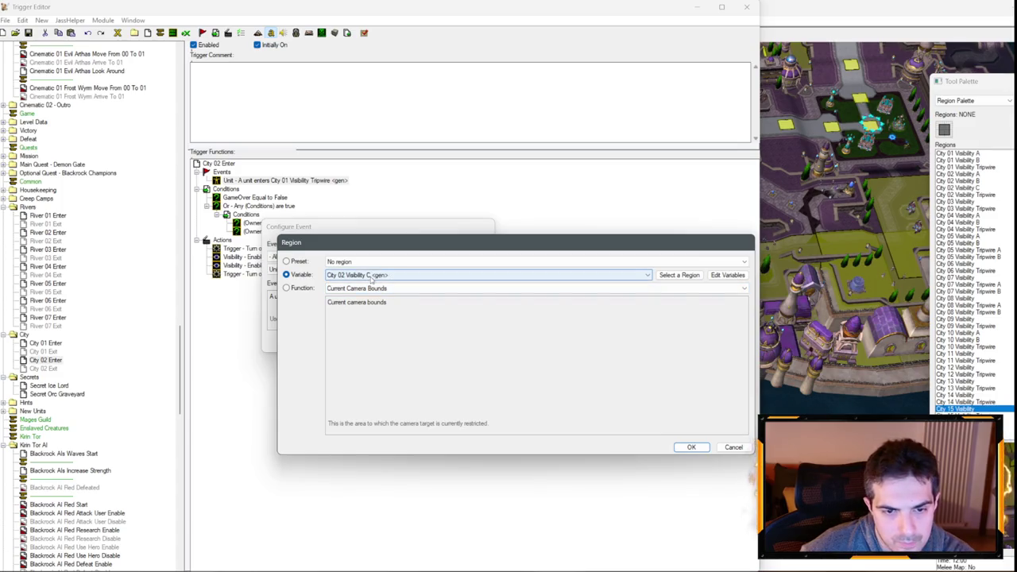
pyautogui.press('Return')
pyautogui.press('Return')
# - Change the first Enable action to Visibility_City02A
pyautogui.doubleClick(287, 256)
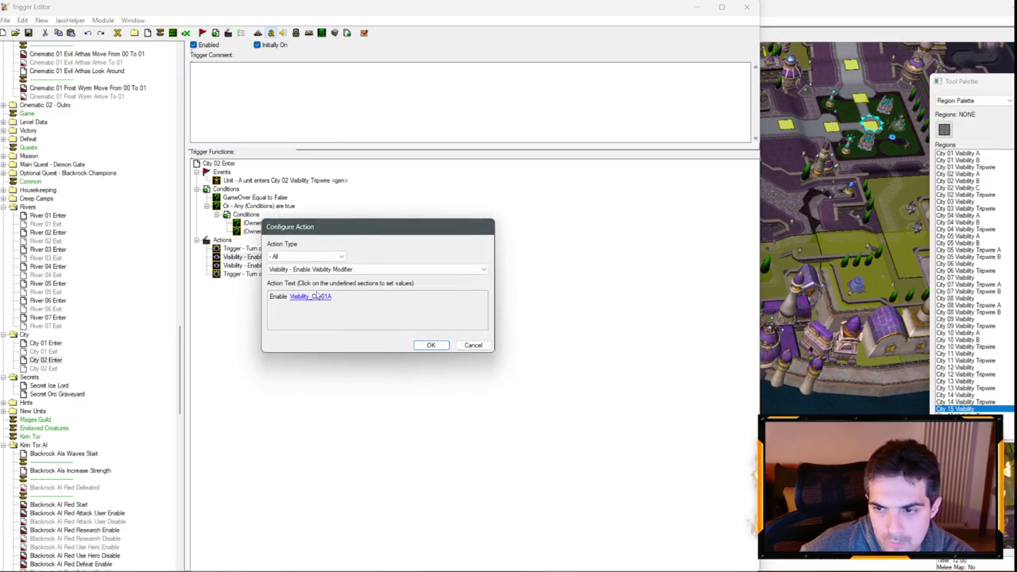
pyautogui.click(319, 296)
pyautogui.scroll(-3, 369, 270)
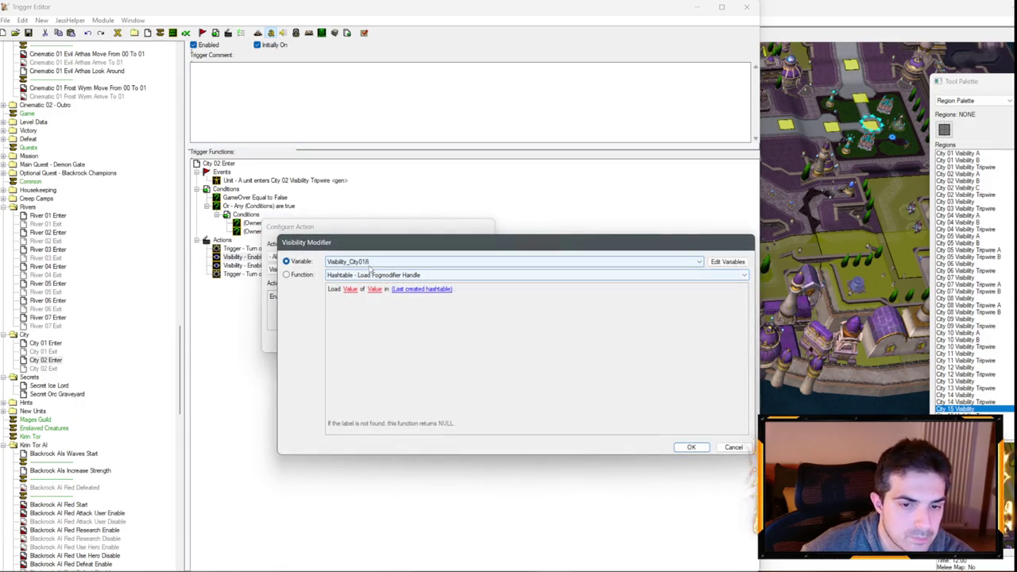
pyautogui.press('Return')
pyautogui.press('Return')
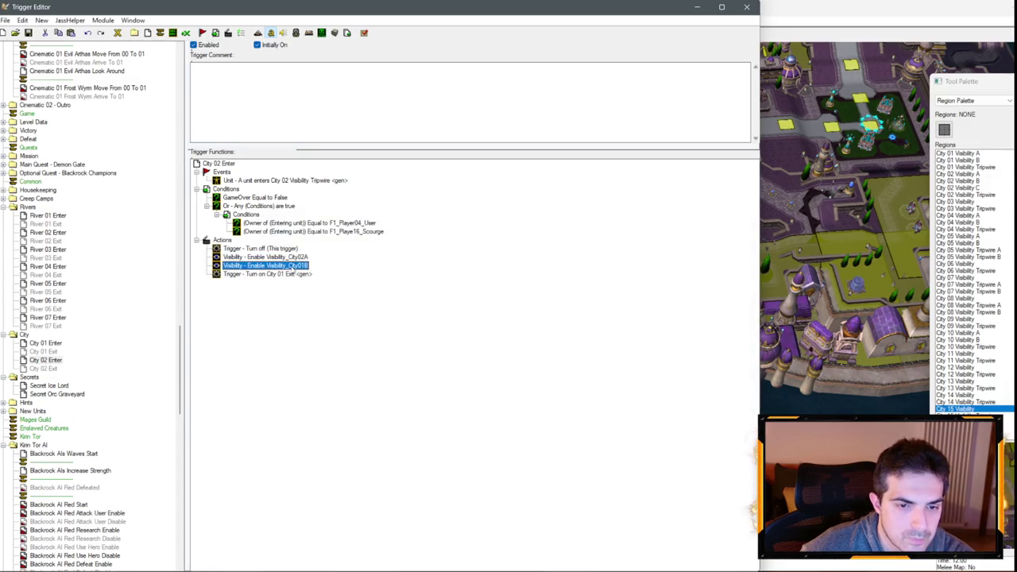
# - Add two more Enable actions set to Visibility_City02B and Visibility_City02C
pyautogui.hotkey('ctrl', 'c')
pyautogui.hotkey('ctrl', 'v')
pyautogui.hotkey('ctrl', 'v')
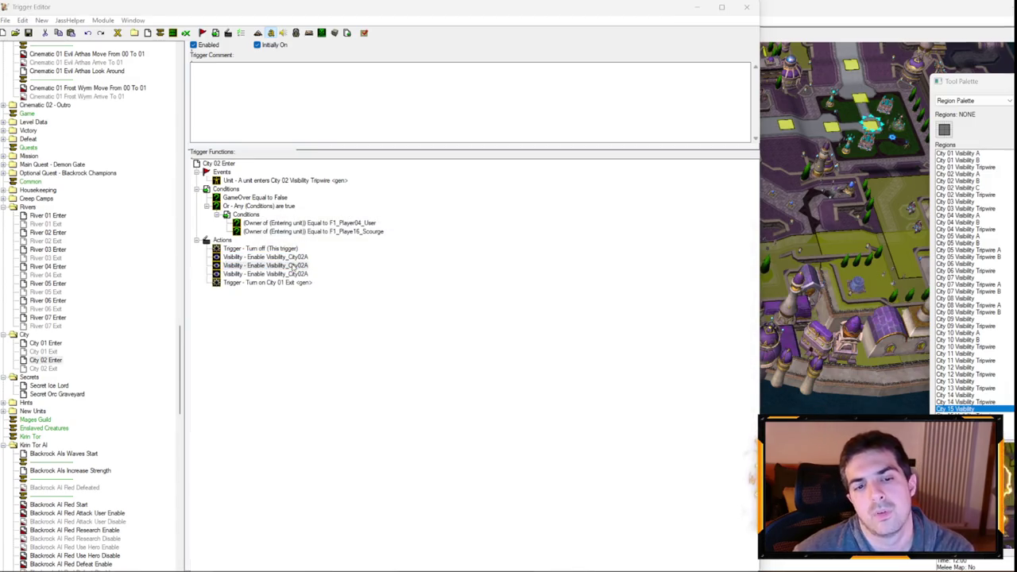
pyautogui.doubleClick(285, 282)
pyautogui.click(338, 295)
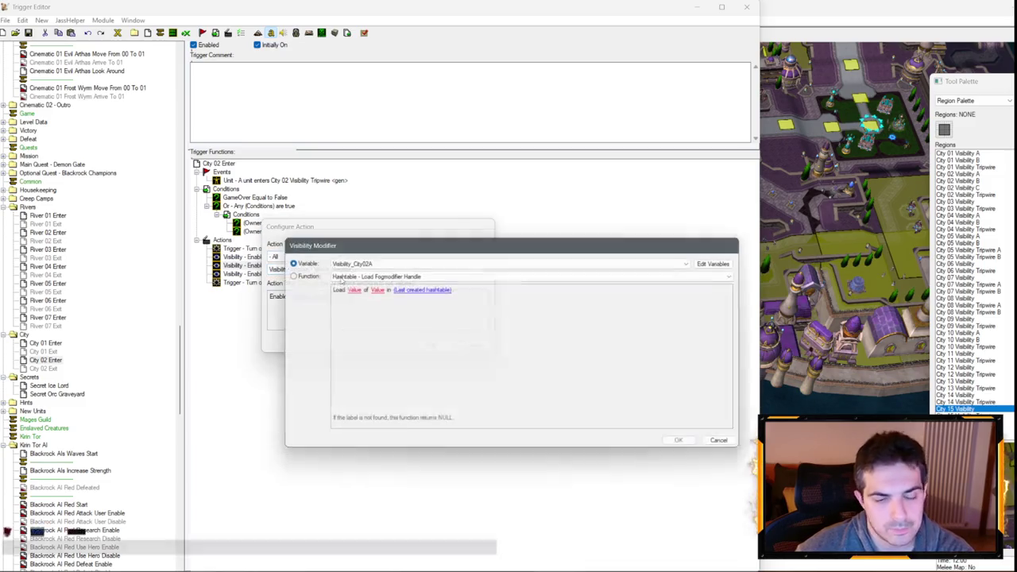
pyautogui.press('Escape')
pyautogui.press('Escape')
pyautogui.doubleClick(312, 275)
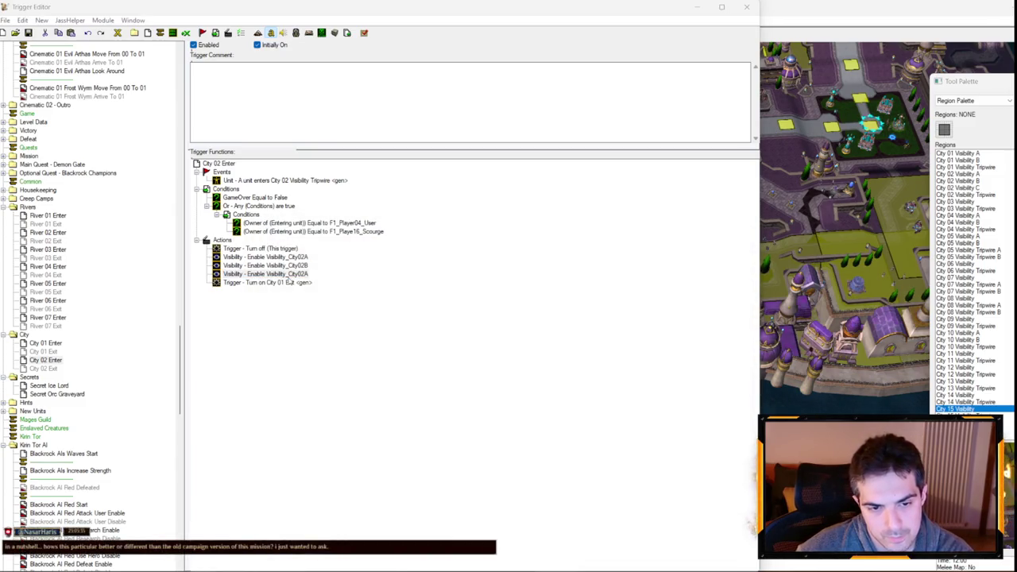
pyautogui.click(314, 295)
pyautogui.press('Down')
pyautogui.press('Down')
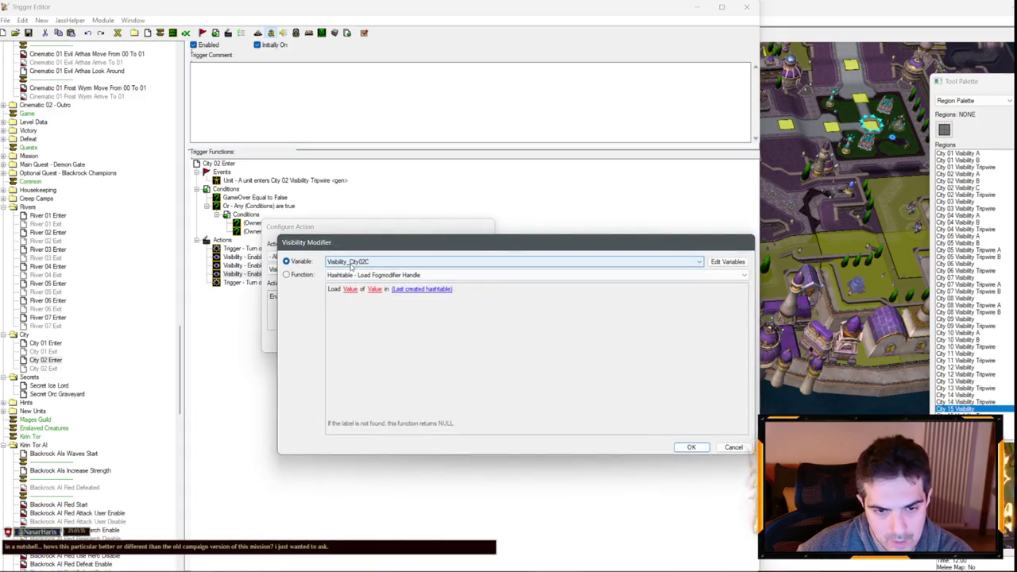
pyautogui.press('Return')
pyautogui.press('Return')
# - Set the Turn on action in City 02 Enter to City 02 Exit
pyautogui.doubleClick(297, 282)
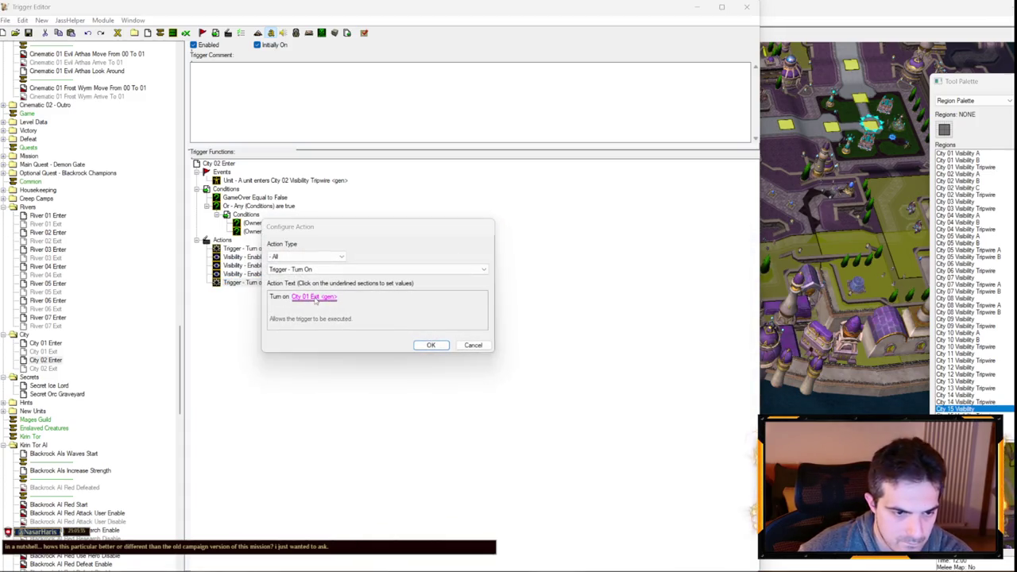
pyautogui.click(314, 296)
pyautogui.click(357, 261)
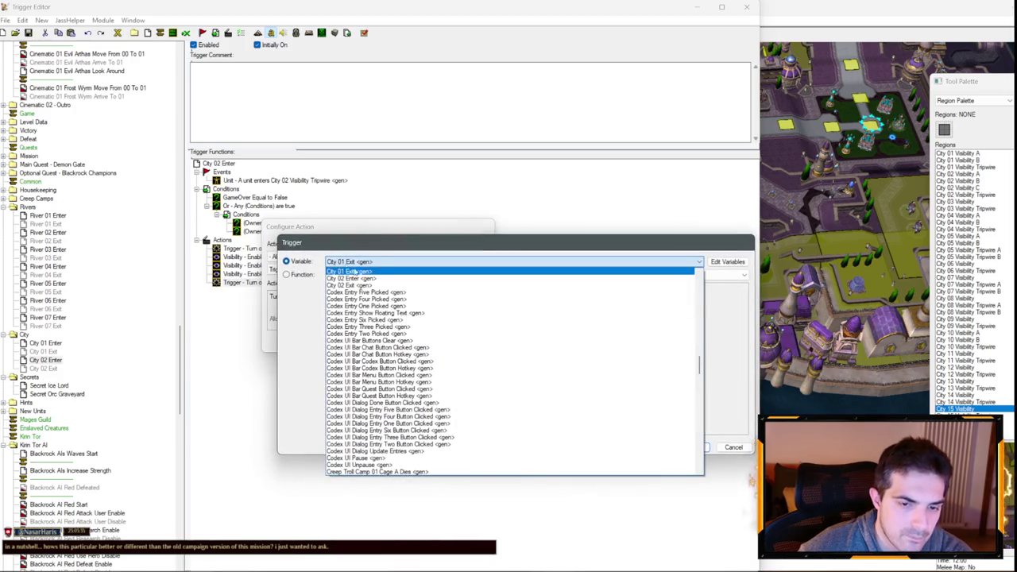
pyautogui.click(367, 286)
pyautogui.press('Return')
pyautogui.press('Return')
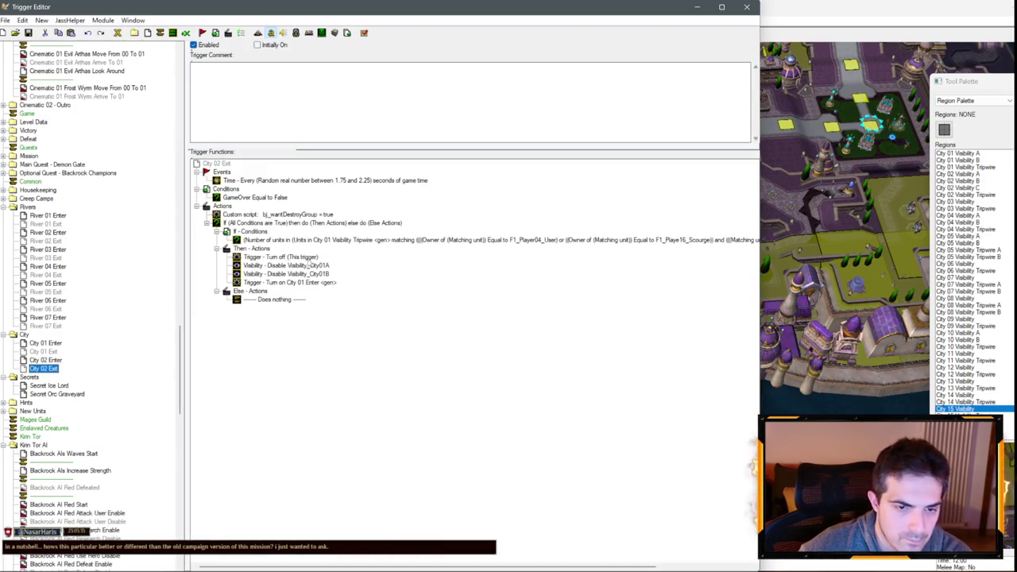
# - Set the City 02 Exit unit-count condition's region to City 02 Visibility Tripwire
pyautogui.doubleClick(337, 240)
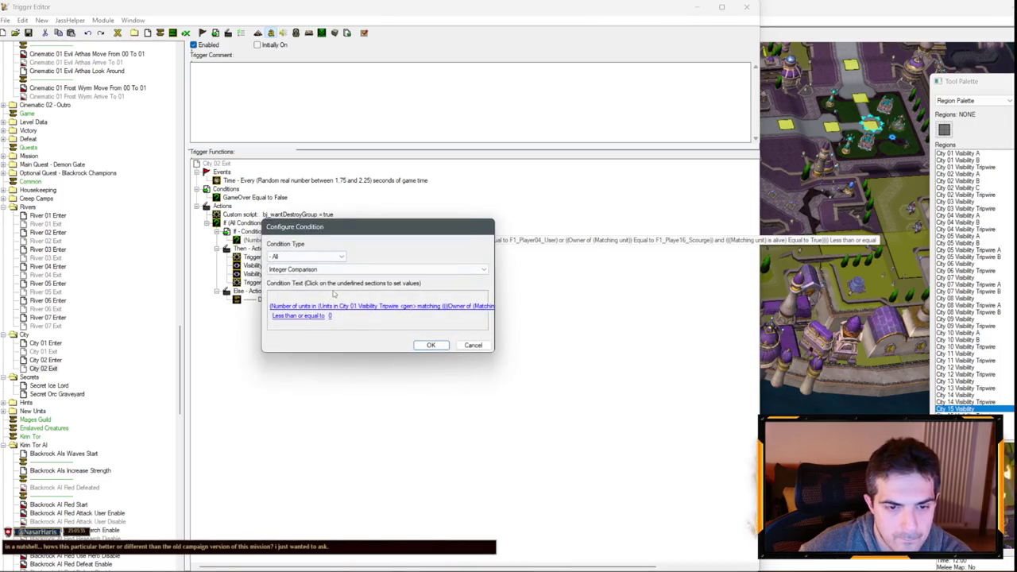
pyautogui.click(370, 299)
pyautogui.click(372, 299)
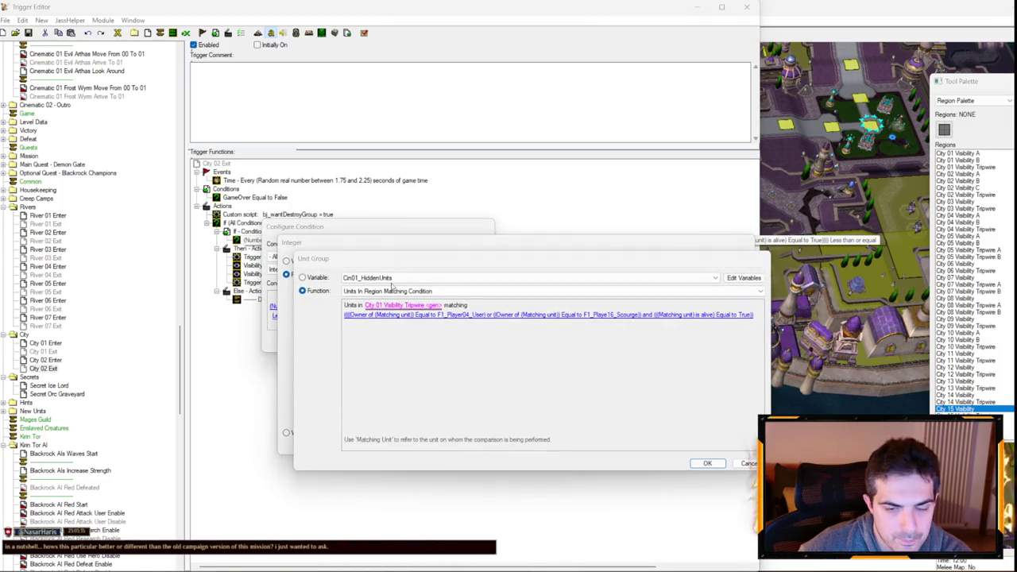
pyautogui.click(394, 302)
pyautogui.click(399, 307)
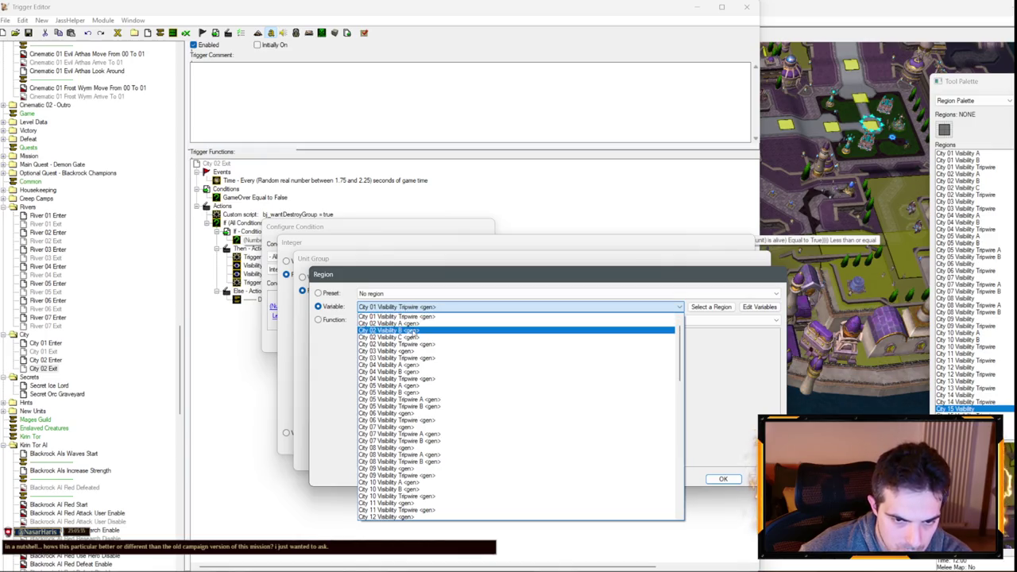
pyautogui.click(413, 344)
pyautogui.press('Return')
pyautogui.press('Return')
pyautogui.press('Return')
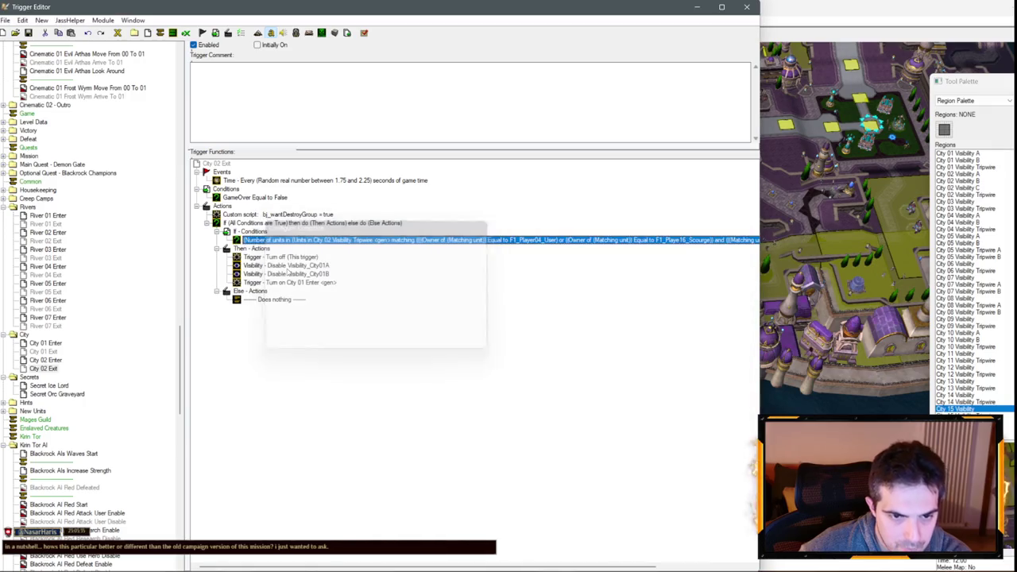
# - Change the Disable action to Visibility_City02A and close the Trigger Editor
pyautogui.doubleClick(293, 267)
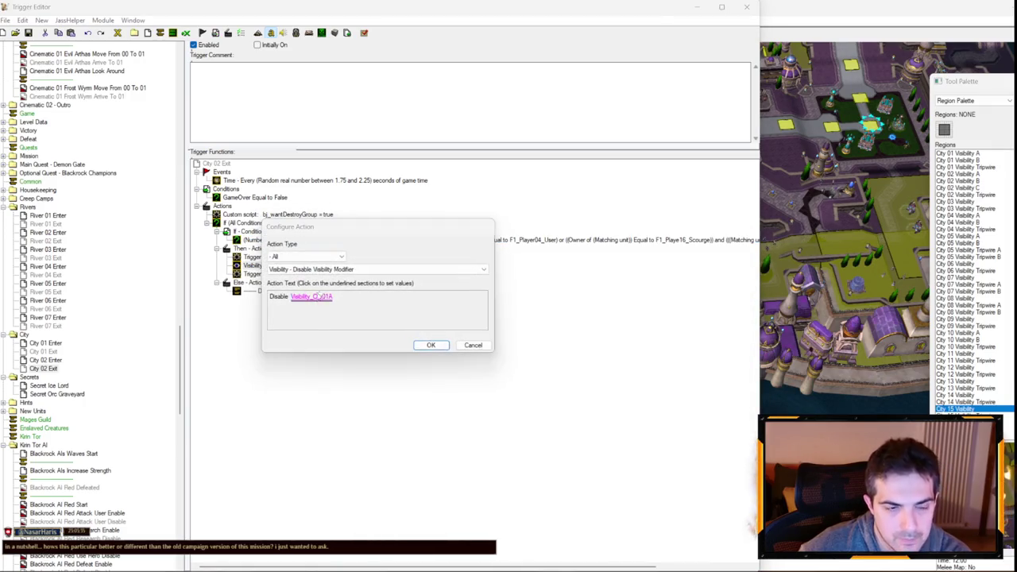
pyautogui.click(315, 296)
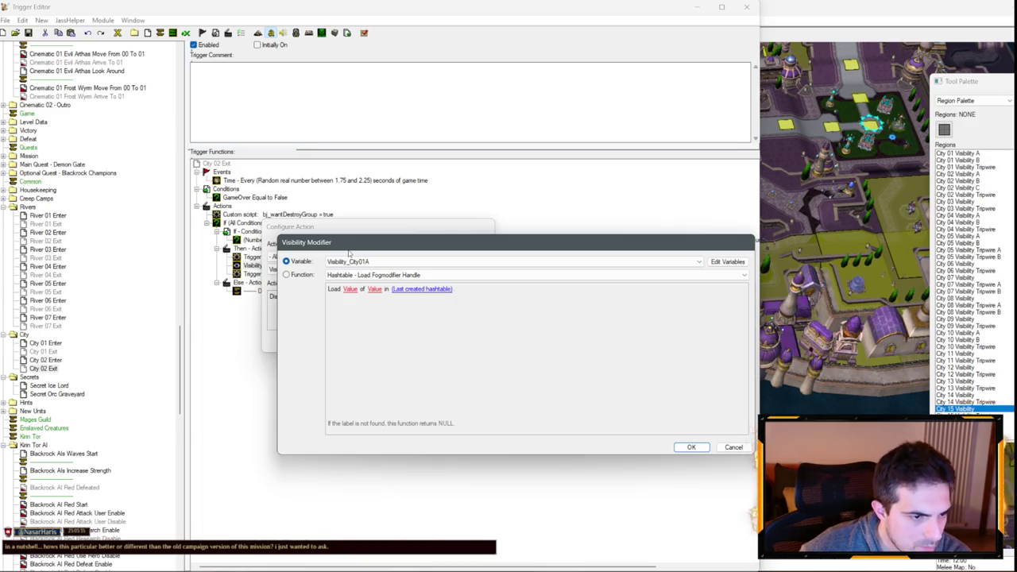
pyautogui.click(372, 262)
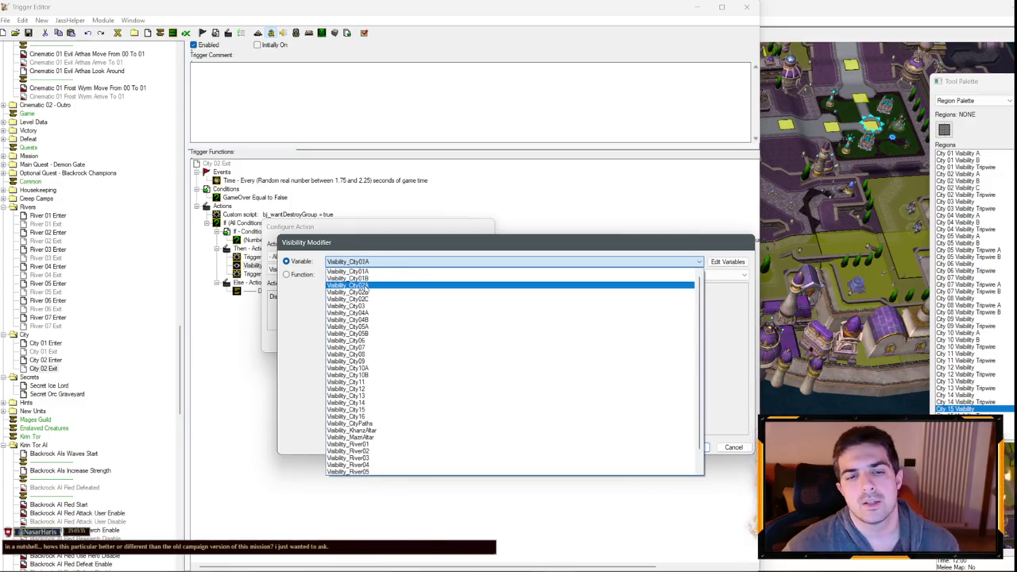
pyautogui.click(367, 286)
pyautogui.click(685, 448)
pyautogui.press('Return')
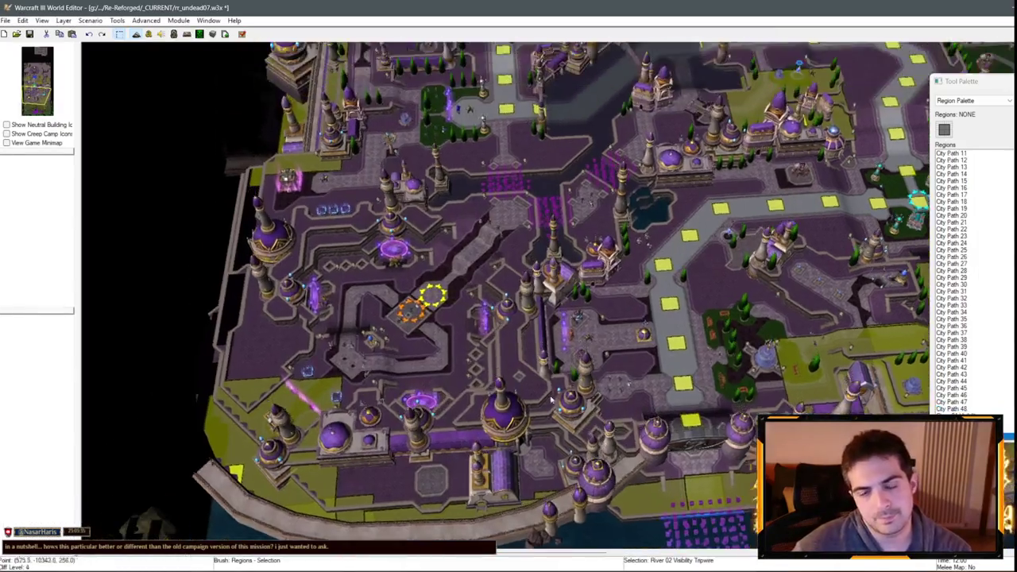
# - Pan and zoom across the city districts, gate and tower area, then reopen the Trigger Editor
pyautogui.scroll(5, 551, 401)
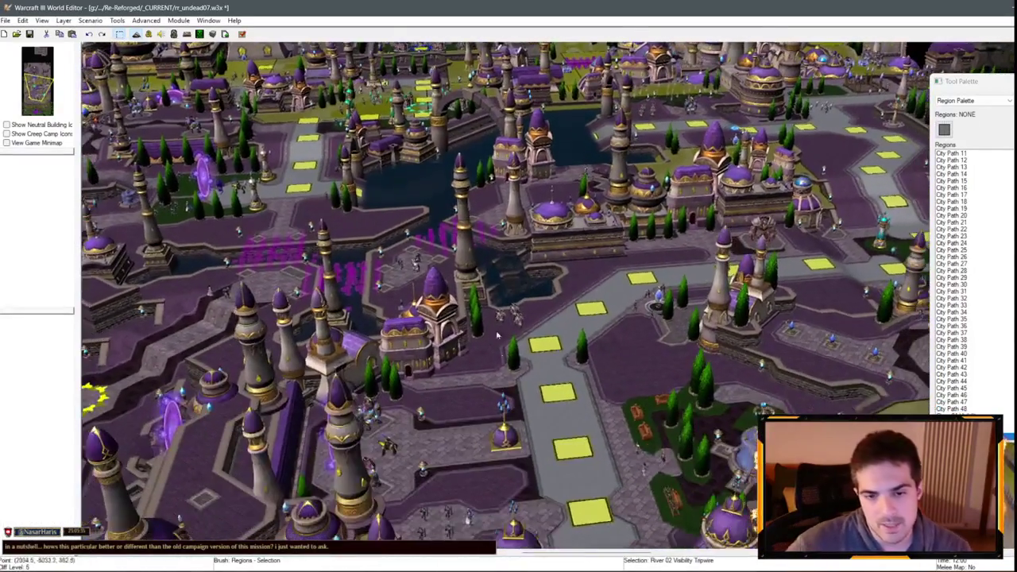
pyautogui.moveTo(498, 334); pyautogui.dragTo(573, 193)
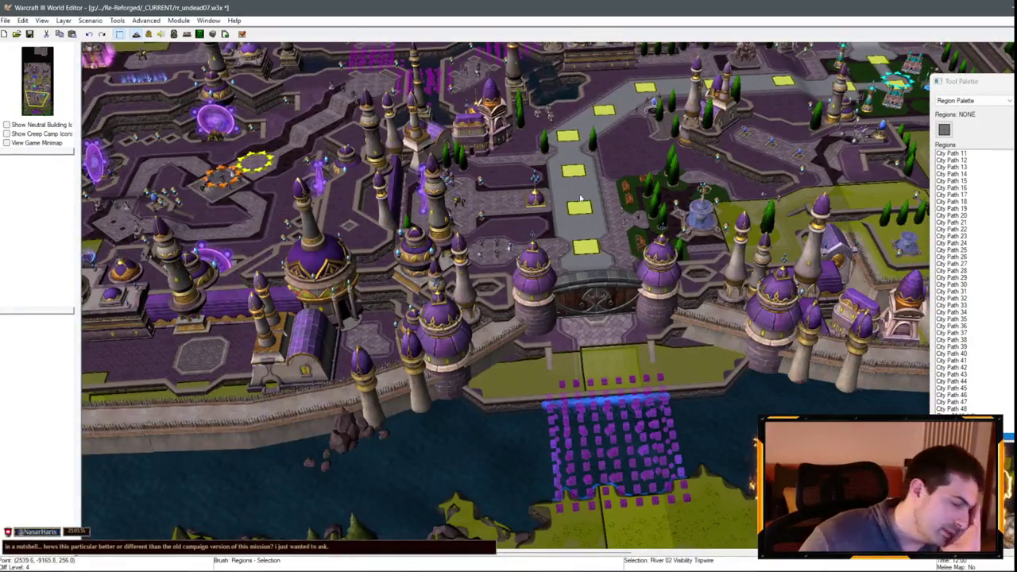
pyautogui.scroll(2, 645, 181)
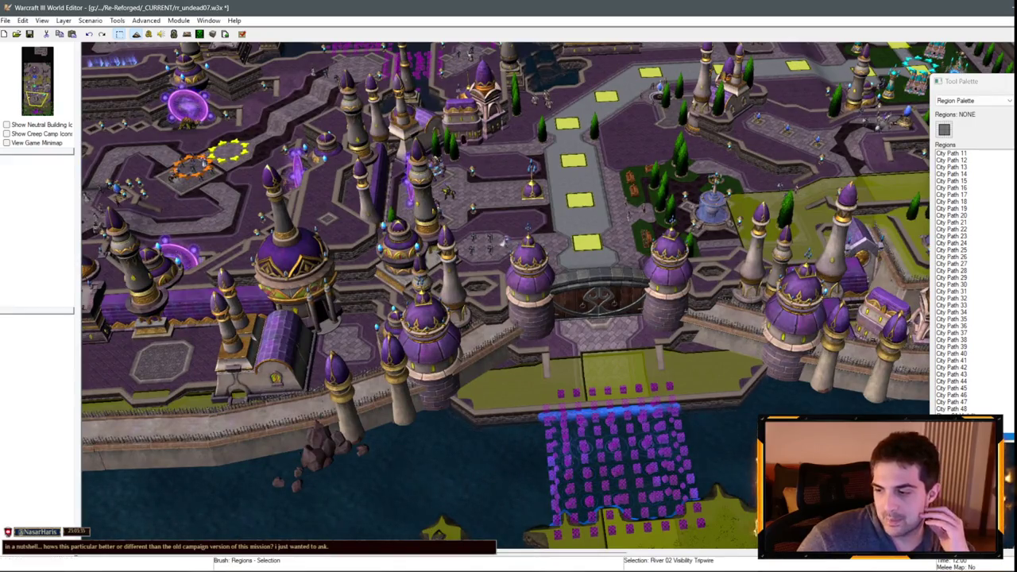
pyautogui.moveTo(407, 239)
pyautogui.mouseDown()
pyautogui.moveTo(656, 395)
pyautogui.moveTo(556, 239)
pyautogui.mouseUp()
pyautogui.scroll(-5, 657, 395)
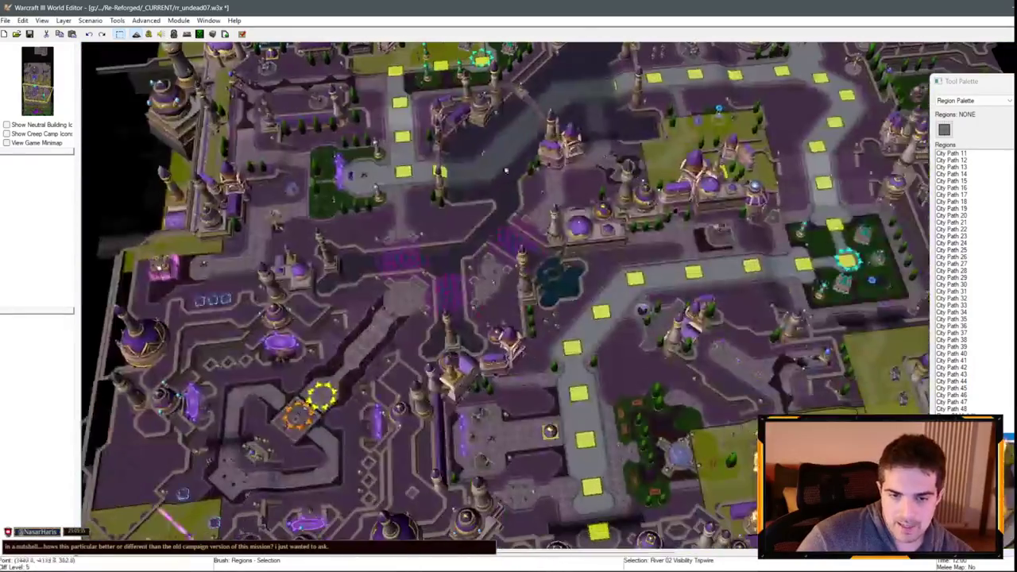
pyautogui.scroll(5, 524, 182)
pyautogui.moveTo(525, 183); pyautogui.dragTo(412, 213)
pyautogui.scroll(3, 493, 190)
pyautogui.scroll(2, 411, 213)
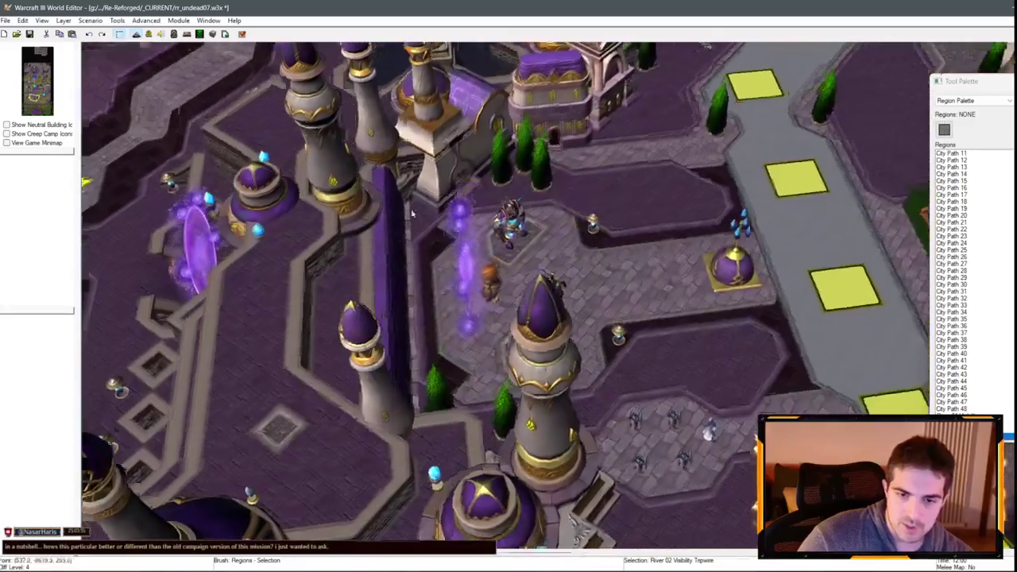
pyautogui.scroll(3, 421, 211)
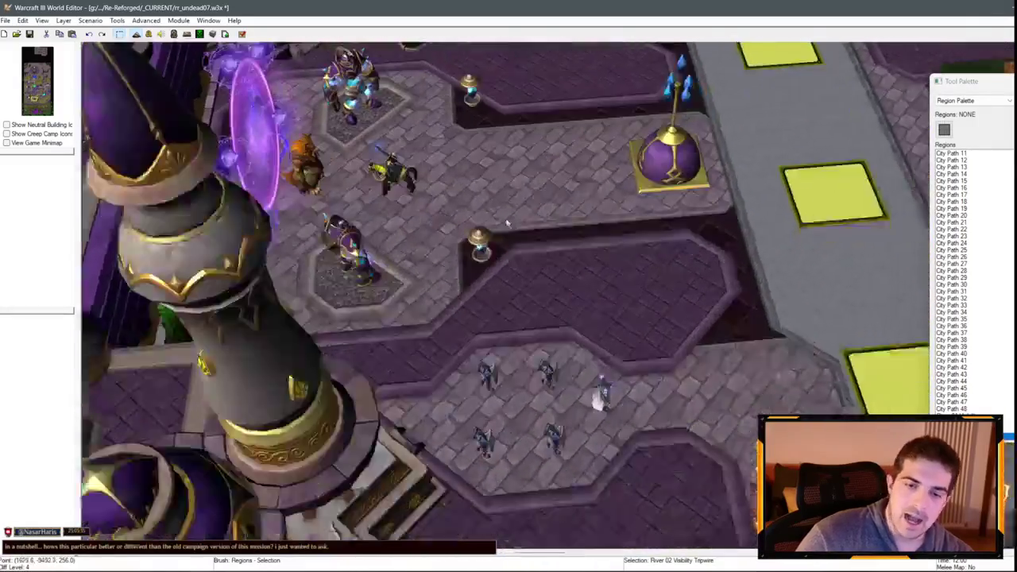
pyautogui.scroll(-4, 444, 211)
pyautogui.scroll(4, 465, 209)
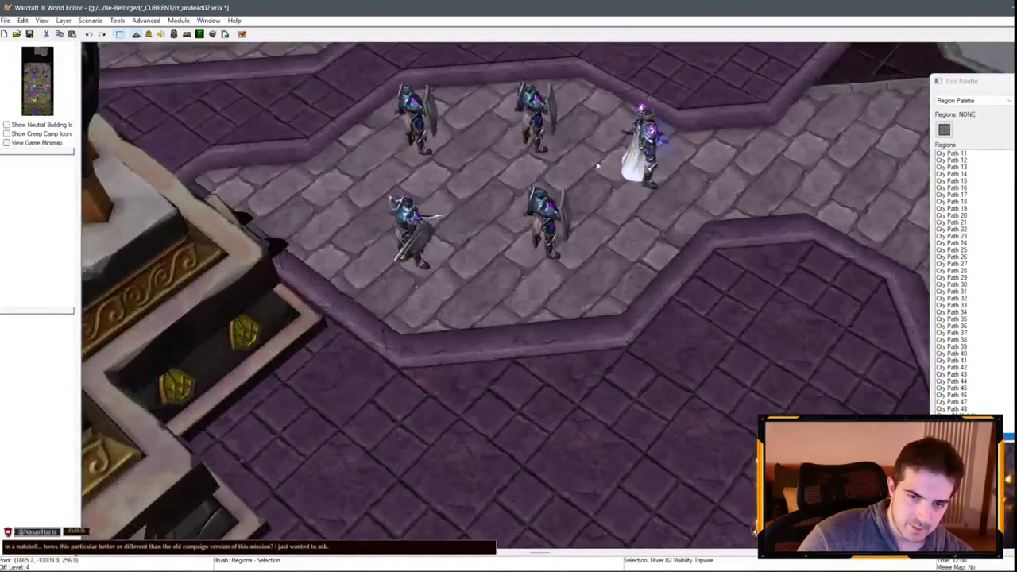
pyautogui.scroll(-1, 574, 338)
pyautogui.scroll(-6, 575, 338)
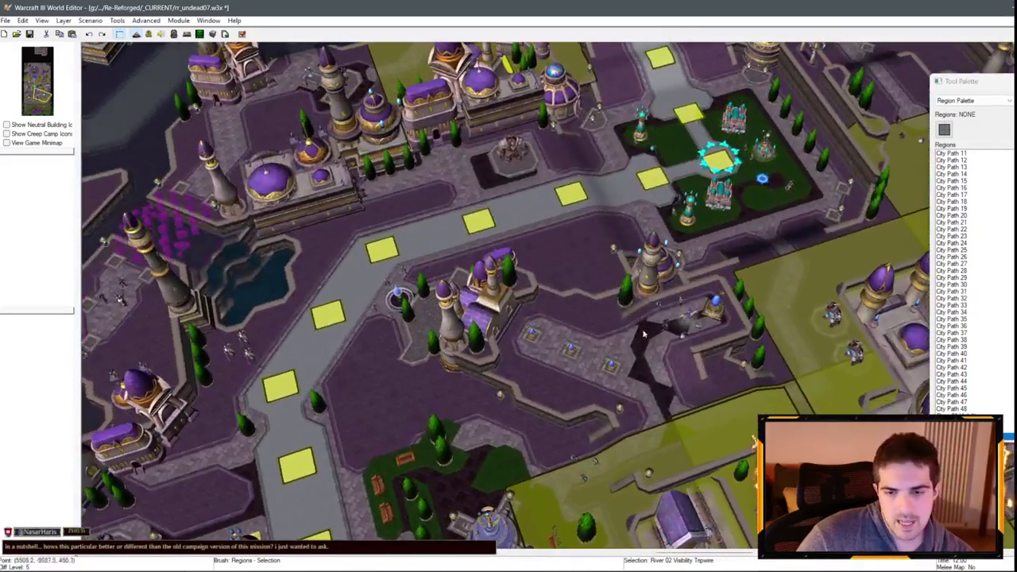
pyautogui.scroll(3, 595, 291)
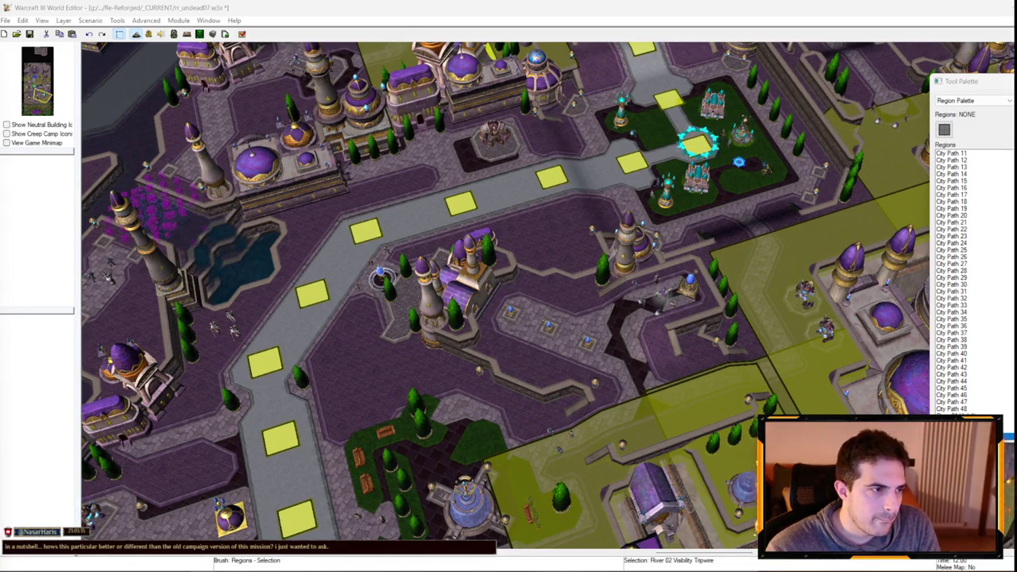
pyautogui.click(148, 33)
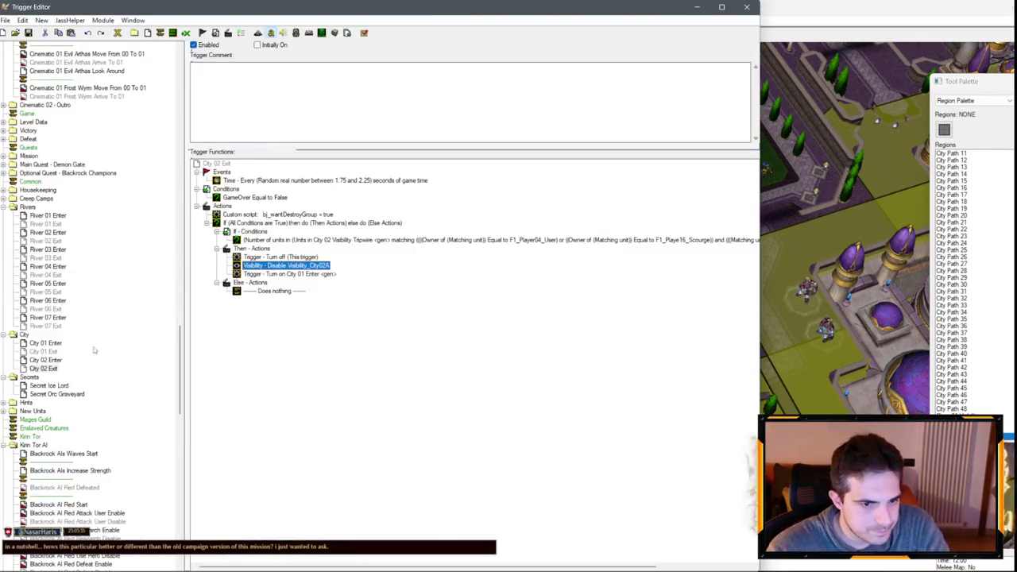
# - Add two copies of the Disable action set to Visibility_City02B and Visibility_City02C
pyautogui.hotkey('ctrl', 'c')
pyautogui.hotkey('ctrl', 'v')
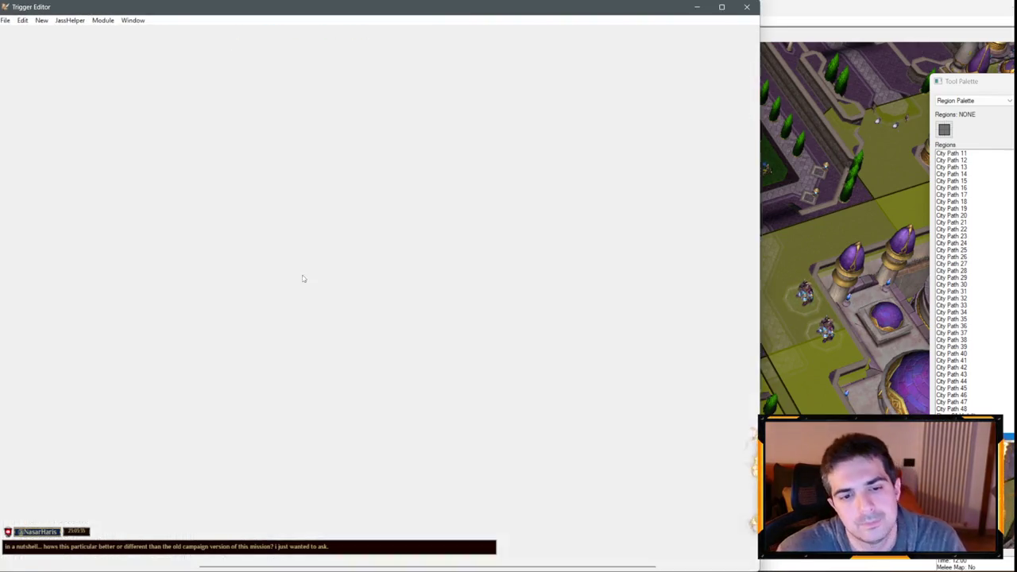
pyautogui.hotkey('ctrl', 'v')
pyautogui.click(304, 274)
pyautogui.doubleClick(305, 274)
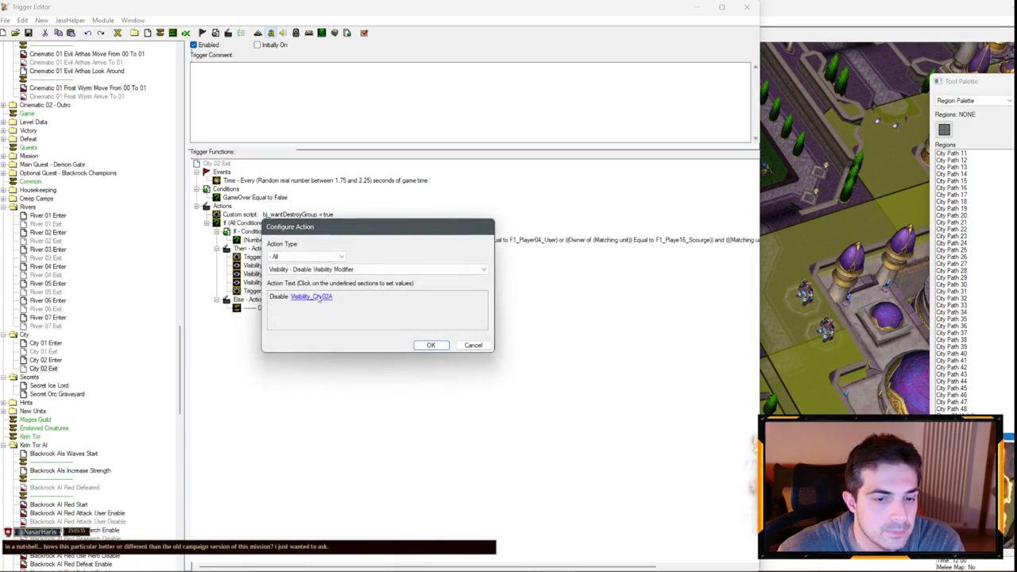
pyautogui.click(319, 300)
pyautogui.press('Return')
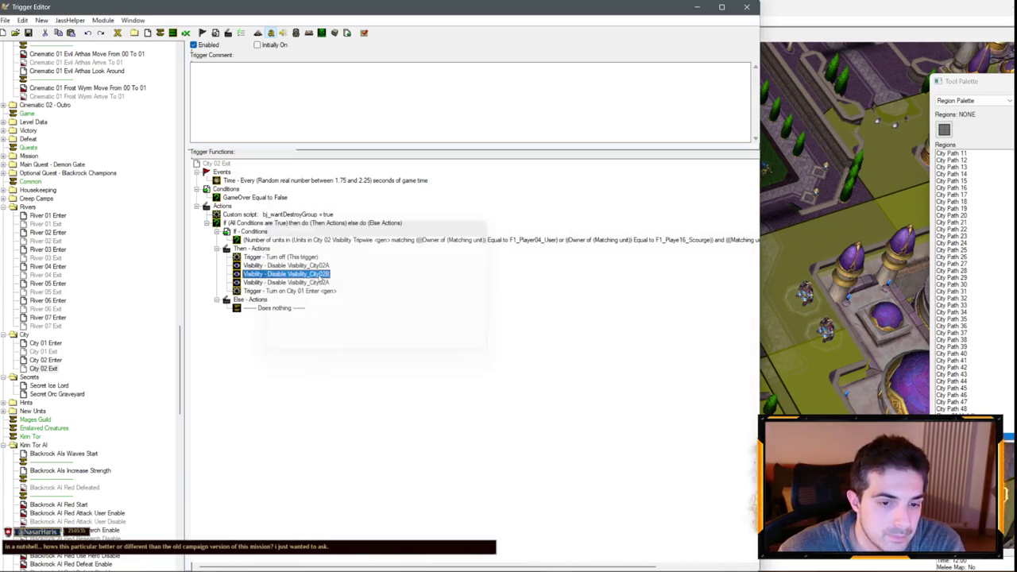
pyautogui.click(318, 295)
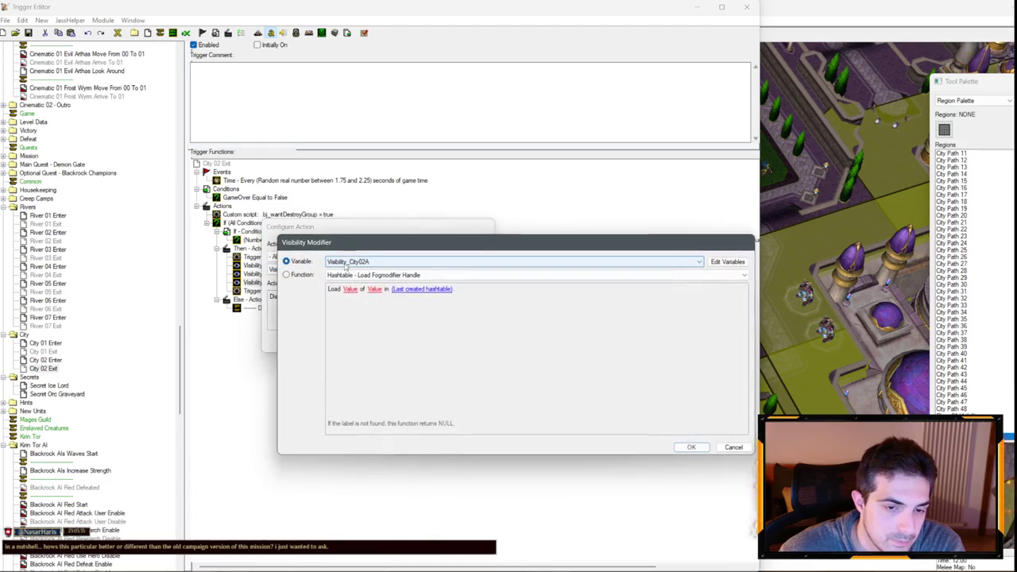
pyautogui.press('Return')
pyautogui.press('Return')
# - Change the Turn on action from City 01 Enter to City 02 Enter
pyautogui.doubleClick(329, 291)
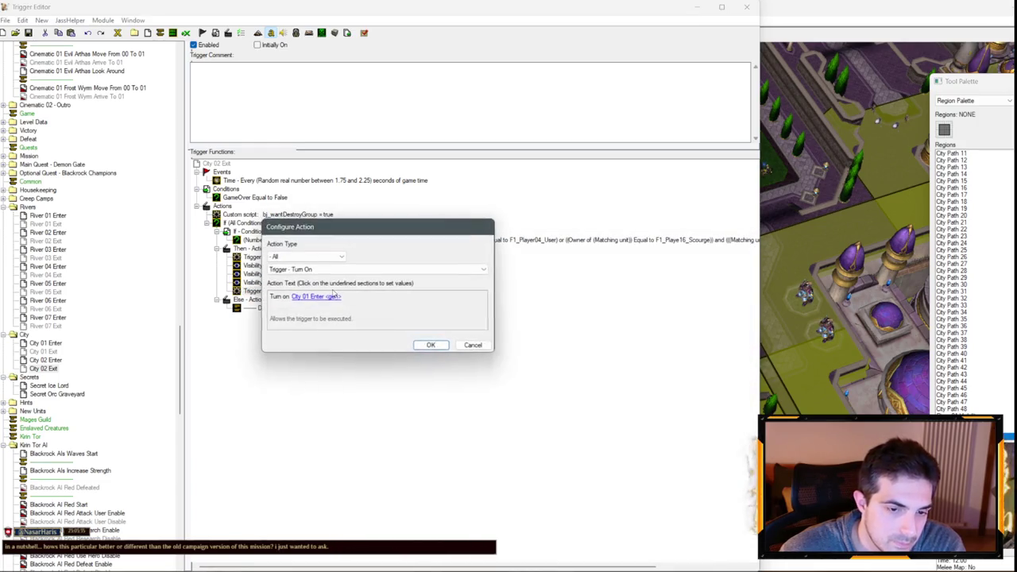
pyautogui.click(328, 293)
pyautogui.click(357, 267)
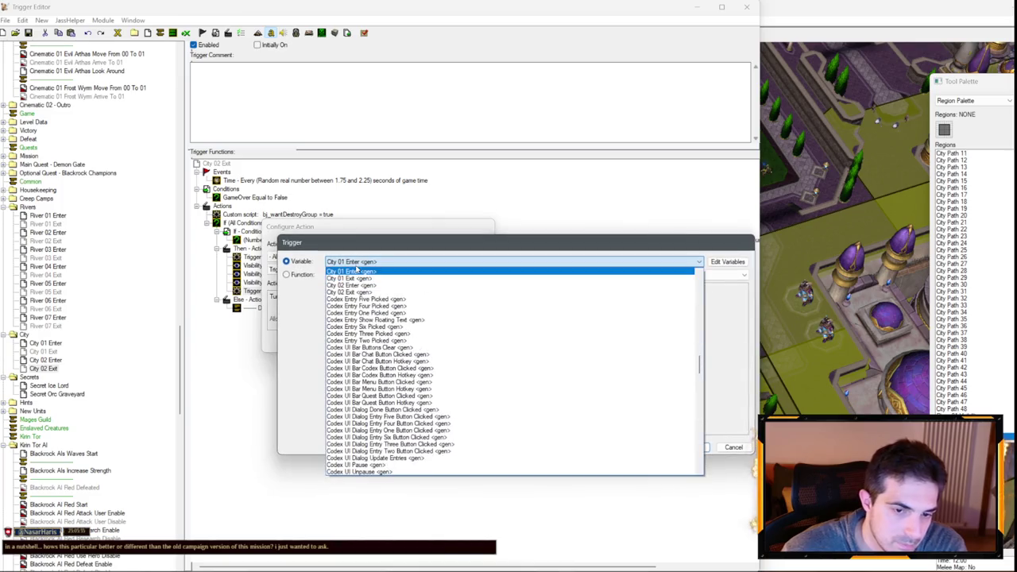
pyautogui.click(371, 279)
pyautogui.press('Return')
pyautogui.click(331, 297)
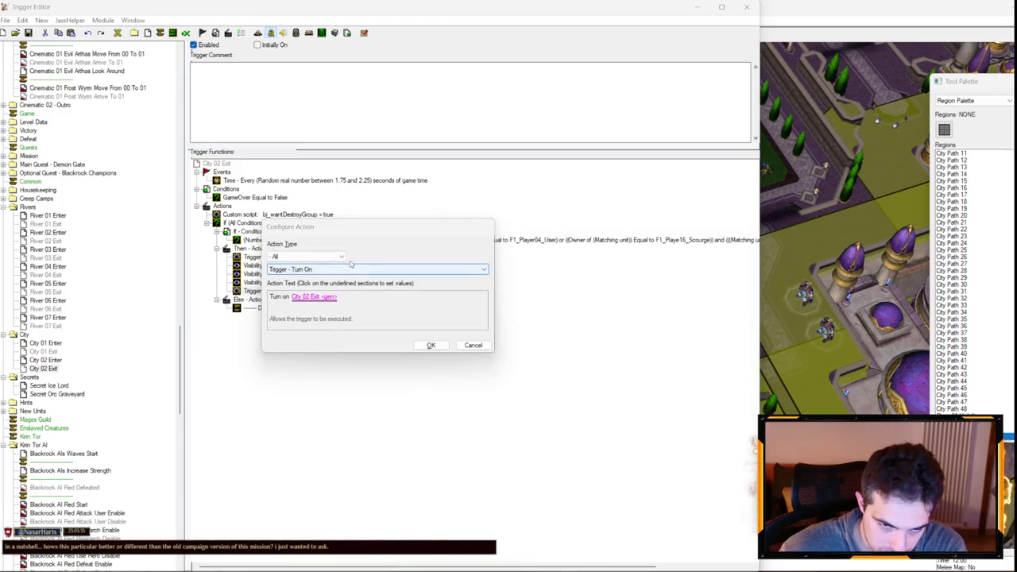
pyautogui.press('Up')
pyautogui.press('Return')
pyautogui.press('Return')
# - Copy and paste the City 02 Enter trigger to make a duplicate
pyautogui.click(54, 360)
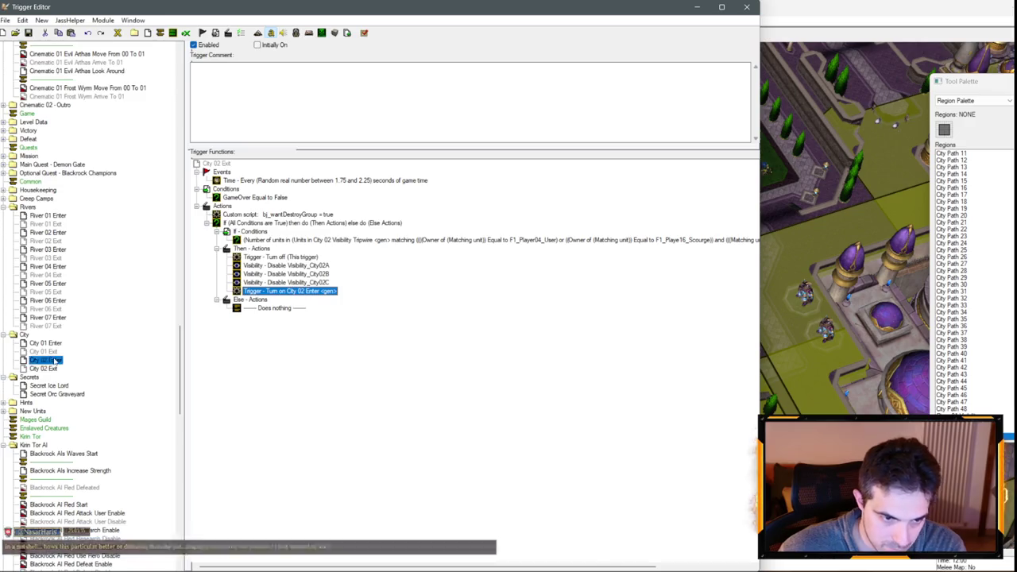
pyautogui.hotkey('ctrl', 'c')
pyautogui.hotkey('ctrl', 'v')
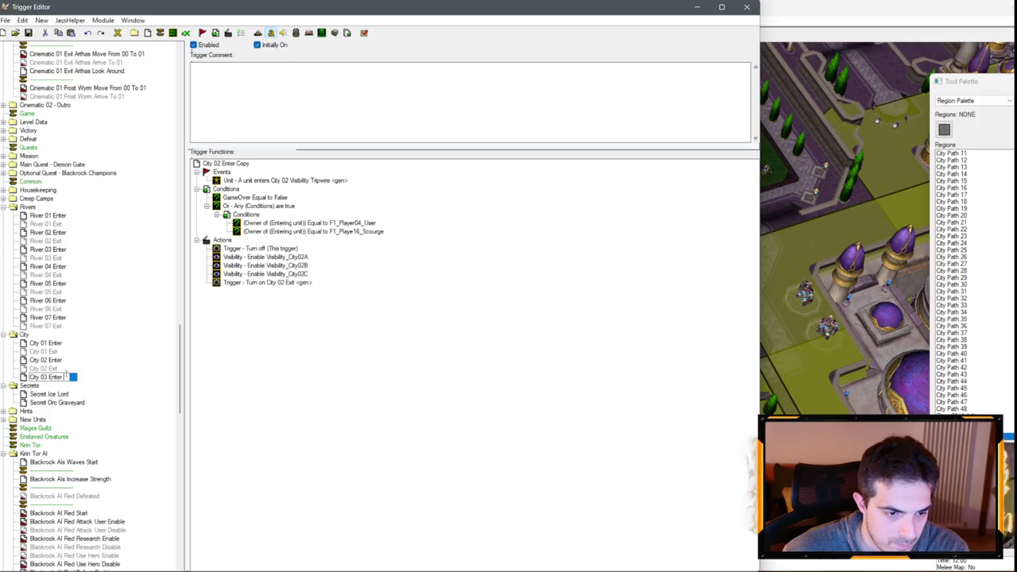
# - Finish naming the duplicated trigger, then duplicate City 02 Exit as City 03 Exit
pyautogui.press('Return')
pyautogui.click(547, 324)
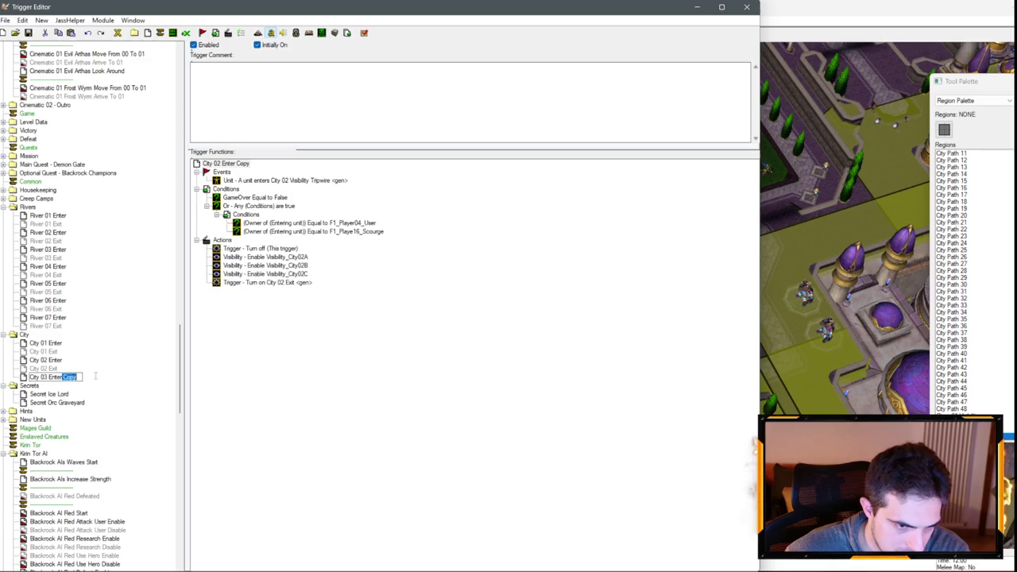
pyautogui.click(47, 369)
pyautogui.hotkey('ctrl', 'c')
pyautogui.hotkey('ctrl', 'v')
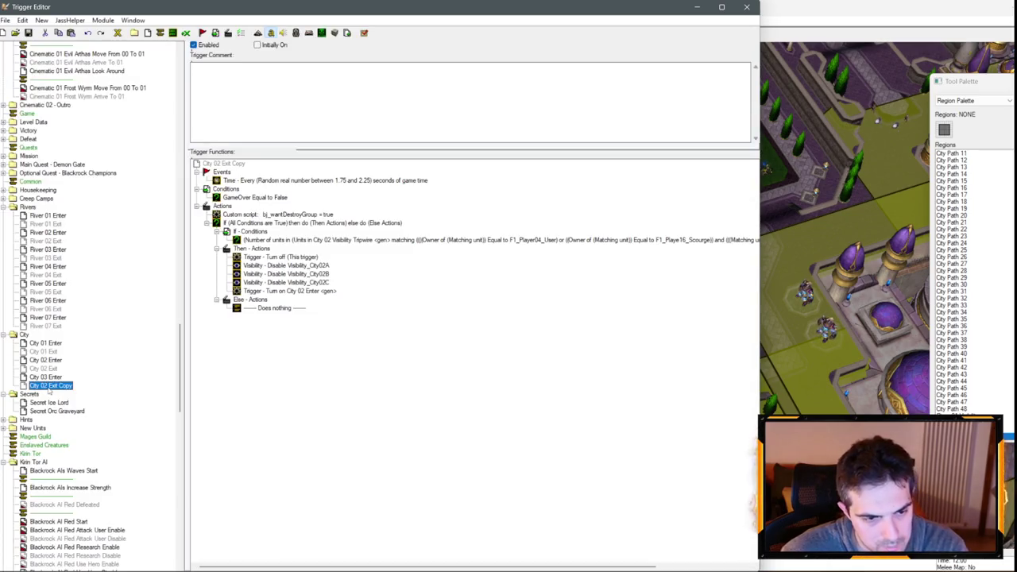
pyautogui.press('BackSpace')
pyautogui.press('BackSpace')
# - Make City 03 Enter's event fire on City 03 Visibility Tripwire
pyautogui.click(45, 376)
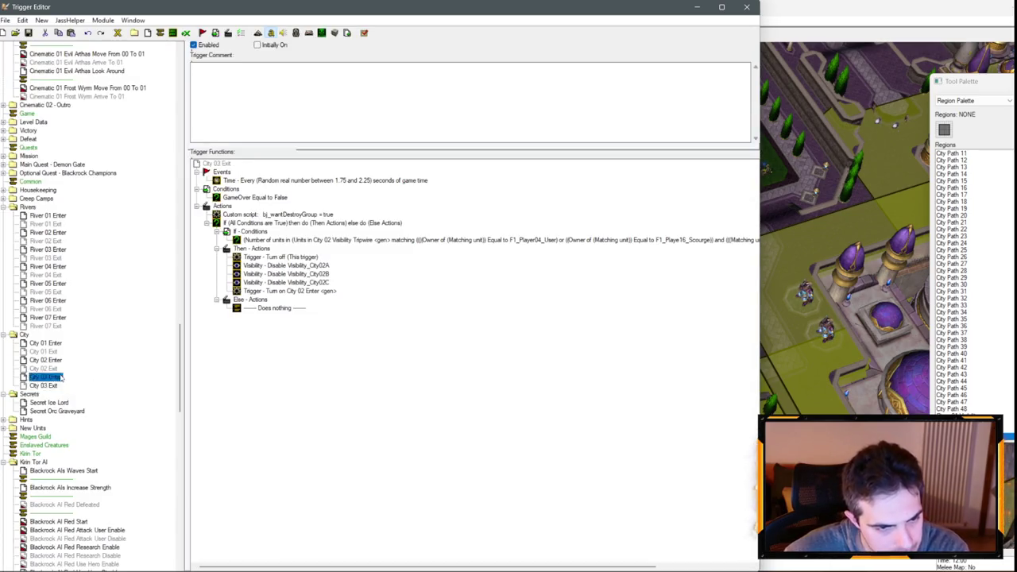
pyautogui.doubleClick(303, 182)
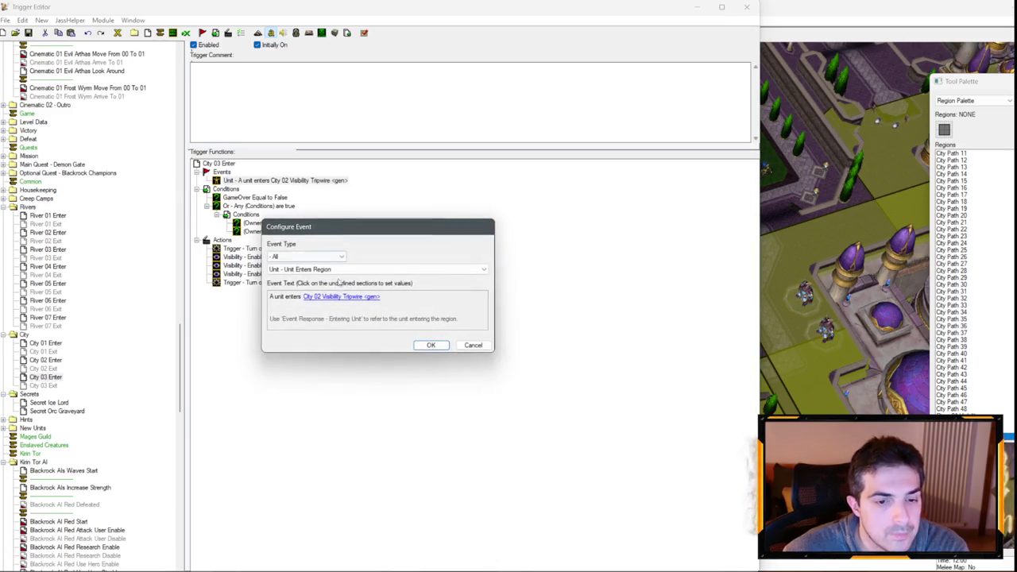
pyautogui.click(342, 295)
pyautogui.click(342, 275)
pyautogui.press('Down')
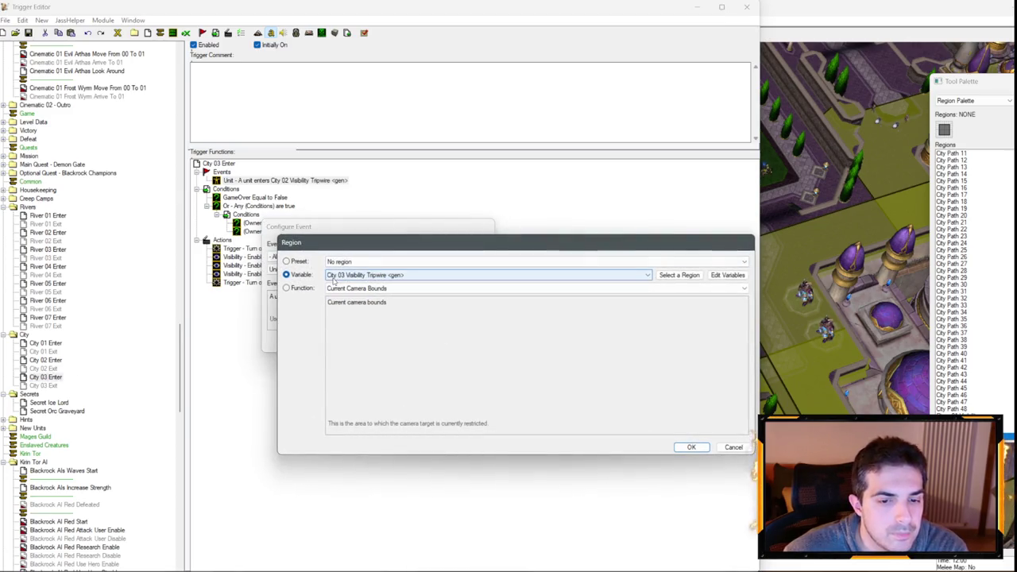
pyautogui.press('Return')
pyautogui.press('Return')
pyautogui.press('Return')
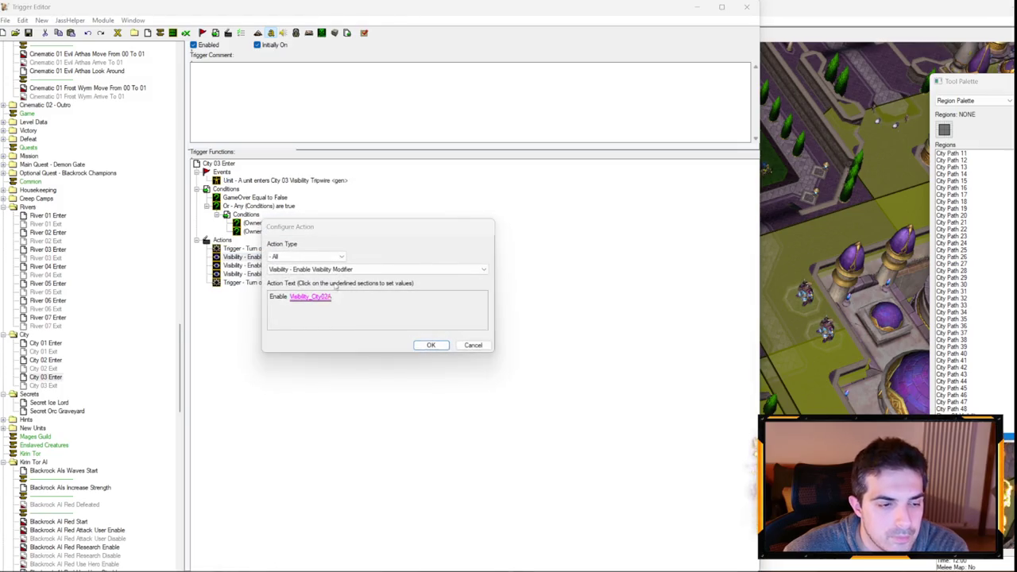
# - Have City 03 Enter enable only Visibility_City03 and turn on City 03 Exit
pyautogui.click(322, 294)
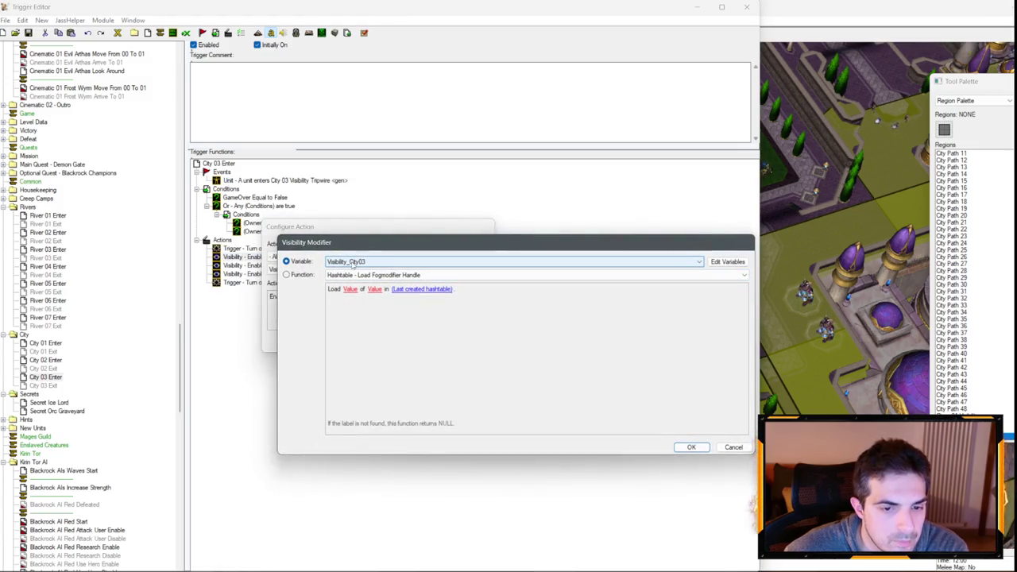
pyautogui.press('Return')
pyautogui.press('Return')
pyautogui.press('Delete')
pyautogui.press('Delete')
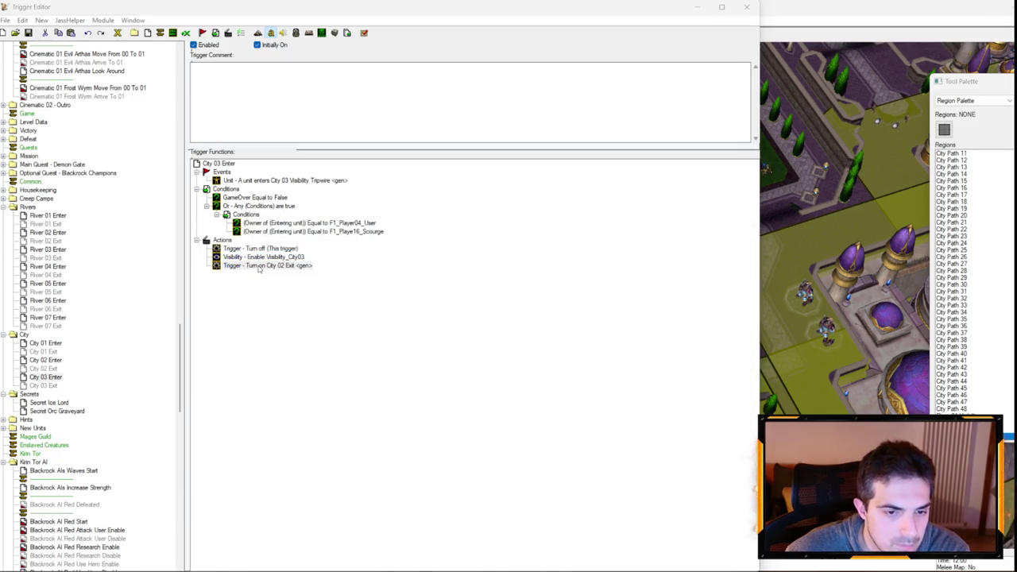
pyautogui.press('Return')
pyautogui.click(303, 298)
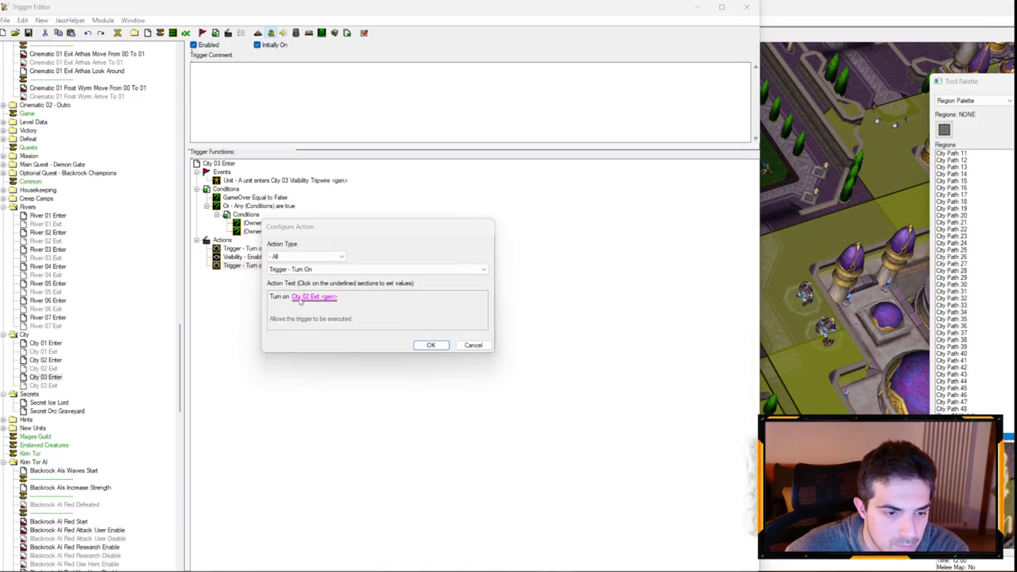
pyautogui.scroll(-1, 340, 270)
pyautogui.press('Return')
pyautogui.press('Return')
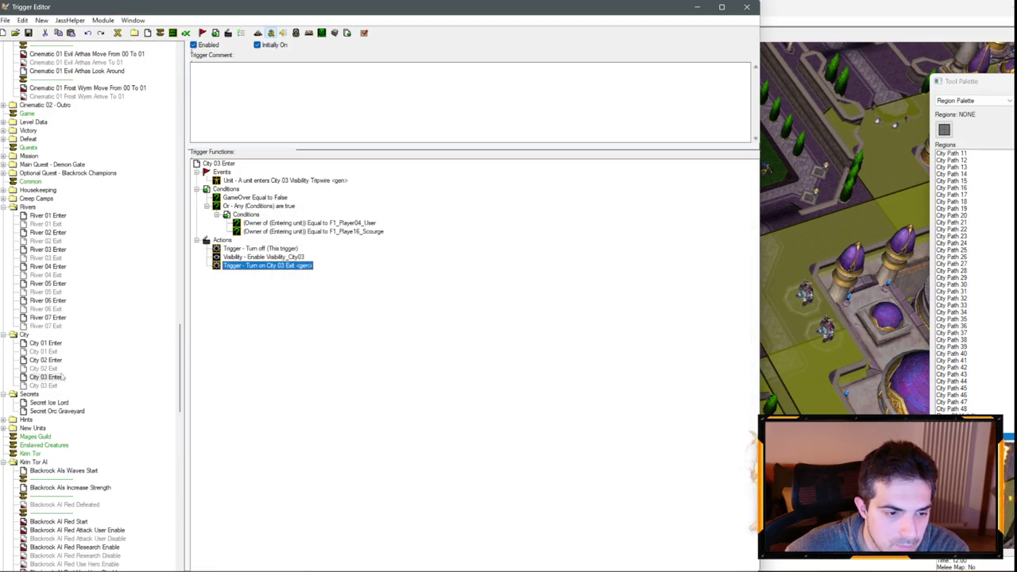
pyautogui.press('Down')
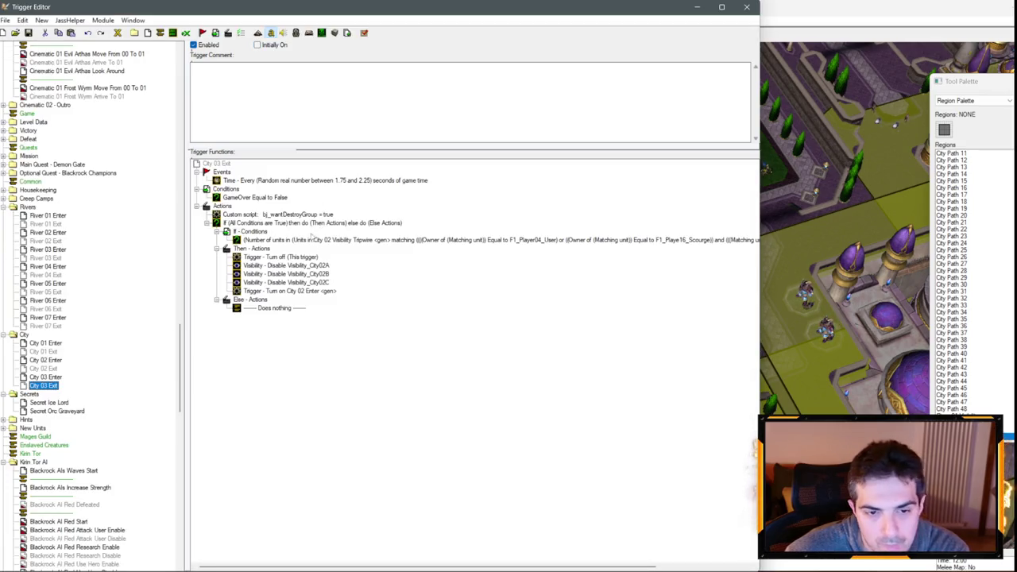
# - Set City 03 Exit's unit-count condition region to City 03 Visibility Tripwire
pyautogui.doubleClick(312, 238)
pyautogui.click(398, 305)
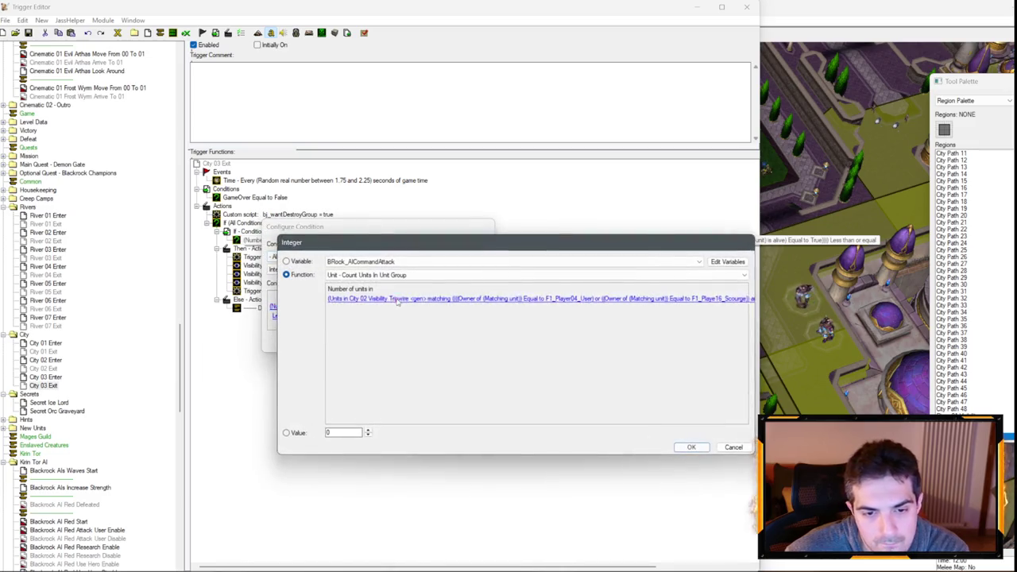
pyautogui.click(397, 299)
pyautogui.click(419, 302)
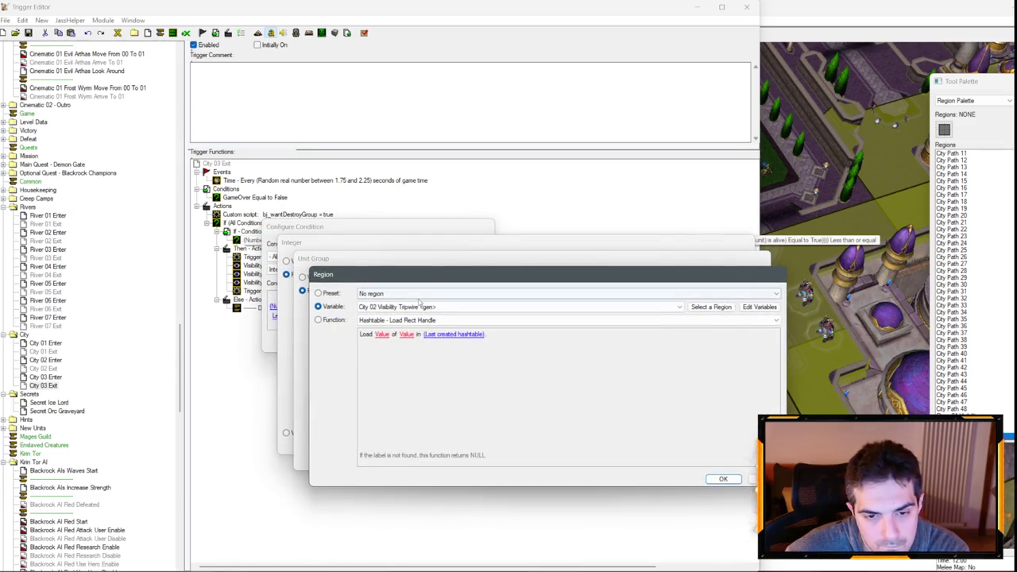
pyautogui.press('Return')
pyautogui.press('Return')
pyautogui.press('Return')
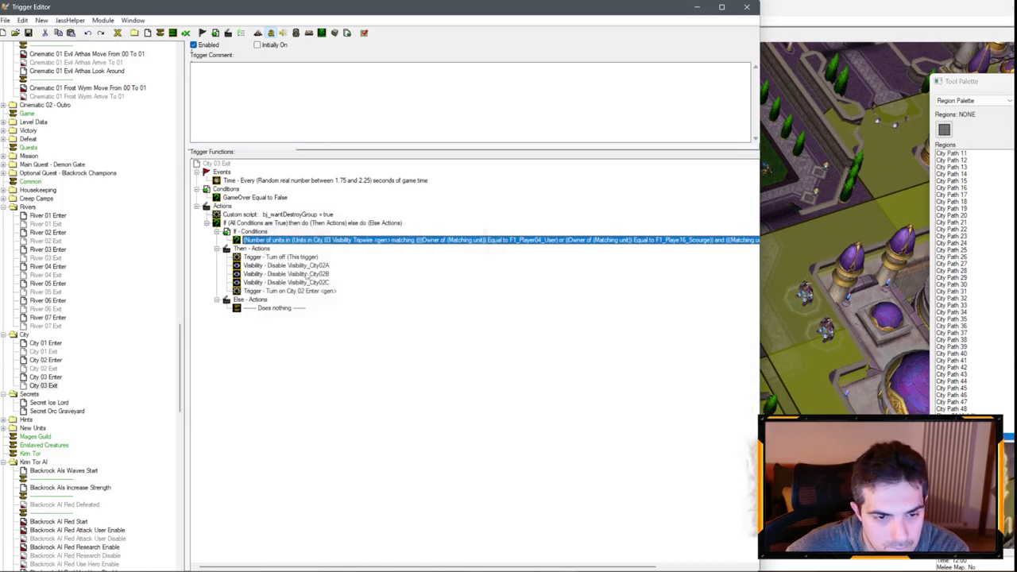
# - Remove the extra Visibility_City02B disable action from City 03 Exit
pyautogui.doubleClick(286, 274)
pyautogui.click(313, 296)
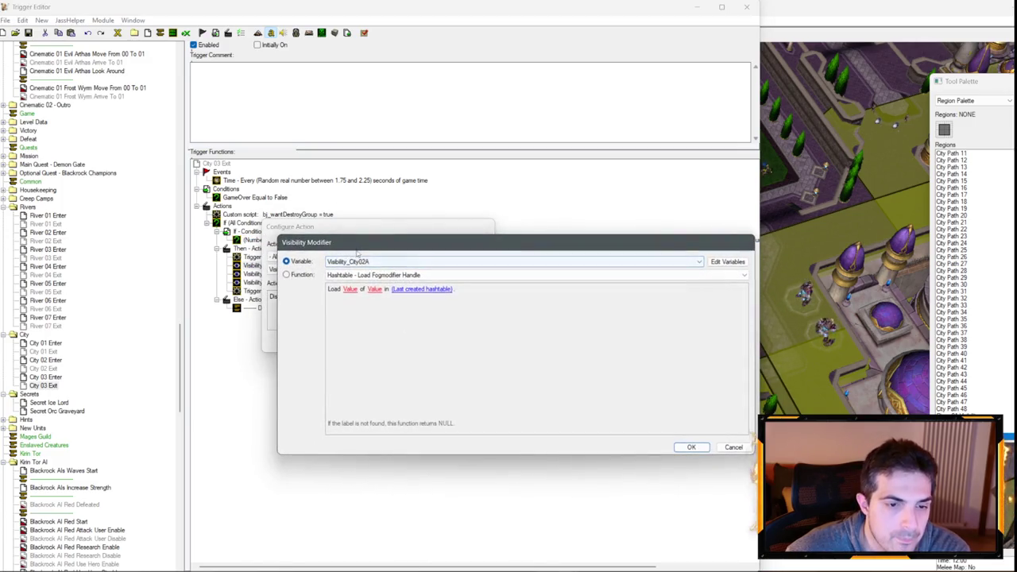
pyautogui.press('Escape')
pyautogui.press('Escape')
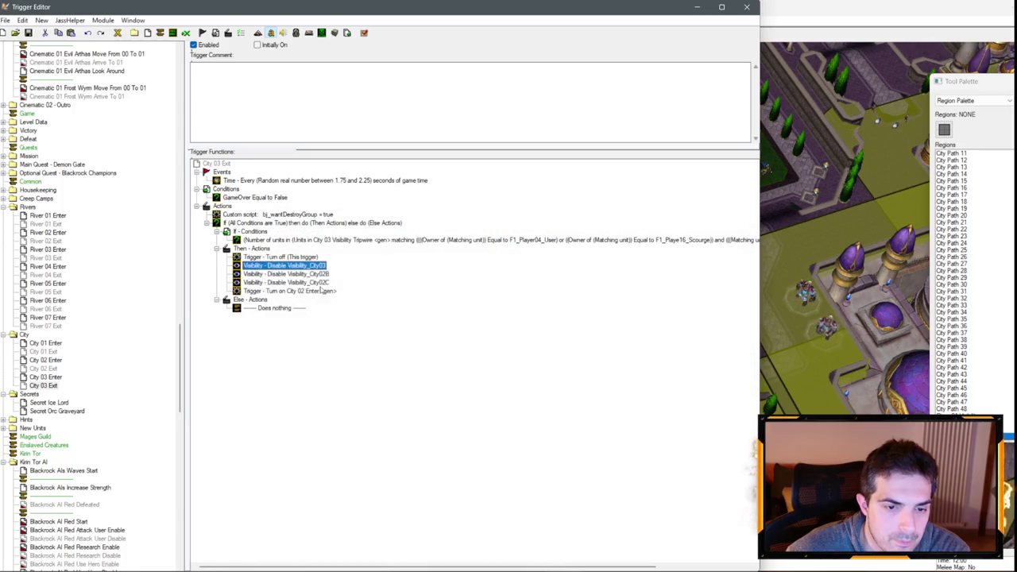
pyautogui.hotkey('ctrl', 'z')
# - Change the Turn On action to re-enable City 03 Enter instead of City 02 Enter
pyautogui.doubleClick(314, 273)
pyautogui.press('Escape')
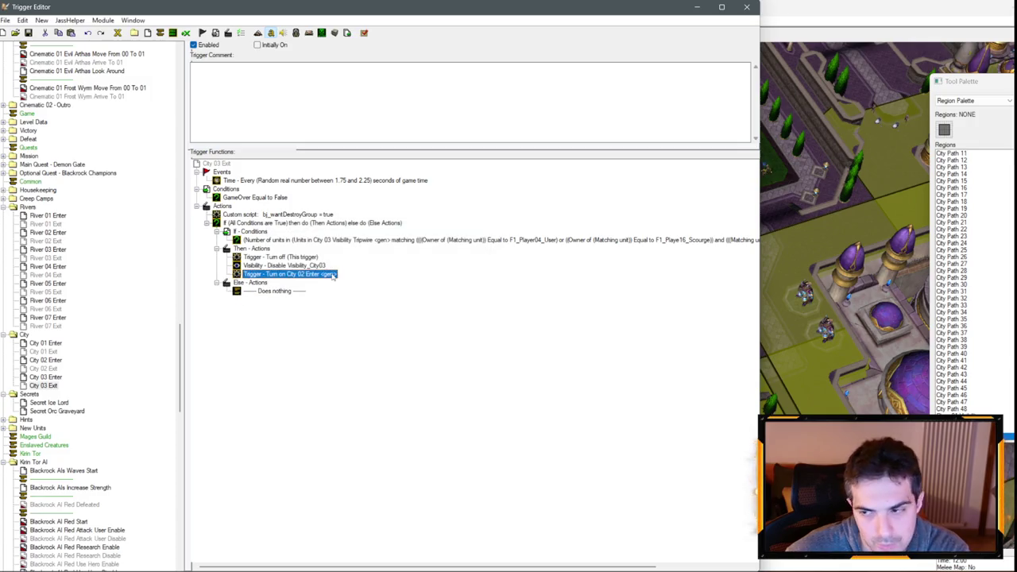
pyautogui.doubleClick(334, 275)
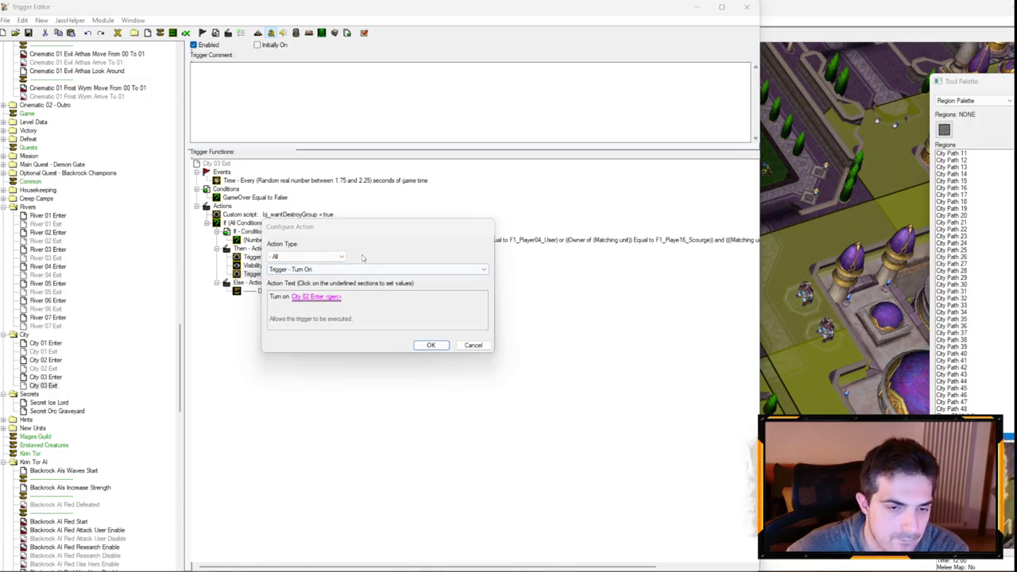
pyautogui.click(315, 296)
pyautogui.click(697, 261)
pyautogui.click(398, 286)
pyautogui.press('Return')
pyautogui.press('Return')
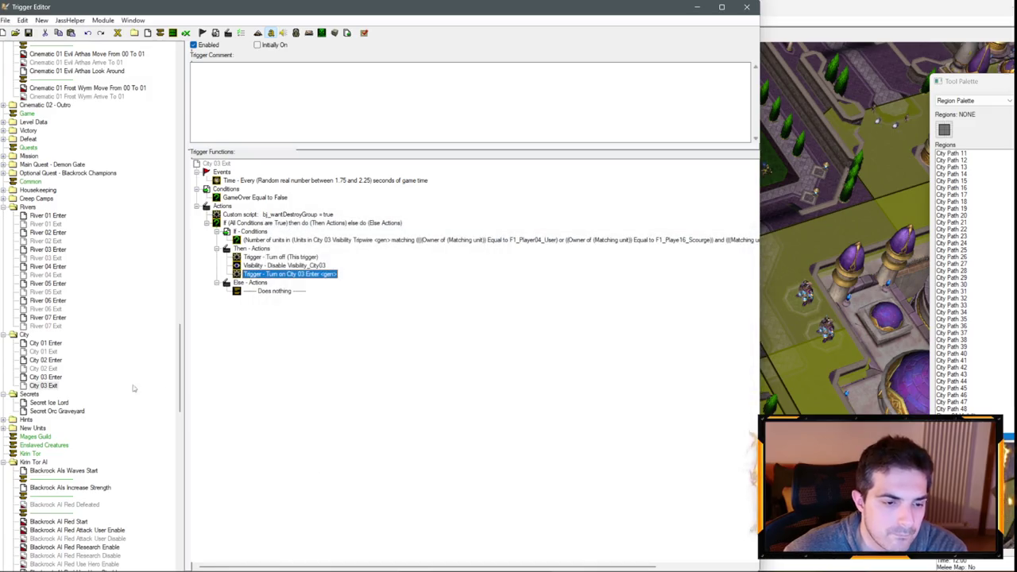
# - Duplicate the City 03 Enter trigger
pyautogui.click(47, 376)
pyautogui.hotkey('ctrl', 'c')
pyautogui.hotkey('ctrl', 'v')
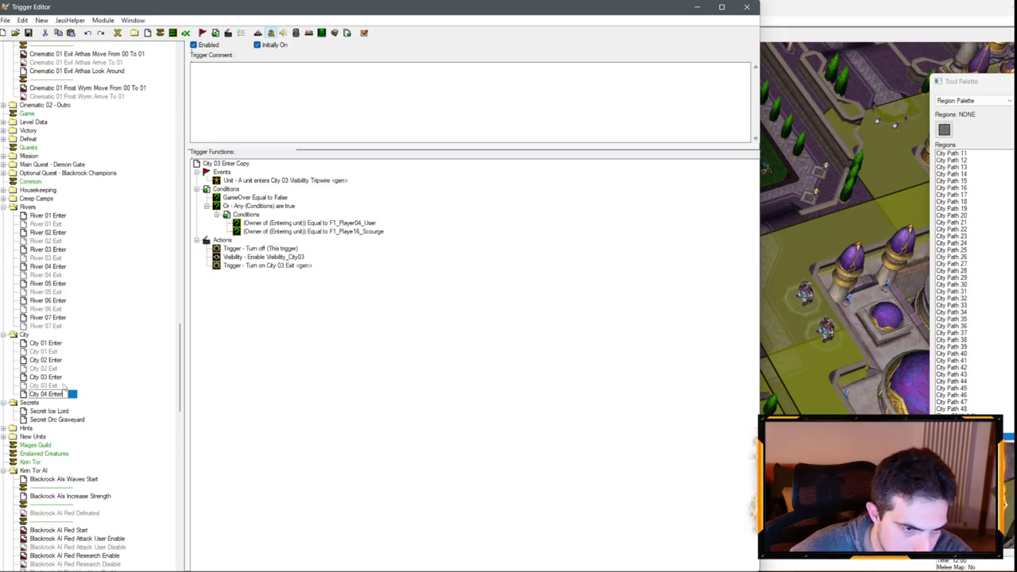
# - Duplicate the City 03 Exit trigger to create City 04 Exit
pyautogui.click(63, 386)
pyautogui.hotkey('ctrl', 'c')
pyautogui.hotkey('ctrl', 'v')
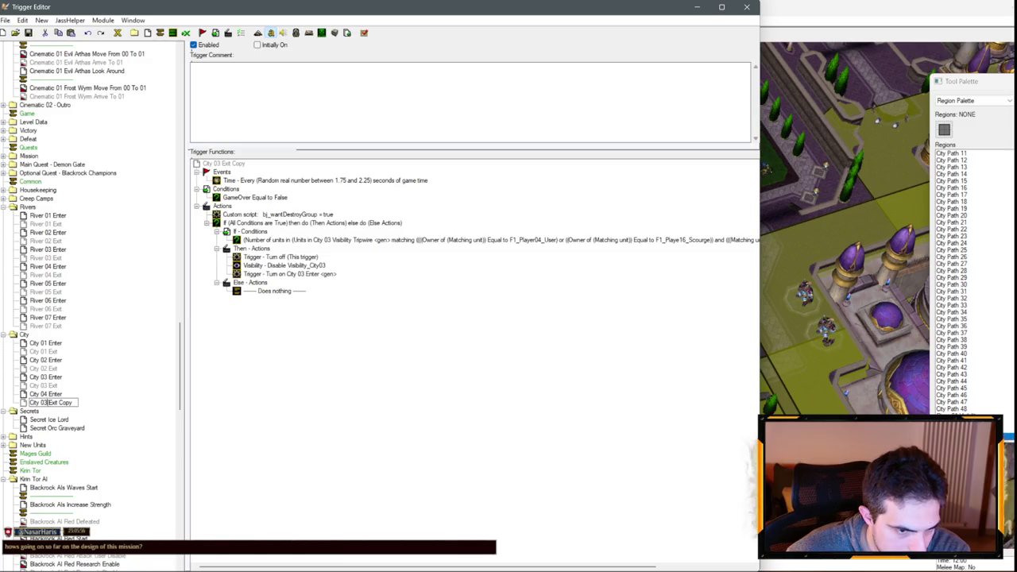
pyautogui.write('4')
# - Make City 04 Enter's event watch City 04 Visibility Tripwire
pyautogui.click(55, 395)
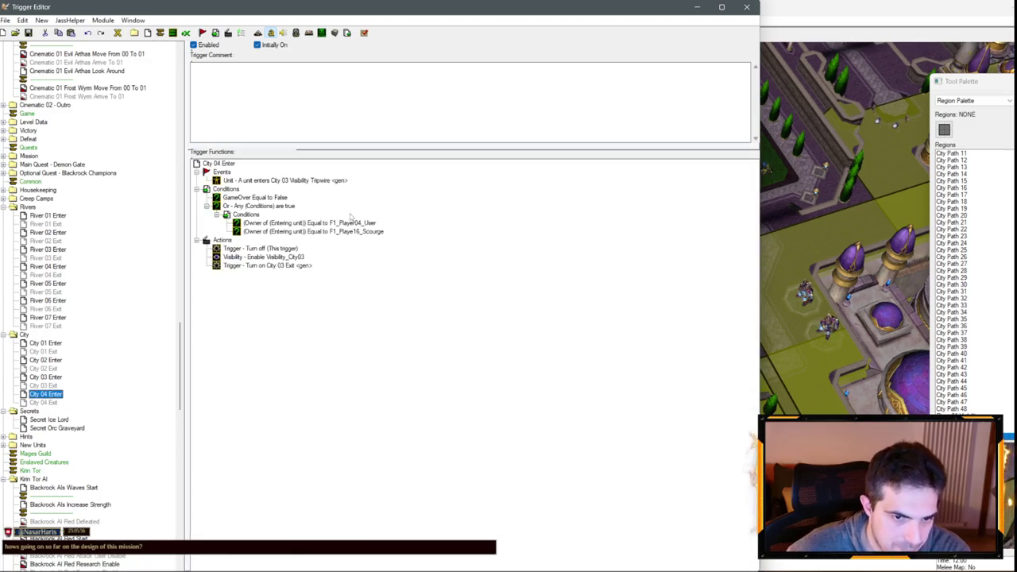
pyautogui.doubleClick(286, 180)
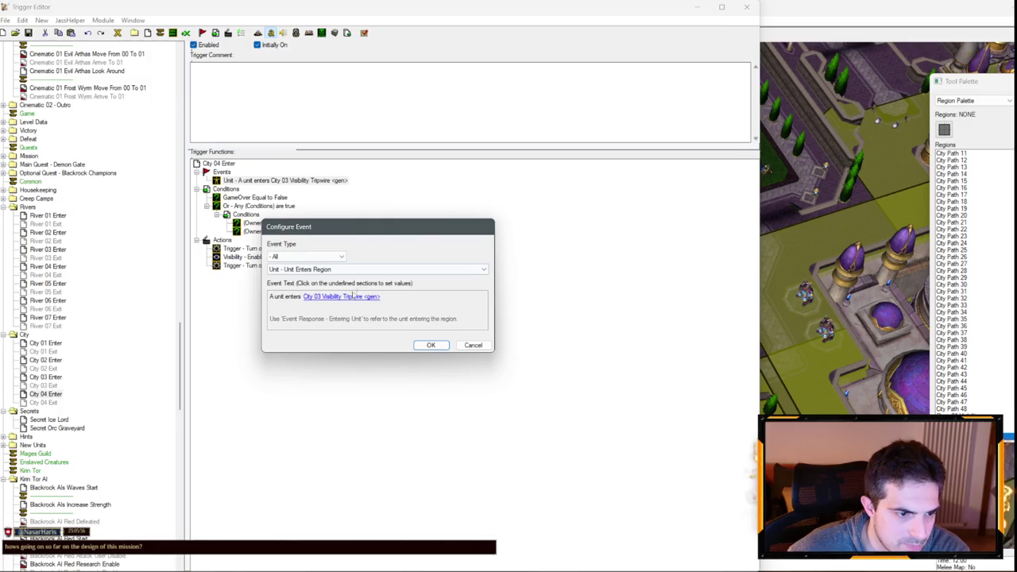
pyautogui.click(343, 298)
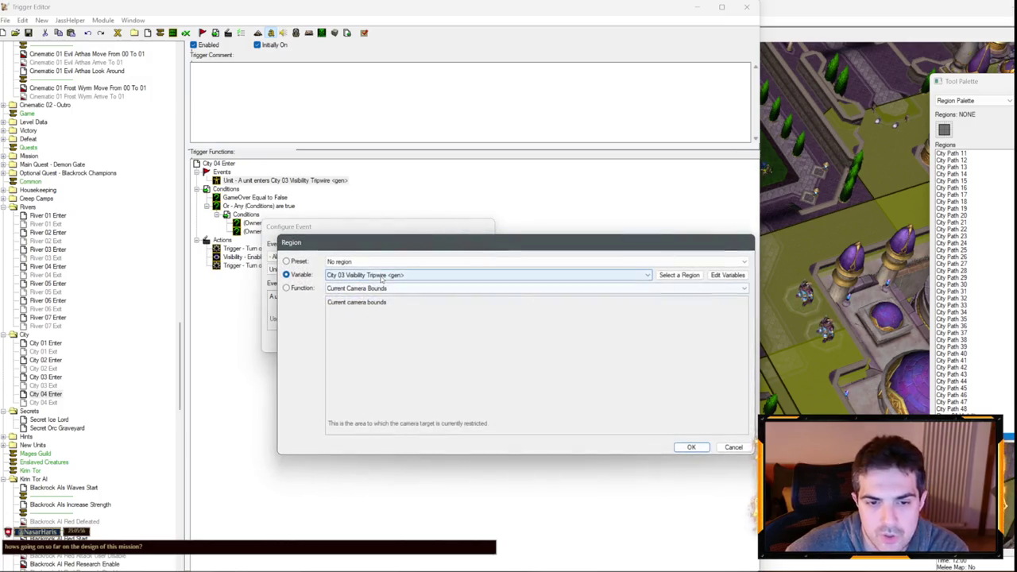
pyautogui.press('Return')
pyautogui.press('Return')
# - Give City 04 Enter two enable actions: Visibility_City04A and Visibility_City04B
pyautogui.doubleClick(243, 257)
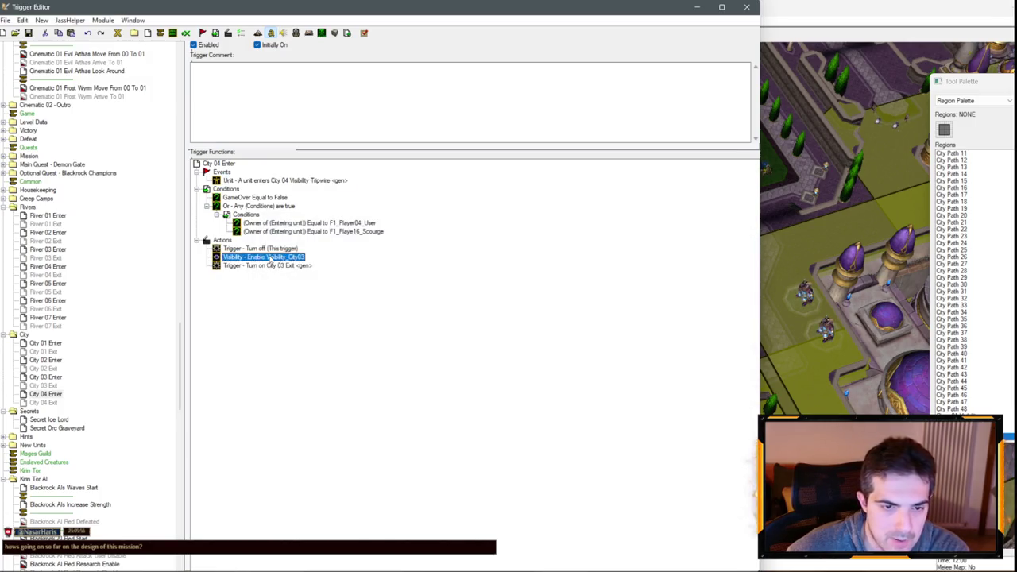
pyautogui.click(303, 296)
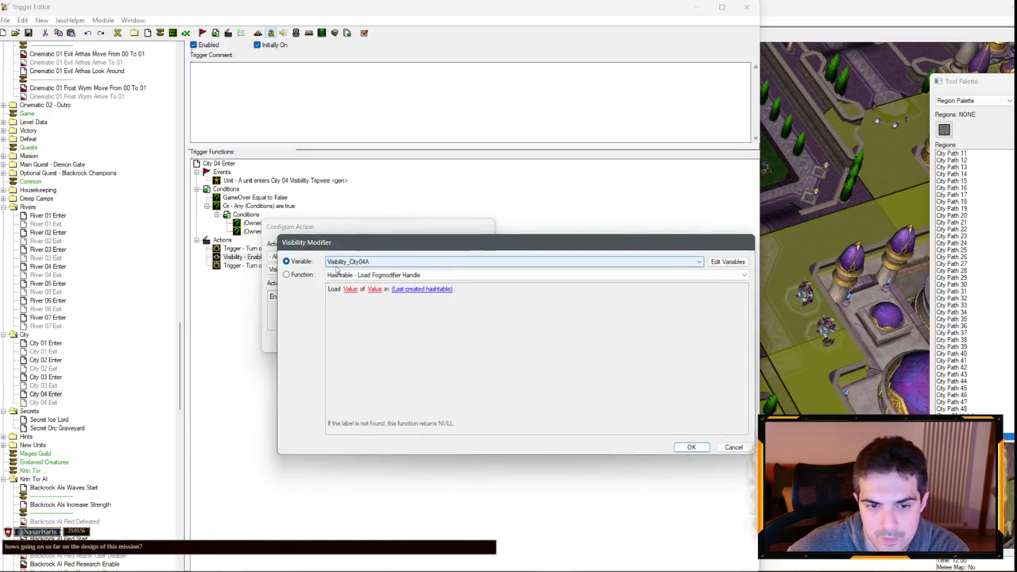
pyautogui.press('Return')
pyautogui.press('Return')
pyautogui.hotkey('ctrl', 'c')
pyautogui.hotkey('ctrl', 'v')
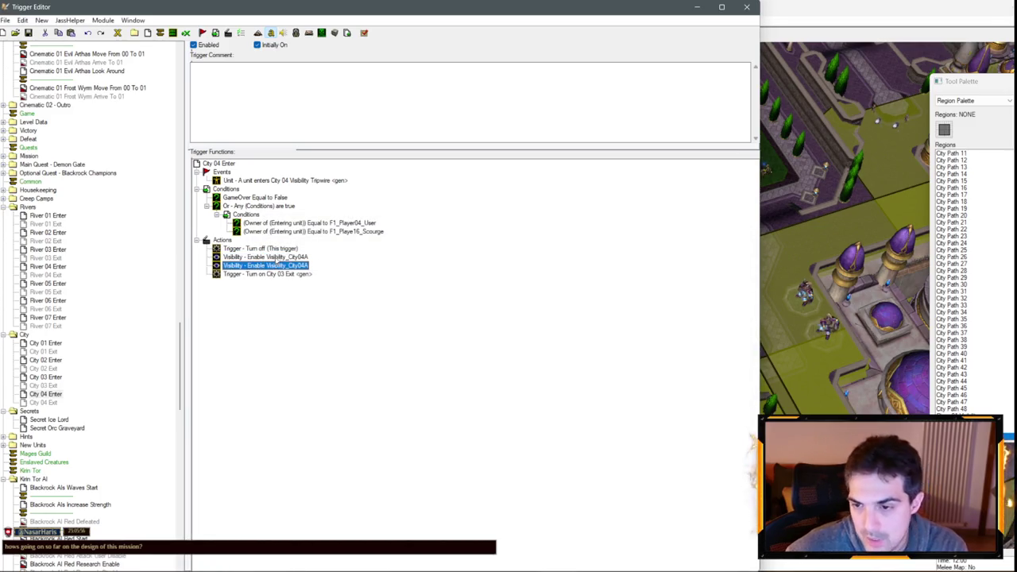
pyautogui.doubleClick(285, 266)
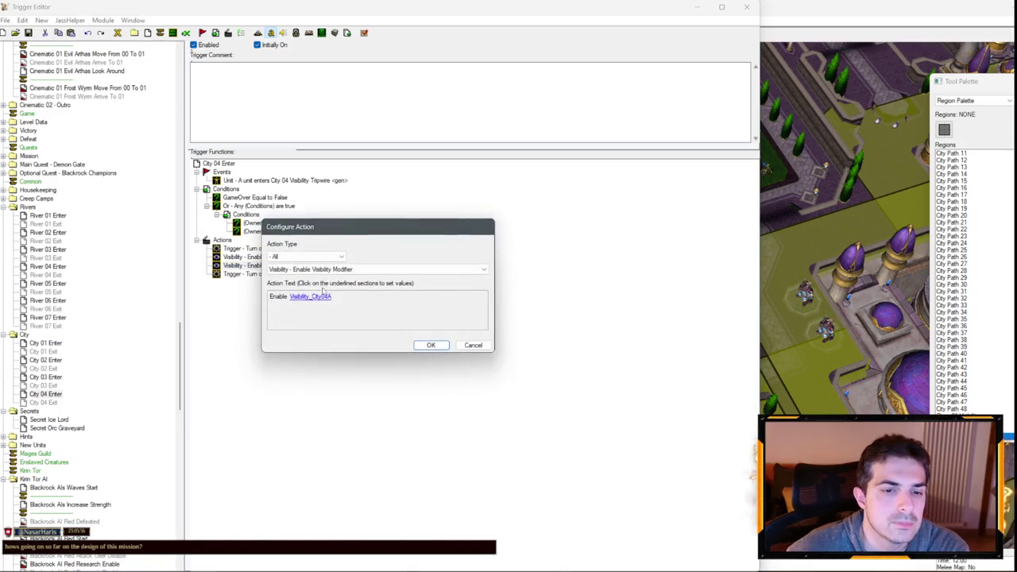
pyautogui.click(311, 296)
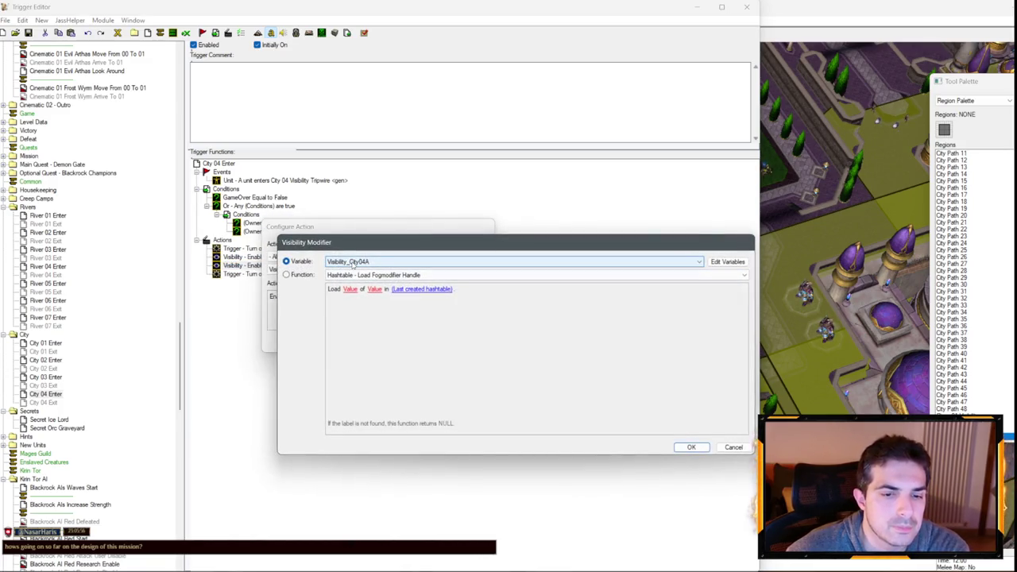
pyautogui.press('Return')
pyautogui.press('Return')
# - Change City 04 Enter's Turn On action to target City 04 Exit
pyautogui.doubleClick(298, 274)
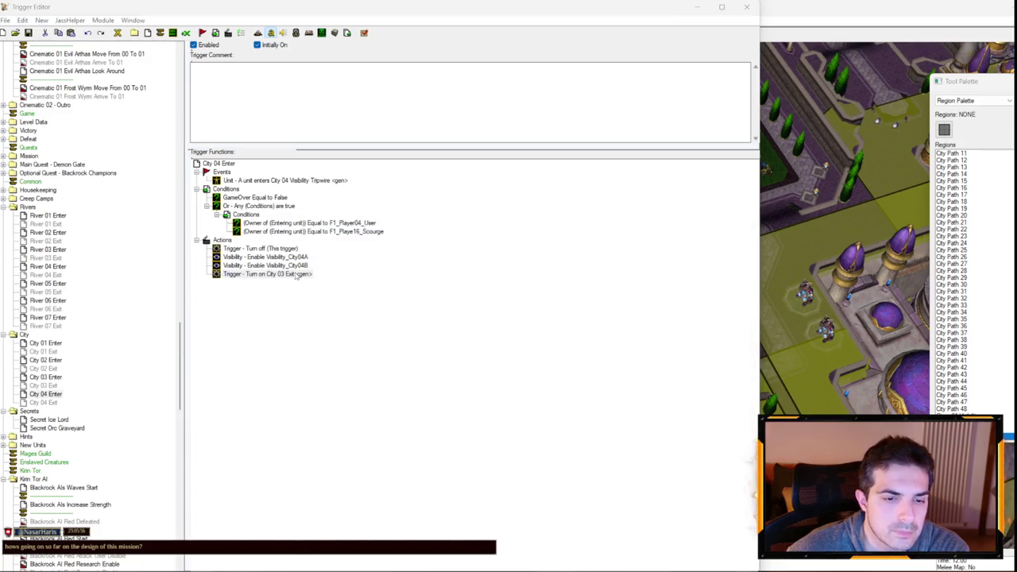
pyautogui.click(314, 296)
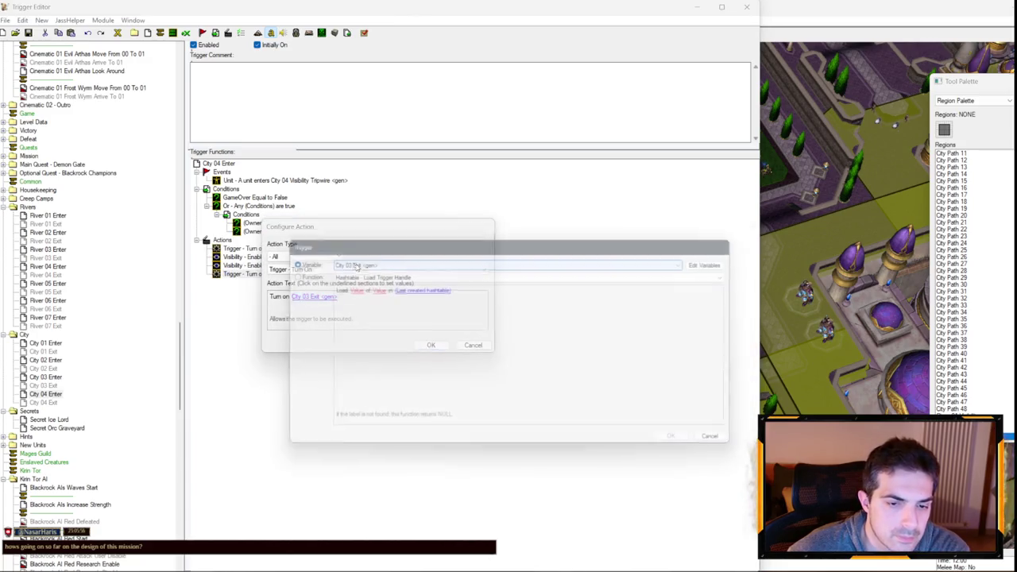
pyautogui.scroll(-1, 353, 267)
pyautogui.scroll(-1, 353, 266)
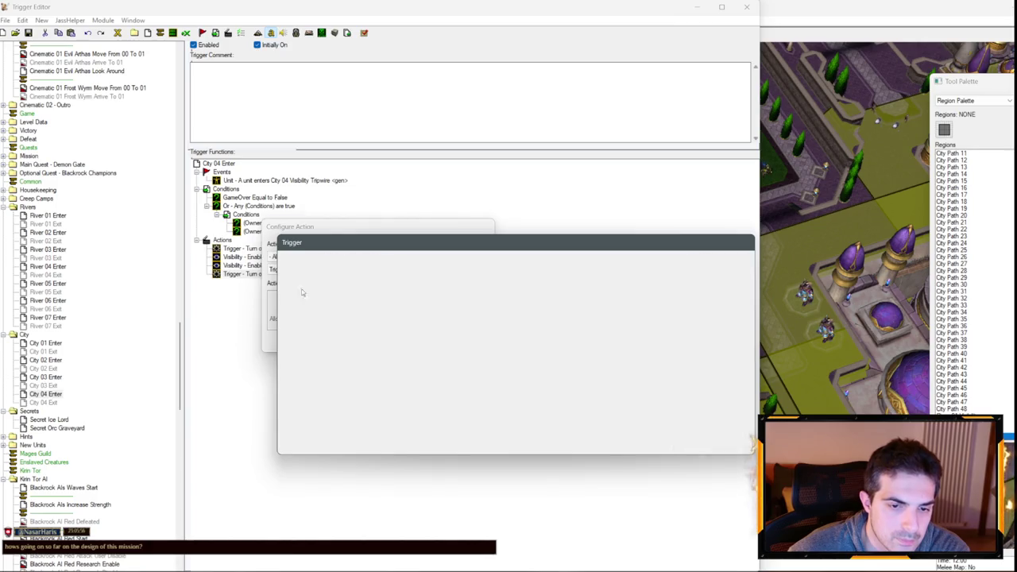
pyautogui.press('Return')
pyautogui.press('Return')
pyautogui.click(44, 402)
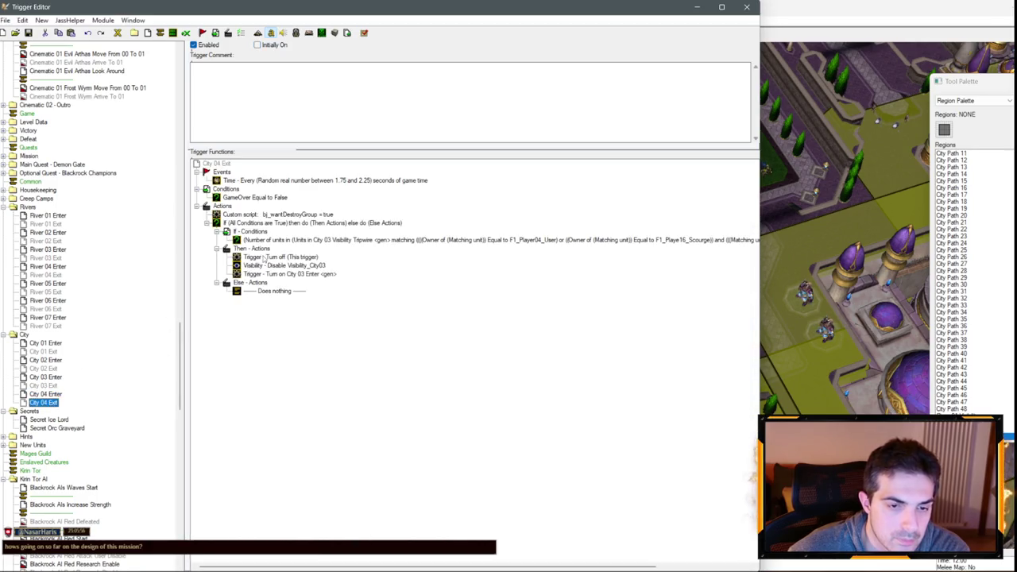
# - Set City 04 Exit's unit-count condition region to City 04 Visibility Tripwire
pyautogui.doubleClick(295, 239)
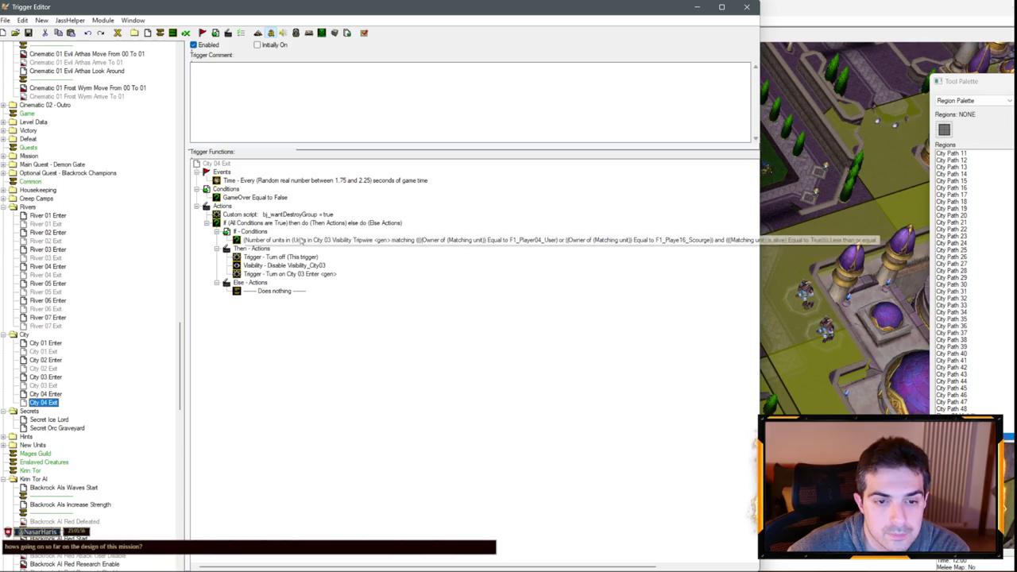
pyautogui.click(379, 309)
pyautogui.click(380, 300)
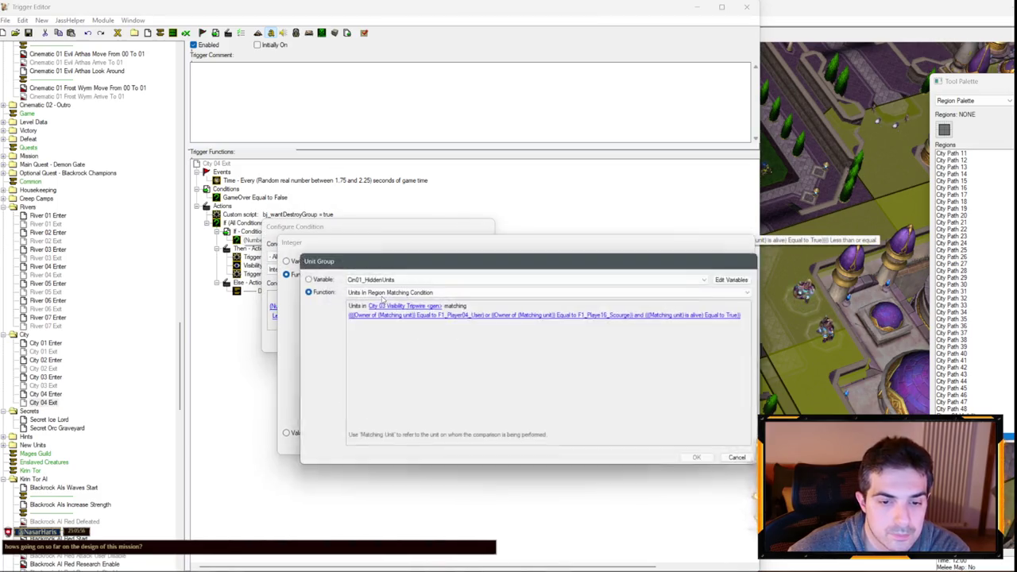
pyautogui.click(381, 305)
pyautogui.scroll(-2, 374, 307)
pyautogui.scroll(-1, 373, 311)
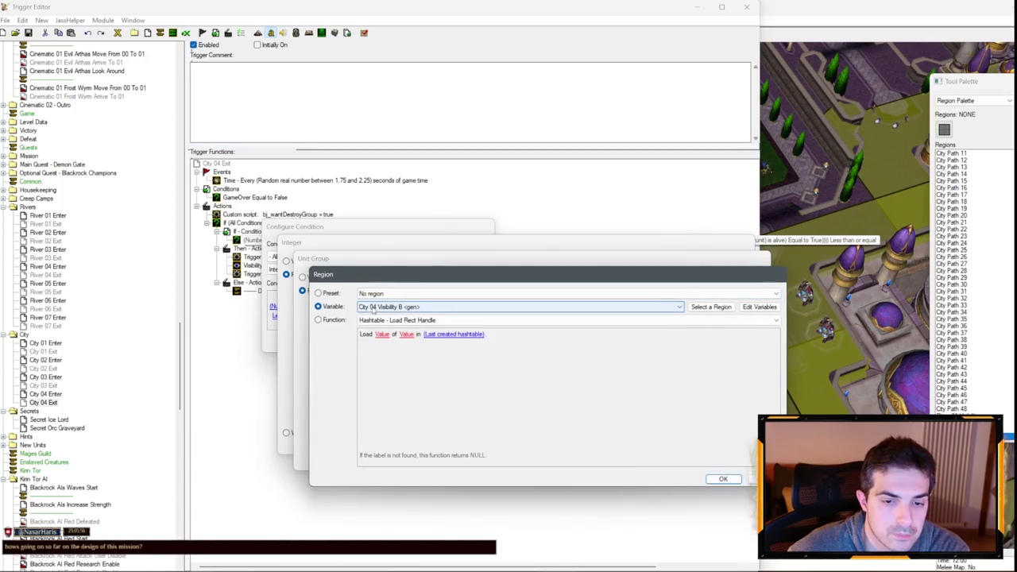
pyautogui.press('Return')
pyautogui.press('Return')
pyautogui.press('Return')
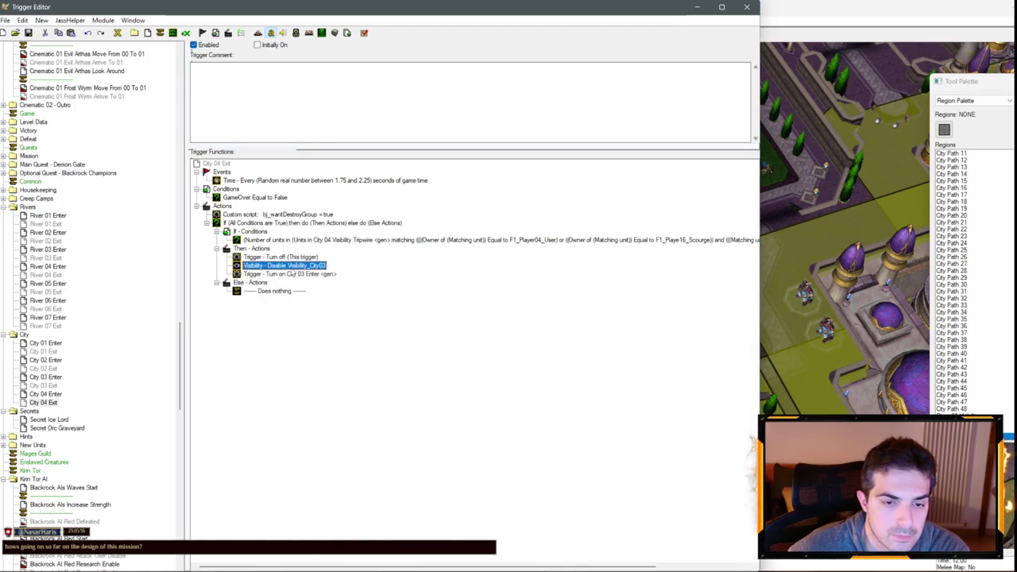
# - Switch the Visibility_City03 disable action to Visibility_City04A and verify it
pyautogui.doubleClick(284, 265)
pyautogui.click(306, 295)
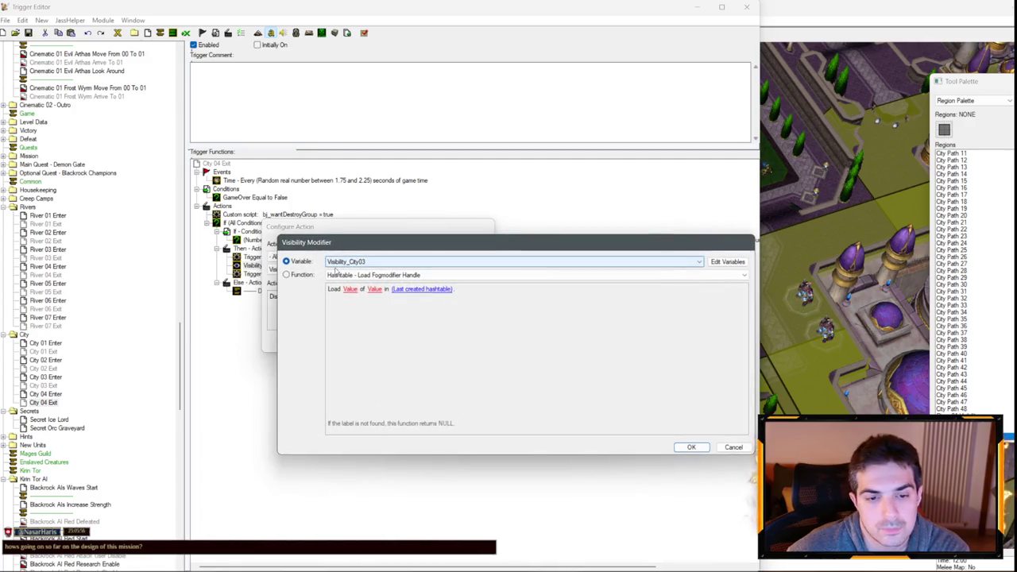
pyautogui.scroll(-1, 336, 268)
pyautogui.press('Return')
pyautogui.press('Return')
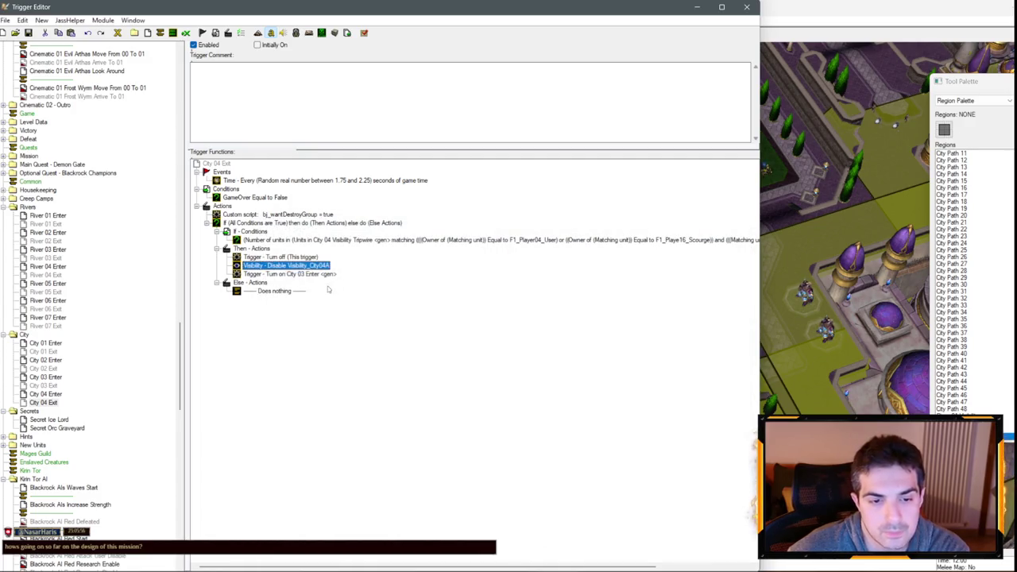
pyautogui.click(46, 393)
pyautogui.click(43, 403)
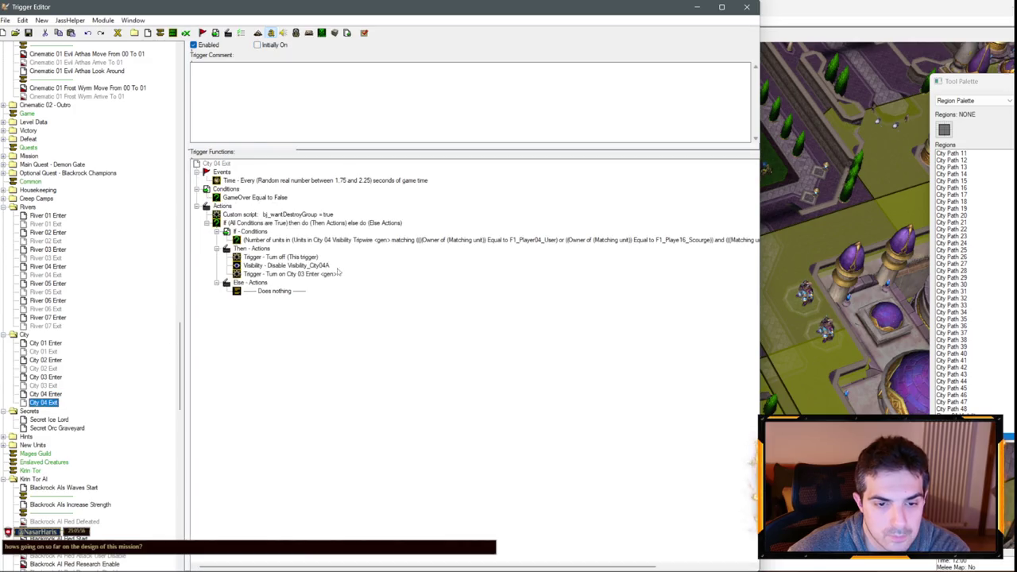
pyautogui.click(310, 267)
pyautogui.doubleClick(313, 269)
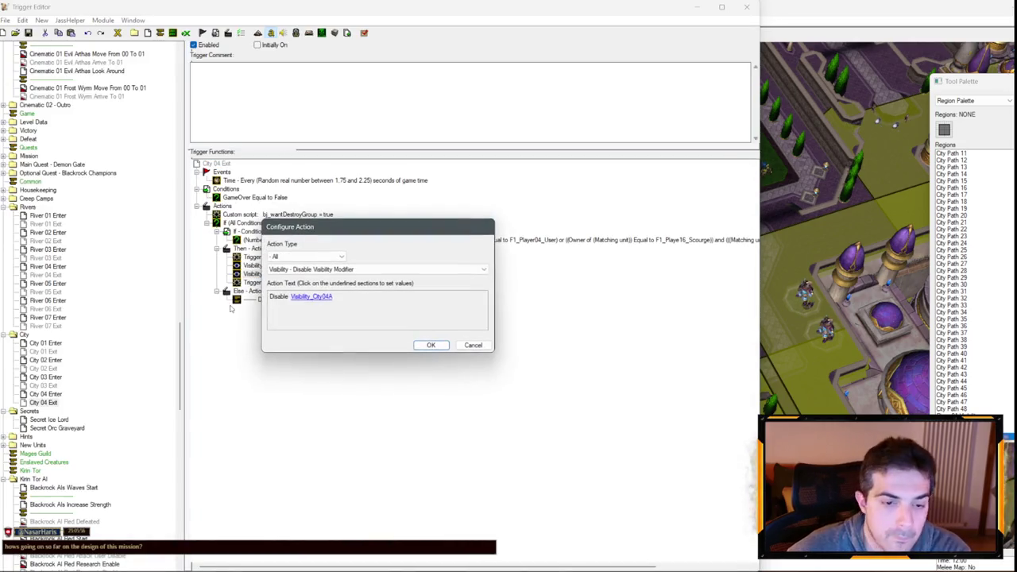
pyautogui.click(310, 297)
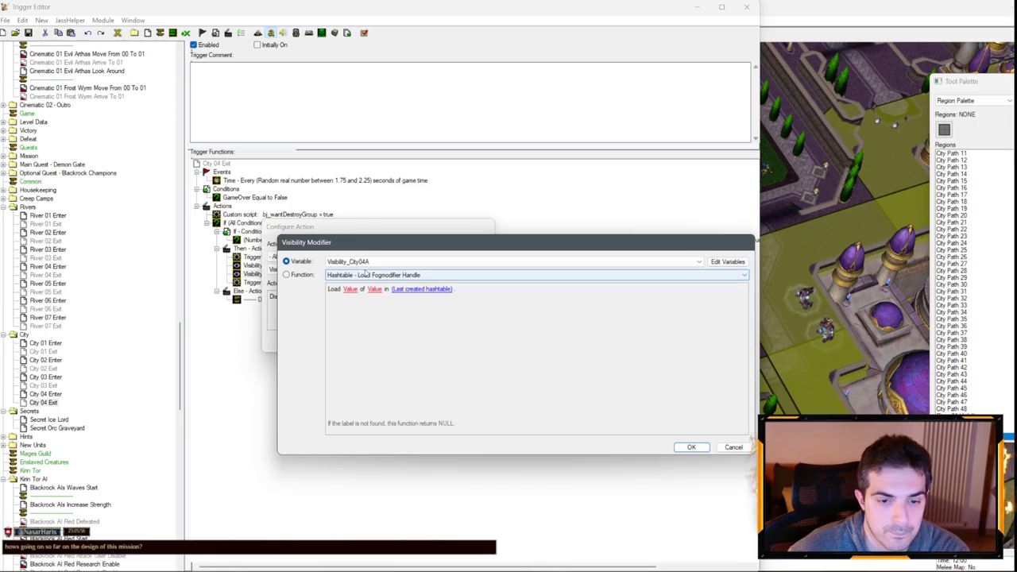
pyautogui.press('Escape')
pyautogui.press('Escape')
# - Make City 04 Exit turn on City 04 Enter instead of City 03 Enter
pyautogui.doubleClick(278, 283)
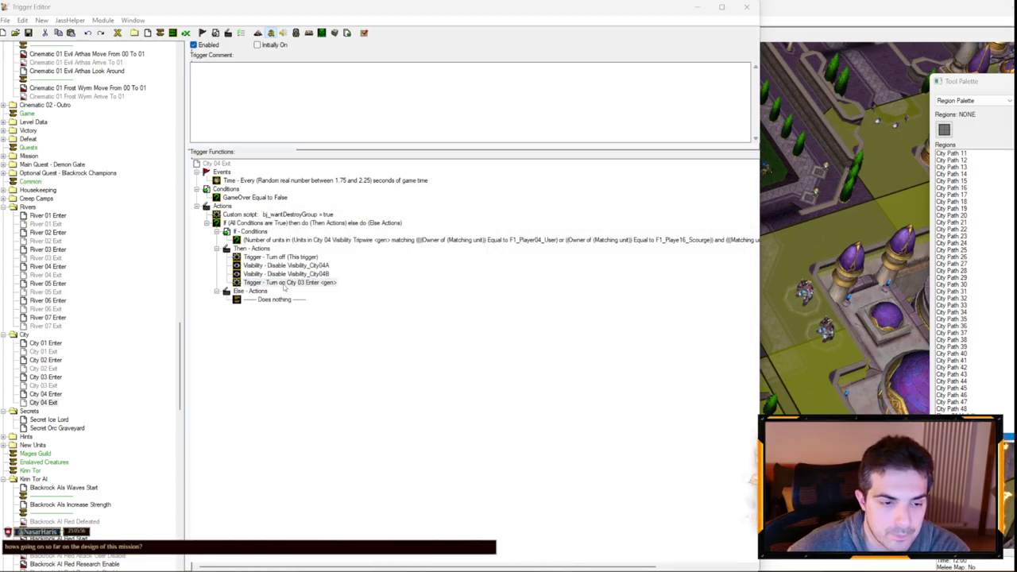
pyautogui.click(302, 298)
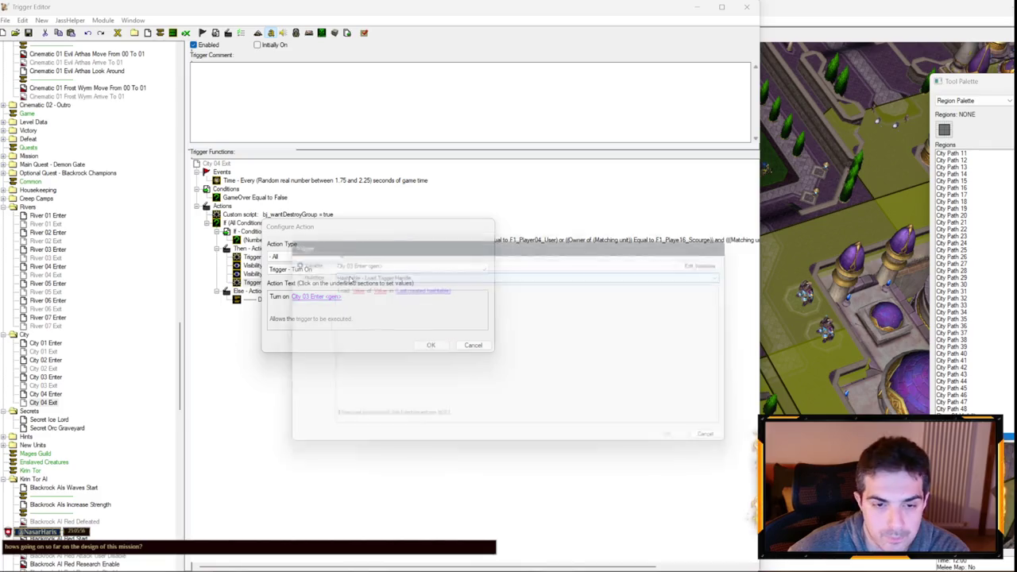
pyautogui.press('Down')
pyautogui.press('Return')
pyautogui.press('Return')
pyautogui.click(50, 394)
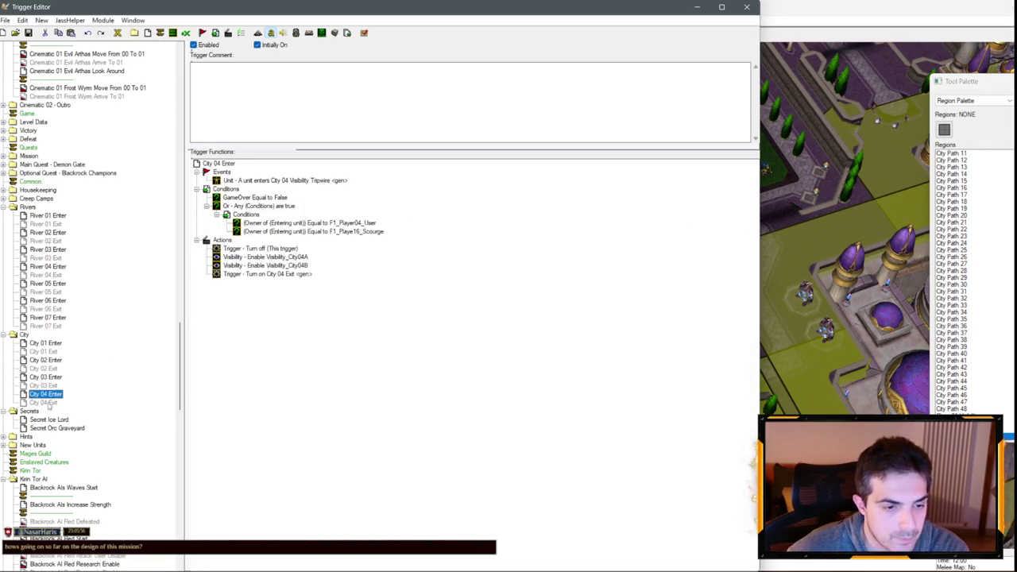
# - Duplicate City 04 Enter and City 04 Exit to create the City 05 triggers
pyautogui.hotkey('ctrl', 'c')
pyautogui.hotkey('ctrl', 'v')
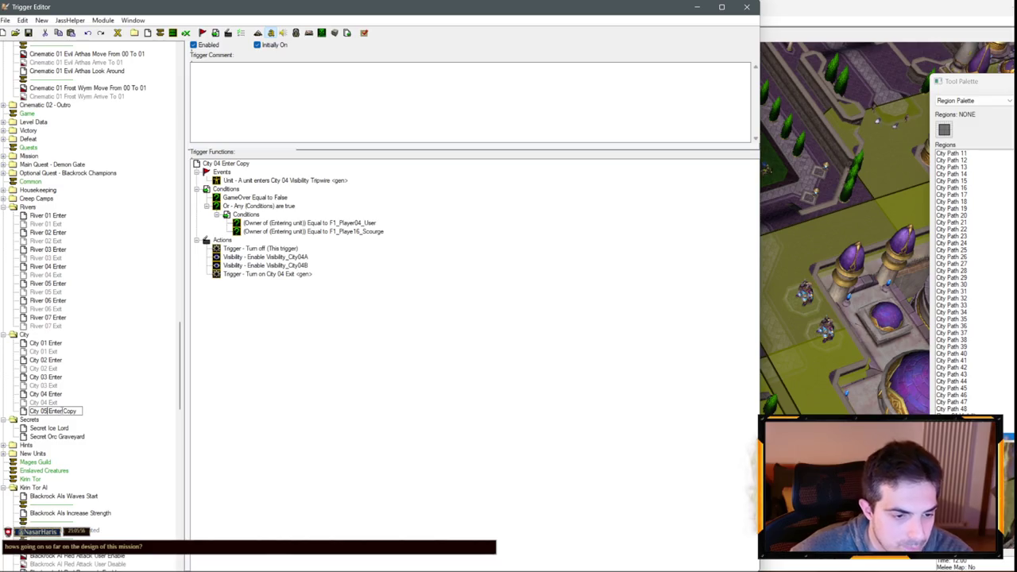
pyautogui.click(47, 402)
pyautogui.hotkey('ctrl', 'c')
pyautogui.hotkey('ctrl', 'v')
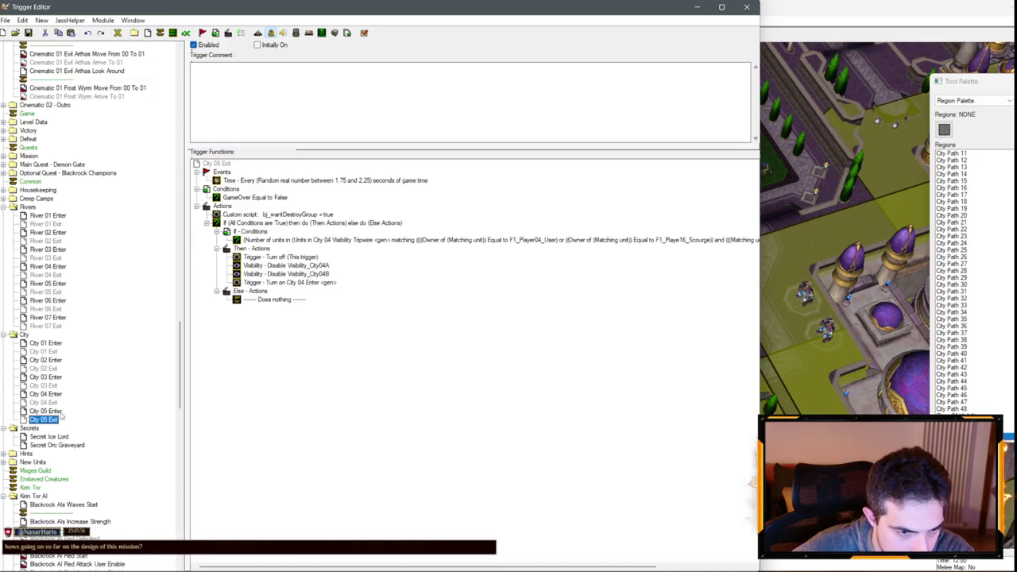
# - Point City 05 Enter's event at City 05 Visibility Tripwire A
pyautogui.click(59, 412)
pyautogui.doubleClick(288, 181)
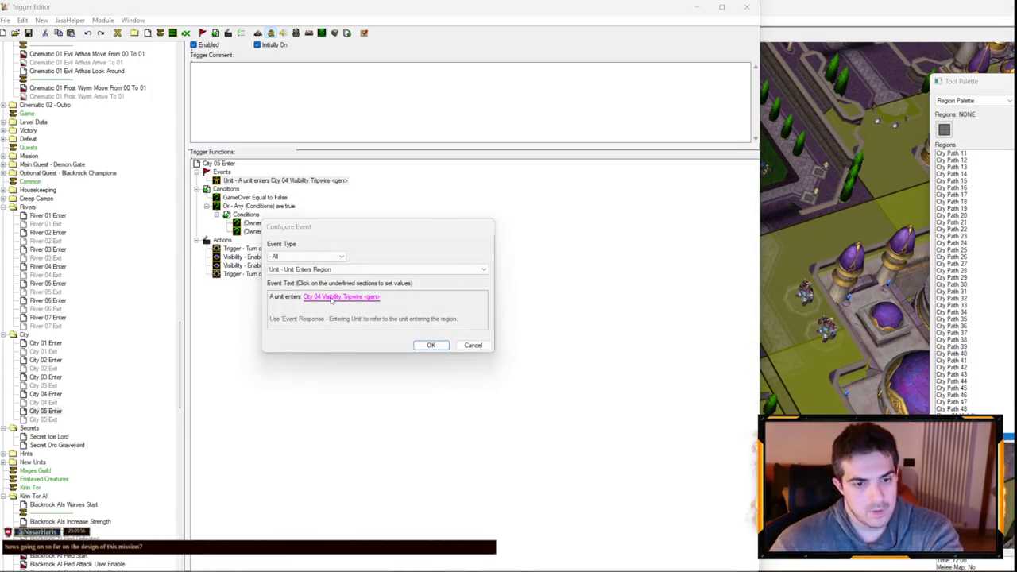
pyautogui.click(330, 298)
pyautogui.scroll(-3, 362, 276)
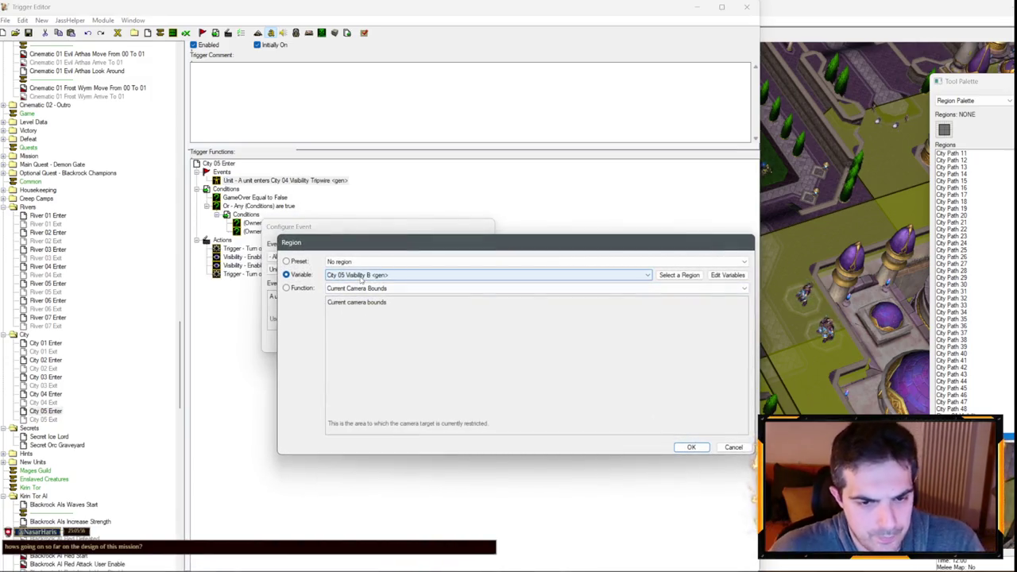
pyautogui.scroll(-1, 361, 276)
pyautogui.press('Return')
pyautogui.press('Return')
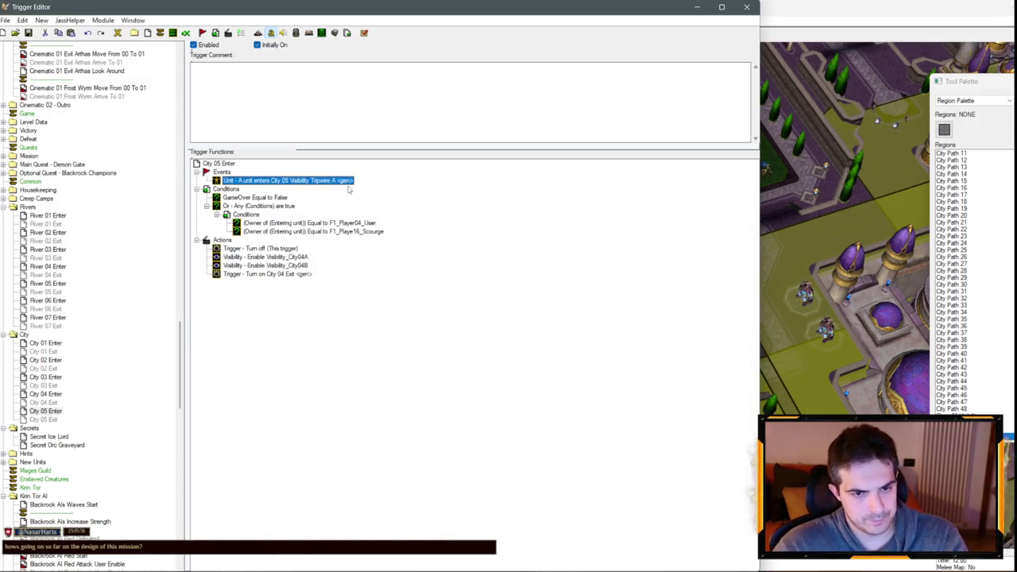
# - Add a second enter-region event for City 05 Visibility Tripwire B
pyautogui.hotkey('ctrl', 'c')
pyautogui.hotkey('ctrl', 'v')
pyautogui.doubleClick(348, 188)
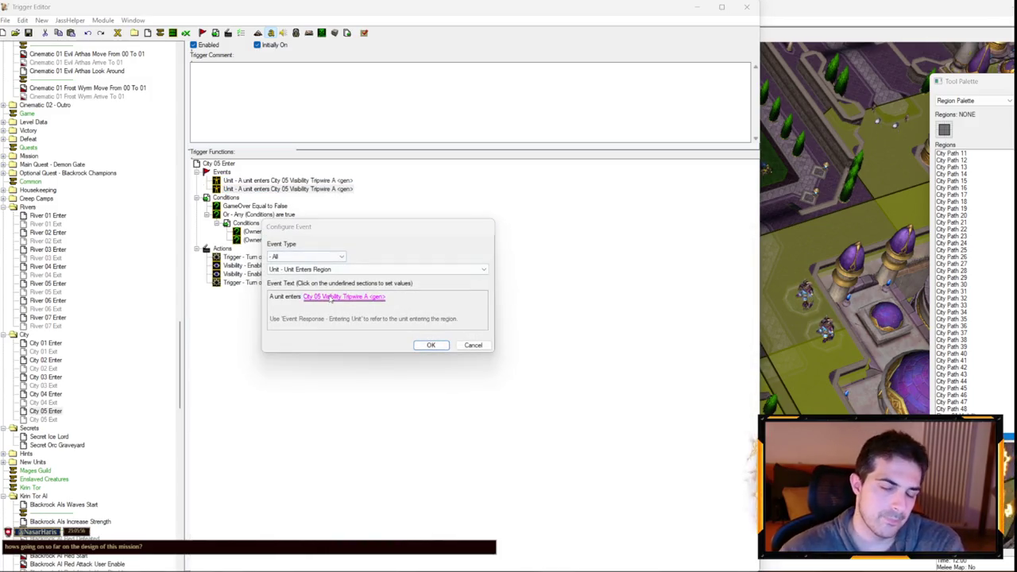
pyautogui.click(331, 299)
pyautogui.scroll(-1, 400, 276)
pyautogui.scroll(1, 398, 277)
pyautogui.press('Return')
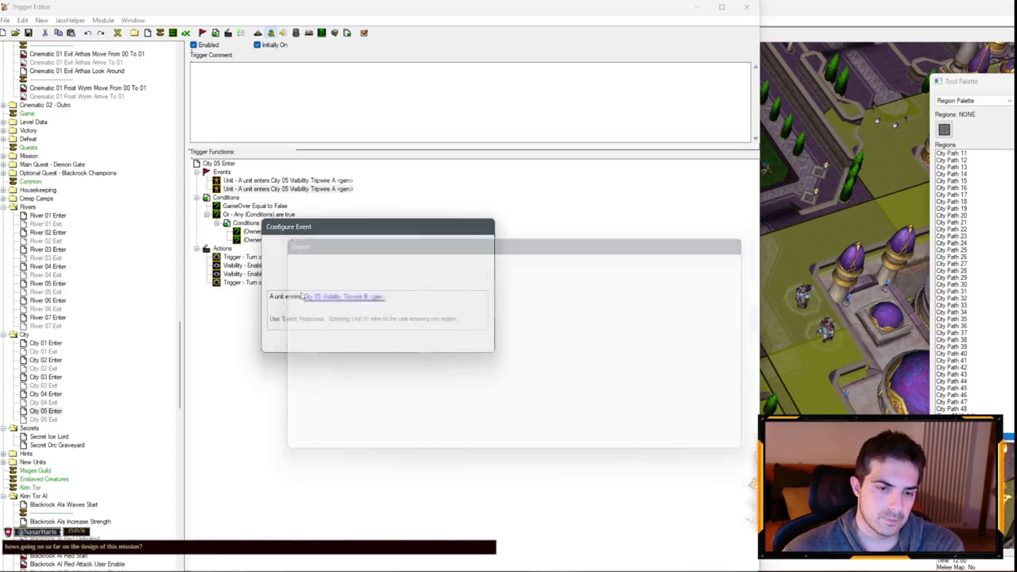
pyautogui.press('Return')
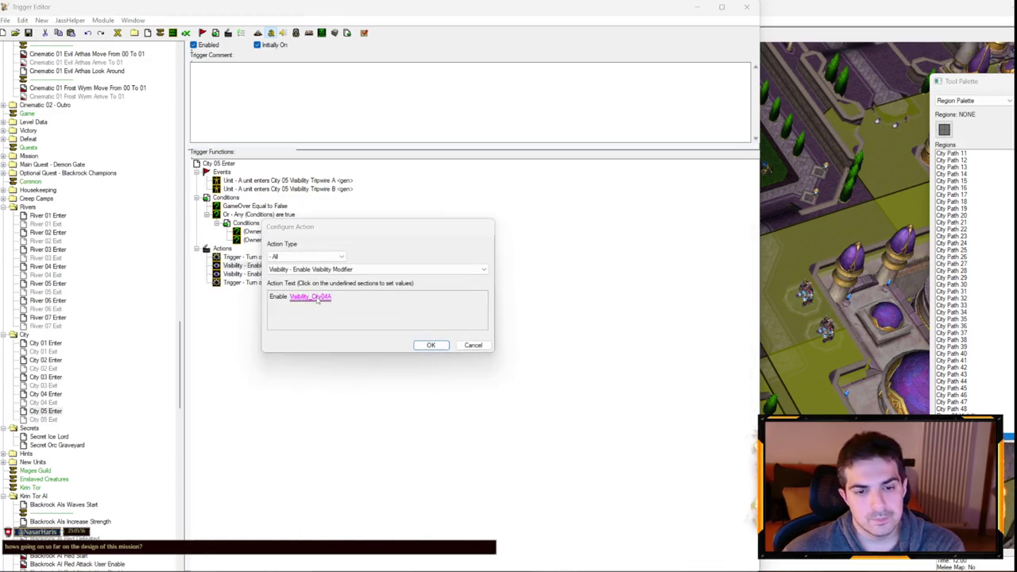
# - Change the enable actions to Visibility_City05A and Visibility_City05B
pyautogui.click(308, 296)
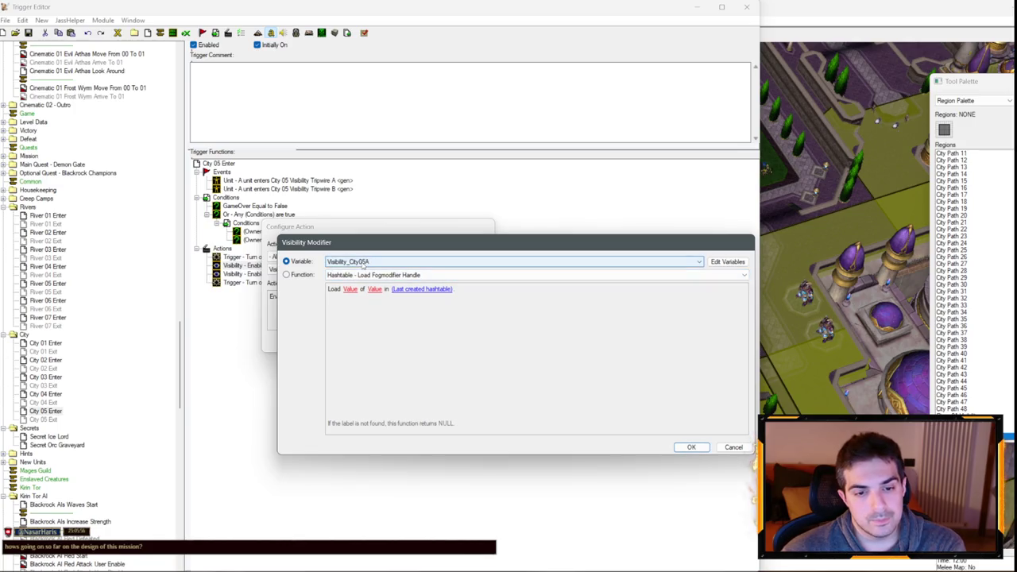
pyautogui.press('Return')
pyautogui.press('Return')
pyautogui.press('Down')
pyautogui.press('Return')
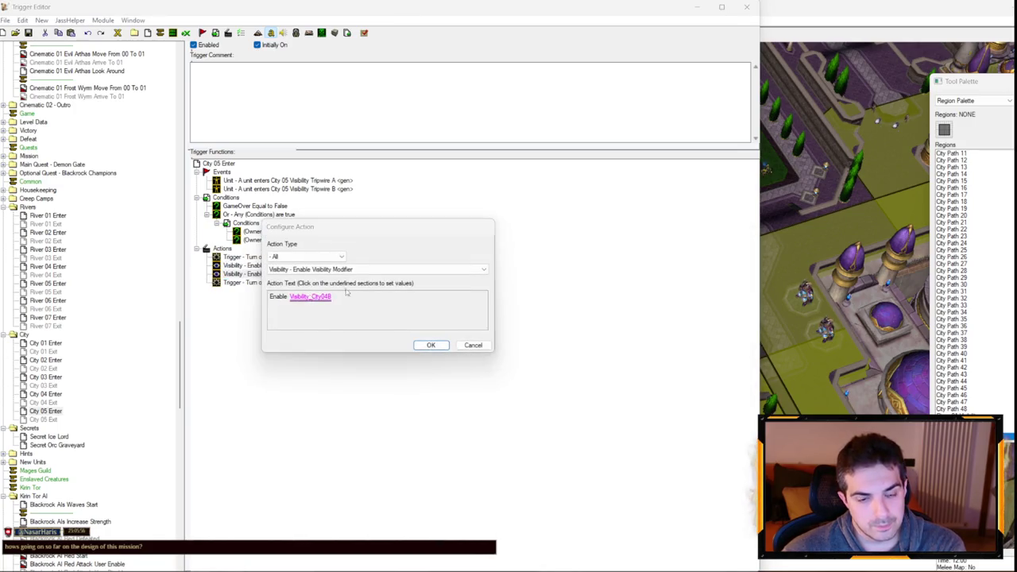
pyautogui.click(321, 296)
pyautogui.press('Down')
pyautogui.press('Down')
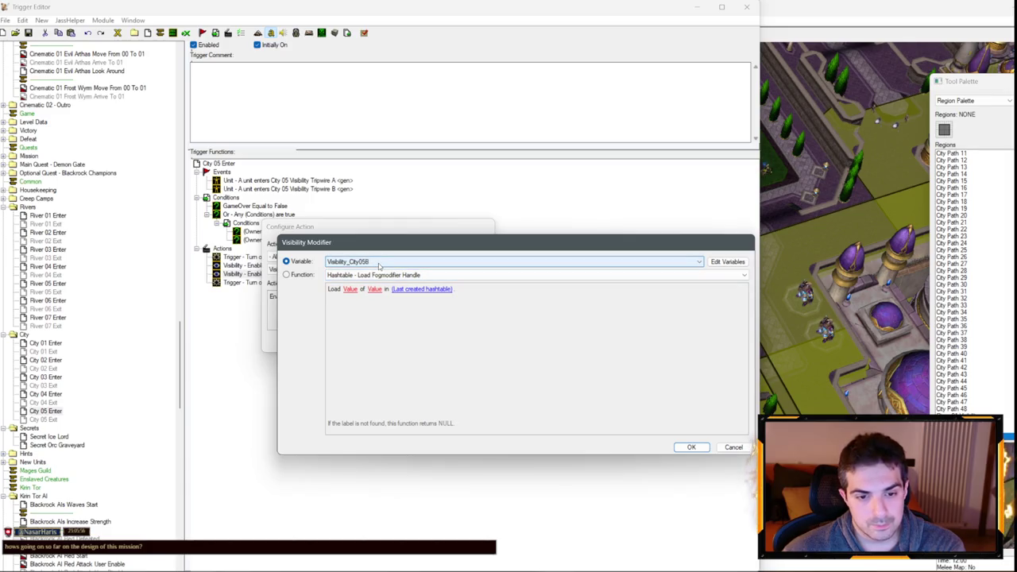
pyautogui.press('Return')
pyautogui.press('Return')
# - Set the Turn On action to City 05 Exit
pyautogui.press('Down')
pyautogui.press('Return')
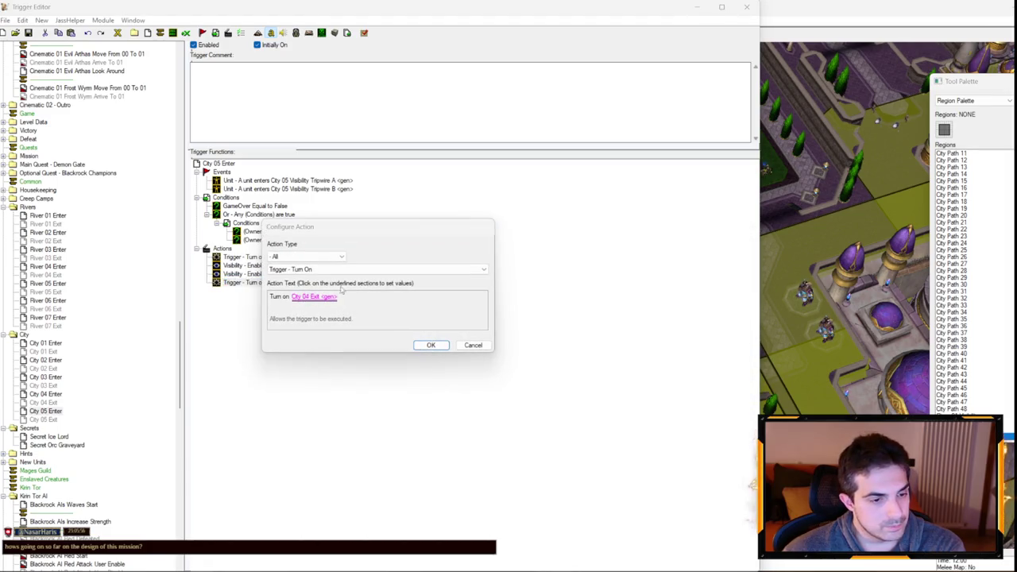
pyautogui.press('Tab')
pyautogui.press('Return')
pyautogui.press('Down')
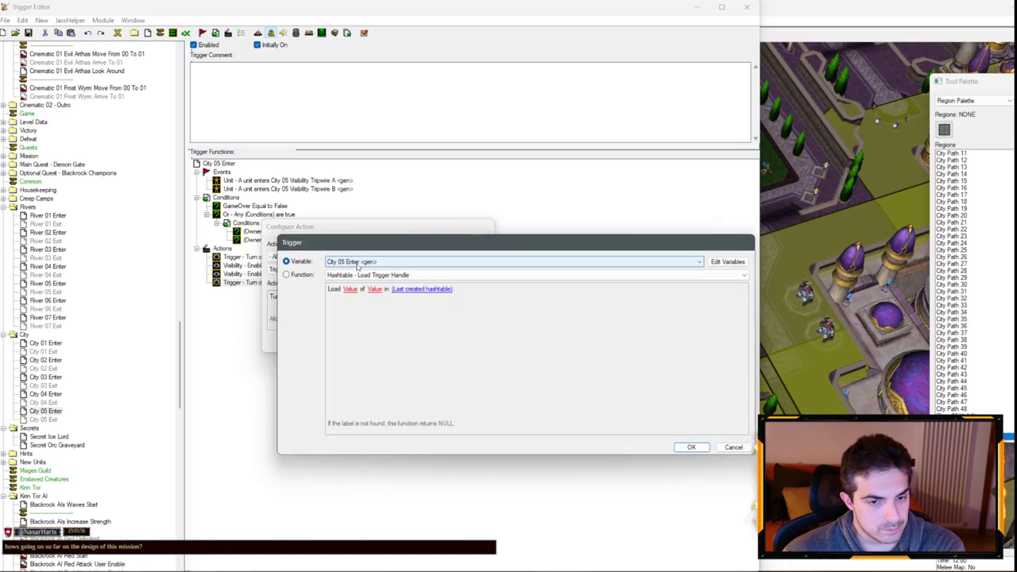
pyautogui.press('Return')
pyautogui.press('Return')
pyautogui.press('Down')
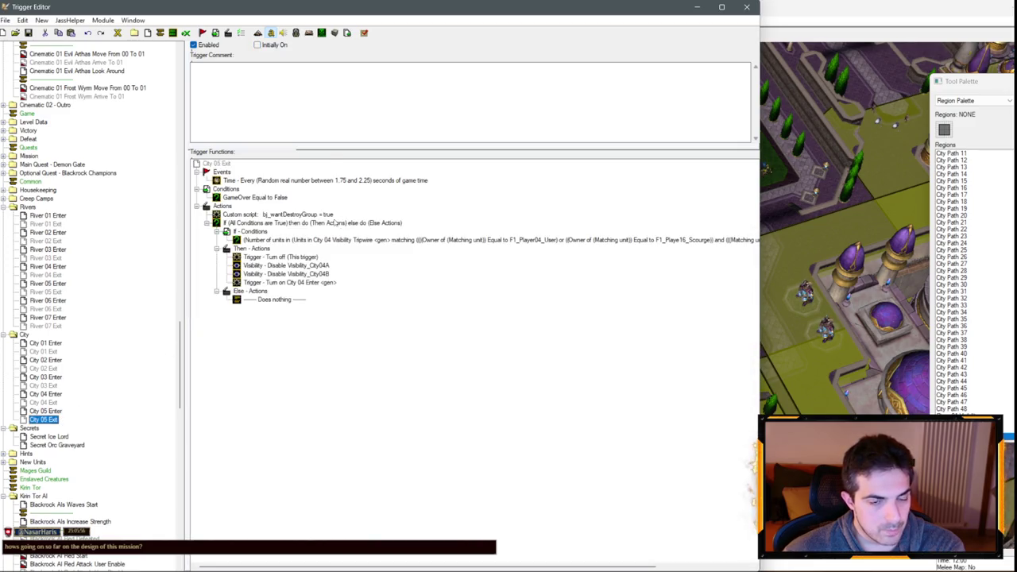
# - Set City 05 Exit's unit-count condition to count units in City 05 Visibility Tripwire A
pyautogui.doubleClick(338, 239)
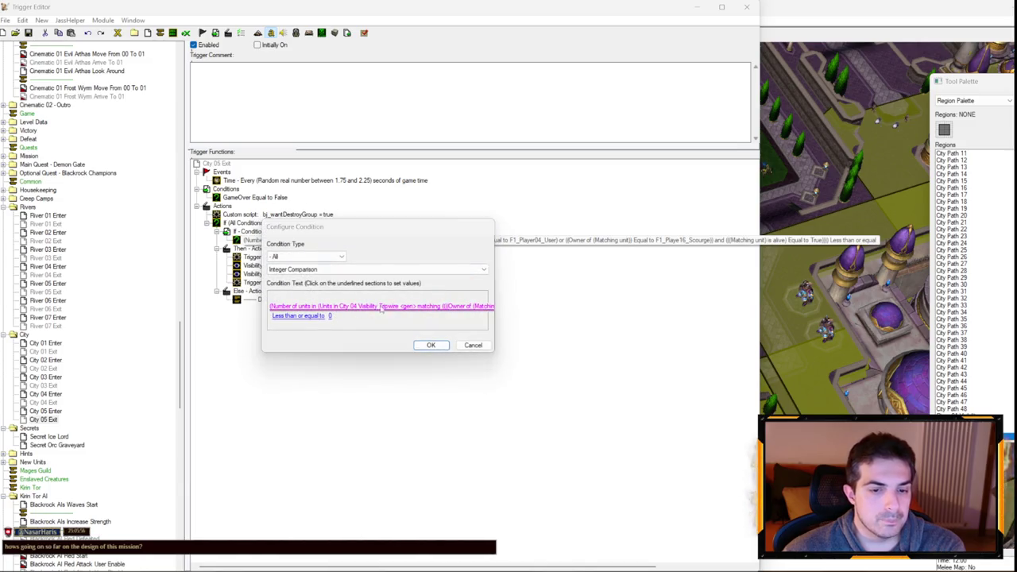
pyautogui.click(382, 309)
pyautogui.click(397, 297)
pyautogui.click(508, 311)
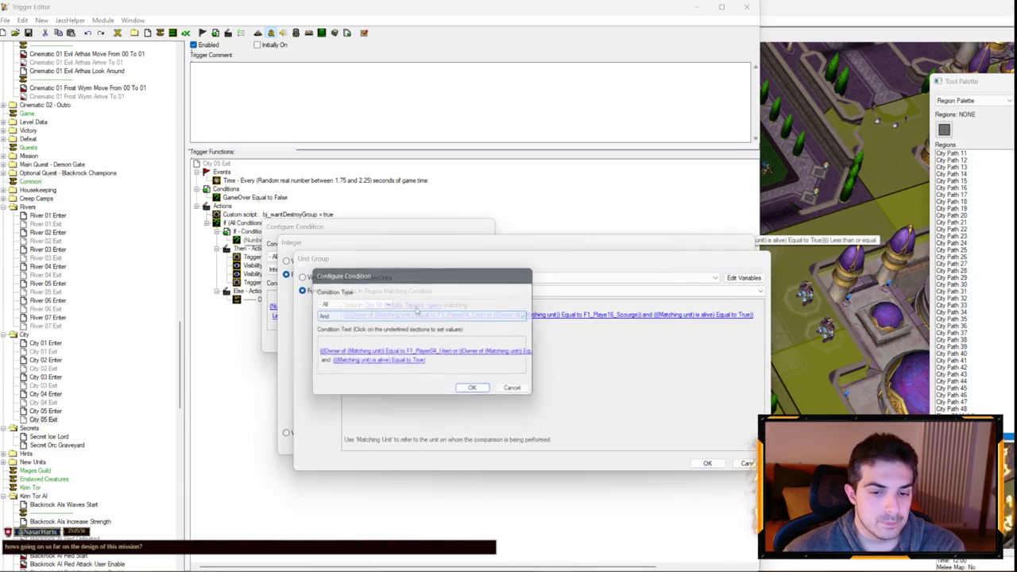
pyautogui.click(512, 393)
pyautogui.click(429, 310)
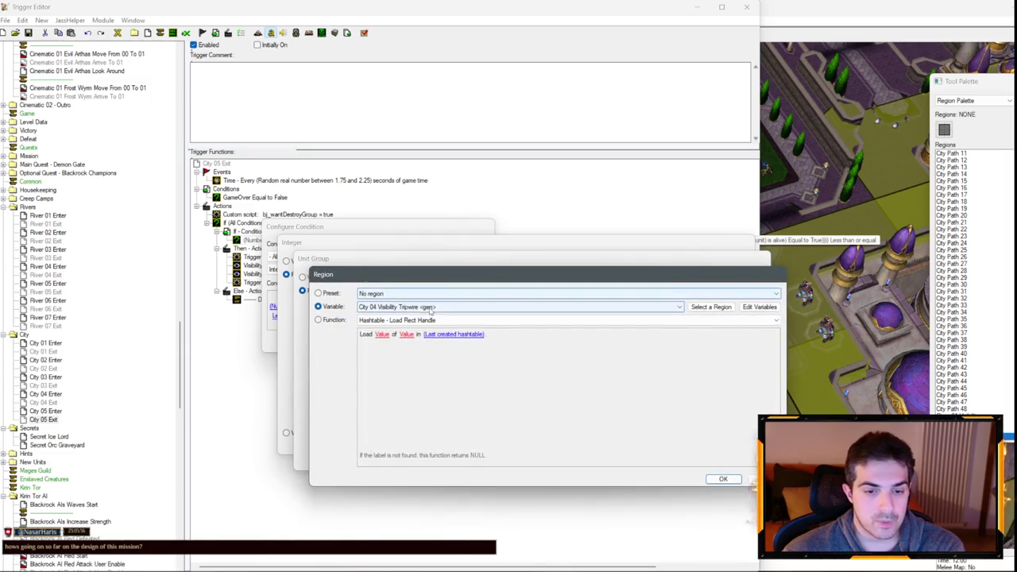
pyautogui.press('Return')
pyautogui.press('Return')
pyautogui.press('Return')
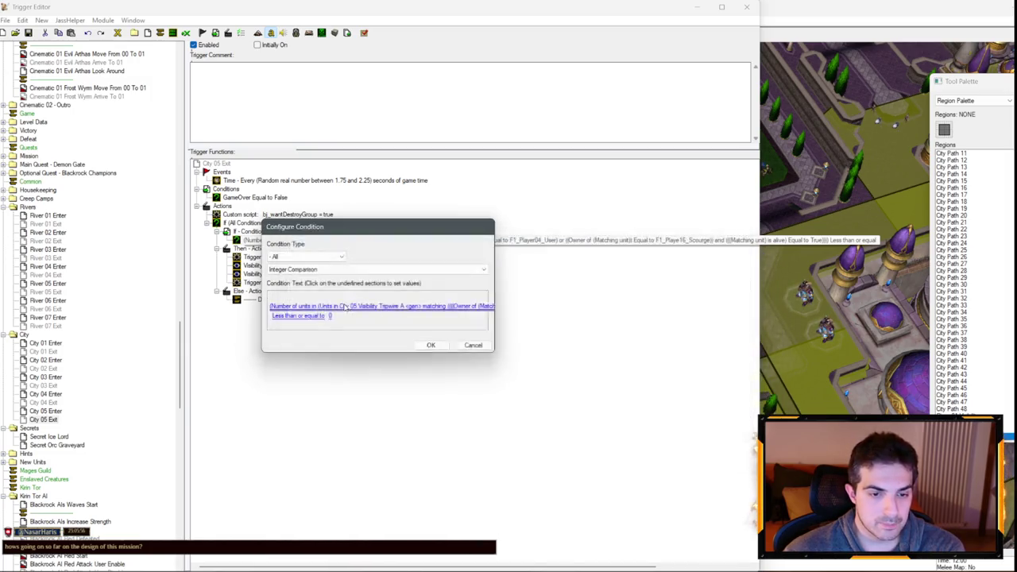
# - Copy the custom script and If block and nest them inside Then - Actions
pyautogui.click(283, 214)
pyautogui.keyDown('shift'); pyautogui.click(283, 223); pyautogui.keyUp('shift')
pyautogui.hotkey('ctrl', 'c')
pyautogui.click(279, 256)
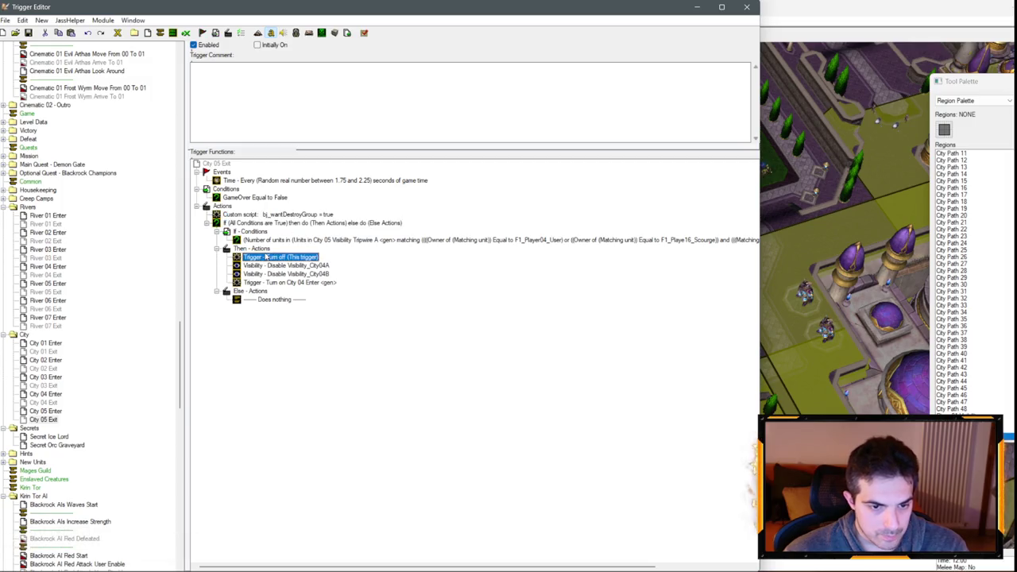
pyautogui.hotkey('ctrl', 'v')
pyautogui.click(302, 301)
pyautogui.click(286, 351)
pyautogui.keyDown('shift'); pyautogui.click(316, 377); pyautogui.keyUp('shift')
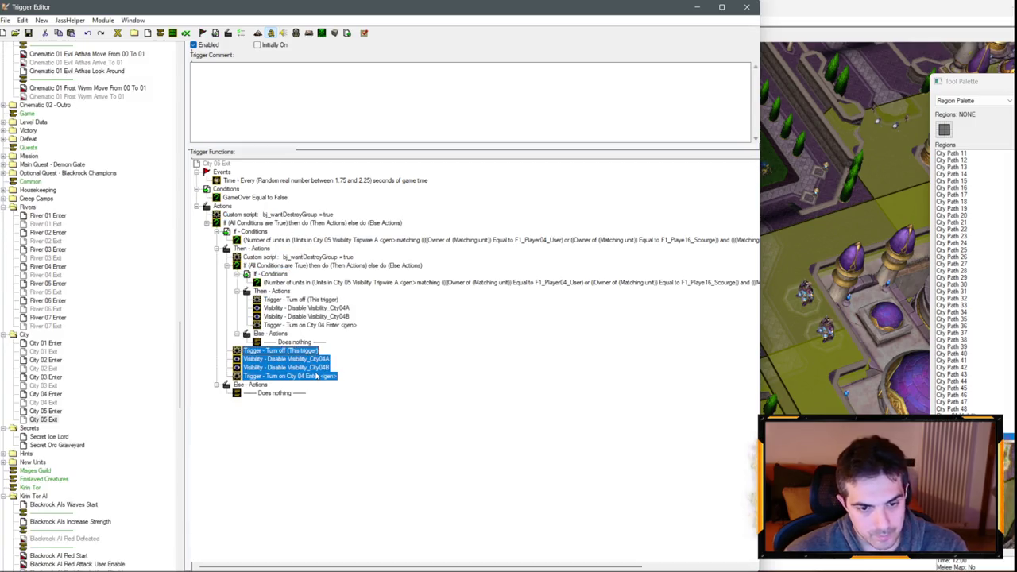
# - Change the nested If's unit-count condition region to City 05 Visibility Tripwire B
pyautogui.doubleClick(323, 283)
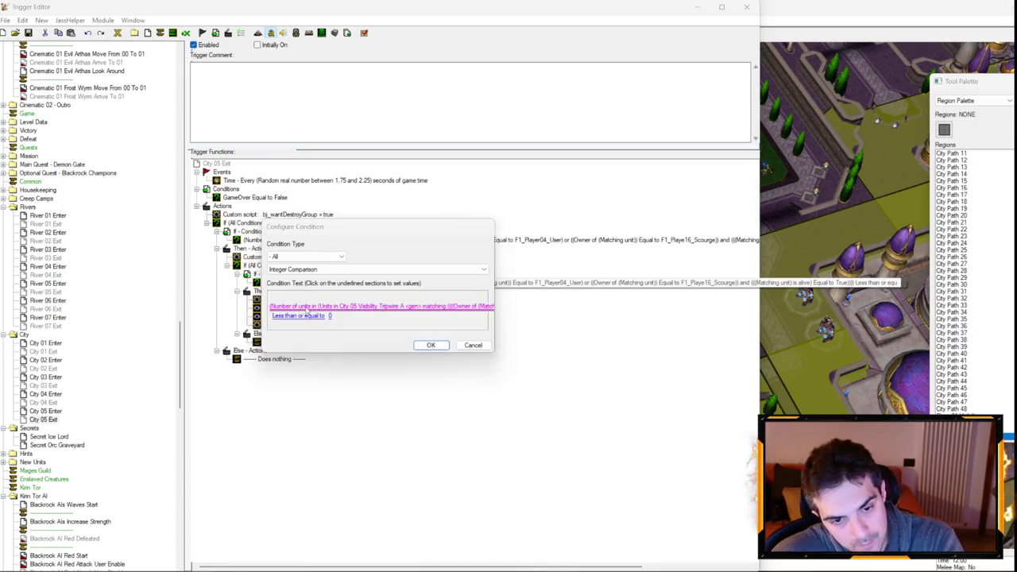
pyautogui.click(375, 303)
pyautogui.click(375, 306)
pyautogui.click(413, 291)
pyautogui.click(419, 302)
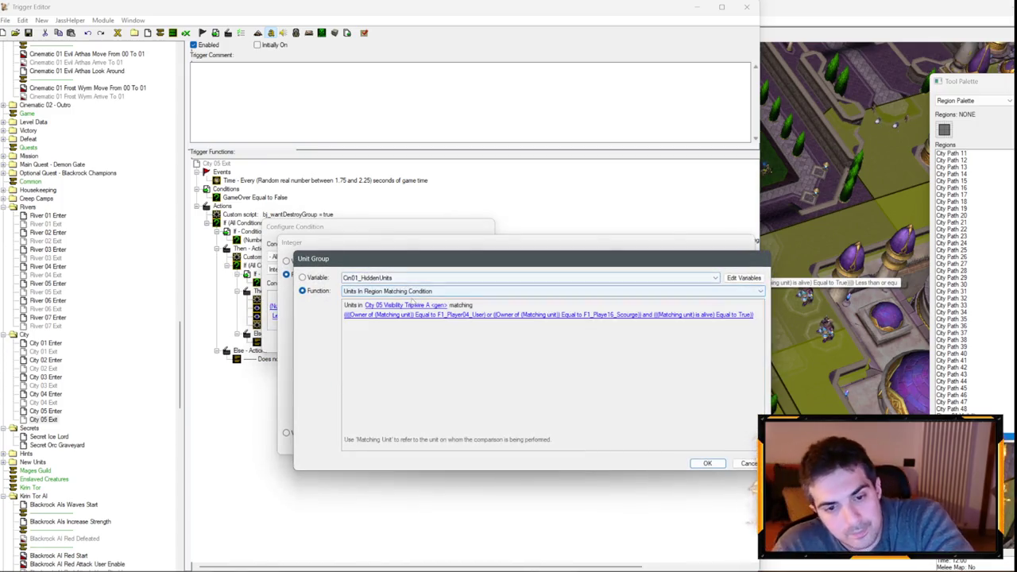
pyautogui.click(418, 306)
pyautogui.press('Down')
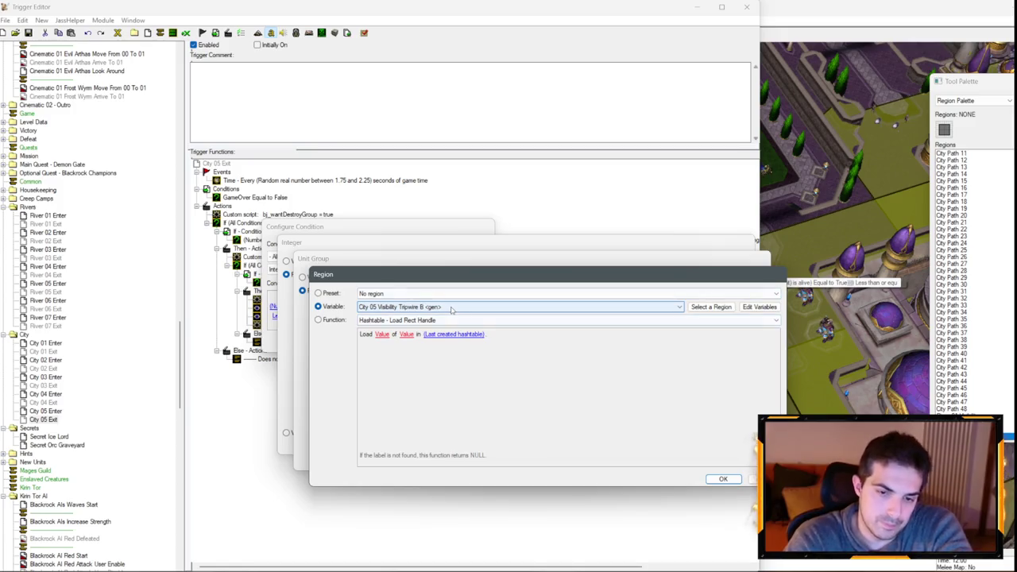
pyautogui.press('Return')
pyautogui.press('Return')
pyautogui.press('Return')
# - Make the actions disable Visibility_City05A and Visibility_City05B and turn on City 05 Enter
pyautogui.doubleClick(335, 310)
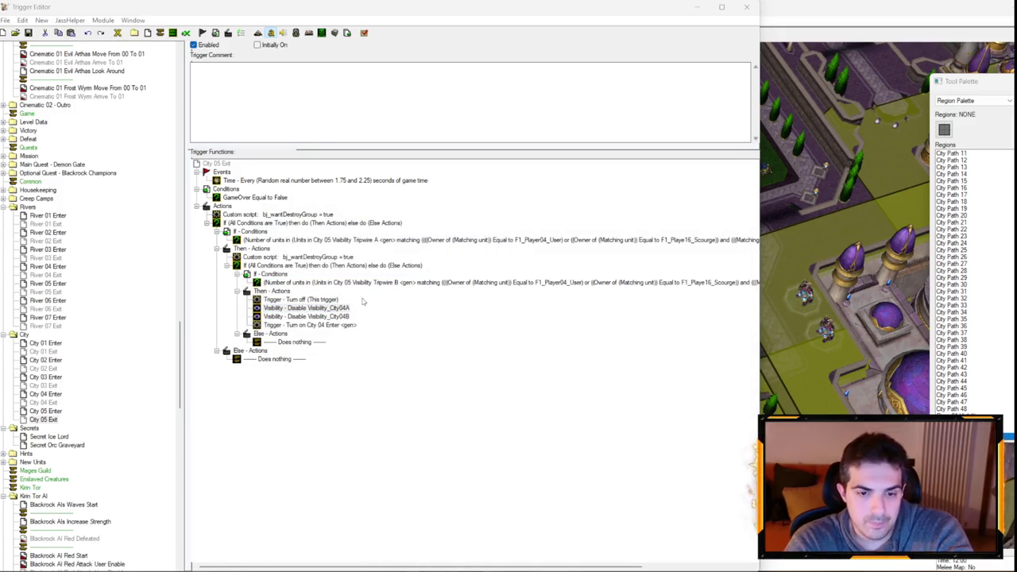
pyautogui.click(330, 297)
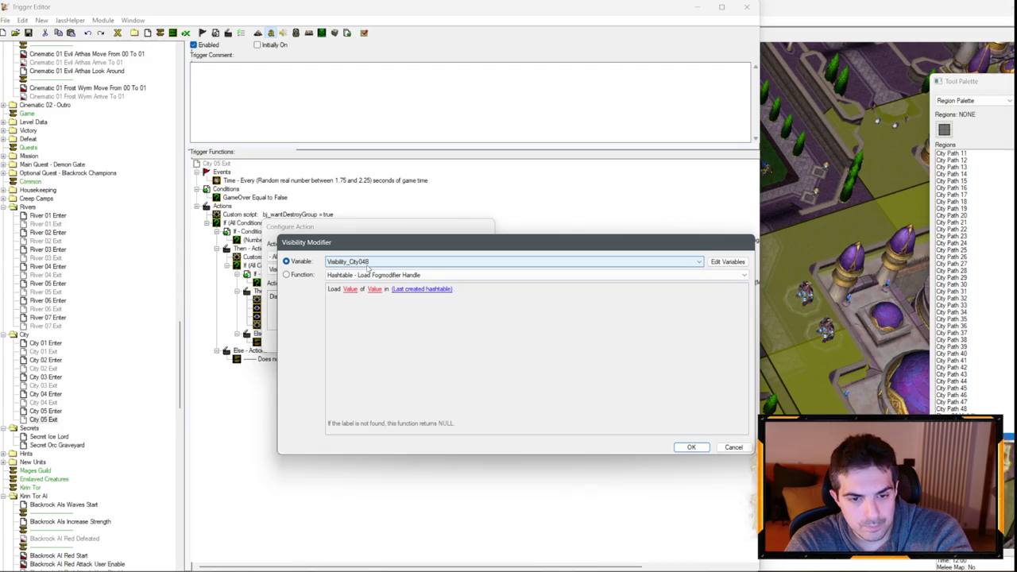
pyautogui.press('Return')
pyautogui.press('Return')
pyautogui.doubleClick(310, 315)
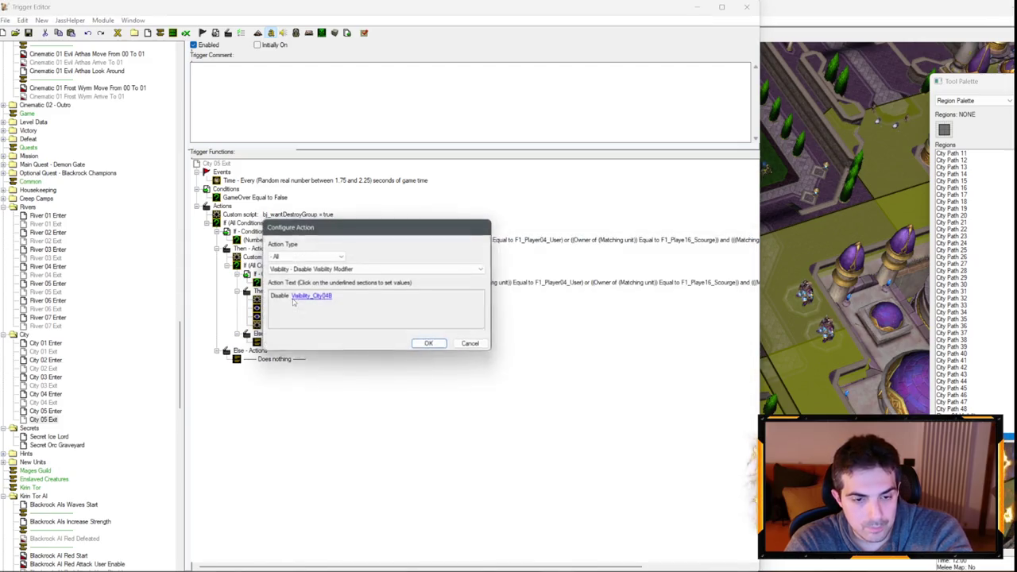
pyautogui.click(311, 297)
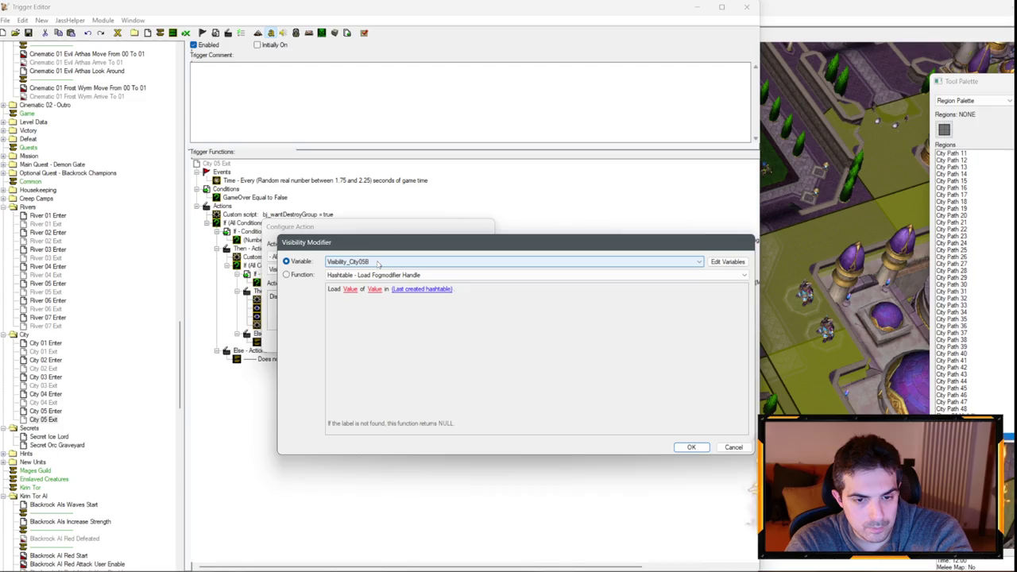
pyautogui.press('Return')
pyautogui.press('Return')
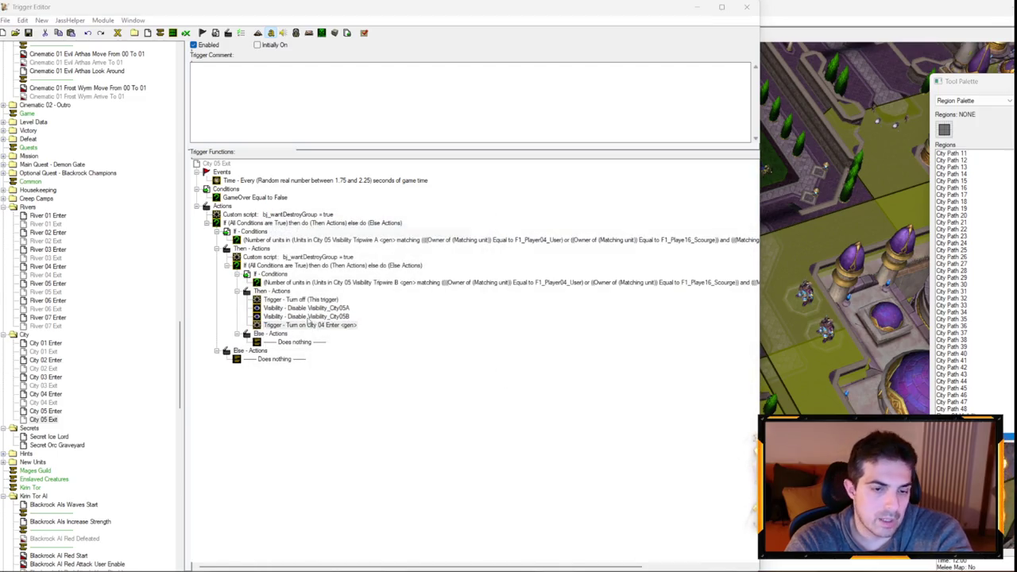
pyautogui.doubleClick(309, 324)
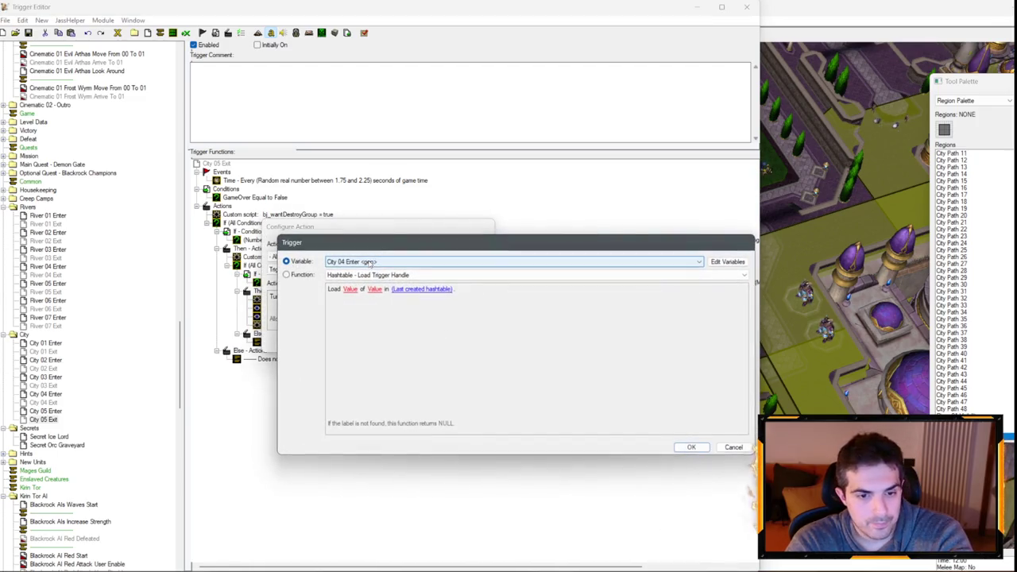
pyautogui.press('Return')
pyautogui.press('Return')
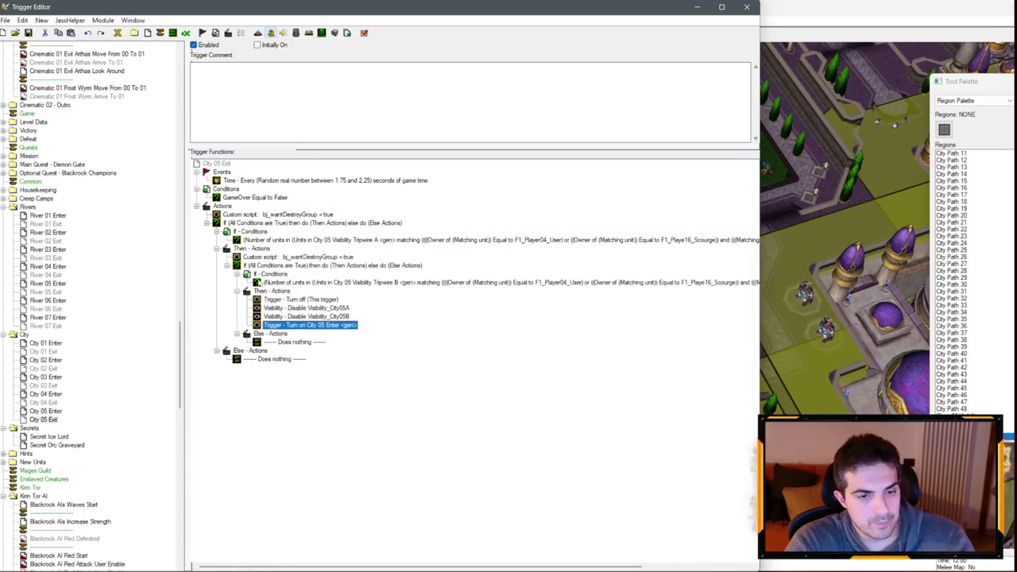
# - Duplicate the City 05 Enter trigger with copy and paste
pyautogui.click(45, 411)
pyautogui.hotkey('ctrl', 'c')
pyautogui.hotkey('ctrl', 'v')
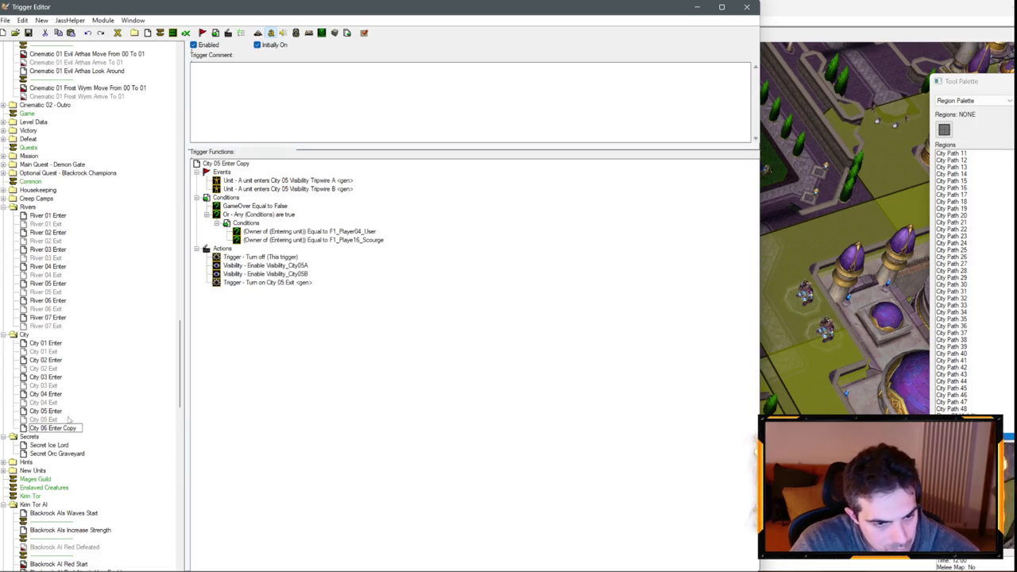
# - Duplicate the City 05 Exit trigger with copy and paste
pyautogui.click(46, 419)
pyautogui.hotkey('ctrl', 'c')
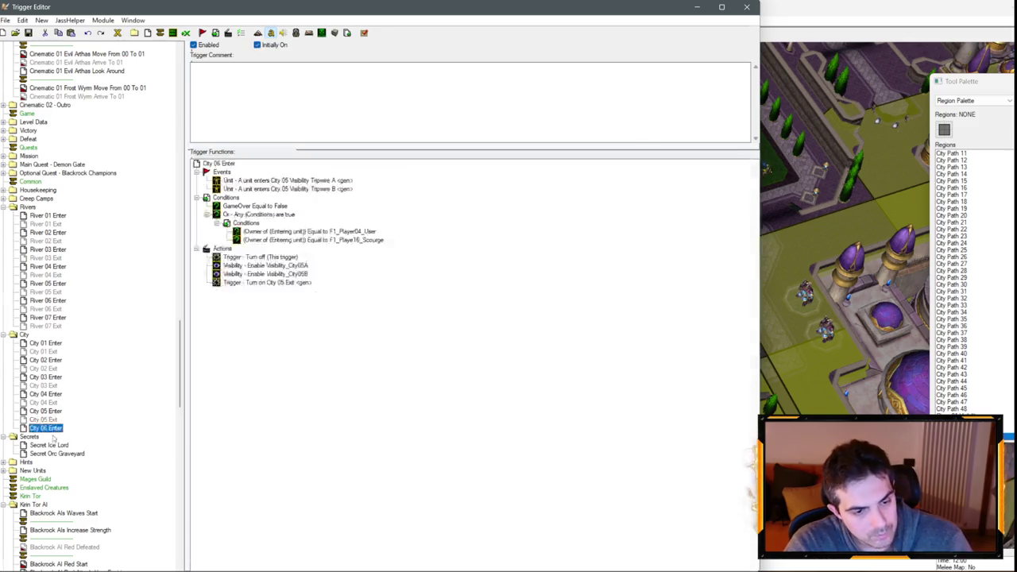
pyautogui.hotkey('ctrl', 'v')
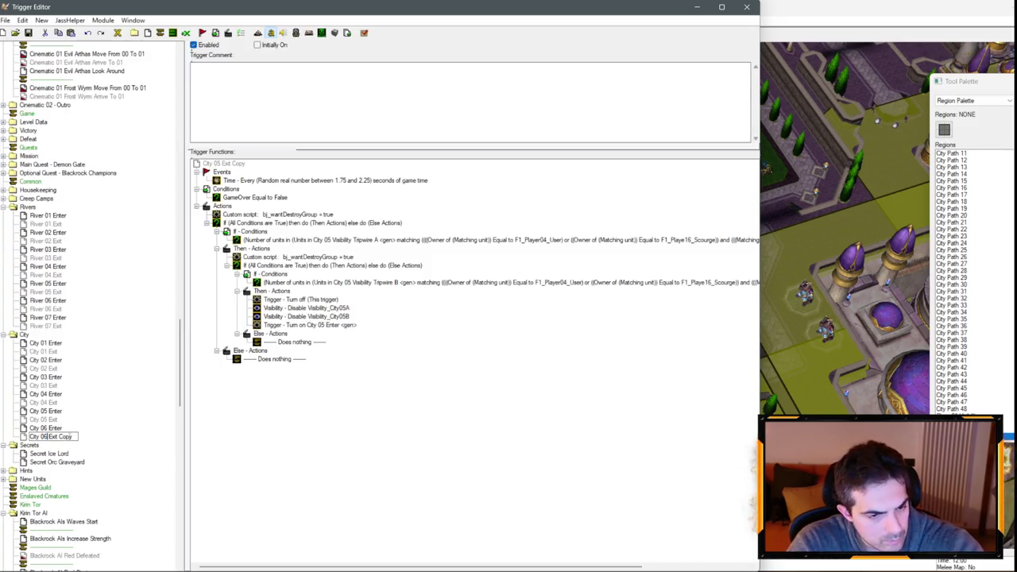
# - Make City 06 Enter fire on City 06 Visibility Tripwire and delete the leftover Tripwire B event
pyautogui.click(55, 428)
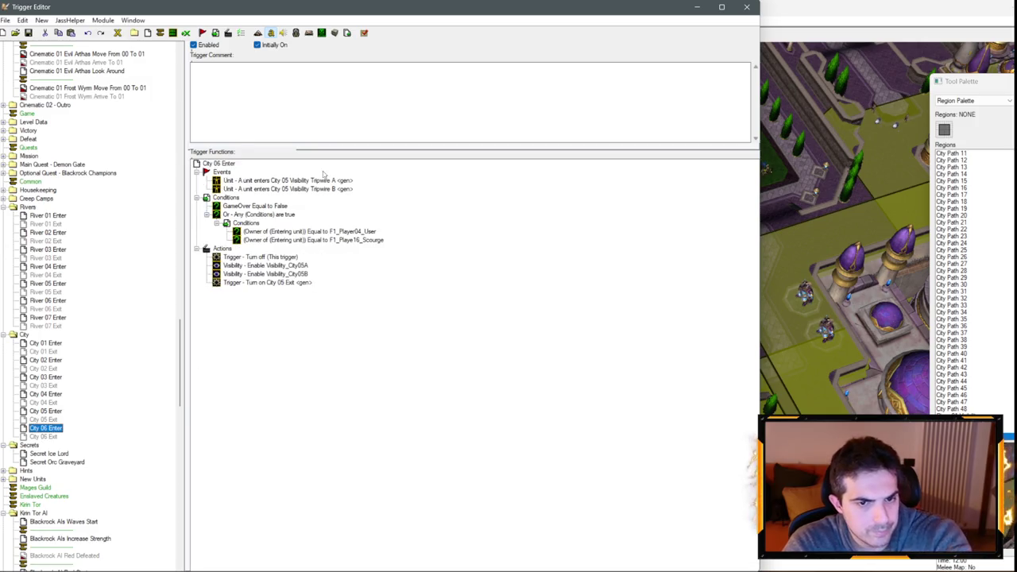
pyautogui.doubleClick(323, 181)
pyautogui.click(340, 298)
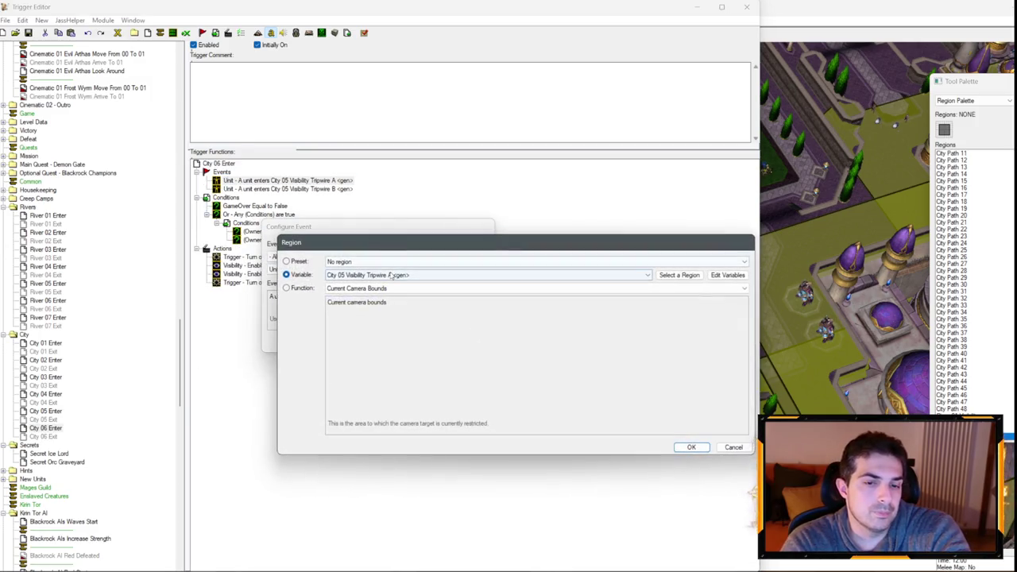
pyautogui.press('Return')
pyautogui.press('Return')
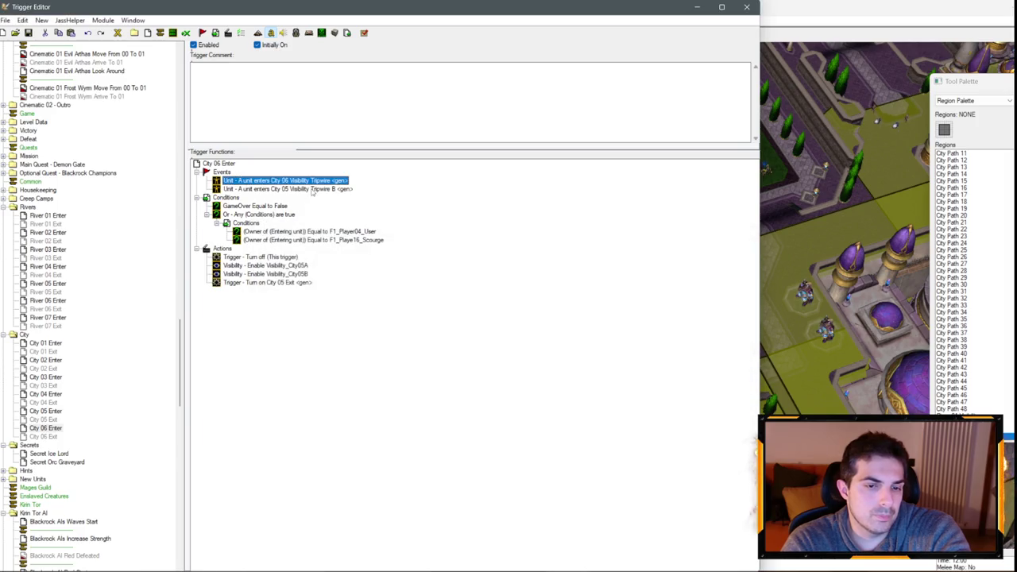
pyautogui.click(286, 189)
pyautogui.press('Delete')
# - Have City 06 Enter enable Visibility_City06 and turn on City 06 Exit
pyautogui.doubleClick(265, 256)
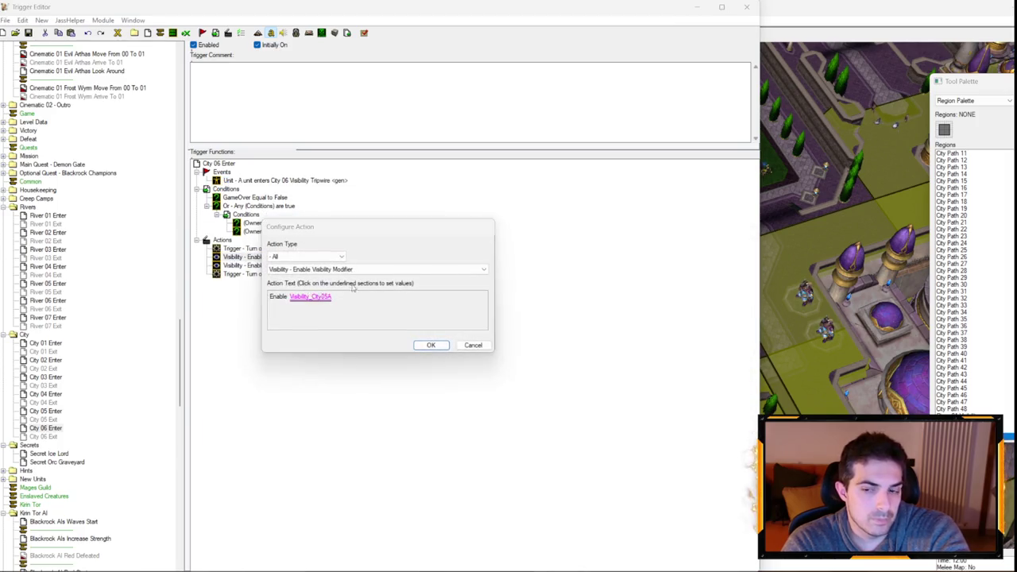
pyautogui.click(313, 295)
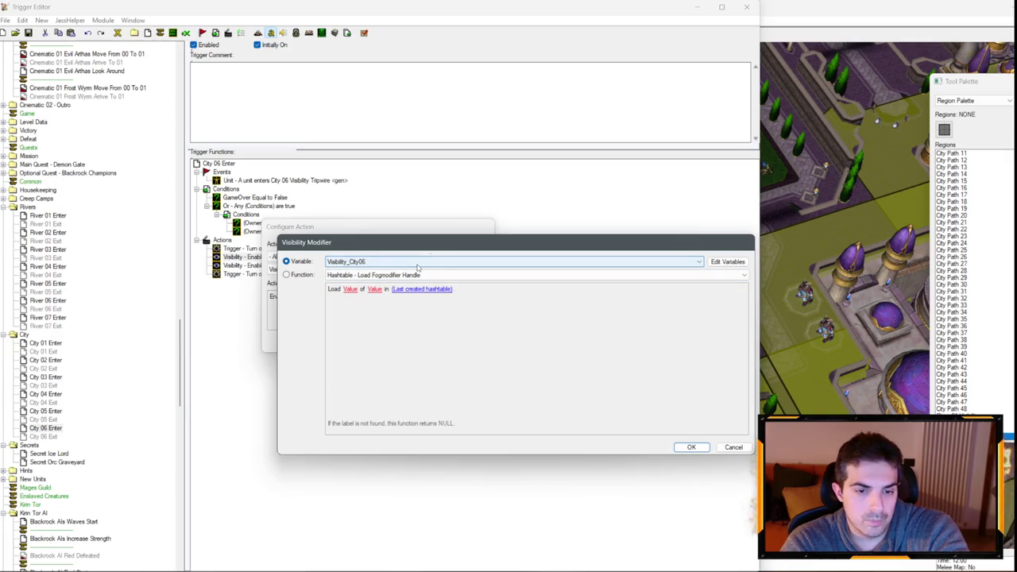
pyautogui.press('Return')
pyautogui.press('Return')
pyautogui.click(283, 266)
pyautogui.doubleClick(282, 269)
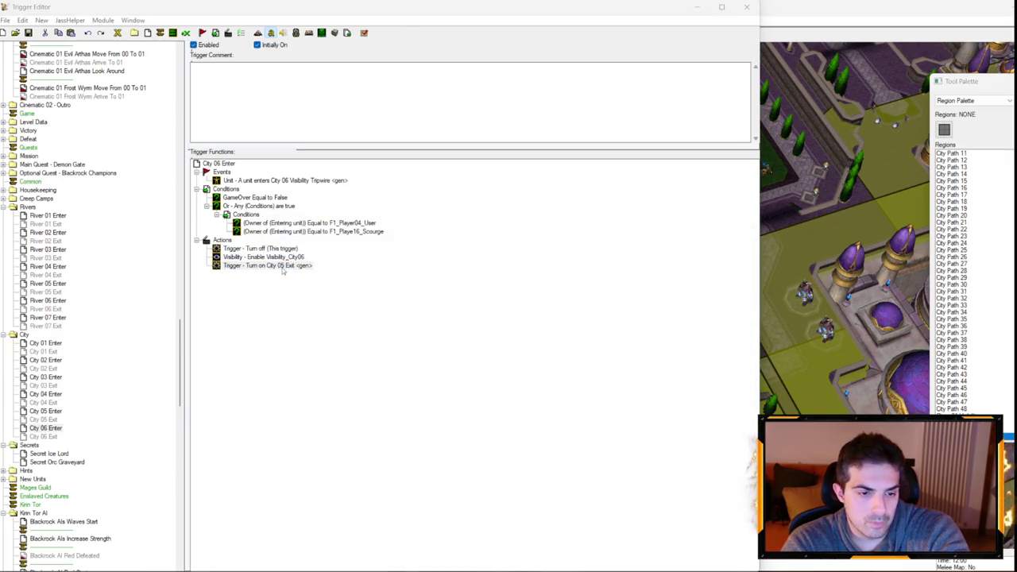
pyautogui.click(316, 296)
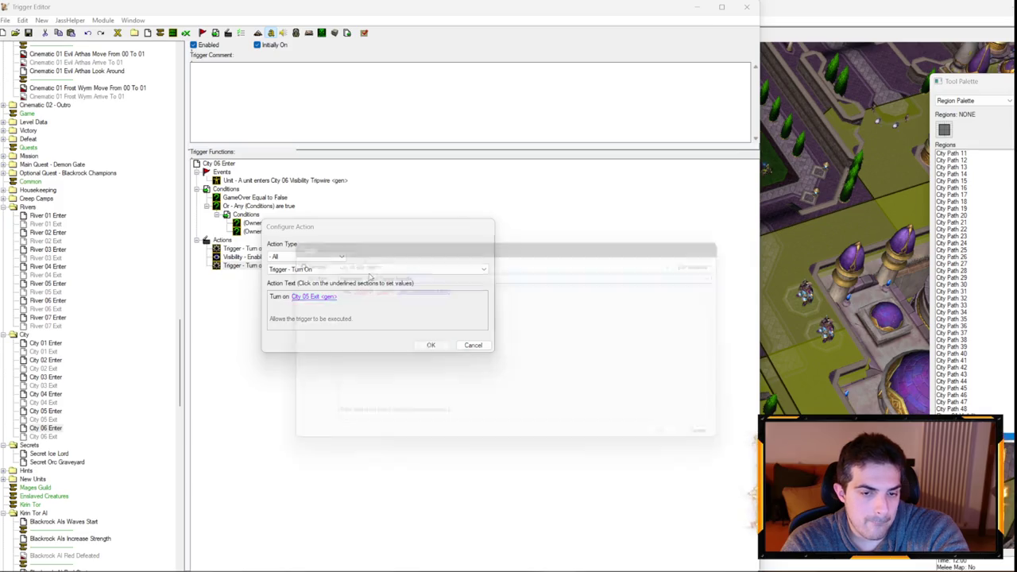
pyautogui.scroll(-1, 376, 263)
pyautogui.press('Return')
pyautogui.press('Return')
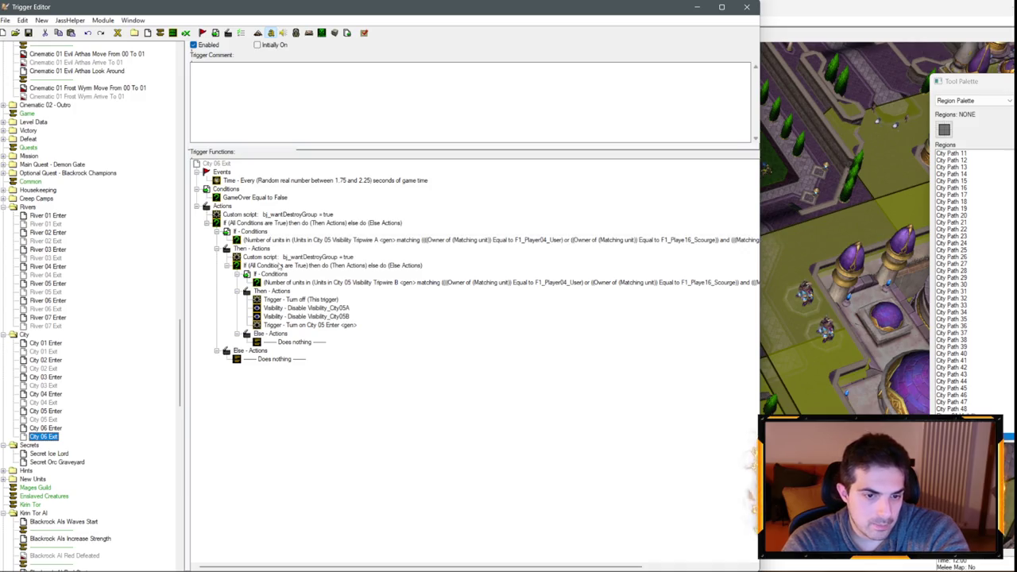
# - In City 06 Exit, move the four inner actions to the outer Then block and remove the inner If
pyautogui.click(281, 265)
pyautogui.click(284, 300)
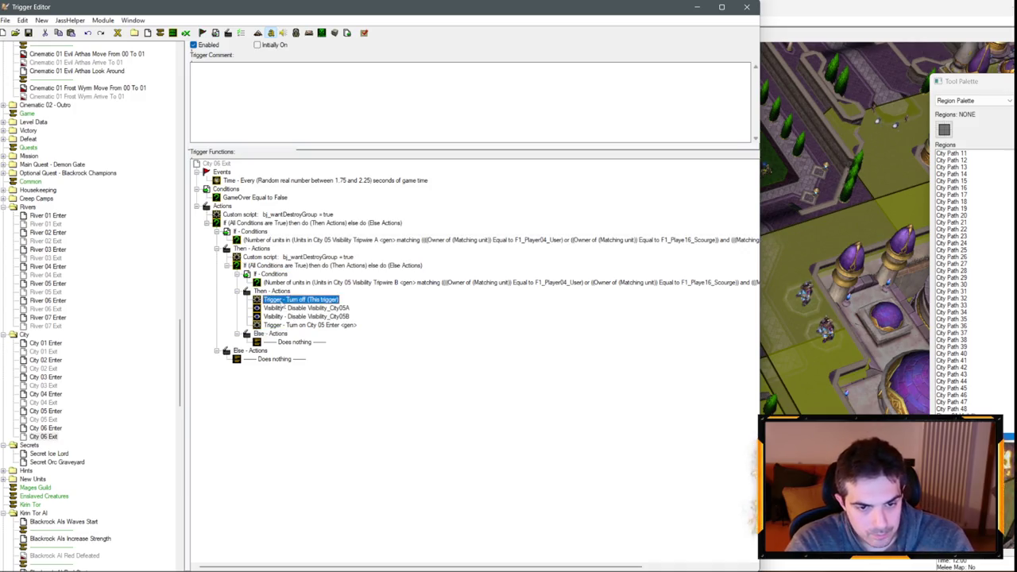
pyautogui.keyDown('shift'); pyautogui.click(288, 325); pyautogui.keyUp('shift')
pyautogui.moveTo(280, 314); pyautogui.dragTo(253, 249)
pyautogui.press('Down')
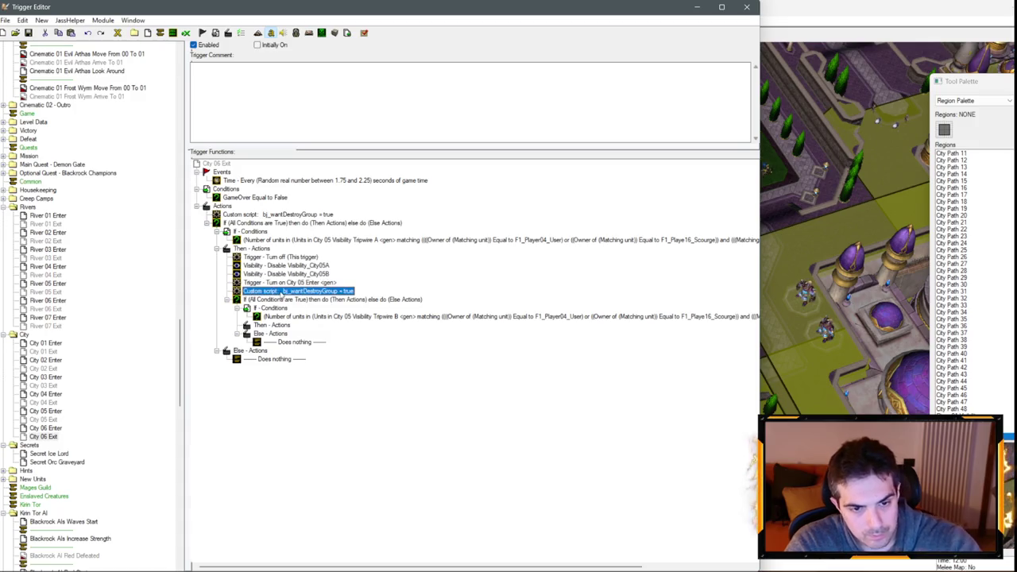
pyautogui.press('Delete')
# - Set the unit-count condition's region to City 06 Visibility Tripwire
pyautogui.doubleClick(318, 239)
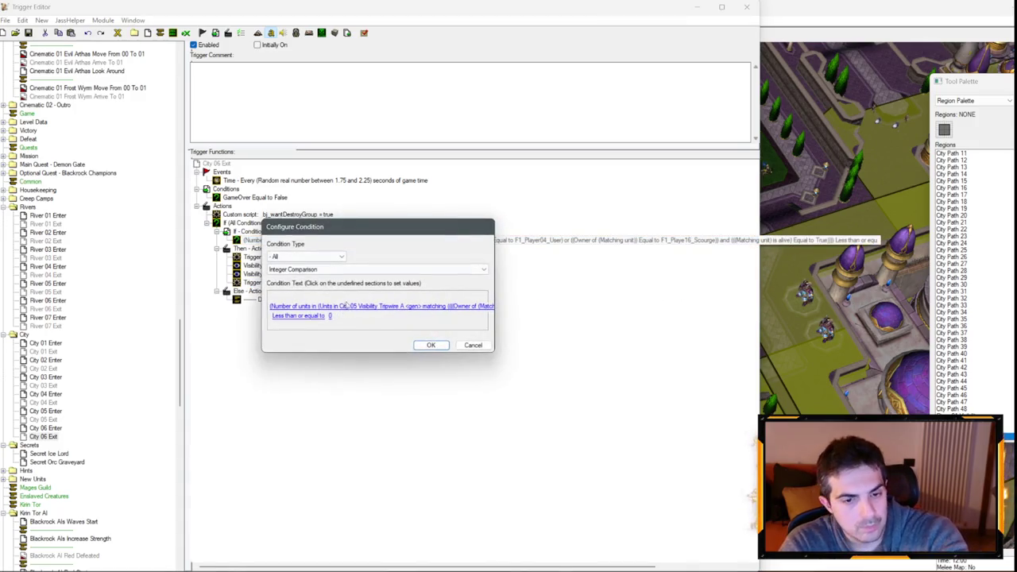
pyautogui.click(363, 306)
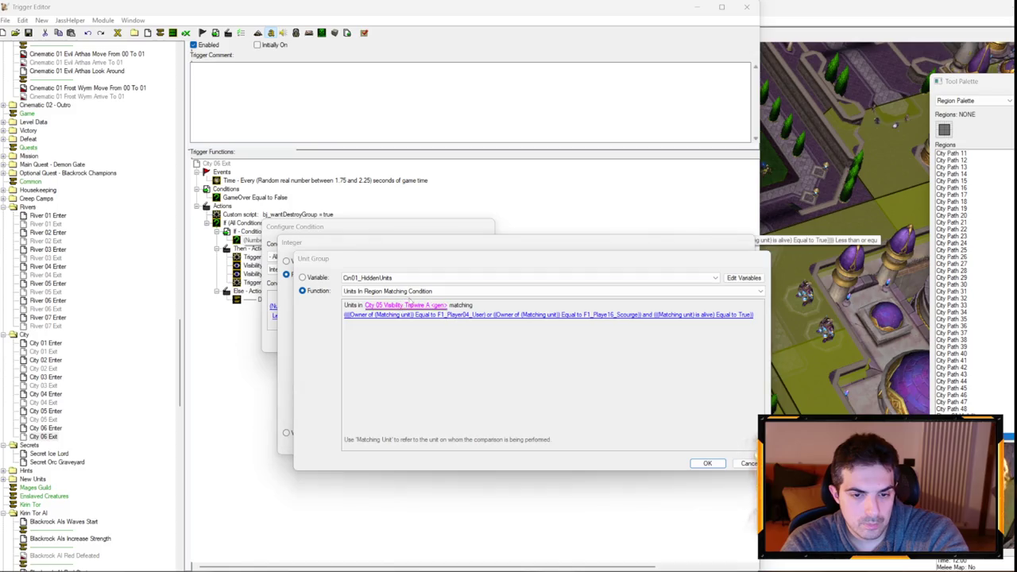
pyautogui.click(404, 307)
pyautogui.press('Down')
pyautogui.press('Down')
pyautogui.press('Return')
pyautogui.press('Return')
pyautogui.press('Return')
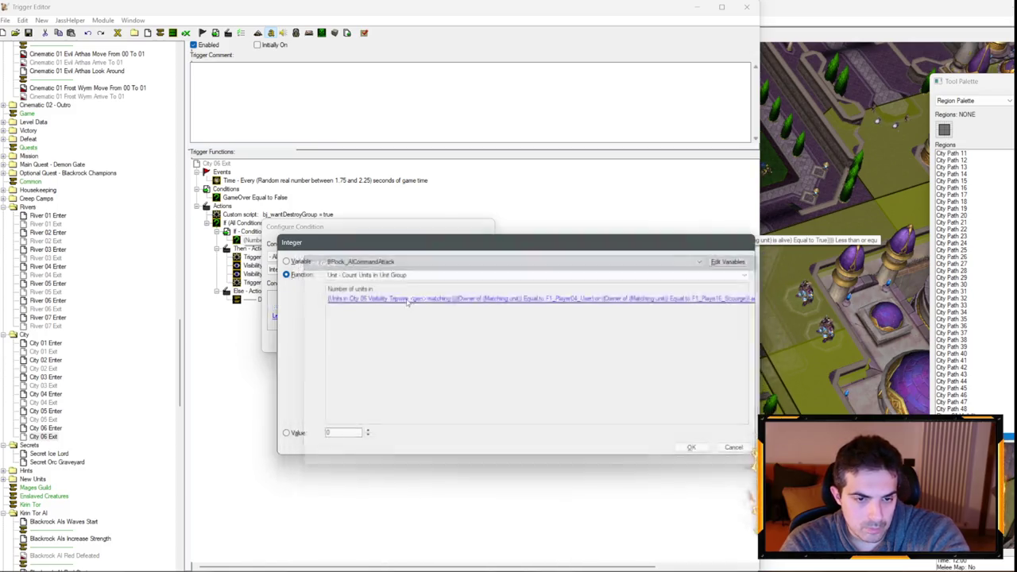
# - Change the disable action from Visibility_City05A to Visibility_City06
pyautogui.doubleClick(316, 265)
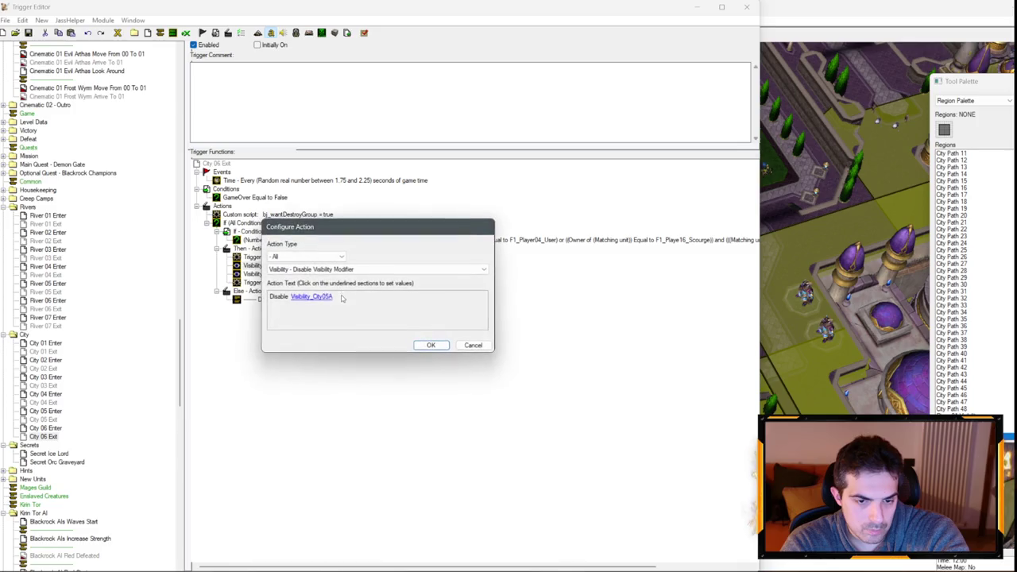
pyautogui.click(311, 296)
pyautogui.press('Down')
pyautogui.press('Return')
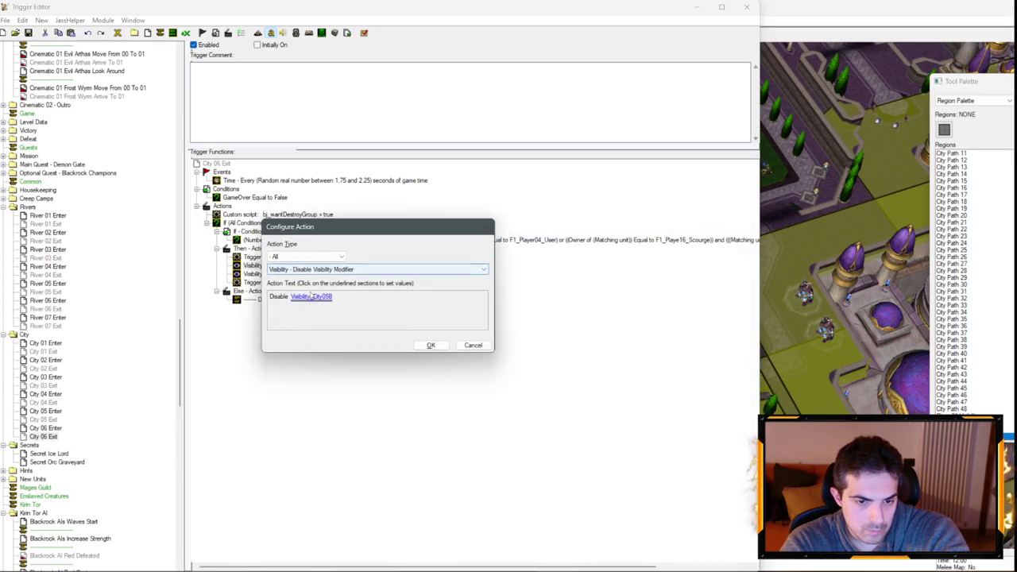
pyautogui.click(313, 296)
pyautogui.press('Down')
pyautogui.press('Return')
pyautogui.press('Return')
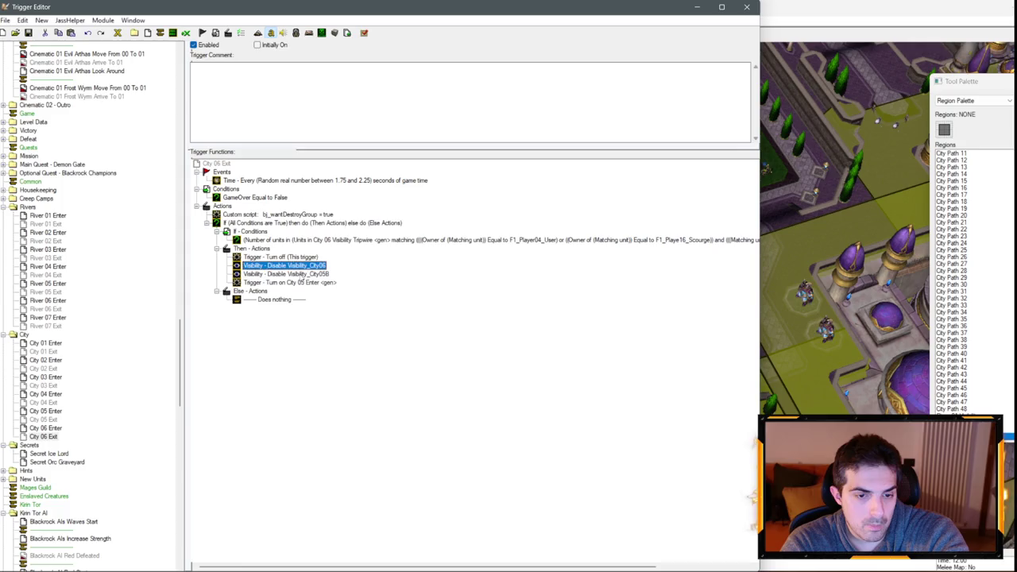
# - Change the Turn On action's target from City 05 Enter to City 06 Enter
pyautogui.press('Down')
pyautogui.press('Return')
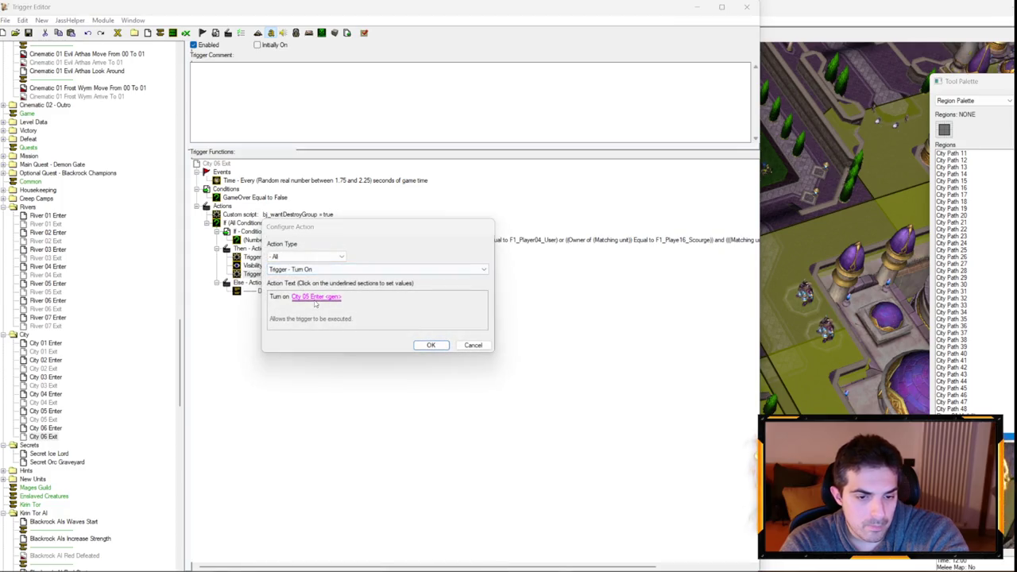
pyautogui.press('Return')
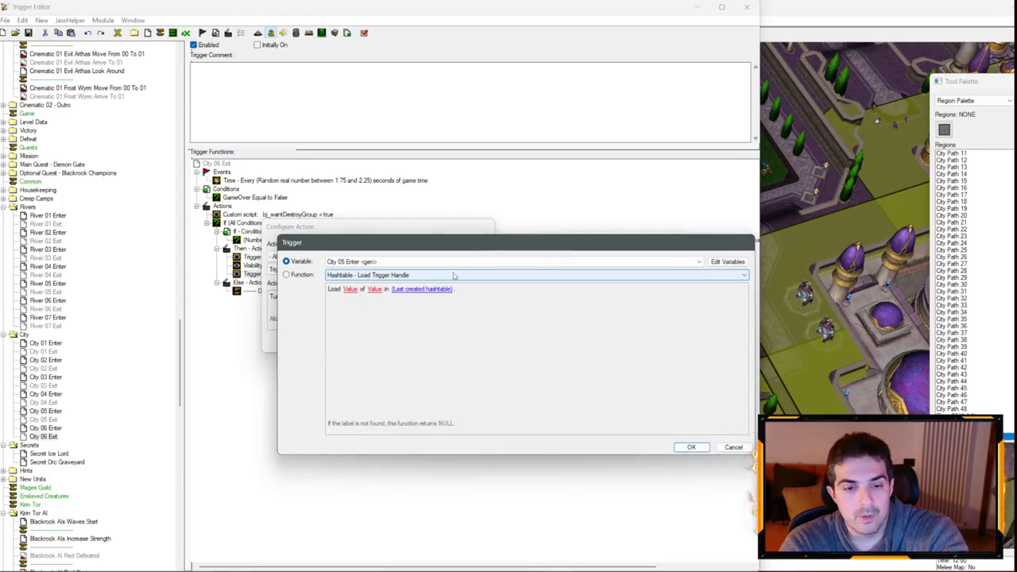
pyautogui.click(448, 261)
pyautogui.press('Down')
pyautogui.press('Return')
pyautogui.press('Return')
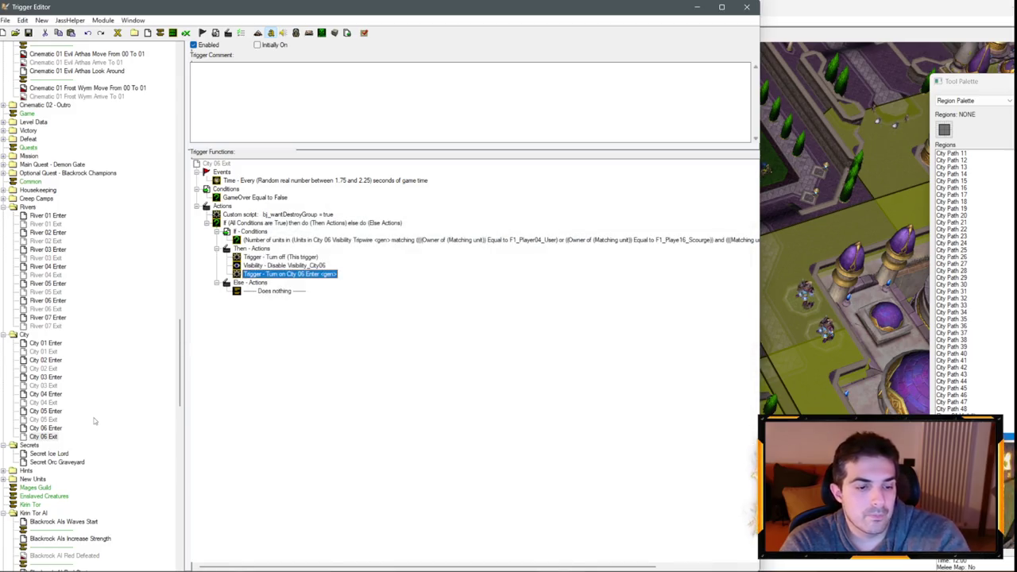
# - Duplicate the City 06 Enter trigger with copy and paste
pyautogui.click(49, 427)
pyautogui.hotkey('ctrl', 'c')
pyautogui.hotkey('ctrl', 'v')
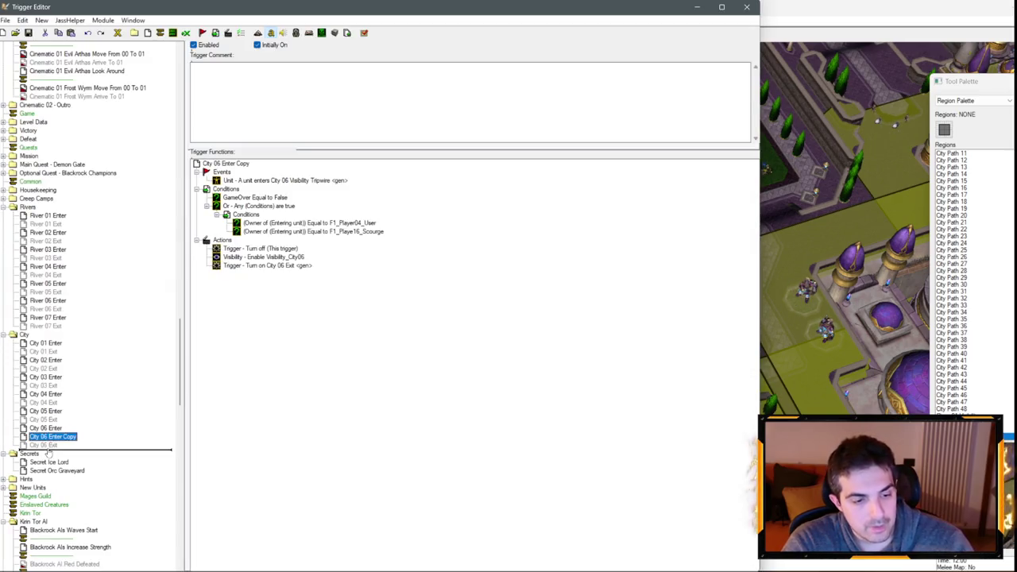
# - Place the copy below City 06 Exit as City 07 Enter and duplicate City 06 Exit
pyautogui.moveTo(49, 452); pyautogui.dragTo(46, 451)
pyautogui.write('7')
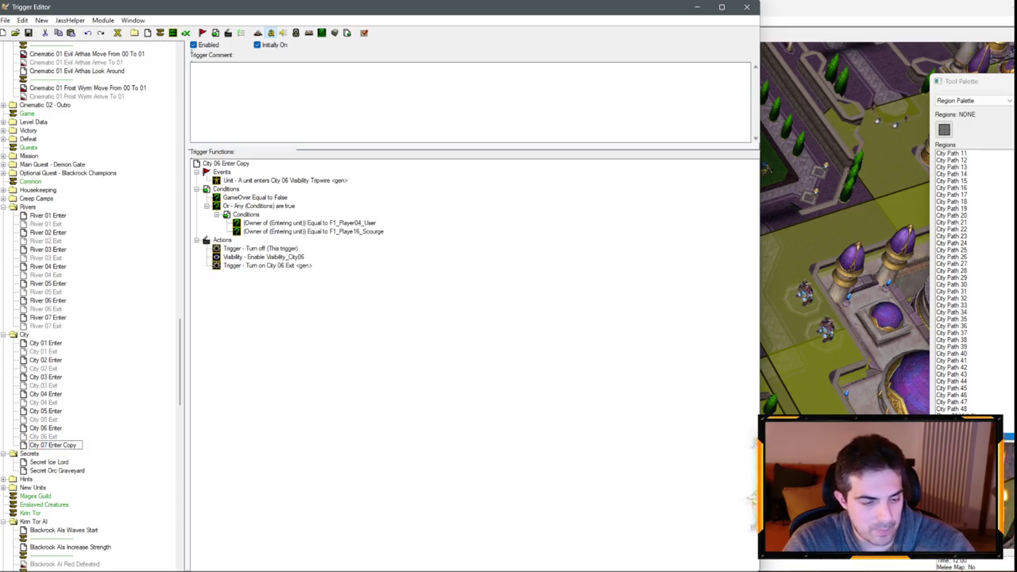
pyautogui.click(57, 437)
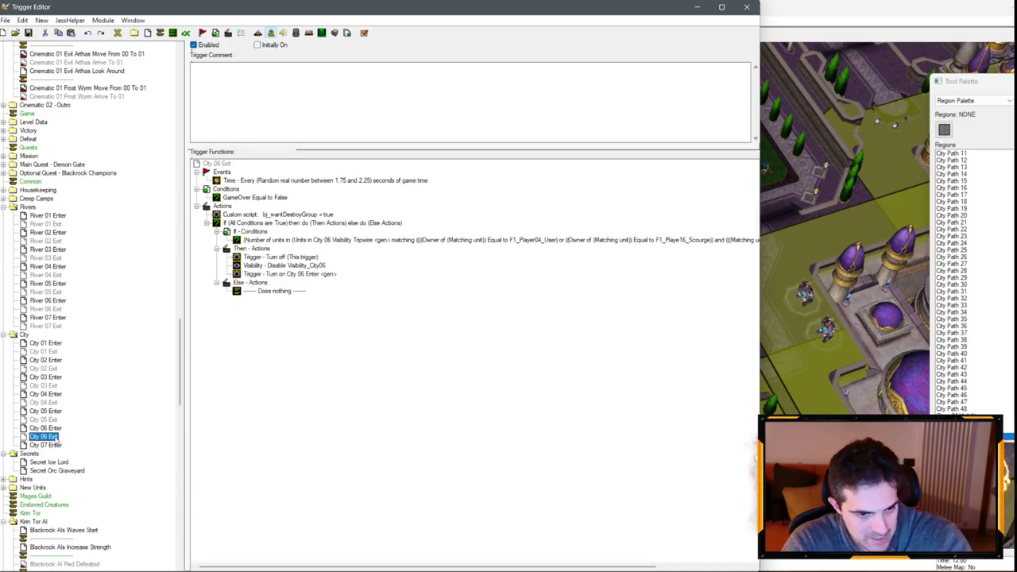
pyautogui.hotkey('ctrl', 'c')
pyautogui.hotkey('ctrl', 'v')
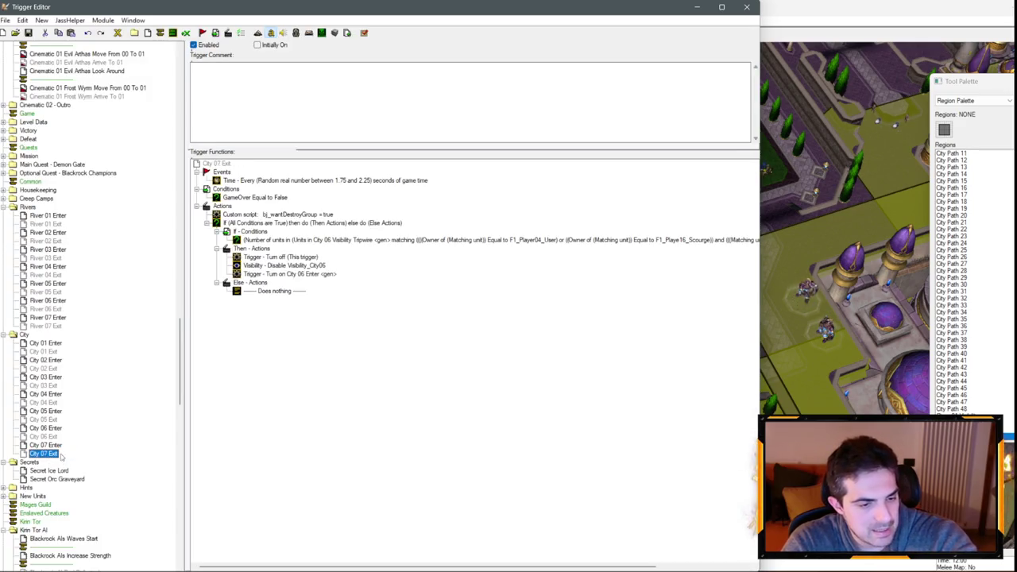
# - Give City 07 Enter two enter-region events for City 07 Visibility Tripwire A and Tripwire B
pyautogui.click(58, 446)
pyautogui.doubleClick(331, 181)
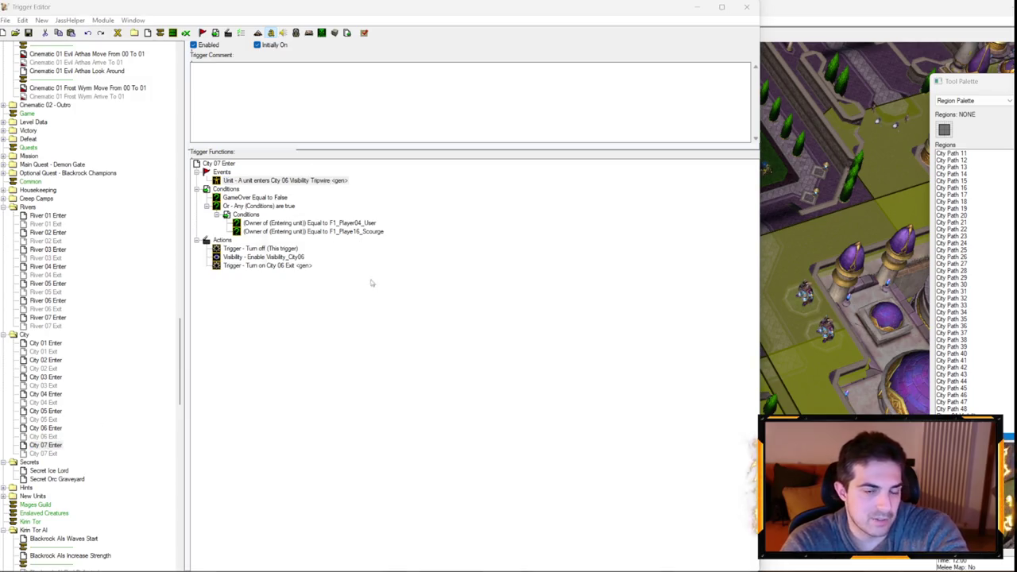
pyautogui.click(365, 295)
pyautogui.scroll(-1, 379, 274)
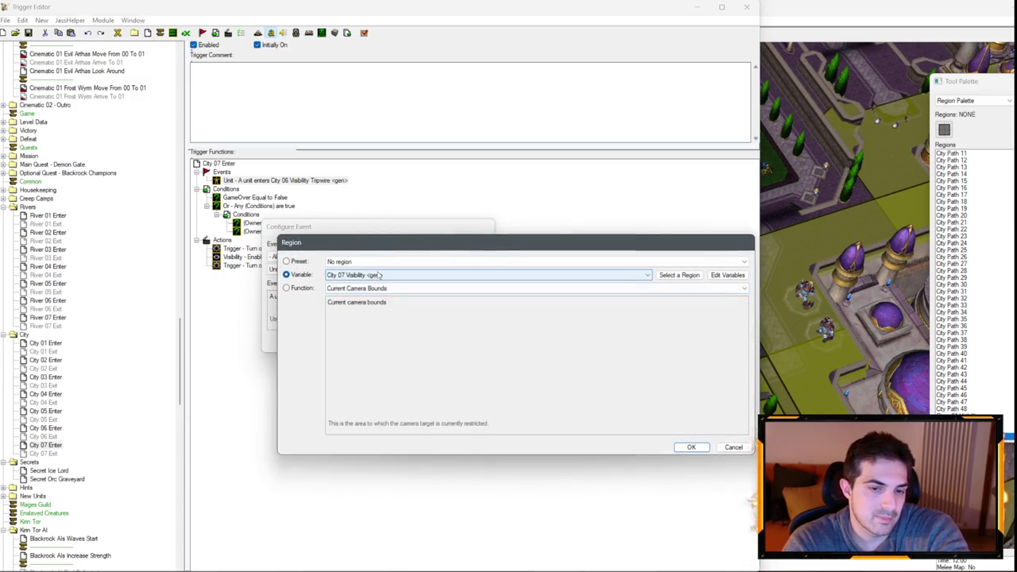
pyautogui.press('Return')
pyautogui.press('Return')
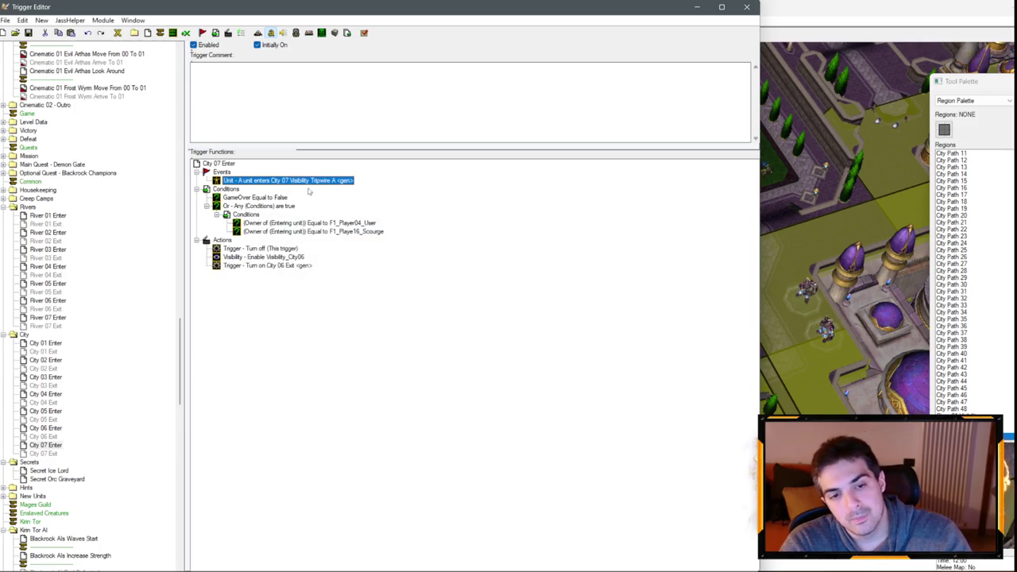
pyautogui.hotkey('ctrl', 'c')
pyautogui.hotkey('ctrl', 'v')
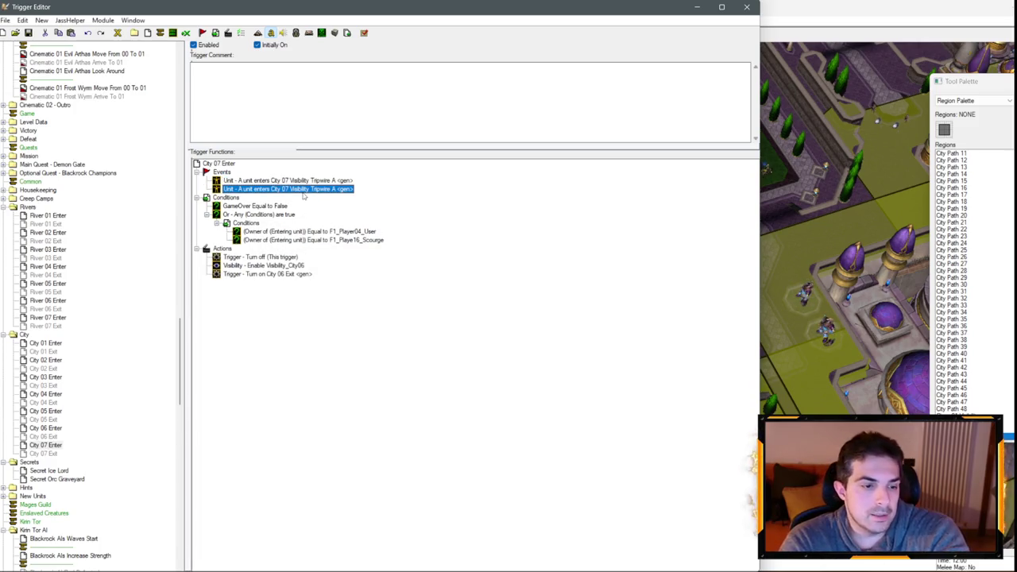
pyautogui.doubleClick(309, 190)
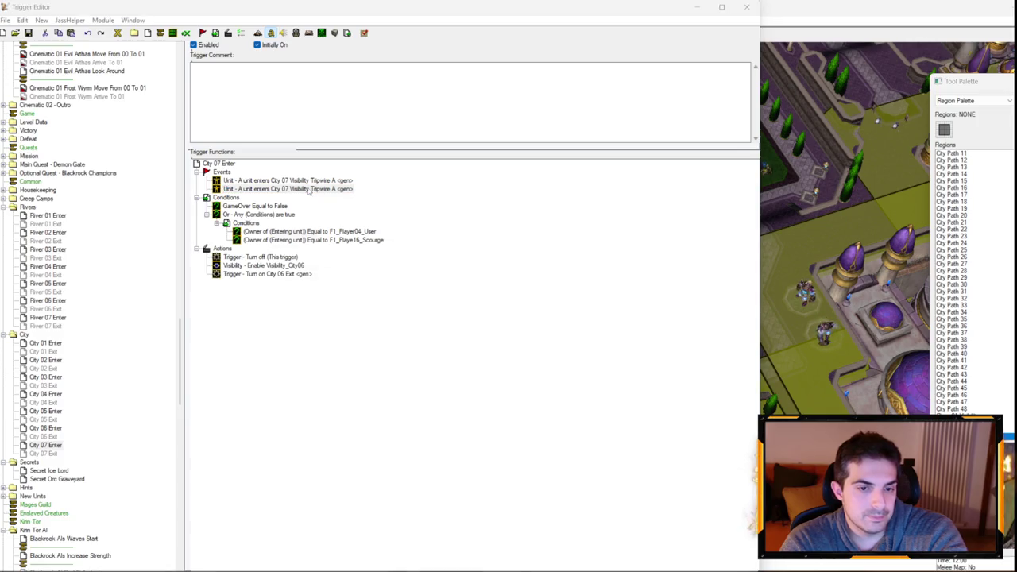
pyautogui.click(350, 297)
pyautogui.press('Down')
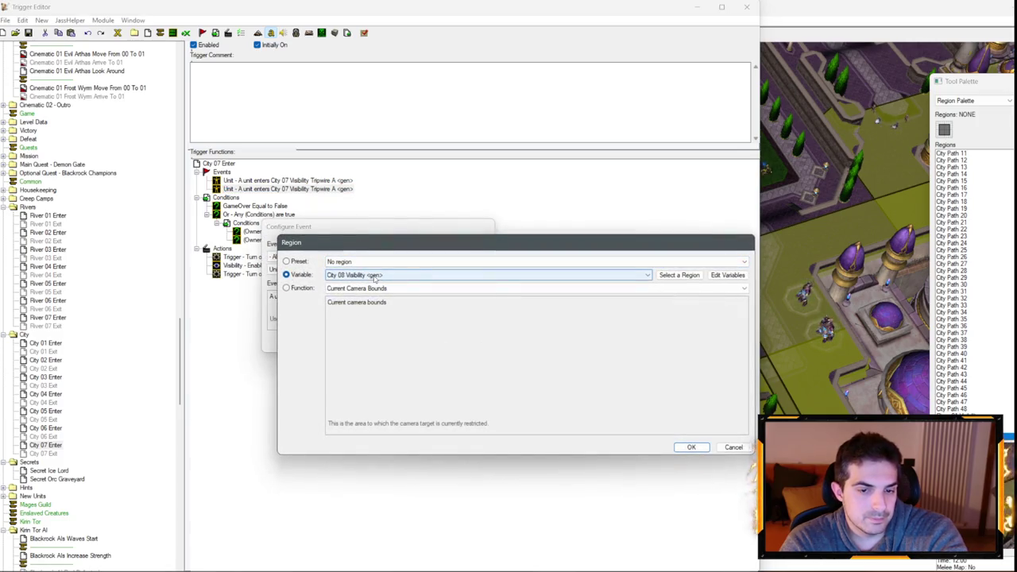
pyautogui.press('Return')
pyautogui.press('Return')
# - Have City 07 Enter enable Visibility_City07 and turn on City 07 Exit
pyautogui.doubleClick(259, 270)
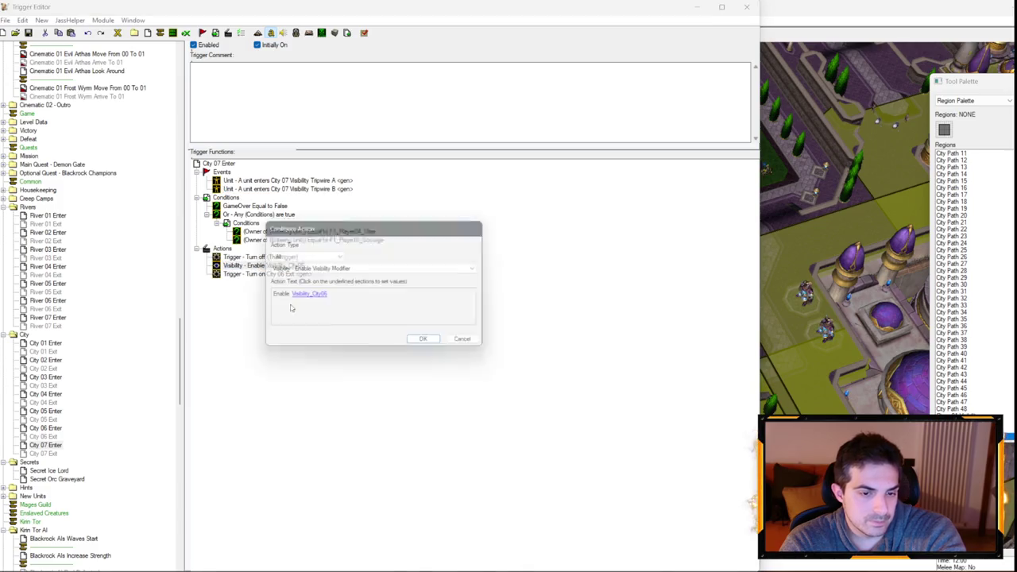
pyautogui.click(325, 294)
pyautogui.press('Down')
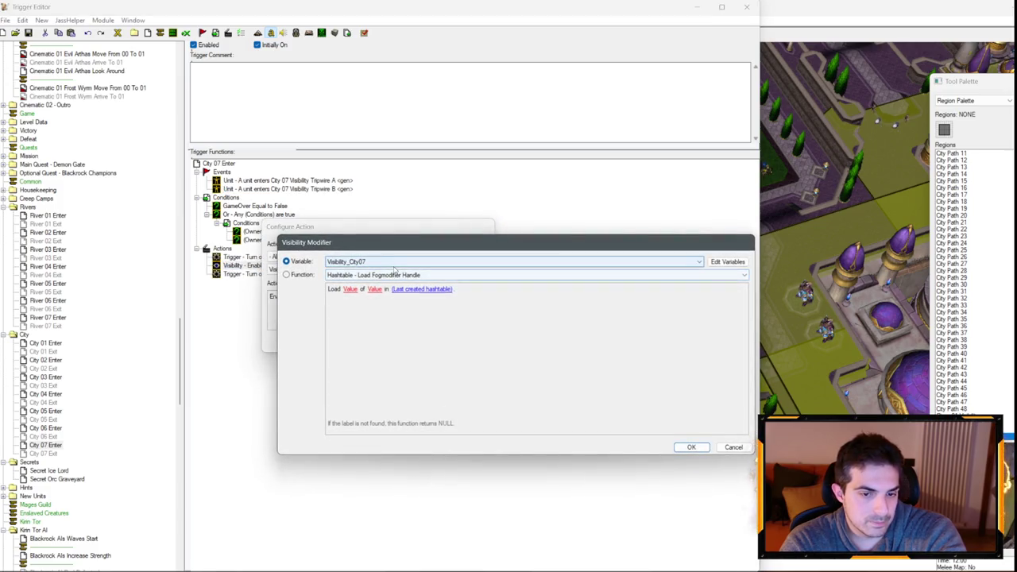
pyautogui.press('Return')
pyautogui.press('Return')
pyautogui.doubleClick(306, 273)
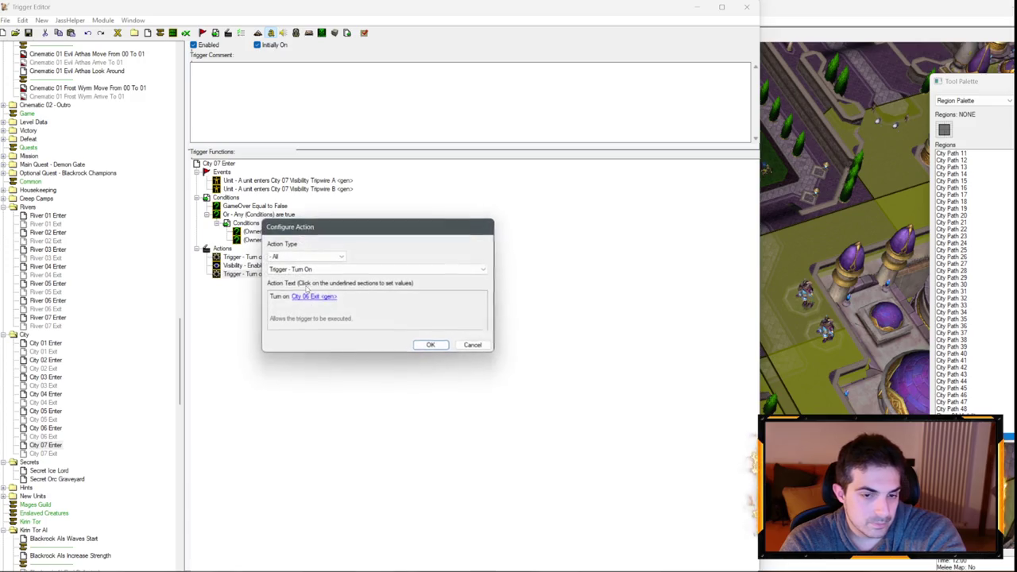
pyautogui.click(314, 297)
pyautogui.click(397, 261)
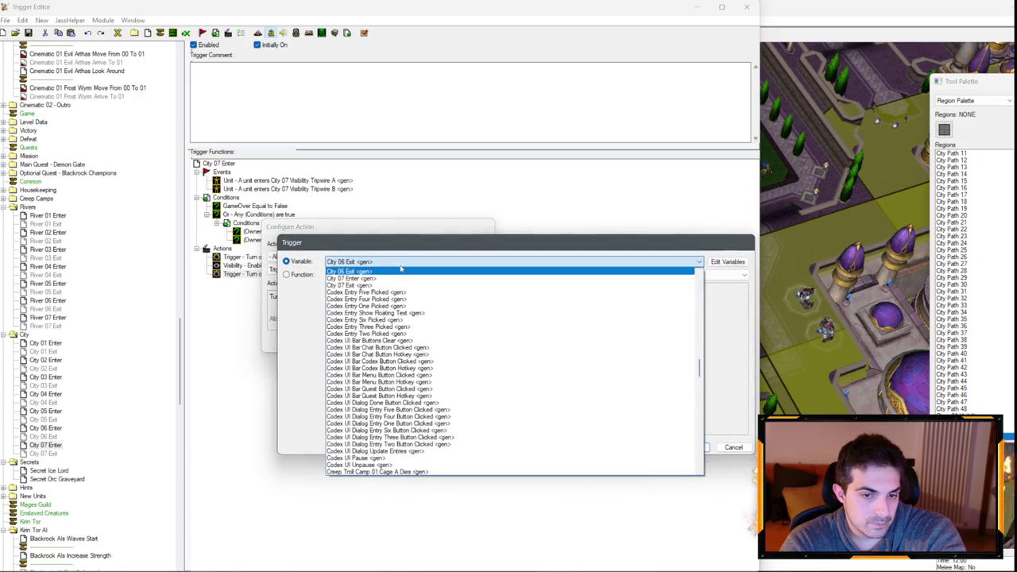
pyautogui.click(371, 283)
pyautogui.press('Return')
pyautogui.press('Return')
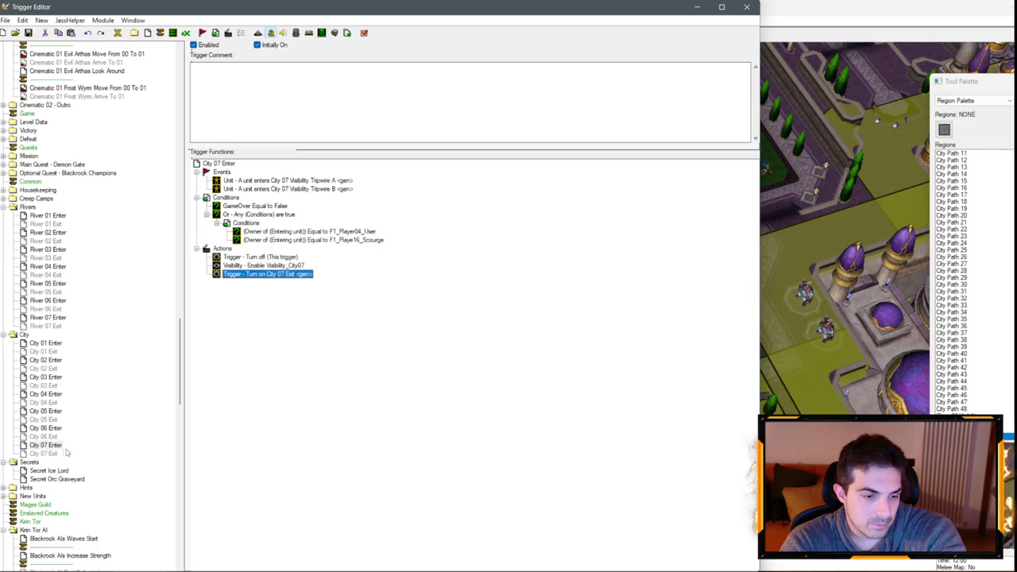
pyautogui.click(50, 454)
pyautogui.click(296, 240)
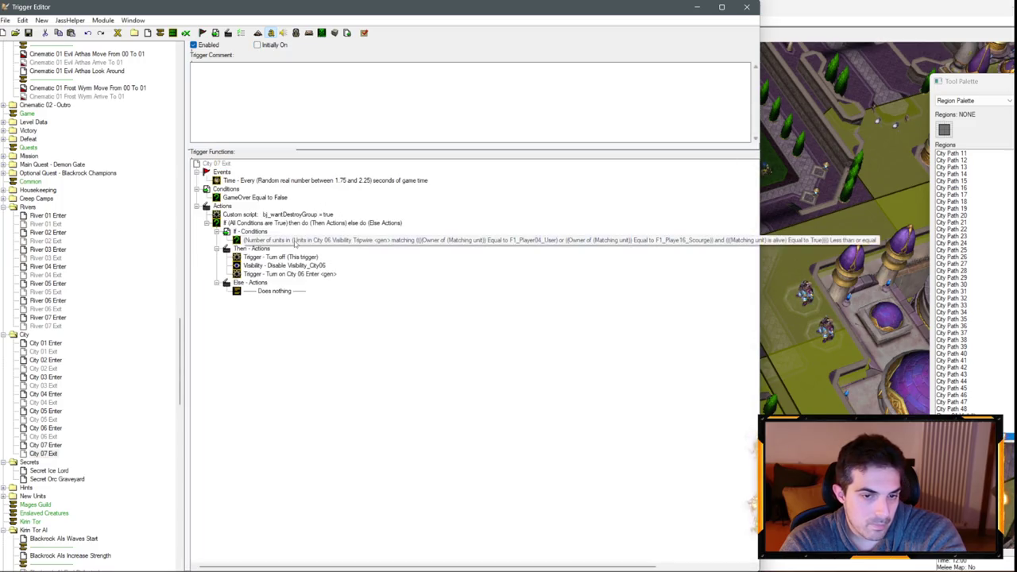
# - Paste a copy of the If block inside City 07 Exit's Then - Actions
pyautogui.click(296, 223)
pyautogui.click(262, 249)
pyautogui.hotkey('ctrl', 'v')
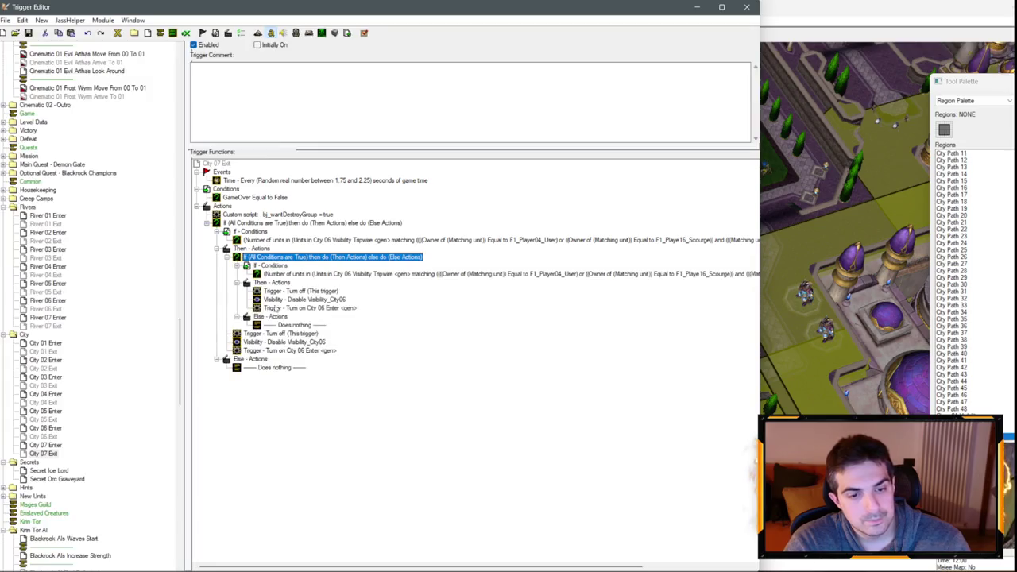
# - Set the nested actions to disable Visibility_City07 and turn on City 07 Enter
pyautogui.doubleClick(319, 299)
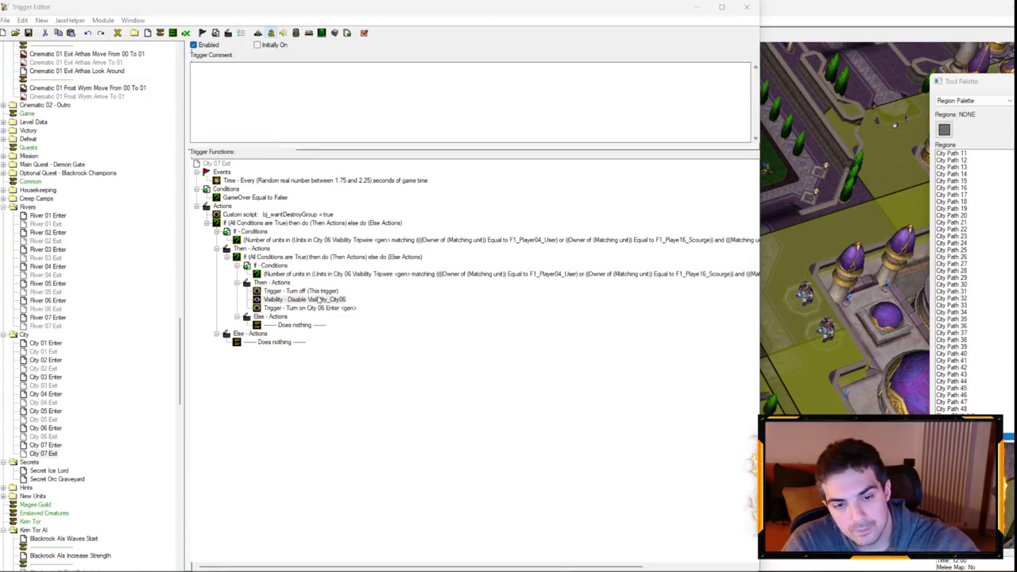
pyautogui.click(310, 299)
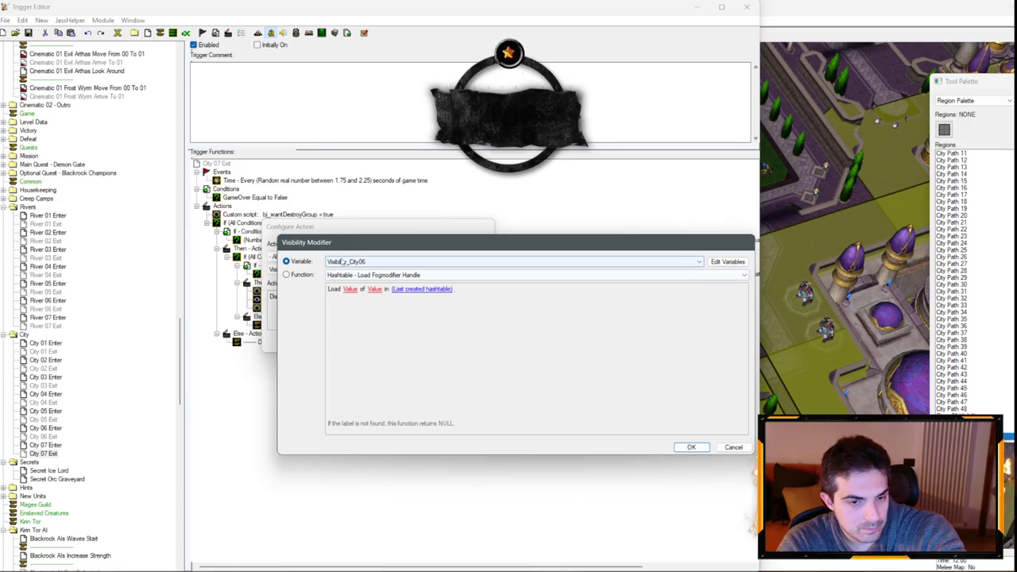
pyautogui.scroll(-1, 345, 262)
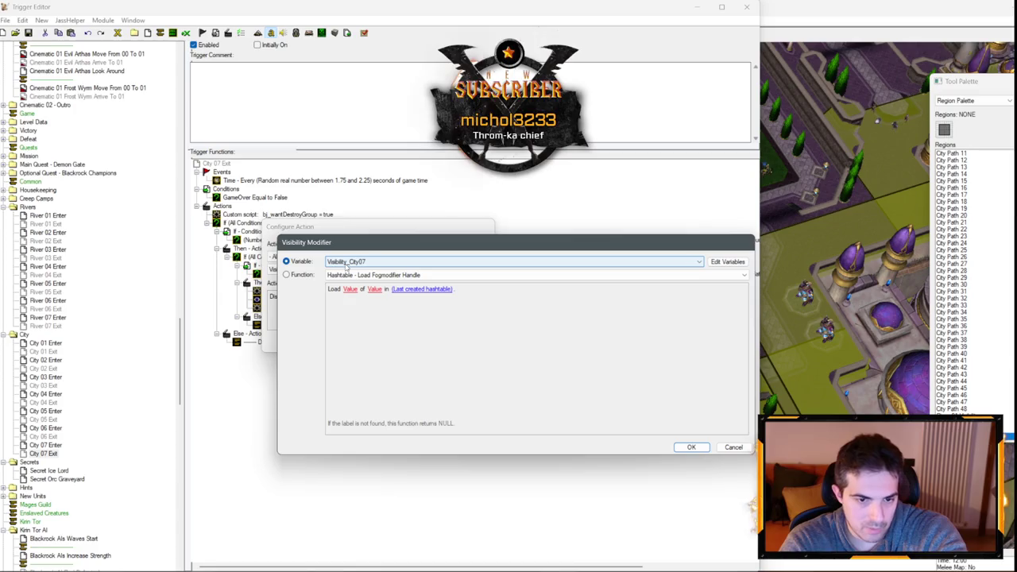
pyautogui.press('Return')
pyautogui.press('Return')
pyautogui.click(340, 310)
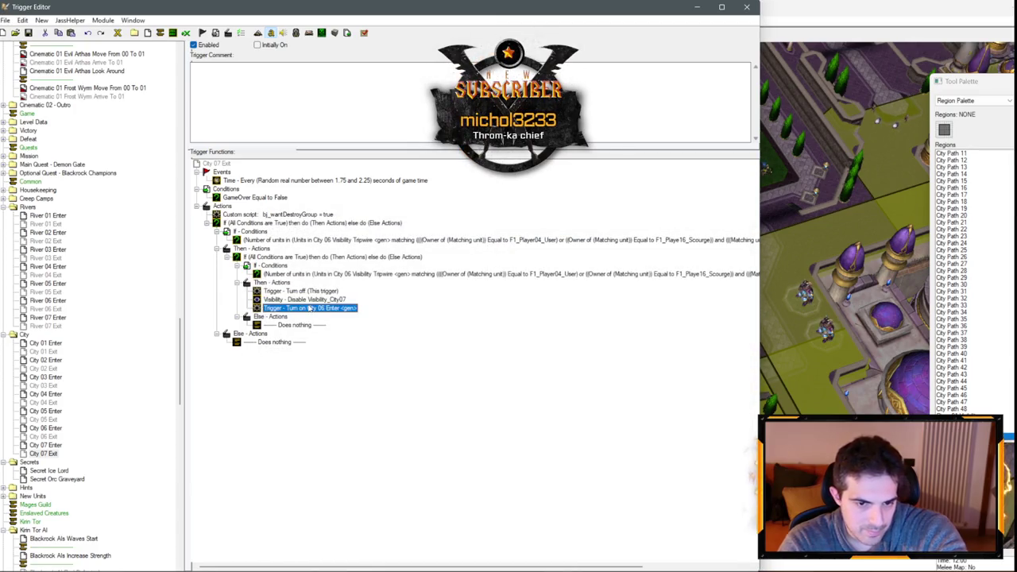
pyautogui.doubleClick(339, 309)
pyautogui.click(335, 297)
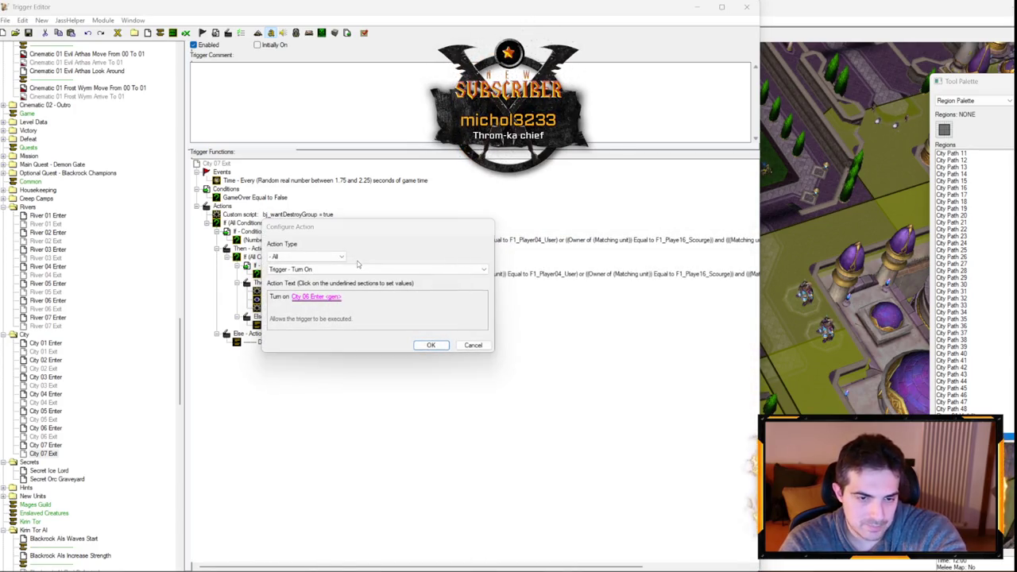
pyautogui.scroll(-1, 357, 262)
pyautogui.press('Return')
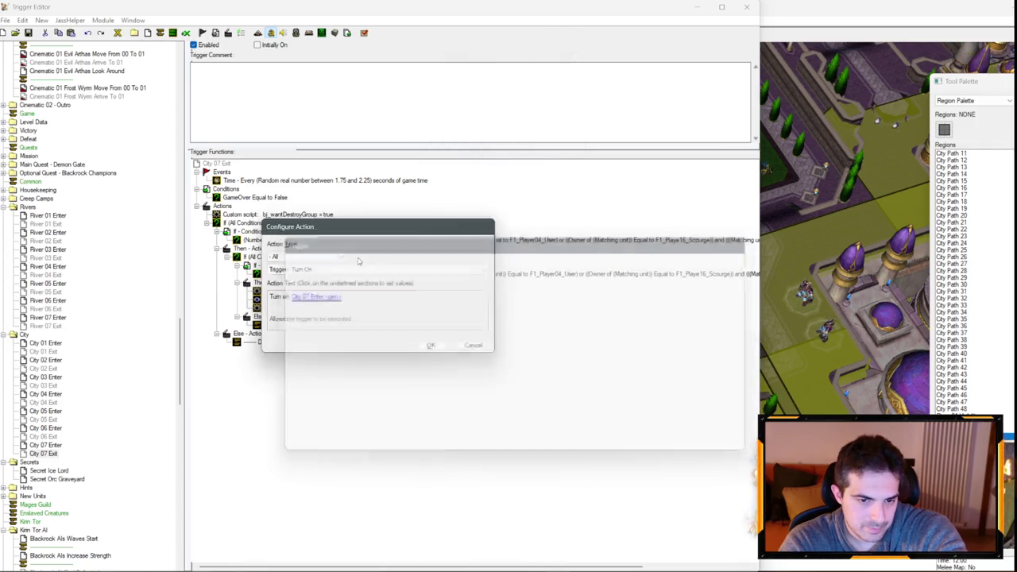
# - Check the nested unit-count condition, leaving its region at City 07 Visibility Tripwire A
pyautogui.doubleClick(347, 276)
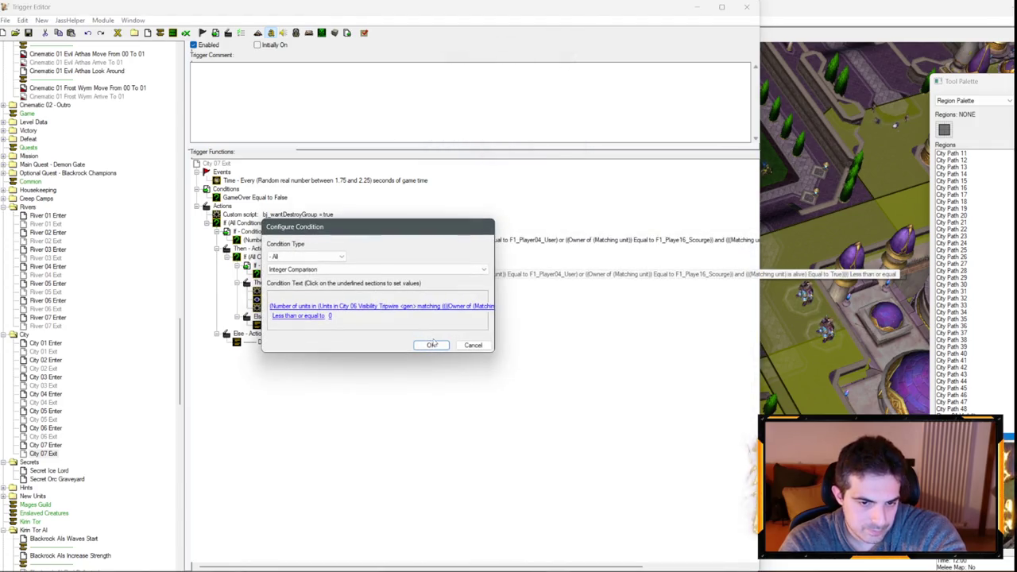
pyautogui.click(352, 307)
pyautogui.click(356, 301)
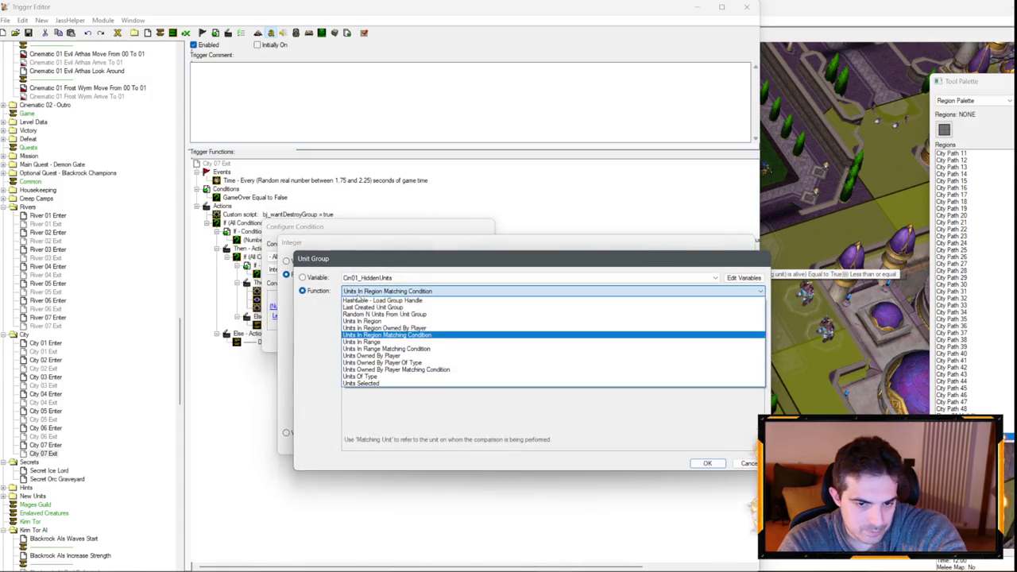
pyautogui.click(387, 334)
pyautogui.click(393, 306)
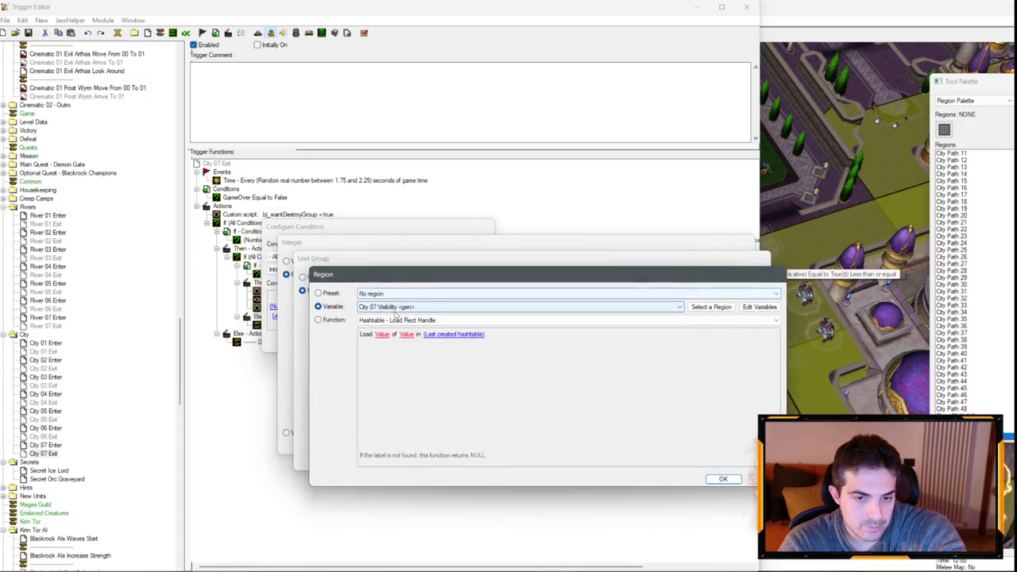
pyautogui.press('Escape')
pyautogui.press('Escape')
pyautogui.press('Escape')
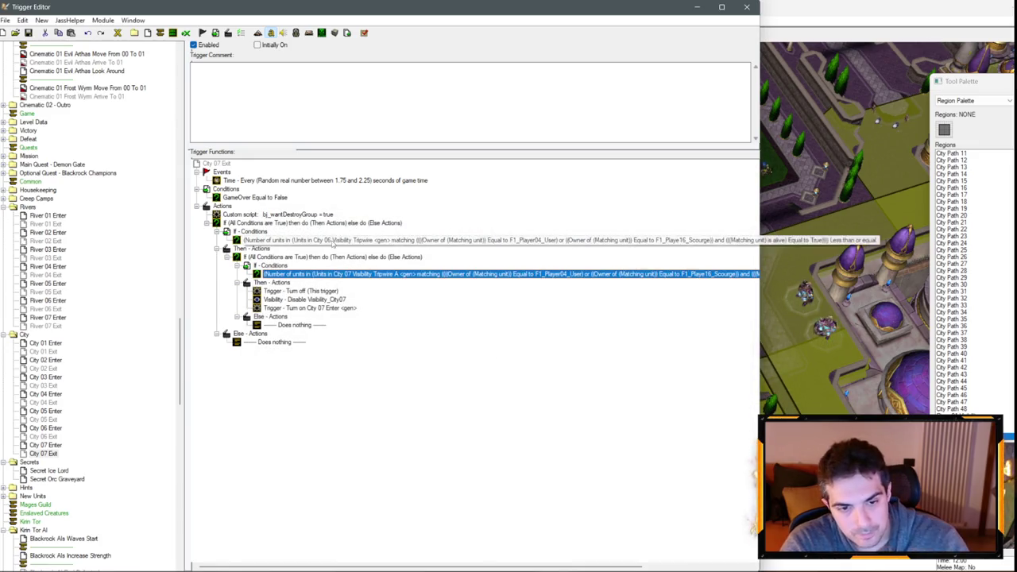
# - Switch the other unit-count condition's region to City 07 Visibility Tripwire B
pyautogui.click(333, 240)
pyautogui.doubleClick(337, 240)
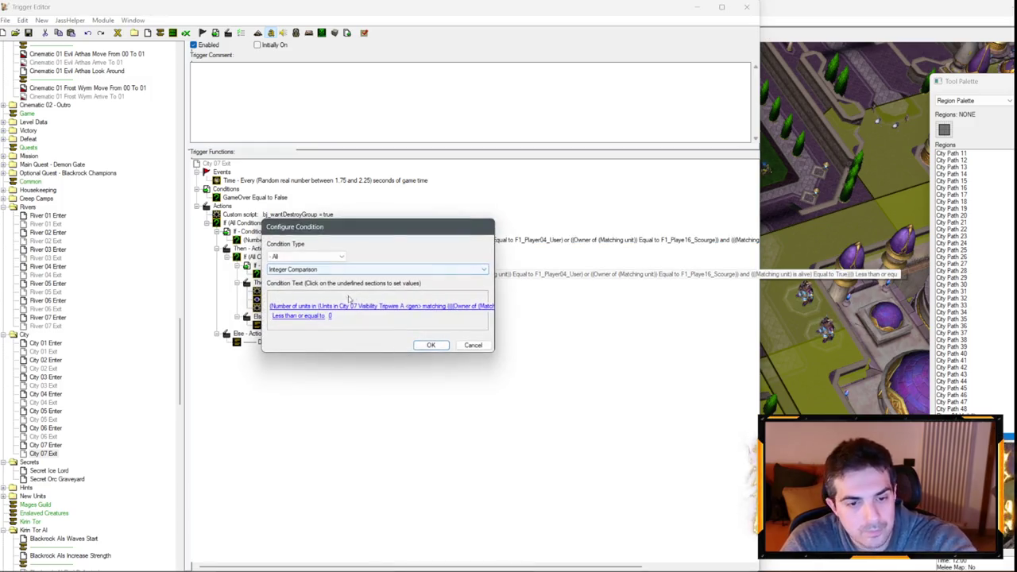
pyautogui.click(351, 307)
pyautogui.click(355, 300)
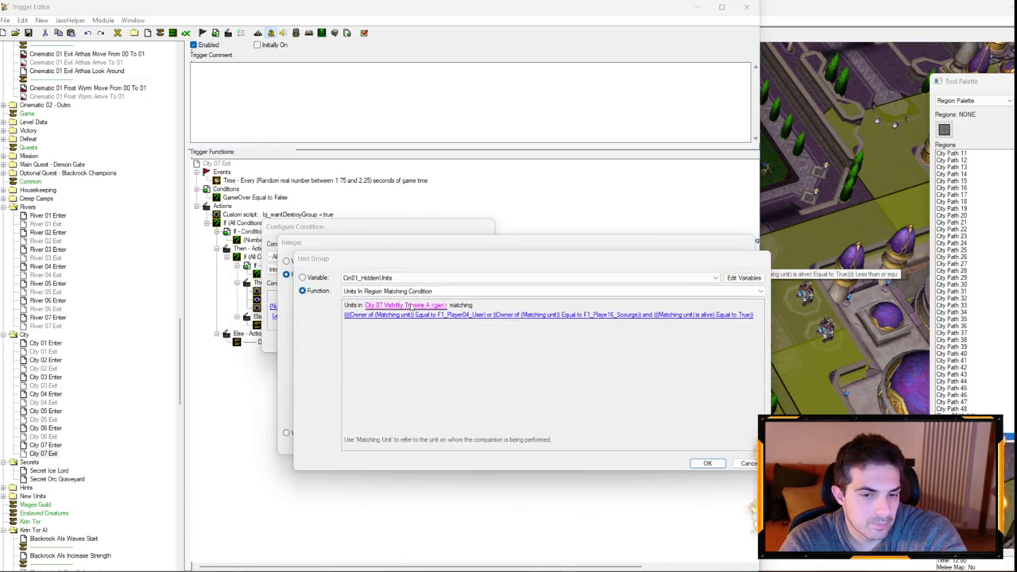
pyautogui.click(410, 305)
pyautogui.scroll(-1, 377, 306)
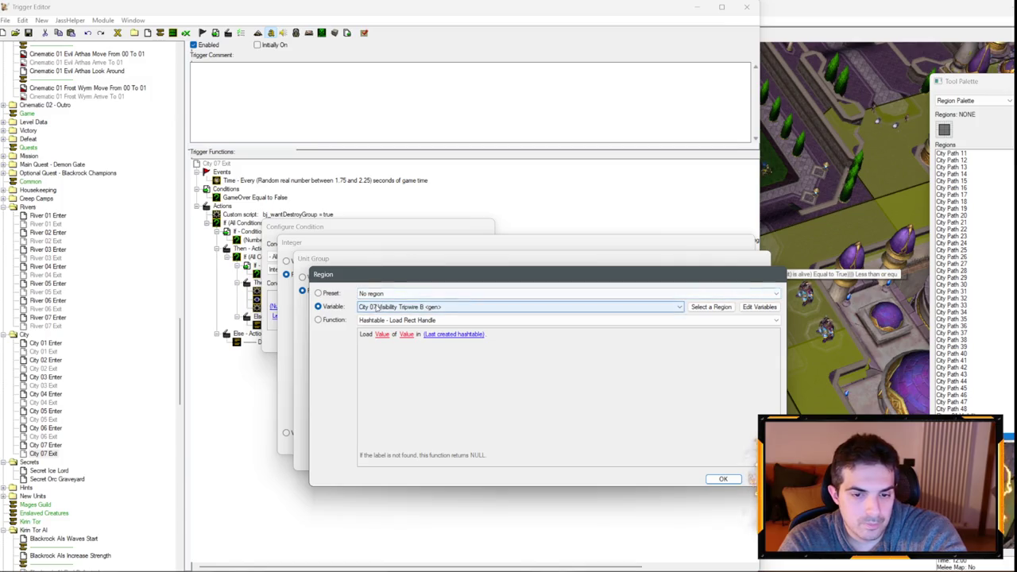
pyautogui.press('Return')
pyautogui.press('Return')
pyautogui.press('Return')
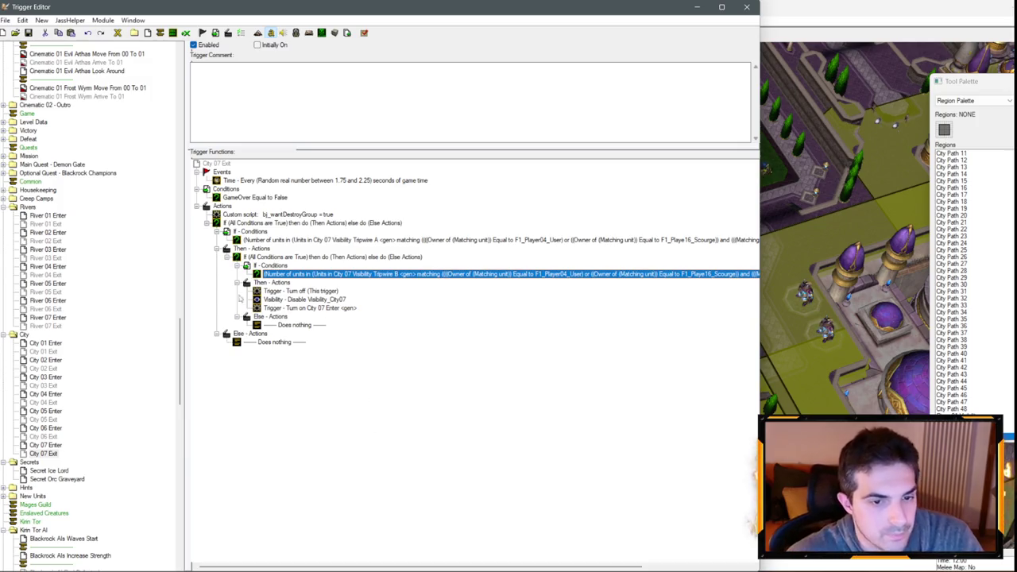
pyautogui.click(55, 445)
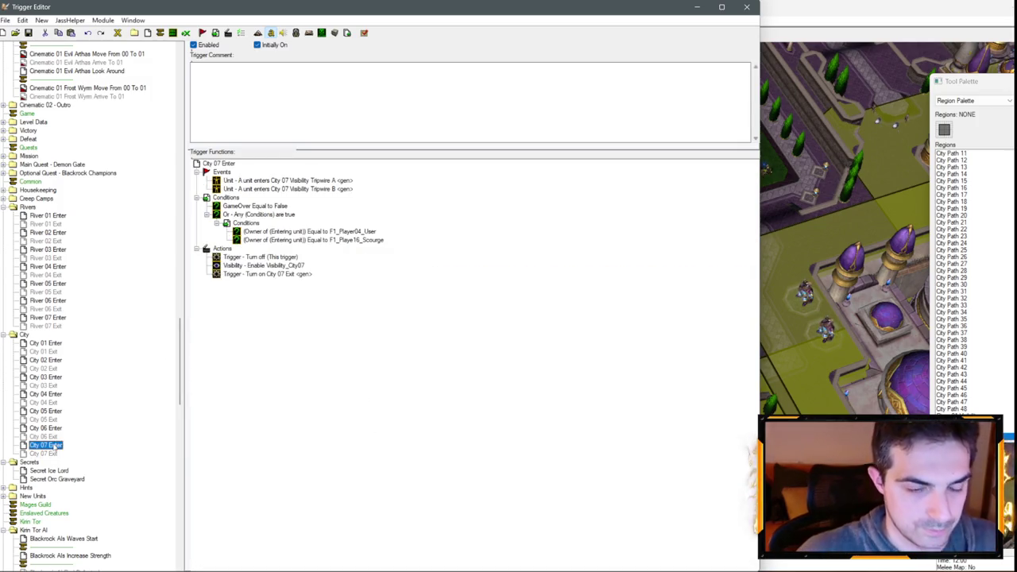
# - Duplicate the City 07 Enter and City 07 Exit triggers
pyautogui.hotkey('ctrl', 'c')
pyautogui.hotkey('ctrl', 'v')
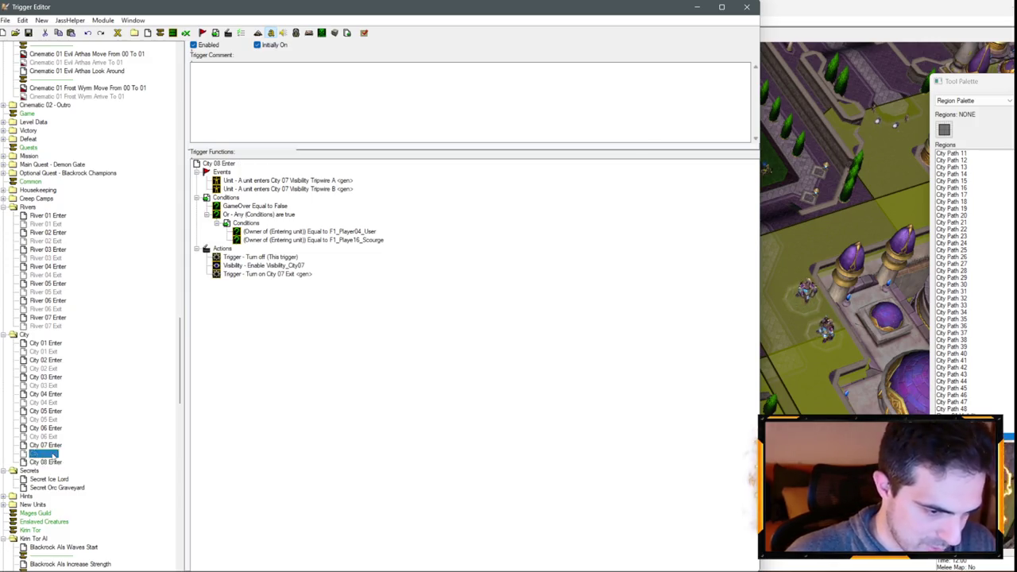
pyautogui.click(53, 454)
pyautogui.hotkey('ctrl', 'c')
pyautogui.hotkey('ctrl', 'v')
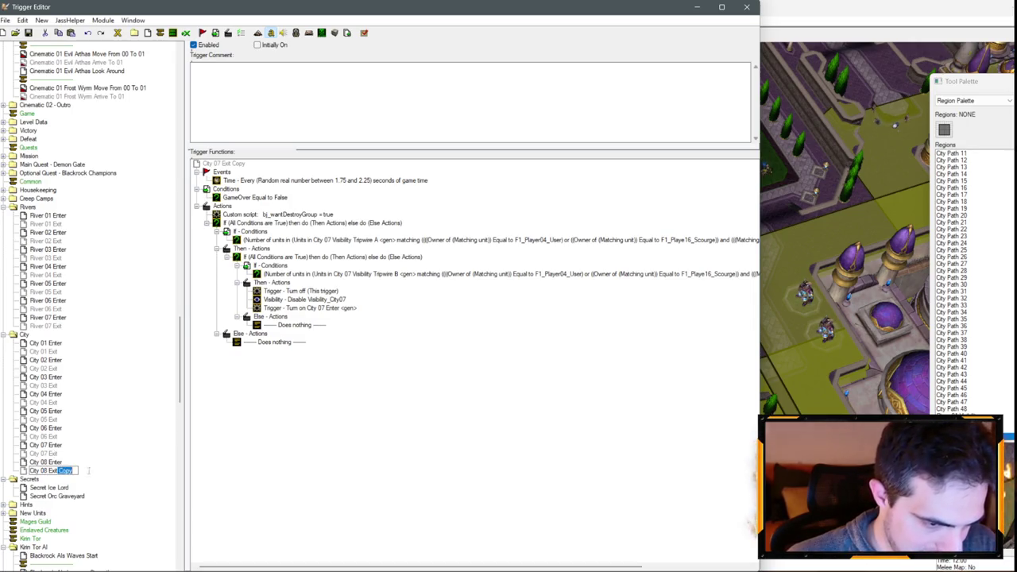
# - Set City 08 Enter's first event region to City 08 Visibility Tripwire A
pyautogui.click(46, 462)
pyautogui.doubleClick(285, 180)
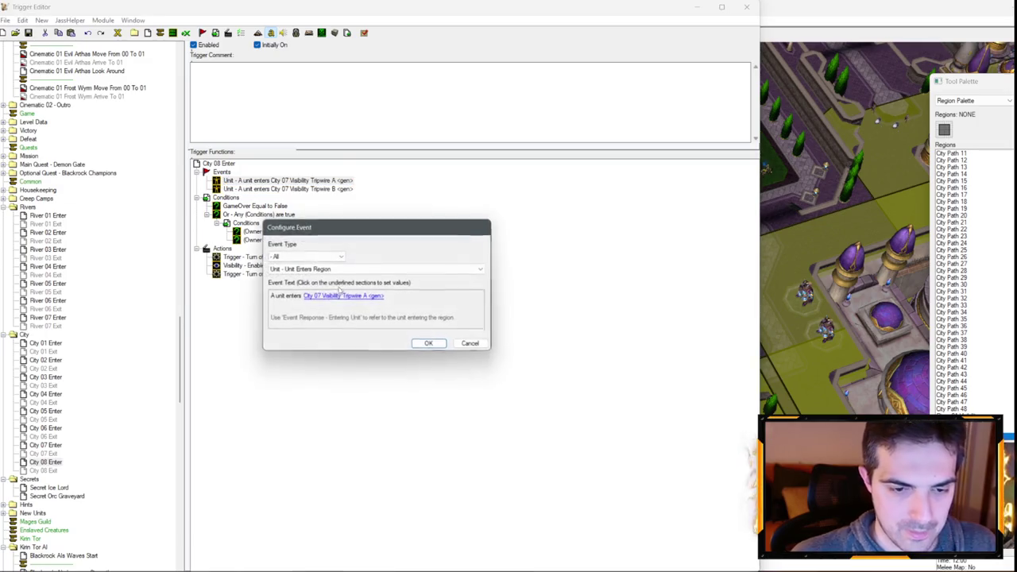
pyautogui.click(337, 298)
pyautogui.write('City 08 Visibility <gen>')
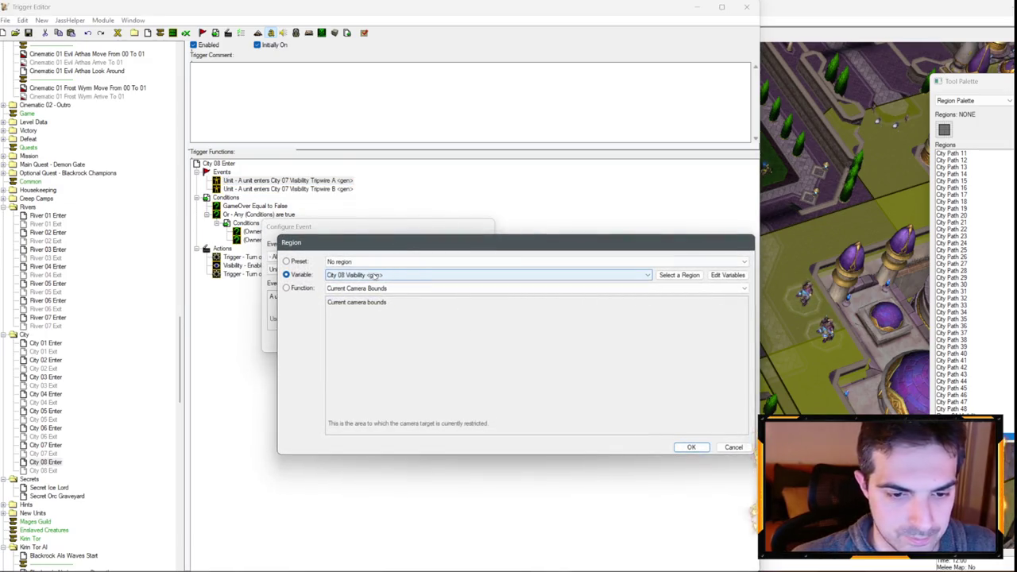
pyautogui.press('Return')
pyautogui.press('Return')
pyautogui.doubleClick(270, 181)
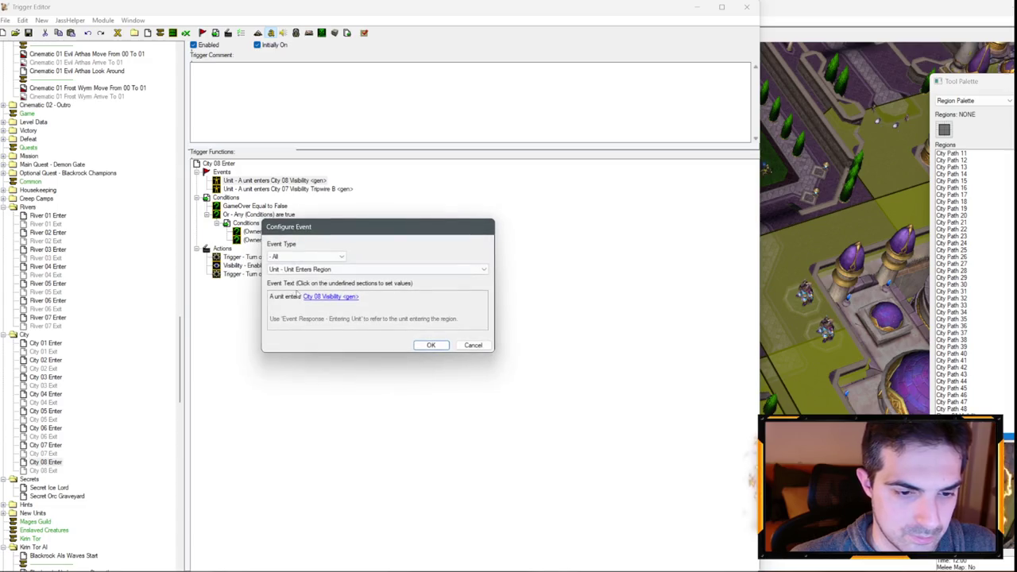
pyautogui.click(312, 296)
pyautogui.scroll(-1, 373, 276)
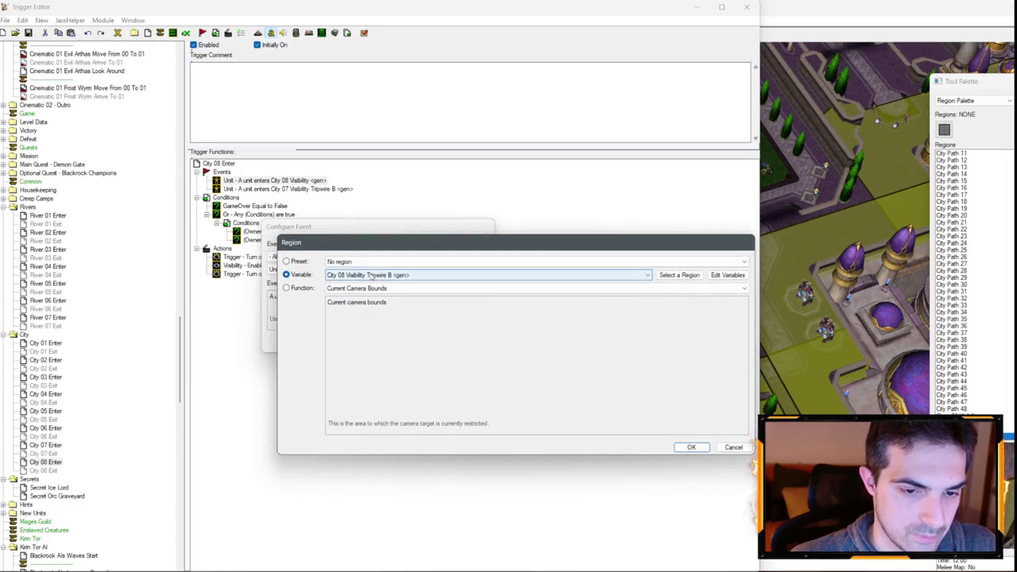
pyautogui.scroll(1, 371, 276)
pyautogui.press('Return')
pyautogui.press('Return')
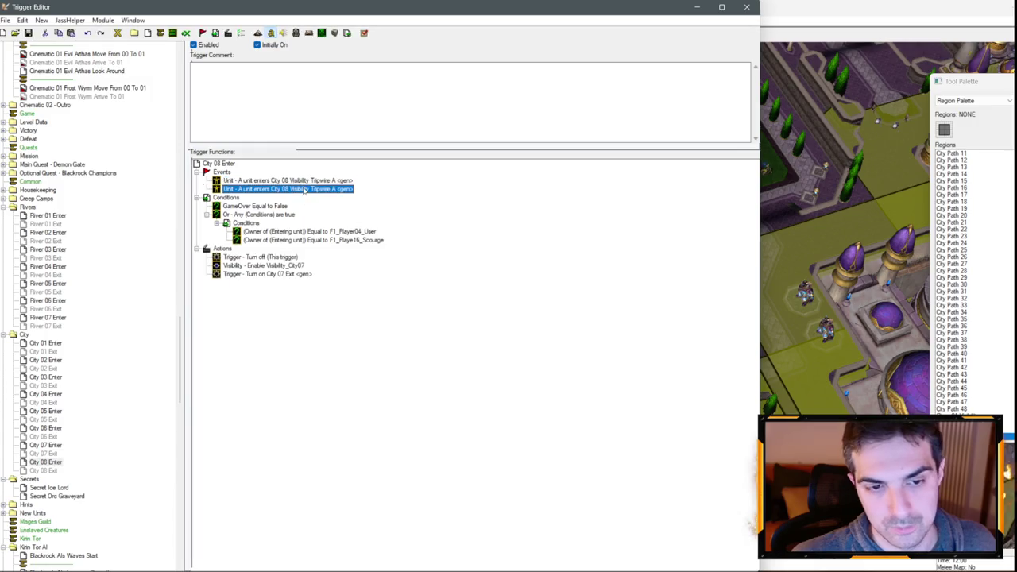
# - Add a second enter event for City 08 Visibility Tripwire B
pyautogui.hotkey('ctrl', 'c')
pyautogui.hotkey('ctrl', 'v')
pyautogui.doubleClick(306, 189)
pyautogui.scroll(15, 976, 296)
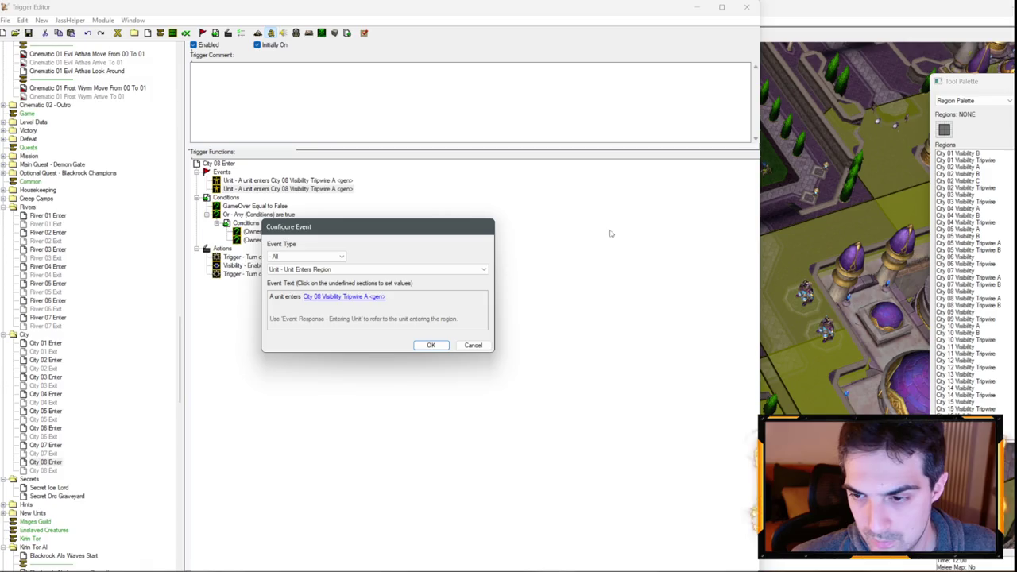
pyautogui.click(342, 296)
pyautogui.scroll(-1, 343, 271)
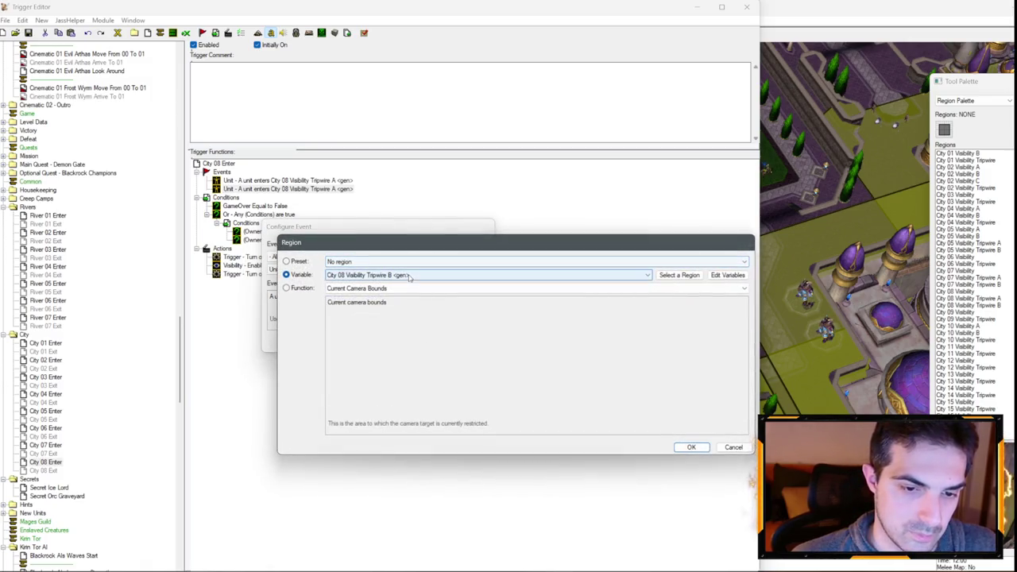
pyautogui.press('Return')
pyautogui.press('Return')
# - Make City 08 Enter enable Visibility_City08 and turn on City 08 Exit
pyautogui.doubleClick(294, 266)
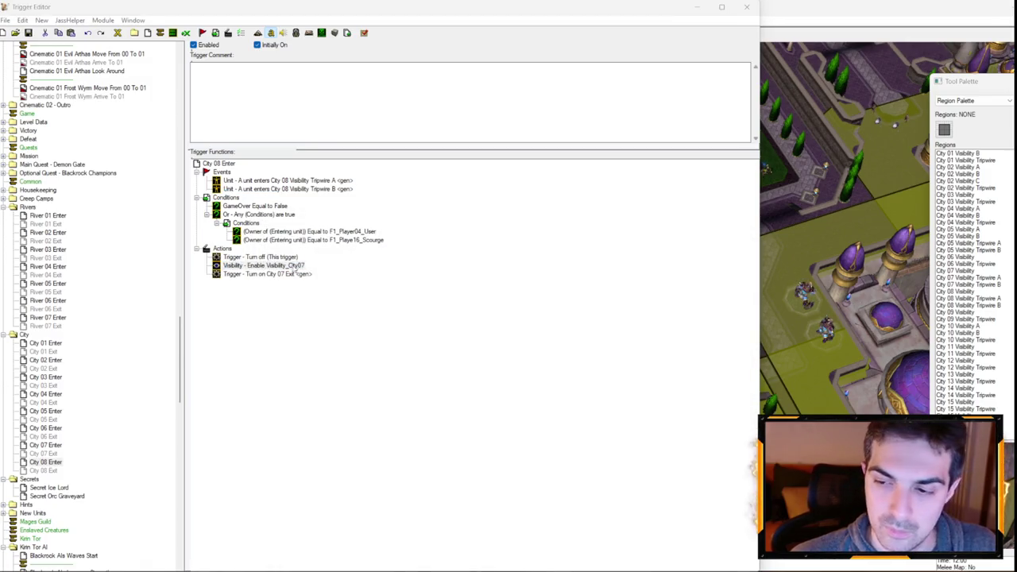
pyautogui.click(309, 296)
pyautogui.scroll(-1, 309, 297)
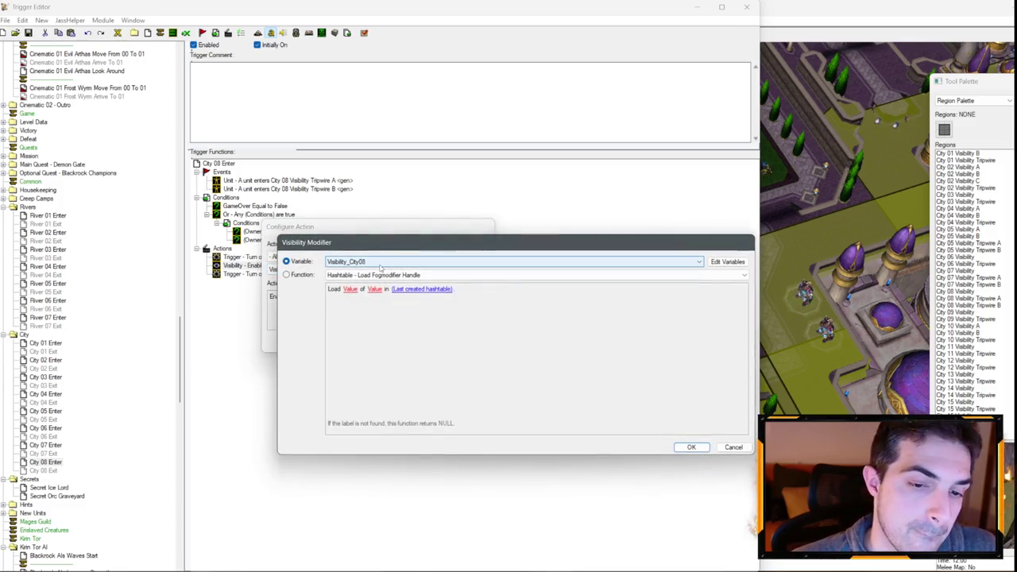
pyautogui.press('Return')
pyautogui.press('Return')
pyautogui.doubleClick(298, 274)
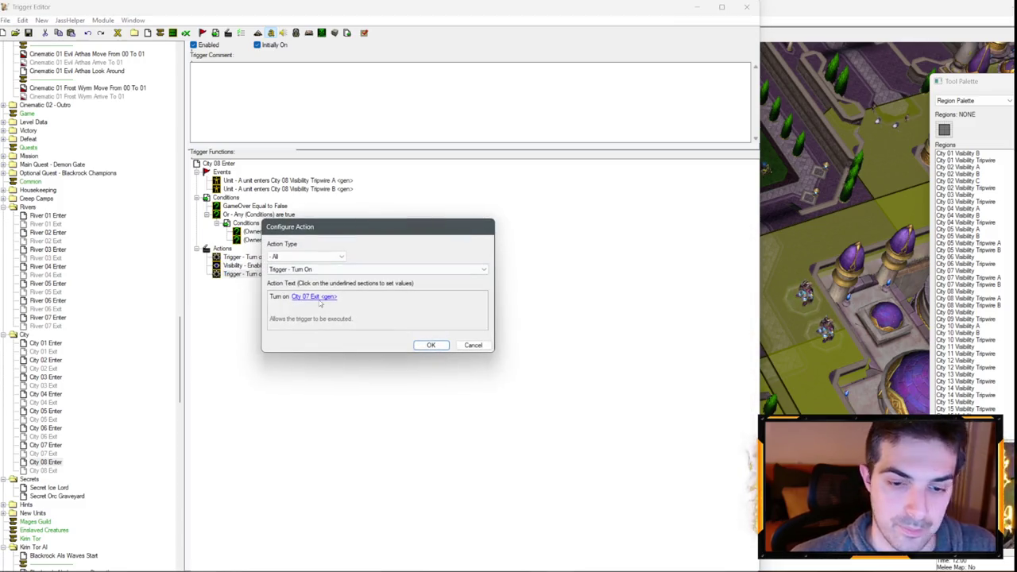
pyautogui.click(318, 295)
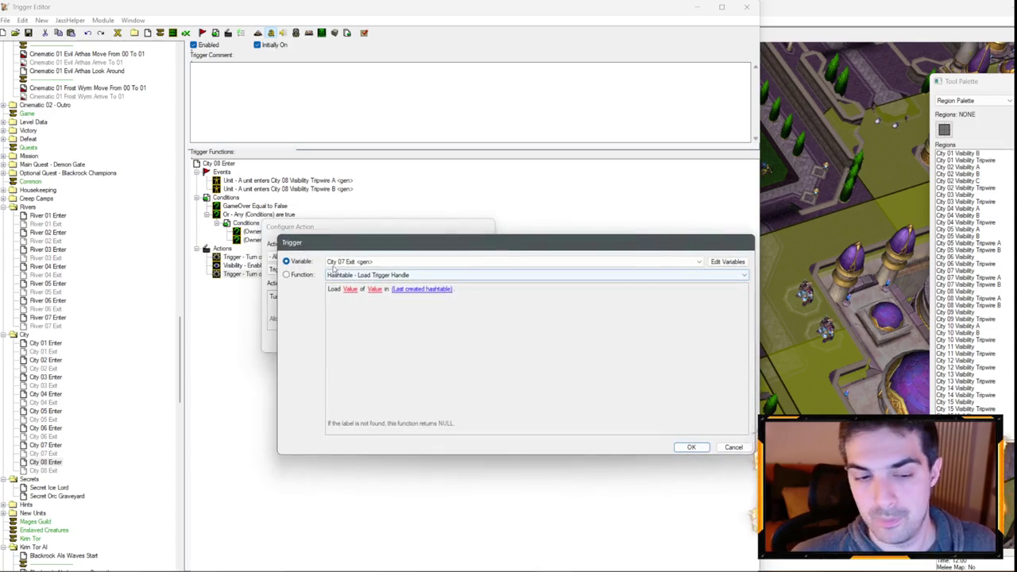
pyautogui.click(357, 261)
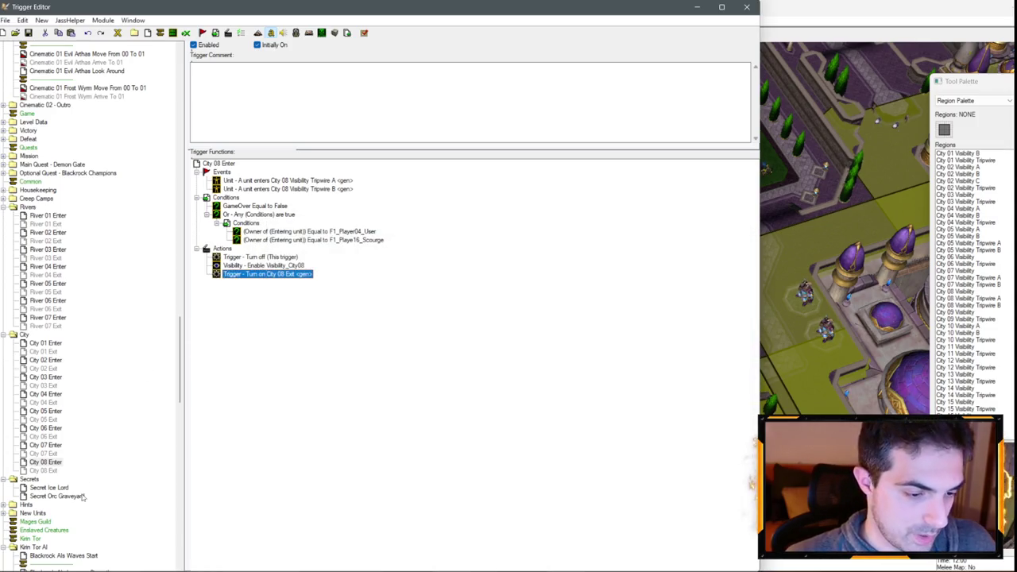
pyautogui.click(56, 471)
# - Point City 08 Exit's first unit-count condition at City 08 Visibility Tripwire A
pyautogui.doubleClick(319, 240)
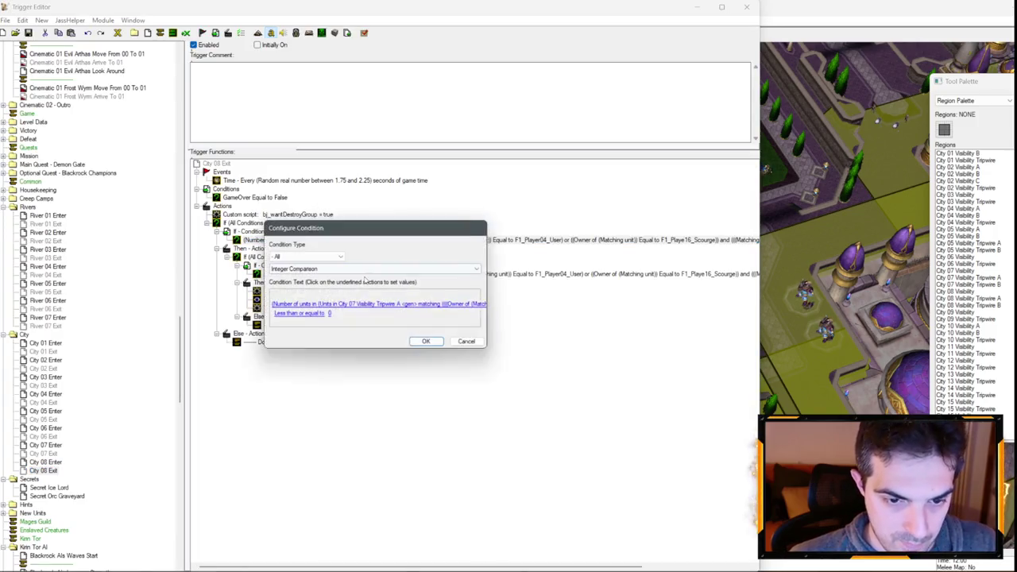
pyautogui.click(357, 308)
pyautogui.click(377, 300)
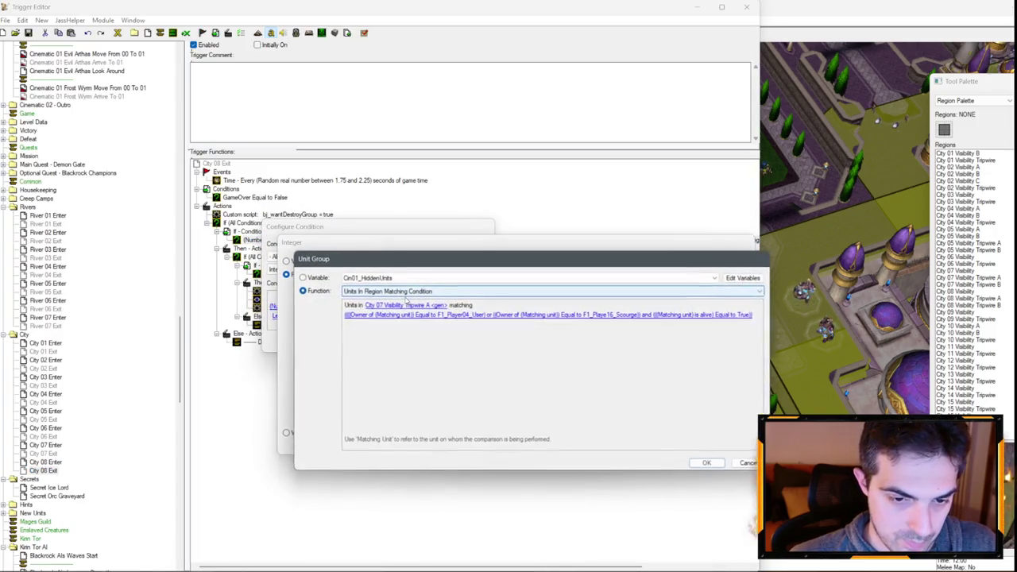
pyautogui.click(421, 299)
pyautogui.click(422, 306)
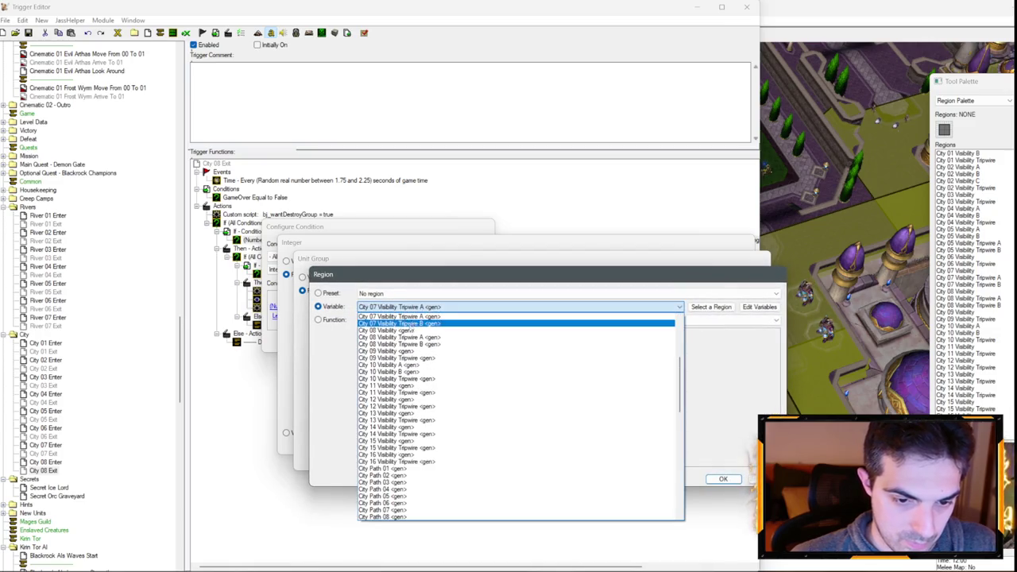
pyautogui.click(422, 323)
pyautogui.press('Return')
pyautogui.press('Return')
pyautogui.press('Return')
# - Set the second unit-count condition to City 08 Visibility Tripwire B
pyautogui.doubleClick(404, 274)
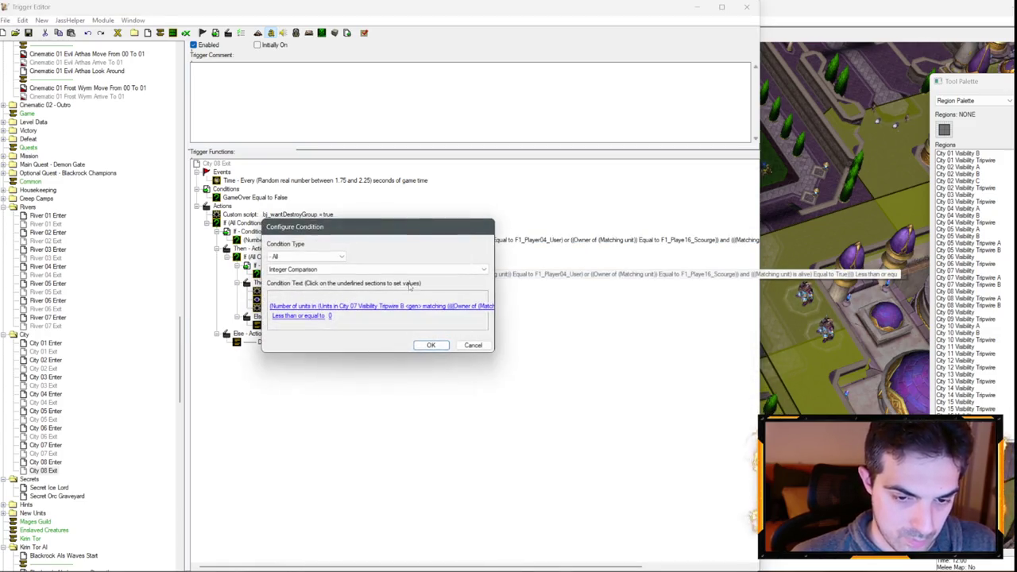
pyautogui.click(406, 308)
pyautogui.click(401, 302)
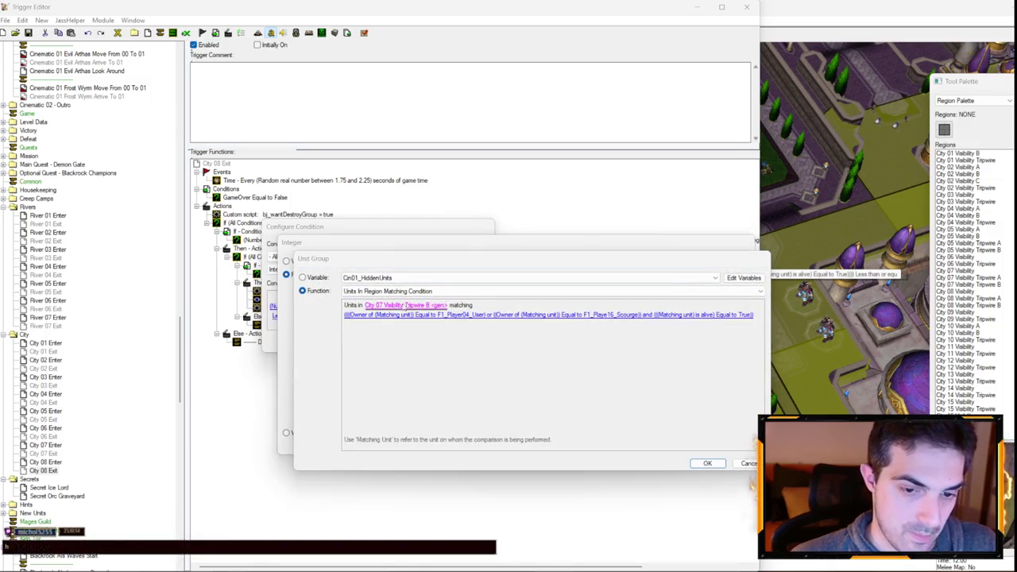
pyautogui.click(405, 305)
pyautogui.scroll(-2, 413, 307)
pyautogui.scroll(-1, 414, 310)
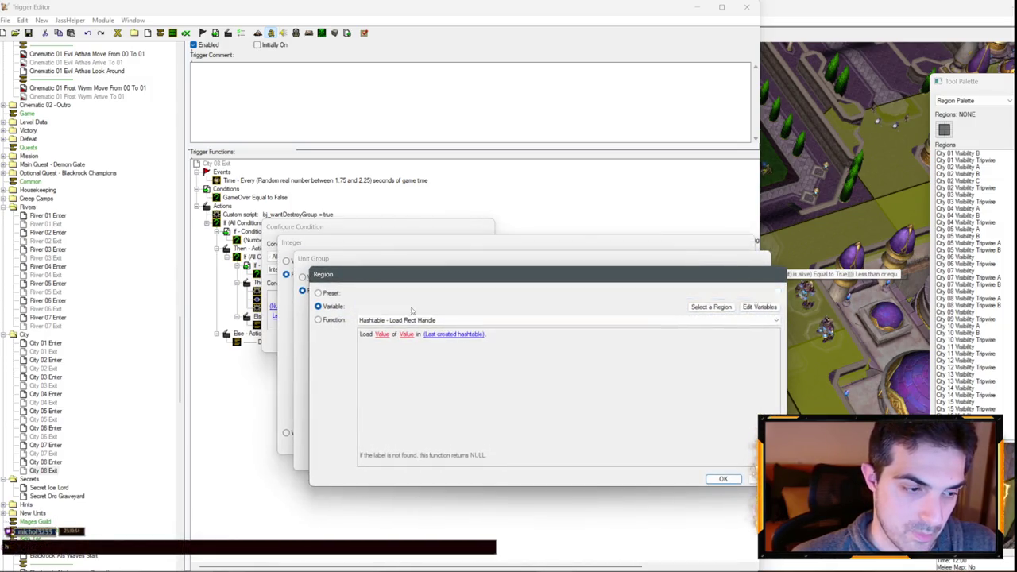
pyautogui.press('Return')
pyautogui.press('Return')
pyautogui.press('Return')
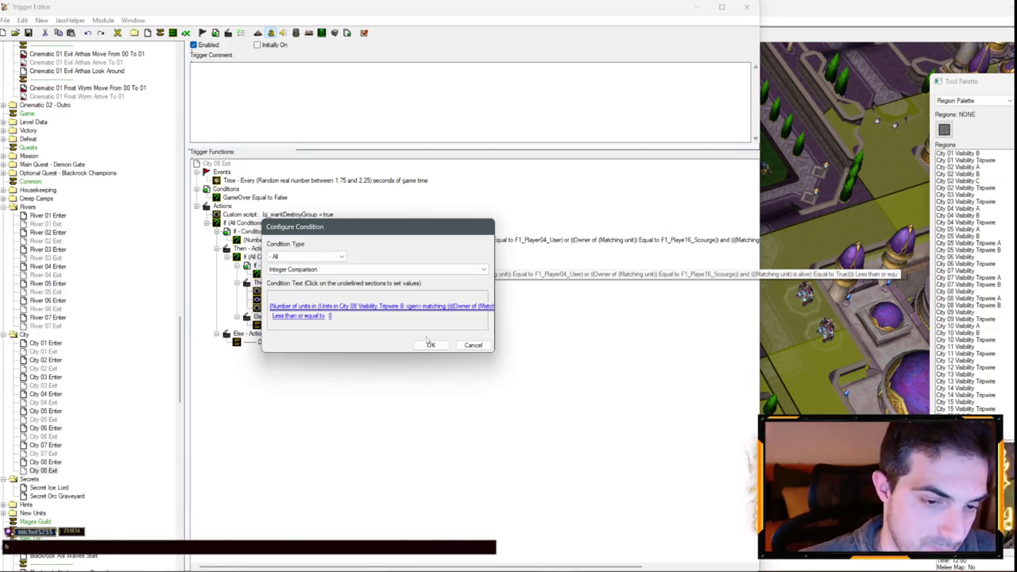
pyautogui.click(429, 344)
# - Make City 08 Exit's Turn On action re-enable City 08 Enter
pyautogui.click(49, 463)
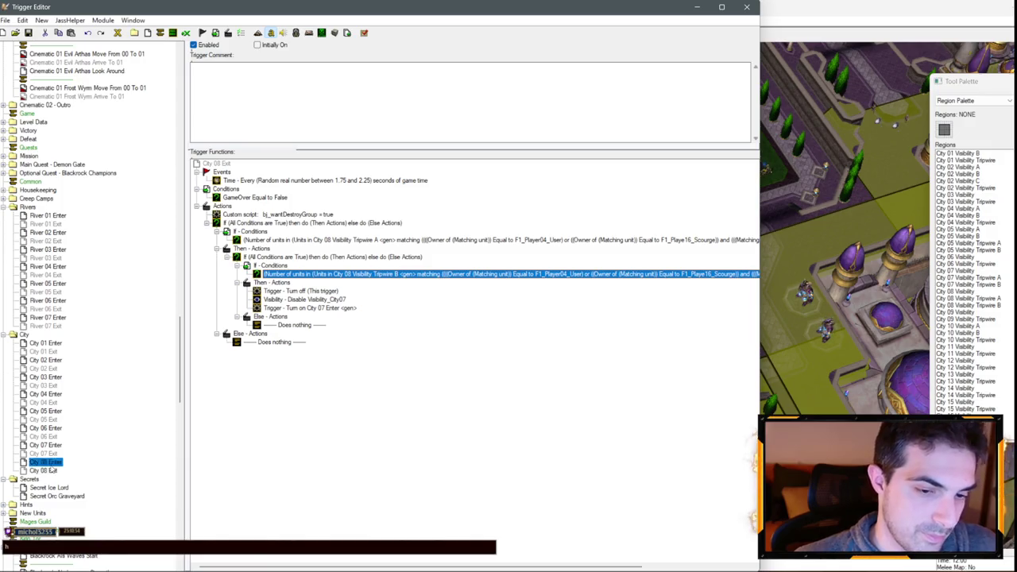
pyautogui.click(47, 470)
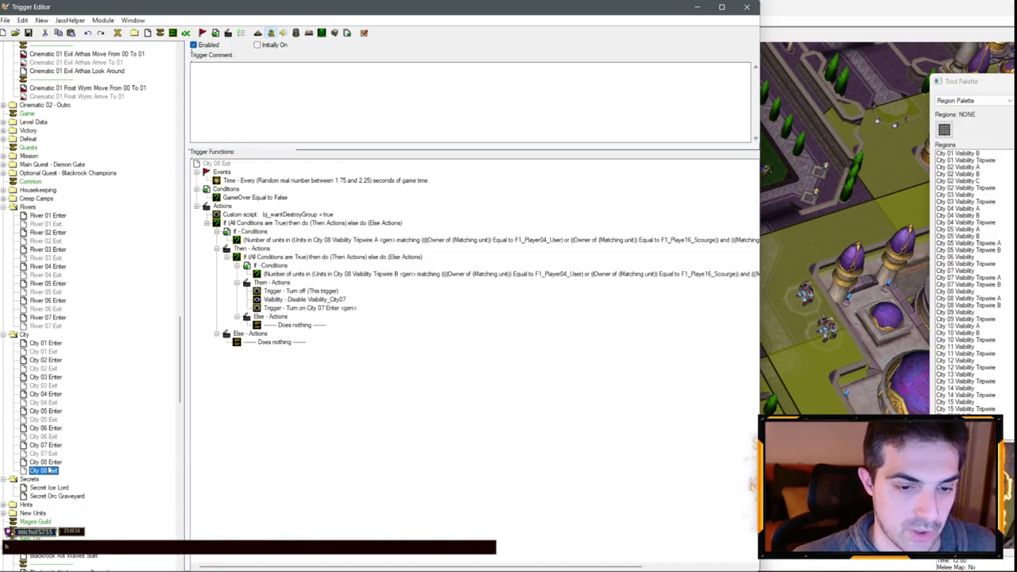
pyautogui.doubleClick(332, 301)
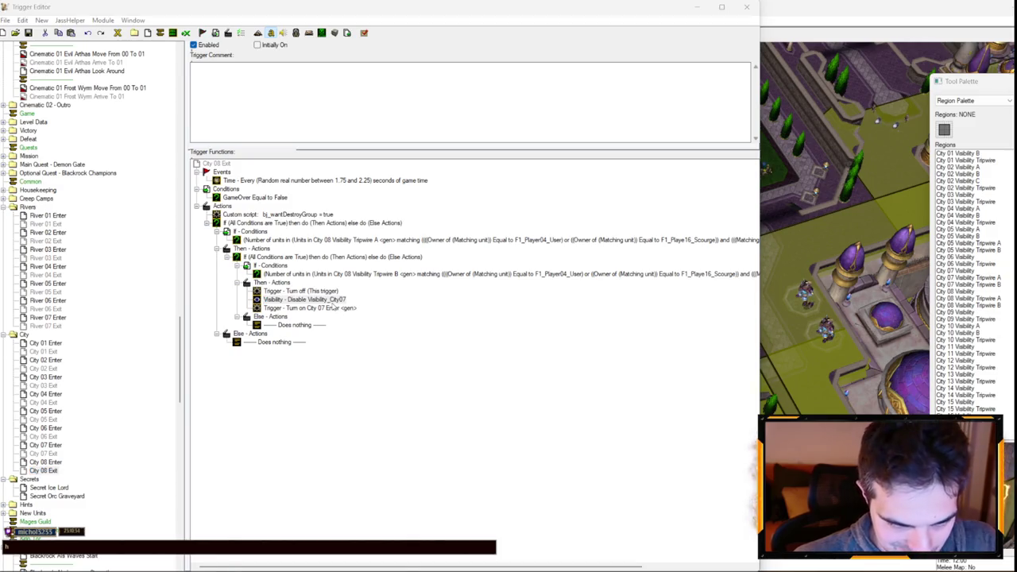
pyautogui.click(318, 299)
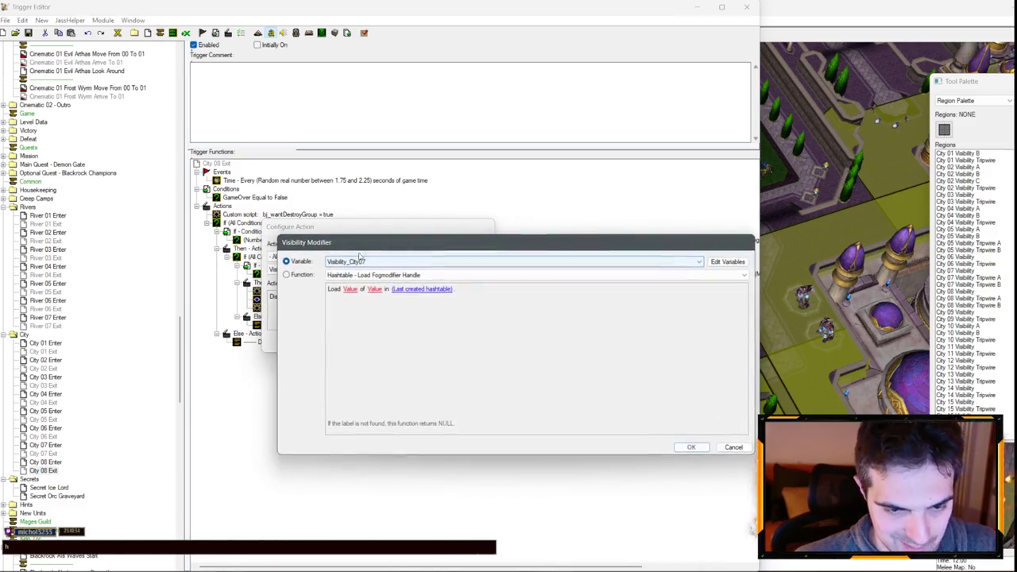
pyautogui.press('Escape')
pyautogui.press('Escape')
pyautogui.doubleClick(327, 296)
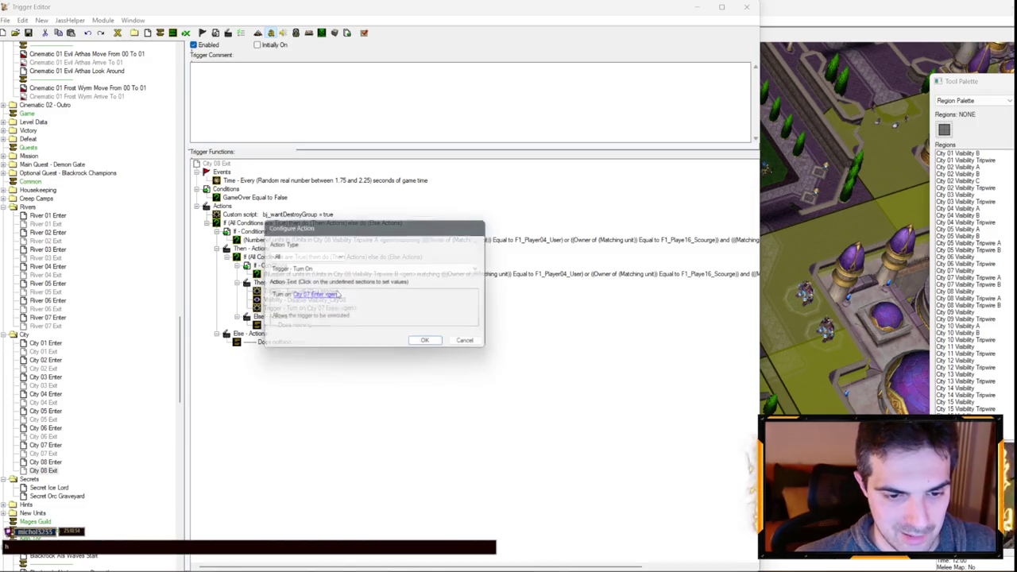
pyautogui.click(316, 296)
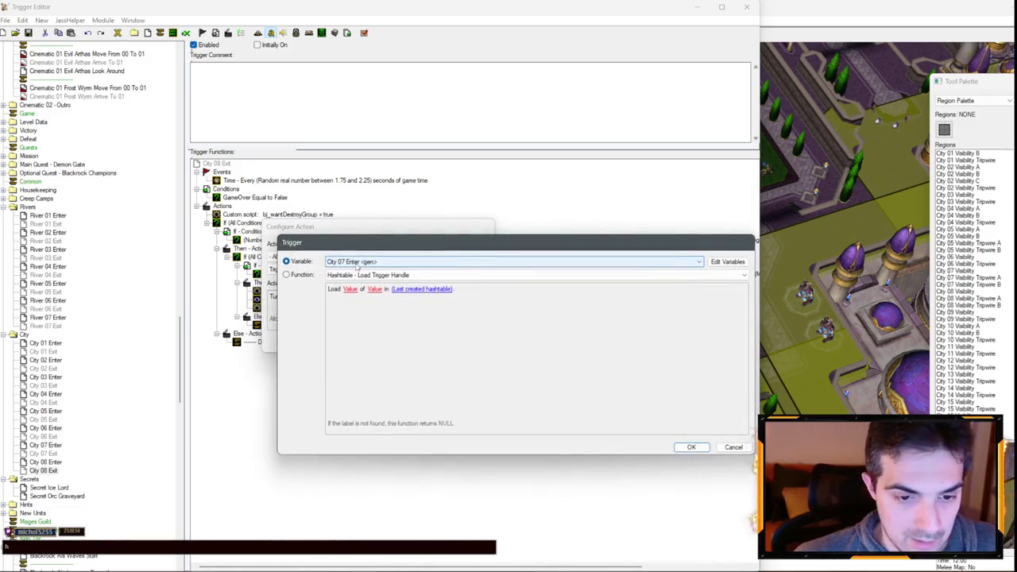
pyautogui.press('Return')
pyautogui.press('Return')
# - Duplicate the City 08 Enter trigger
pyautogui.click(48, 463)
pyautogui.hotkey('ctrl', 'c')
pyautogui.hotkey('ctrl', 'v')
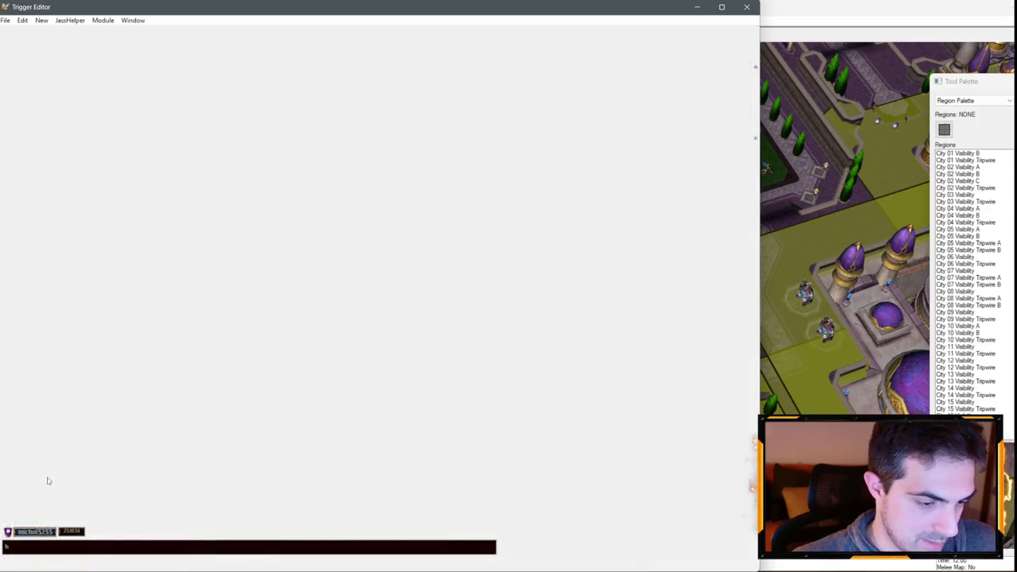
# - Rename the City 08 Enter copy to City 09 Enter
pyautogui.click(36, 479)
pyautogui.doubleClick(35, 479)
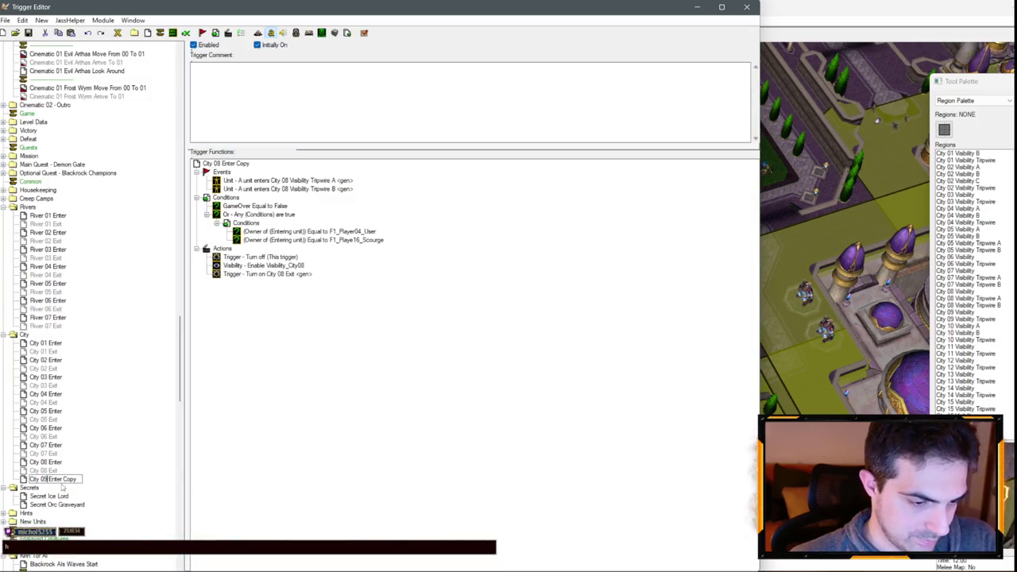
pyautogui.press('BackSpace')
pyautogui.press('Return')
# - Duplicate City 08 Exit and rename the copy City 09 Exit
pyautogui.click(44, 470)
pyautogui.hotkey('ctrl', 'c')
pyautogui.hotkey('ctrl', 'v')
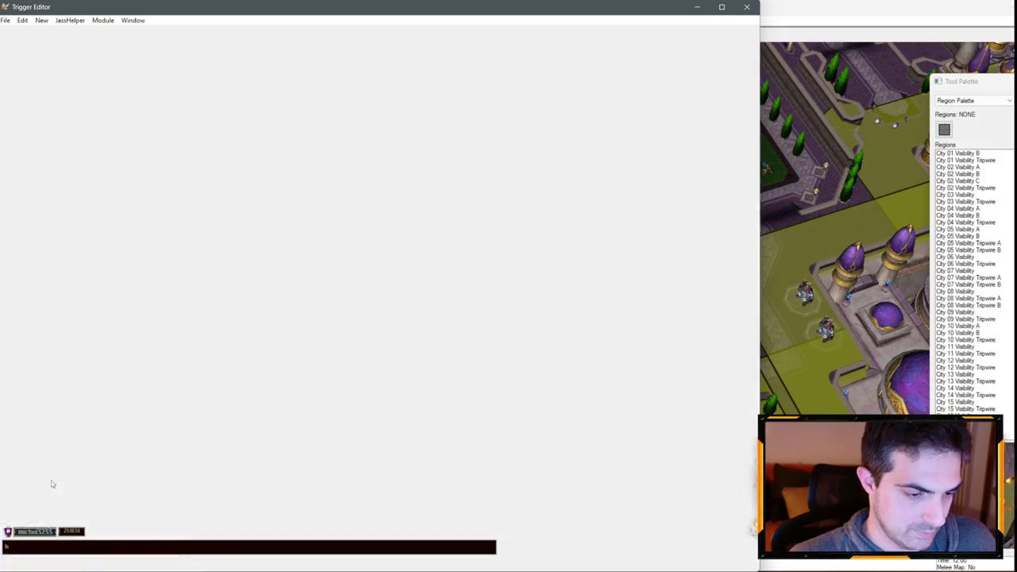
pyautogui.click(45, 487)
pyautogui.doubleClick(45, 487)
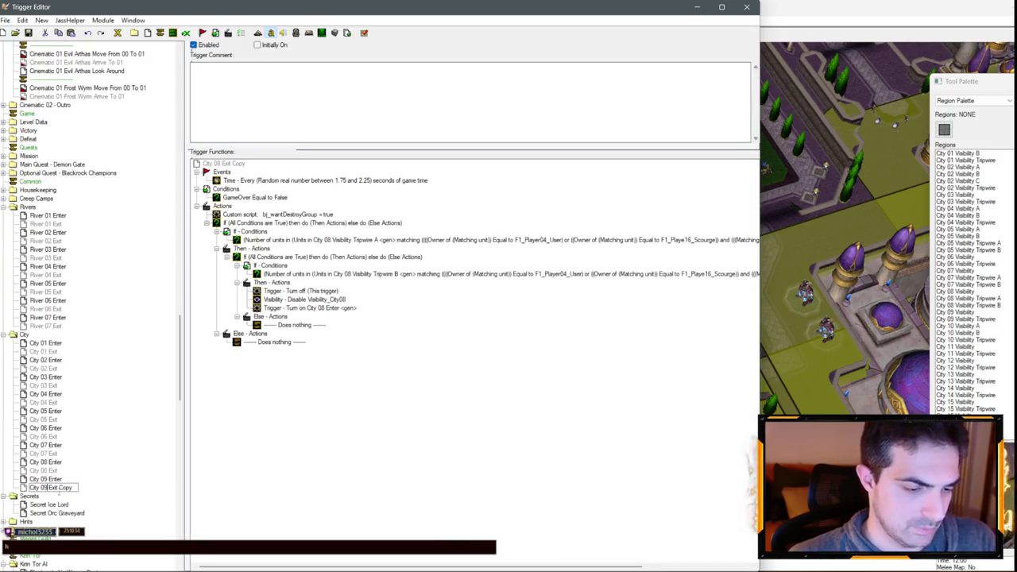
pyautogui.press('BackSpace')
pyautogui.press('Return')
# - Make City 09 Enter enable Visibility_City09 and turn on City 09 Exit
pyautogui.press('Up')
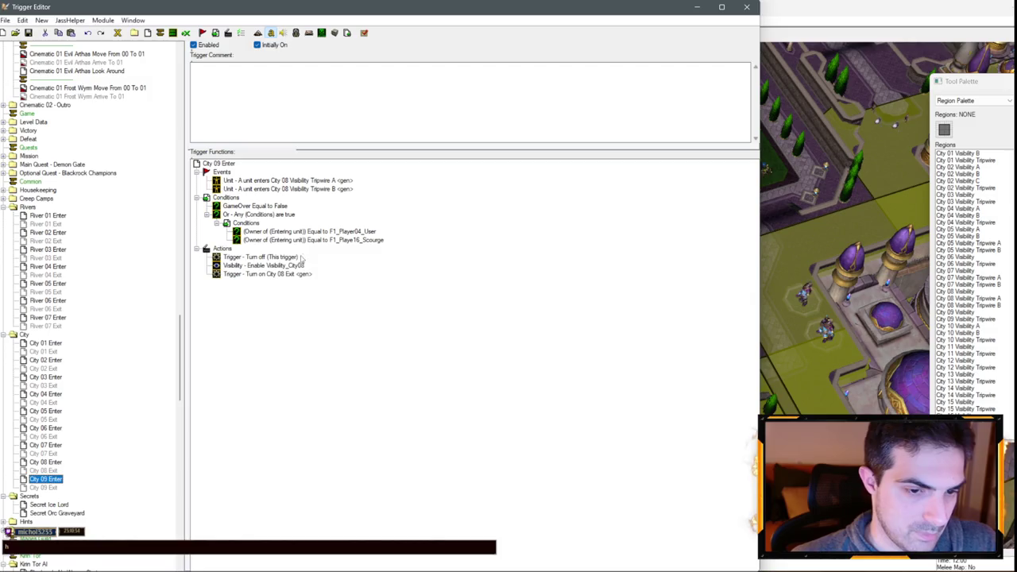
pyautogui.doubleClick(288, 266)
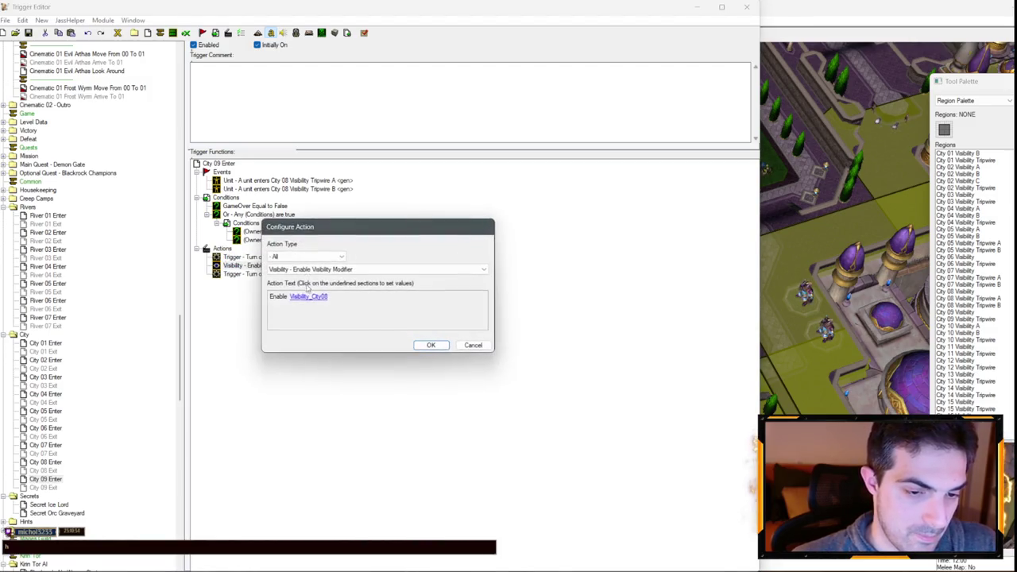
pyautogui.click(308, 295)
pyautogui.scroll(-1, 350, 262)
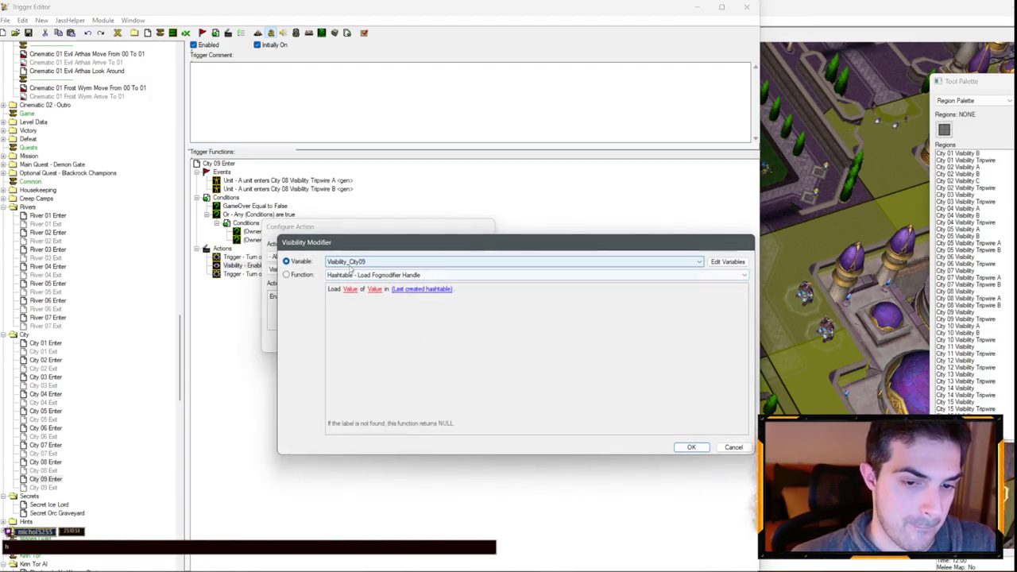
pyautogui.press('Return')
pyautogui.press('Return')
pyautogui.doubleClick(251, 275)
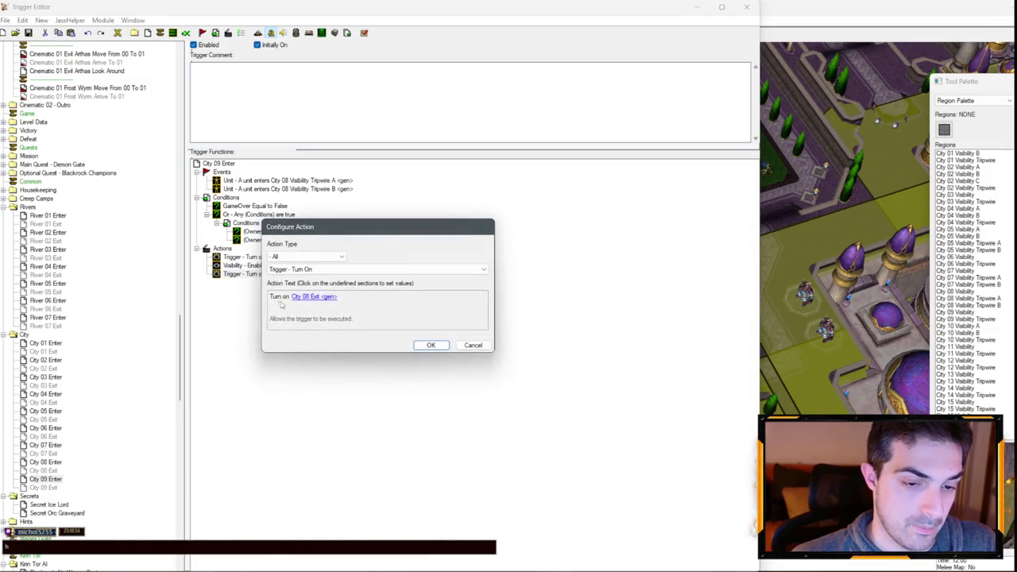
pyautogui.click(298, 299)
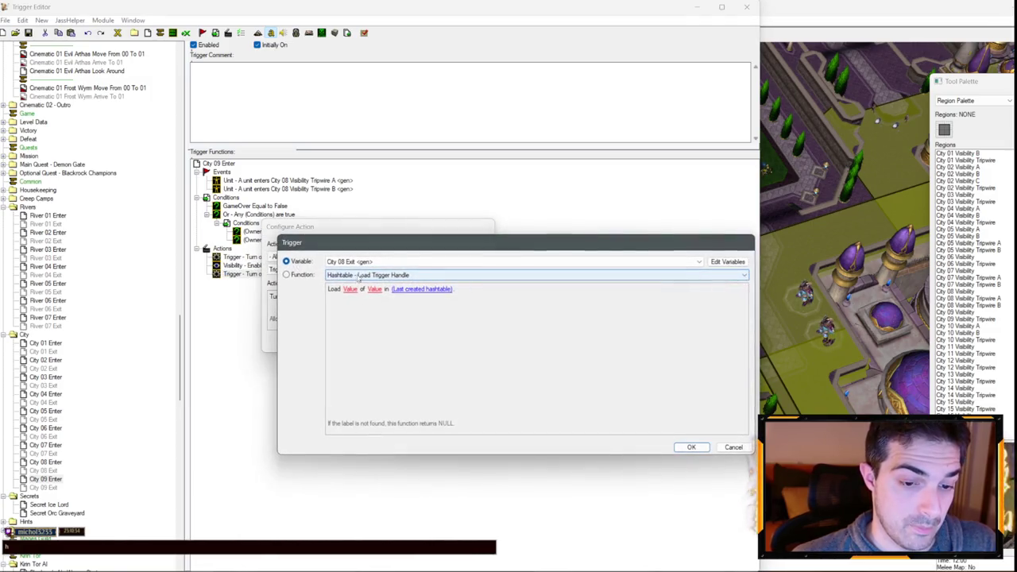
pyautogui.scroll(-2, 364, 267)
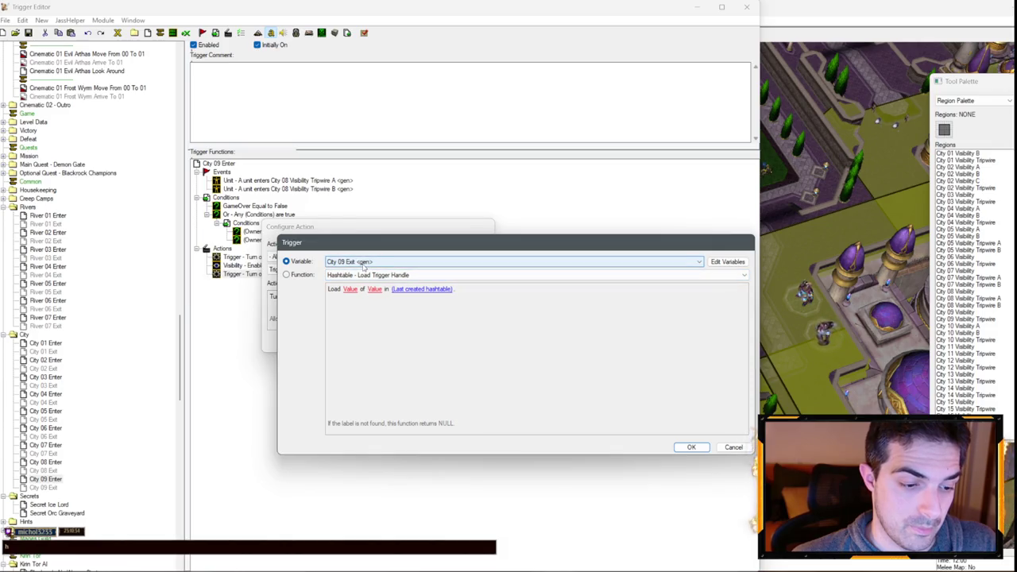
pyautogui.press('Return')
pyautogui.press('Return')
# - Set the enter event to City 09 Visibility Tripwire and delete the second event
pyautogui.doubleClick(302, 183)
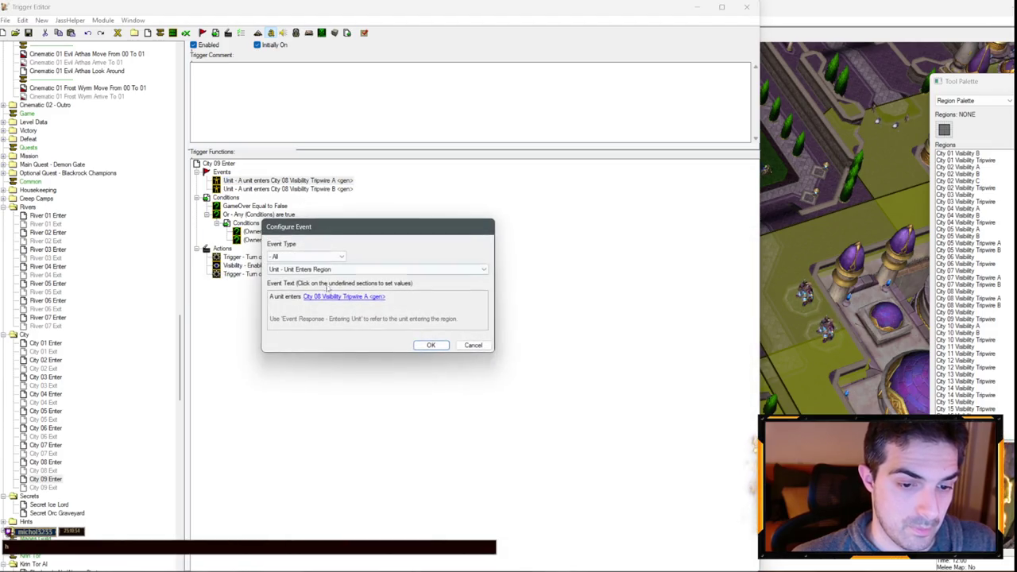
pyautogui.click(327, 297)
pyautogui.click(338, 274)
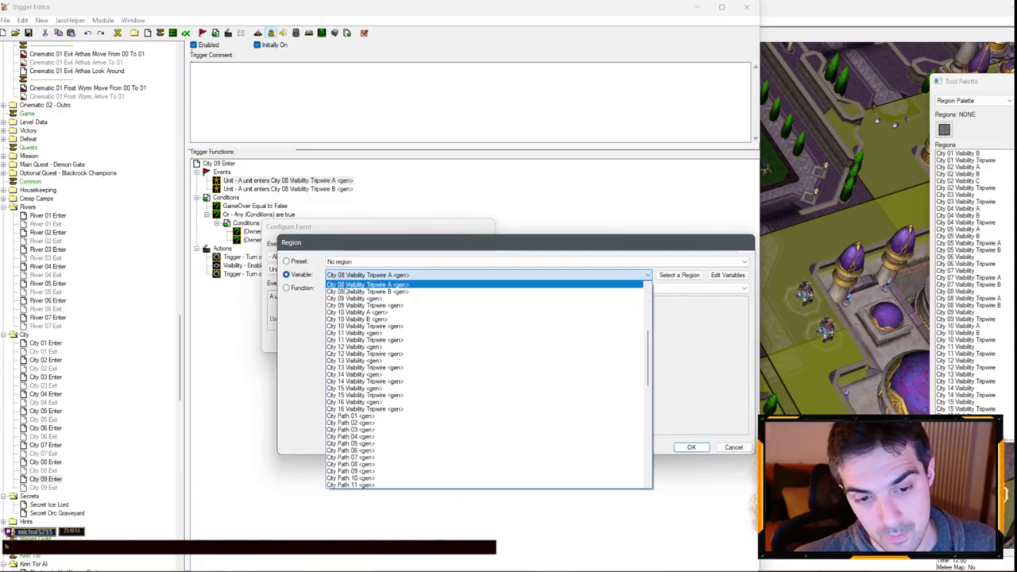
pyautogui.click(361, 305)
pyautogui.press('Return')
pyautogui.press('Return')
pyautogui.press('Down')
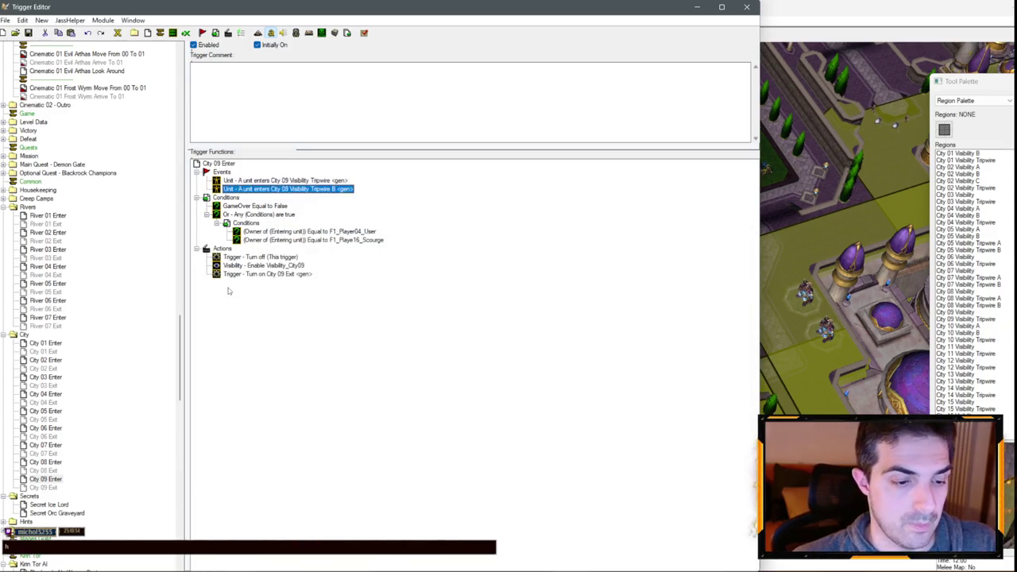
pyautogui.press('Delete')
pyautogui.click(44, 487)
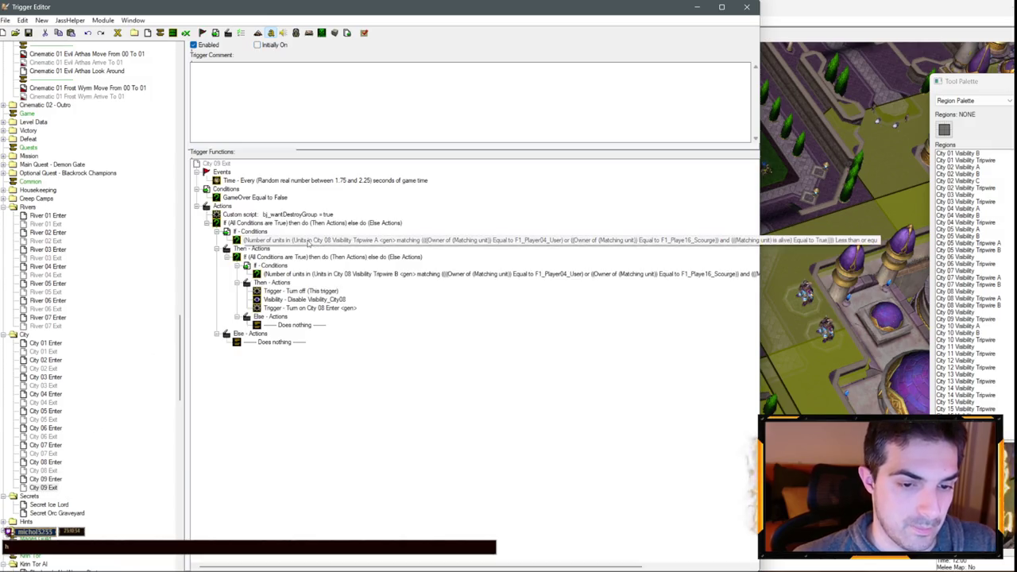
# - Count units in City 09 Visibility Tripwire in City 09 Exit's condition
pyautogui.doubleClick(349, 240)
pyautogui.click(351, 307)
pyautogui.click(374, 297)
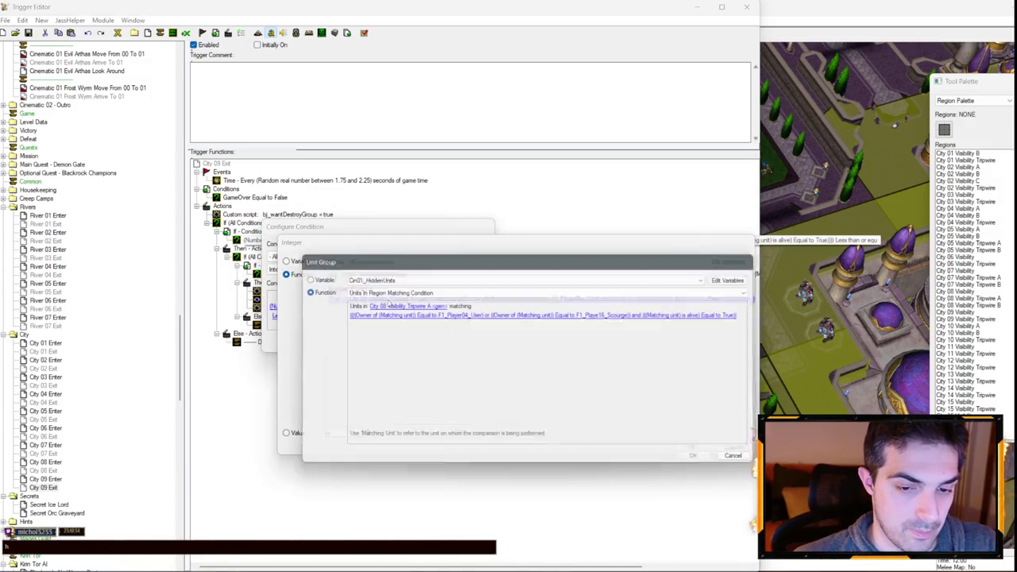
pyautogui.click(384, 308)
pyautogui.scroll(-2, 384, 309)
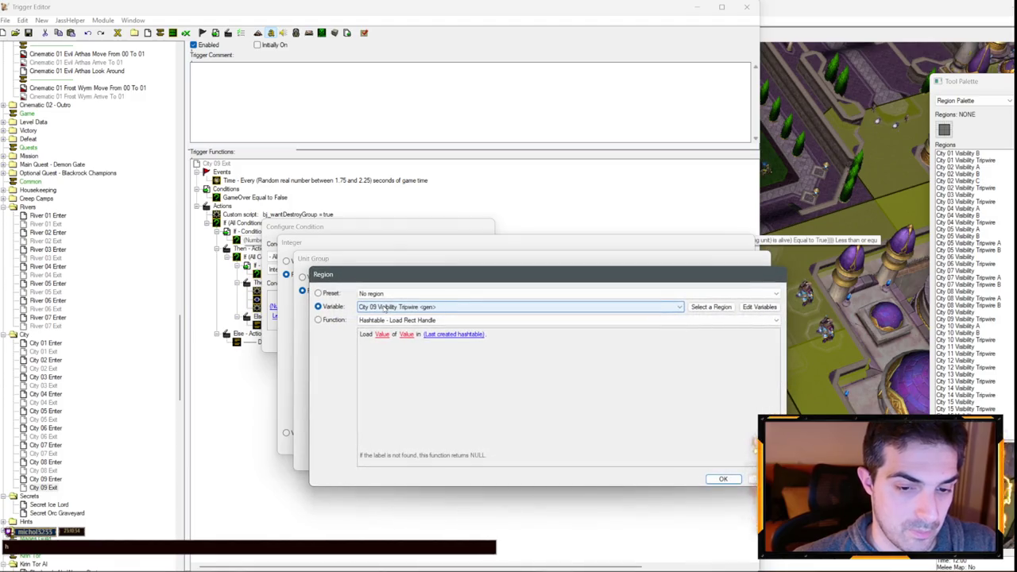
pyautogui.press('Return')
pyautogui.press('Return')
pyautogui.press('Return')
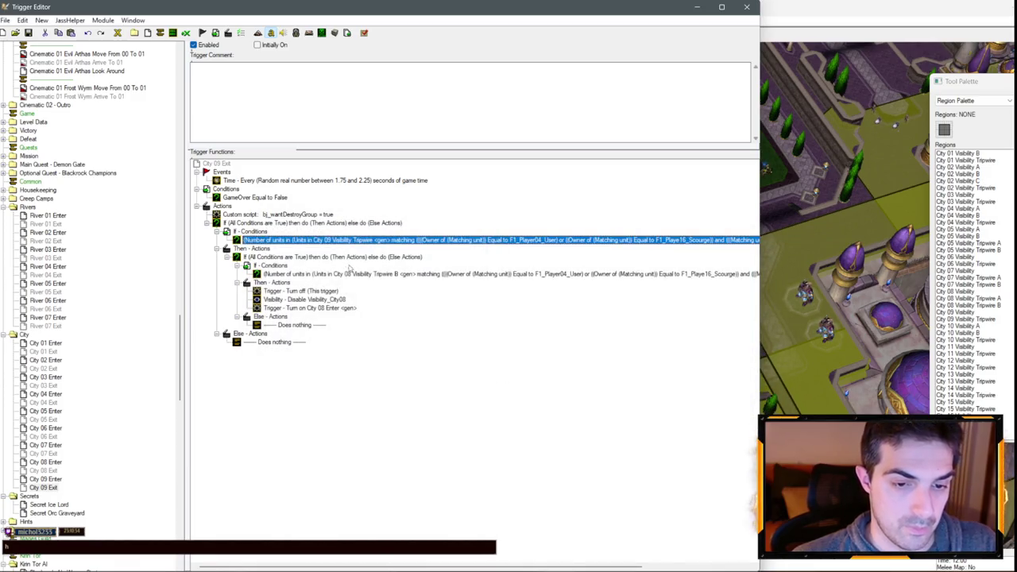
# - Move the three nested actions under the outer Then and delete the empty nested If
pyautogui.click(350, 273)
pyautogui.click(334, 290)
pyautogui.click(325, 308)
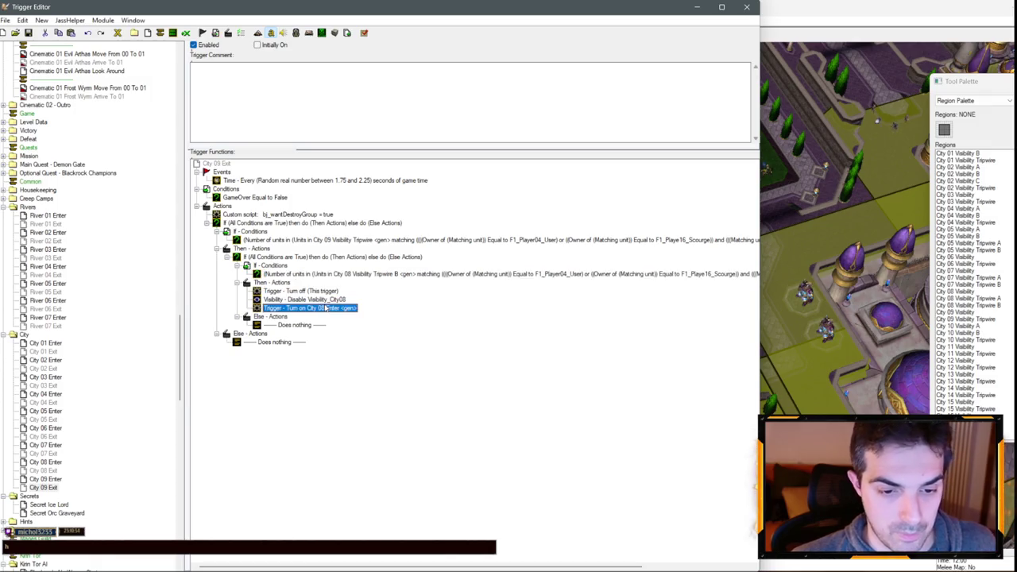
pyautogui.keyDown('shift'); pyautogui.click(320, 300); pyautogui.keyUp('shift')
pyautogui.click(300, 290)
pyautogui.keyDown('shift'); pyautogui.click(310, 307); pyautogui.keyUp('shift')
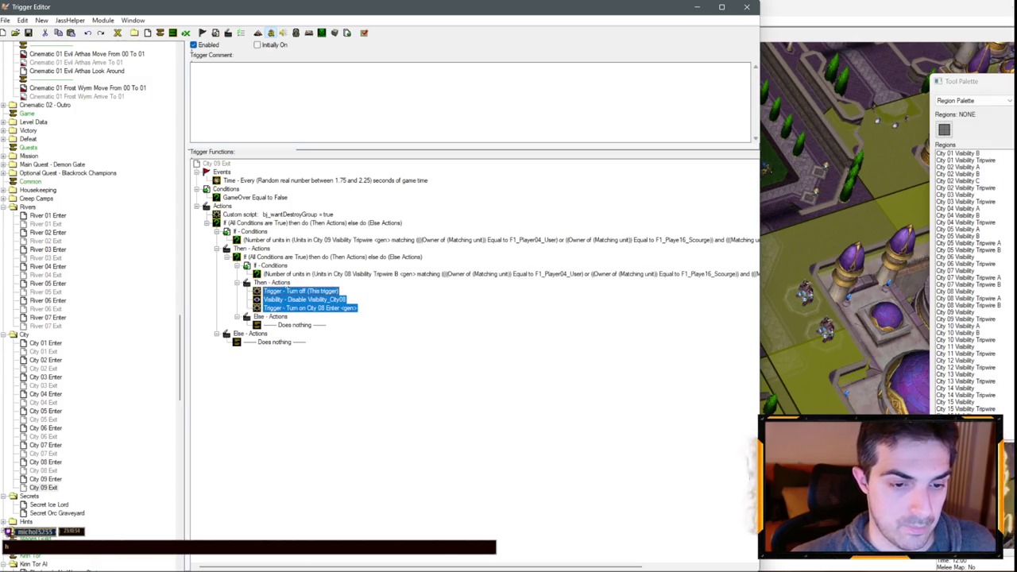
pyautogui.hotkey('ctrl', 'd')
pyautogui.click(251, 241)
pyautogui.click(267, 247)
pyautogui.hotkey('ctrl', 'v')
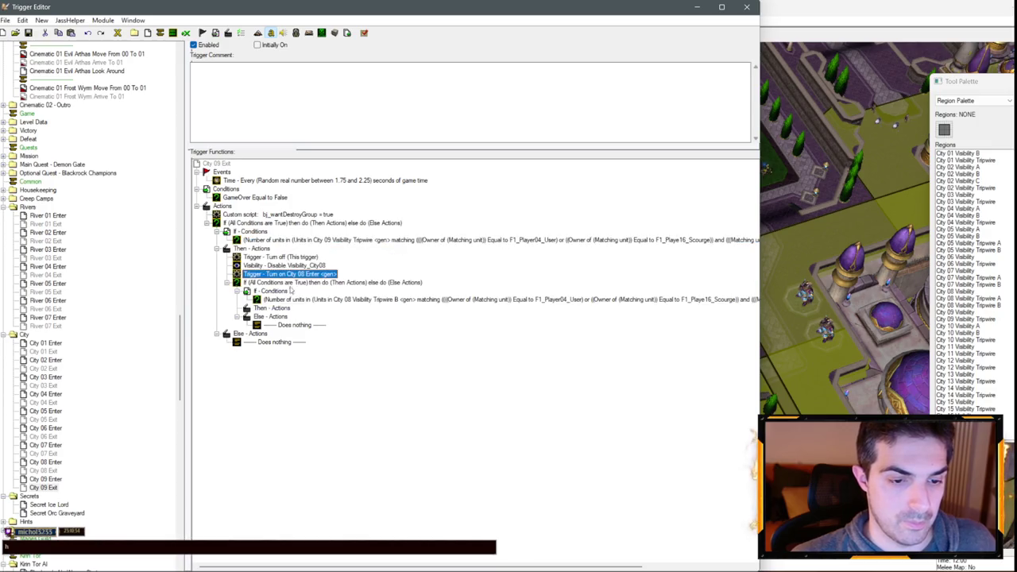
pyautogui.click(290, 282)
pyautogui.press('Delete')
pyautogui.click(294, 258)
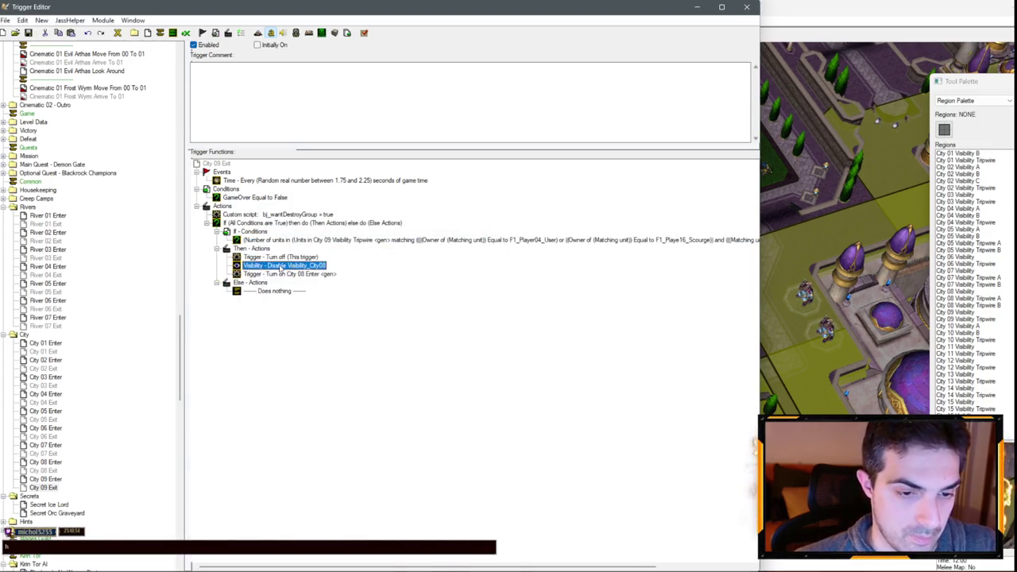
# - Make the actions disable Visibility_City09 and turn on City 09 Enter
pyautogui.doubleClick(286, 265)
pyautogui.click(309, 296)
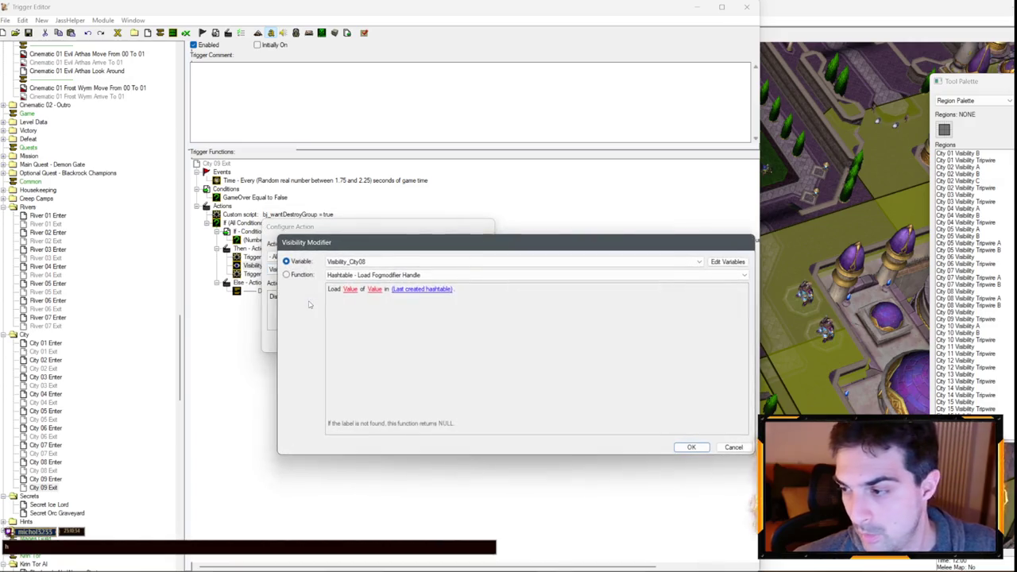
pyautogui.scroll(-1, 356, 266)
pyautogui.press('Return')
pyautogui.press('Return')
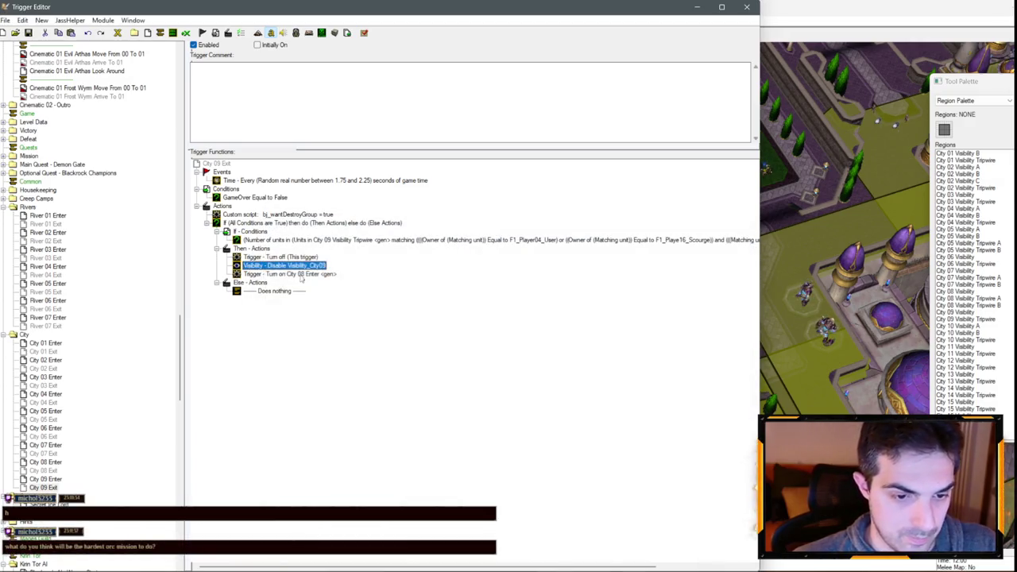
pyautogui.doubleClick(300, 274)
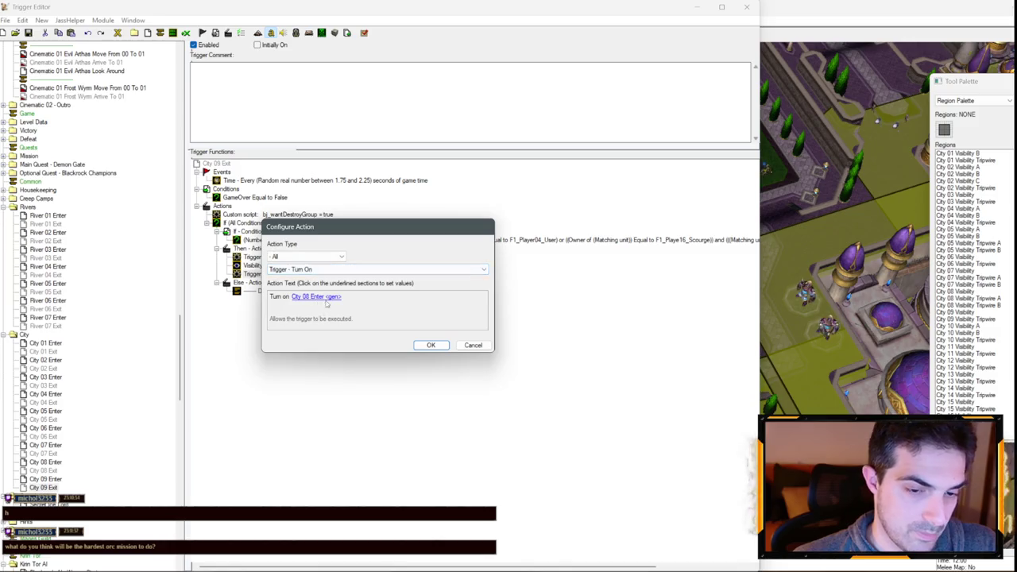
pyautogui.click(329, 295)
pyautogui.scroll(-1, 362, 265)
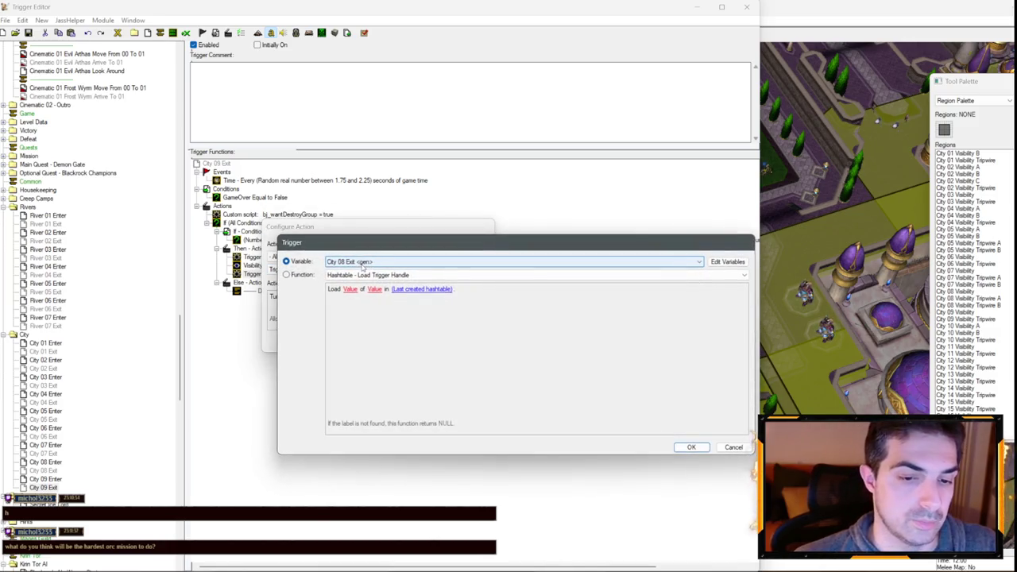
pyautogui.press('Return')
pyautogui.press('Return')
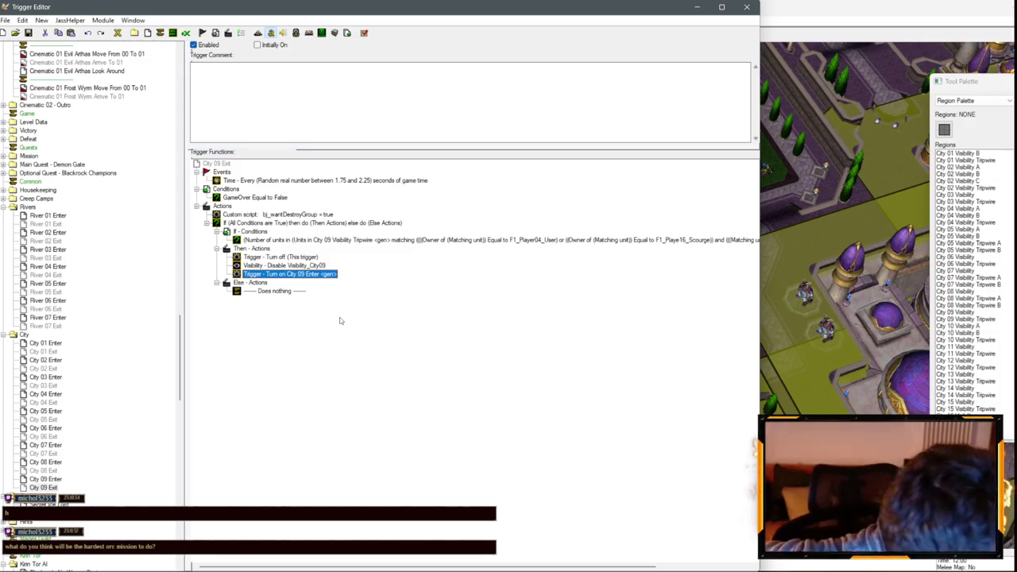
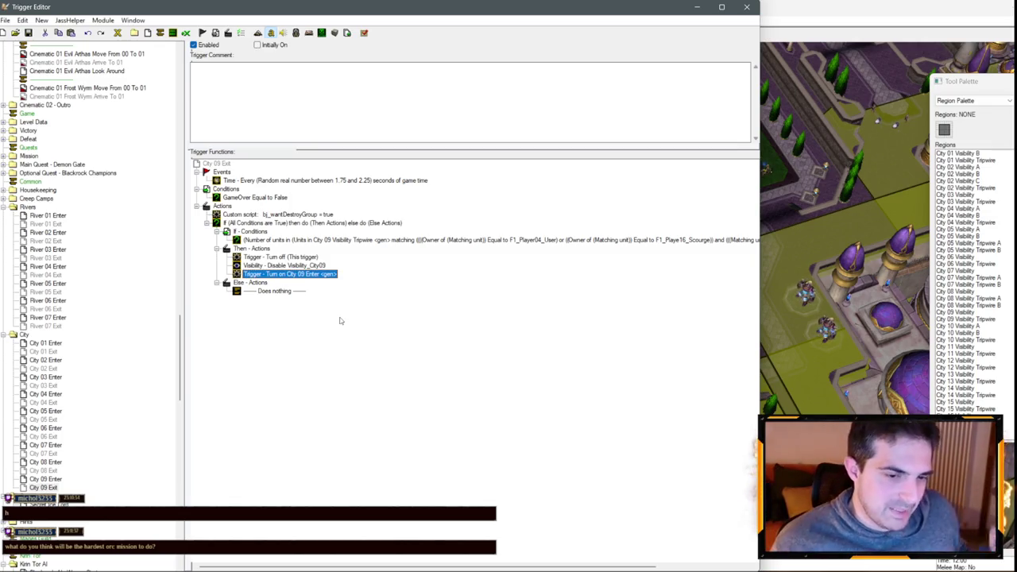
# - Select the copied City 09 Enter and City 09 Exit triggers in the City folder to rename them
pyautogui.click(45, 479)
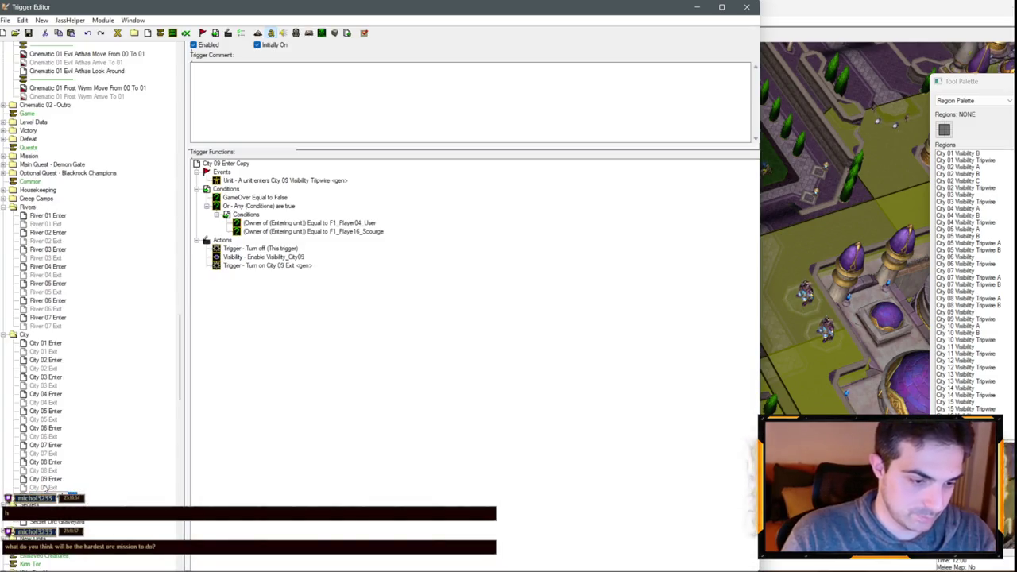
pyautogui.click(45, 488)
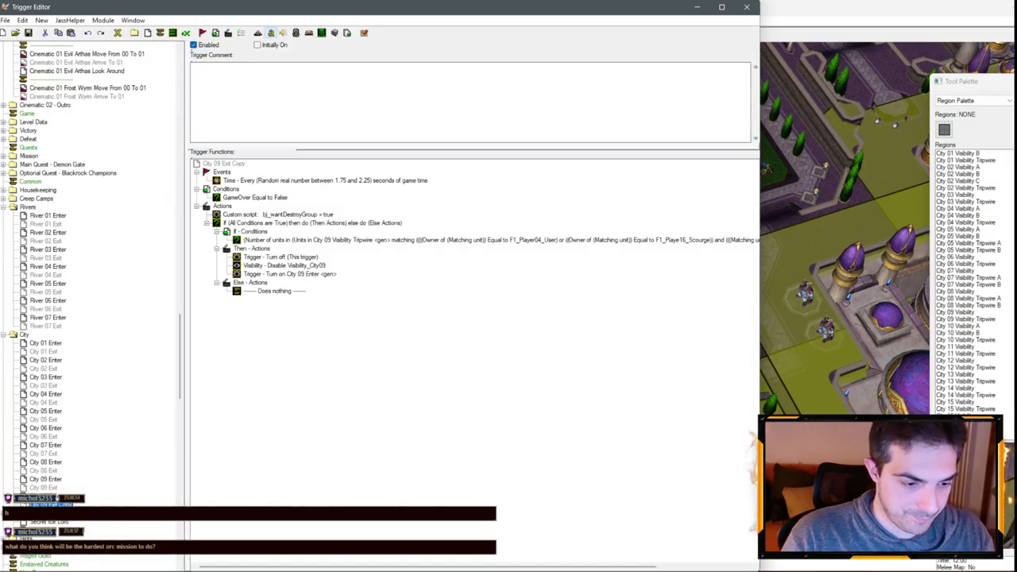
# - Finish naming City 10 Exit, then point City 10 Enter's event at City 10 Visibility Tripwire
pyautogui.write('10 Exit Copy')
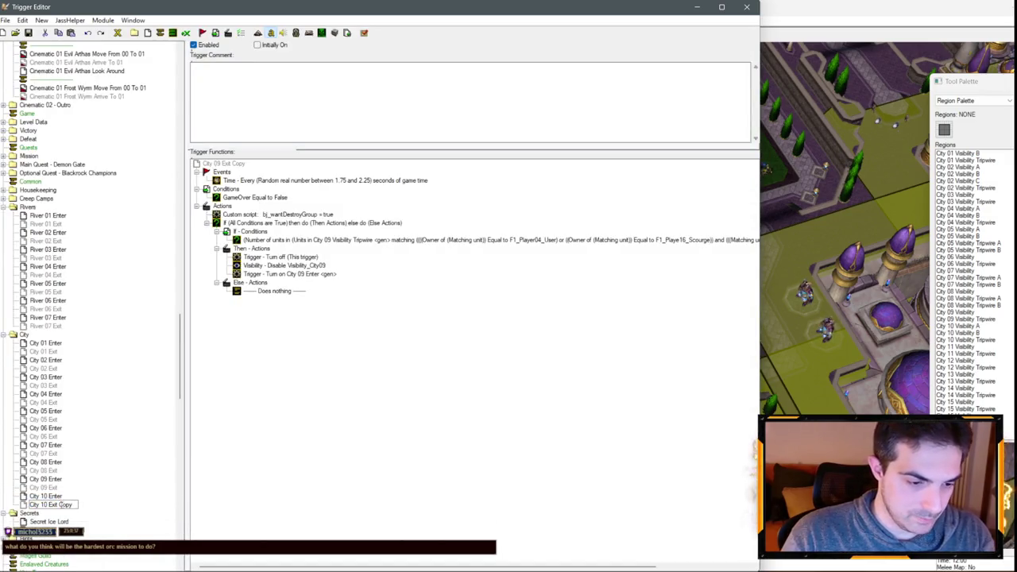
pyautogui.press('BackSpace')
pyautogui.press('BackSpace')
pyautogui.press('BackSpace')
pyautogui.click(45, 496)
pyautogui.doubleClick(316, 180)
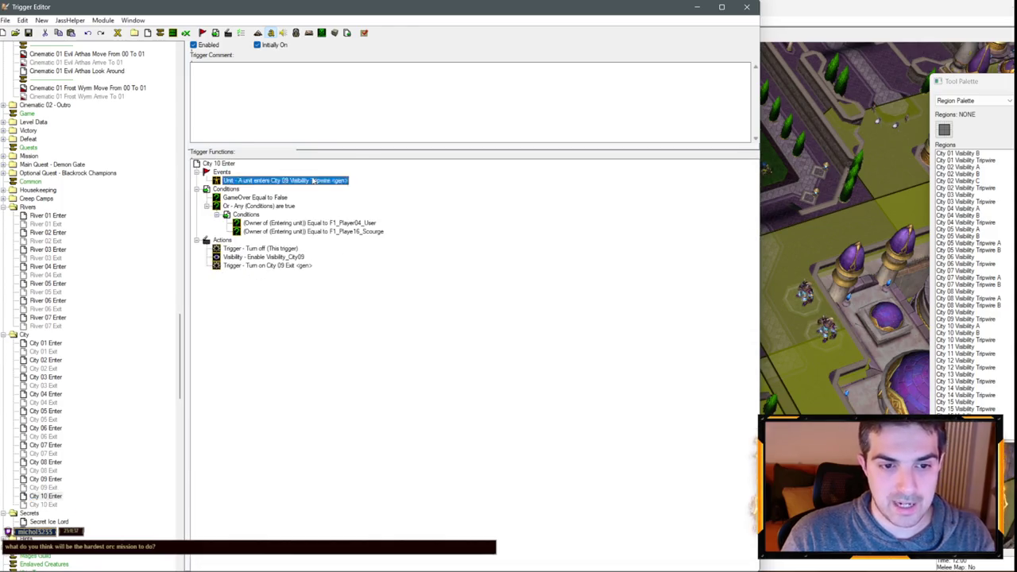
pyautogui.click(348, 299)
pyautogui.scroll(-3, 393, 275)
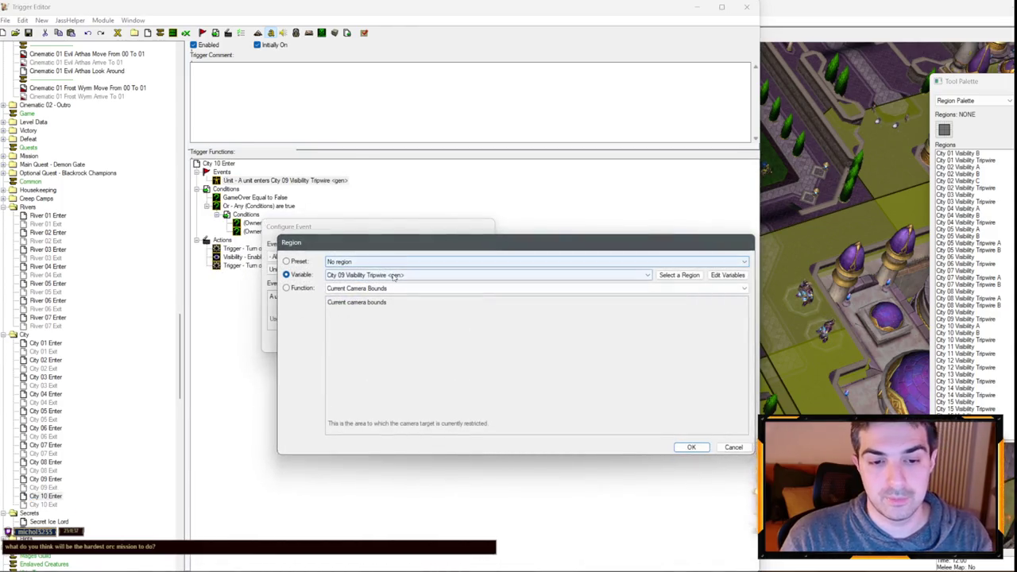
pyautogui.press('Return')
pyautogui.press('Return')
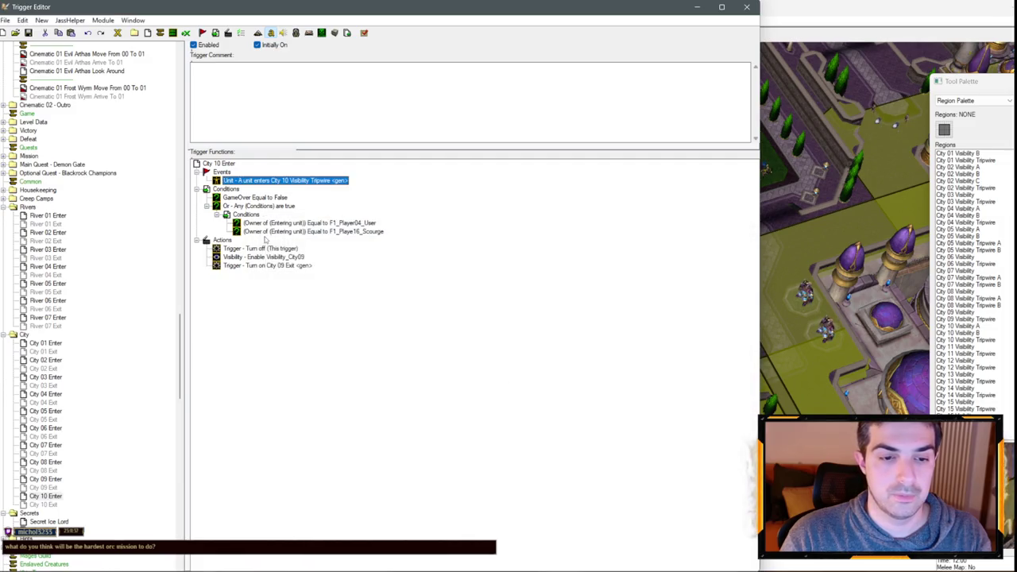
pyautogui.click(261, 248)
# - Make City 10 Enter enable Visibility_City10A and a duplicated action for Visibility_City10B
pyautogui.click(262, 257)
pyautogui.doubleClick(263, 259)
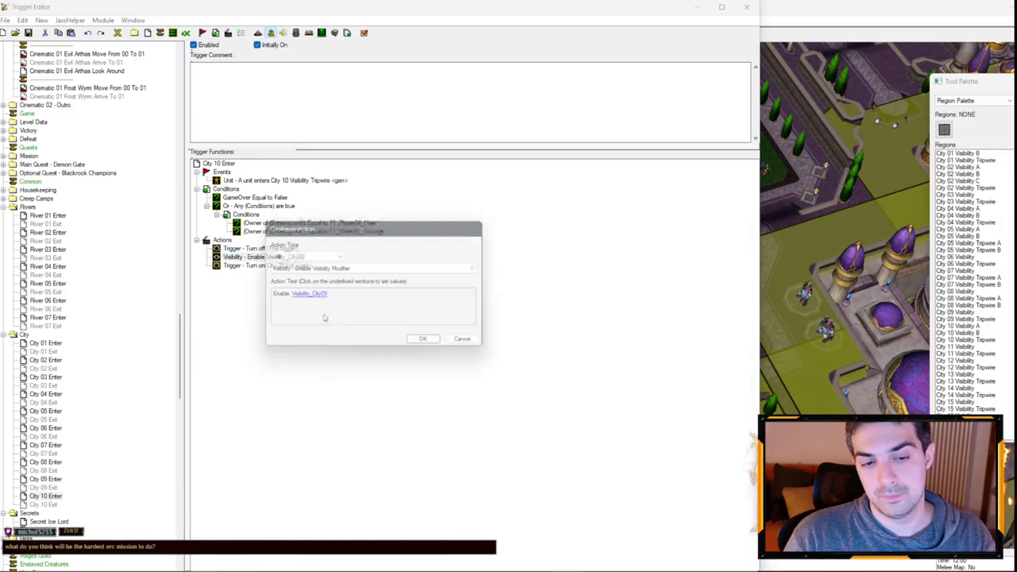
pyautogui.click(311, 298)
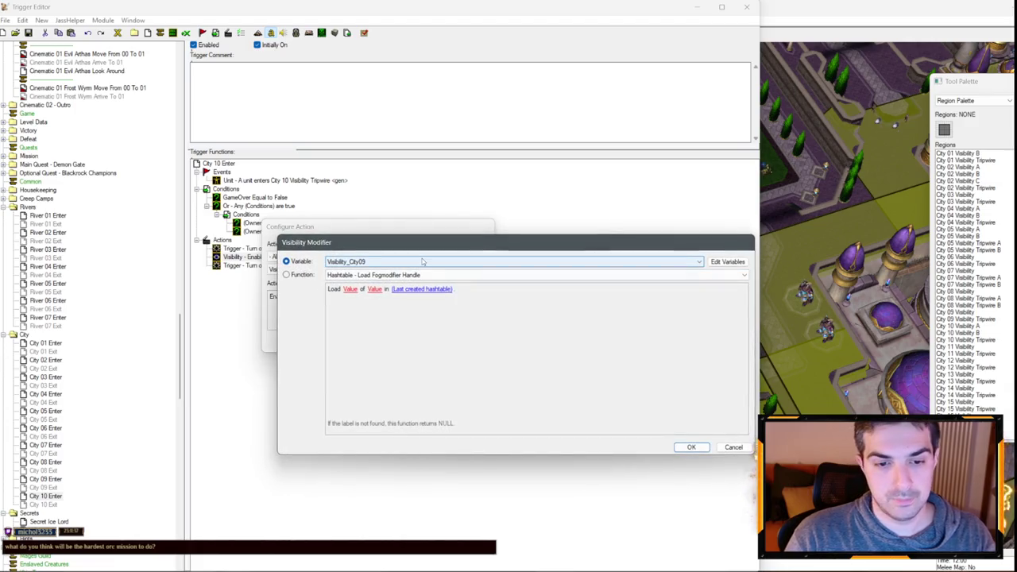
pyautogui.press('Return')
pyautogui.press('Return')
pyautogui.hotkey('ctrl', 'c')
pyautogui.hotkey('ctrl', 'v')
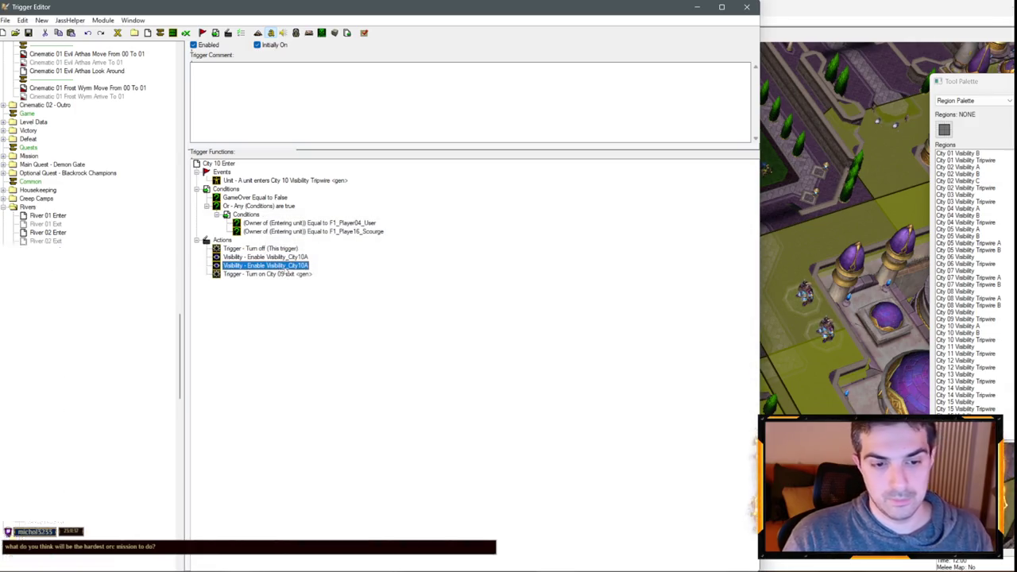
pyautogui.doubleClick(282, 266)
pyautogui.click(320, 299)
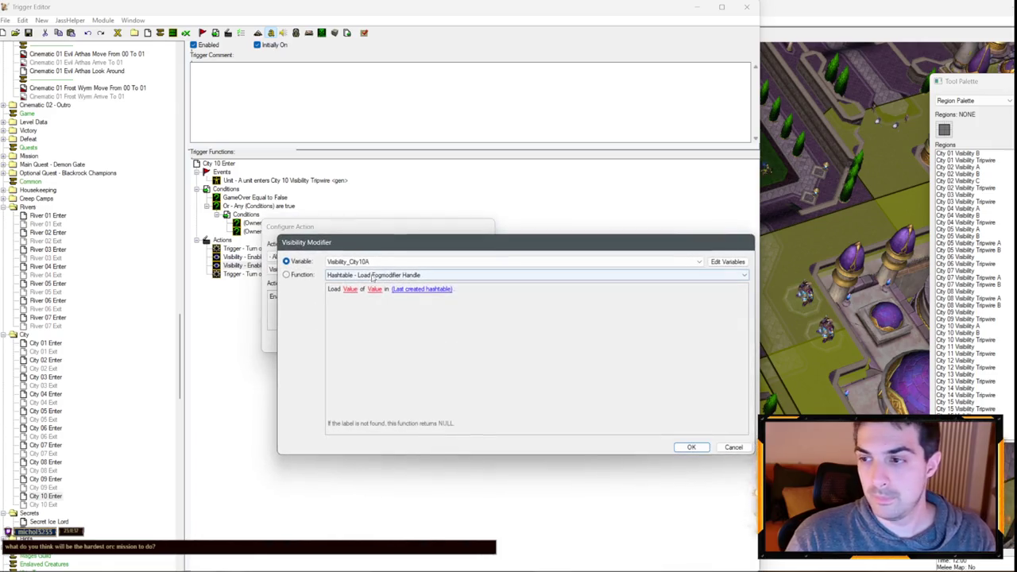
pyautogui.scroll(-2, 386, 262)
pyautogui.press('Return')
pyautogui.press('Return')
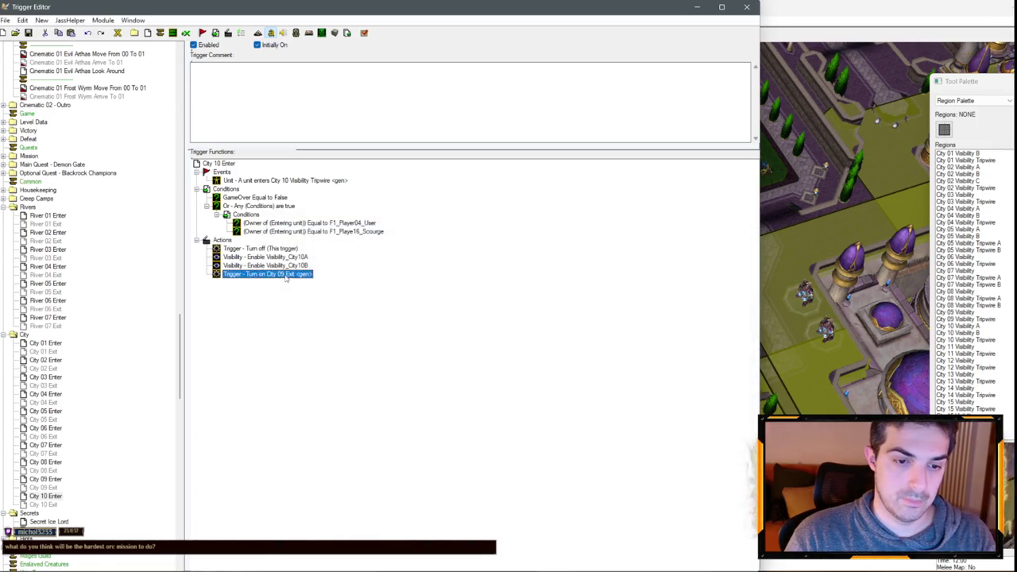
# - Set City 10 Enter's Turn On action to target City 10 Exit
pyautogui.doubleClick(294, 276)
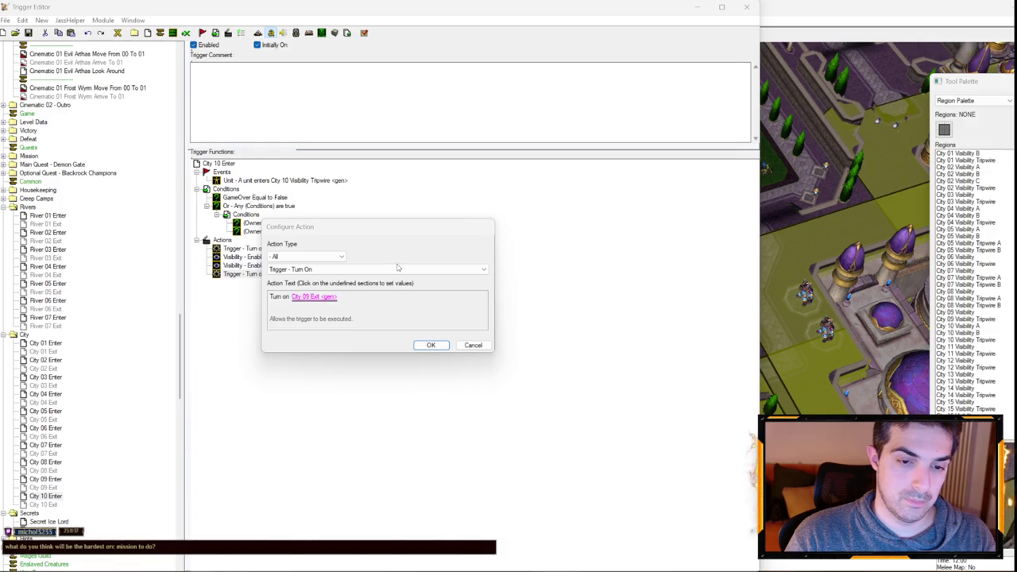
pyautogui.click(313, 297)
pyautogui.click(398, 267)
pyautogui.click(398, 285)
pyautogui.press('Return')
pyautogui.press('Return')
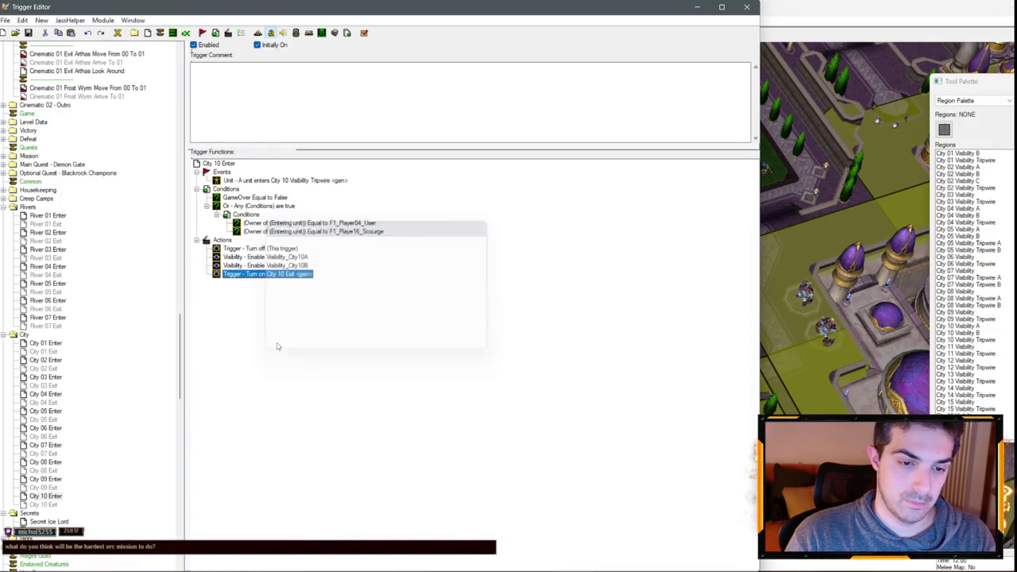
pyautogui.click(57, 504)
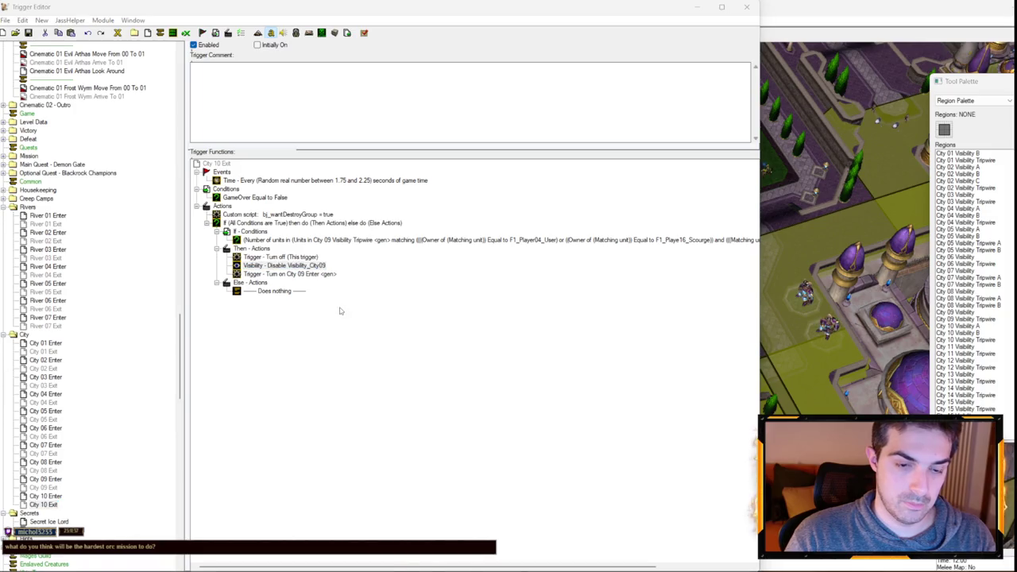
# - Set City 10 Exit's two disable actions to Visibility_City10A and Visibility_City10B
pyautogui.doubleClick(284, 265)
pyautogui.click(310, 361)
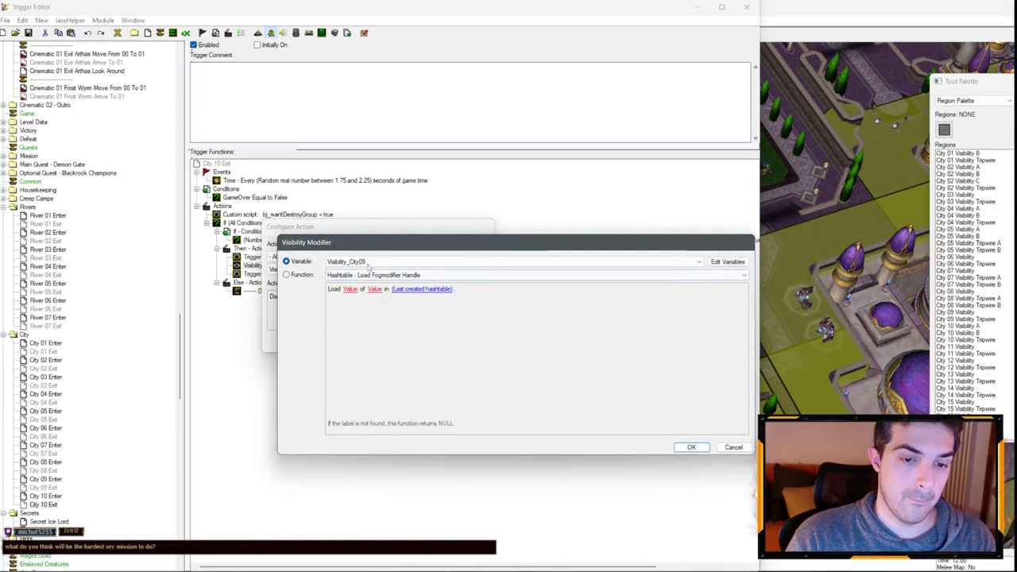
pyautogui.scroll(-2, 370, 262)
pyautogui.press('Return')
pyautogui.press('Return')
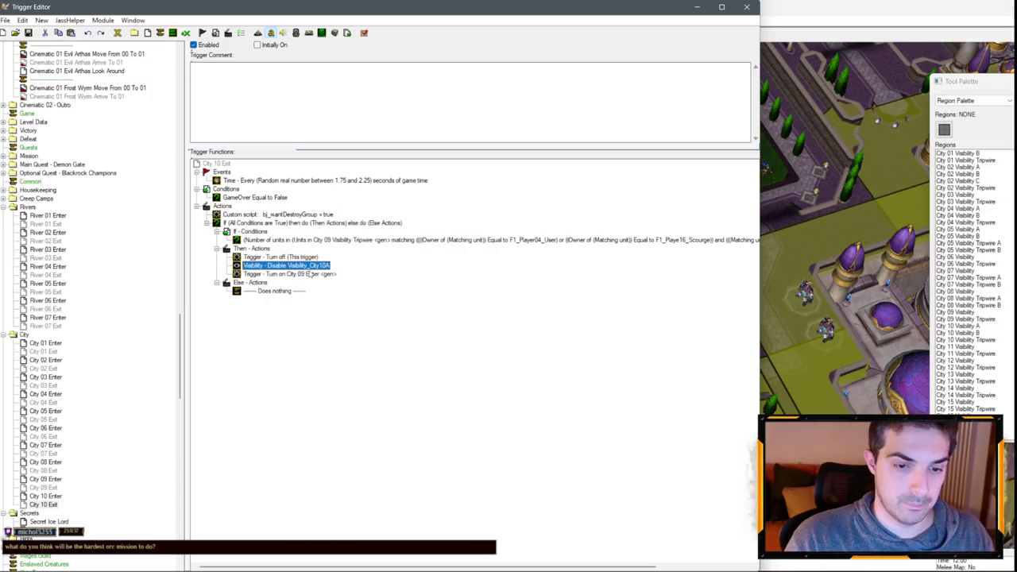
pyautogui.doubleClick(286, 273)
pyautogui.click(314, 294)
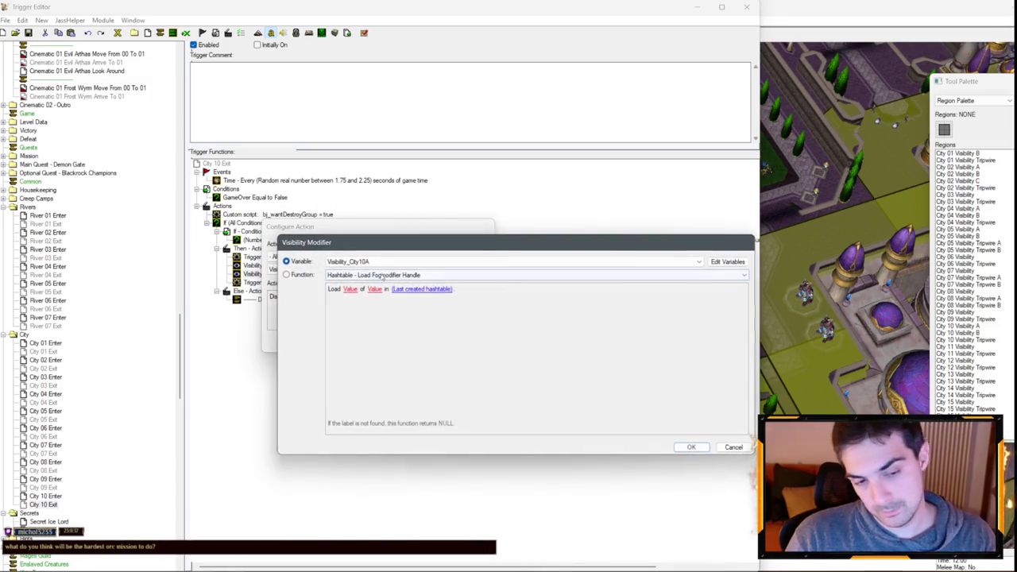
pyautogui.scroll(-1, 387, 263)
pyautogui.press('Return')
pyautogui.press('Return')
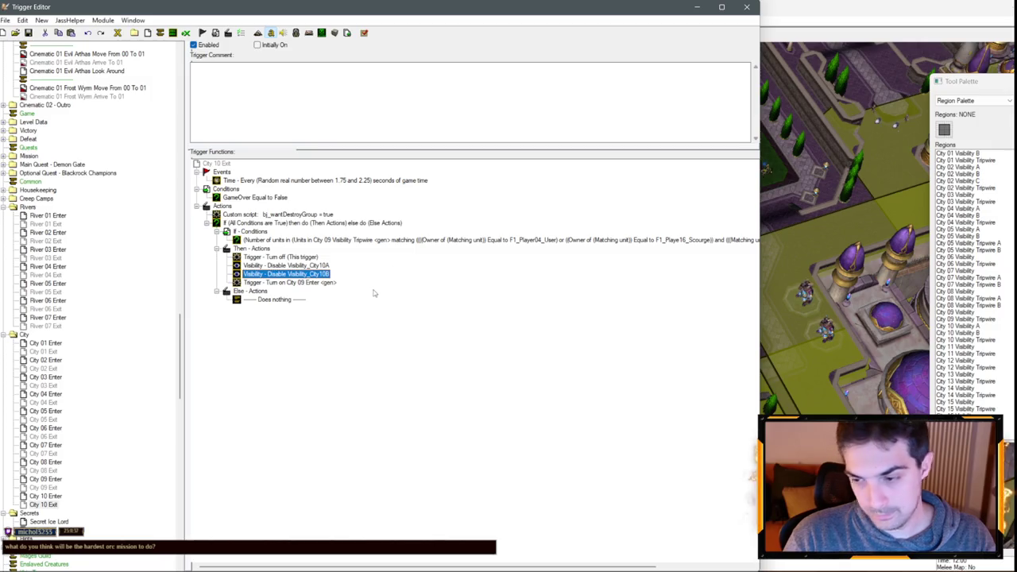
# - Change City 10 Exit's Turn On action from City 09 Enter to City 10 Enter
pyautogui.press('Return')
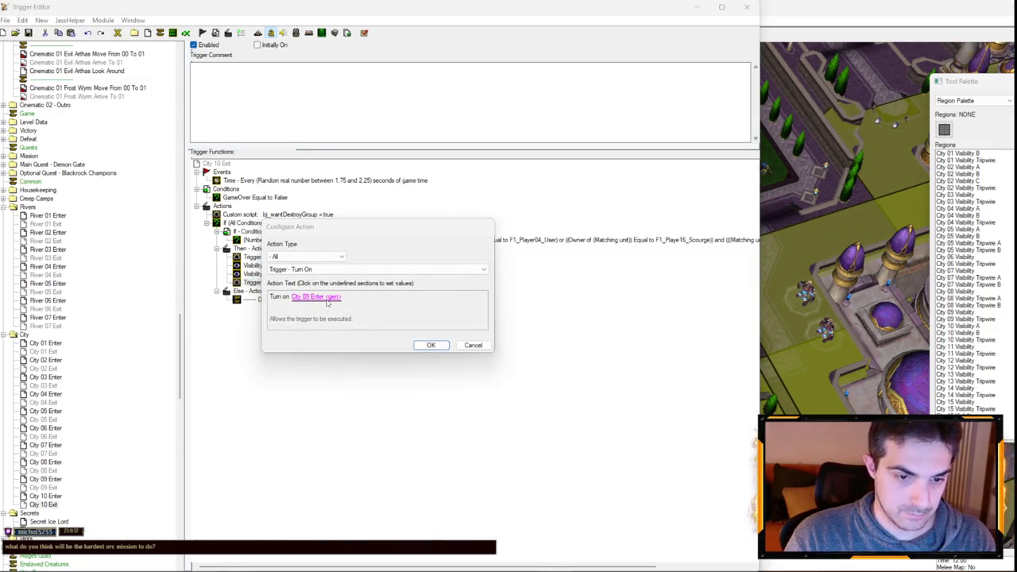
pyautogui.click(316, 296)
pyautogui.scroll(-2, 328, 262)
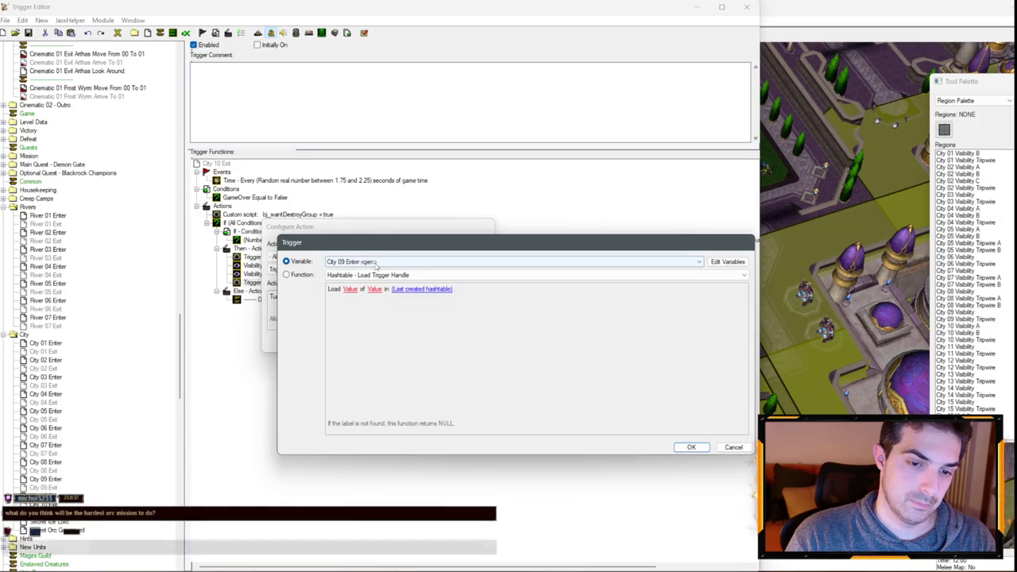
pyautogui.press('Return')
pyautogui.press('Return')
# - Make the unit-count condition count units in City 10 Visibility Tripwire
pyautogui.doubleClick(328, 242)
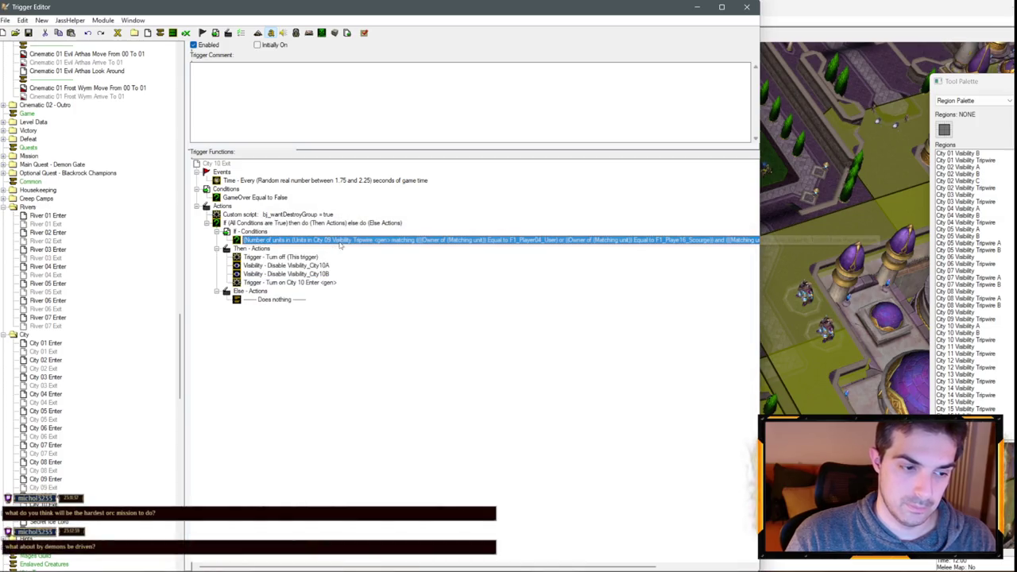
pyautogui.click(317, 305)
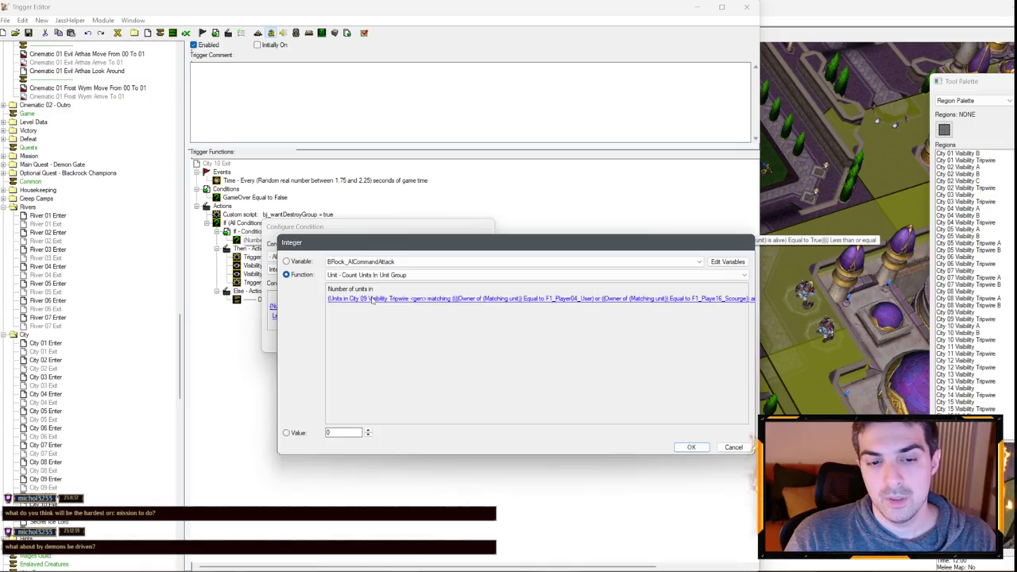
pyautogui.click(377, 300)
pyautogui.click(399, 304)
pyautogui.scroll(-2, 408, 308)
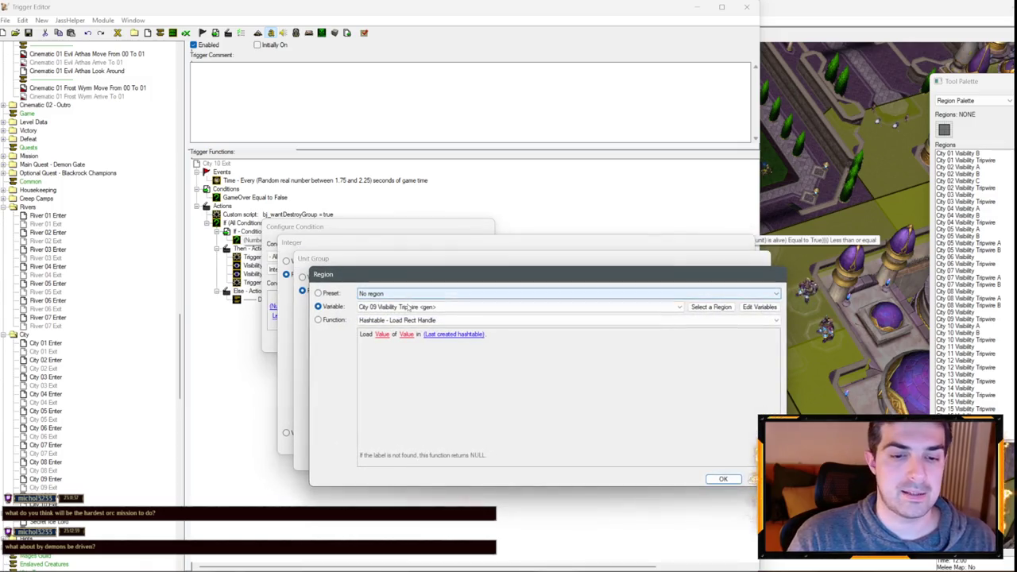
pyautogui.scroll(-1, 406, 310)
pyautogui.press('Return')
pyautogui.press('Return')
pyautogui.press('Return')
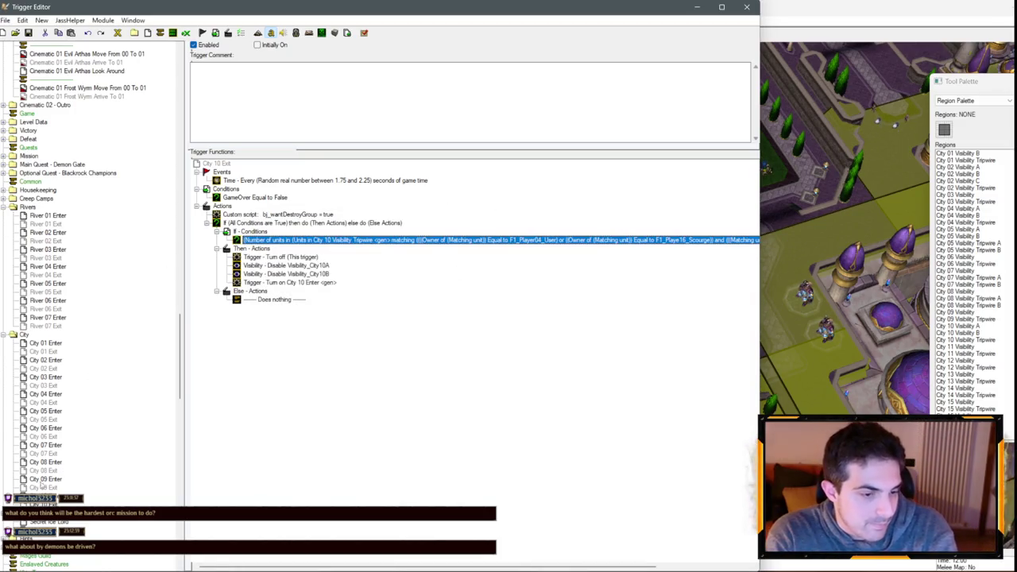
pyautogui.click(44, 496)
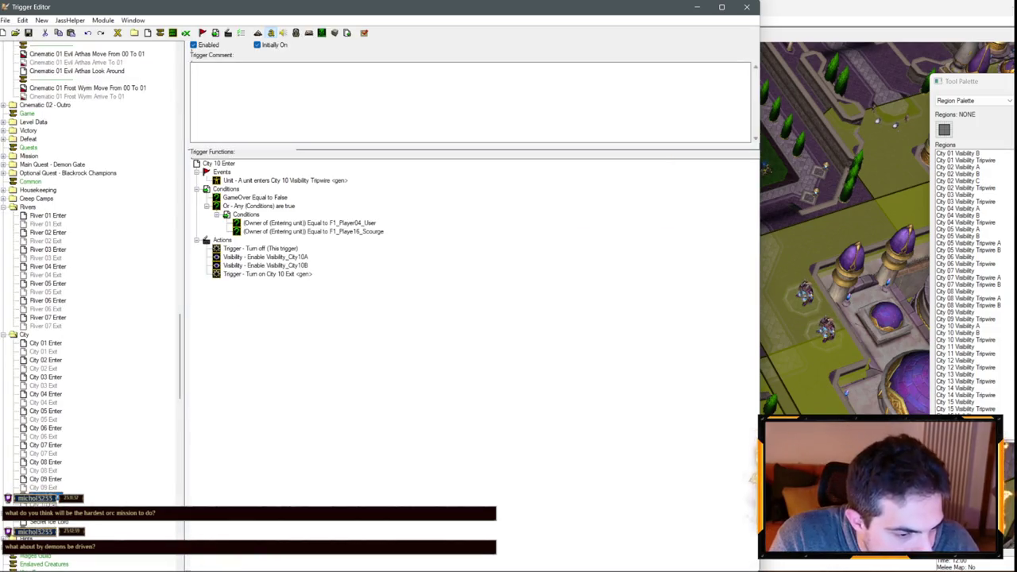
# - Copy and paste City 10 Enter and City 10 Exit to create duplicates for City 11
pyautogui.hotkey('ctrl', 'c')
pyautogui.hotkey('ctrl', 'v')
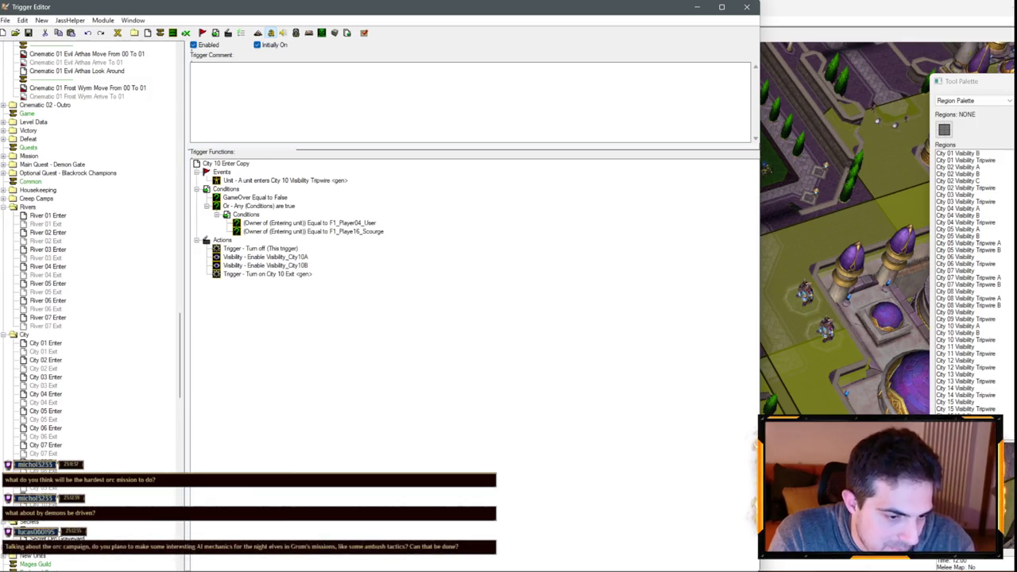
pyautogui.press('Down')
pyautogui.hotkey('ctrl', 'c')
pyautogui.hotkey('ctrl', 'v')
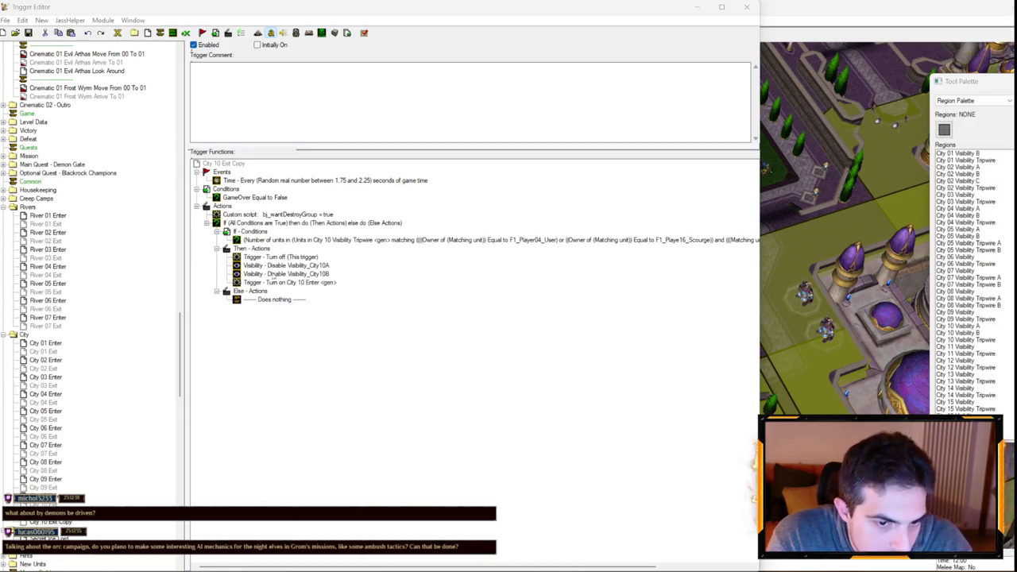
pyautogui.click(44, 514)
pyautogui.click(48, 522)
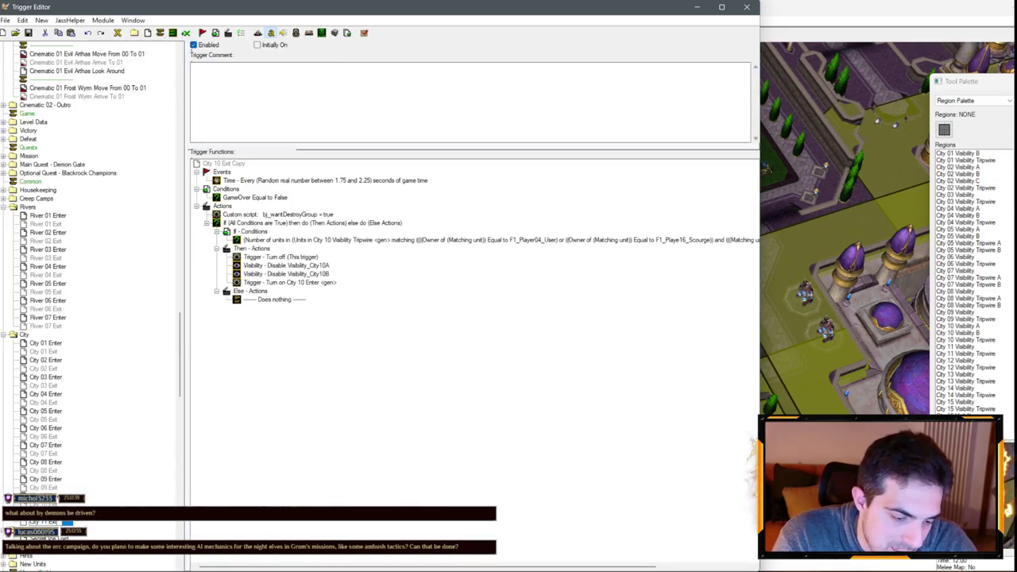
pyautogui.click(48, 531)
# - Change City 11 Enter's enable visibility action to Visibility_City11
pyautogui.click(298, 257)
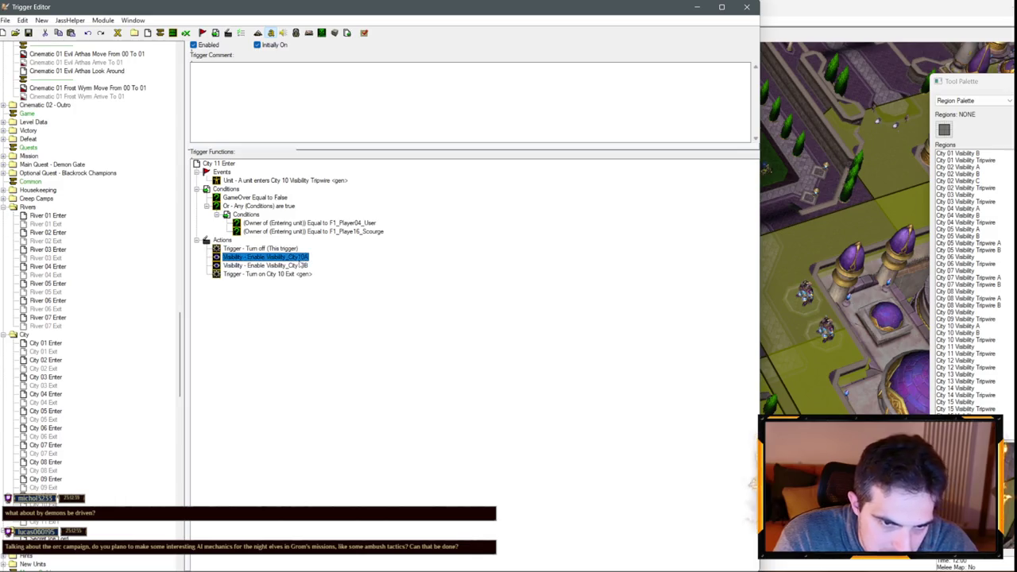
pyautogui.doubleClick(299, 257)
pyautogui.click(311, 298)
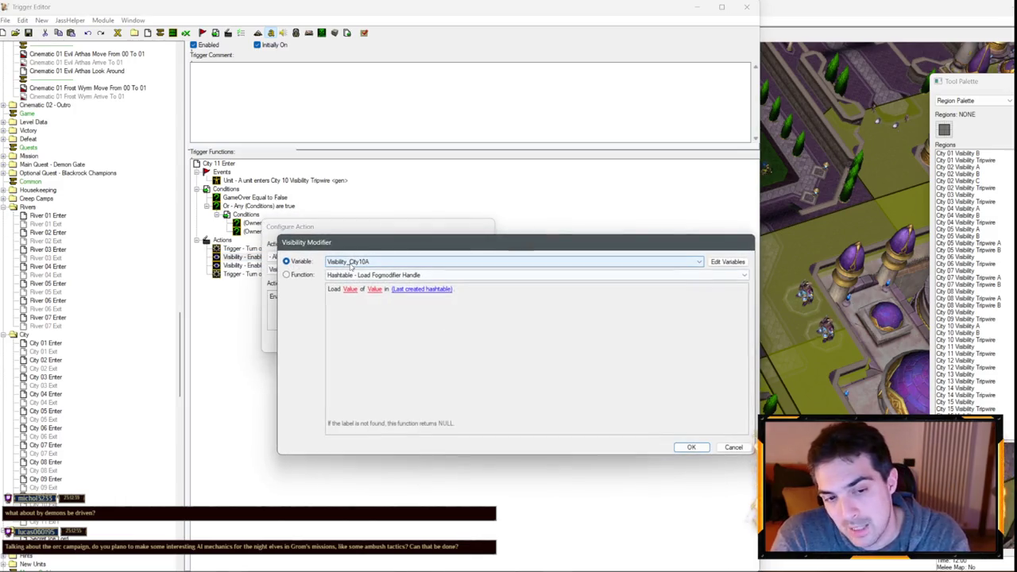
pyautogui.press('Return')
pyautogui.press('Return')
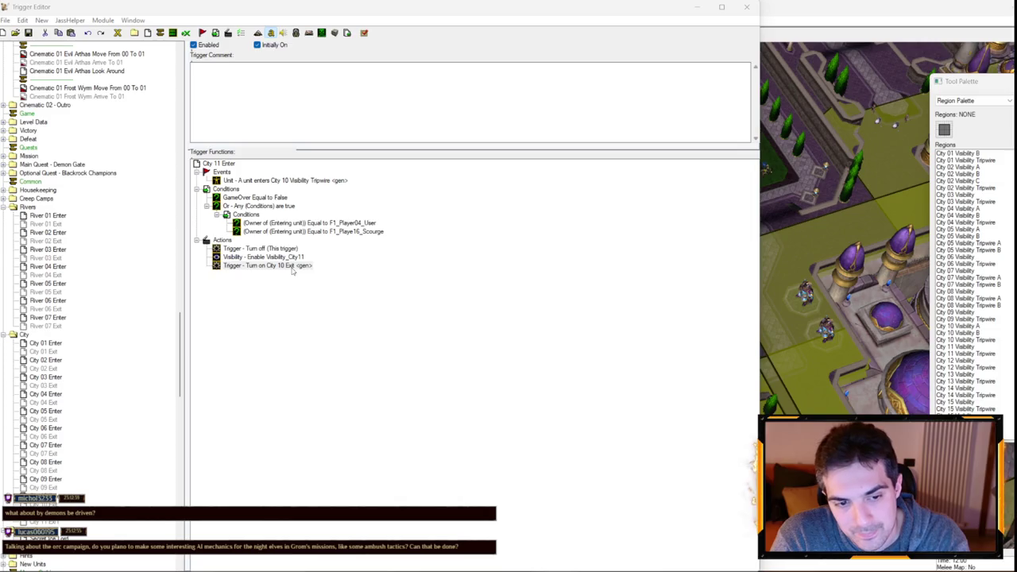
# - Set City 11 Enter's Turn On action to City 11 Exit
pyautogui.doubleClick(290, 267)
pyautogui.click(472, 343)
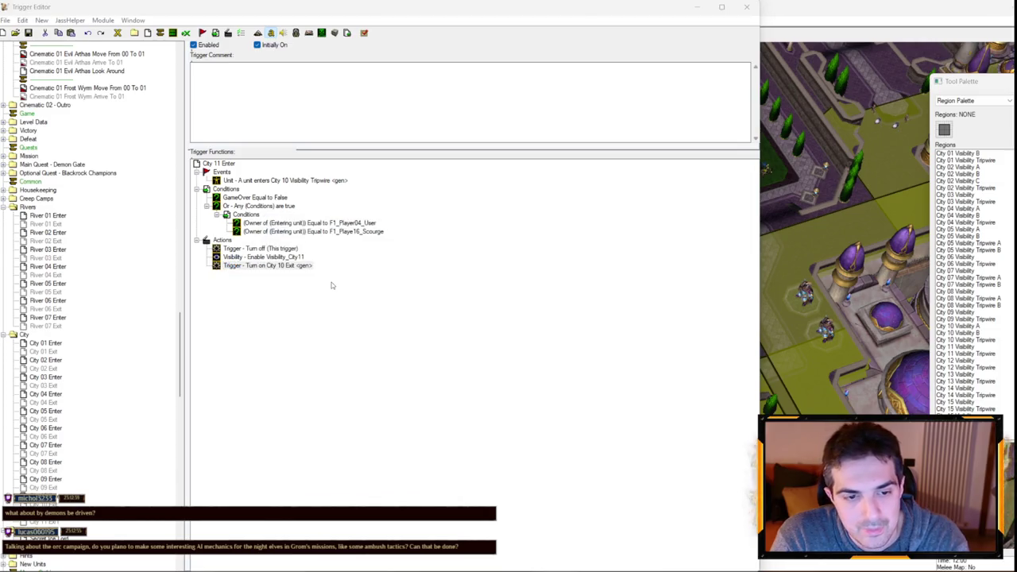
pyautogui.doubleClick(302, 248)
pyautogui.click(310, 297)
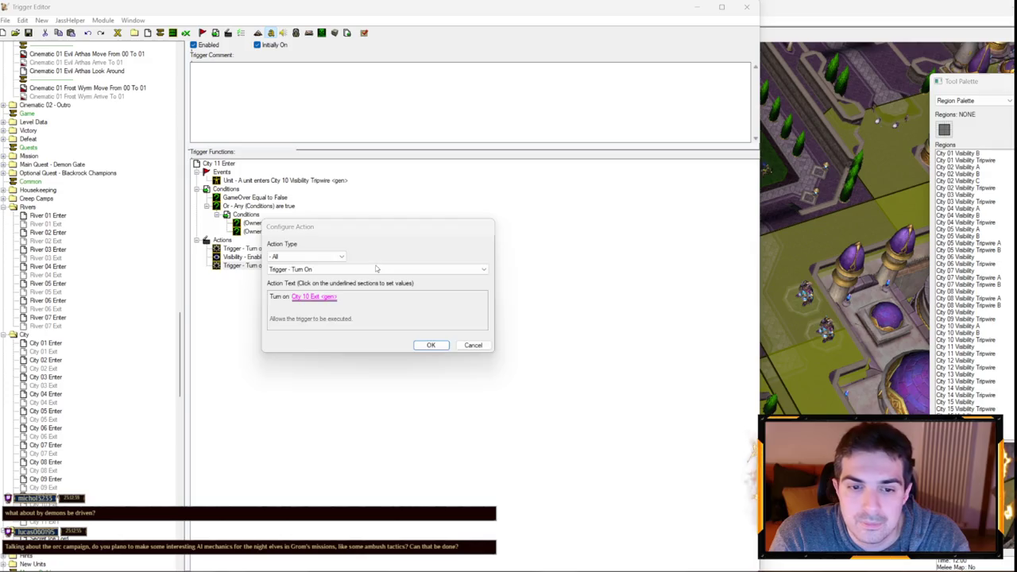
pyautogui.press('Return')
pyautogui.press('Return')
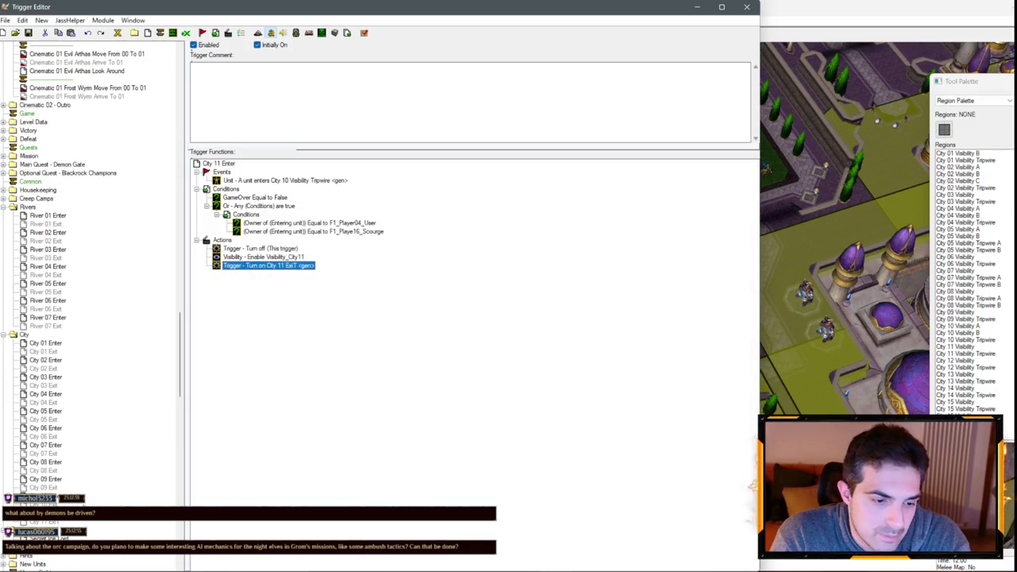
pyautogui.click(44, 521)
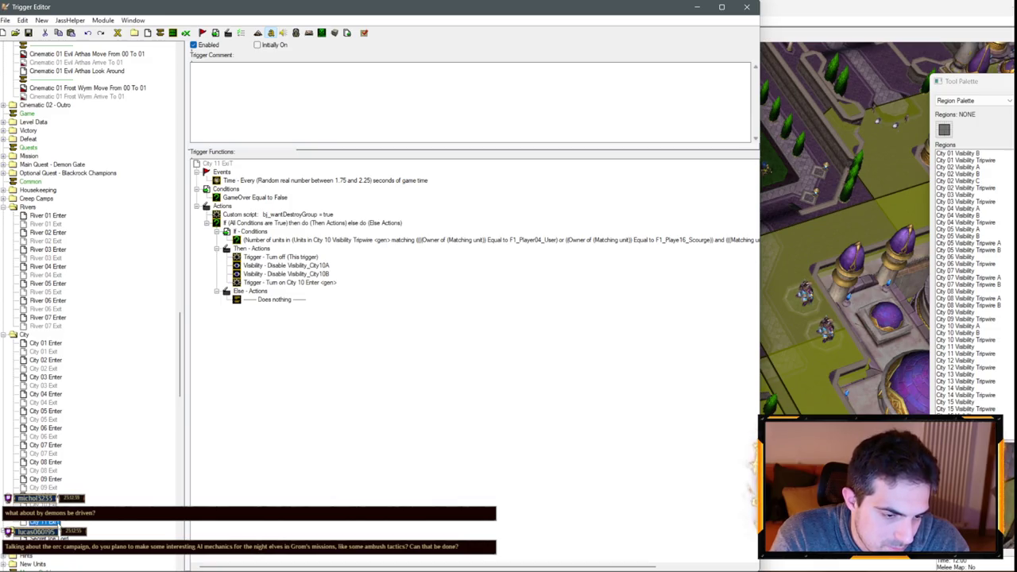
# - Keep a single Disable Visibility_City11 action in City 11 Exit and turn on City 11 Enter
pyautogui.doubleClick(325, 266)
pyautogui.click(311, 297)
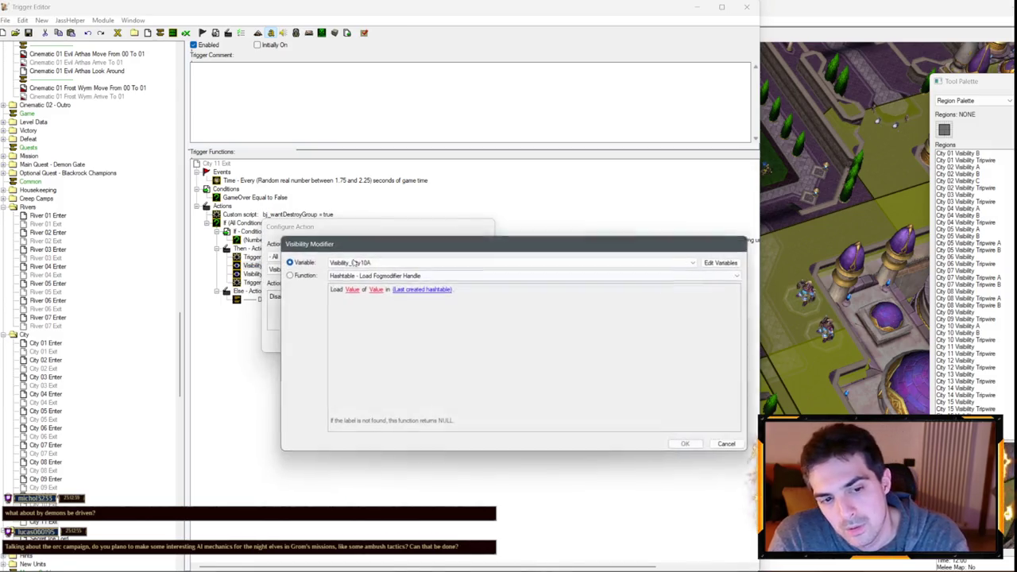
pyautogui.scroll(-1, 354, 263)
pyautogui.press('Delete')
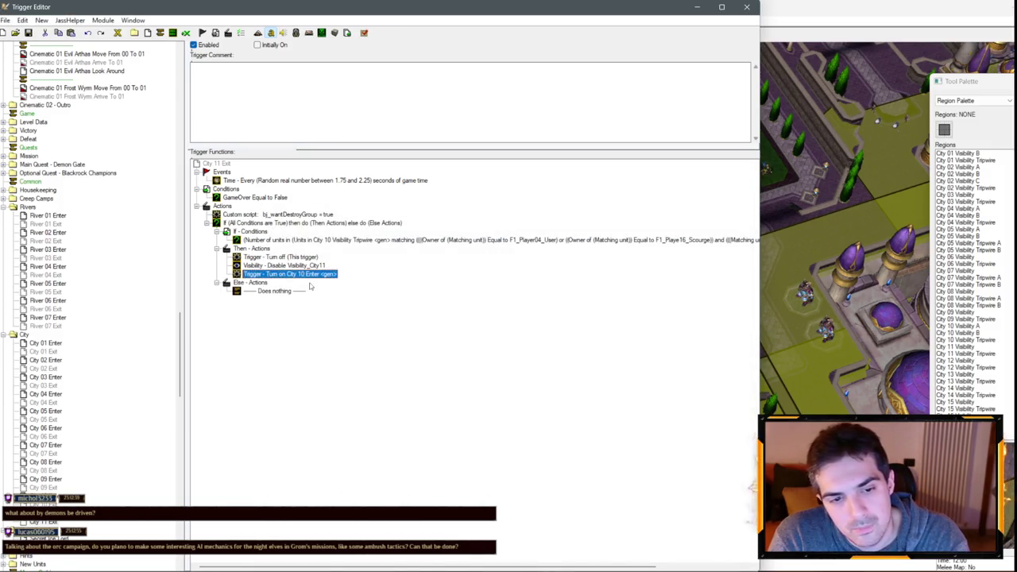
pyautogui.doubleClick(310, 278)
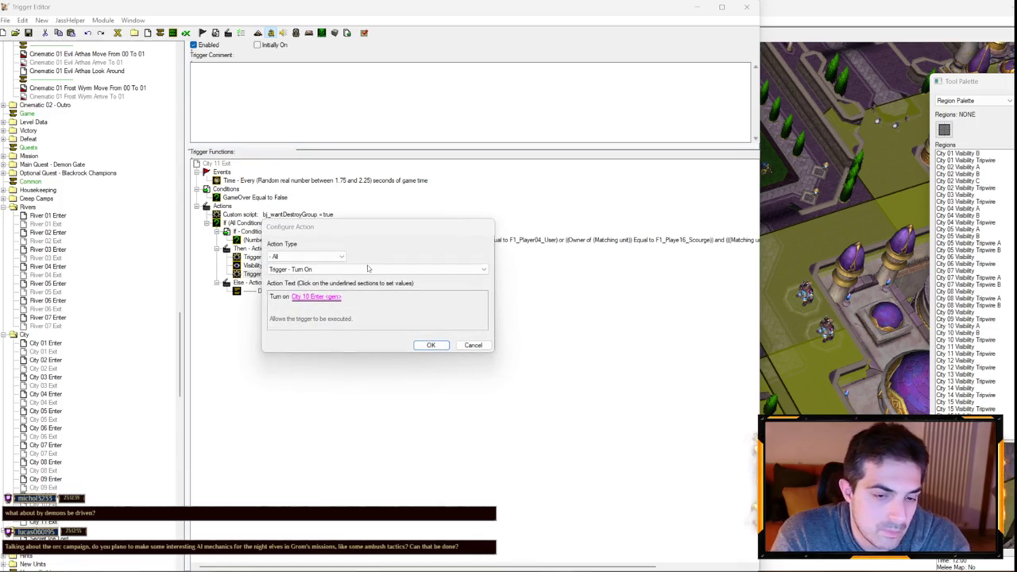
pyautogui.press('Return')
pyautogui.press('Return')
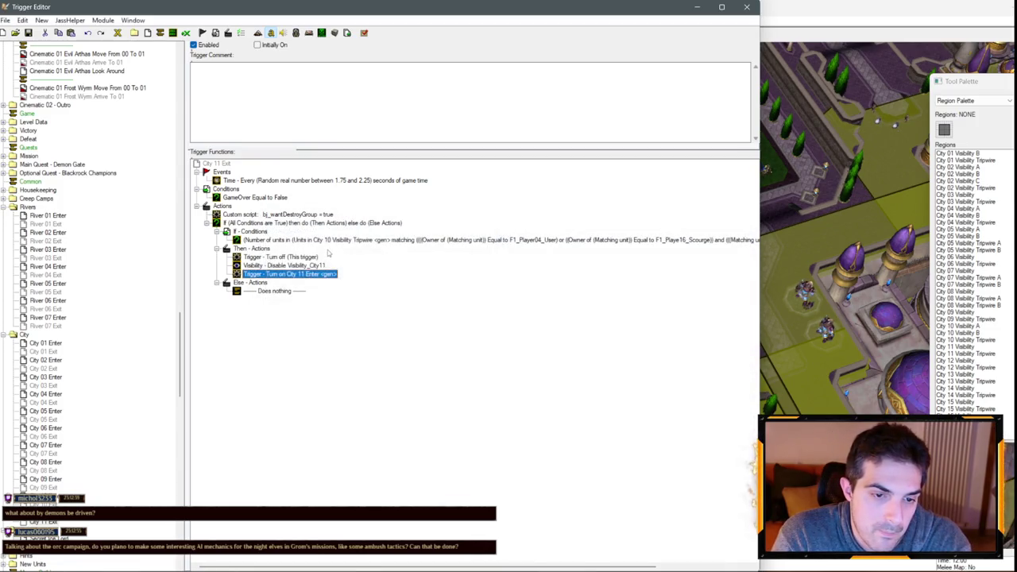
# - Make City 11 Exit's unit-count condition use City 11 Visibility Tripwire
pyautogui.doubleClick(357, 239)
pyautogui.click(357, 306)
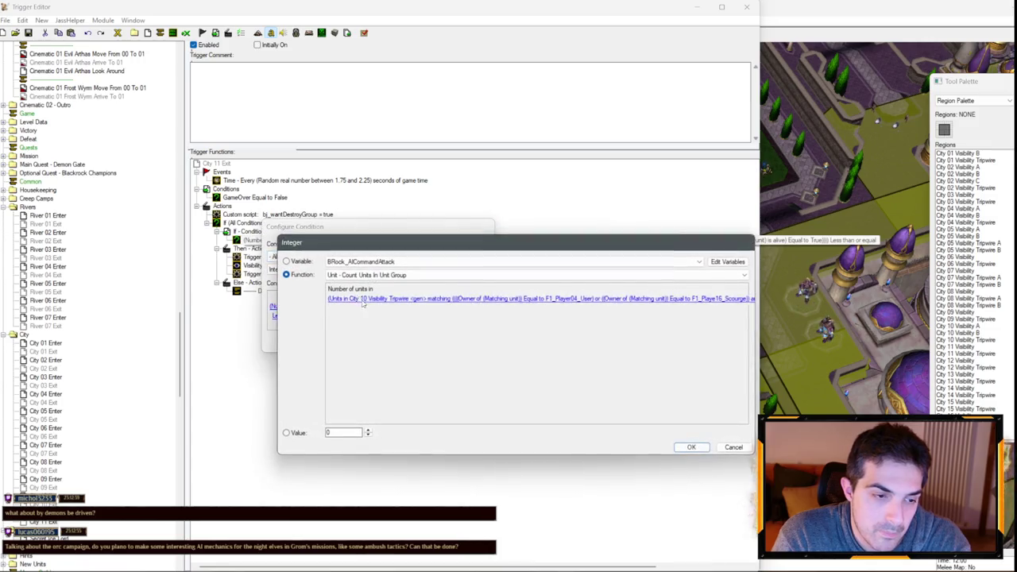
pyautogui.click(397, 356)
pyautogui.click(404, 303)
pyautogui.press('Down')
pyautogui.press('Down')
pyautogui.press('Down')
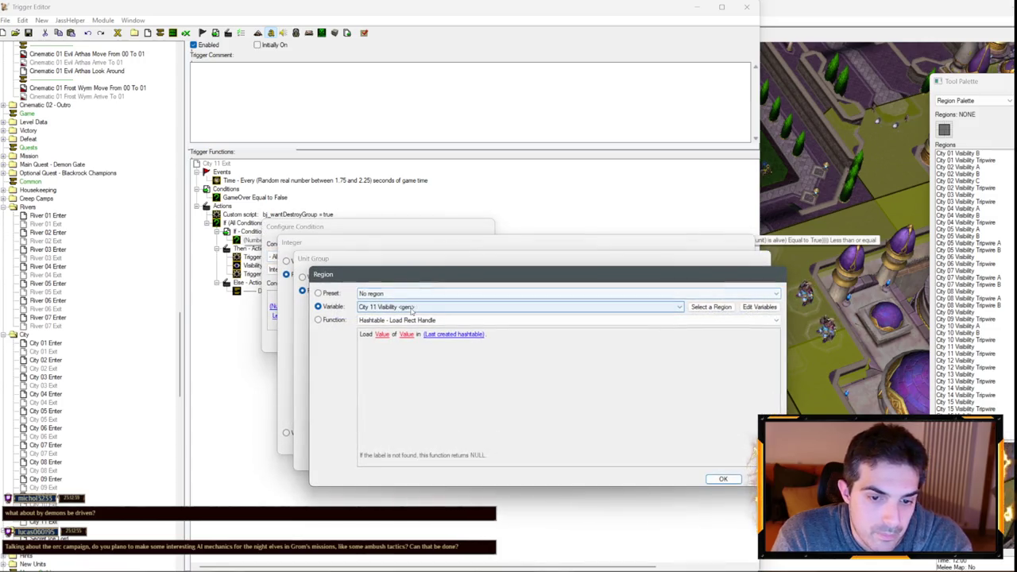
pyautogui.press('Return')
pyautogui.press('Return')
pyautogui.press('Return')
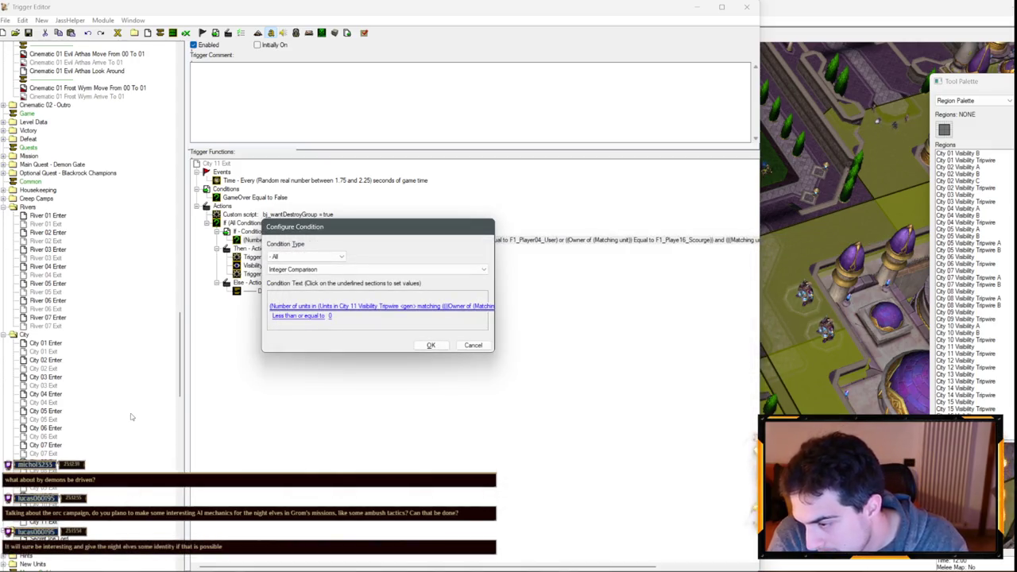
pyautogui.press('Return')
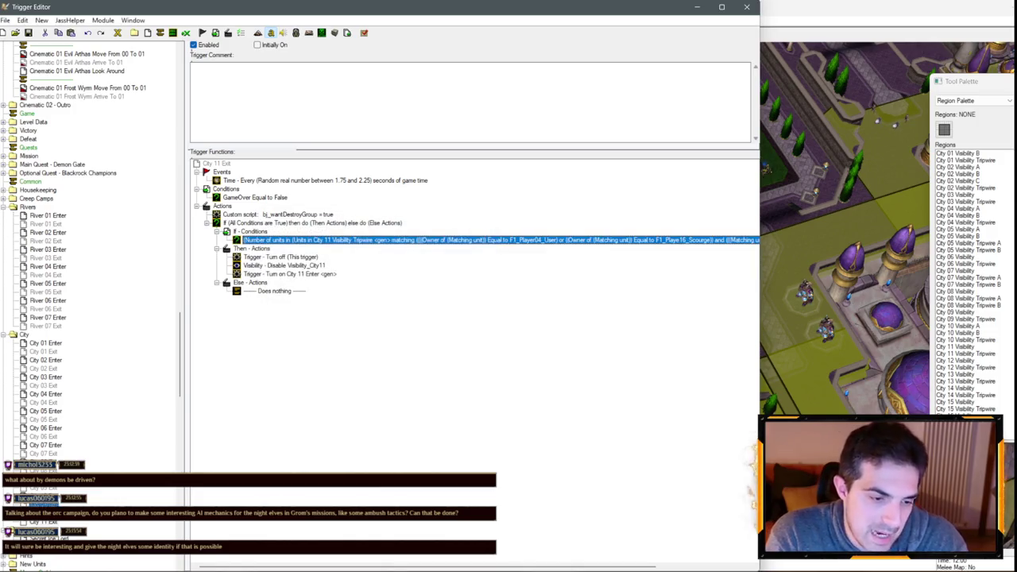
# - Duplicate City 11 Enter to create the City 12 Enter trigger
pyautogui.press('Up')
pyautogui.press('Down')
pyautogui.press('Up')
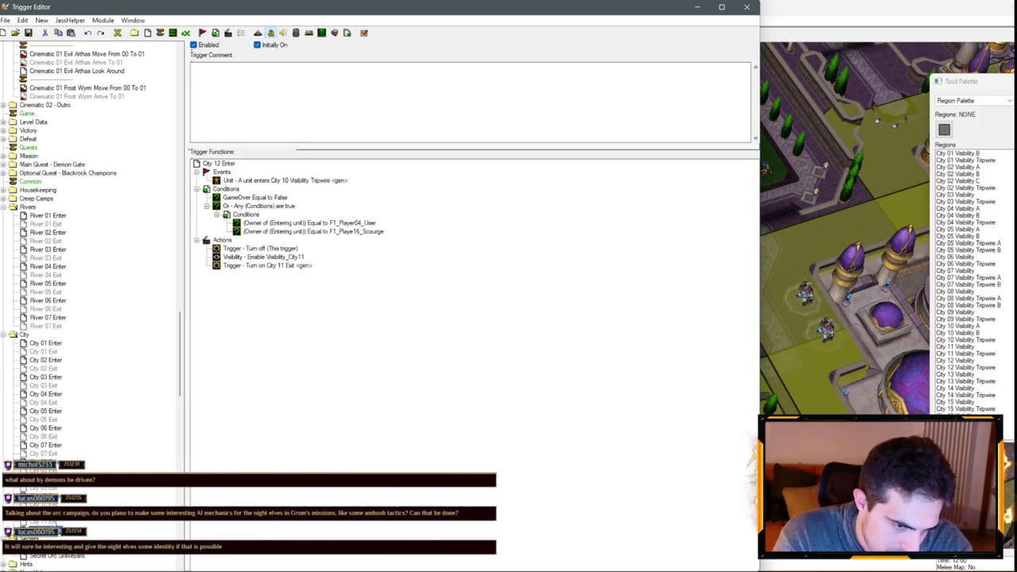
# - Paste a City 11 Exit copy; set City 12 Enter to enable Visibility_City12 and turn on City 12 Exit
pyautogui.press('Up')
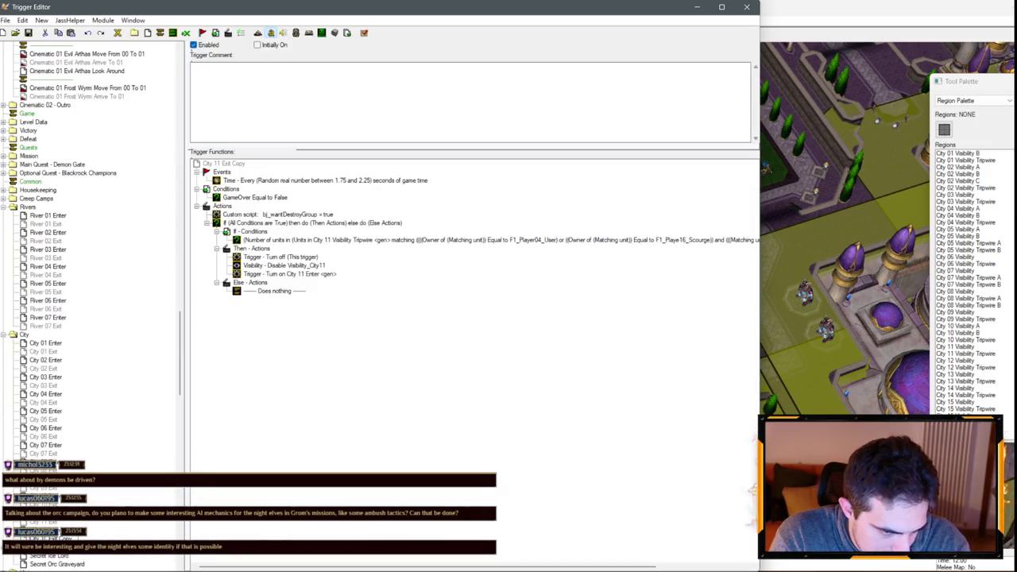
pyautogui.press('Down')
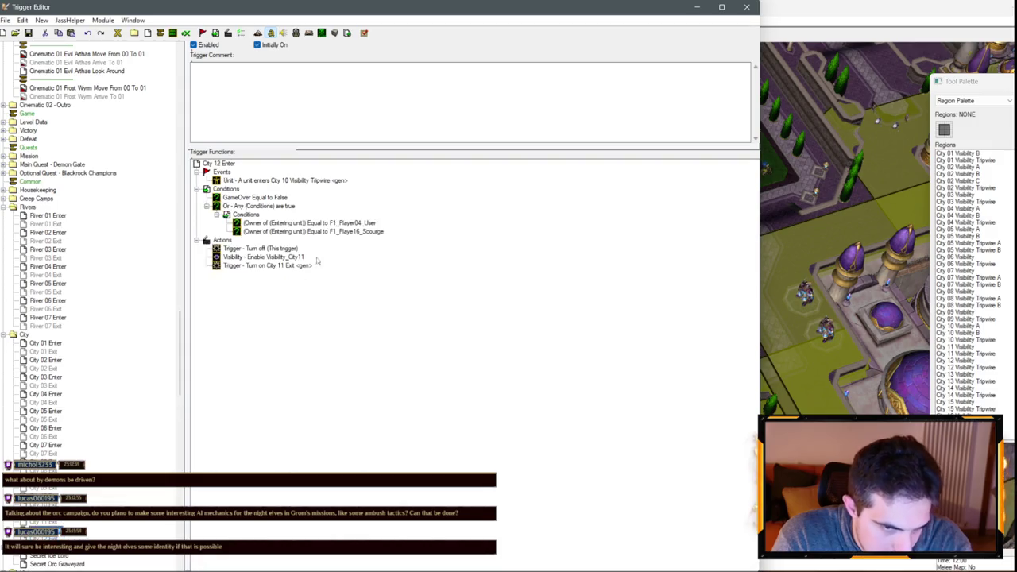
pyautogui.doubleClick(287, 258)
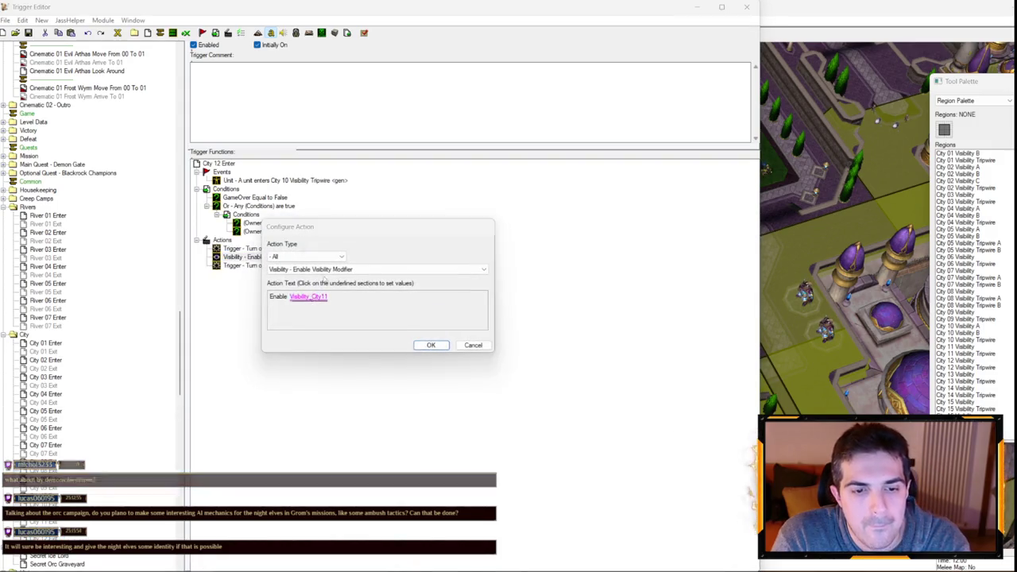
pyautogui.click(313, 295)
pyautogui.press('Escape')
pyautogui.press('Escape')
pyautogui.doubleClick(280, 267)
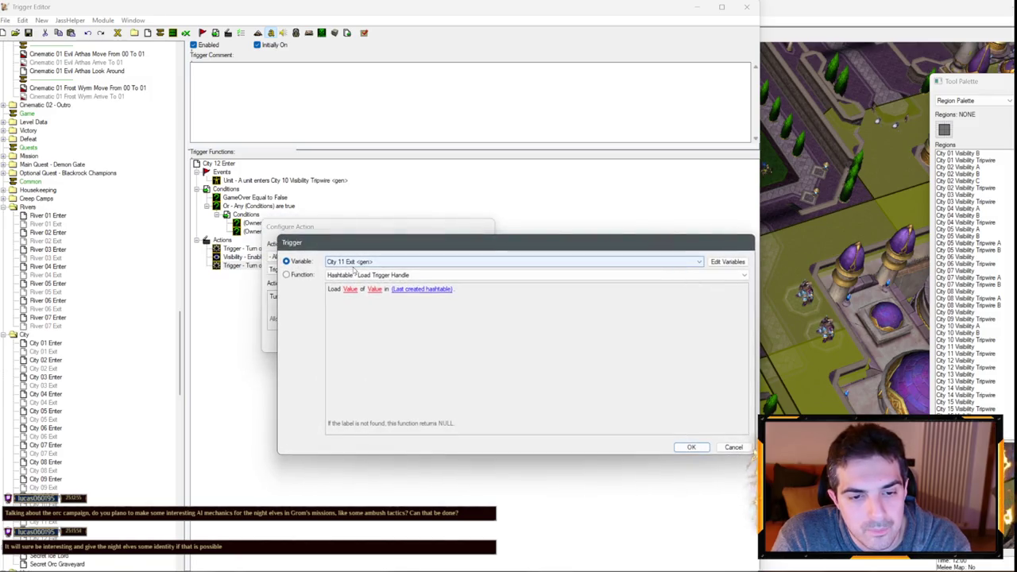
pyautogui.press('Return')
# - Make City 12 Exit disable Visibility_City12 and turn on City 12 Enter
pyautogui.press('Return')
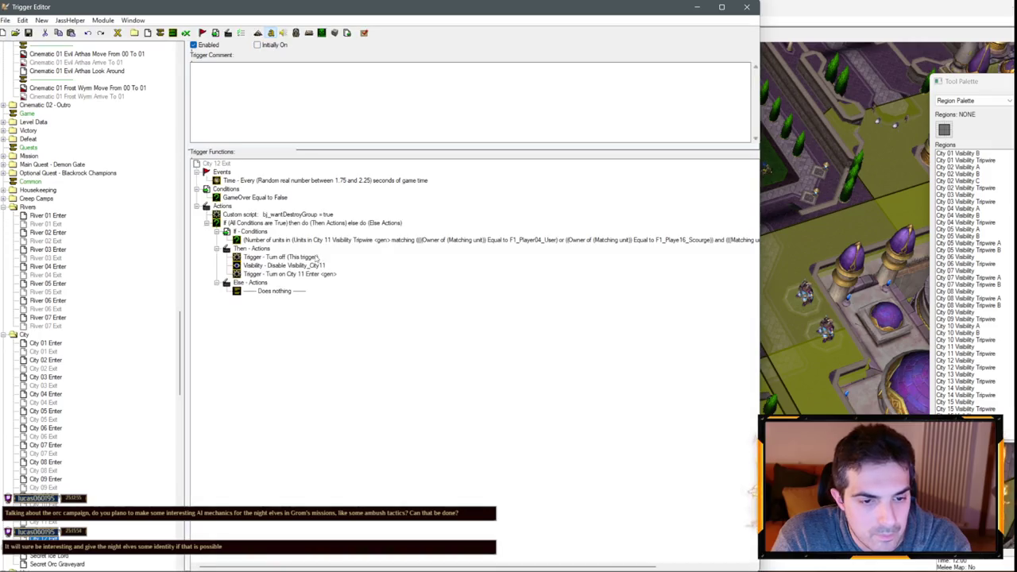
pyautogui.press('Return')
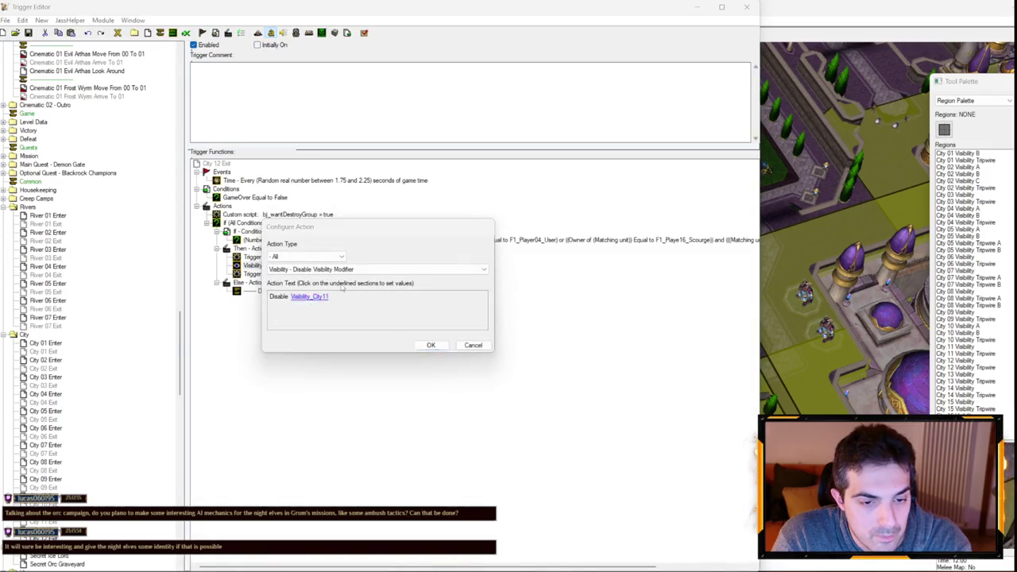
pyautogui.click(310, 295)
pyautogui.press('Return')
pyautogui.press('Return')
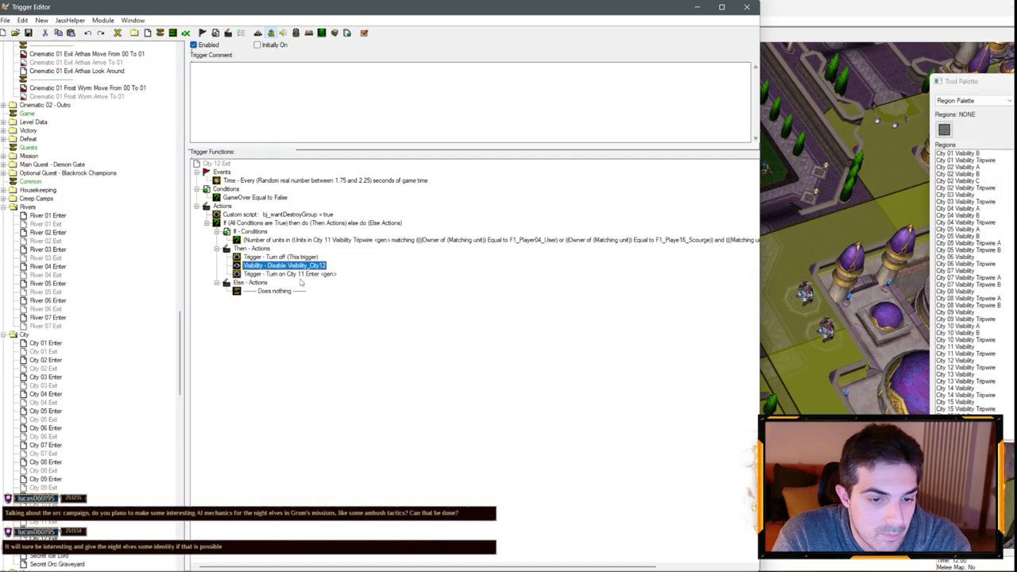
pyautogui.doubleClick(301, 274)
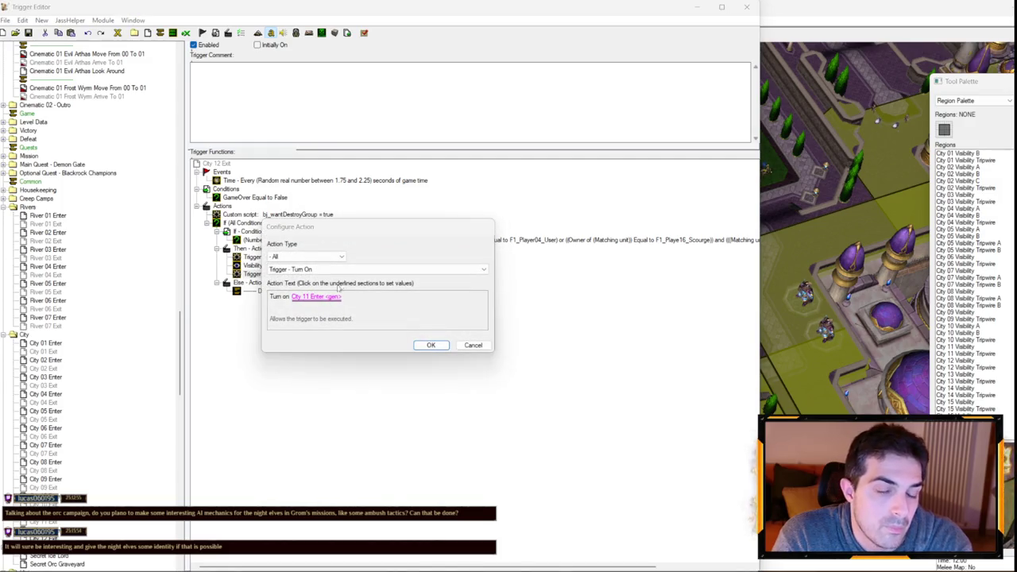
pyautogui.press('Return')
pyautogui.press('Down')
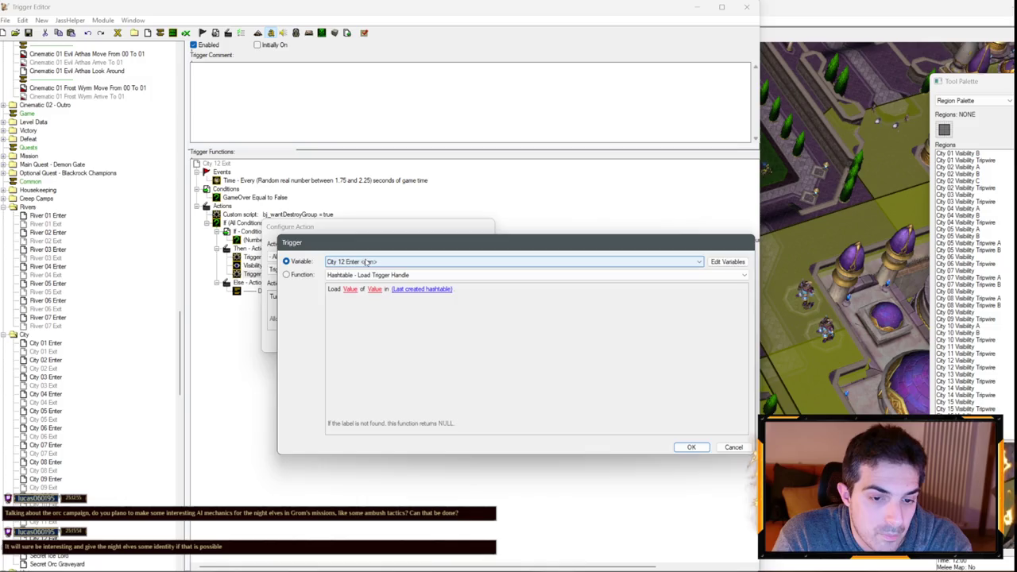
pyautogui.press('Return')
pyautogui.press('Return')
# - Set City 12 Exit's unit-count condition region to City 12 Visibility Tripwire
pyautogui.doubleClick(341, 239)
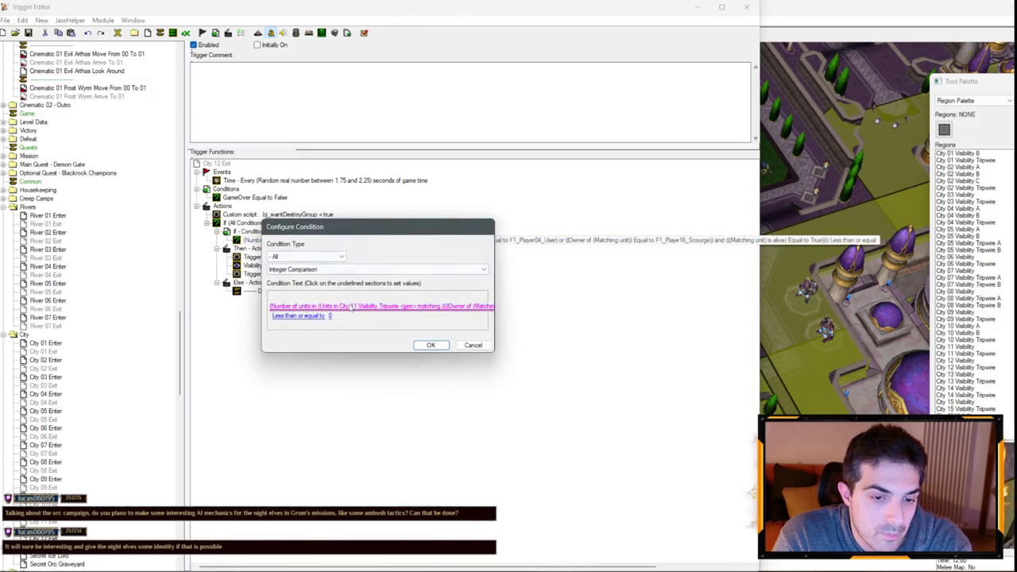
pyautogui.click(351, 306)
pyautogui.click(406, 295)
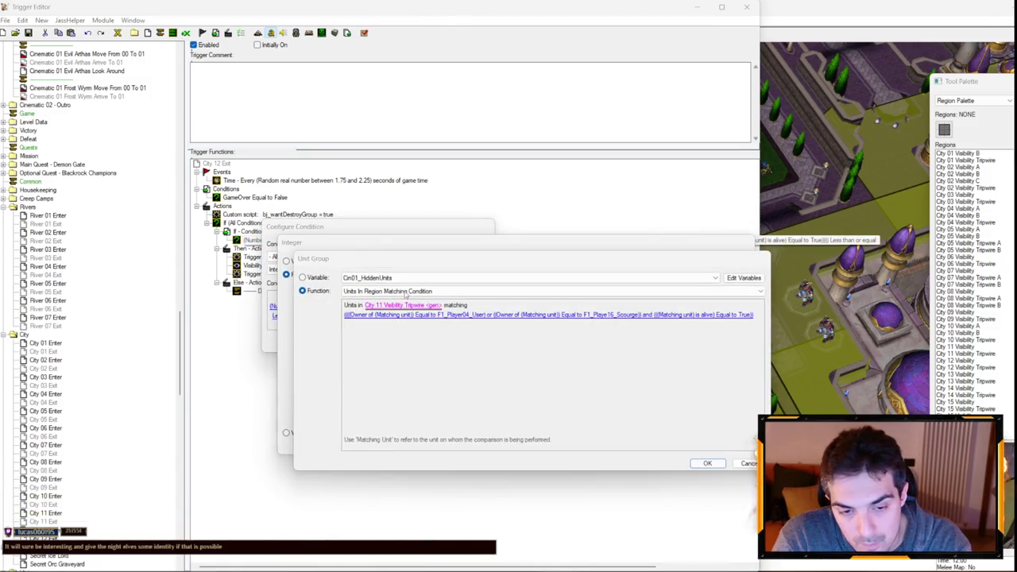
pyautogui.click(402, 305)
pyautogui.press('Down')
pyautogui.press('Down')
pyautogui.press('Return')
pyautogui.press('Return')
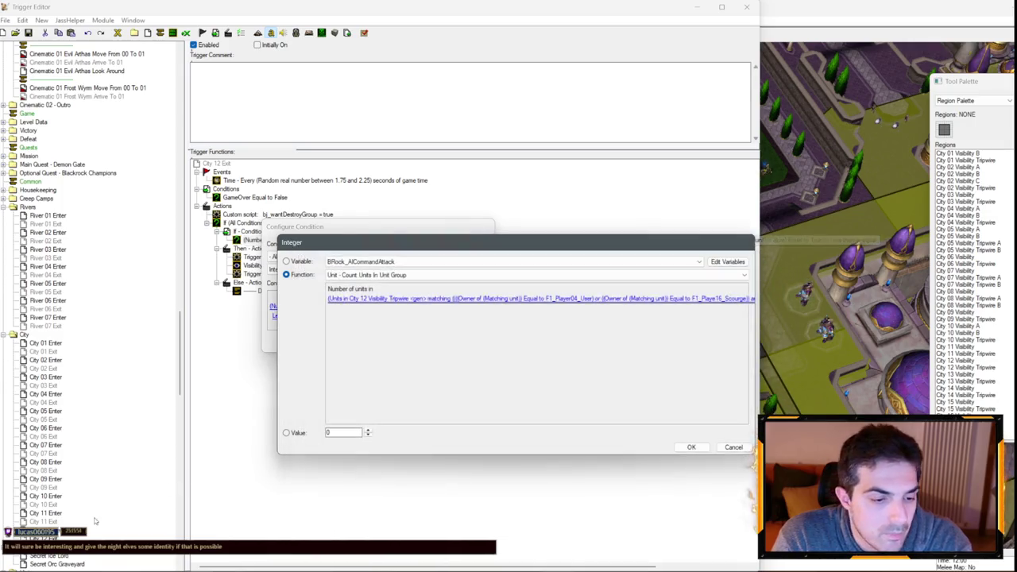
pyautogui.press('Return')
pyautogui.press('Return')
pyautogui.click(46, 530)
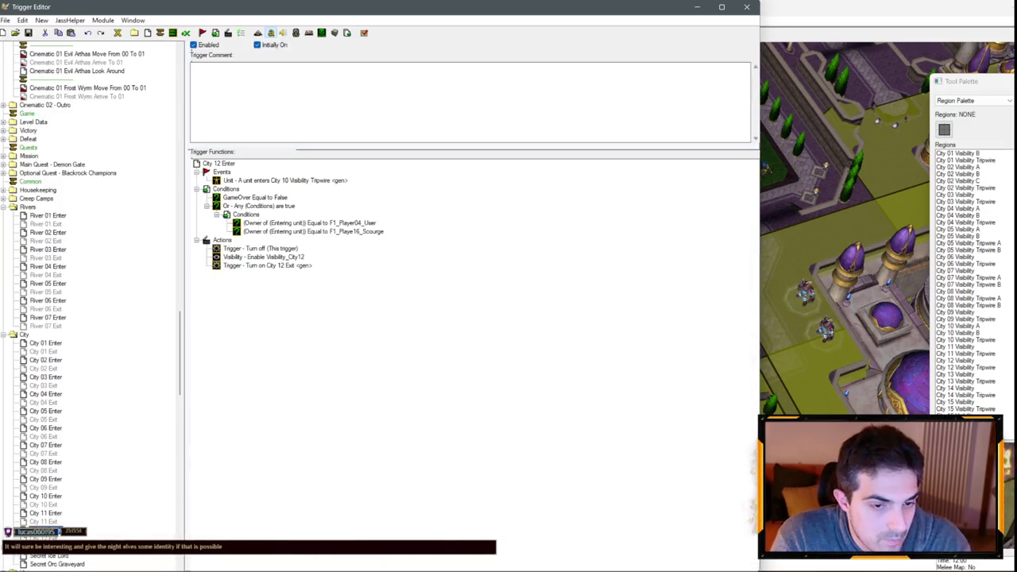
# - Copy and paste City 12 Enter and City 12 Exit to create City 13 triggers
pyautogui.hotkey('ctrl', 'c')
pyautogui.hotkey('ctrl', 'v')
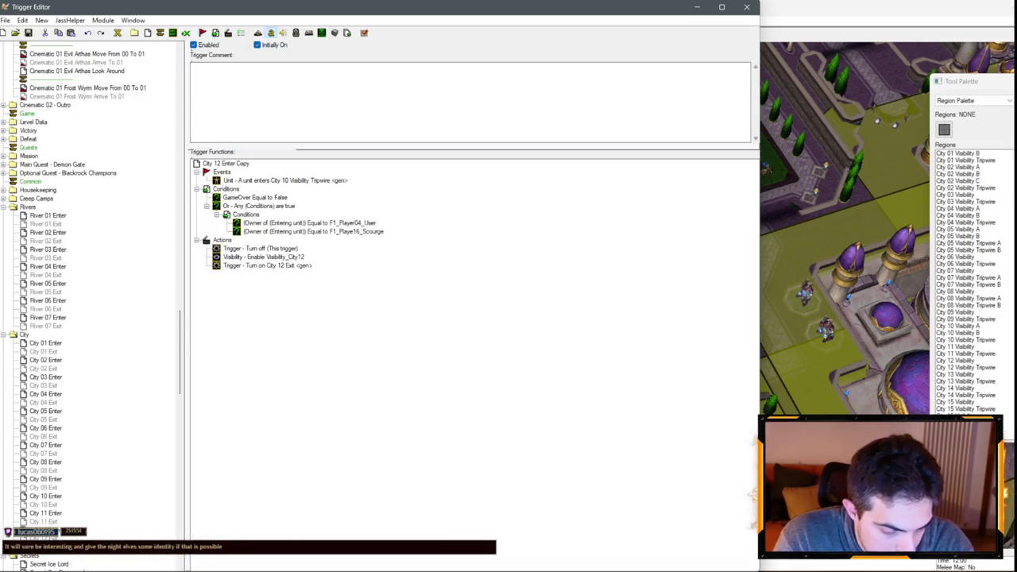
pyautogui.hotkey('ctrl', 'v')
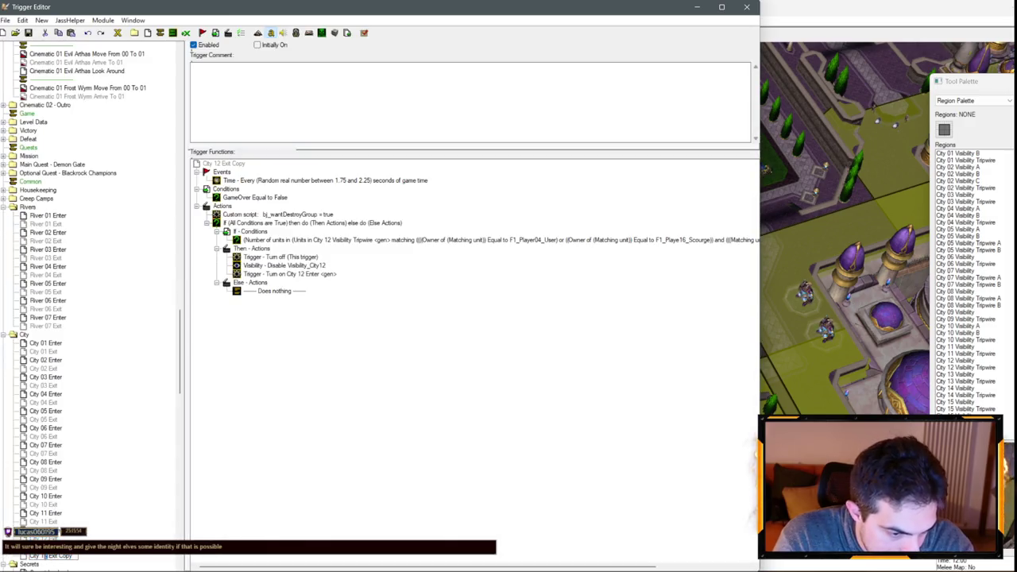
# - Set City 13 Enter's enable visibility action to Visibility_City13
pyautogui.click(79, 558)
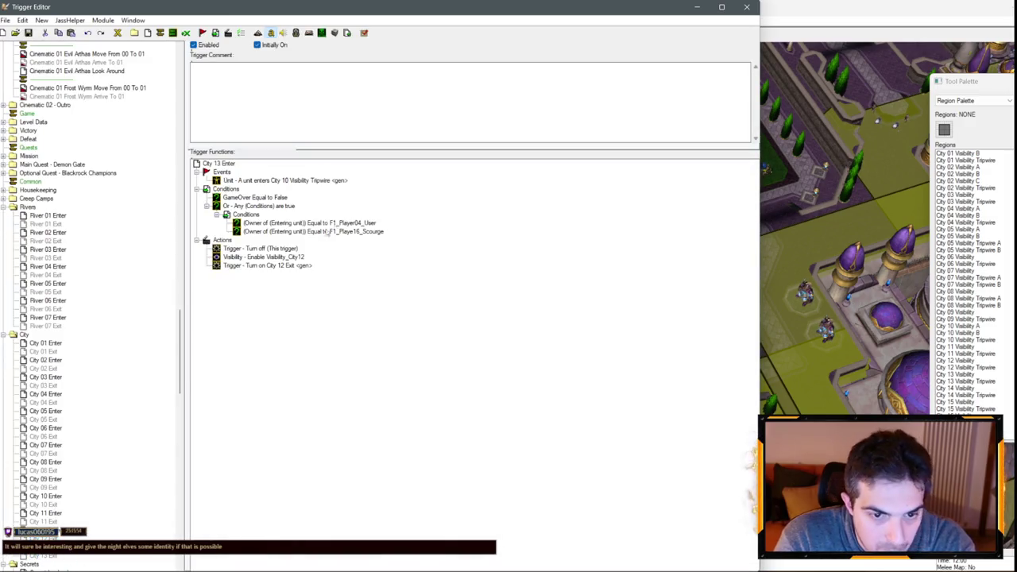
pyautogui.doubleClick(264, 257)
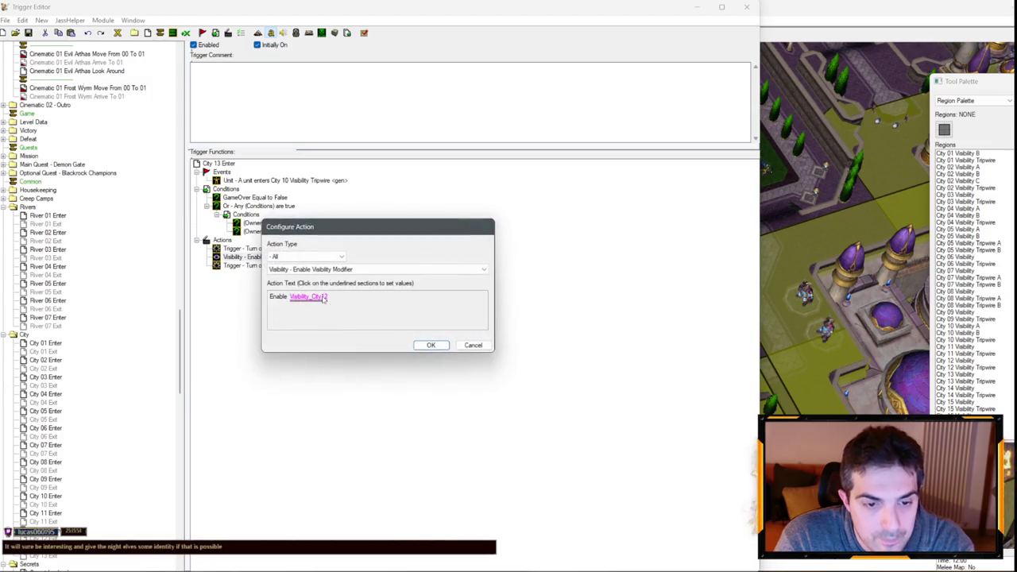
pyautogui.click(308, 296)
pyautogui.press('Down')
pyautogui.press('Return')
# - Change City 13 Enter's Turn On action to City 13 Exit
pyautogui.doubleClick(294, 265)
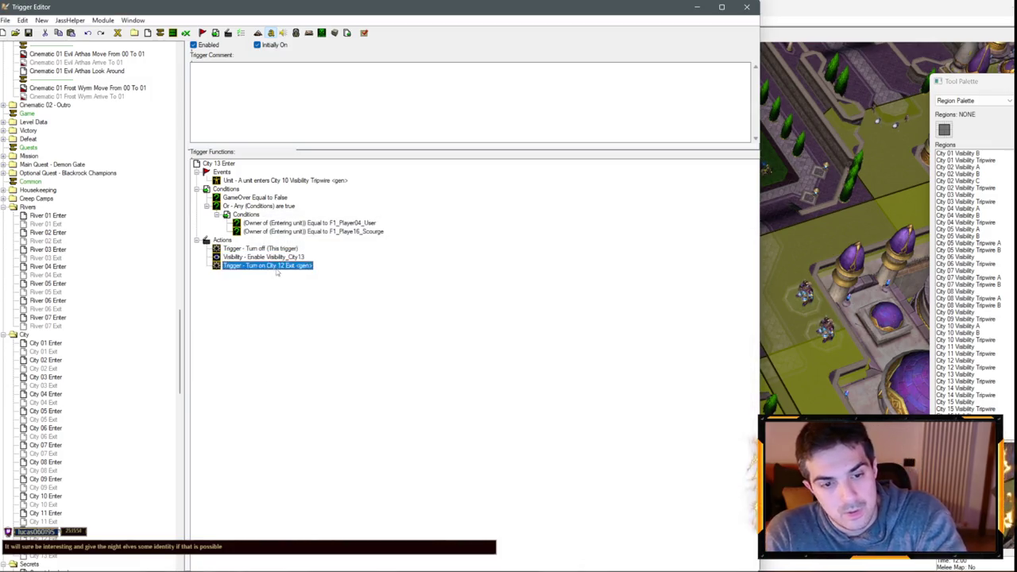
pyautogui.click(321, 298)
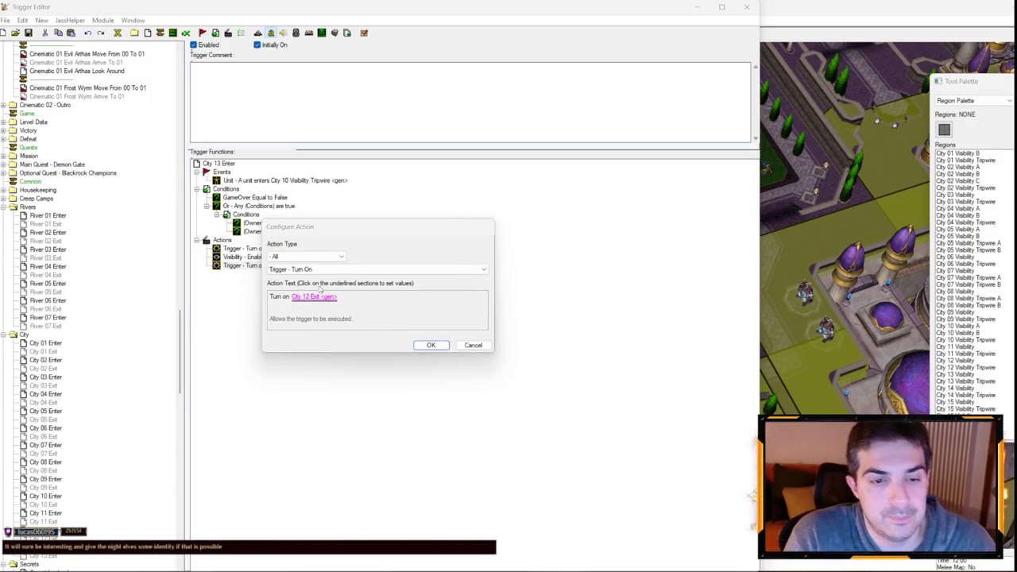
pyautogui.press('Down')
pyautogui.press('Return')
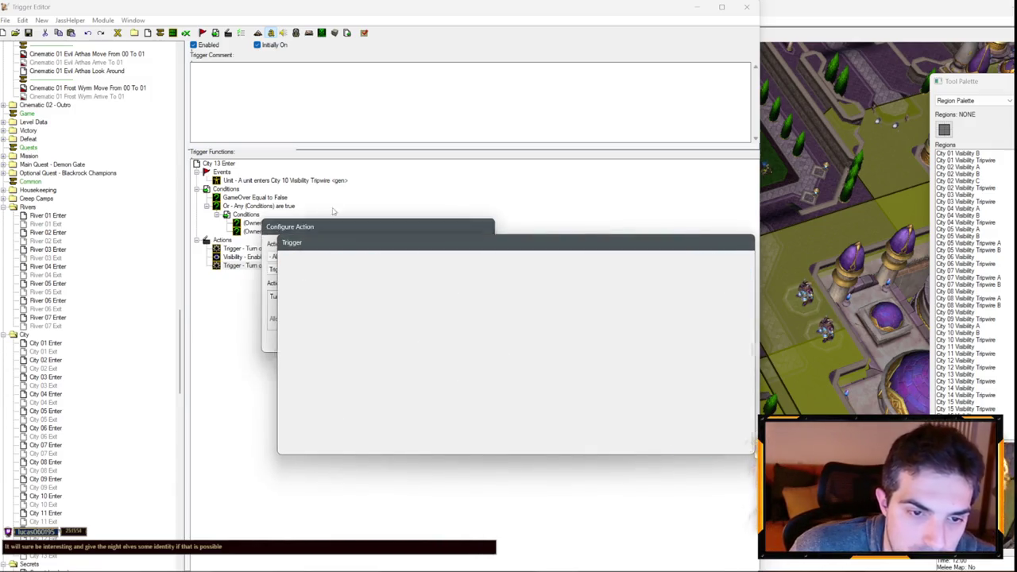
pyautogui.press('Return')
# - Review the unit-enters event's region and leave it unchanged
pyautogui.doubleClick(322, 182)
pyautogui.click(347, 295)
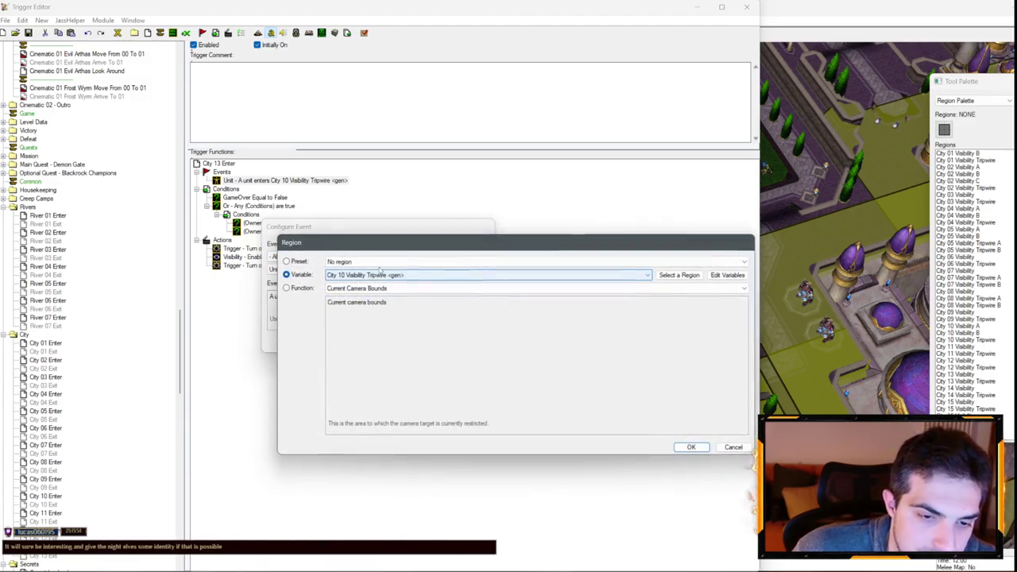
pyautogui.scroll(-3, 382, 275)
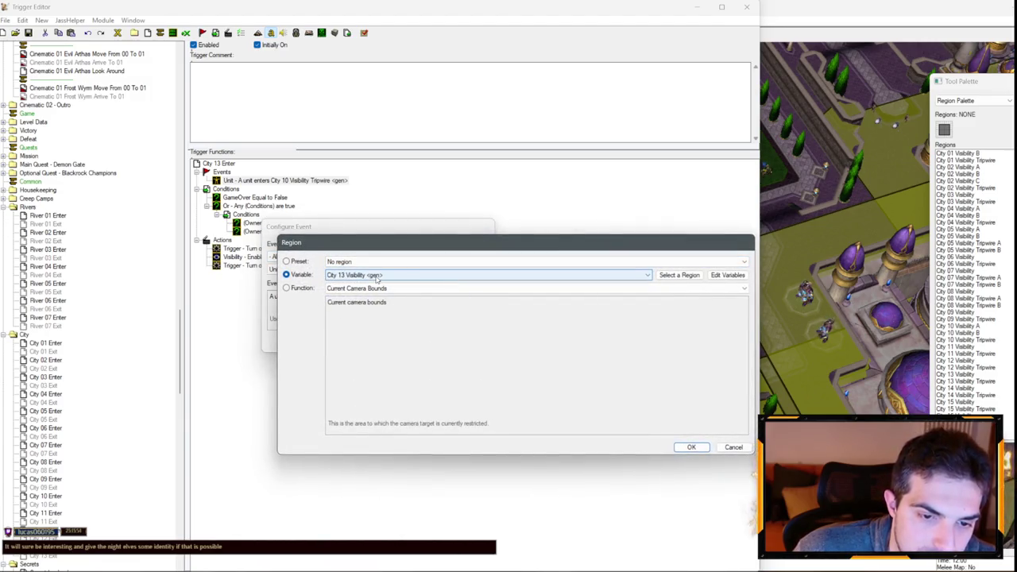
pyautogui.press('Escape')
pyautogui.press('Escape')
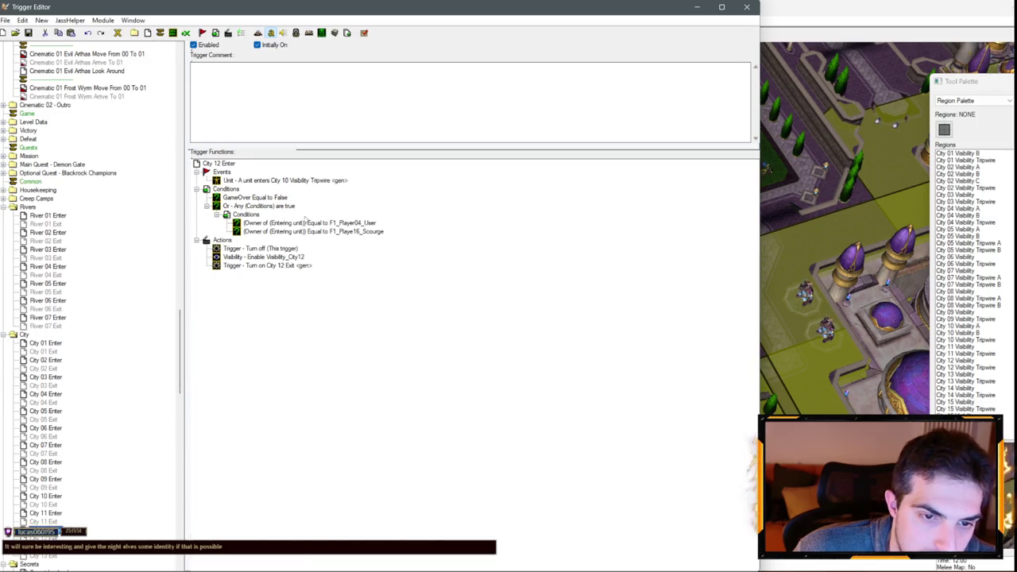
# - Review the current trigger's event region and back out without changes
pyautogui.doubleClick(315, 182)
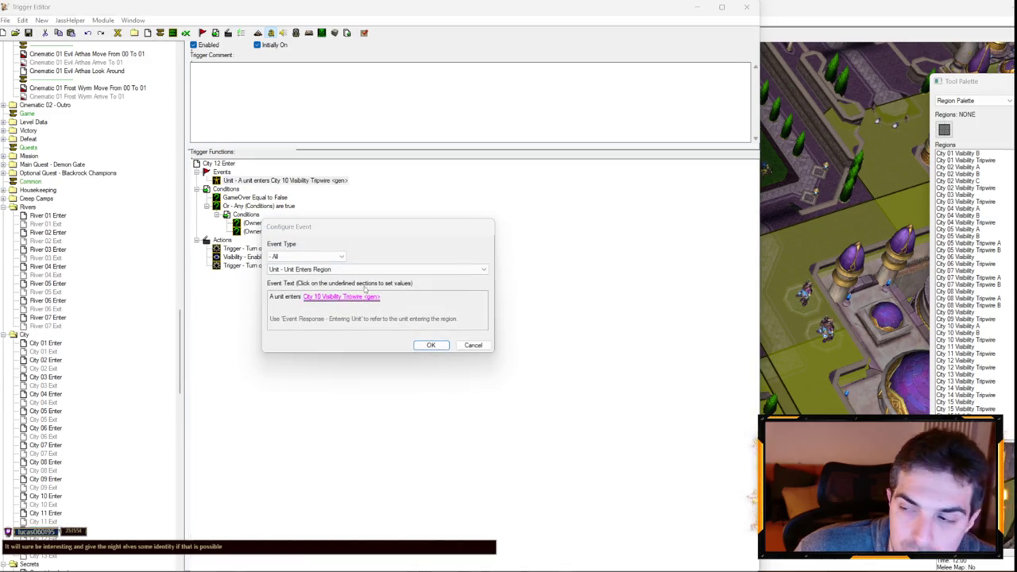
pyautogui.click(336, 297)
pyautogui.scroll(-5, 405, 274)
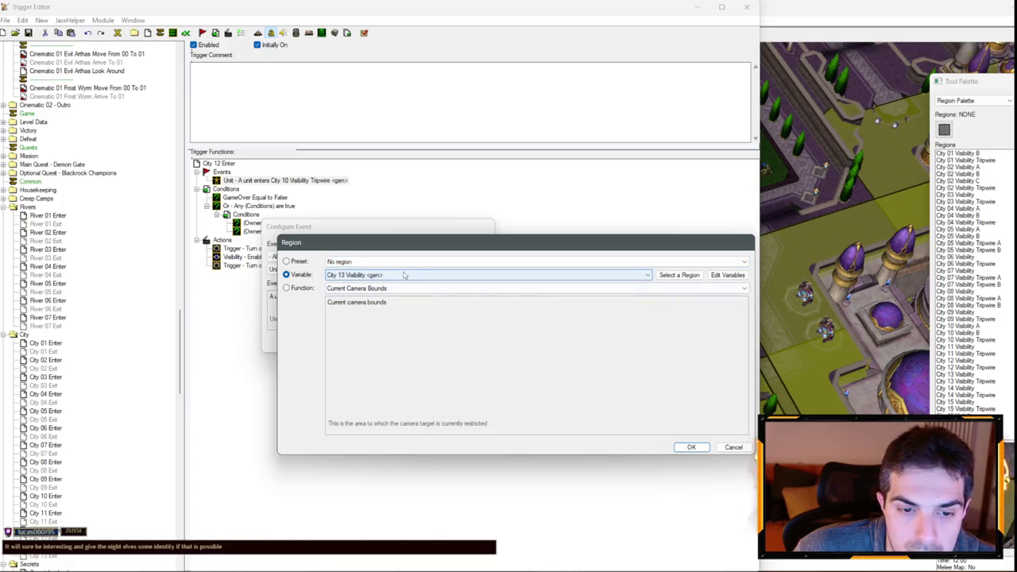
pyautogui.press('Escape')
pyautogui.press('Escape')
# - Set City 11 Enter's unit-enters event region to City 11 Visibility Tripwire
pyautogui.click(45, 513)
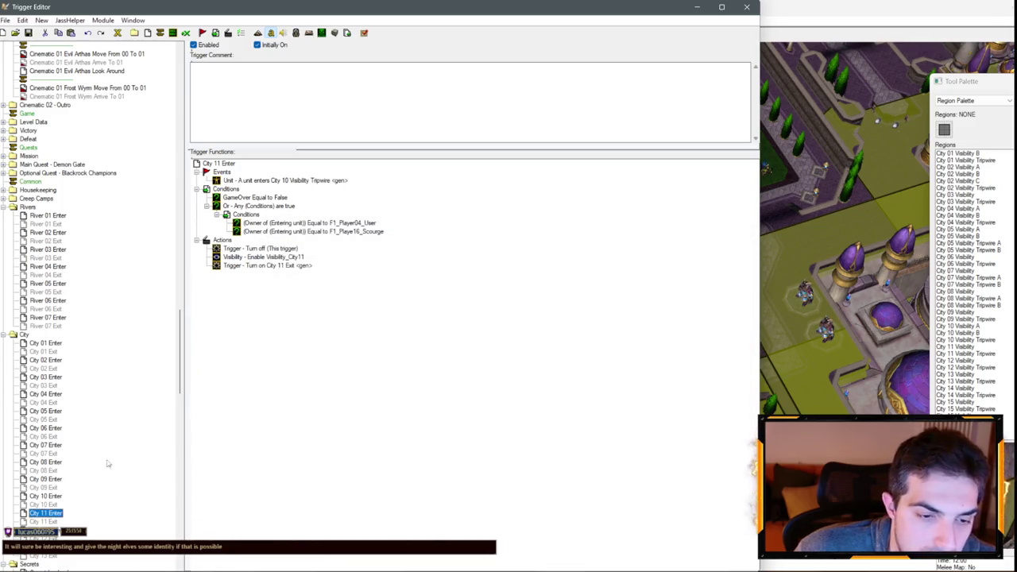
pyautogui.doubleClick(318, 181)
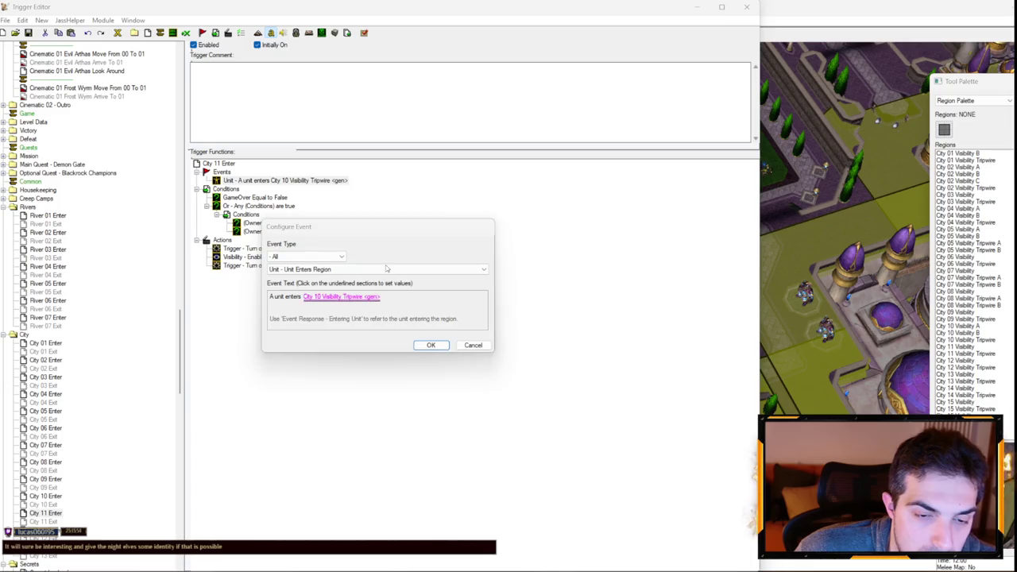
pyautogui.click(366, 296)
pyautogui.scroll(-1, 383, 276)
pyautogui.press('Return')
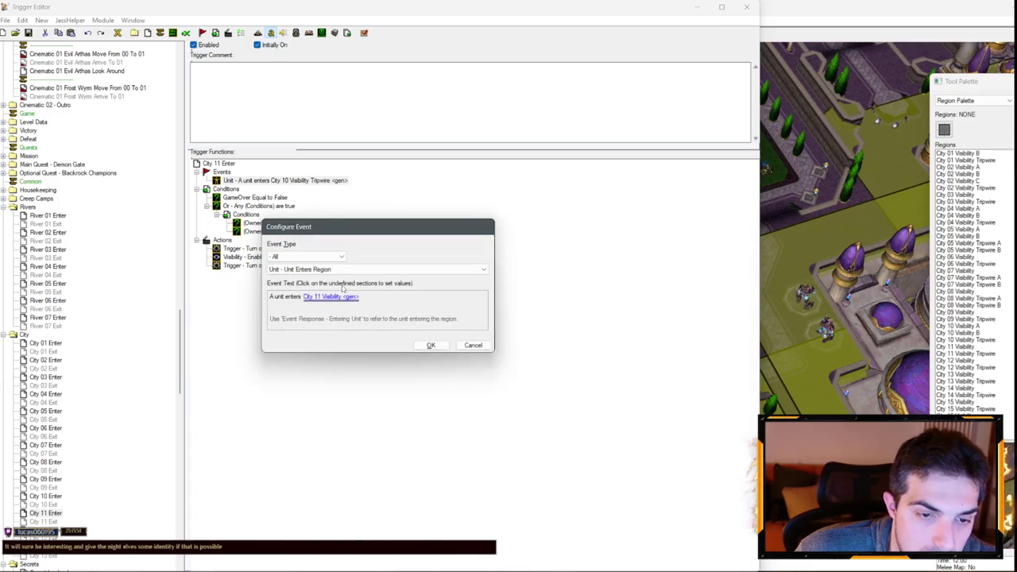
pyautogui.click(345, 293)
pyautogui.scroll(-1, 370, 276)
pyautogui.press('Return')
pyautogui.press('Return')
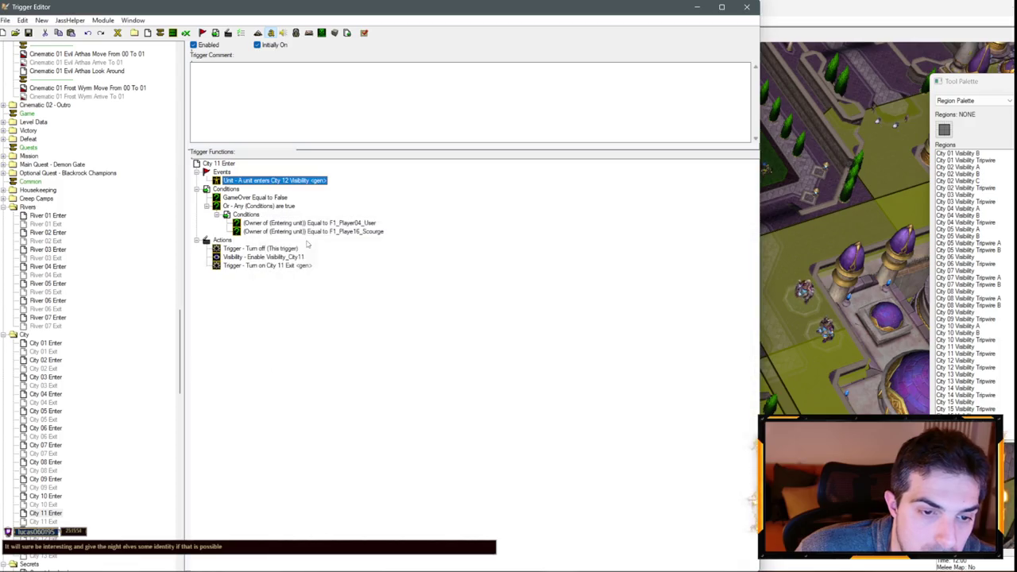
pyautogui.doubleClick(275, 182)
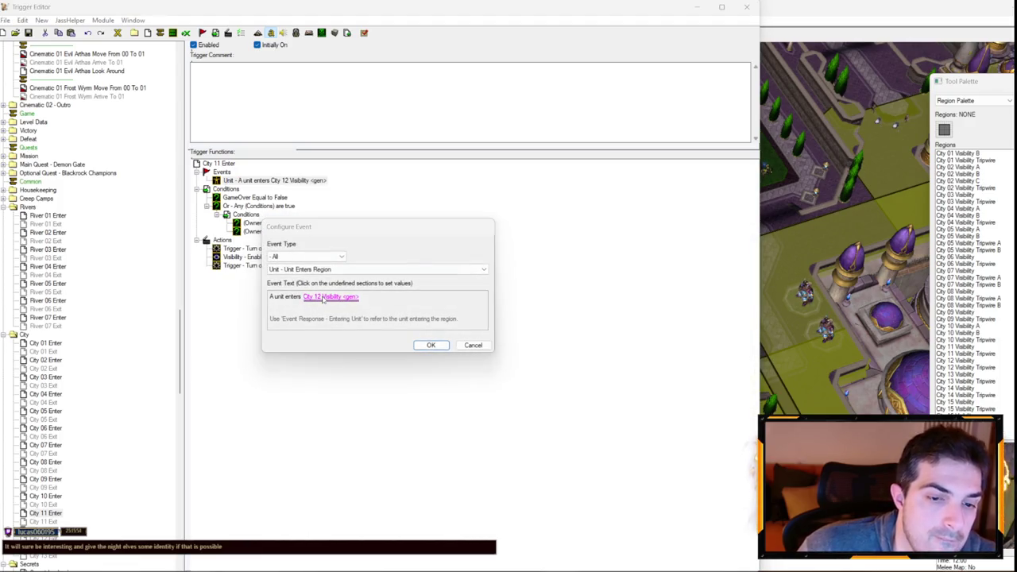
pyautogui.click(334, 296)
pyautogui.scroll(1, 375, 277)
pyautogui.press('Return')
pyautogui.press('Return')
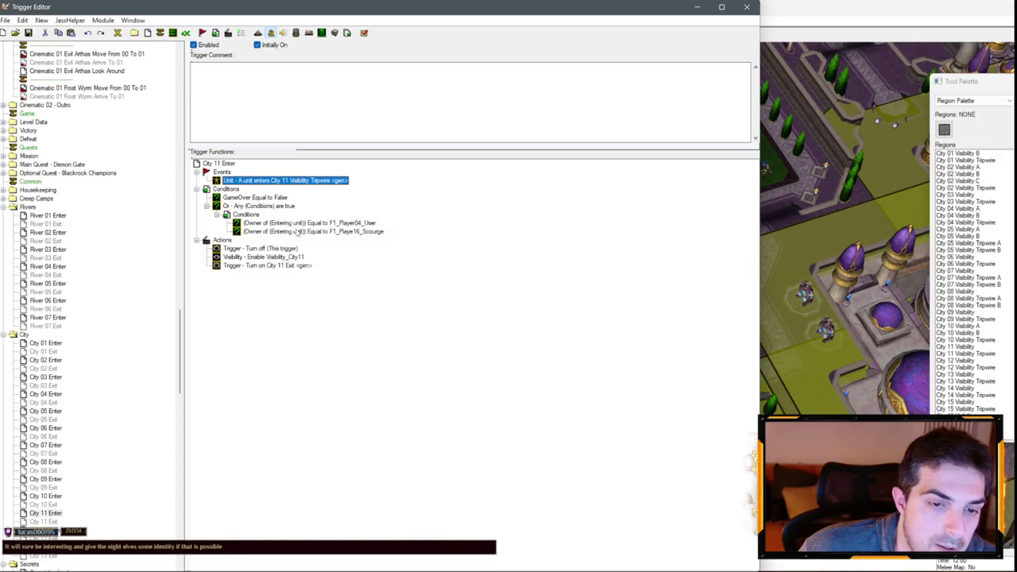
# - Check City 11 Enter's Visibility_City11 action
pyautogui.click(298, 226)
pyautogui.click(286, 256)
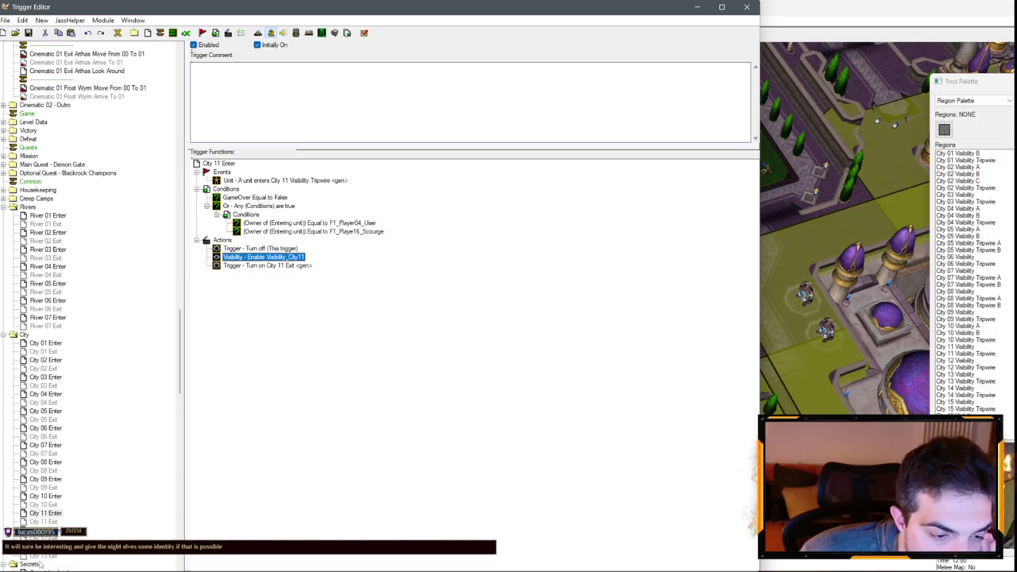
pyautogui.click(46, 556)
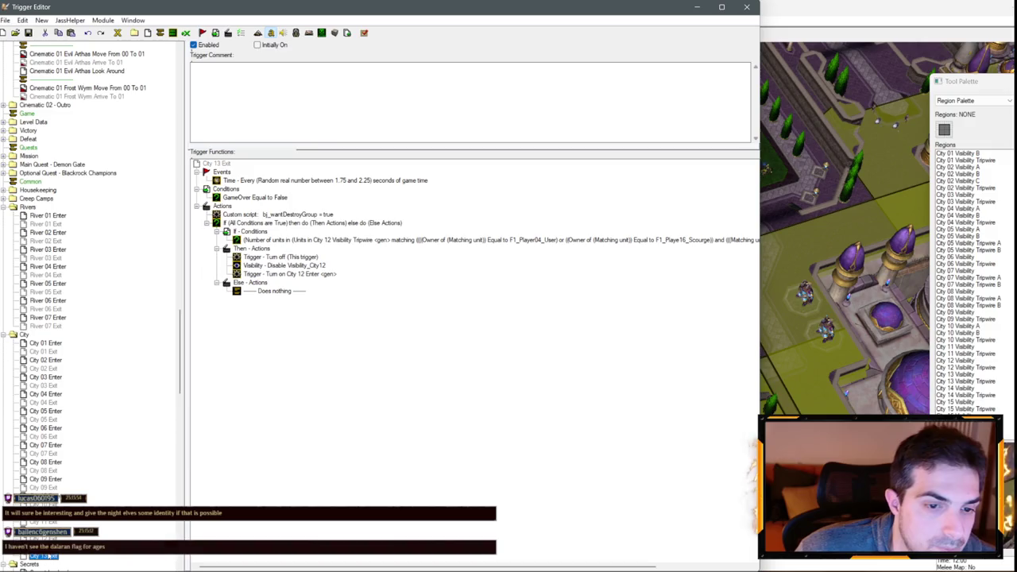
# - Rename the pasted City 13 copies to City 14 Enter and City 14 Exit
pyautogui.click(50, 563)
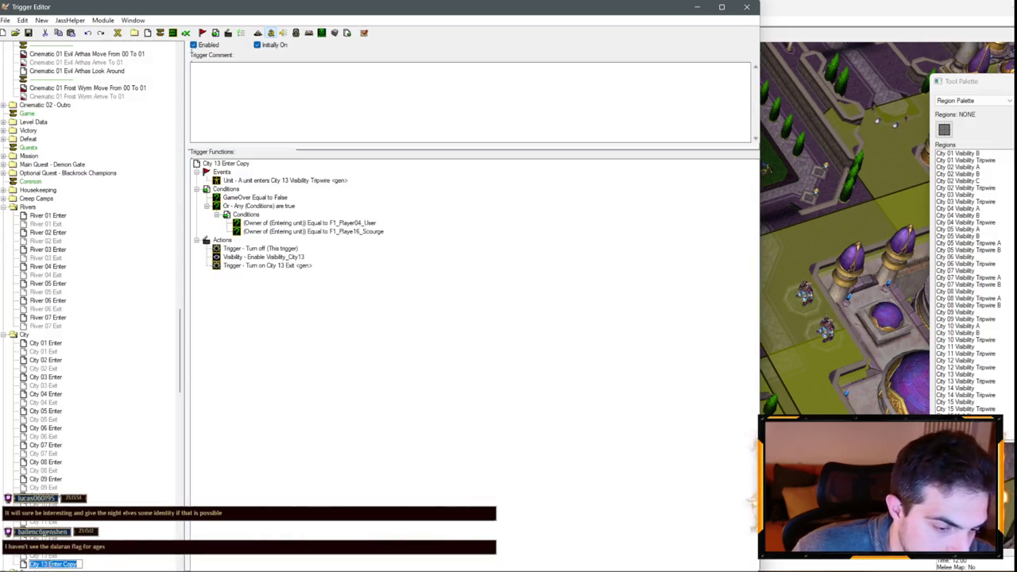
pyautogui.press('Return')
pyautogui.press('Down')
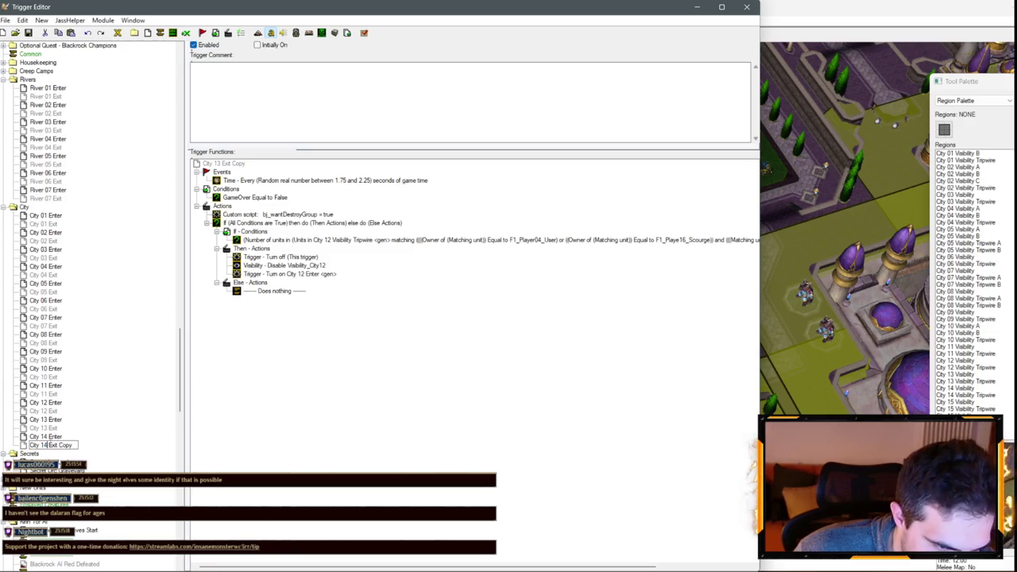
pyautogui.doubleClick(63, 445)
pyautogui.press('BackSpace')
pyautogui.press('Return')
pyautogui.press('Up')
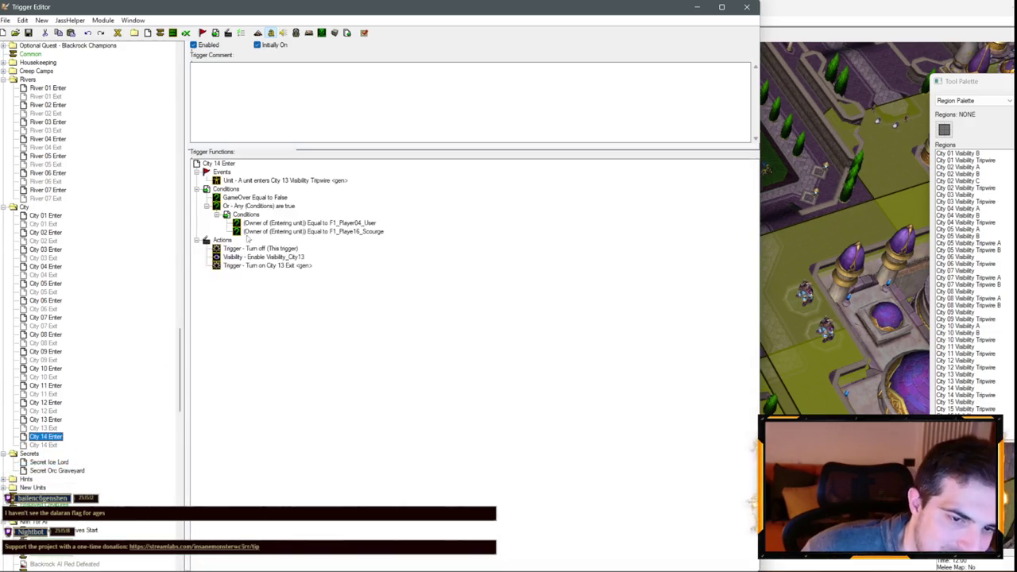
# - Make City 14 Enter enable Visibility_City14 and turn on City 14 Exit
pyautogui.doubleClick(266, 256)
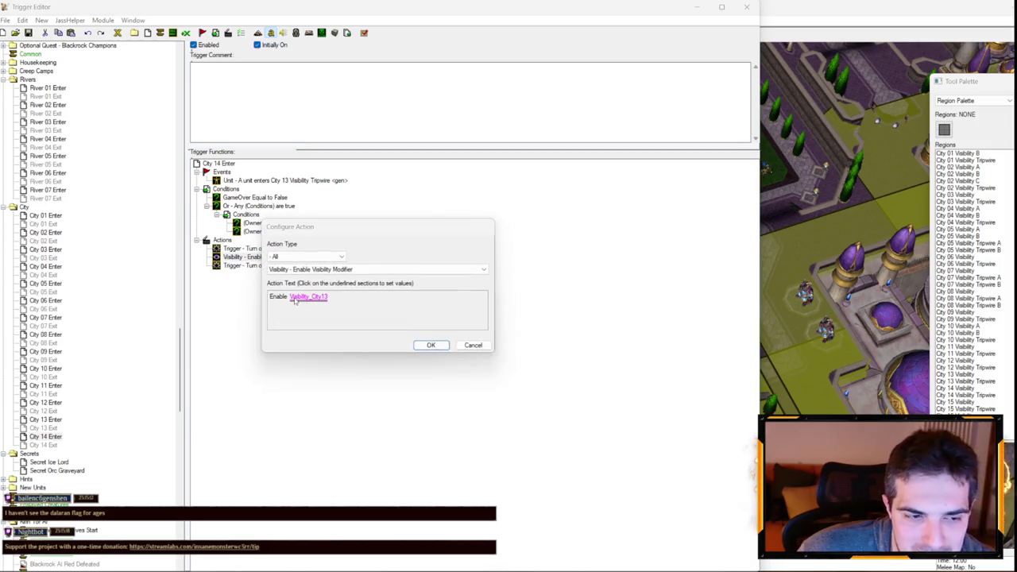
pyautogui.click(311, 297)
pyautogui.press('Down')
pyautogui.press('Return')
pyautogui.press('Return')
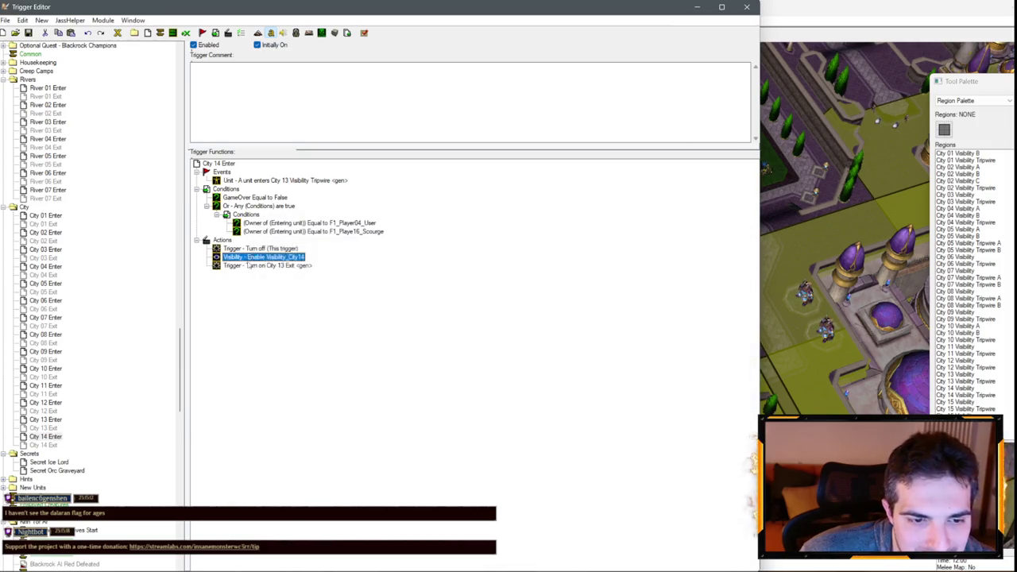
pyautogui.doubleClick(249, 265)
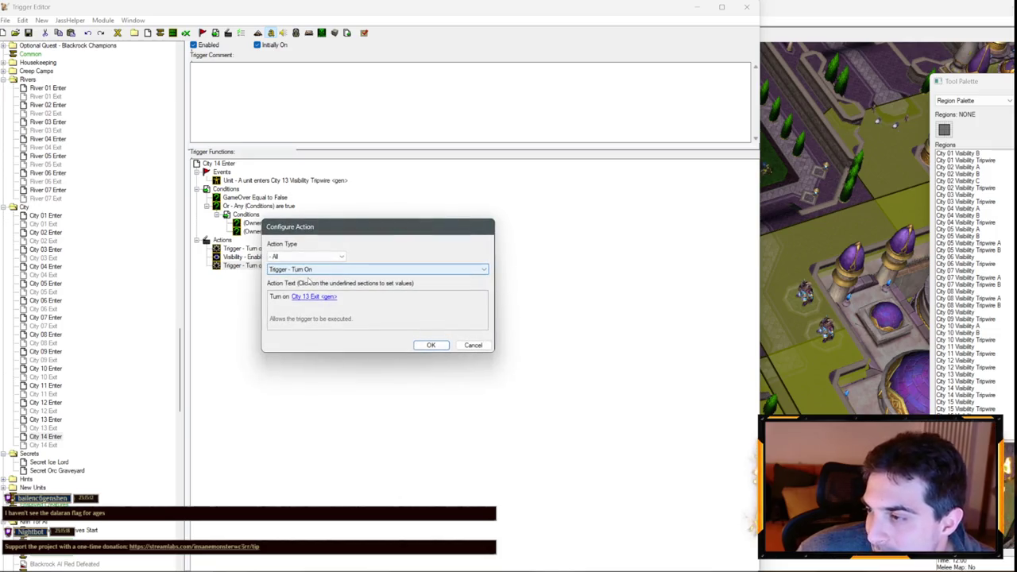
pyautogui.click(318, 298)
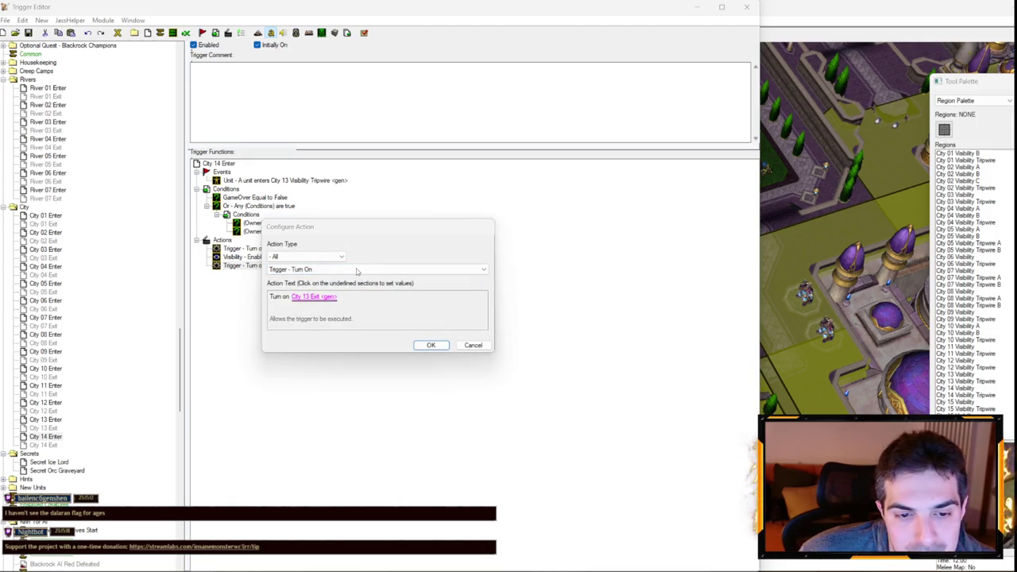
pyautogui.press('Return')
pyautogui.press('Return')
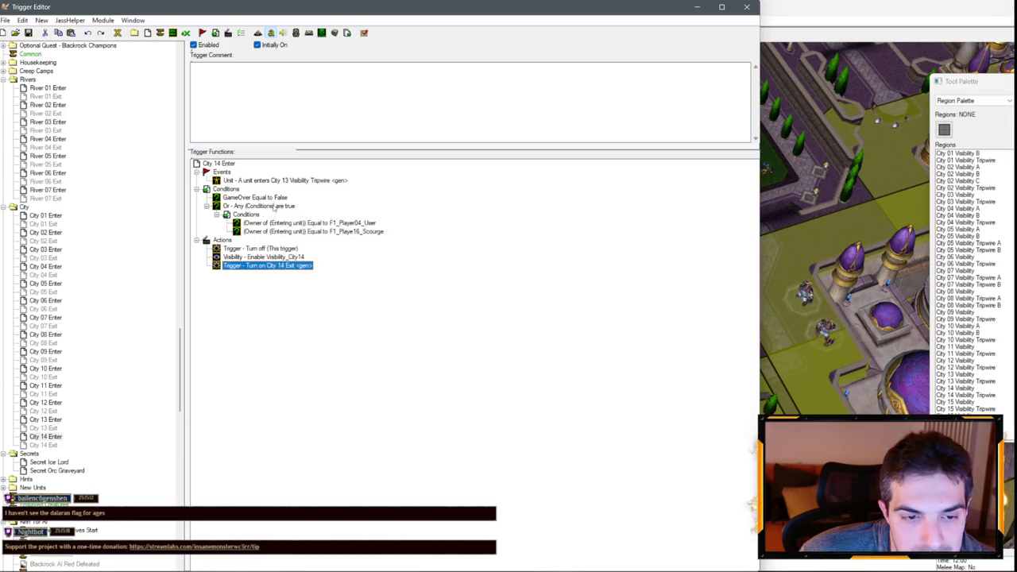
# - Set City 14 Enter's unit-enters-region event to City 14 Visibility Tripwire
pyautogui.doubleClick(286, 182)
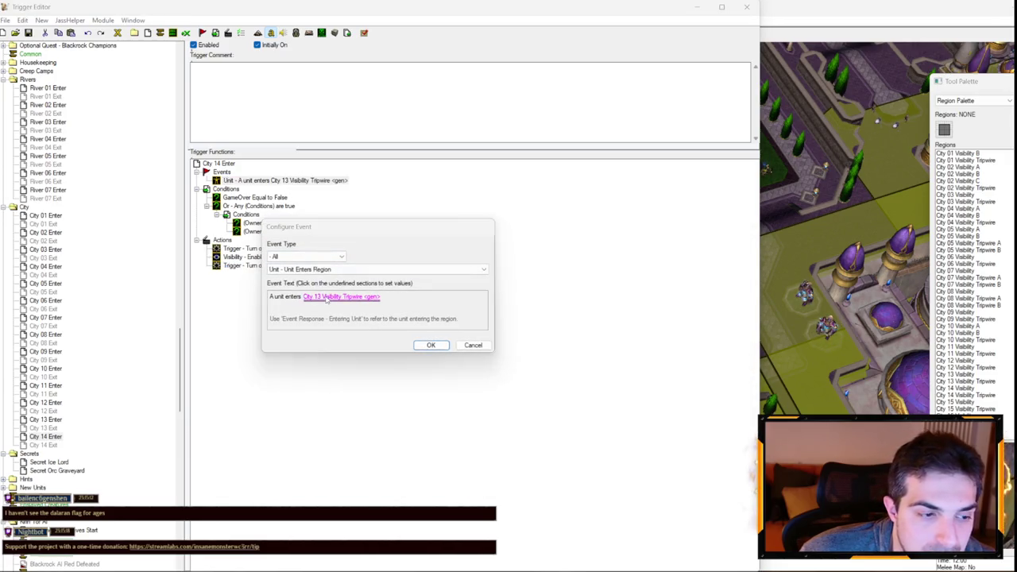
pyautogui.click(326, 297)
pyautogui.scroll(-1, 347, 276)
pyautogui.scroll(-1, 345, 280)
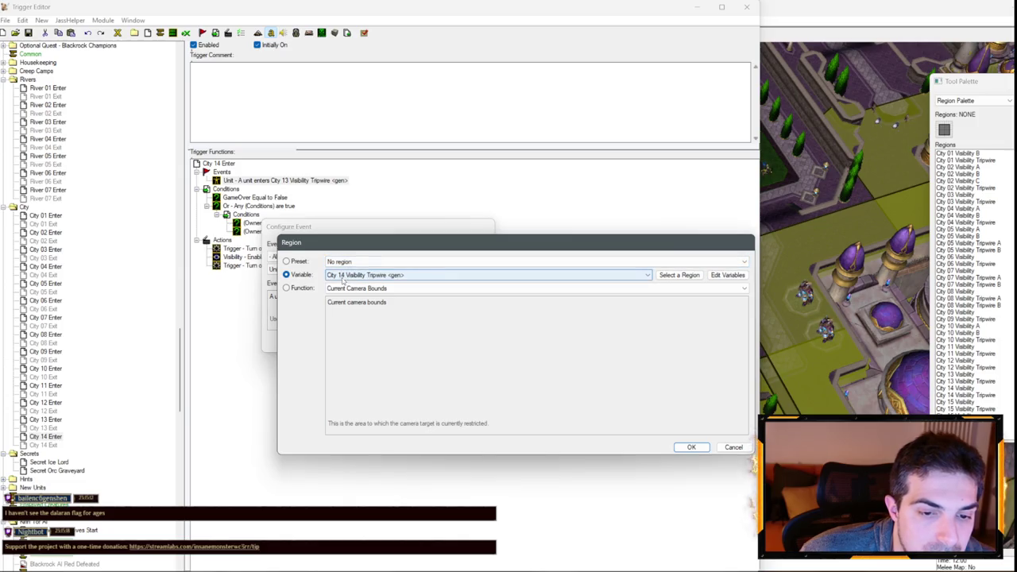
pyautogui.press('Return')
pyautogui.press('Return')
pyautogui.press('Down')
pyautogui.doubleClick(302, 240)
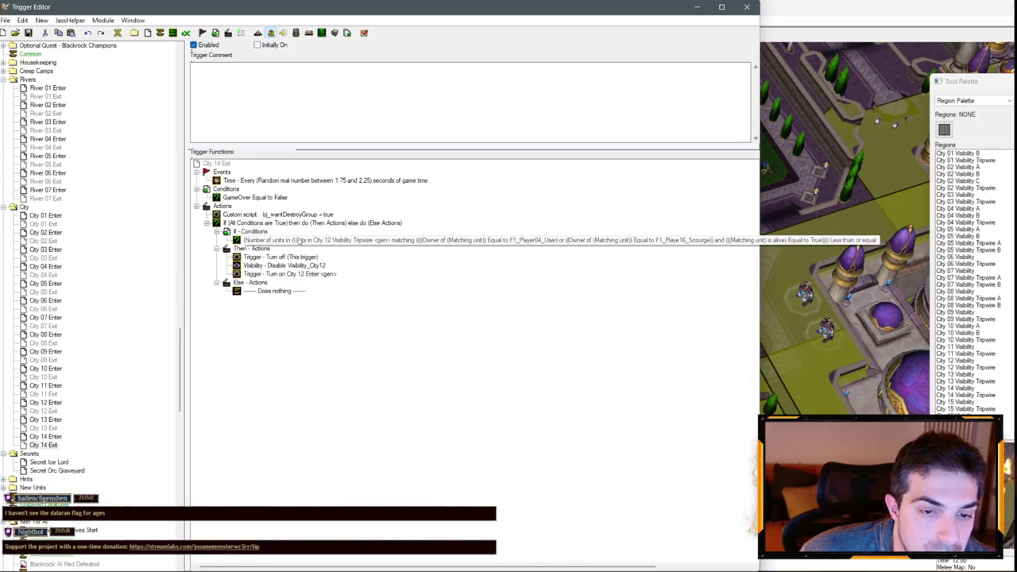
# - Point City 14 Exit's unit-count condition at City 14 Visibility Tripwire
pyautogui.click(330, 300)
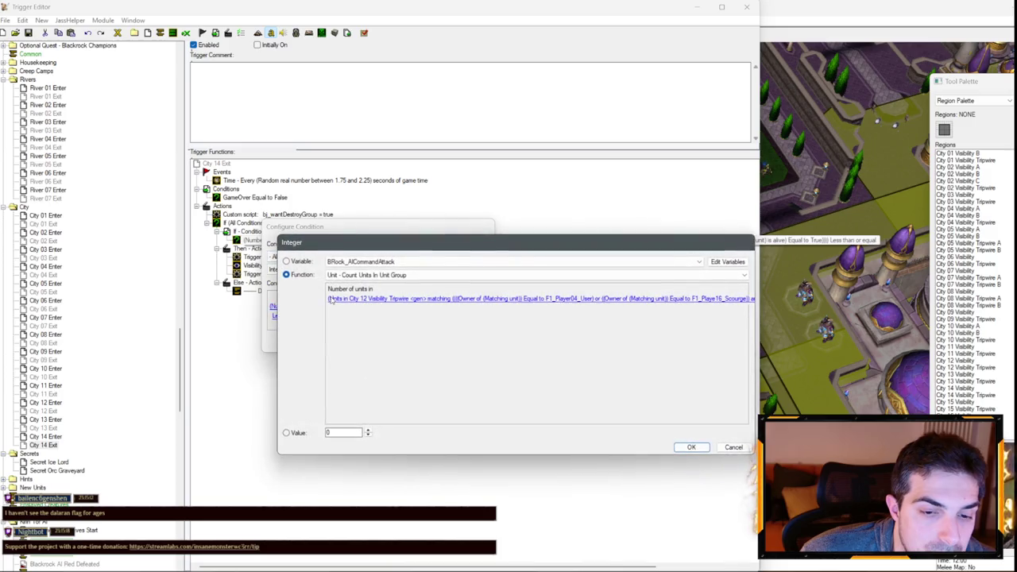
pyautogui.click(332, 298)
pyautogui.click(368, 305)
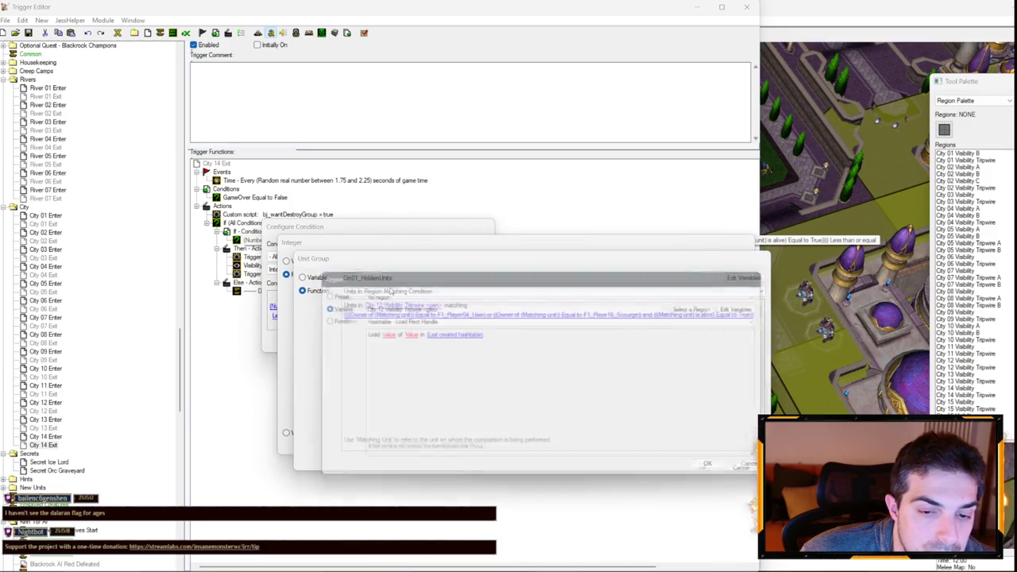
pyautogui.scroll(-1, 392, 307)
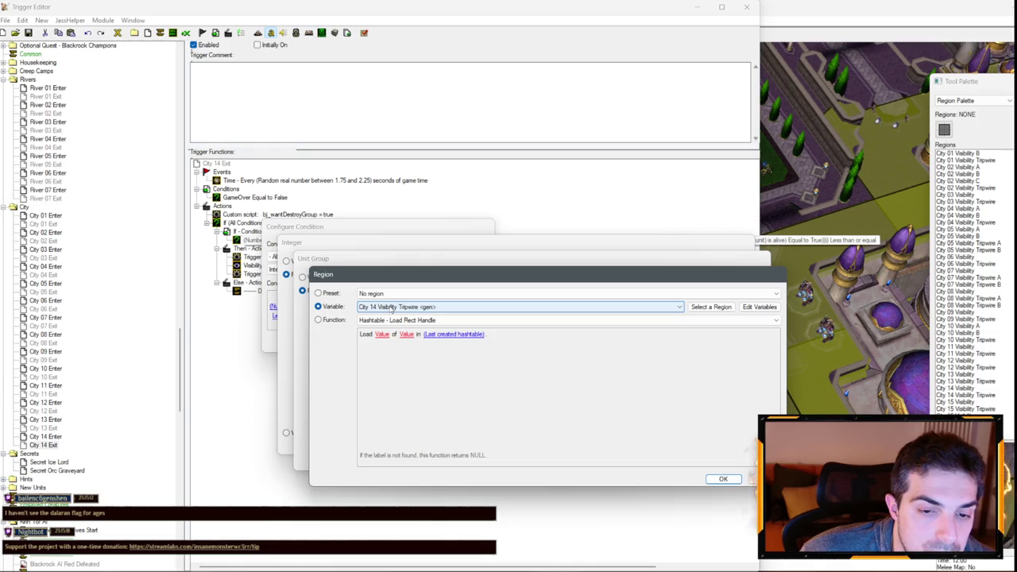
pyautogui.press('Return')
pyautogui.press('Return')
pyautogui.press('Return')
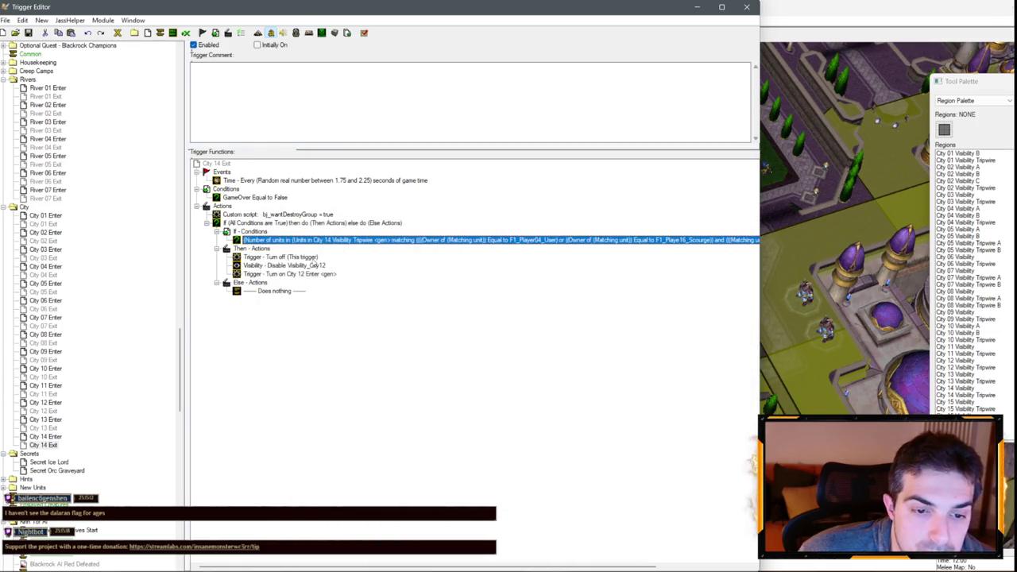
# - Make City 14 Exit disable Visibility_City14 and turn on City 14 Exit
pyautogui.doubleClick(316, 266)
pyautogui.click(309, 297)
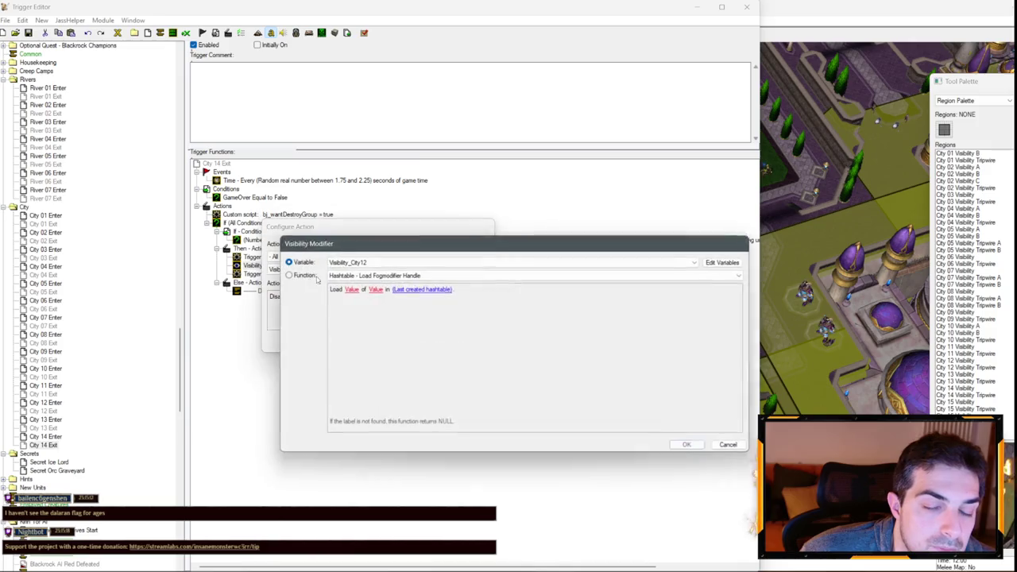
pyautogui.press('Return')
pyautogui.press('Return')
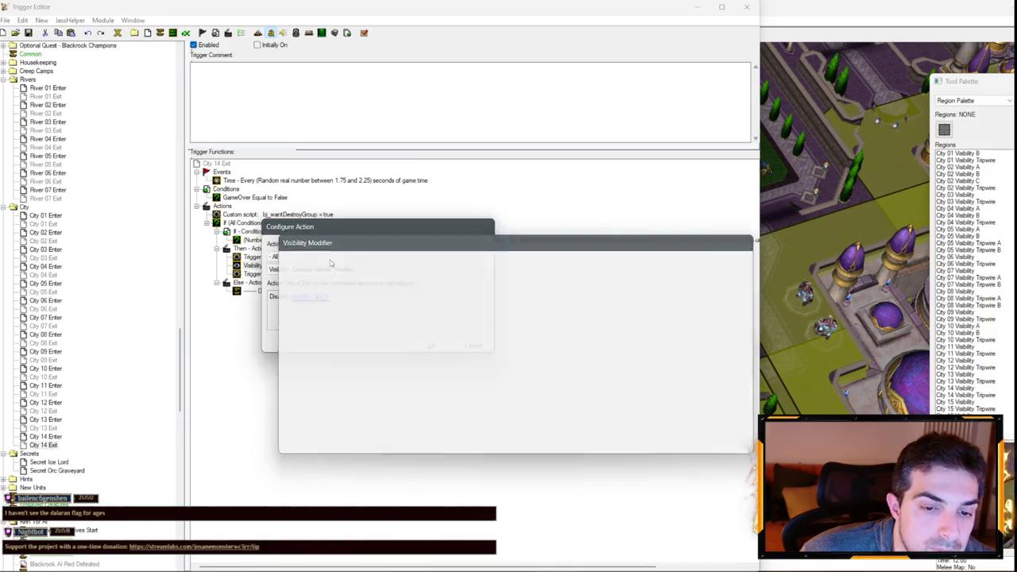
pyautogui.doubleClick(299, 274)
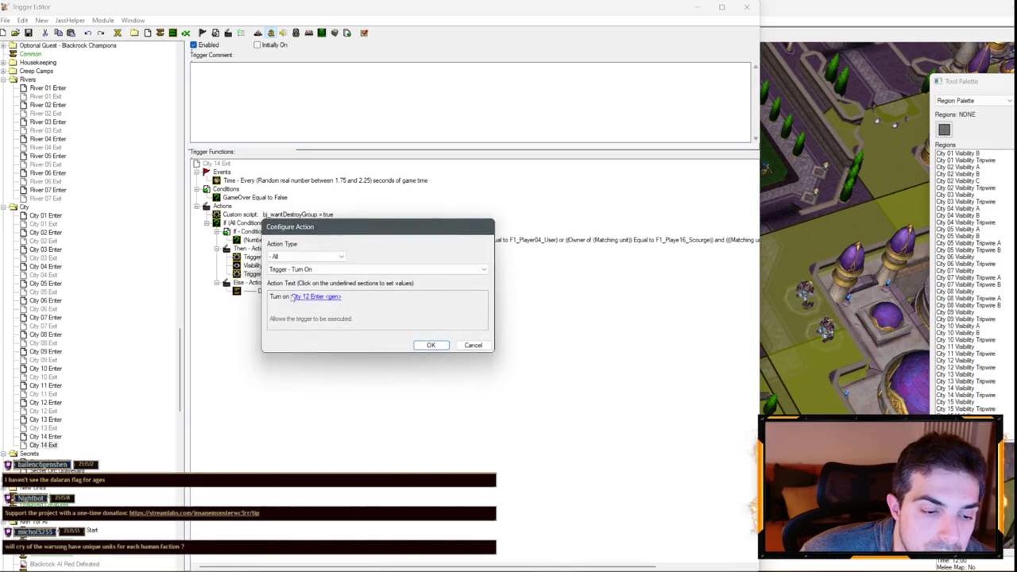
pyautogui.click(295, 296)
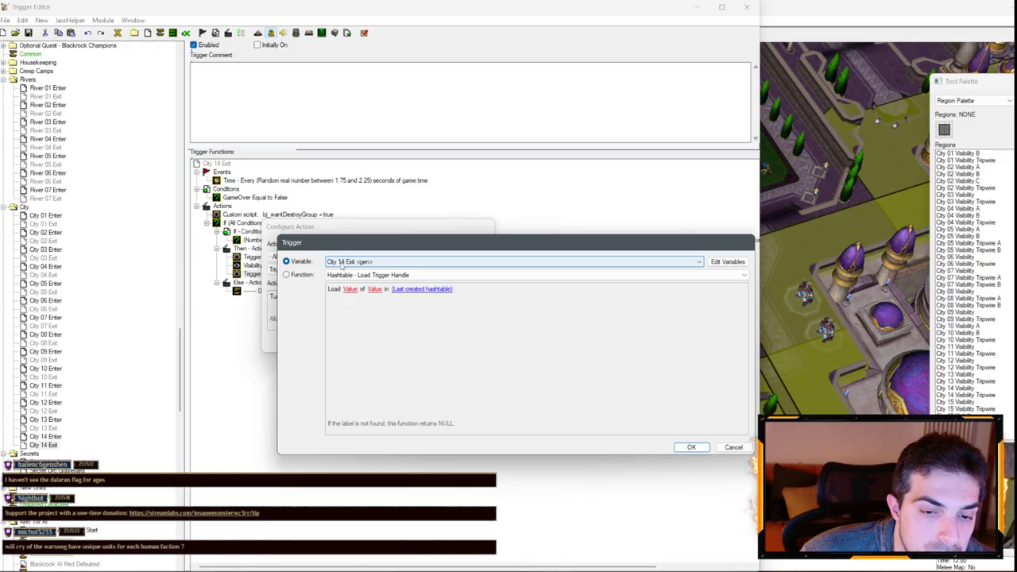
pyautogui.press('Return')
pyautogui.press('Return')
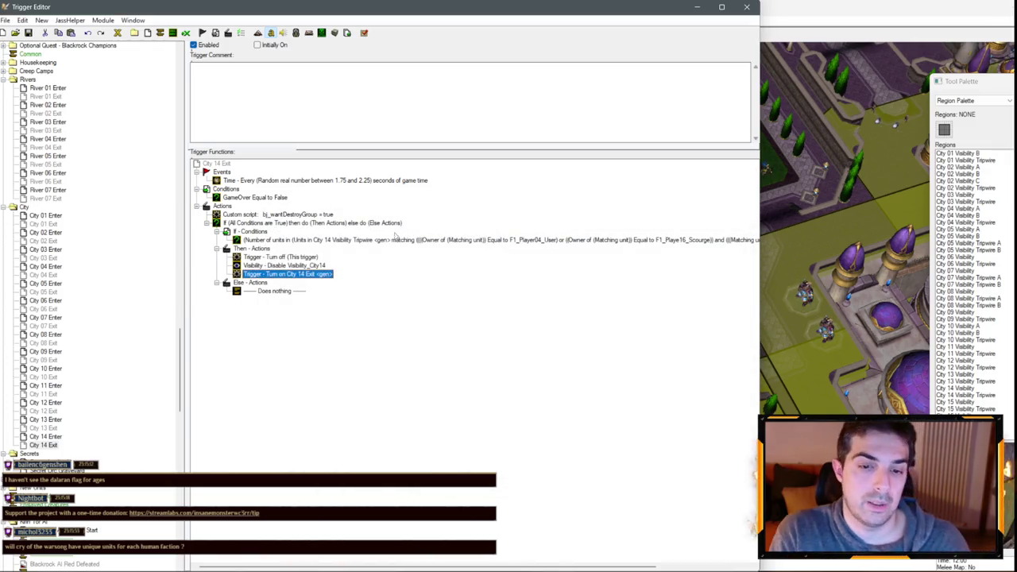
# - Duplicate the City 14 Enter trigger with copy and paste
pyautogui.click(45, 436)
pyautogui.hotkey('ctrl', 'c')
pyautogui.hotkey('ctrl', 'v')
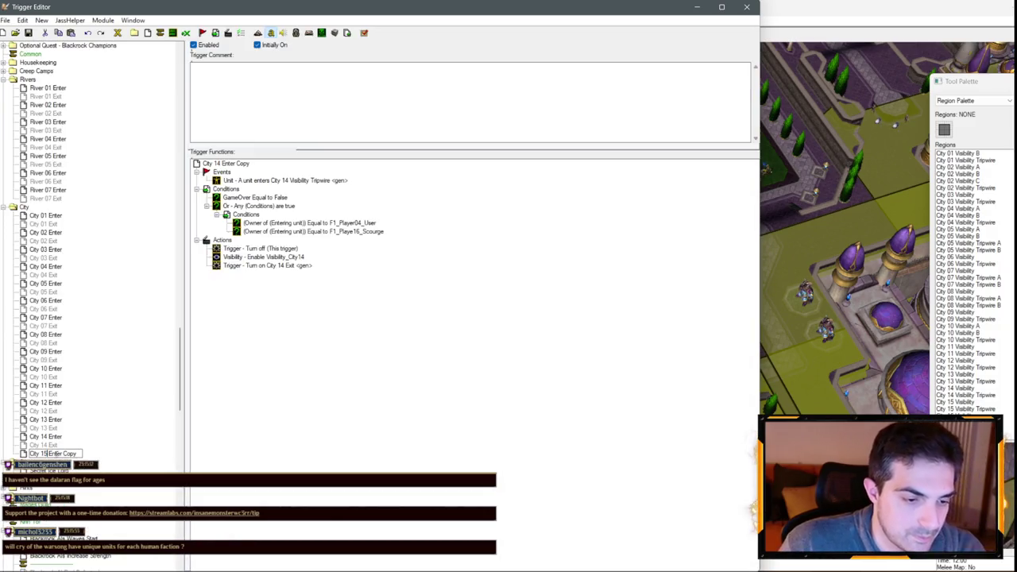
# - Duplicate the City 14 Exit trigger with copy and paste
pyautogui.click(54, 446)
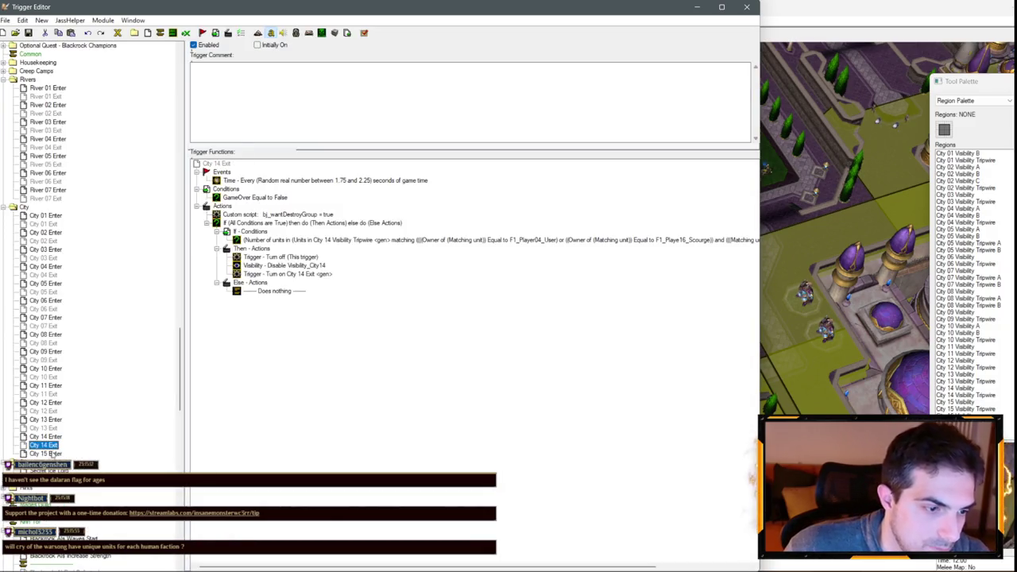
pyautogui.hotkey('ctrl', 'c')
pyautogui.hotkey('ctrl', 'v')
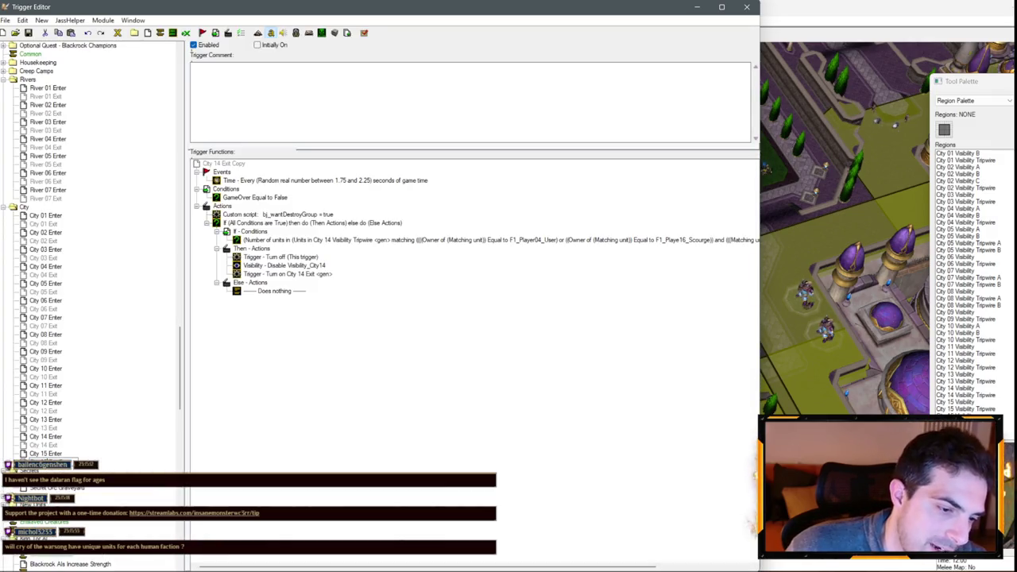
# - Set City 15 Enter's event region to City 15 Visibility Tripwire
pyautogui.click(46, 453)
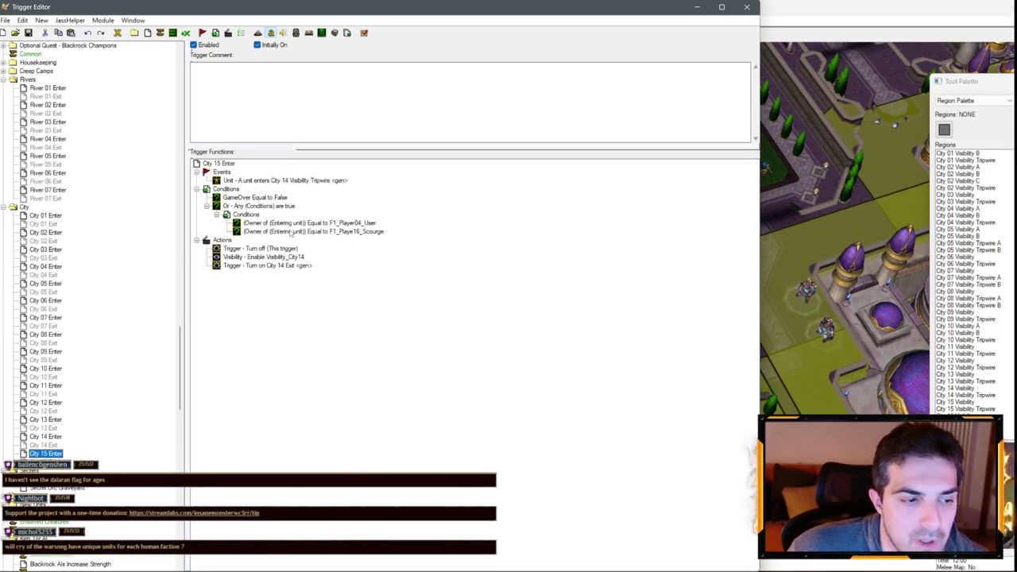
pyautogui.doubleClick(312, 182)
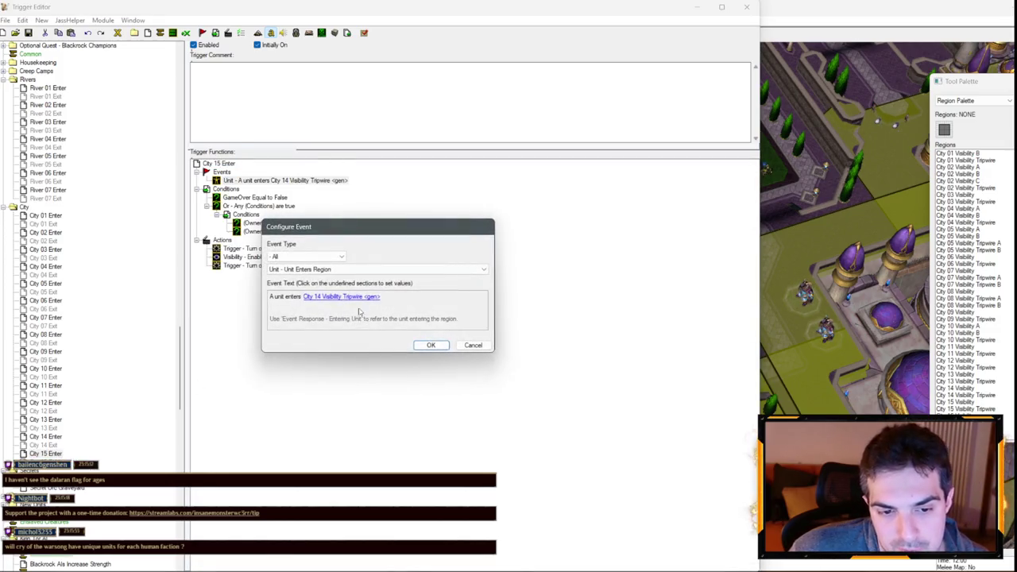
pyautogui.click(370, 295)
pyautogui.click(370, 276)
pyautogui.press('Down')
pyautogui.press('Return')
pyautogui.press('Return')
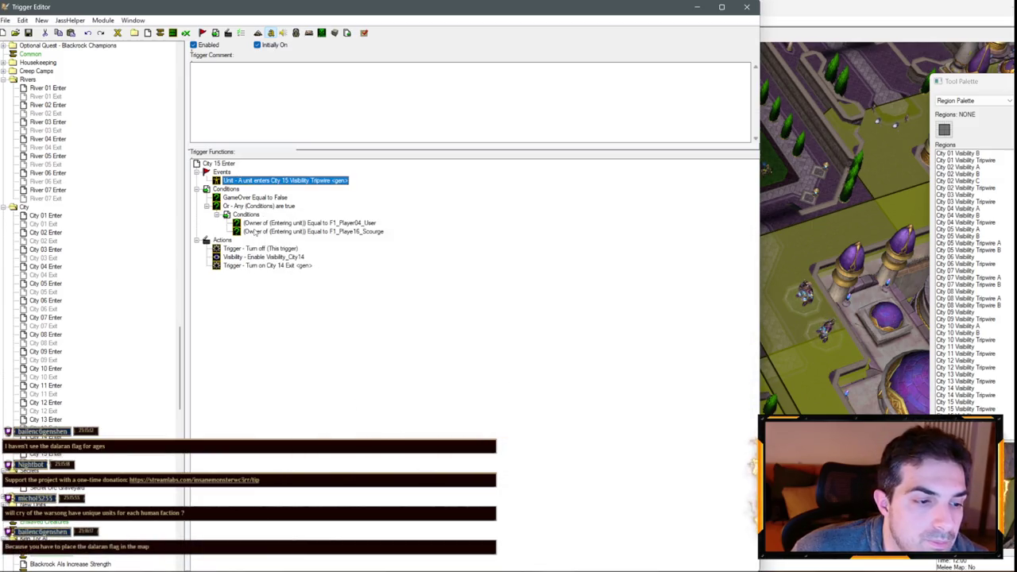
# - Change City 15 Enter's visibility action and make it turn on City 15 Exit
pyautogui.doubleClick(252, 257)
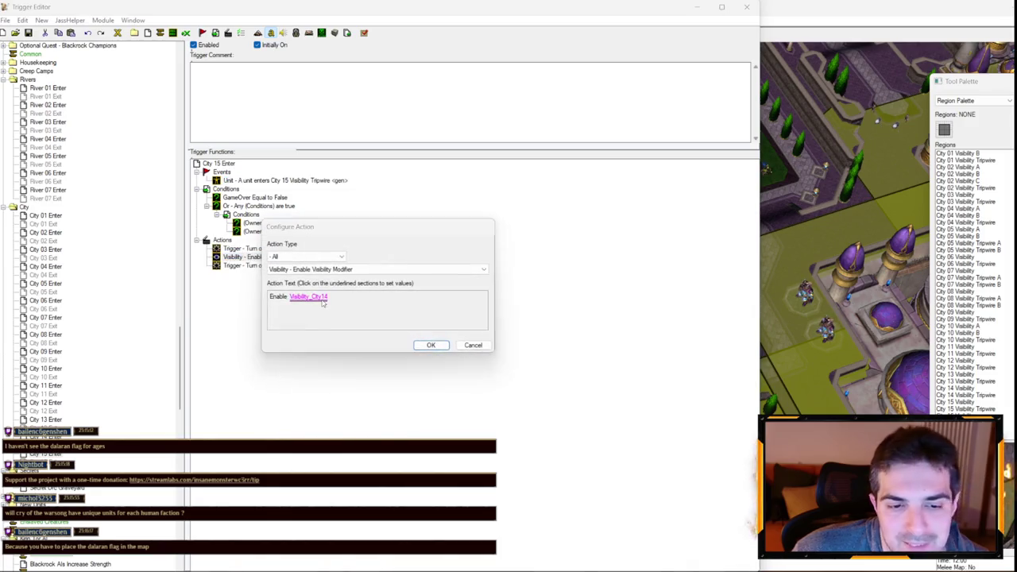
pyautogui.click(311, 297)
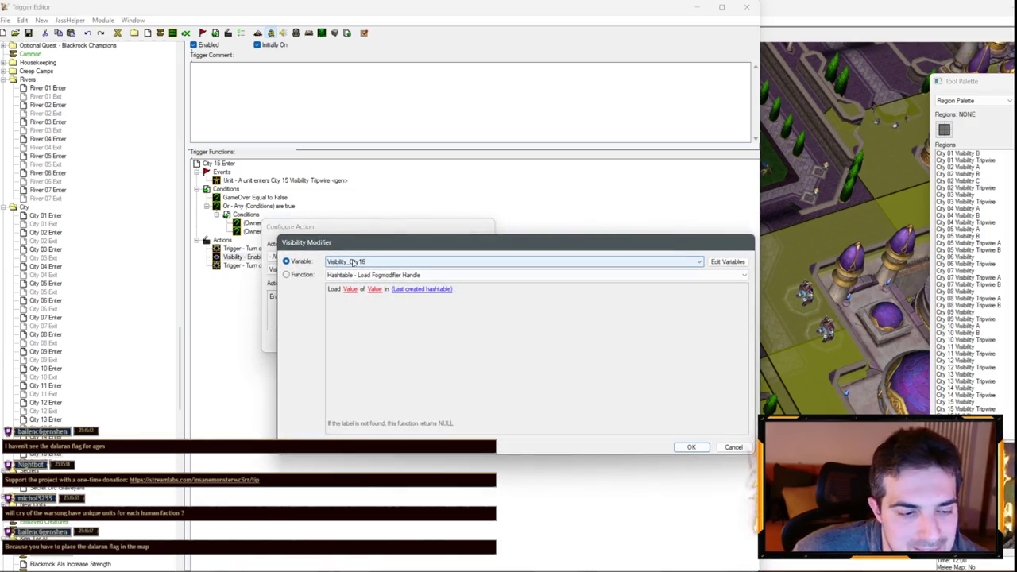
pyautogui.press('Return')
pyautogui.press('Return')
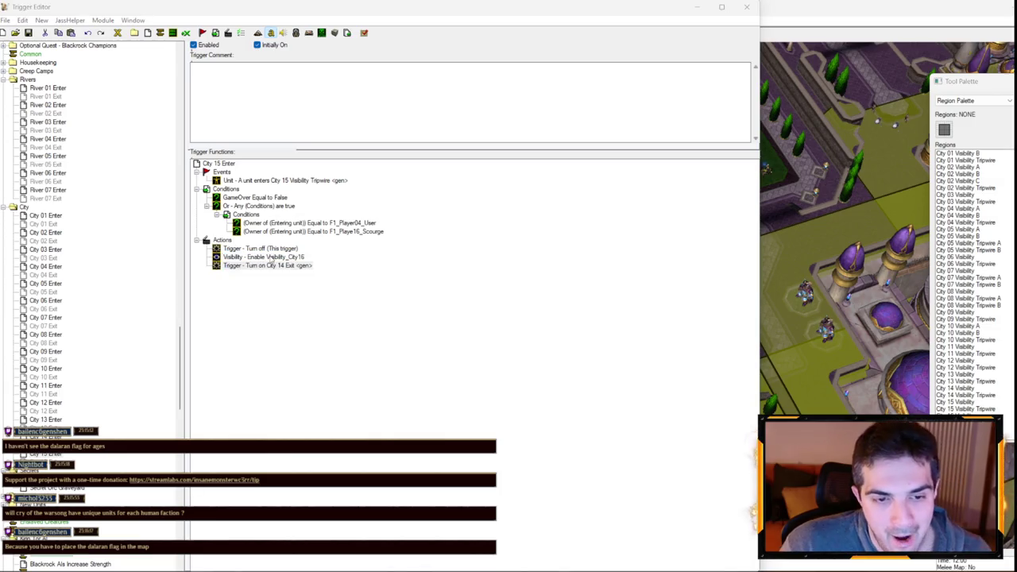
pyautogui.doubleClick(270, 265)
pyautogui.click(325, 297)
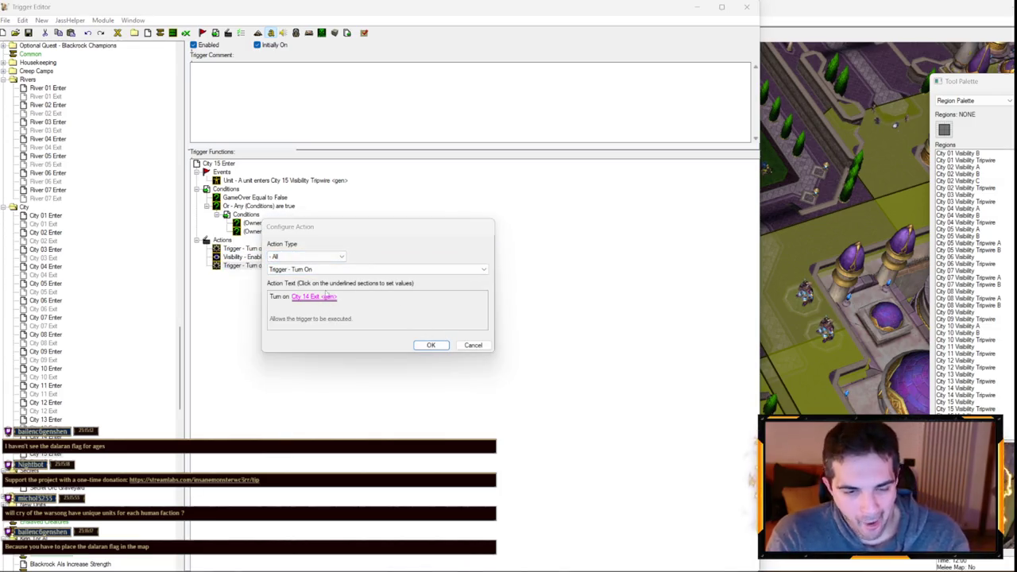
pyautogui.scroll(-1, 389, 258)
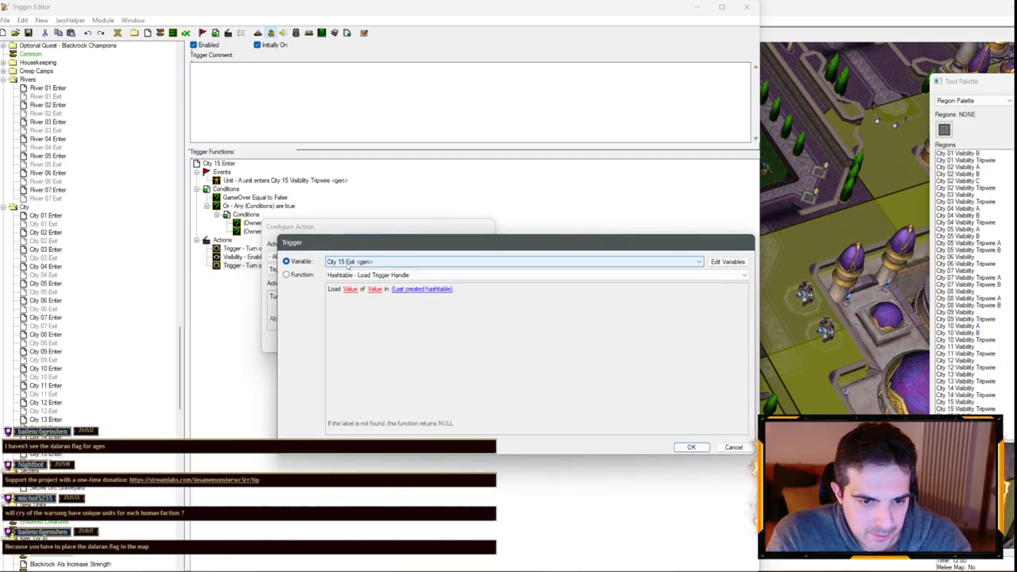
pyautogui.press('Return')
pyautogui.press('Return')
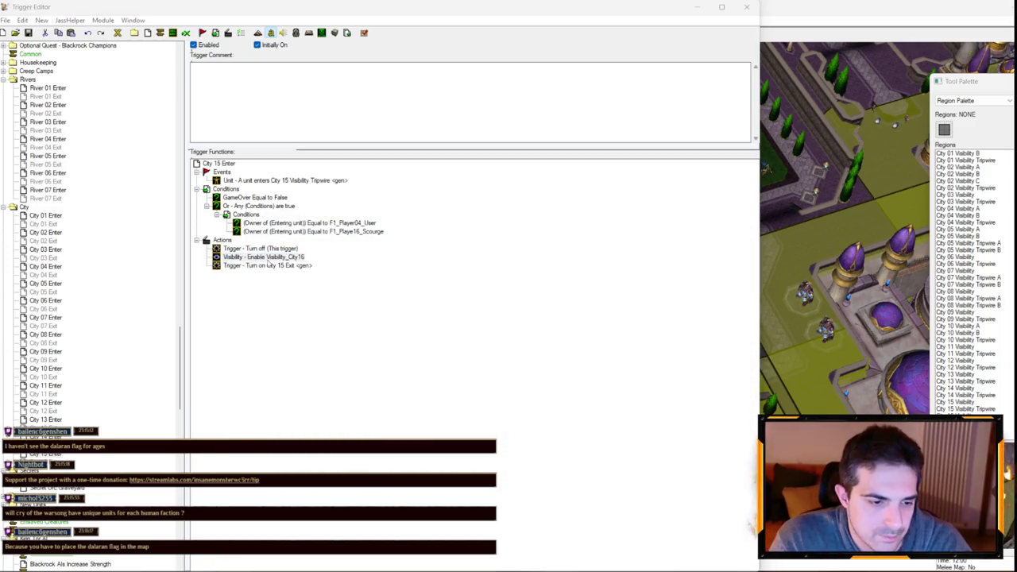
# - Correct City 15 Enter's enabled visibility modifier to Visibility_City15
pyautogui.doubleClick(239, 257)
pyautogui.click(308, 296)
pyautogui.scroll(1, 445, 261)
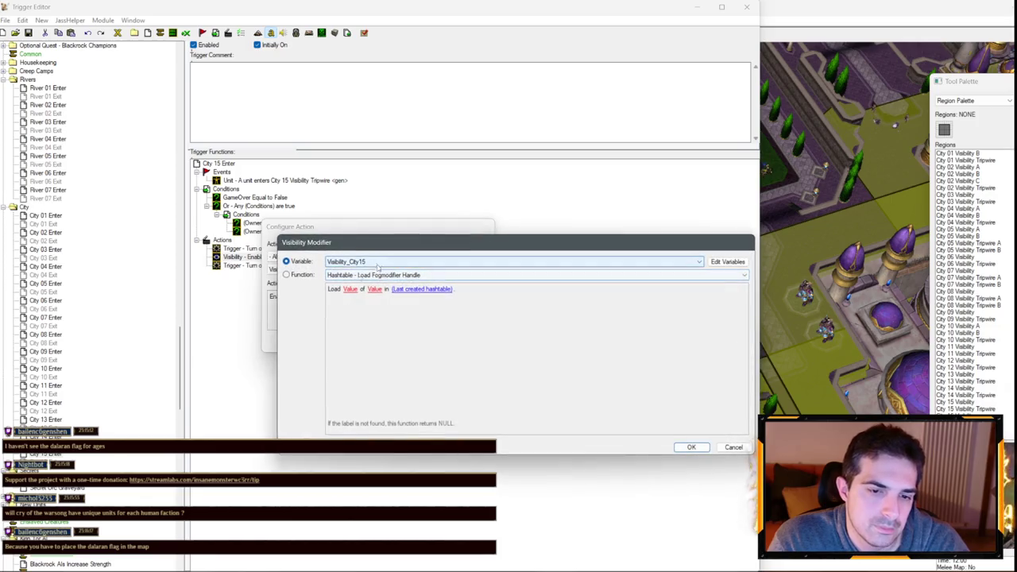
pyautogui.press('Return')
pyautogui.press('Return')
pyautogui.click(45, 461)
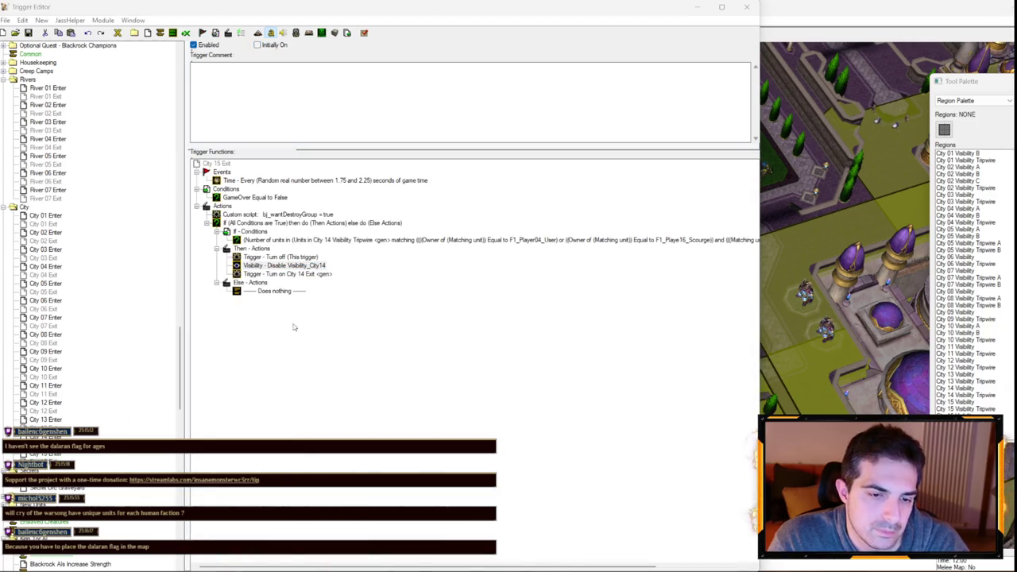
# - Make City 15 Exit disable Visibility_City15 and turn on City 15 Exit
pyautogui.doubleClick(284, 264)
pyautogui.click(308, 295)
pyautogui.scroll(1, 445, 261)
pyautogui.press('Return')
pyautogui.press('Return')
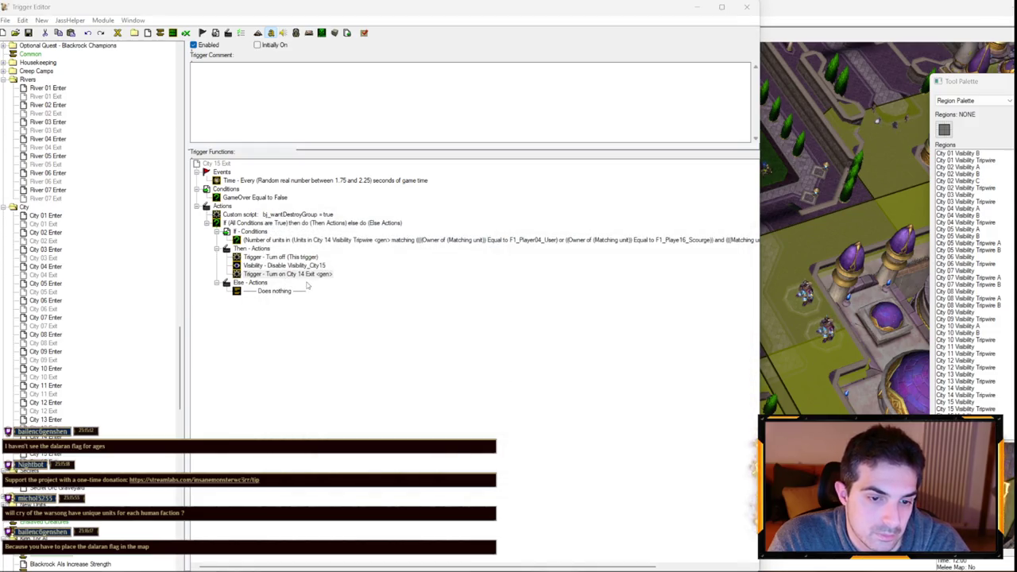
pyautogui.doubleClick(302, 273)
pyautogui.click(313, 296)
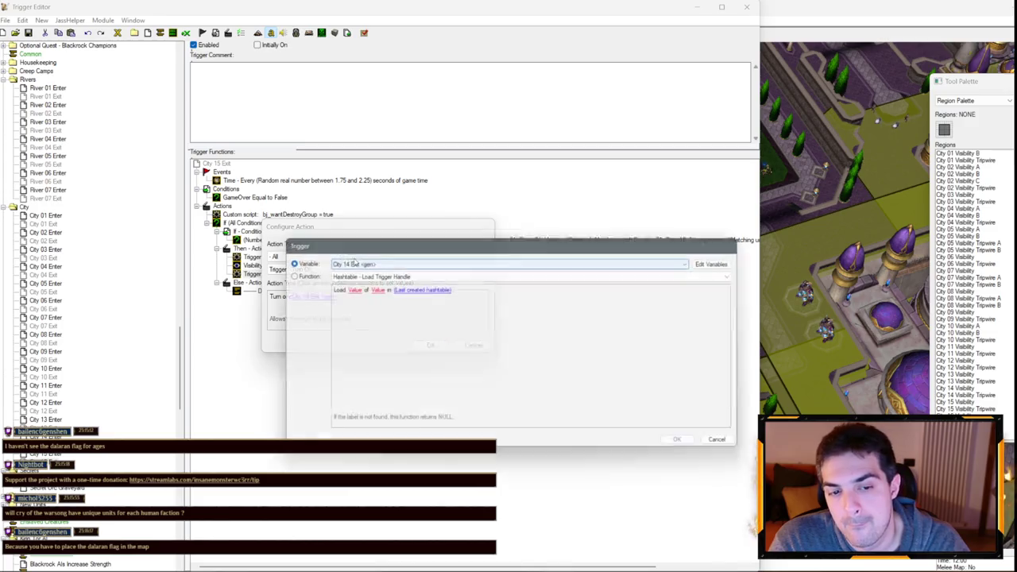
pyautogui.press('Return')
pyautogui.press('Return')
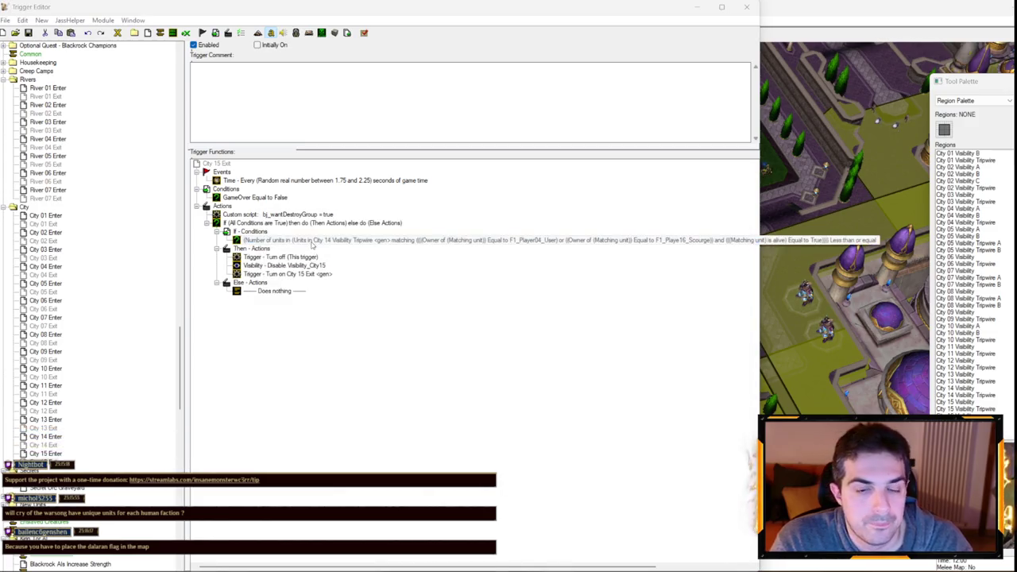
# - Point City 15 Exit's unit-count condition at City 15 Visibility Tripwire
pyautogui.doubleClick(246, 239)
pyautogui.click(347, 305)
pyautogui.click(373, 297)
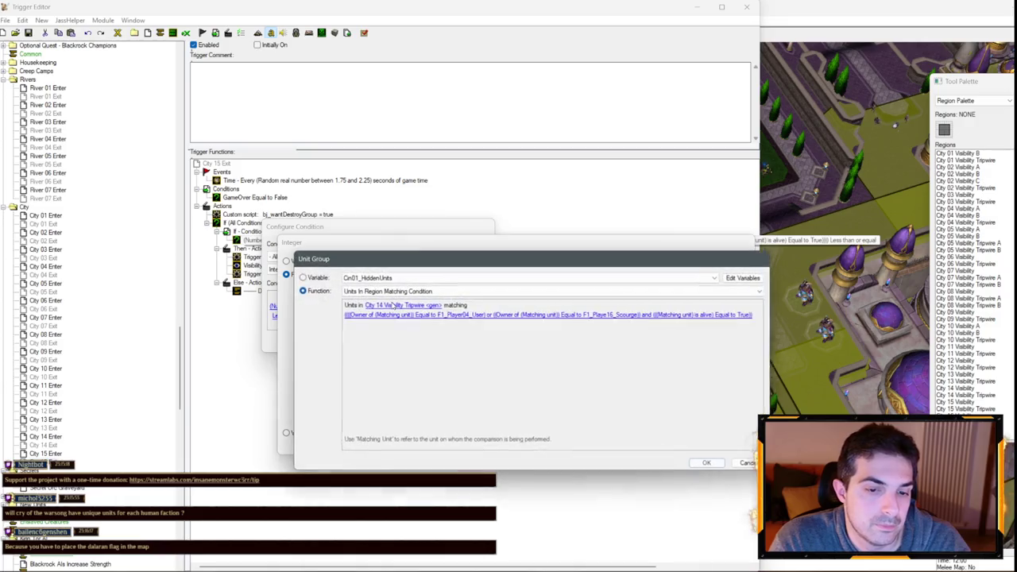
pyautogui.click(391, 302)
pyautogui.press('Down')
pyautogui.press('Return')
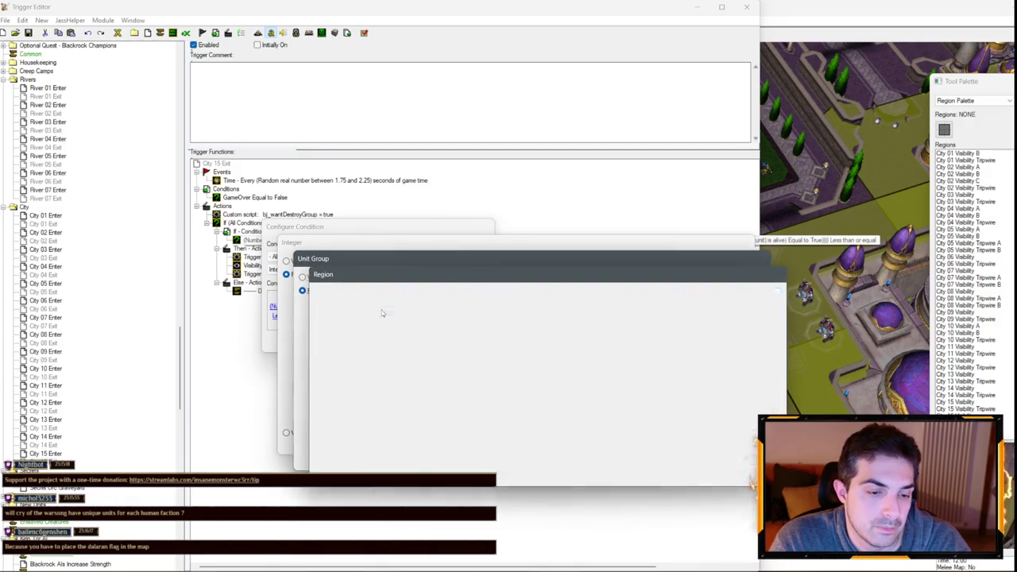
pyautogui.press('Return')
pyautogui.press('Return')
pyautogui.press('Return')
pyautogui.click(56, 456)
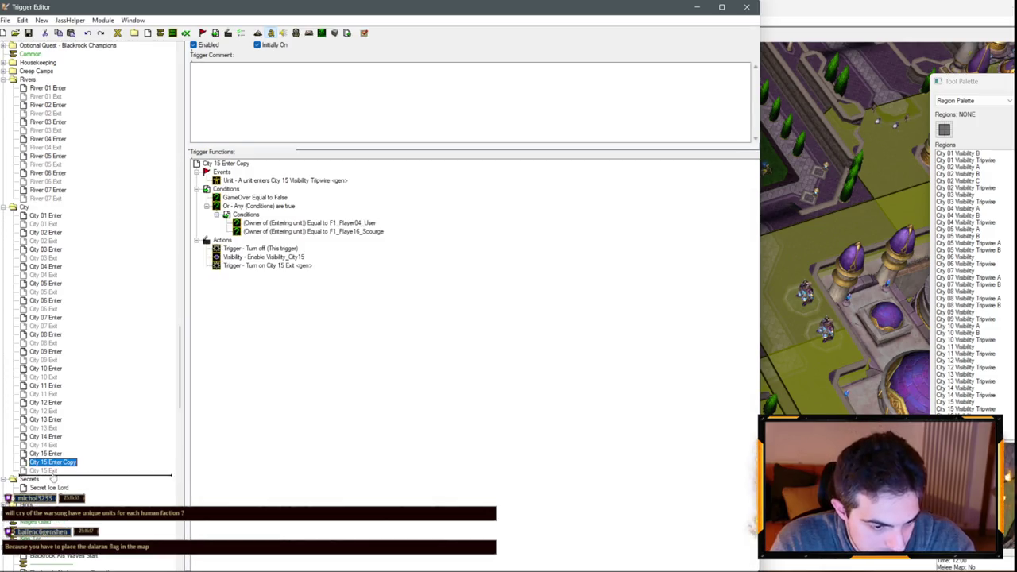
# - Set City 16 Enter's event region to City 16 Visibility Tripwire
pyautogui.moveTo(54, 477); pyautogui.dragTo(53, 476)
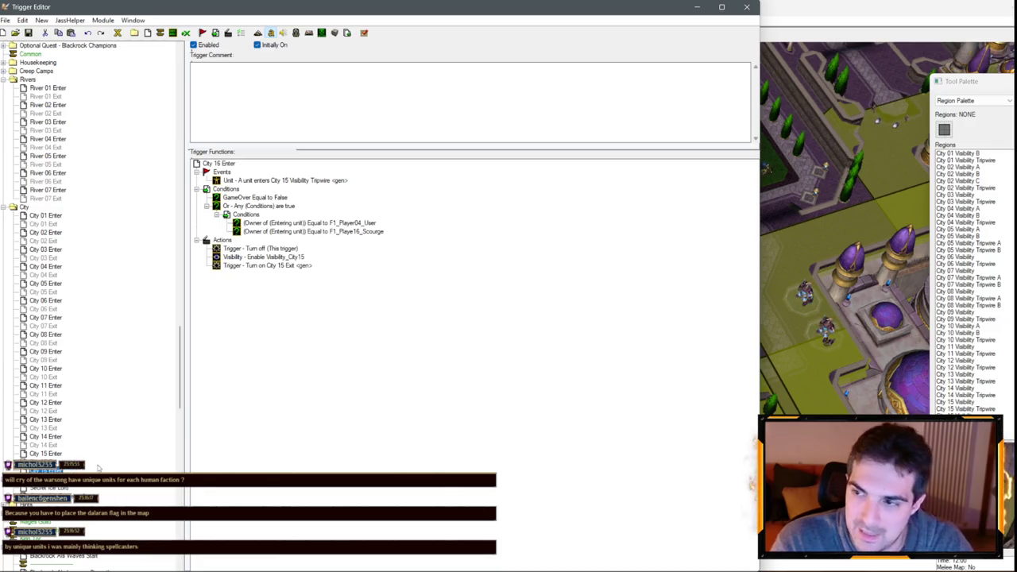
pyautogui.click(41, 470)
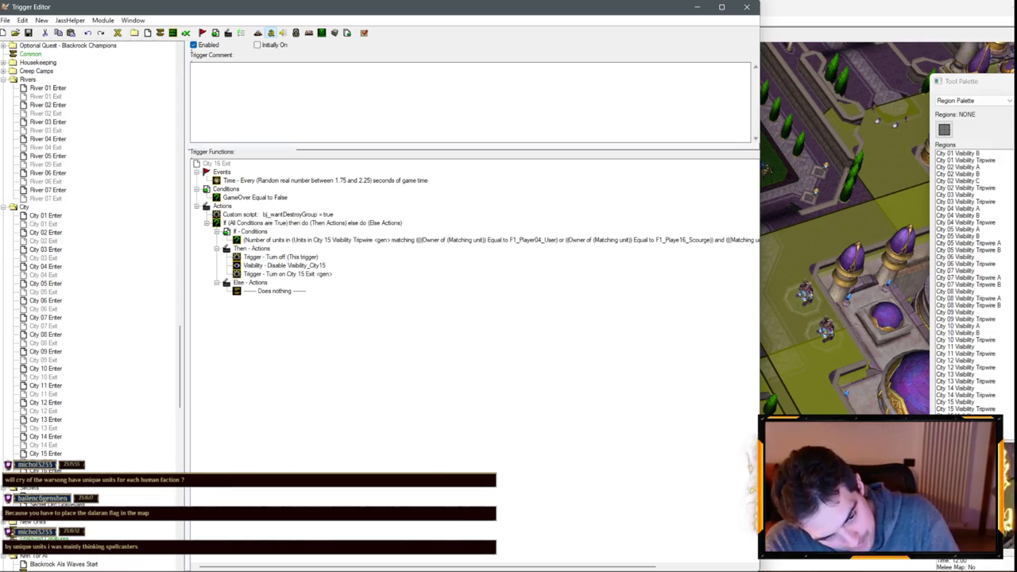
pyautogui.press('Up')
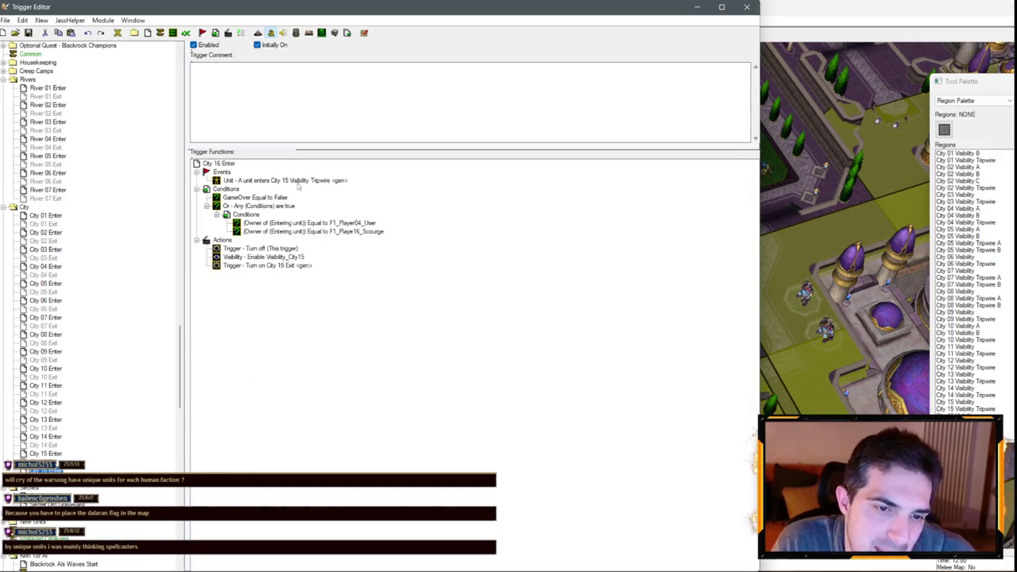
pyautogui.doubleClick(286, 180)
pyautogui.click(334, 295)
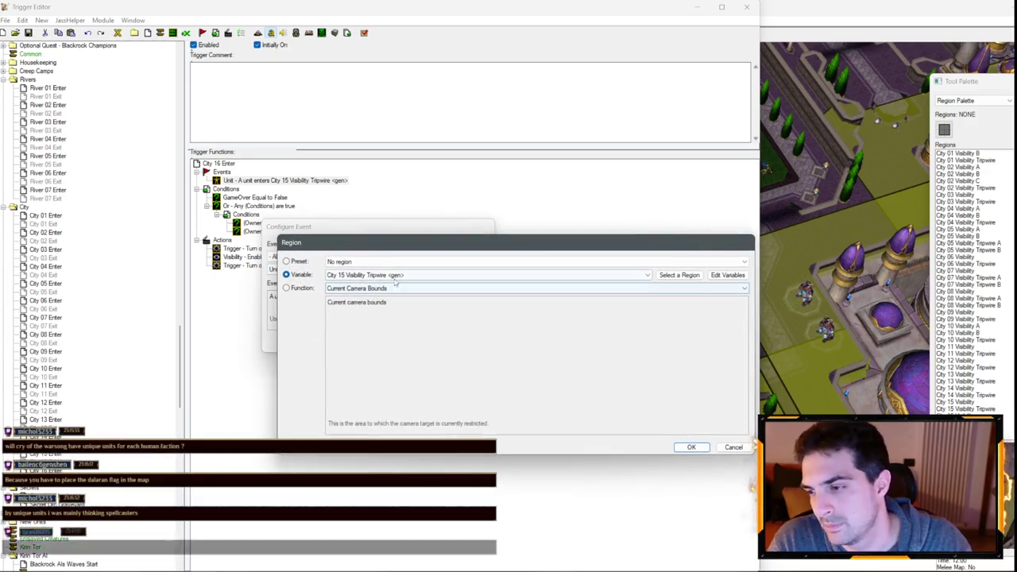
pyautogui.press('Escape')
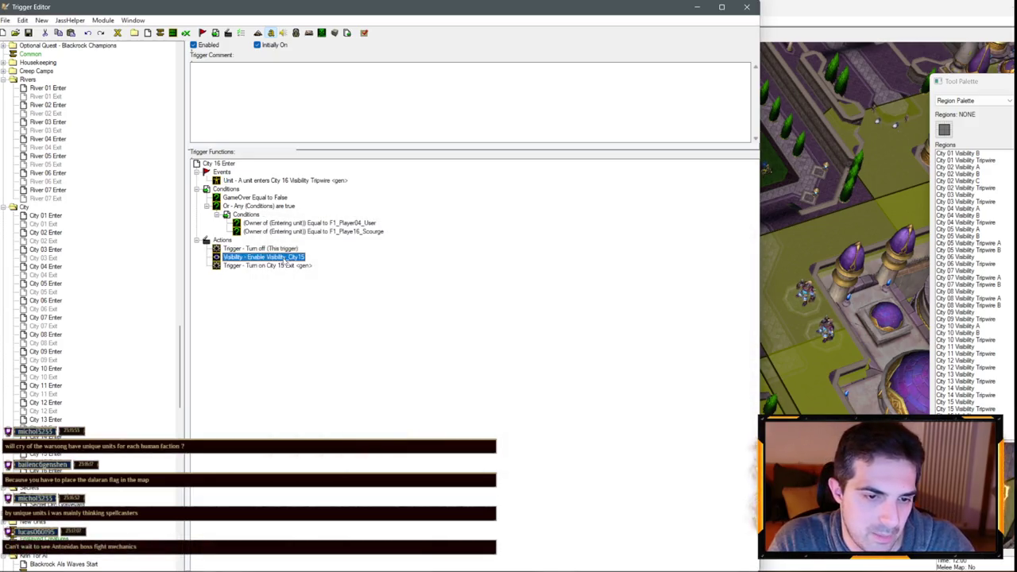
# - Make City 16 Enter enable Visibility_City16 and turn on City 16 Exit
pyautogui.doubleClick(314, 257)
pyautogui.click(318, 294)
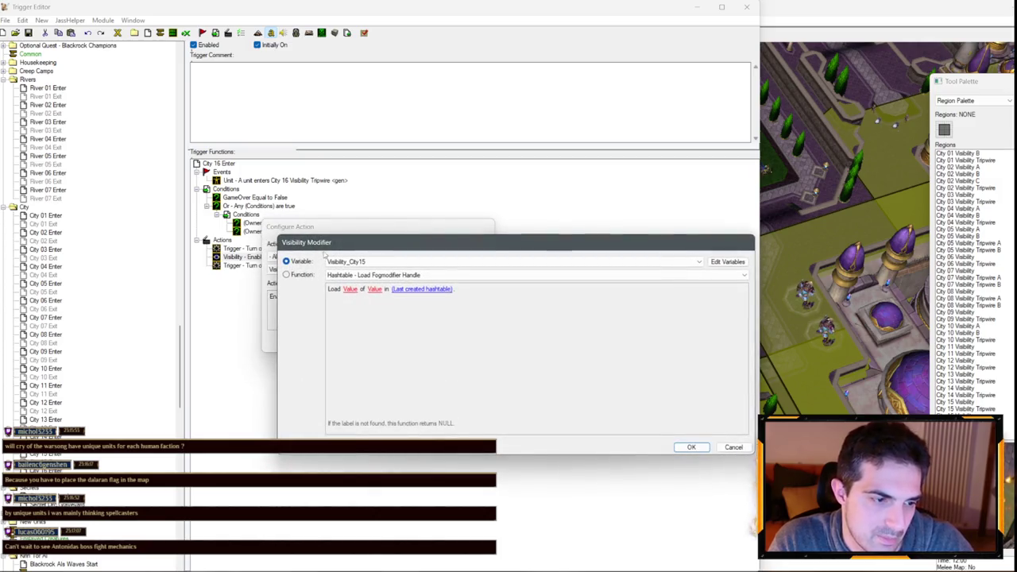
pyautogui.press('Down')
pyautogui.press('Return')
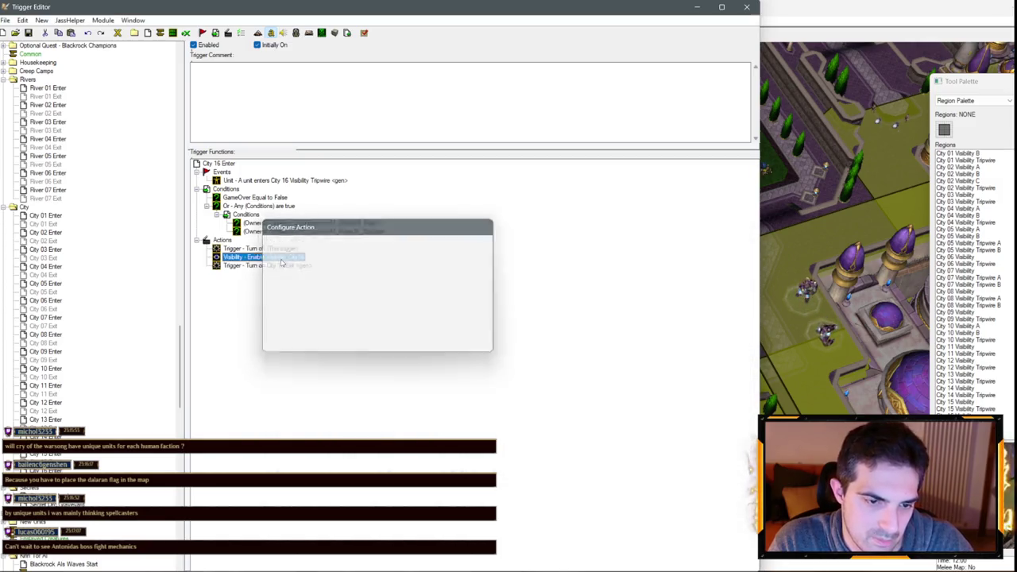
pyautogui.press('Return')
pyautogui.doubleClick(272, 267)
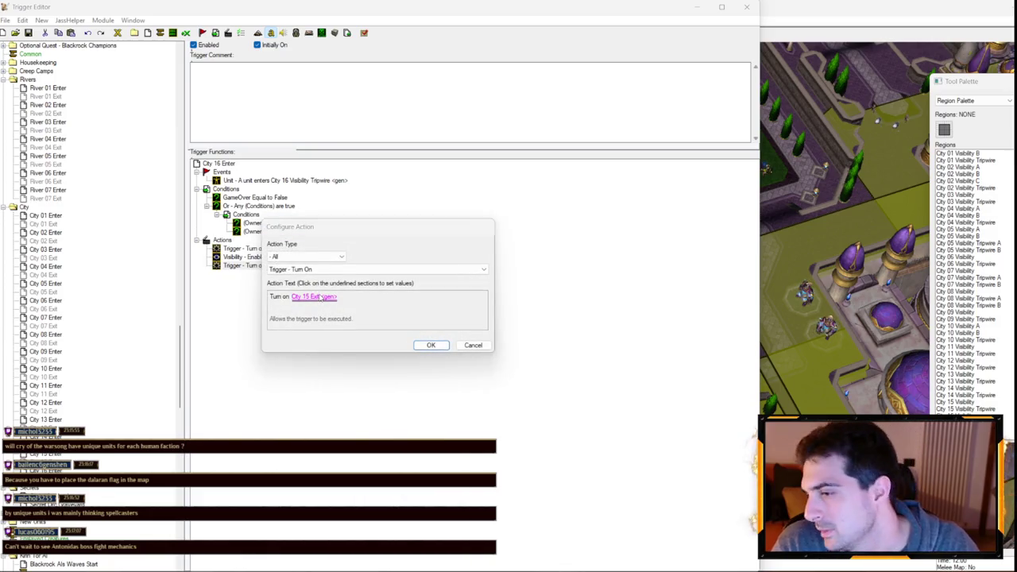
pyautogui.click(316, 296)
pyautogui.press('Down')
pyautogui.press('Return')
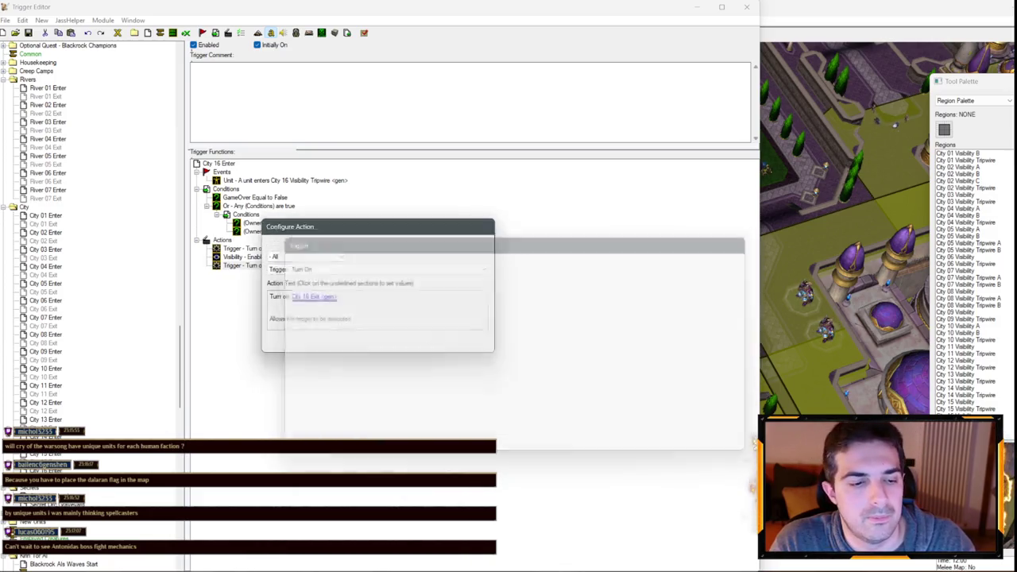
pyautogui.press('Return')
# - Point City 16 Exit's unit-count condition at City 16 Visibility Tripwire
pyautogui.press('Down')
pyautogui.doubleClick(318, 239)
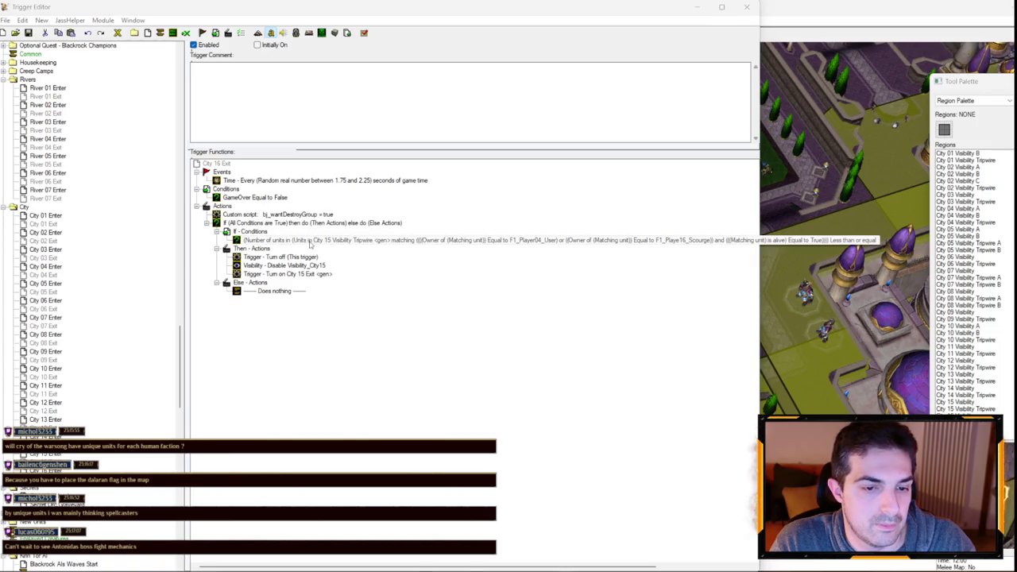
pyautogui.click(374, 306)
pyautogui.click(374, 303)
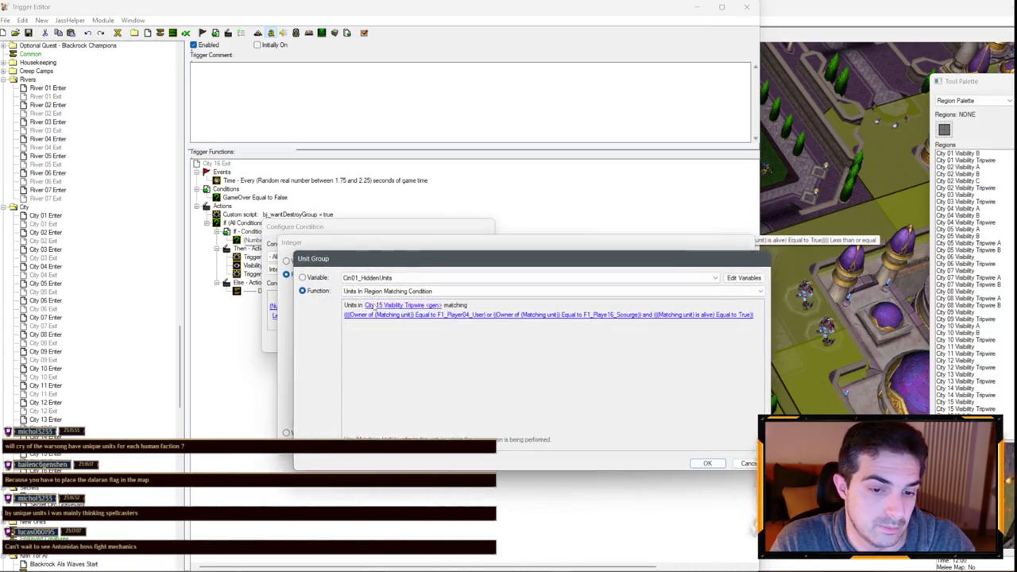
pyautogui.click(397, 298)
pyautogui.press('Down')
pyautogui.press('Down')
pyautogui.press('Return')
pyautogui.press('Return')
pyautogui.press('Return')
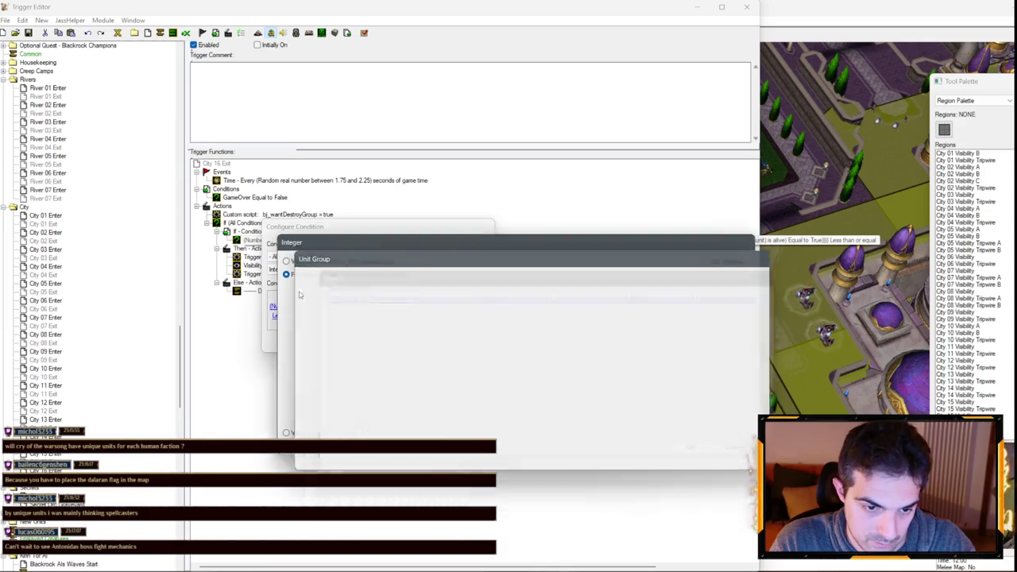
# - Make City 16 Exit disable Visibility_City16 and turn on City 16 Exit, then save
pyautogui.click(295, 265)
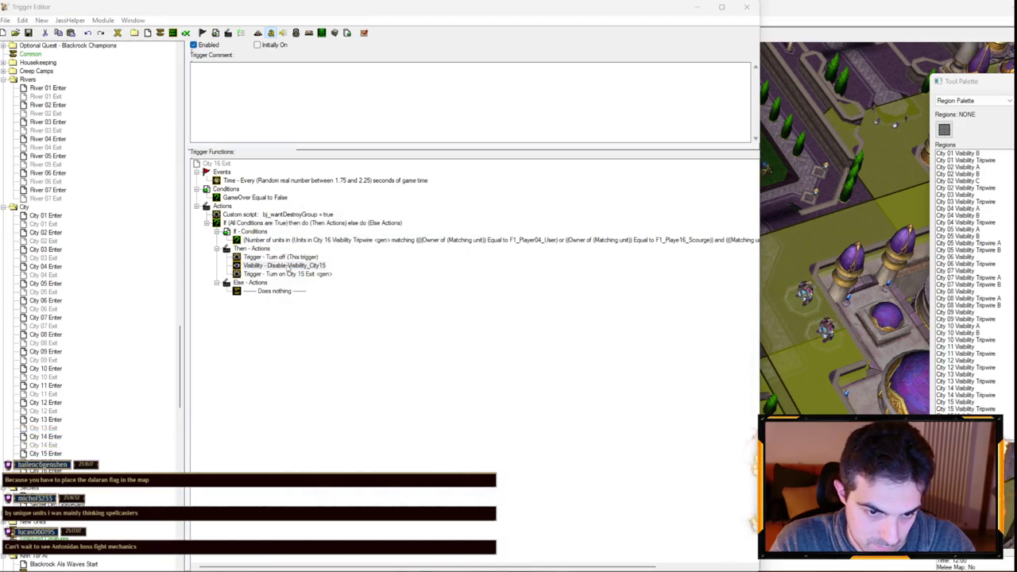
pyautogui.press('Return')
pyautogui.click(307, 297)
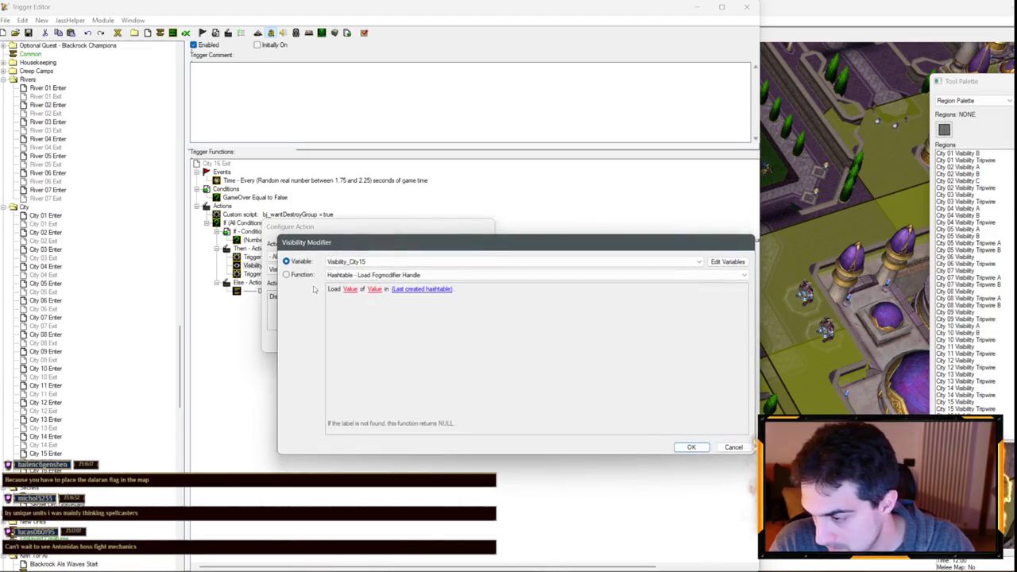
pyautogui.press('Return')
pyautogui.press('Return')
pyautogui.press('Down')
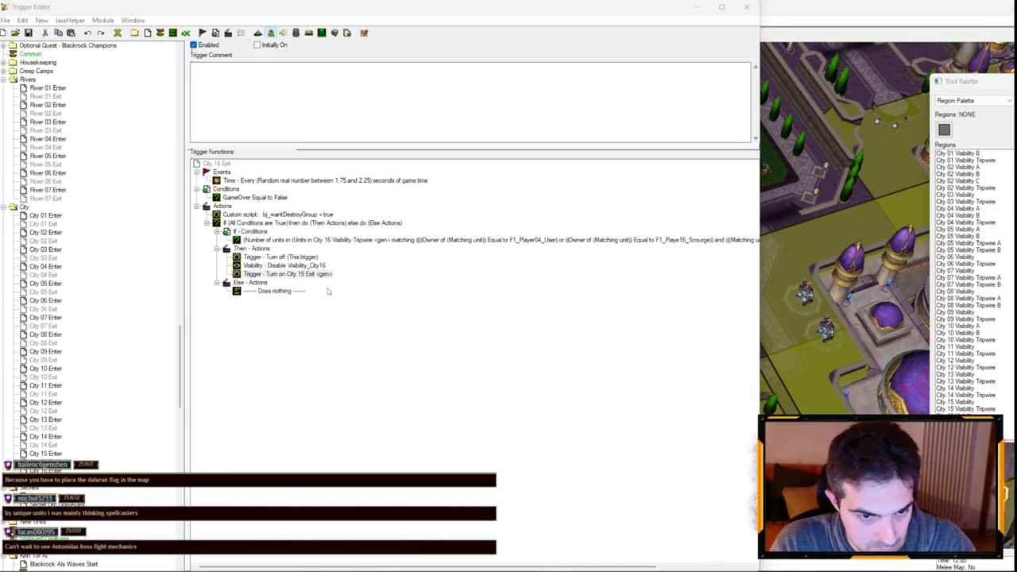
pyautogui.press('Return')
pyautogui.click(327, 295)
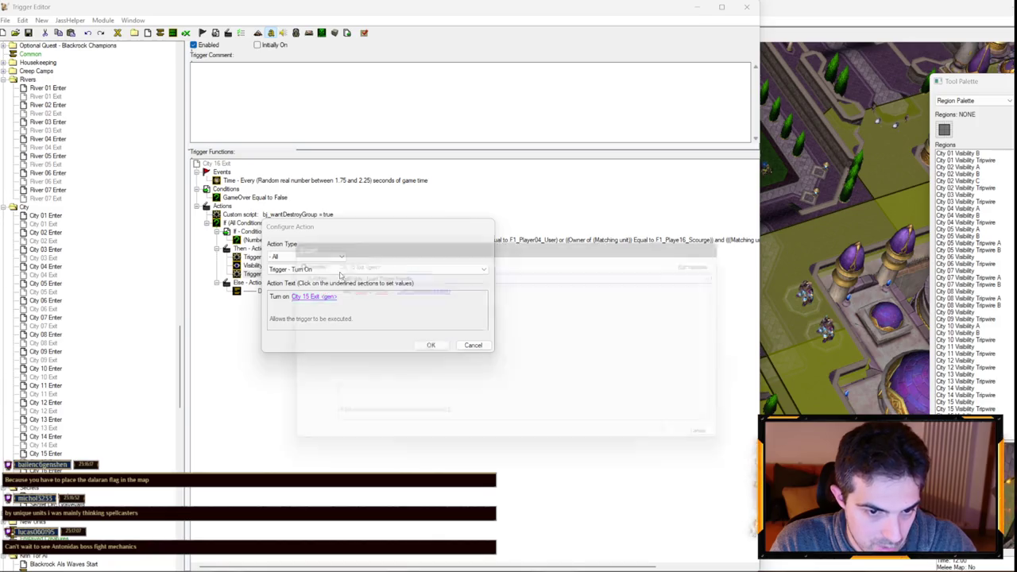
pyautogui.press('Down')
pyautogui.press('Return')
pyautogui.press('Return')
pyautogui.hotkey('ctrl', 's')
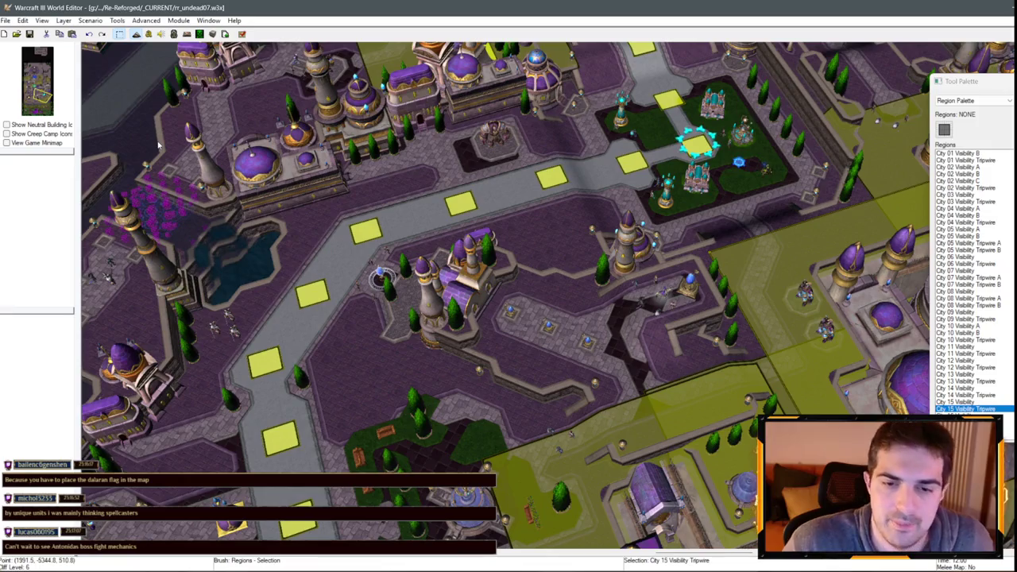
# - Scroll around the saved city map, then reopen the Trigger Editor with F4
pyautogui.scroll(-3, 534, 191)
pyautogui.scroll(5, 431, 268)
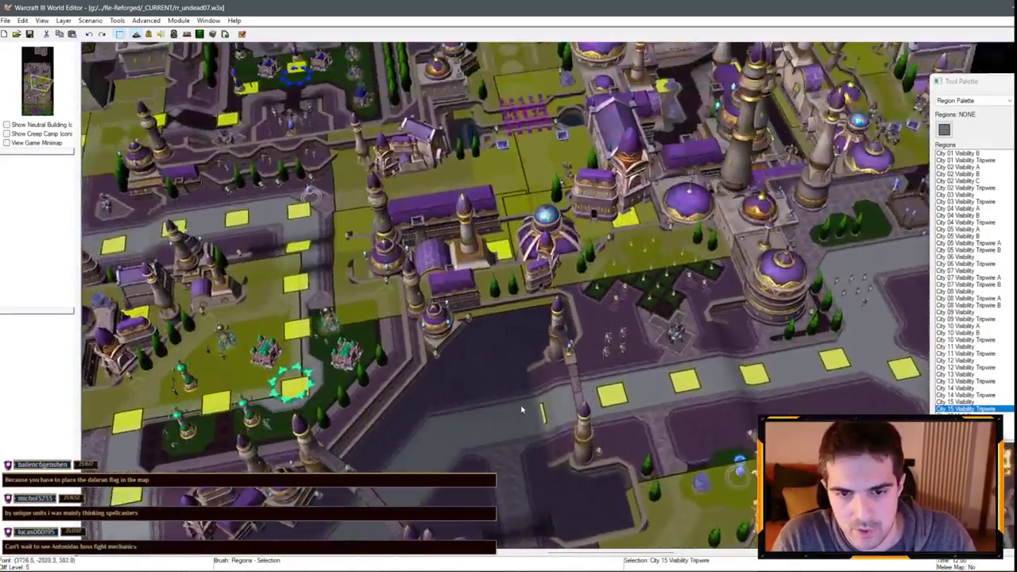
pyautogui.scroll(5, 522, 410)
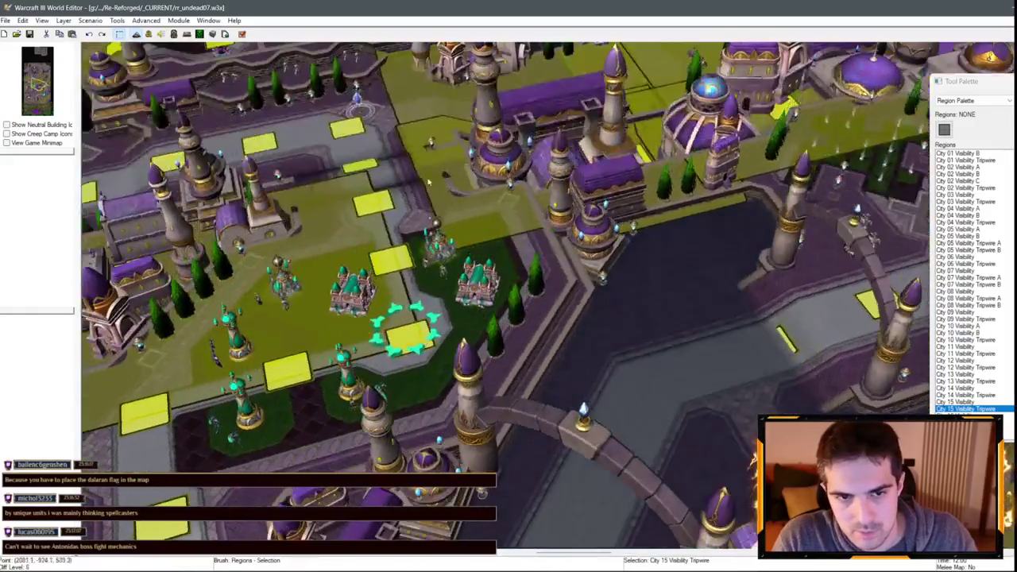
pyautogui.scroll(-5, 427, 181)
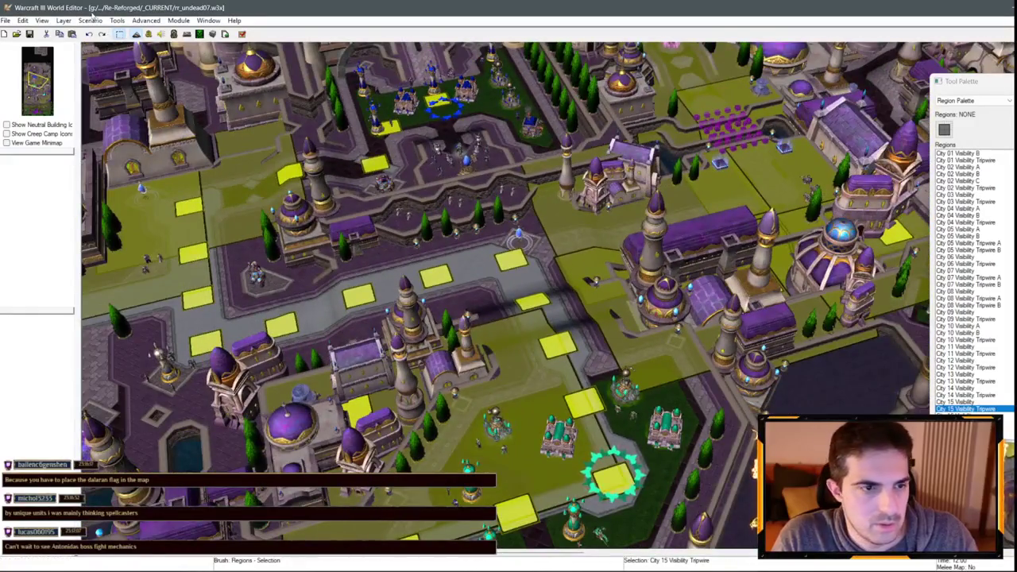
pyautogui.press('F4')
pyautogui.scroll(-10, 104, 270)
pyautogui.scroll(6, 79, 248)
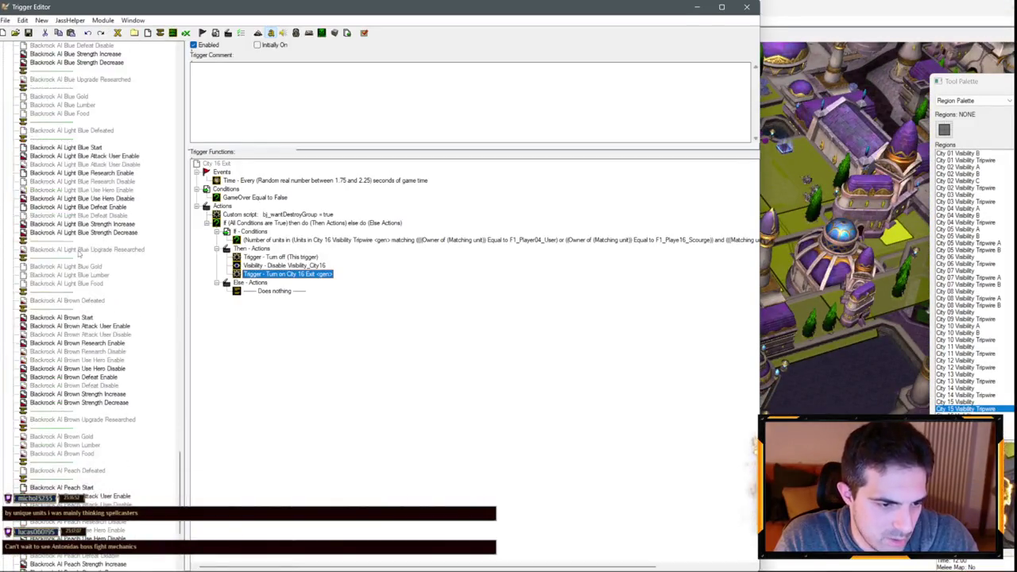
# - Delete the Blackrock AIs Increase Strength trigger, confirming the in-use warning
pyautogui.click(68, 294)
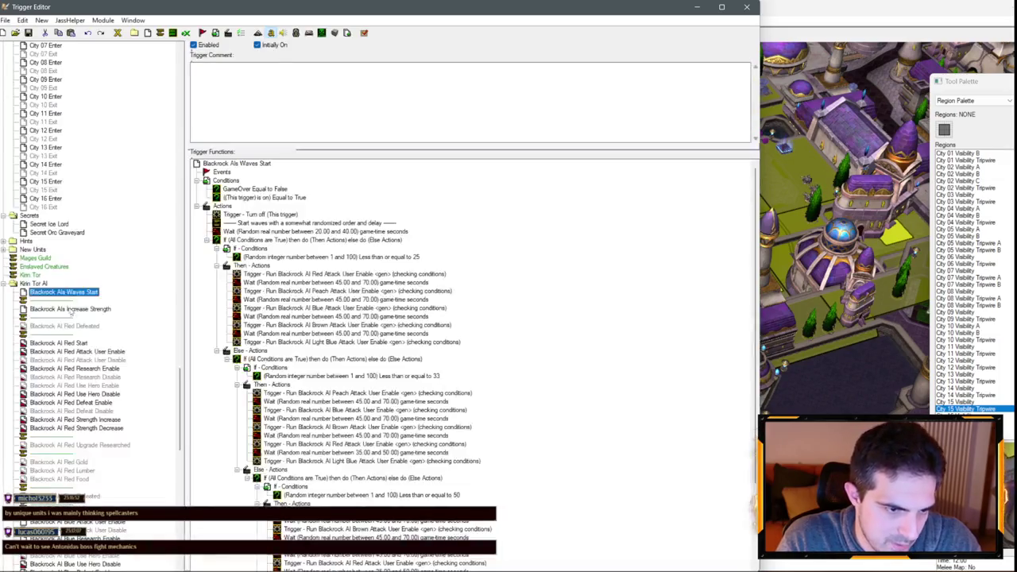
pyautogui.click(73, 309)
pyautogui.press('Delete')
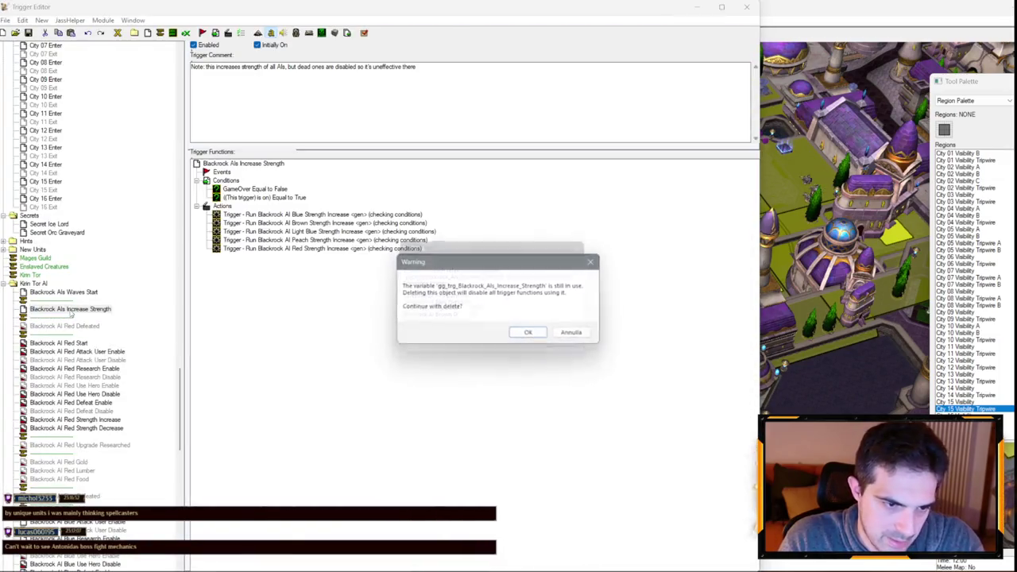
pyautogui.press('Return')
pyautogui.scroll(-20, 80, 306)
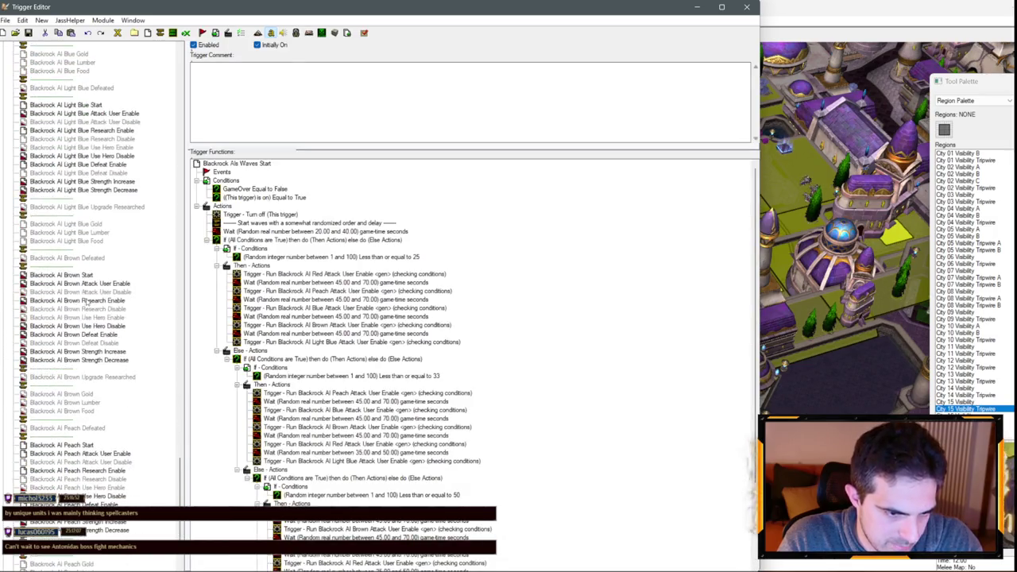
# - Delete the Light Blue Strength triggers and its Use Hero Enable and Disable triggers
pyautogui.click(119, 190)
pyautogui.press('Delete')
pyautogui.press('Return')
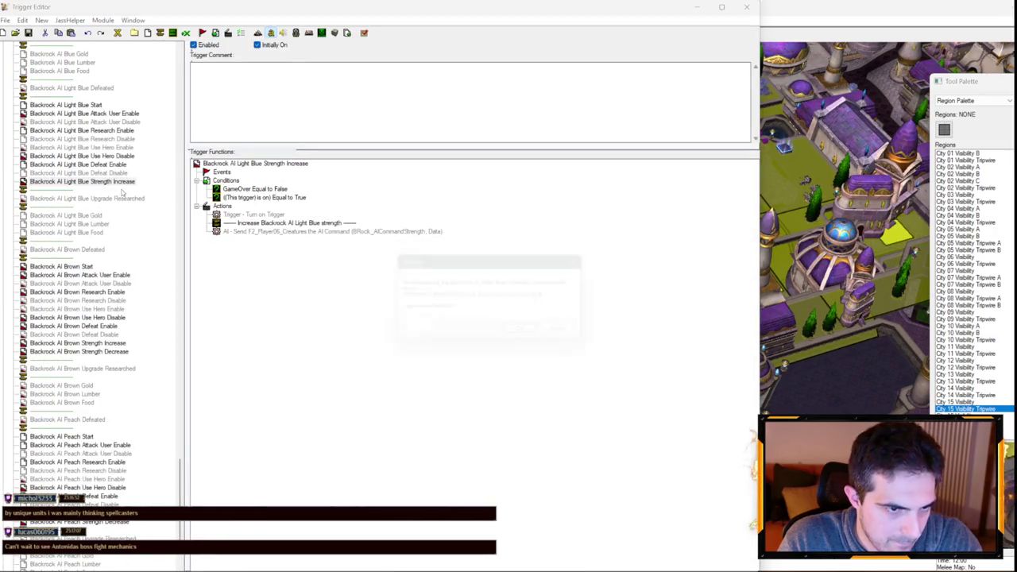
pyautogui.click(80, 146)
pyautogui.keyDown('shift'); pyautogui.click(108, 155); pyautogui.keyUp('shift')
pyautogui.press('Delete')
pyautogui.press('Return')
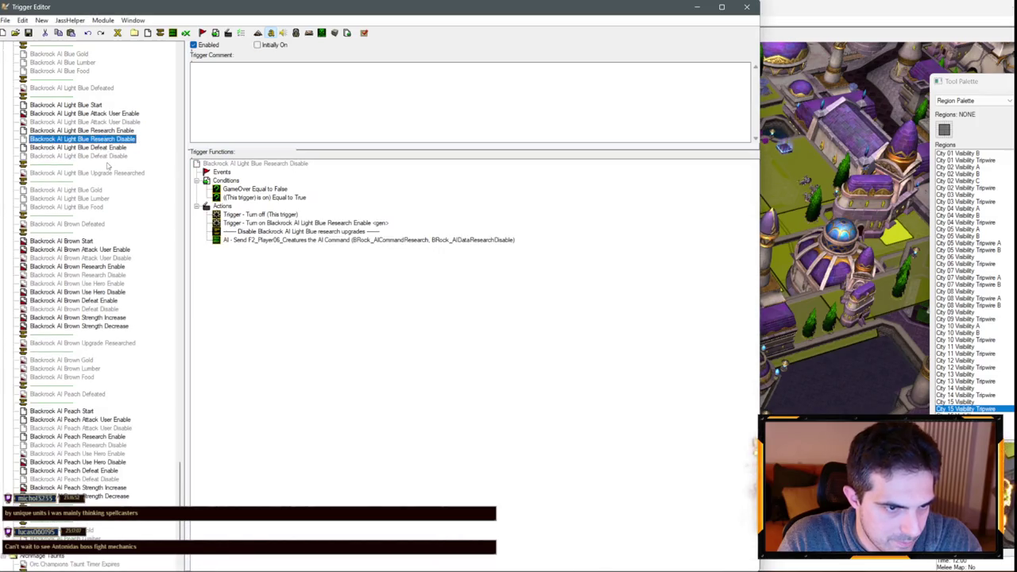
# - Delete the Brown Strength Increase/Decrease and Use Hero Enable/Disable triggers
pyautogui.click(96, 317)
pyautogui.keyDown('shift'); pyautogui.click(115, 326); pyautogui.keyUp('shift')
pyautogui.press('Delete')
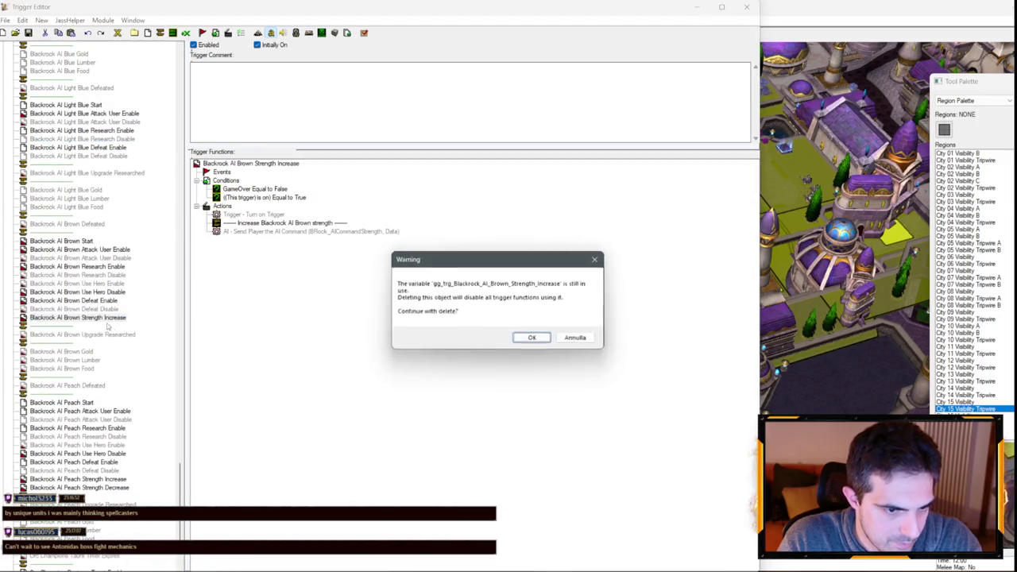
pyautogui.press('Return')
pyautogui.click(100, 291)
pyautogui.keyDown('shift'); pyautogui.click(87, 283); pyautogui.keyUp('shift')
pyautogui.press('Delete')
pyautogui.press('Return')
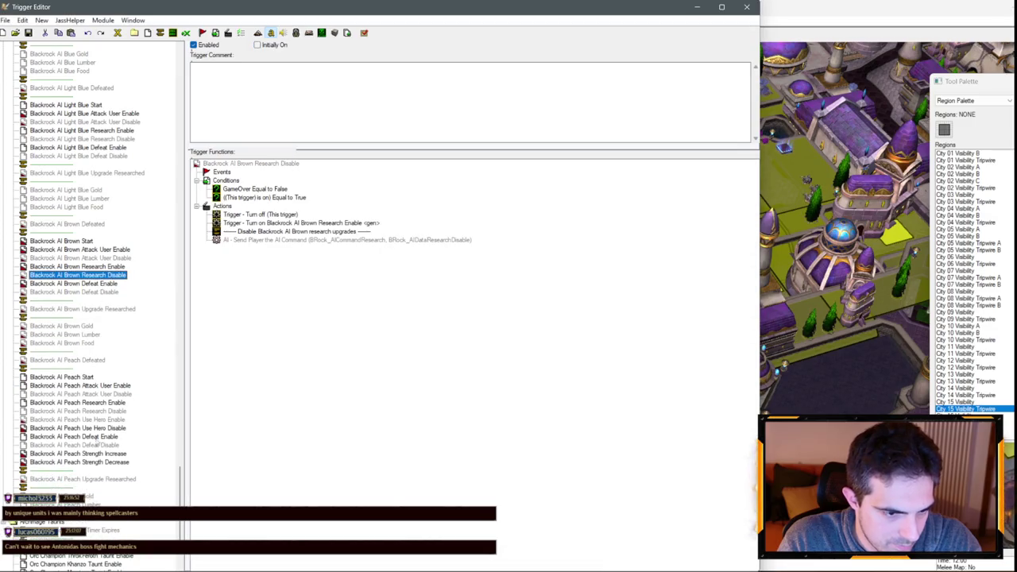
# - Delete the Peach Strength Increase/Decrease and Use Hero triggers
pyautogui.click(98, 462)
pyautogui.press('Delete')
pyautogui.press('Return')
pyautogui.press('Delete')
pyautogui.press('Return')
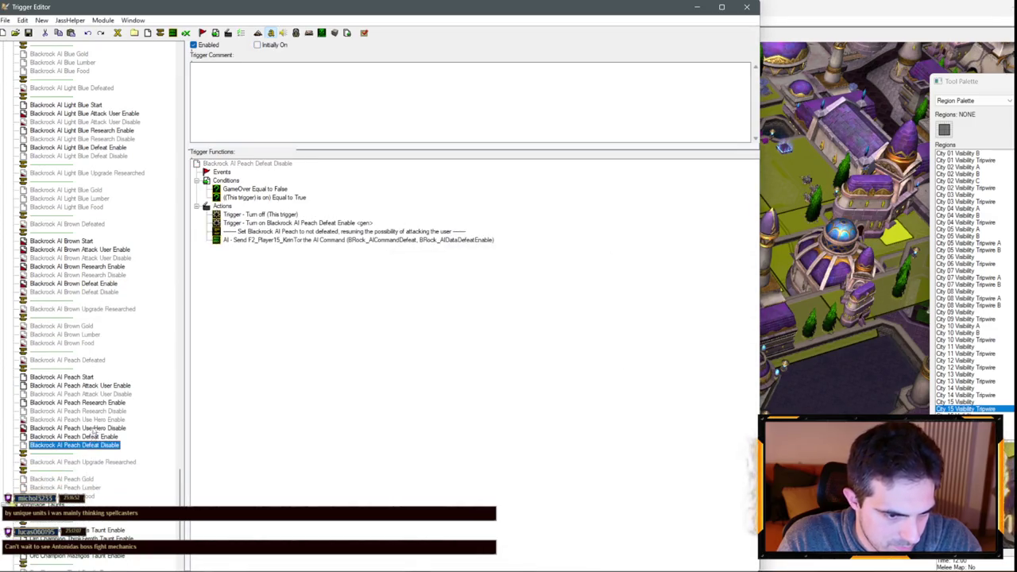
pyautogui.click(93, 428)
pyautogui.press('Delete')
pyautogui.press('Return')
pyautogui.press('Delete')
pyautogui.press('Return')
pyautogui.scroll(-1, 109, 457)
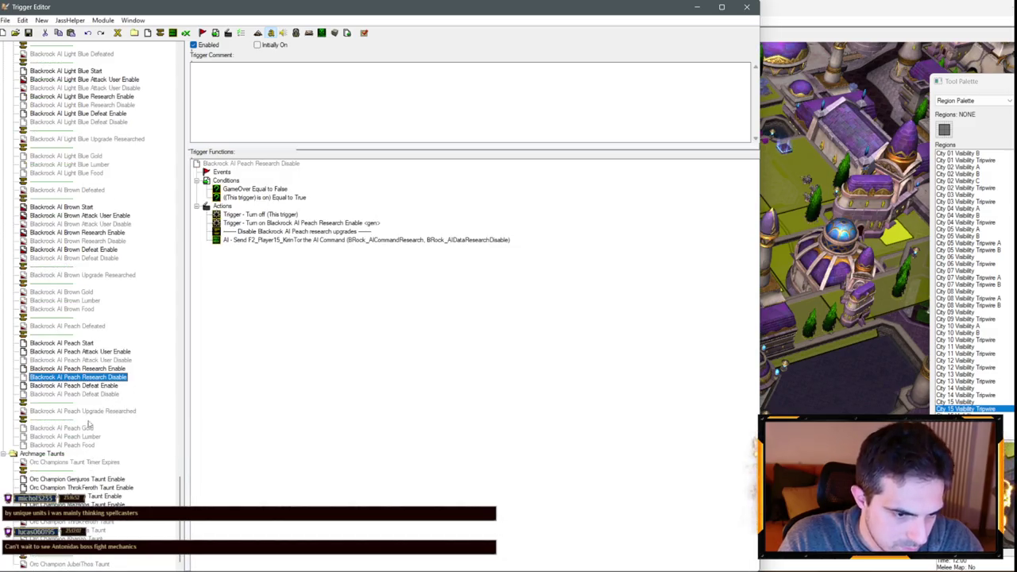
# - Compare Blackrock AI Red Defeated with Blue Start, then select Blue Start's AI script start action
pyautogui.scroll(15, 70, 379)
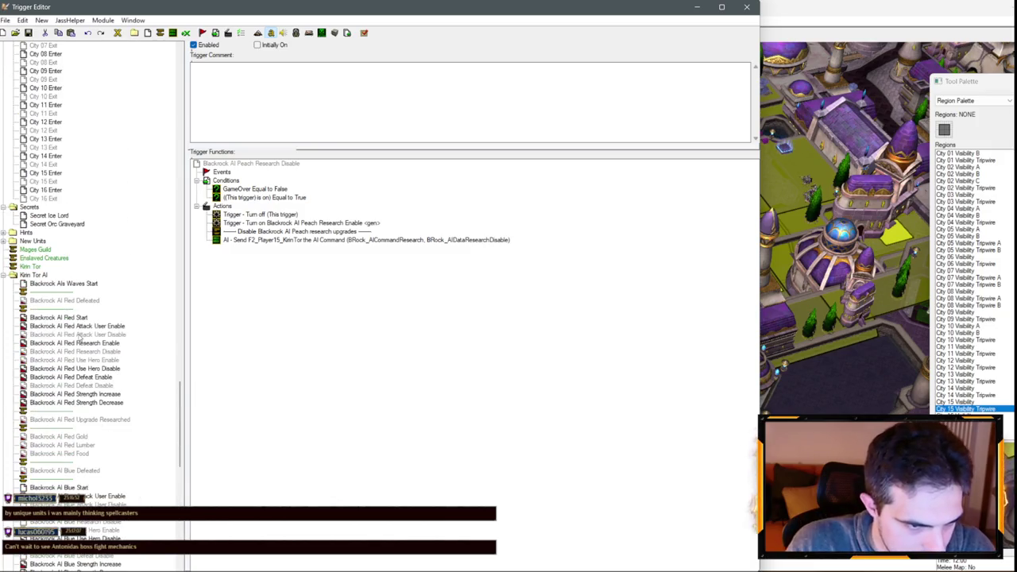
pyautogui.click(65, 301)
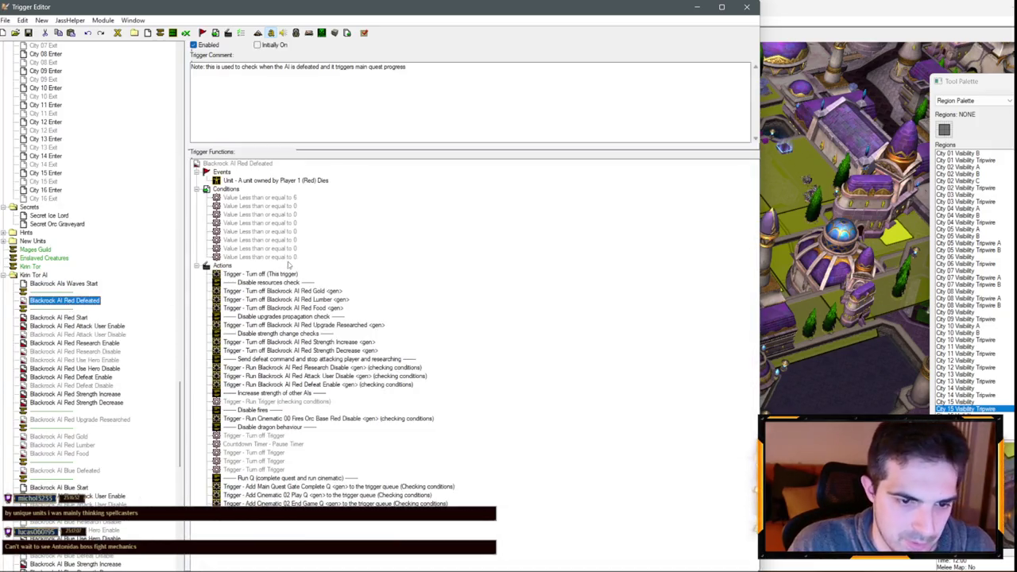
pyautogui.click(278, 198)
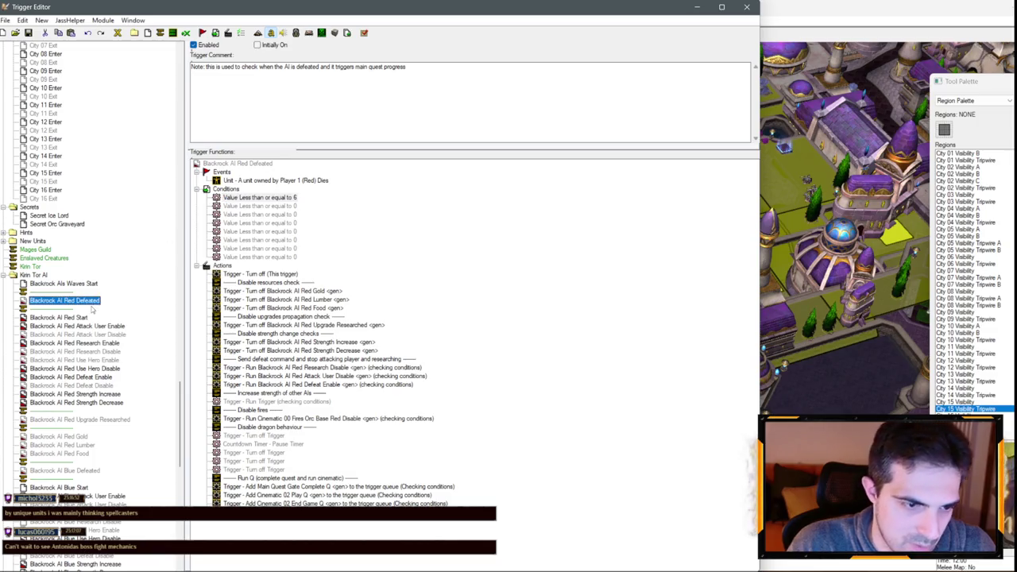
pyautogui.scroll(-5, 93, 309)
pyautogui.click(72, 360)
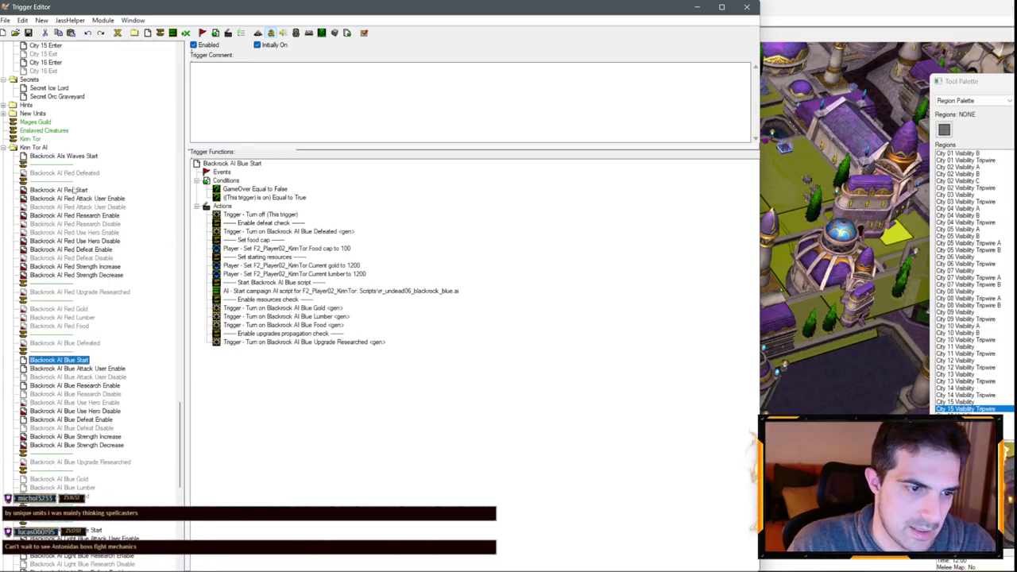
pyautogui.click(73, 174)
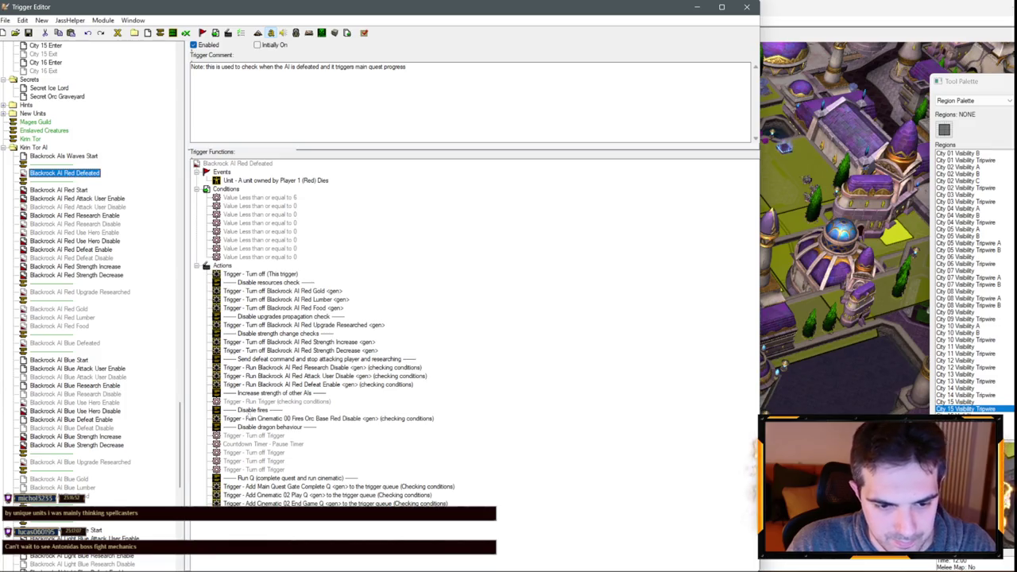
pyautogui.click(77, 343)
pyautogui.click(73, 360)
pyautogui.click(312, 291)
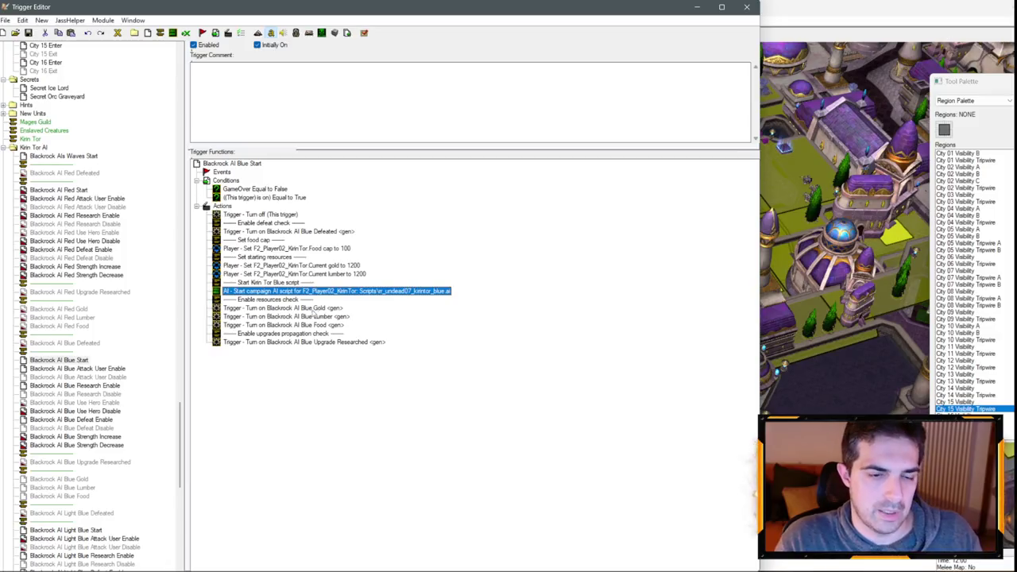
# - Rename the Blue Start and Blue Defeated triggers to Kirin Tor AI Blue
pyautogui.press('Down')
pyautogui.press('Down')
pyautogui.press('Down')
pyautogui.click(54, 361)
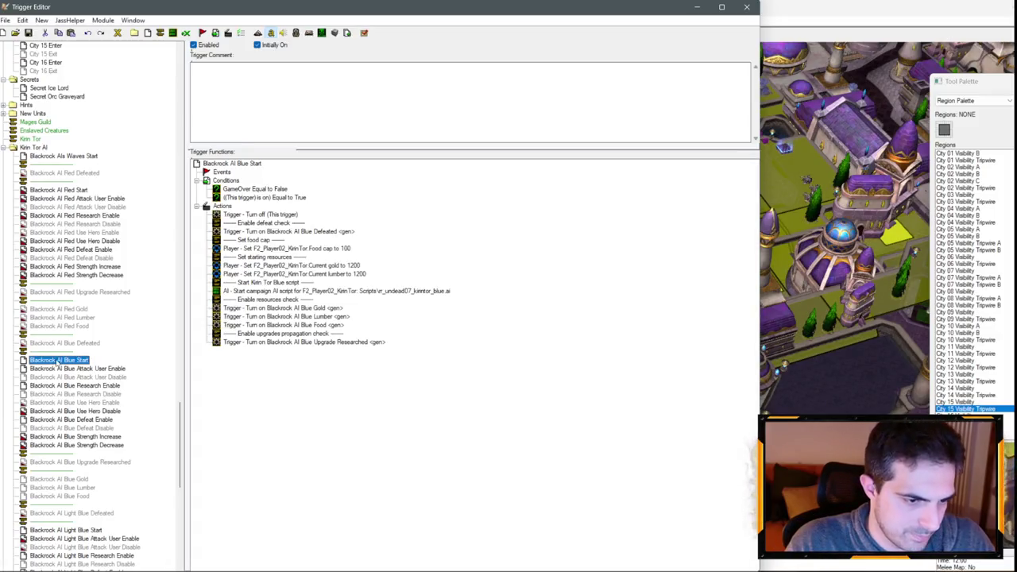
pyautogui.doubleClick(48, 360)
pyautogui.write('Kirin Tor')
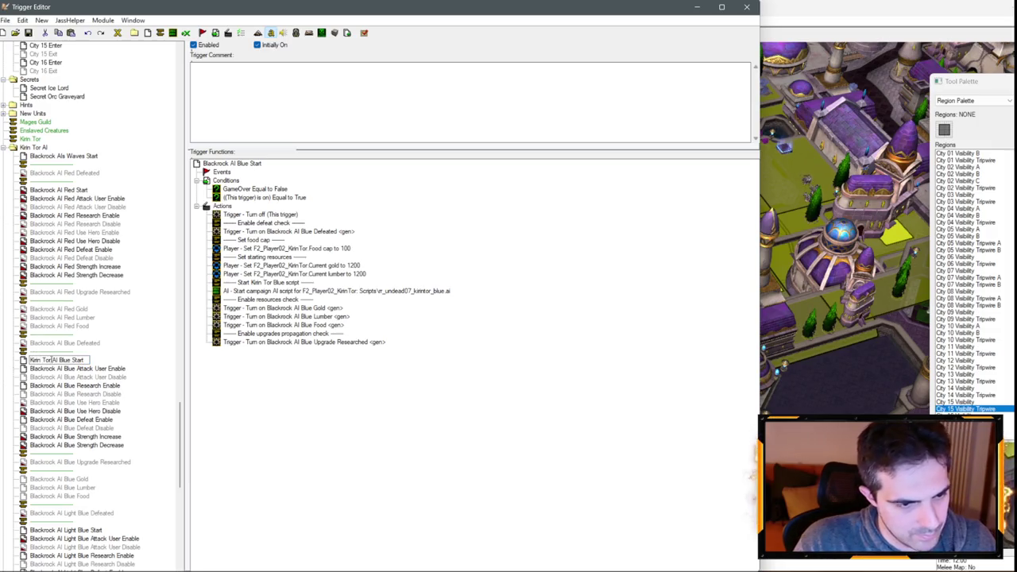
pyautogui.press('Return')
pyautogui.press('Down')
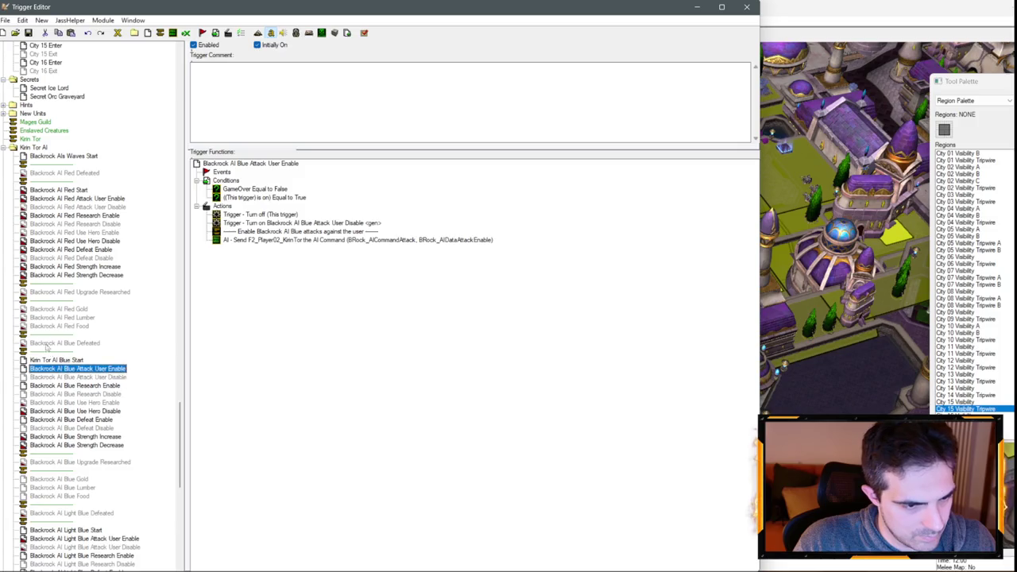
pyautogui.click(46, 342)
pyautogui.doubleClick(44, 342)
pyautogui.write('Kirin Tor')
pyautogui.press('Return')
# - Rename the Blue Attack User Disable and Enable triggers to Kirin Tor AI Blue
pyautogui.click(65, 377)
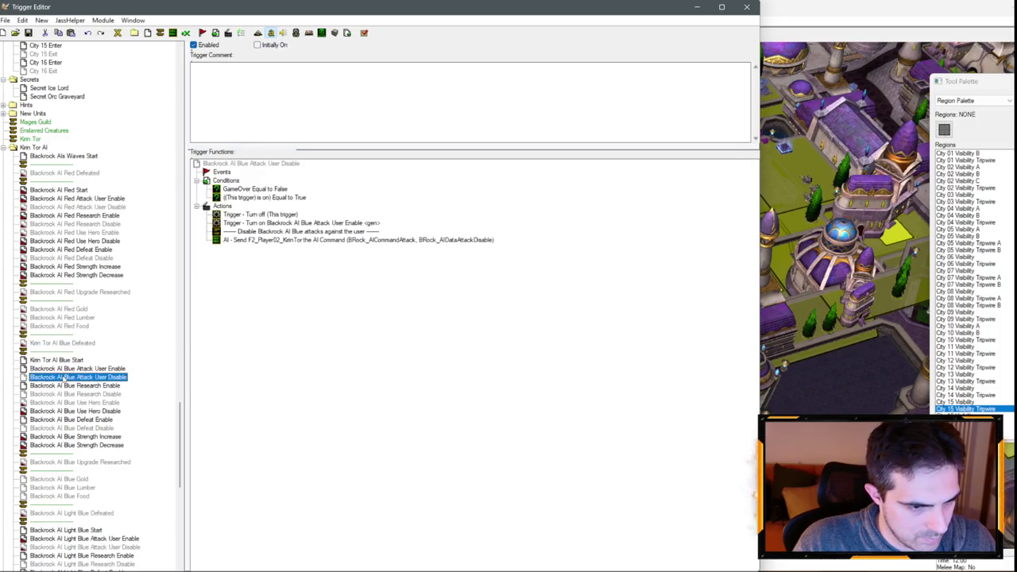
pyautogui.doubleClick(52, 377)
pyautogui.write('Kirin Tor')
pyautogui.press('Return')
pyautogui.press('Up')
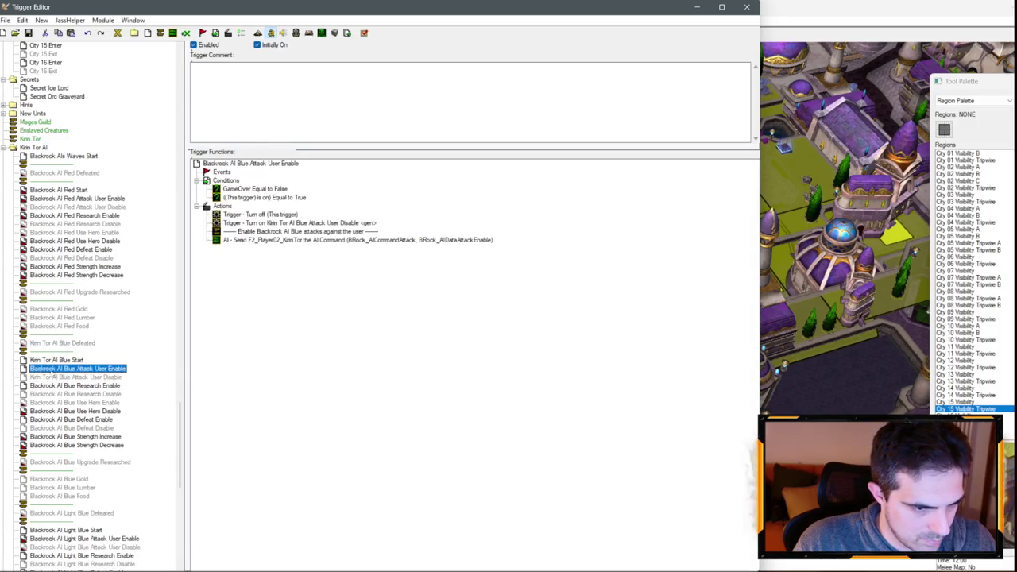
pyautogui.doubleClick(54, 368)
pyautogui.hotkey('ctrl', 'v')
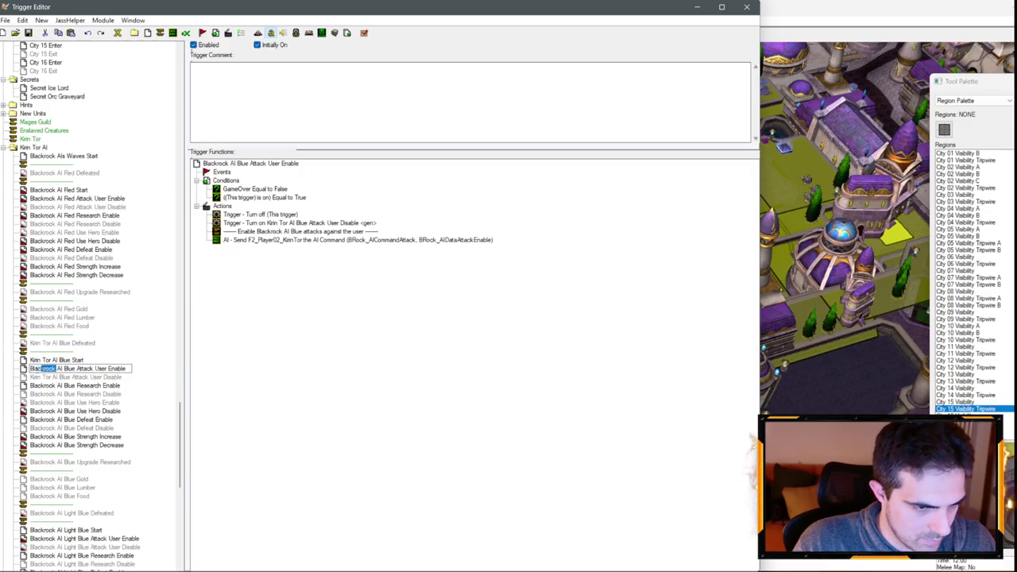
pyautogui.press('Return')
# - Rename the Blue Research Enable and Disable triggers to Kirin Tor AI Blue
pyautogui.click(44, 387)
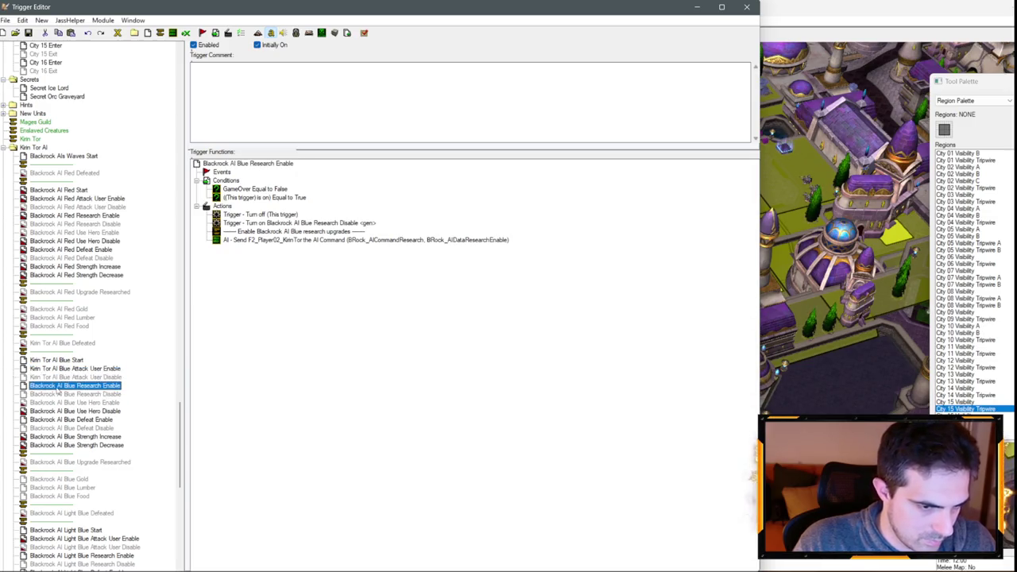
pyautogui.doubleClick(57, 387)
pyautogui.write('Kirin Tor')
pyautogui.press('Return')
pyautogui.click(51, 394)
pyautogui.doubleClick(51, 394)
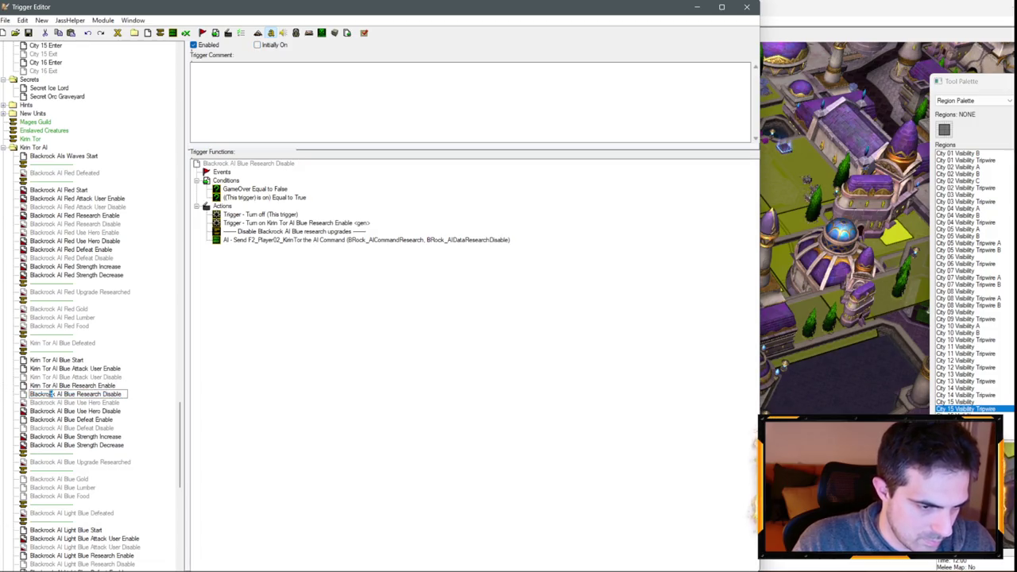
pyautogui.write('Kirin Tor')
pyautogui.press('Return')
# - Rename the Blue Use Hero Enable and Disable triggers to Kirin Tor AI Blue
pyautogui.click(54, 403)
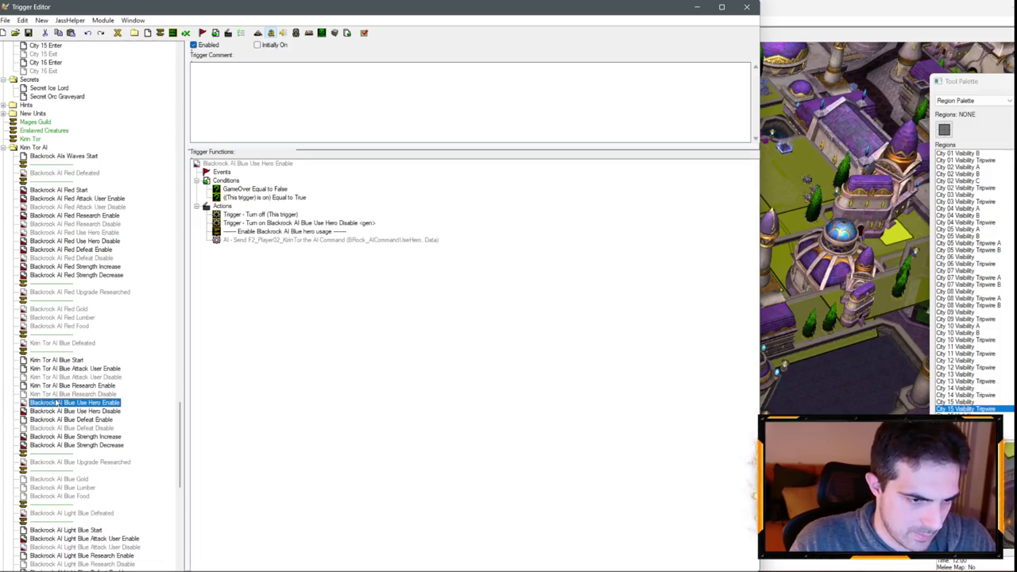
pyautogui.doubleClick(54, 403)
pyautogui.write('Kirin Tor')
pyautogui.press('Return')
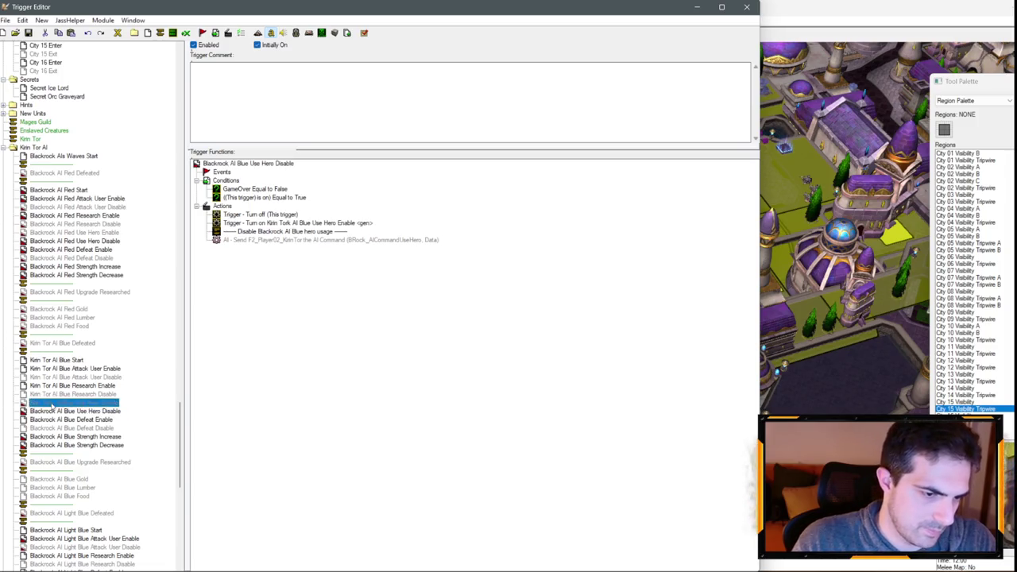
pyautogui.click(54, 403)
pyautogui.press('Return')
pyautogui.click(55, 411)
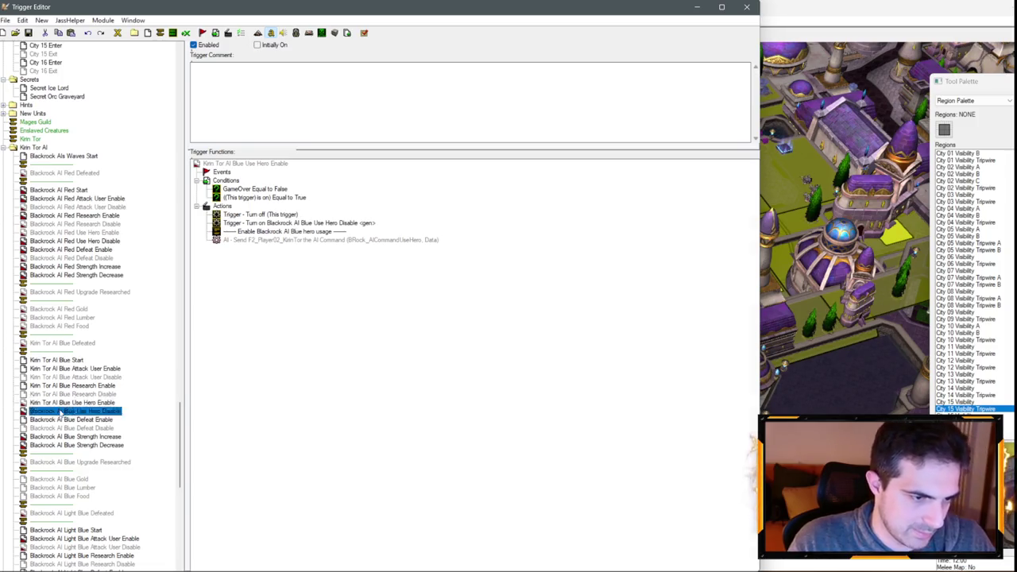
pyautogui.click(55, 411)
pyautogui.write('Kirin Tor')
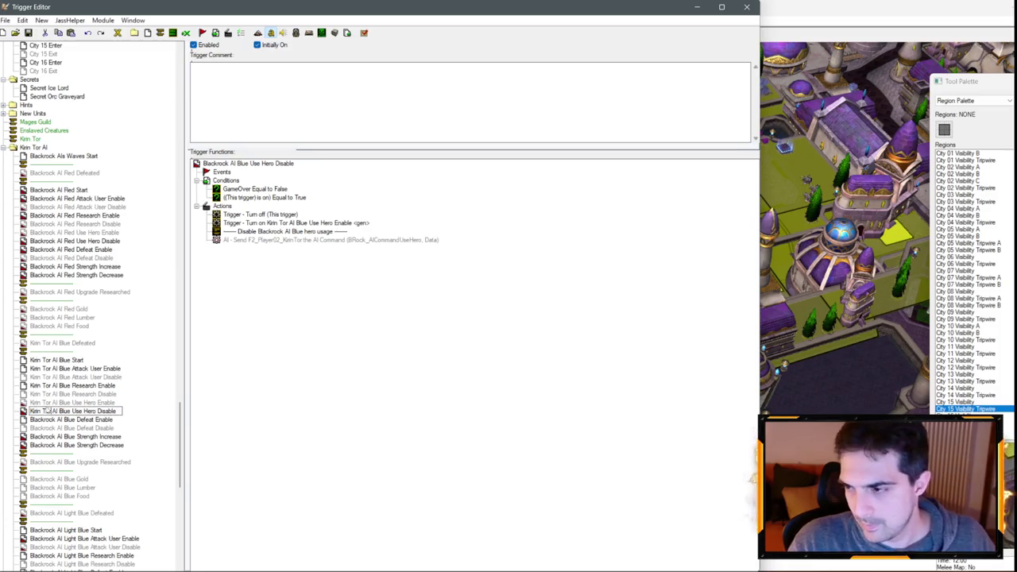
# - Rename the Blue Defeat Enable trigger to Kirin Tor AI Blue, fixing a mistyped name
pyautogui.click(48, 421)
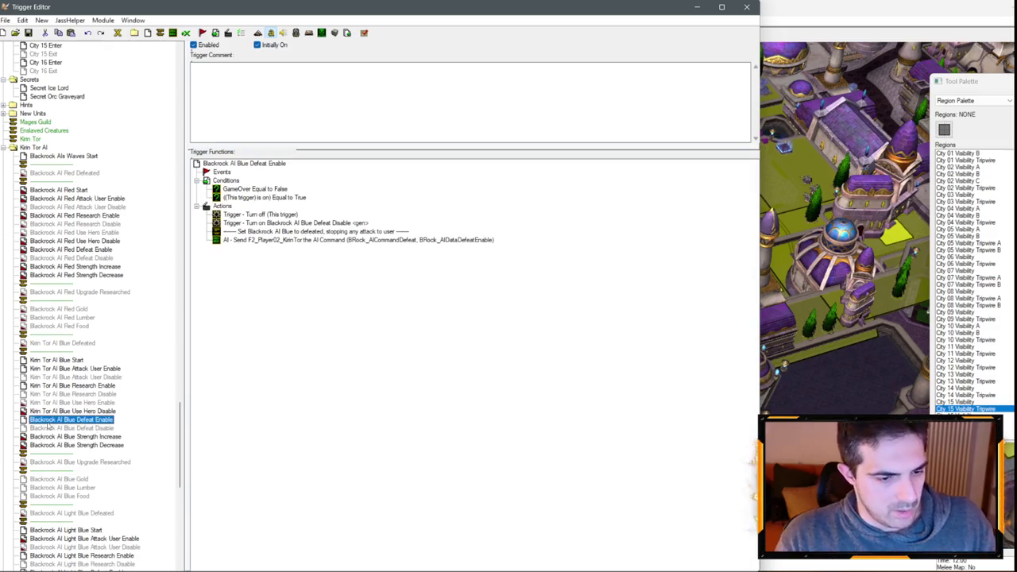
pyautogui.doubleClick(42, 420)
pyautogui.press('BackSpace')
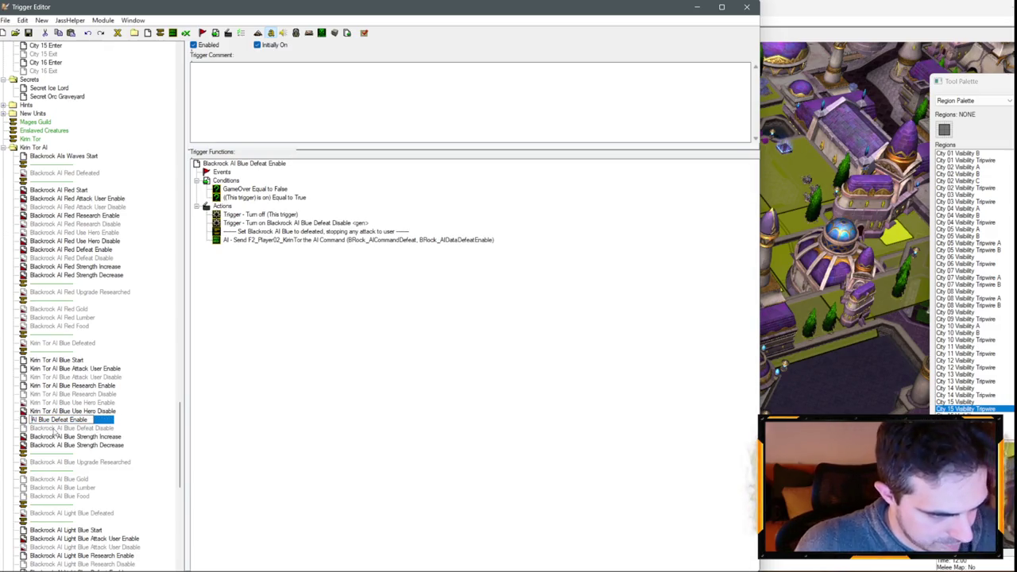
pyautogui.write('Blackrock')
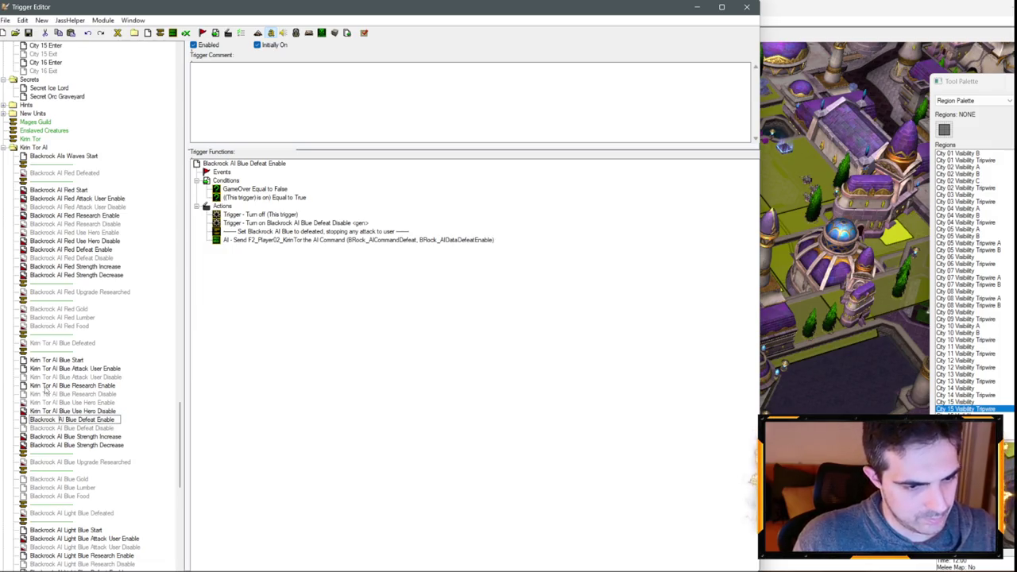
pyautogui.press('Return')
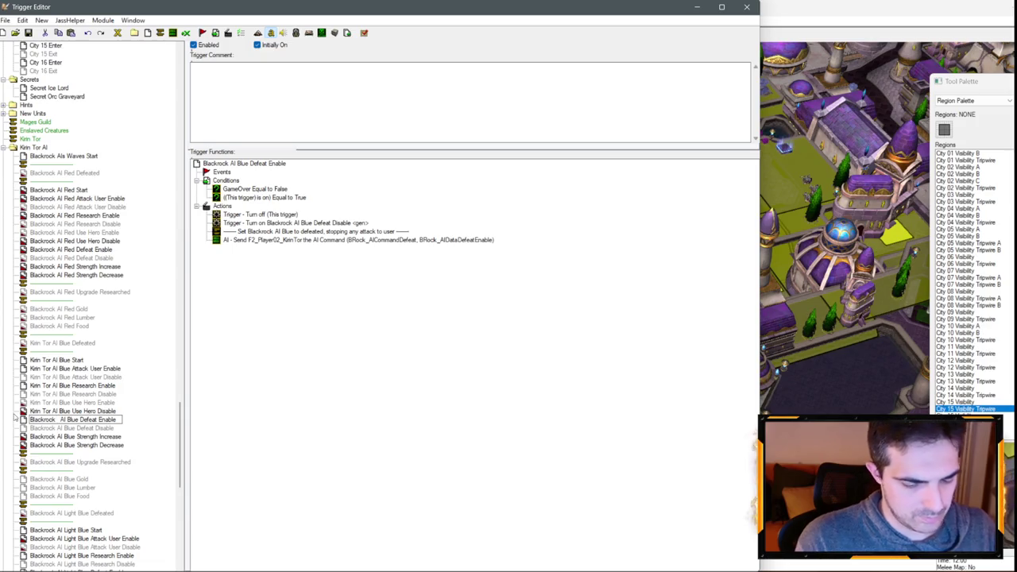
pyautogui.hotkey('ctrl', 'shift', 'Right')
pyautogui.press('BackSpace')
pyautogui.write('Kirin To')
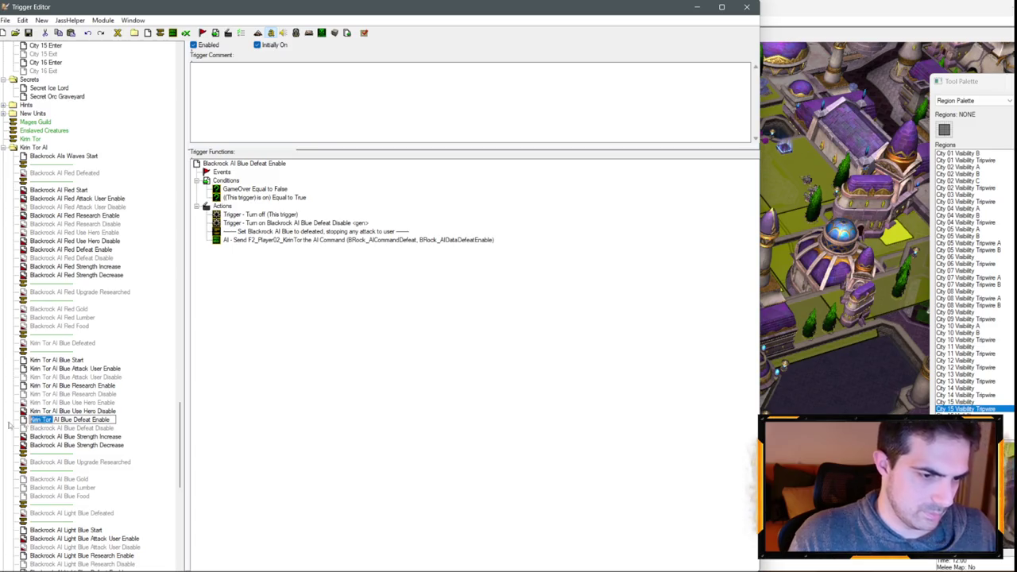
pyautogui.write('r')
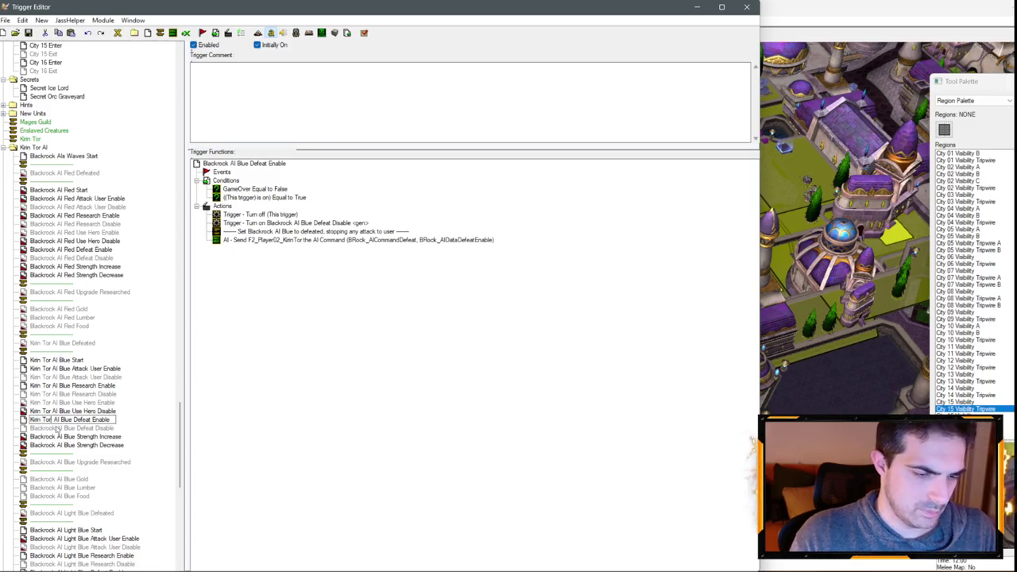
pyautogui.press('Return')
# - Rename the Blue Defeat Disable, Strength Increase and Strength Decrease triggers to Kirin Tor
pyautogui.click(58, 429)
pyautogui.click(58, 430)
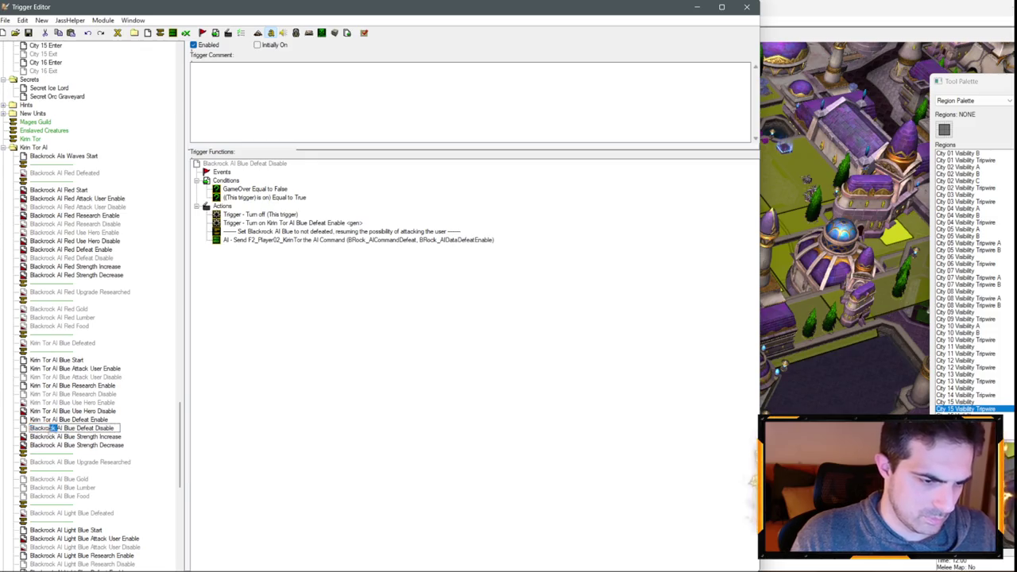
pyautogui.write('Kirin Tor')
pyautogui.click(57, 437)
pyautogui.click(57, 437)
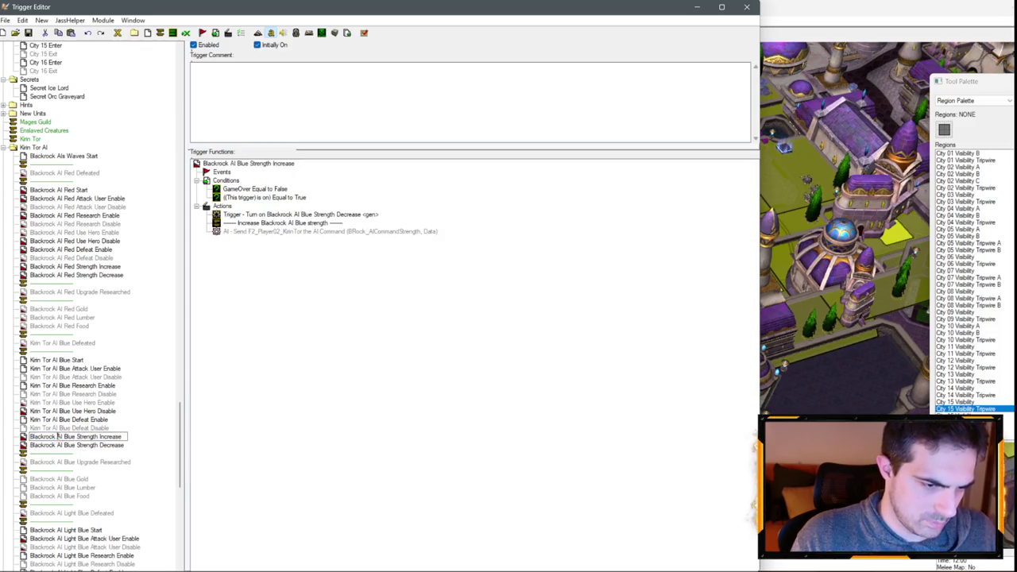
pyautogui.write('Kirin Tor')
pyautogui.click(66, 446)
pyautogui.click(64, 447)
pyautogui.write('Kirin Tor')
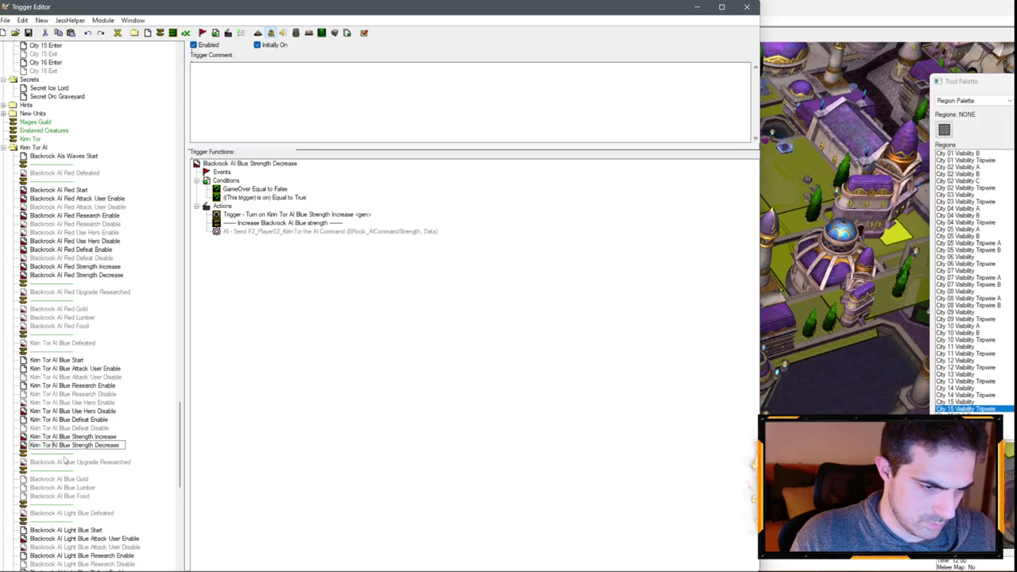
# - Rename the Blue Upgrade Researched and Gold triggers to Kirin Tor AI Blue
pyautogui.click(56, 464)
pyautogui.click(56, 465)
pyautogui.write('Kirin Tor')
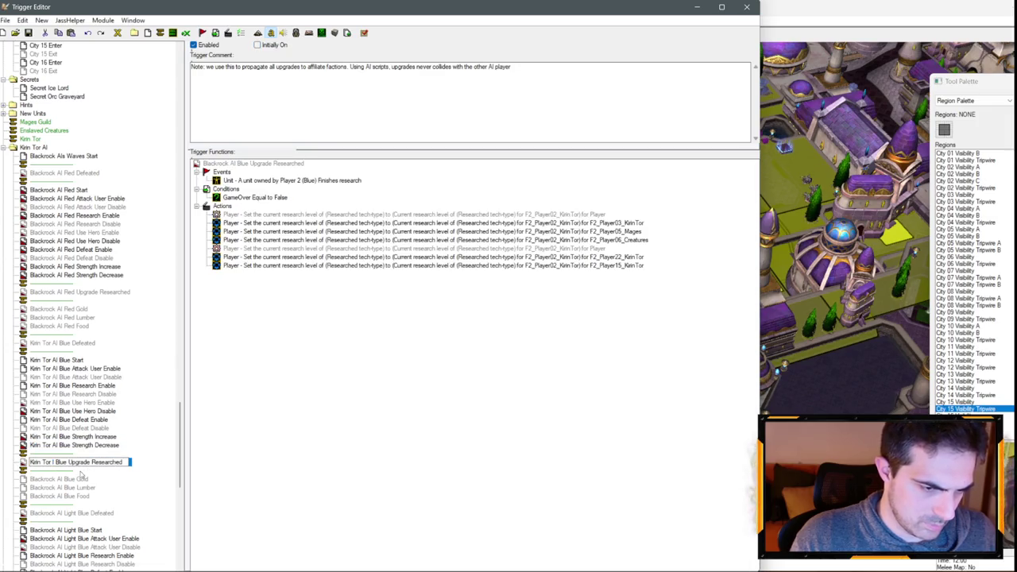
pyautogui.click(61, 479)
pyautogui.click(60, 479)
pyautogui.doubleClick(44, 479)
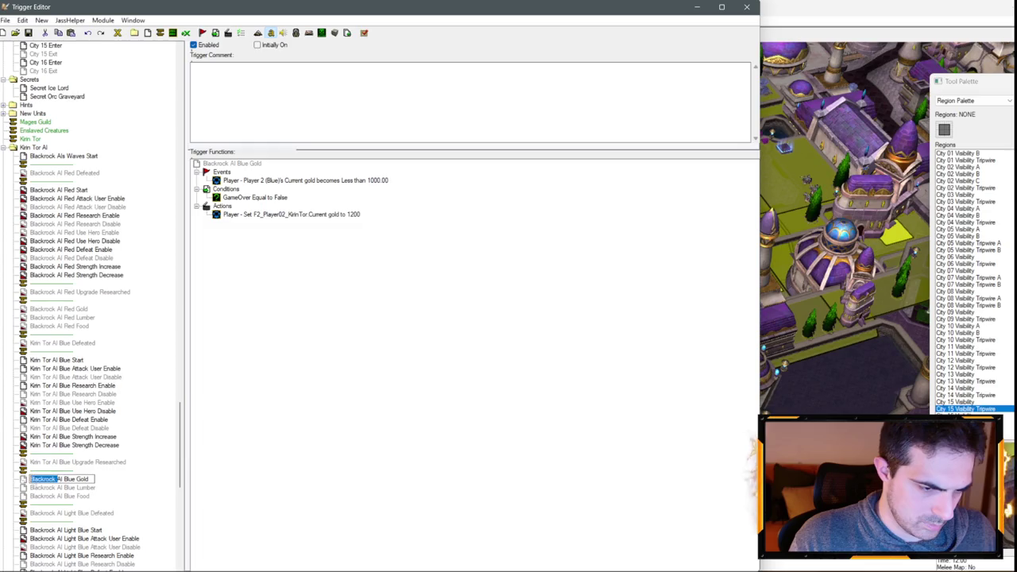
pyautogui.write('Kirin Tor')
# - Rename the Blue Lumber and Food triggers to Kirin Tor AI Blue
pyautogui.click(57, 487)
pyautogui.click(57, 487)
pyautogui.doubleClick(44, 487)
pyautogui.write('Kirin Tor')
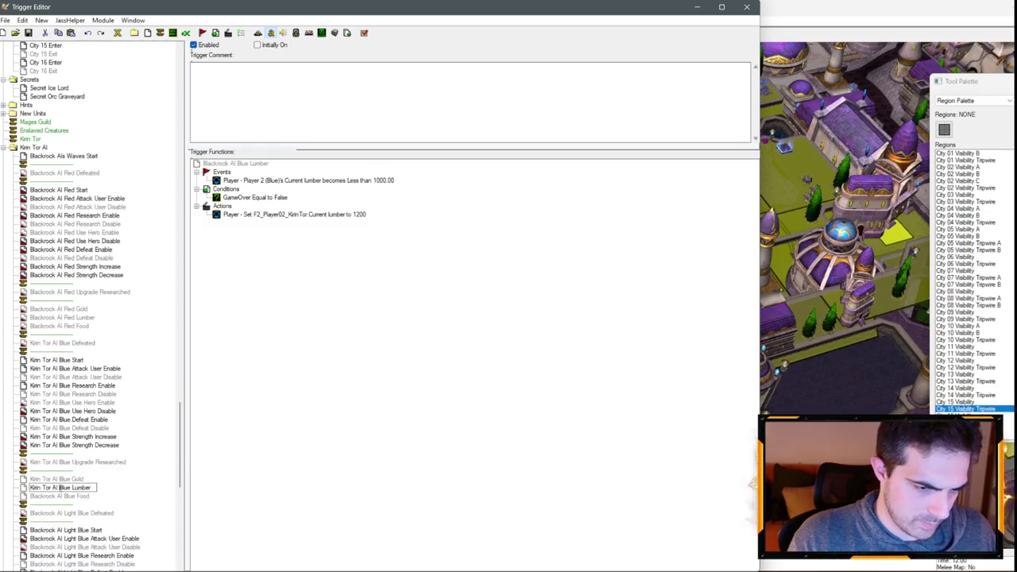
pyautogui.click(57, 496)
pyautogui.click(57, 496)
pyautogui.doubleClick(44, 496)
pyautogui.write('Kirin Tor')
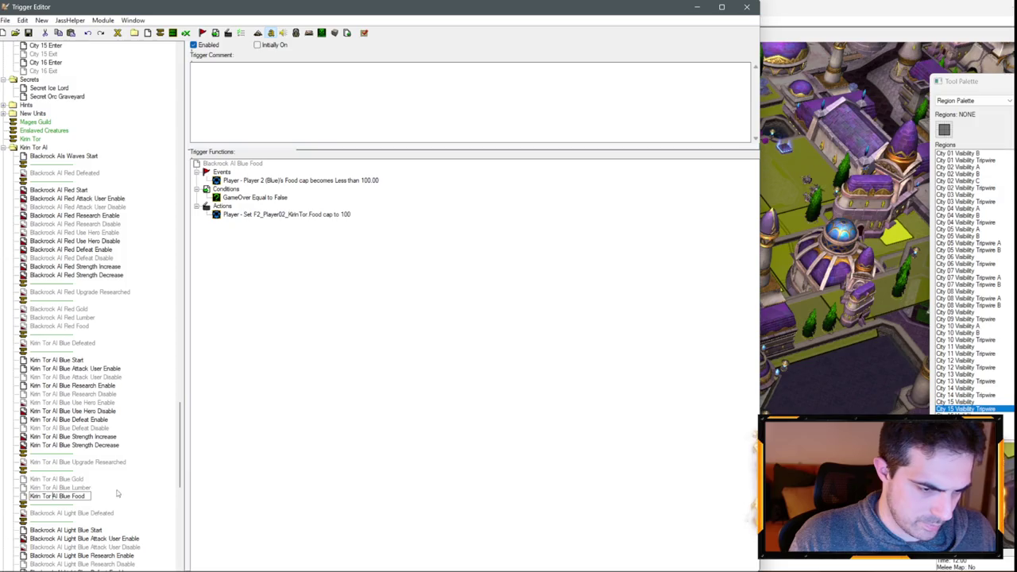
pyautogui.press('Return')
pyautogui.scroll(-5, 111, 484)
# - Browse the Light Blue, Brown Start/Research Enable and Peach Start/Defeated triggers
pyautogui.scroll(-12, 89, 402)
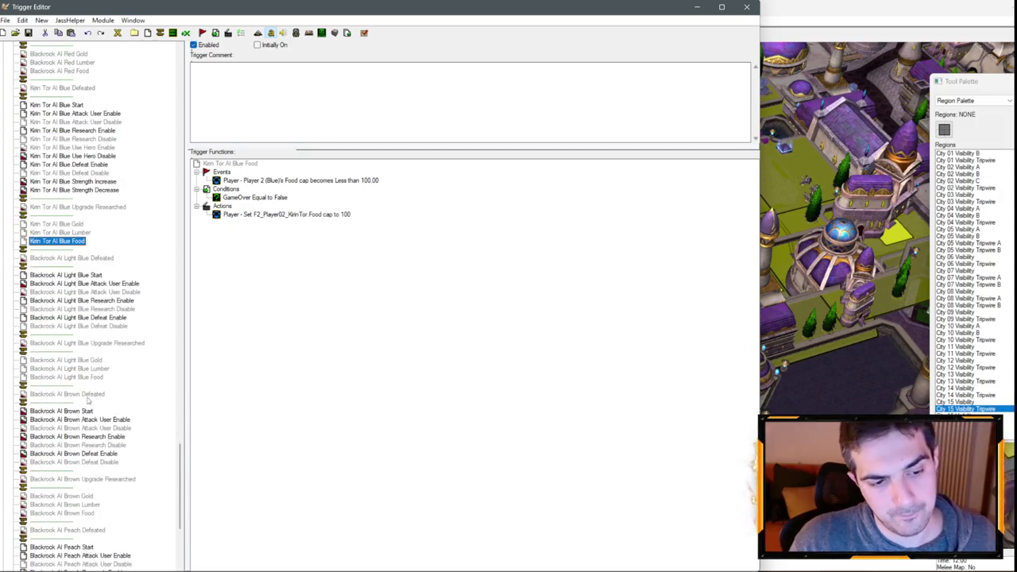
pyautogui.scroll(6, 76, 429)
pyautogui.scroll(2, 77, 427)
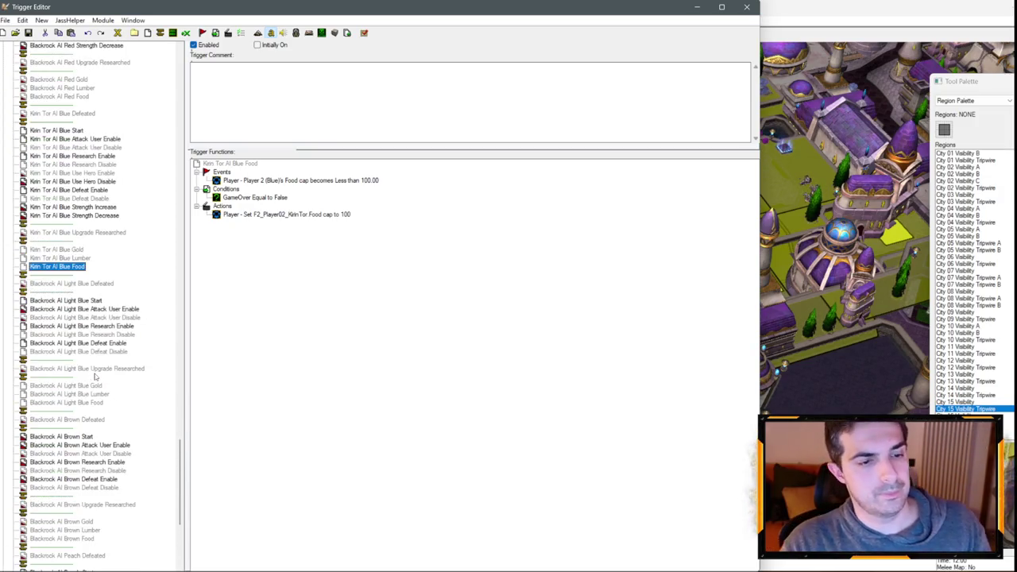
pyautogui.click(72, 419)
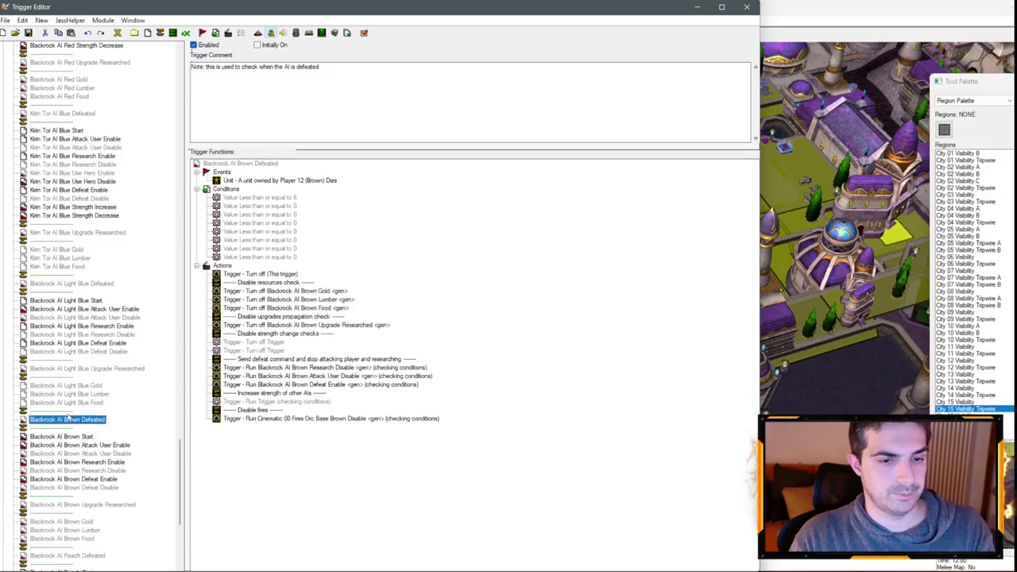
pyautogui.click(70, 394)
pyautogui.click(71, 326)
pyautogui.click(83, 300)
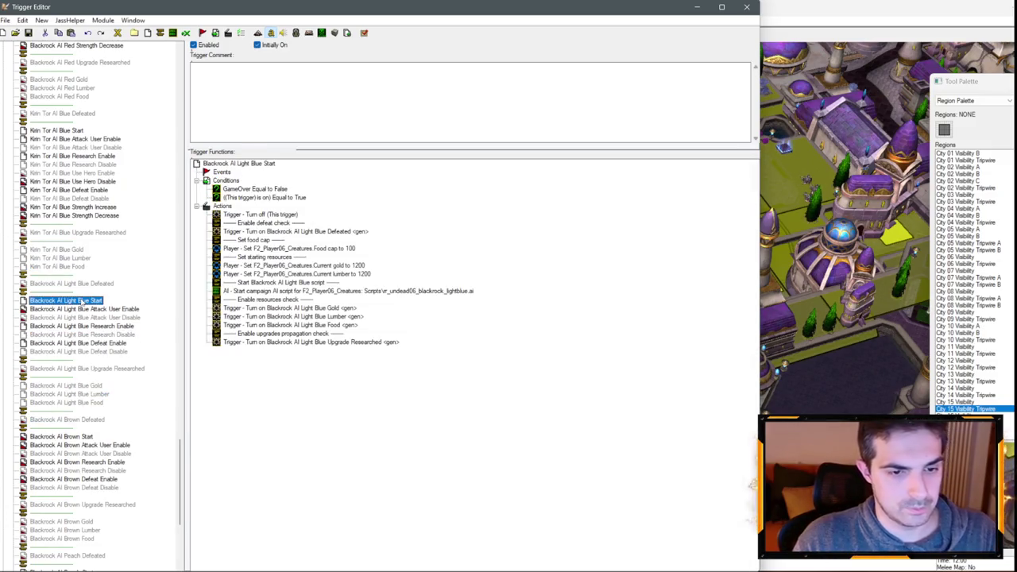
pyautogui.scroll(-1, 89, 334)
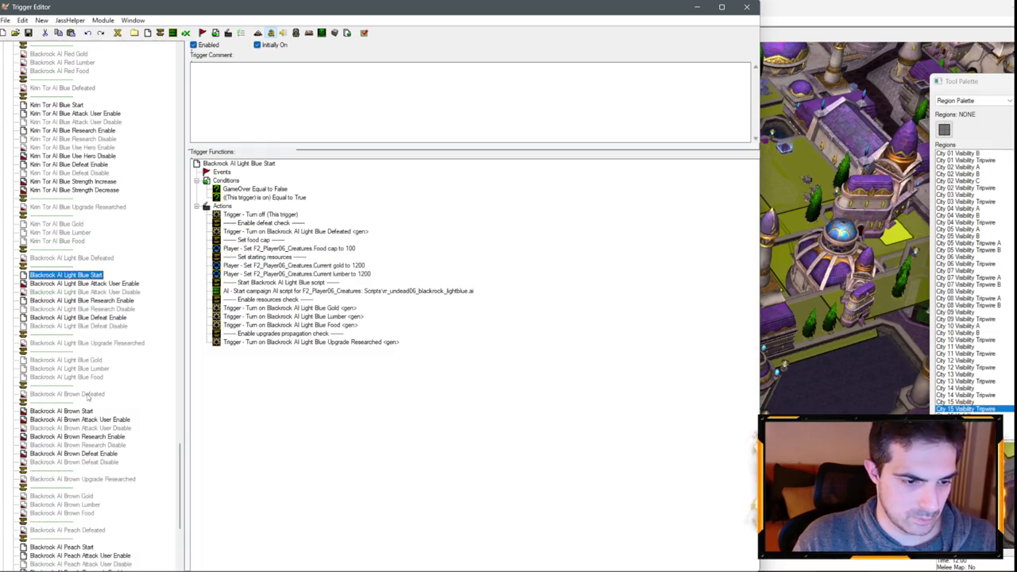
pyautogui.click(89, 411)
pyautogui.click(90, 436)
pyautogui.scroll(-5, 91, 429)
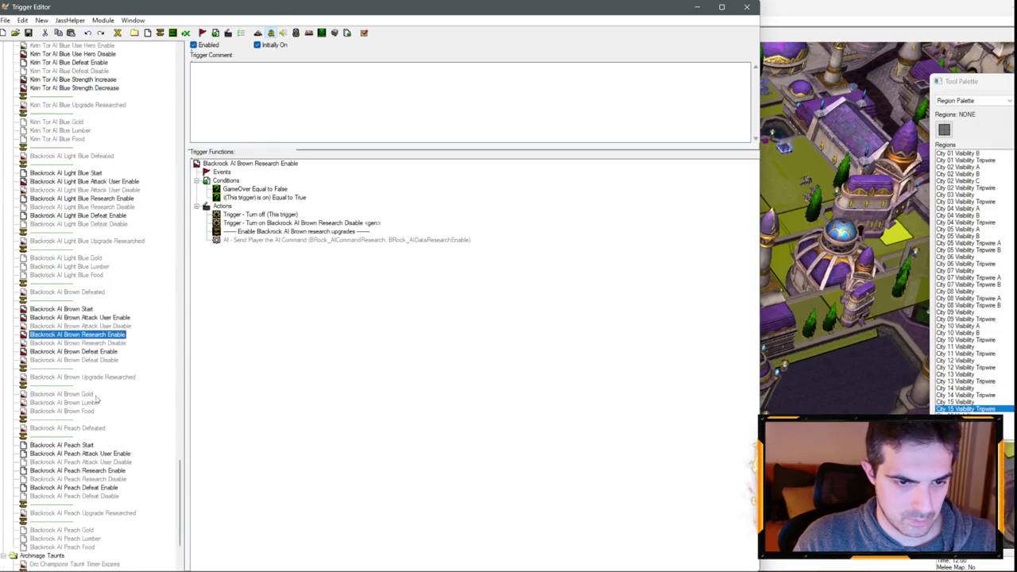
pyautogui.click(91, 420)
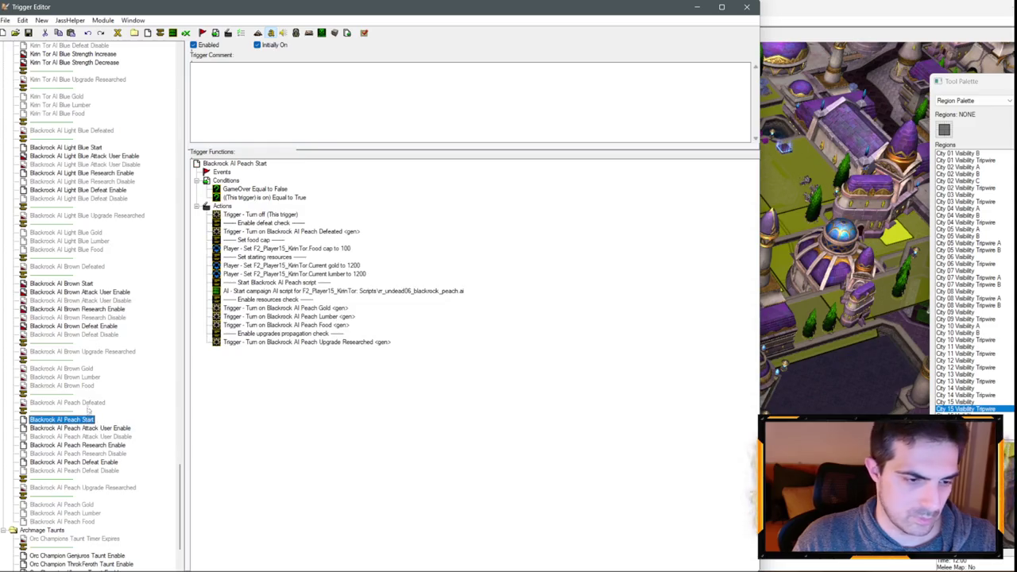
pyautogui.click(77, 403)
pyautogui.scroll(4, 102, 225)
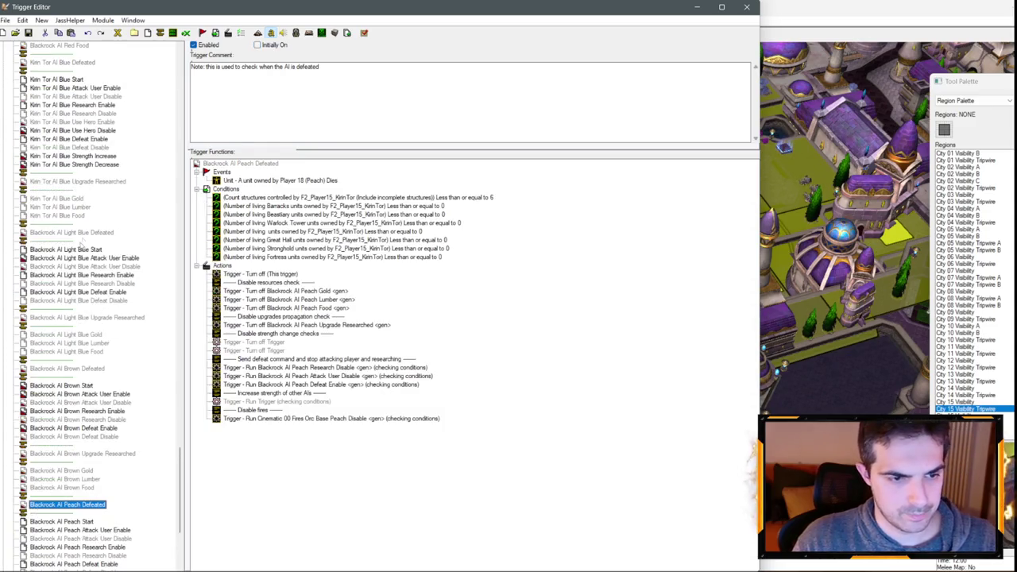
# - Inspect the Light Blue Start food cap action's settings and cancel without changes
pyautogui.click(82, 249)
pyautogui.click(294, 248)
pyautogui.doubleClick(294, 248)
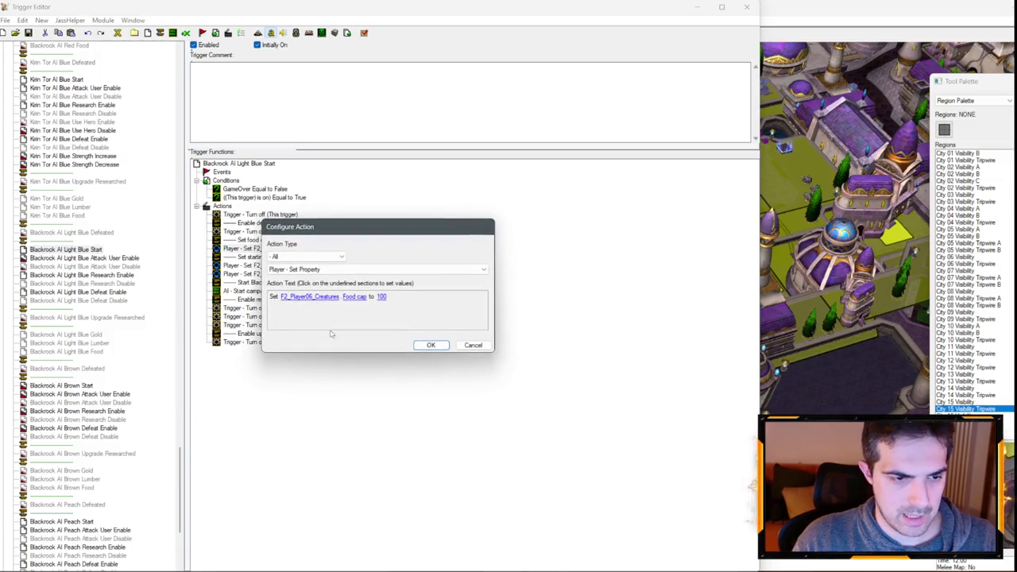
pyautogui.click(472, 346)
pyautogui.scroll(3, 89, 294)
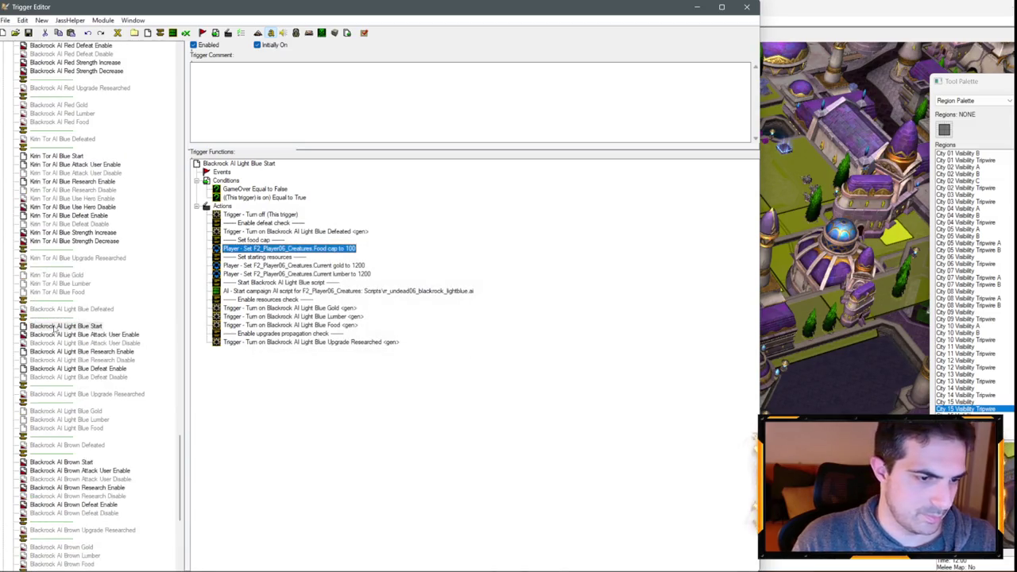
pyautogui.click(56, 326)
# - Rename the Light Blue Defeated and Start triggers from Blackrock to Kirin Tor
pyautogui.click(54, 309)
pyautogui.write('Kirin Tor AI Light Blue Defeated')
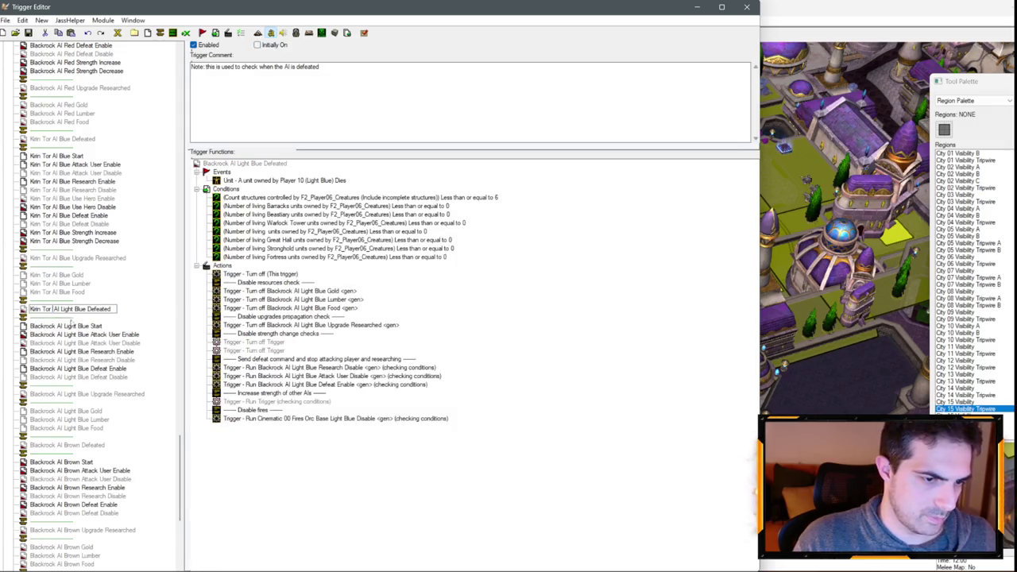
pyautogui.press('Return')
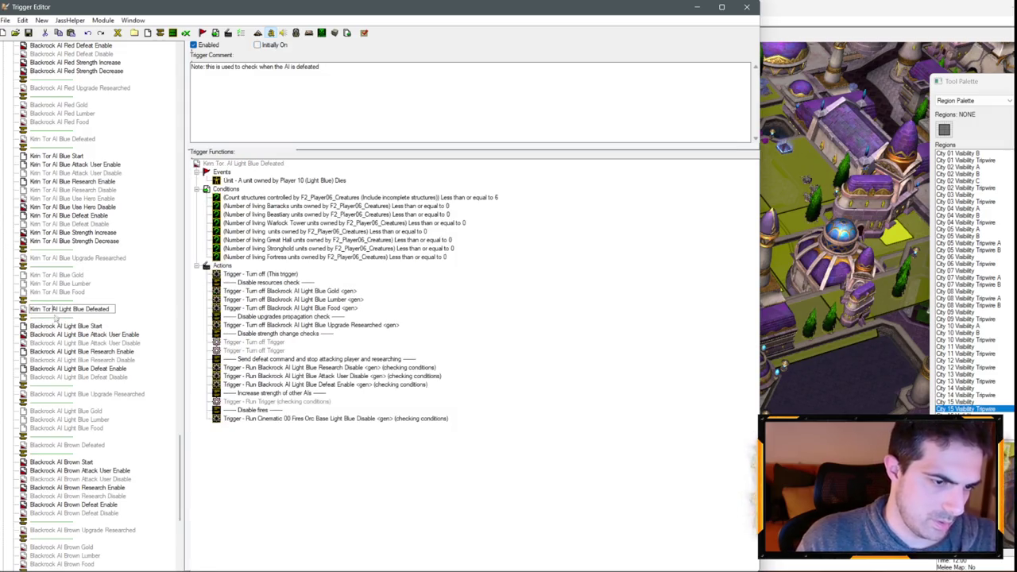
pyautogui.click(57, 326)
pyautogui.doubleClick(57, 326)
pyautogui.write('Kirin Tor')
pyautogui.press('Return')
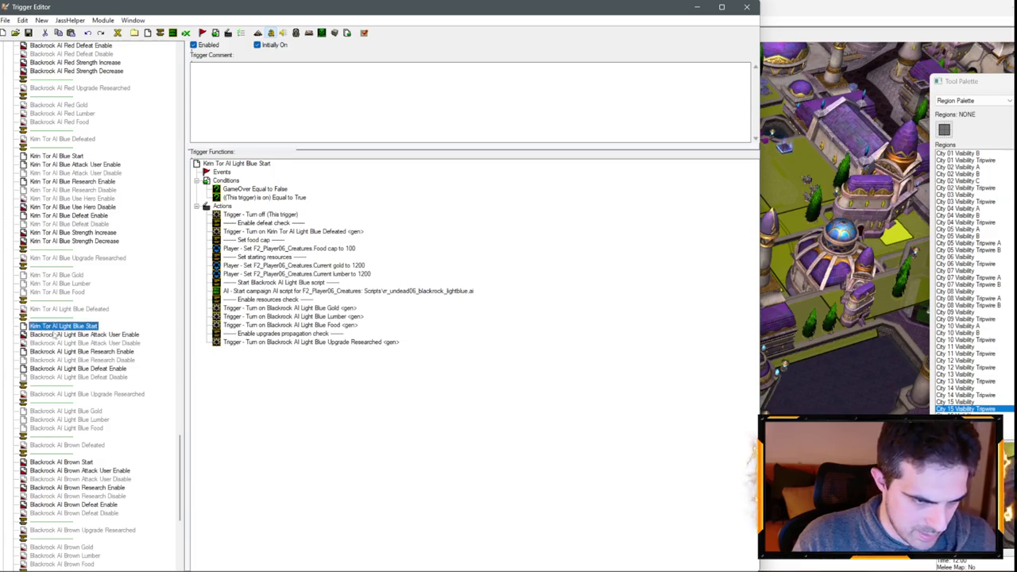
# - Rename the Light Blue Attack User Enable and Disable triggers to Kirin Tor
pyautogui.click(57, 335)
pyautogui.doubleClick(57, 334)
pyautogui.write('Kirin Tor')
pyautogui.press('Return')
pyautogui.click(57, 342)
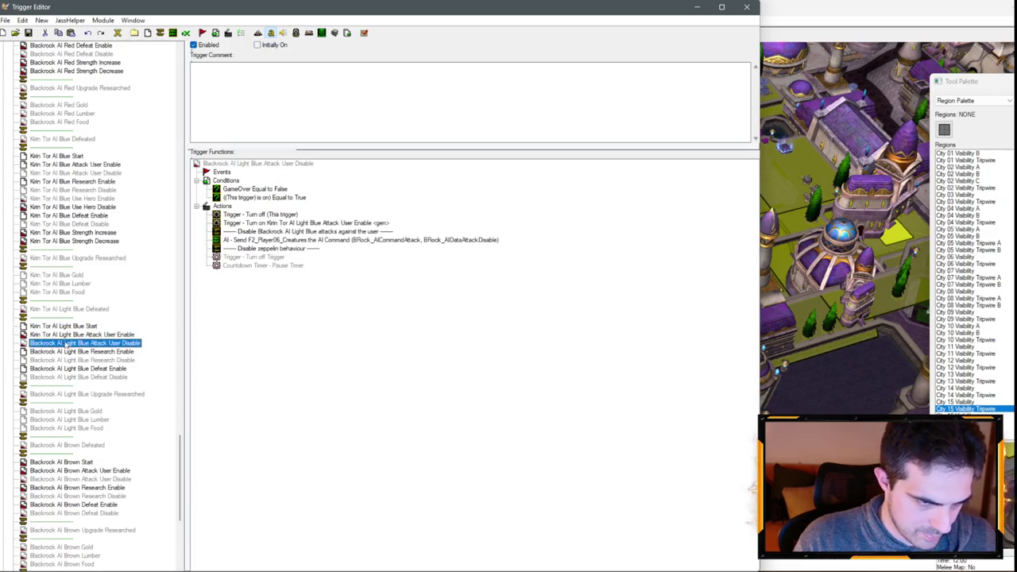
pyautogui.doubleClick(58, 342)
pyautogui.write('Kirin Tor')
pyautogui.press('Return')
# - Rename the Light Blue Research Enable and Disable triggers to Kirin Tor
pyautogui.click(79, 352)
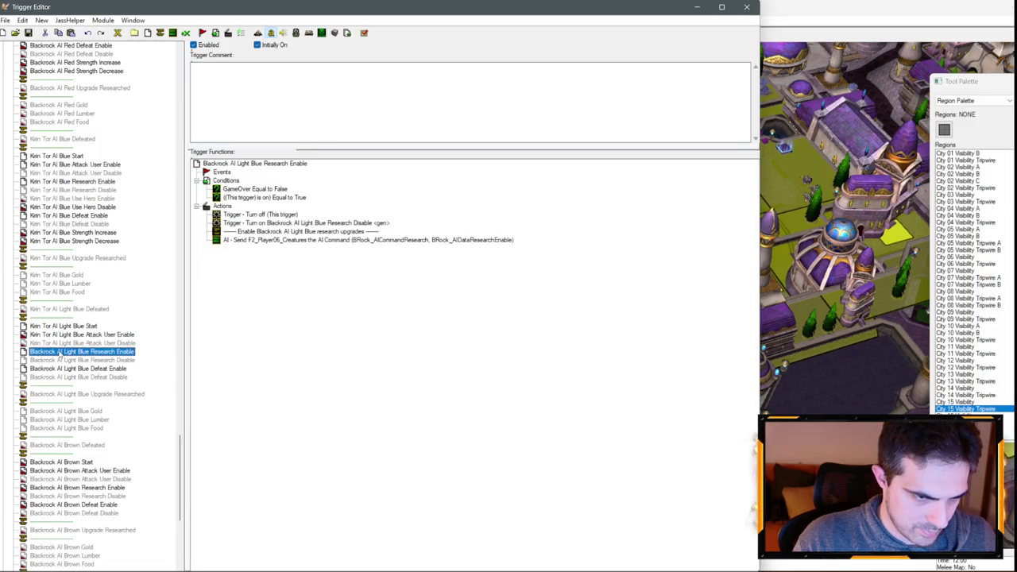
pyautogui.doubleClick(59, 352)
pyautogui.write('Kirin Tor')
pyautogui.press('Return')
pyautogui.click(55, 360)
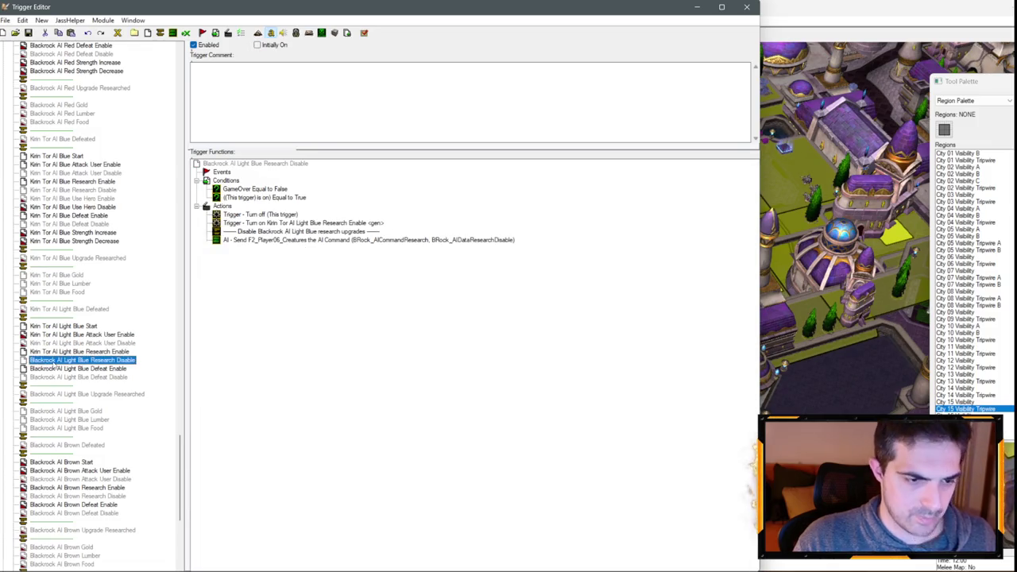
pyautogui.doubleClick(55, 360)
pyautogui.write('Kirin Tor')
pyautogui.press('Return')
# - Rename the Light Blue Defeat Enable and Defeat Disable triggers to Kirin Tor
pyautogui.click(58, 368)
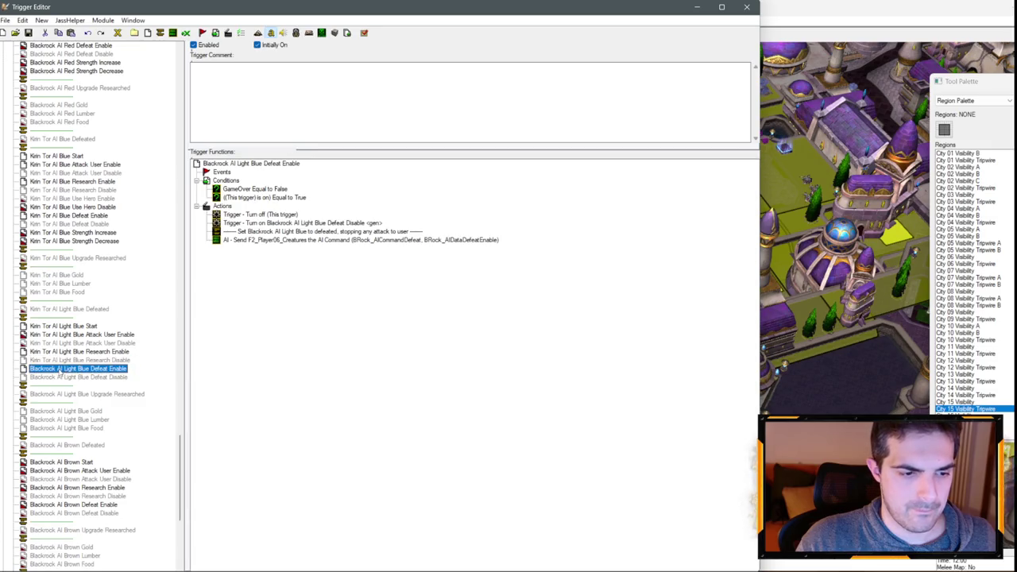
pyautogui.doubleClick(58, 368)
pyautogui.write('Kirin Tor')
pyautogui.press('Return')
pyautogui.click(61, 378)
pyautogui.doubleClick(60, 377)
pyautogui.write('Kirin Tor')
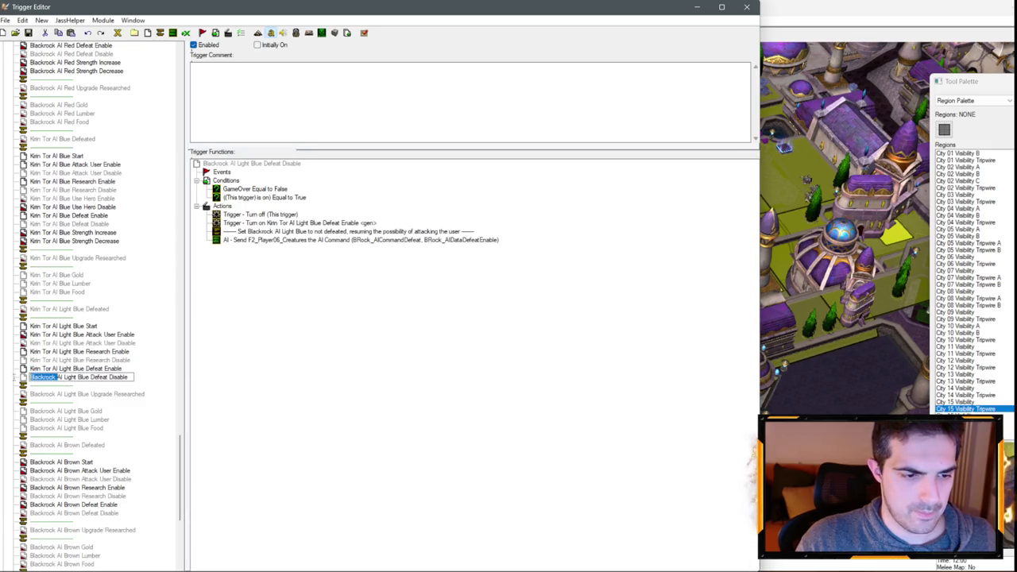
pyautogui.press('Return')
# - Rename the Light Blue Upgrade Researched and Gold triggers to Kirin Tor
pyautogui.click(32, 395)
pyautogui.doubleClick(57, 394)
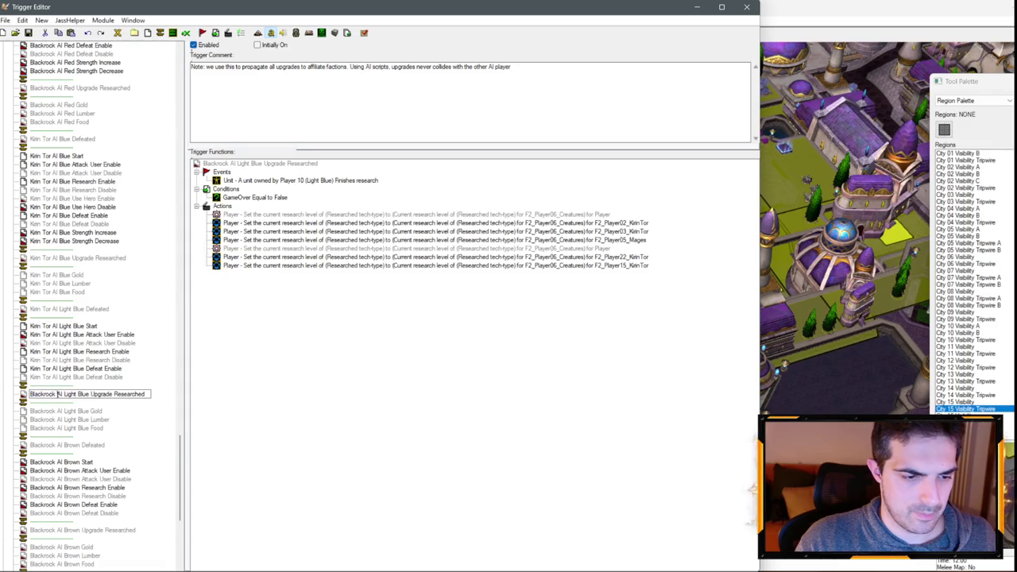
pyautogui.write('Kirin Tor')
pyautogui.press('Return')
pyautogui.click(60, 410)
pyautogui.doubleClick(60, 411)
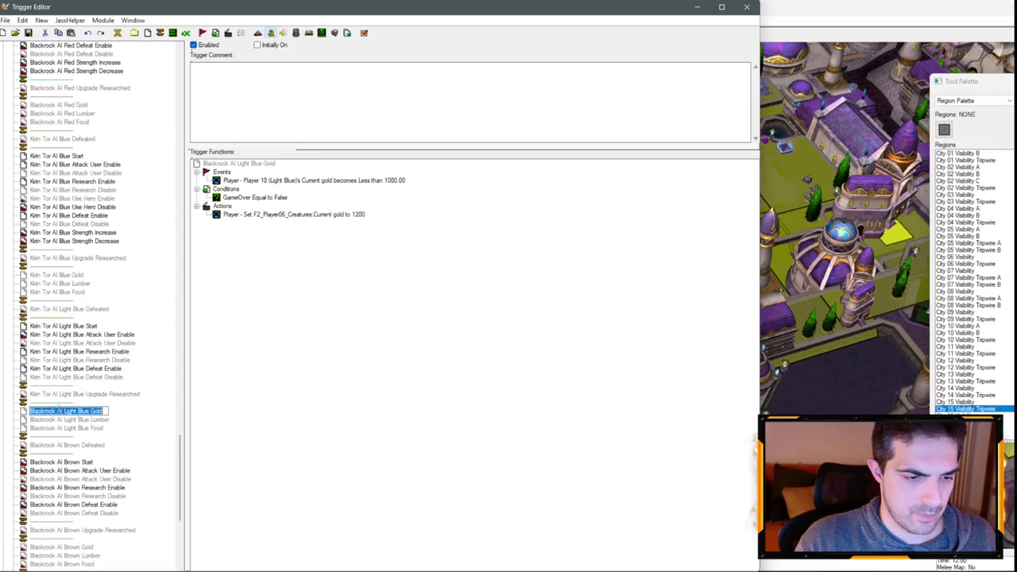
pyautogui.write('Kirin Tor')
pyautogui.press('Return')
# - Rename the Light Blue Lumber and Food triggers to Kirin Tor
pyautogui.click(52, 420)
pyautogui.doubleClick(53, 420)
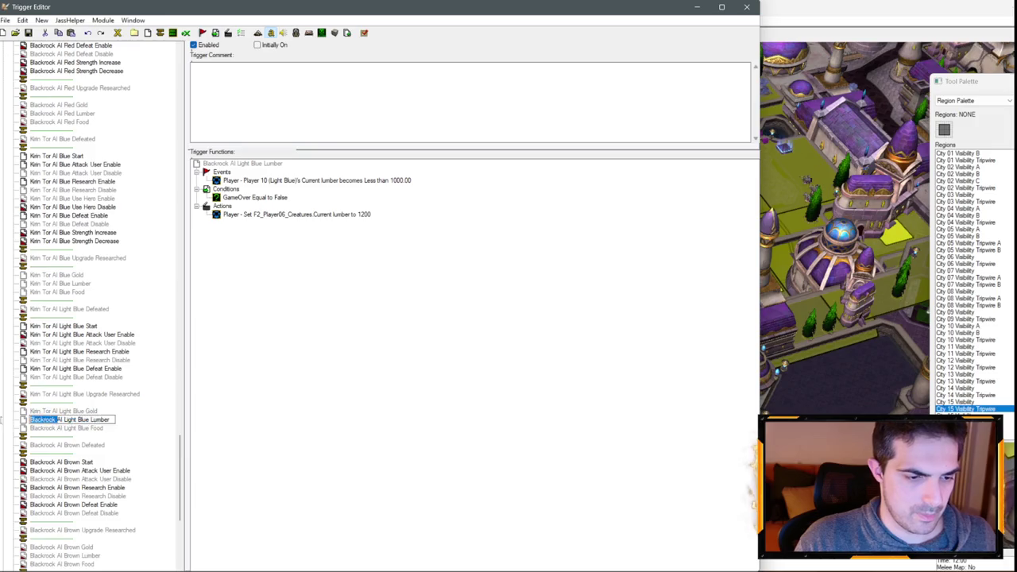
pyautogui.write('Kirin Tor')
pyautogui.press('Return')
pyautogui.click(51, 429)
pyautogui.doubleClick(50, 429)
pyautogui.write('Kirin Tor')
pyautogui.press('Return')
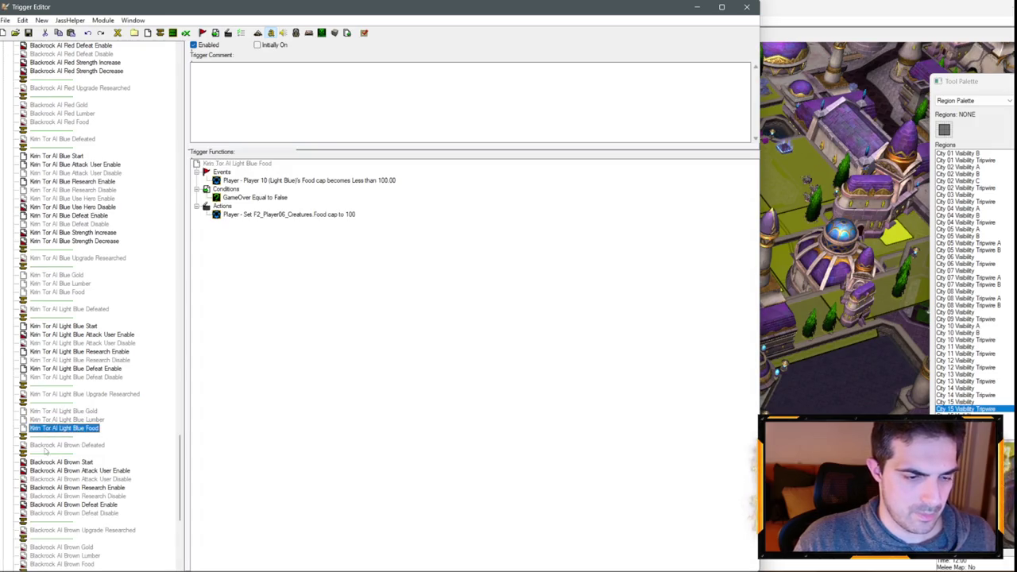
# - Rename Blackrock AI Brown Defeated to Kirin Tor AI Brown Defeated
pyautogui.click(58, 446)
pyautogui.write('Kirin Tor')
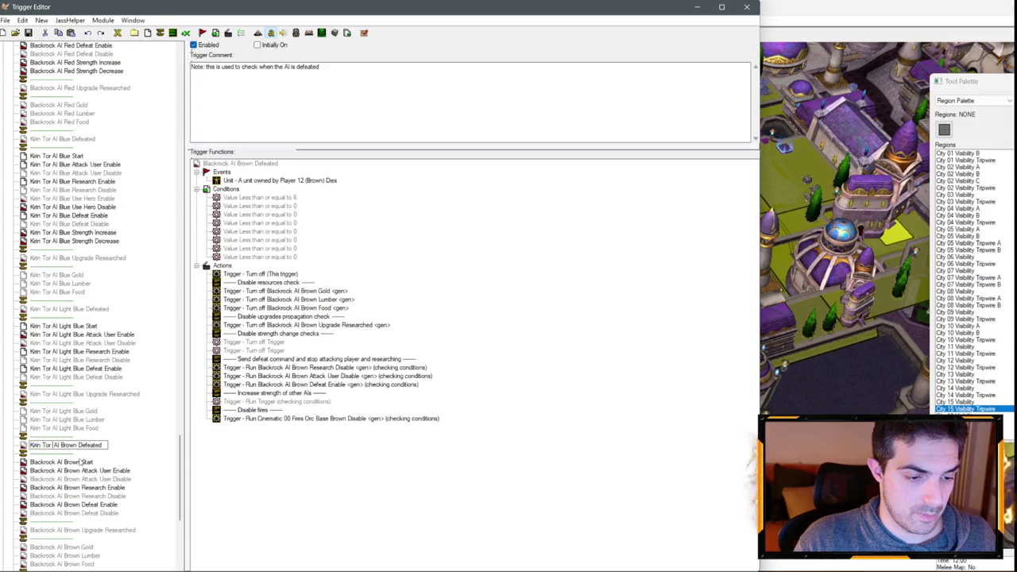
pyautogui.press('Return')
pyautogui.click(61, 461)
pyautogui.click(46, 445)
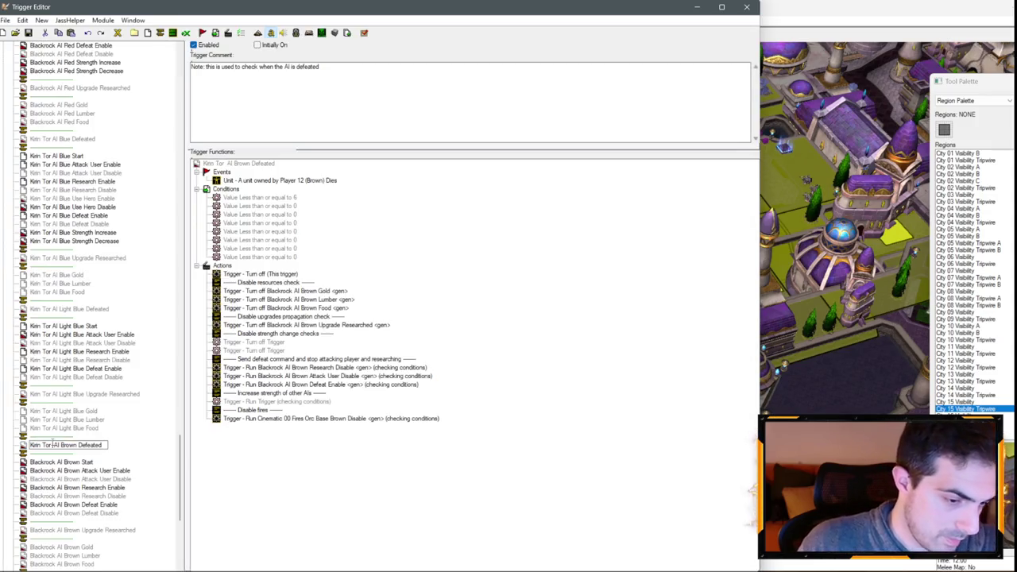
pyautogui.press('Return')
pyautogui.click(59, 454)
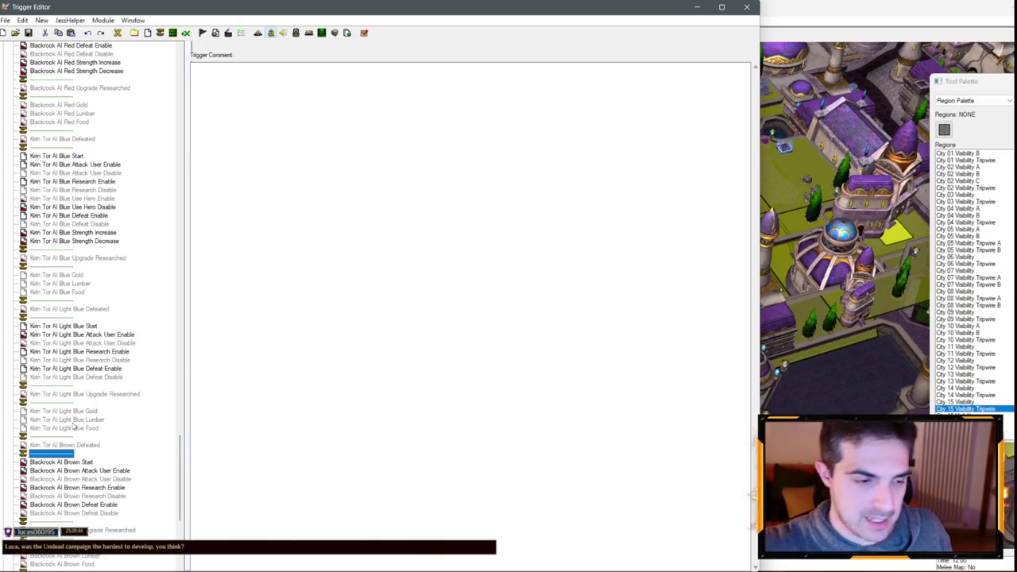
# - Rename Blackrock AI Brown Start to Kirin Tor AI Brown Start
pyautogui.click(79, 462)
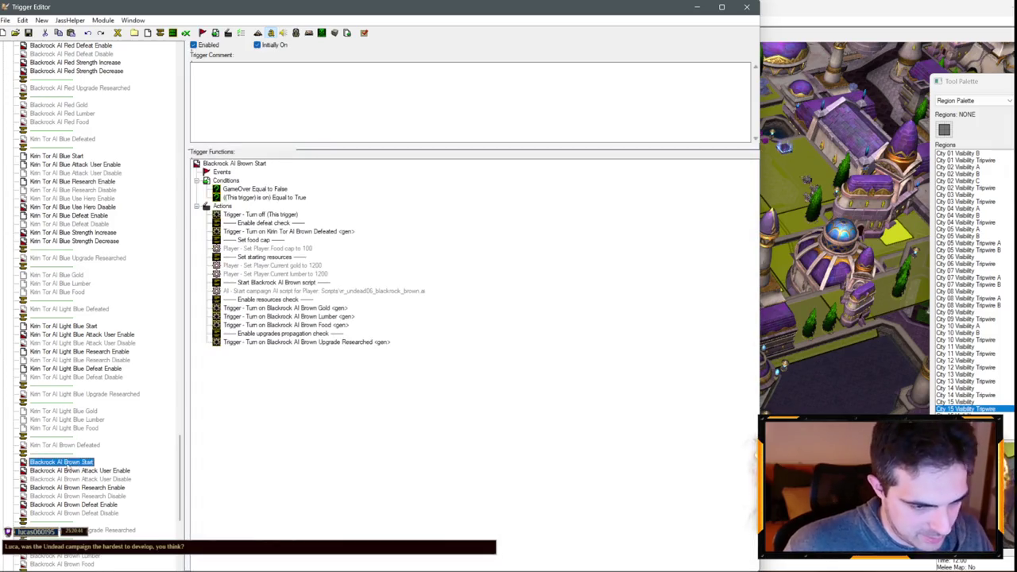
pyautogui.click(79, 462)
pyautogui.write('Kirin Tor')
pyautogui.click(54, 472)
pyautogui.click(45, 462)
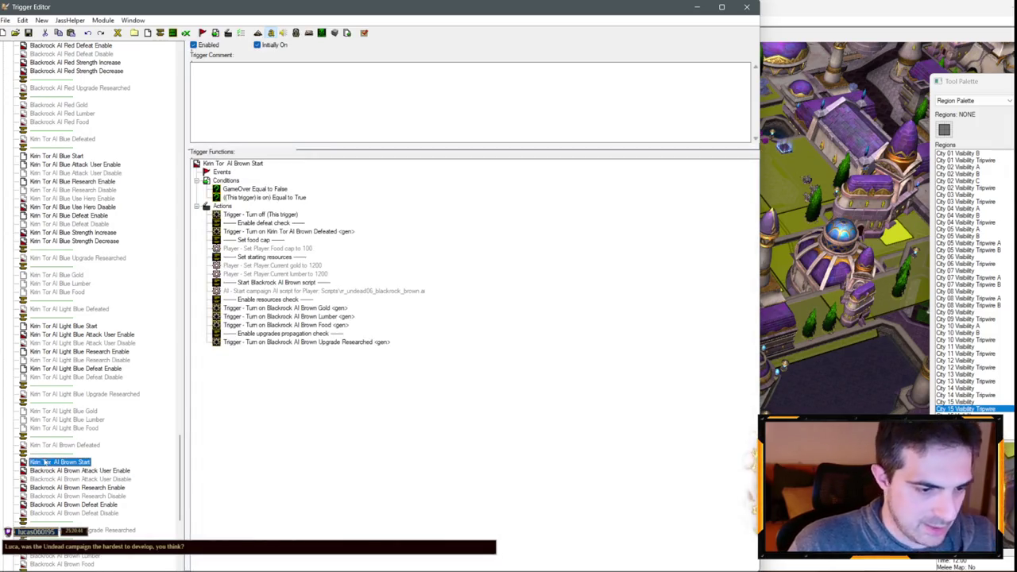
# - Rename the Brown Attack User Enable trigger to Kirin Tor
pyautogui.click(55, 471)
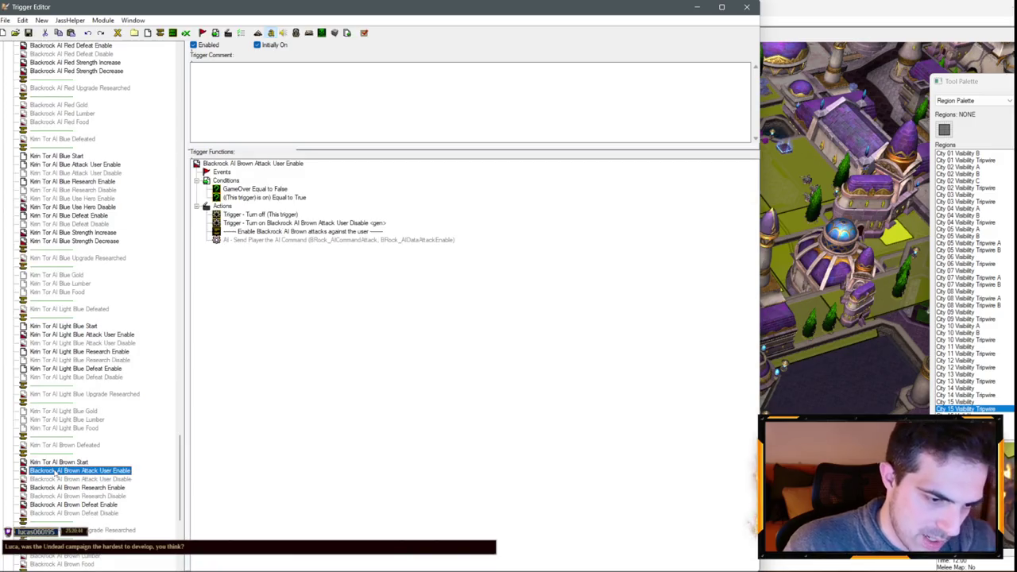
pyautogui.doubleClick(57, 471)
pyautogui.write('Kirin Tor')
pyautogui.press('Return')
pyautogui.click(71, 487)
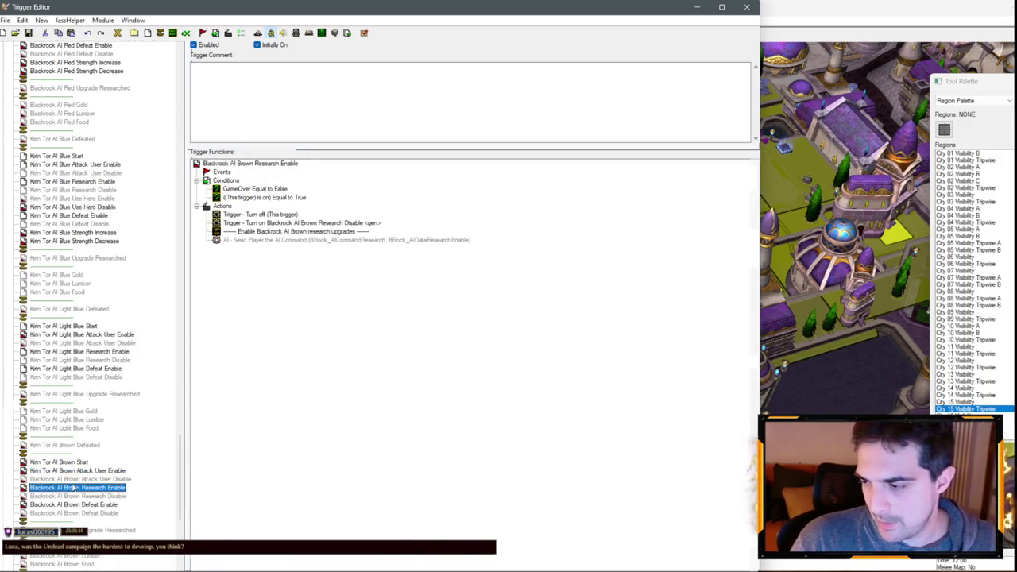
pyautogui.click(63, 480)
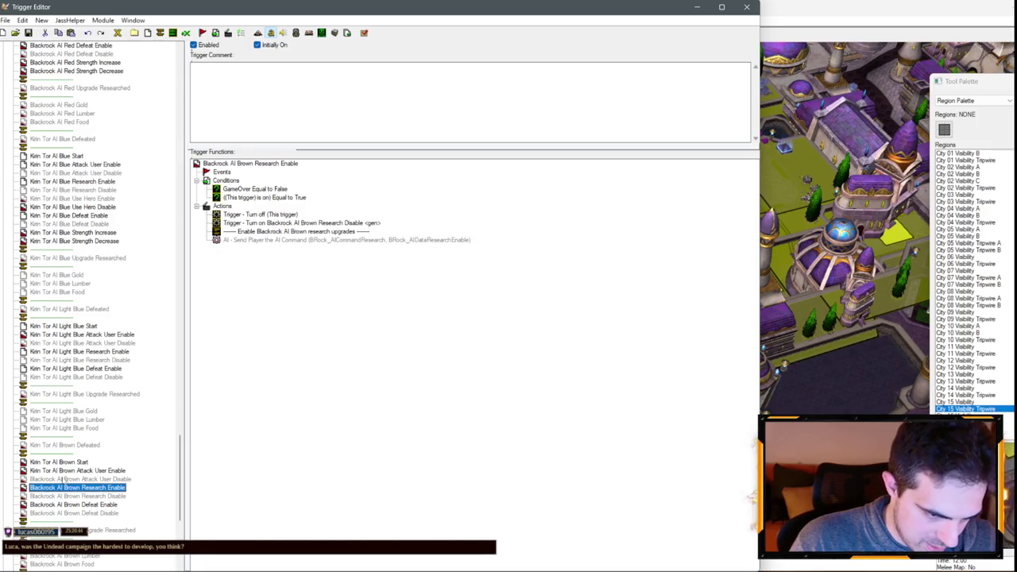
pyautogui.click(62, 481)
# - Delete the Brown Gold, Lumber, Food and Upgrade Researched triggers, confirming each warning
pyautogui.scroll(-6, 75, 449)
pyautogui.click(94, 428)
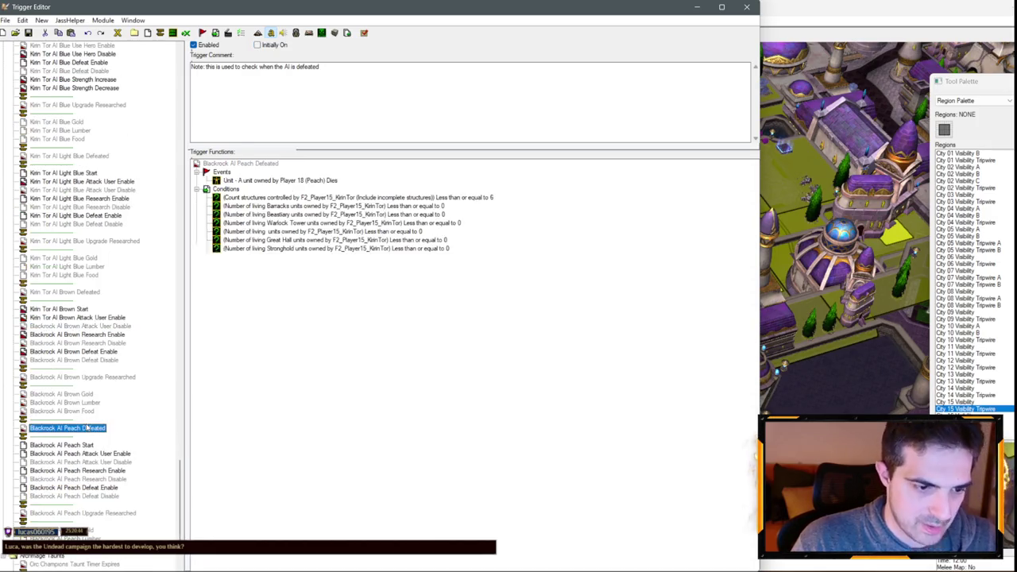
pyautogui.moveTo(87, 426); pyautogui.dragTo(79, 417)
pyautogui.press('Delete')
pyautogui.press('Return')
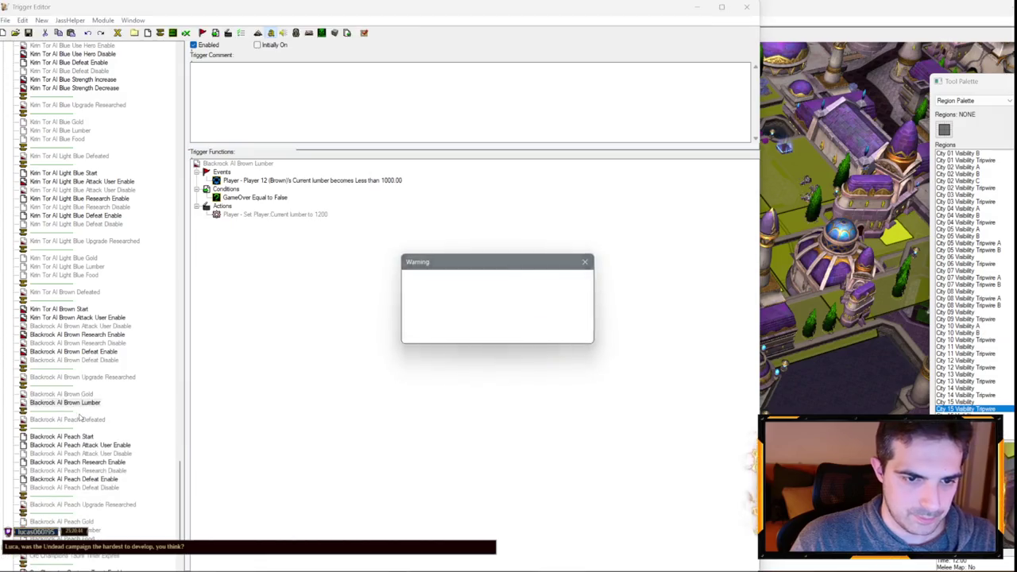
pyautogui.press('Return')
pyautogui.press('Delete')
pyautogui.press('Return')
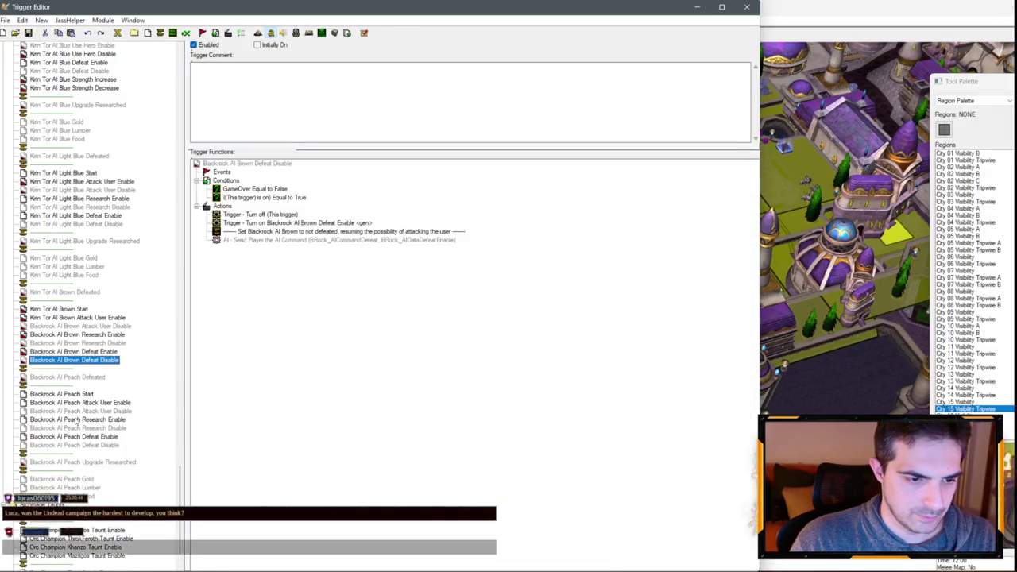
# - Delete the Brown Defeat, Research and Attack User Enable/Disable triggers, confirming each warning
pyautogui.press('Delete')
pyautogui.press('Return')
pyautogui.press('Delete')
pyautogui.press('Return')
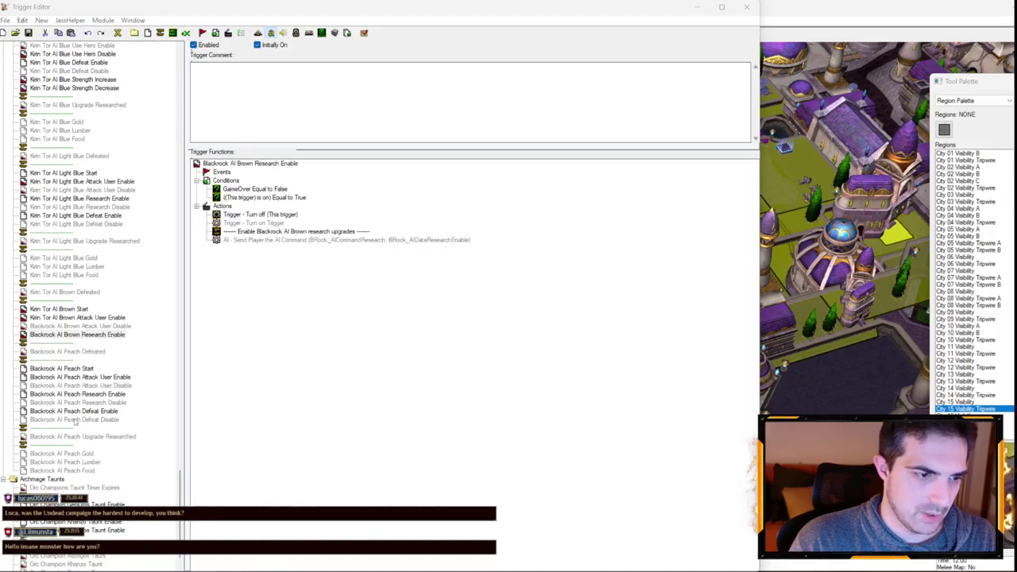
pyautogui.press('Delete')
pyautogui.press('Return')
pyautogui.press('Return')
pyautogui.press('Delete')
pyautogui.press('Return')
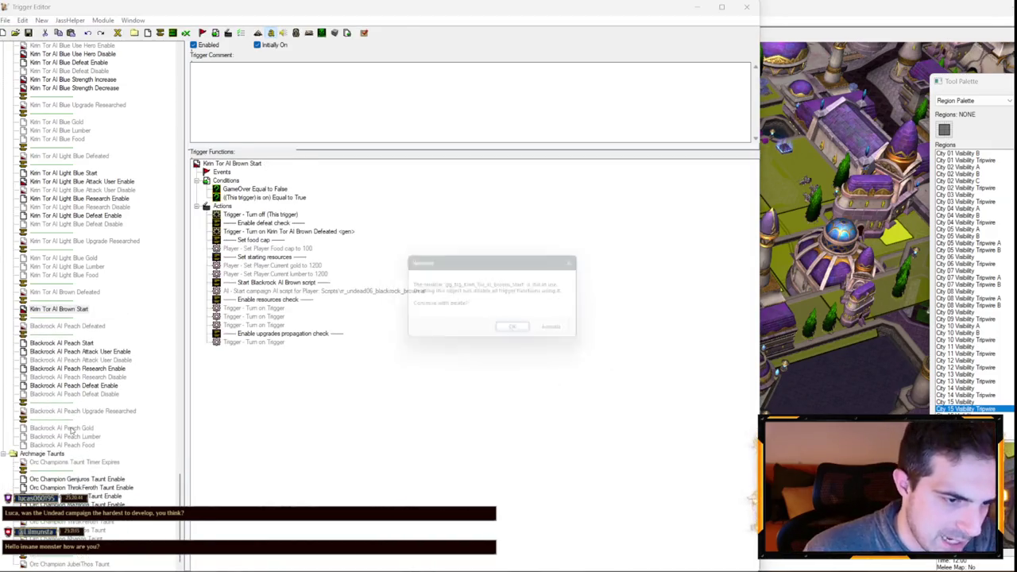
pyautogui.press('Return')
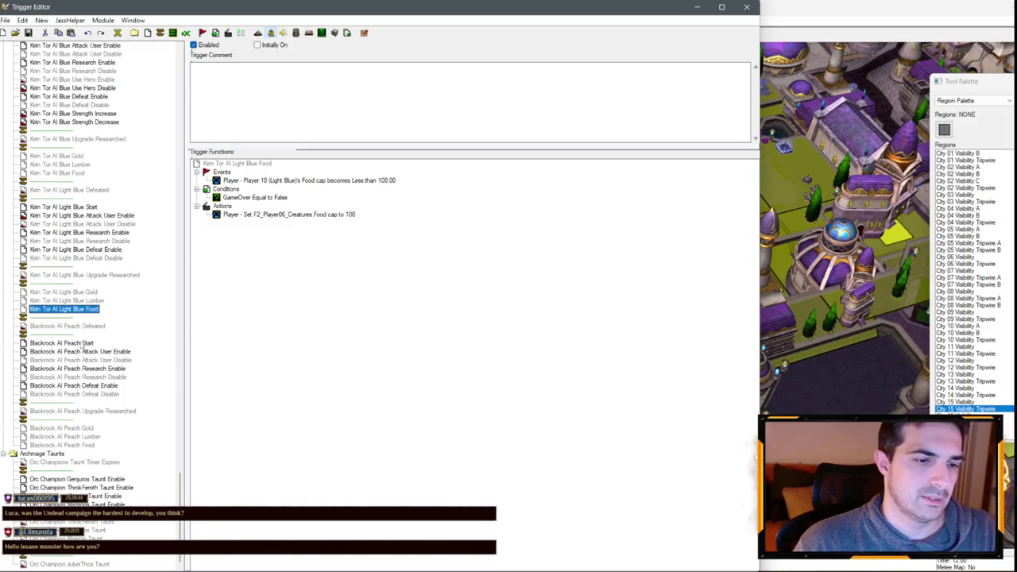
# - Rename the Peach Defeated and Start triggers to Kirin Tor AI Peach
pyautogui.click(63, 326)
pyautogui.write('Kirin Tor')
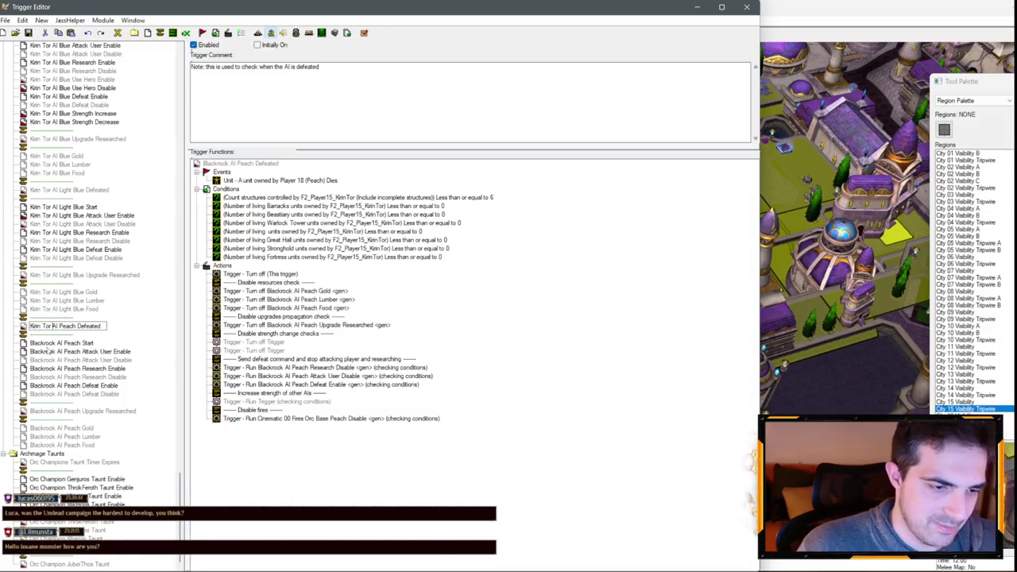
pyautogui.click(60, 343)
pyautogui.write('Kirin Tor AI Peach Start')
pyautogui.press('Return')
# - Rename the Peach Attack User Enable and Disable triggers to Kirin Tor
pyautogui.click(57, 351)
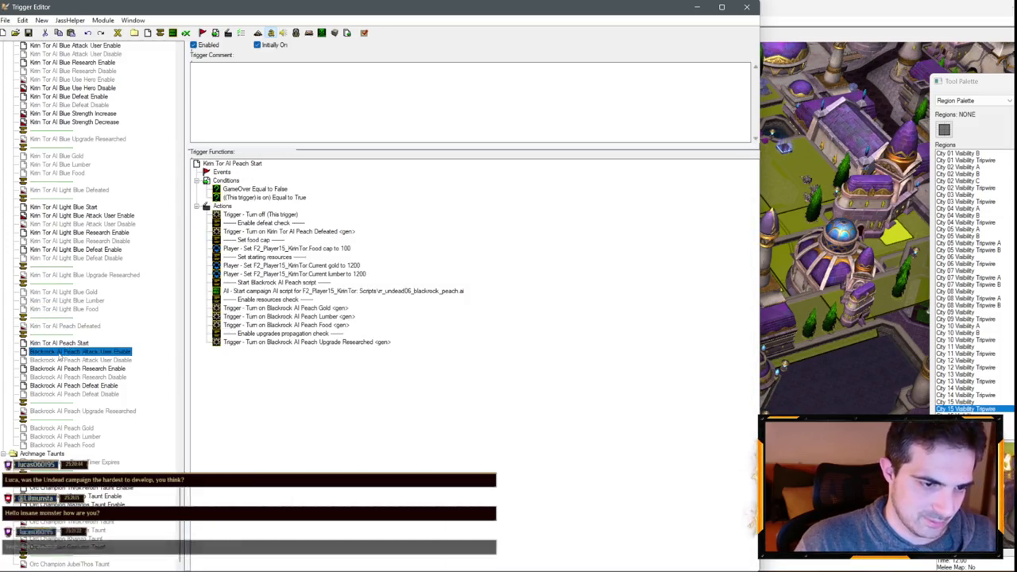
pyautogui.click(58, 351)
pyautogui.write('Kirin Tor')
pyautogui.press('Return')
pyautogui.click(57, 359)
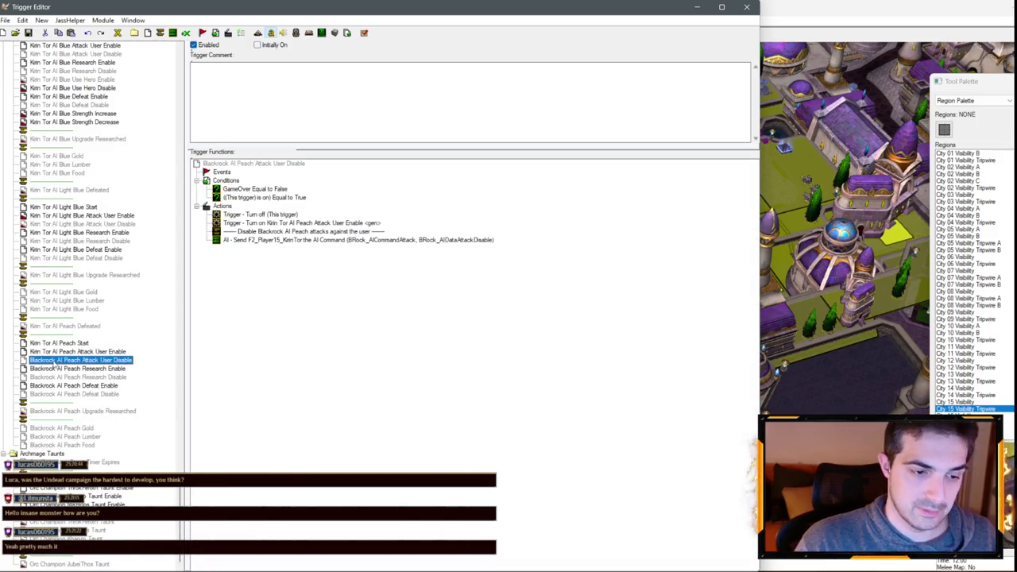
pyautogui.click(57, 360)
pyautogui.hotkey('ctrl', 'v')
pyautogui.press('Return')
# - Rename the Peach Research Enable and Disable triggers to Kirin Tor
pyautogui.click(60, 368)
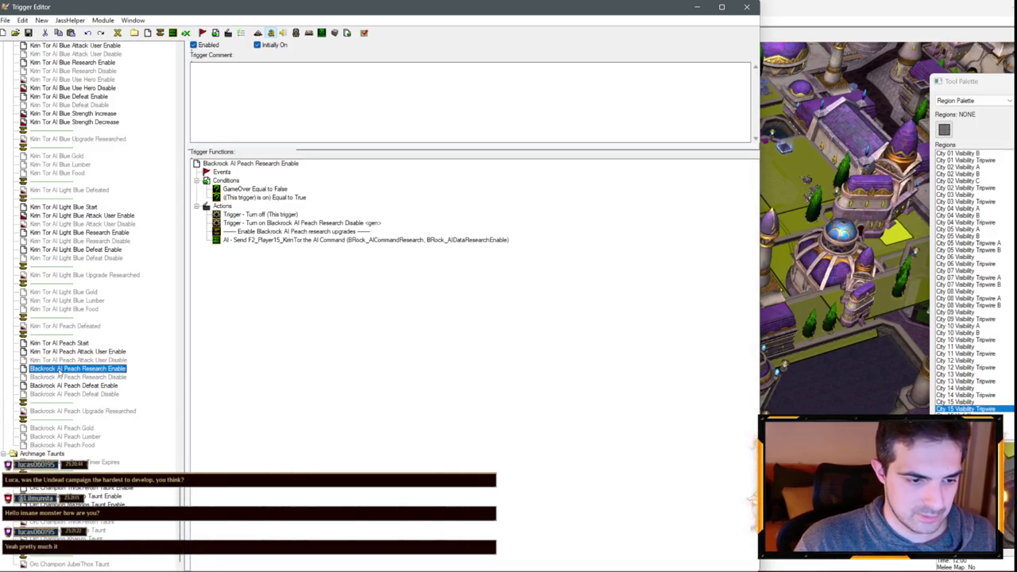
pyautogui.click(62, 378)
pyautogui.hotkey('ctrl', 'v')
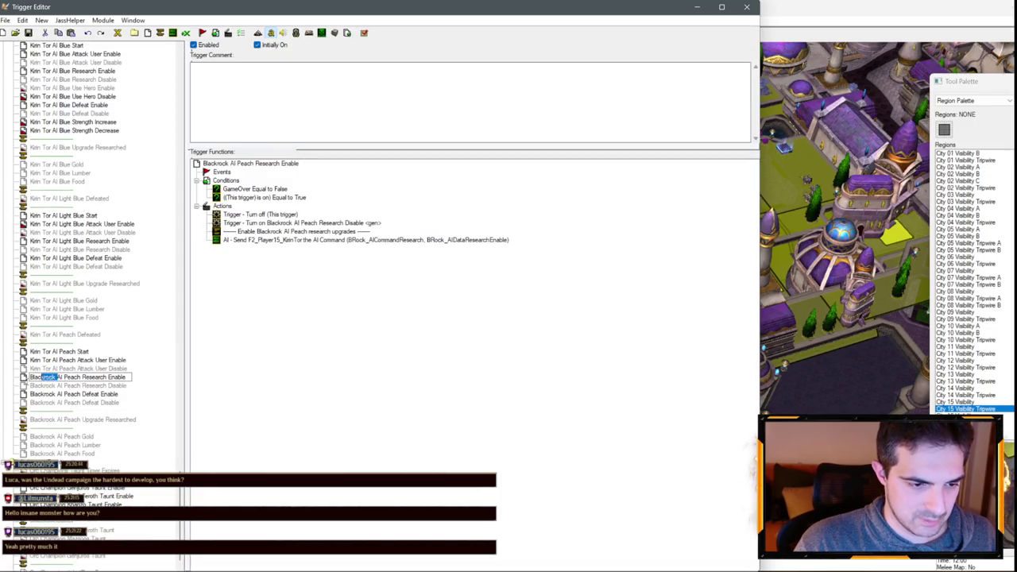
pyautogui.press('Return')
pyautogui.click(59, 391)
pyautogui.click(58, 386)
pyautogui.click(59, 386)
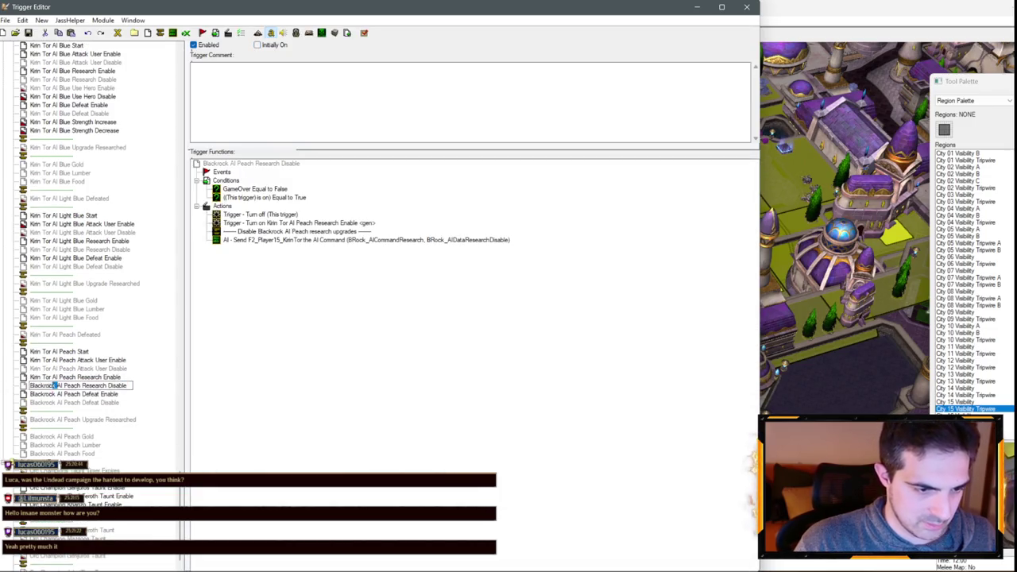
pyautogui.write('Kirin Tor')
pyautogui.press('Return')
# - Rename the Peach Defeat Enable and Defeat Disable triggers to Kirin Tor
pyautogui.click(61, 397)
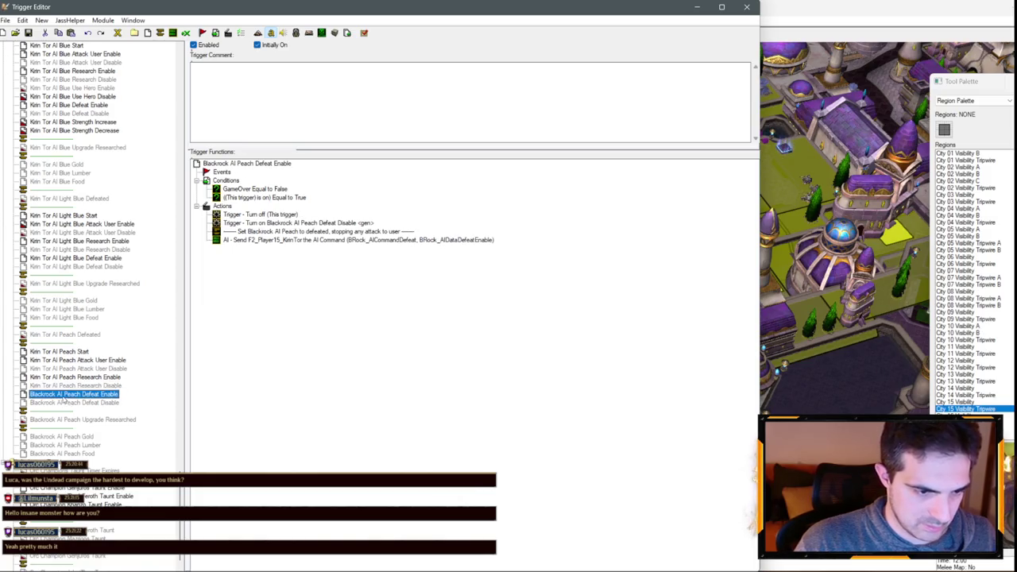
pyautogui.click(64, 395)
pyautogui.write('Kirin Tor')
pyautogui.press('Return')
pyautogui.click(63, 403)
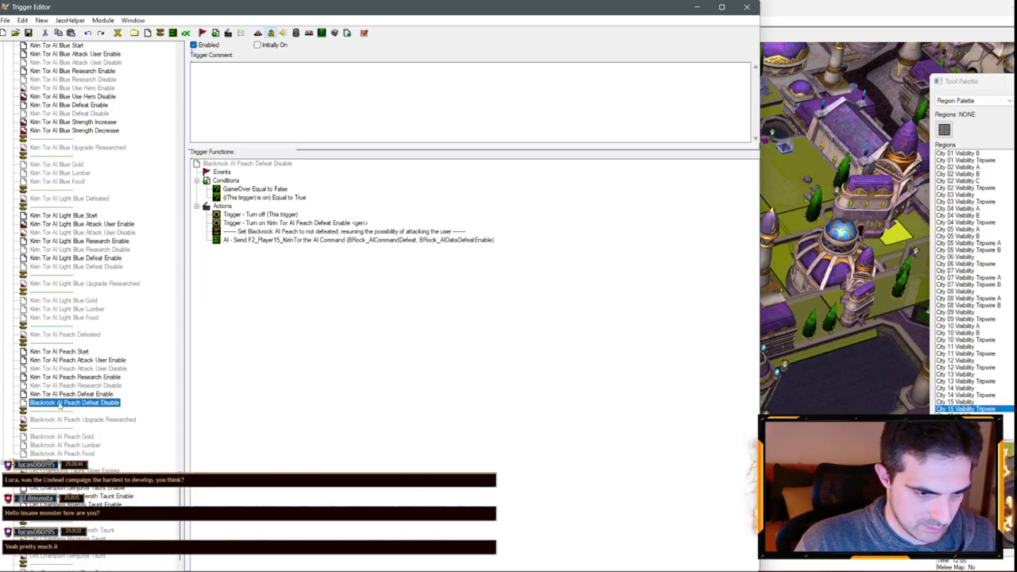
pyautogui.click(59, 403)
pyautogui.write('Kirin Tor')
pyautogui.press('Return')
# - Rename the Peach Upgrade Researched and Gold triggers to Kirin Tor
pyautogui.click(58, 420)
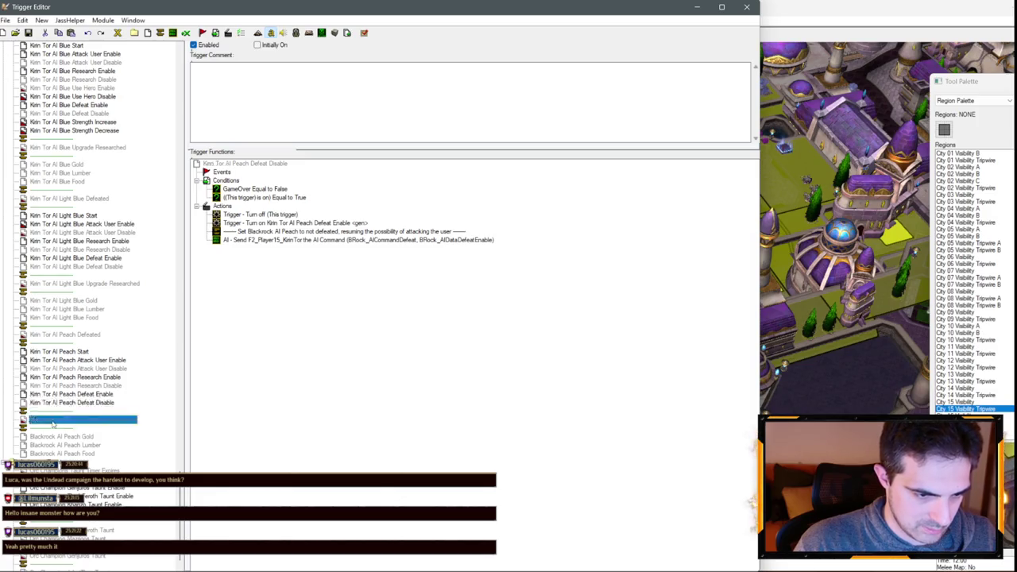
pyautogui.click(59, 420)
pyautogui.write('Kirin Tor')
pyautogui.press('Return')
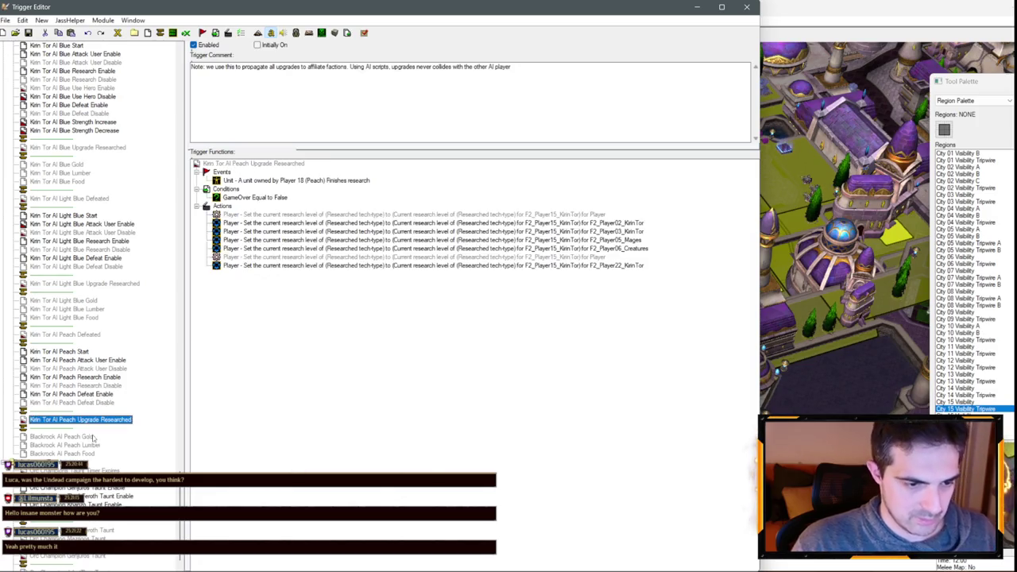
pyautogui.click(61, 436)
pyautogui.click(61, 436)
pyautogui.write('Kirin Tor')
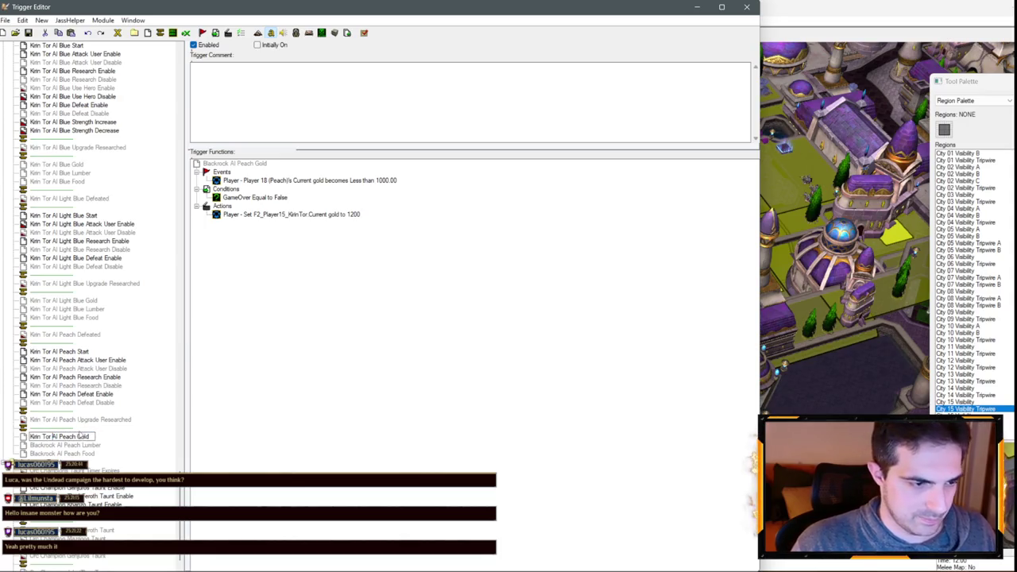
pyautogui.press('Return')
# - Rename the Peach Lumber and Food triggers to Kirin Tor
pyautogui.click(62, 444)
pyautogui.click(62, 445)
pyautogui.hotkey('ctrl', 'v')
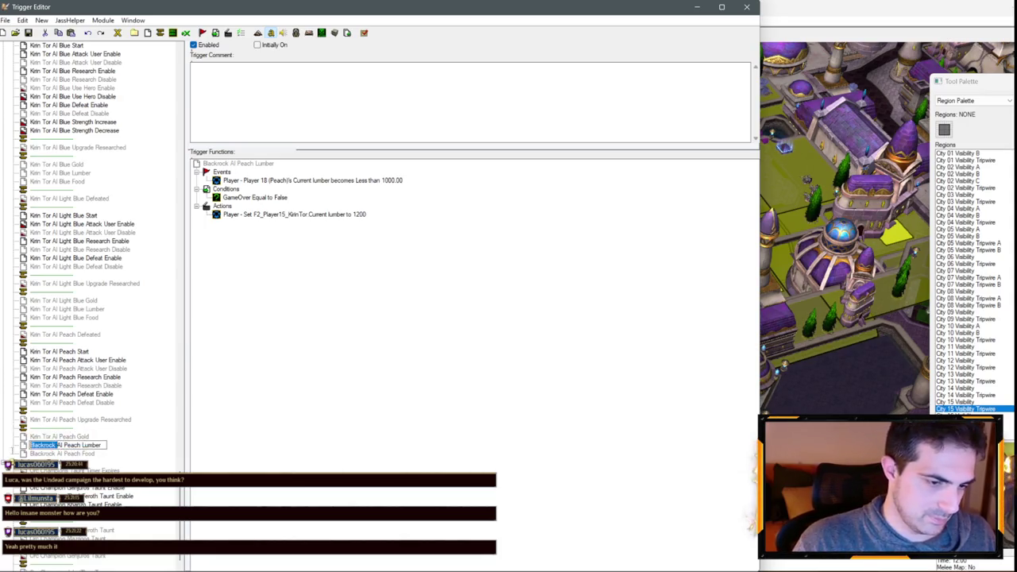
pyautogui.press('Return')
pyautogui.click(62, 453)
pyautogui.click(61, 453)
pyautogui.hotkey('ctrl', 'v')
pyautogui.press('Return')
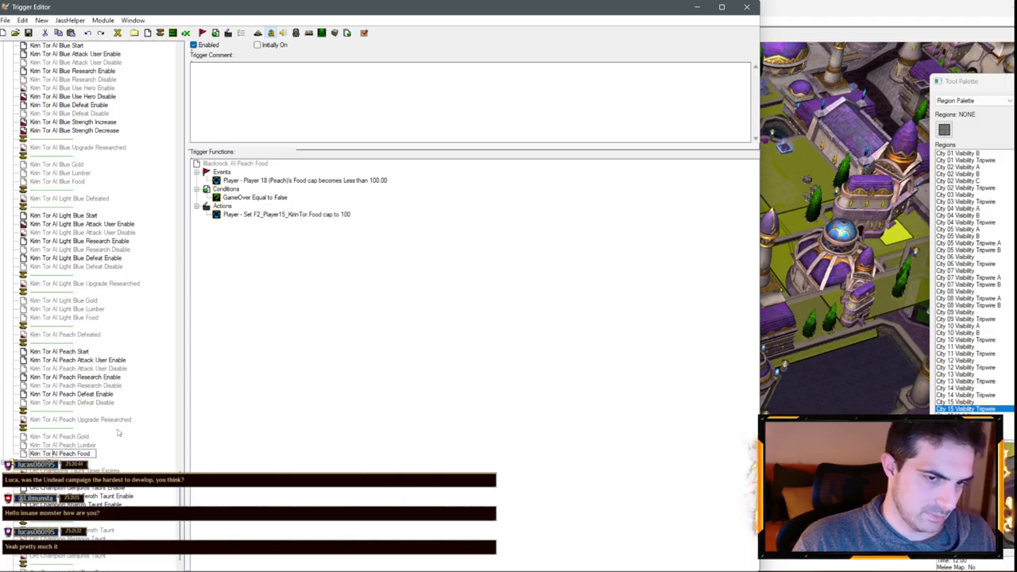
pyautogui.scroll(4, 92, 346)
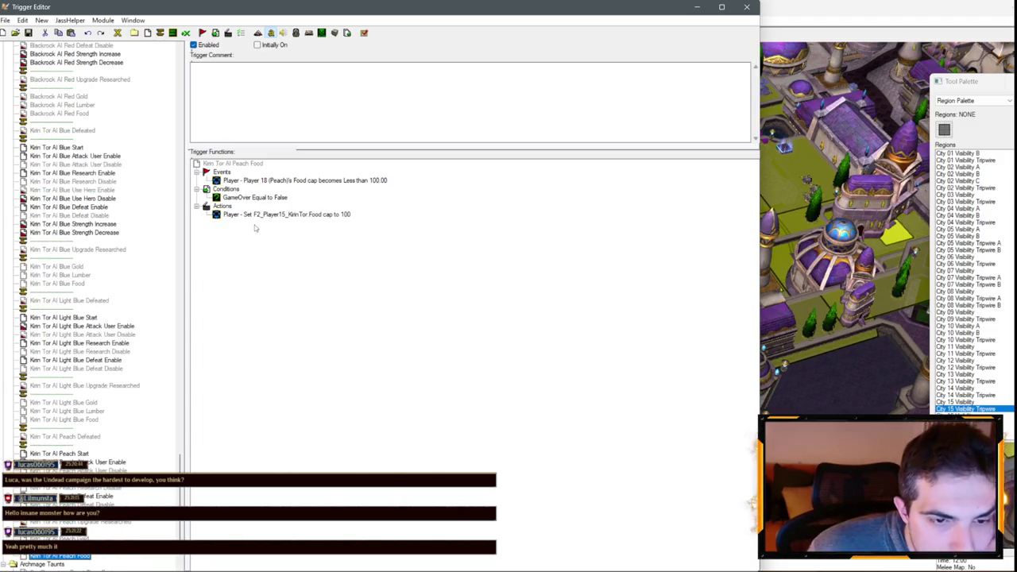
# - Inspect Kirin Tor AI Light Blue Start and Defeated, then return up to the Players variables
pyautogui.scroll(5, 62, 244)
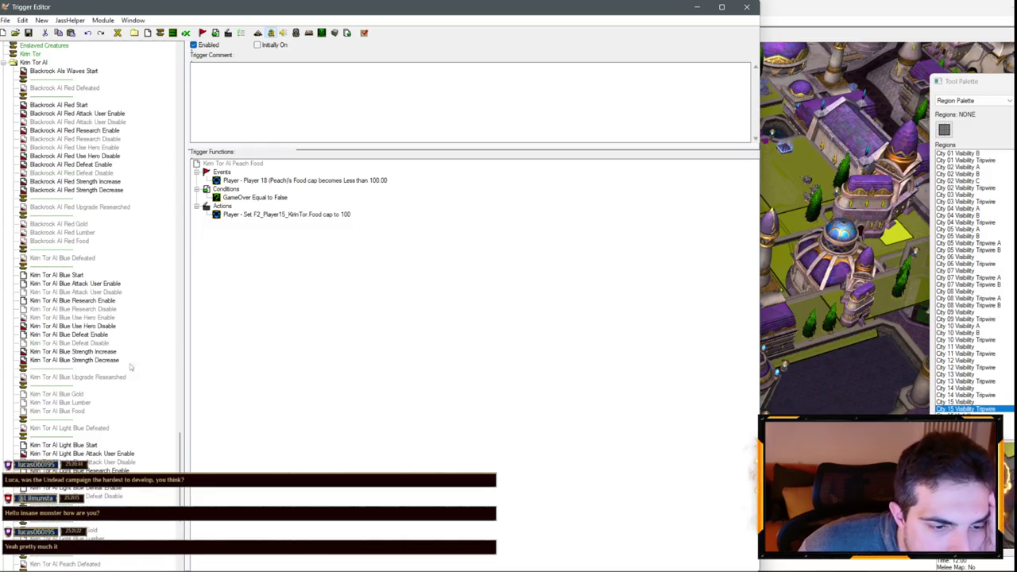
pyautogui.scroll(-6, 109, 341)
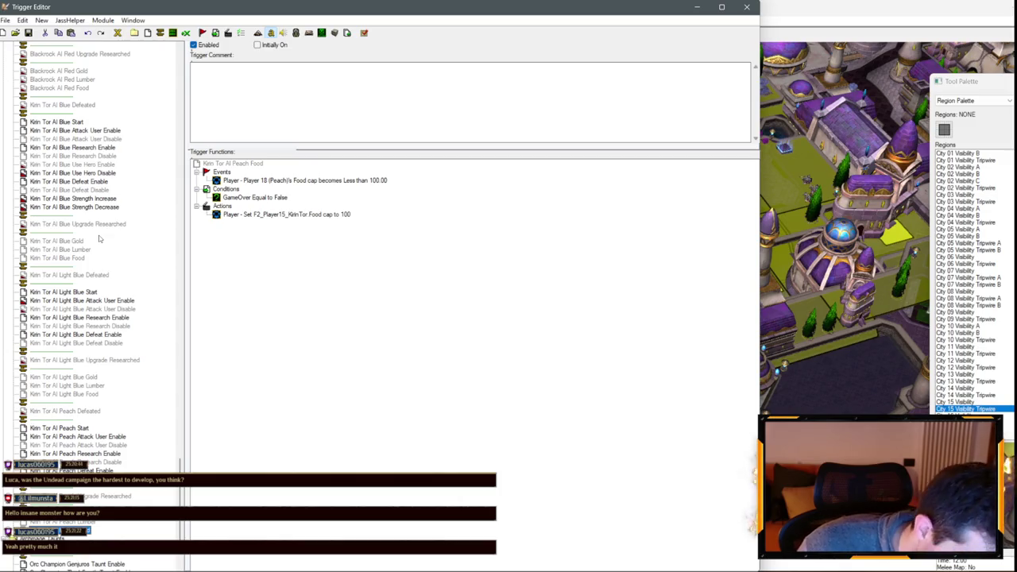
pyautogui.click(94, 292)
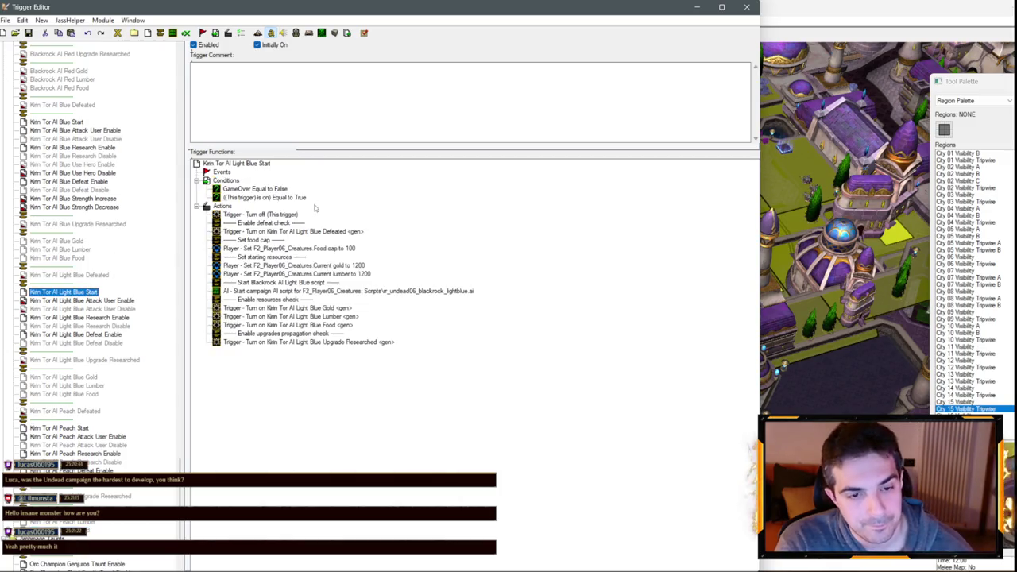
pyautogui.click(70, 275)
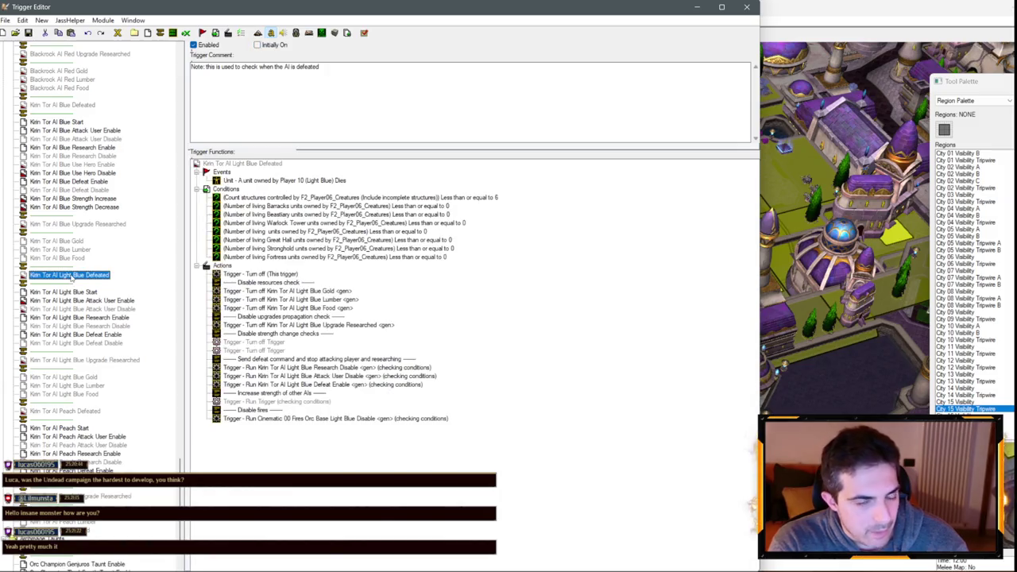
pyautogui.scroll(15, 73, 231)
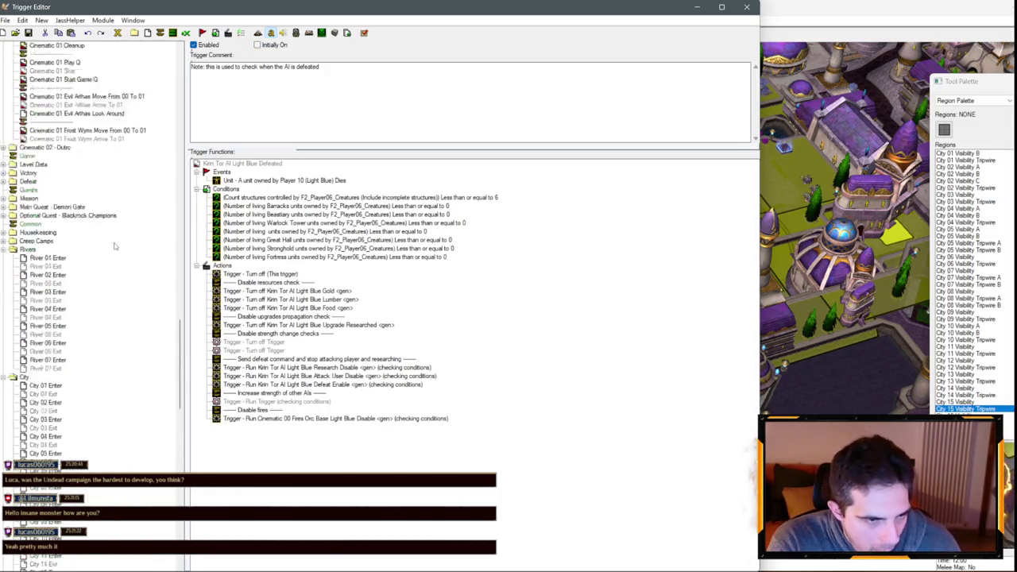
pyautogui.scroll(15, 79, 235)
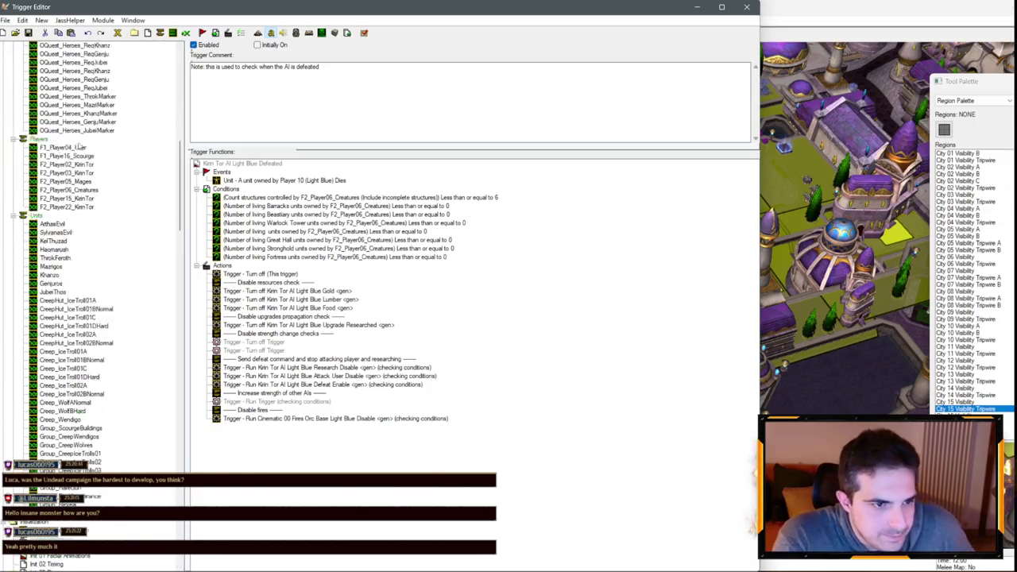
# - Swap the variable names so the Kirin Tor variable becomes F2_Player03_KirinTor
pyautogui.click(83, 199)
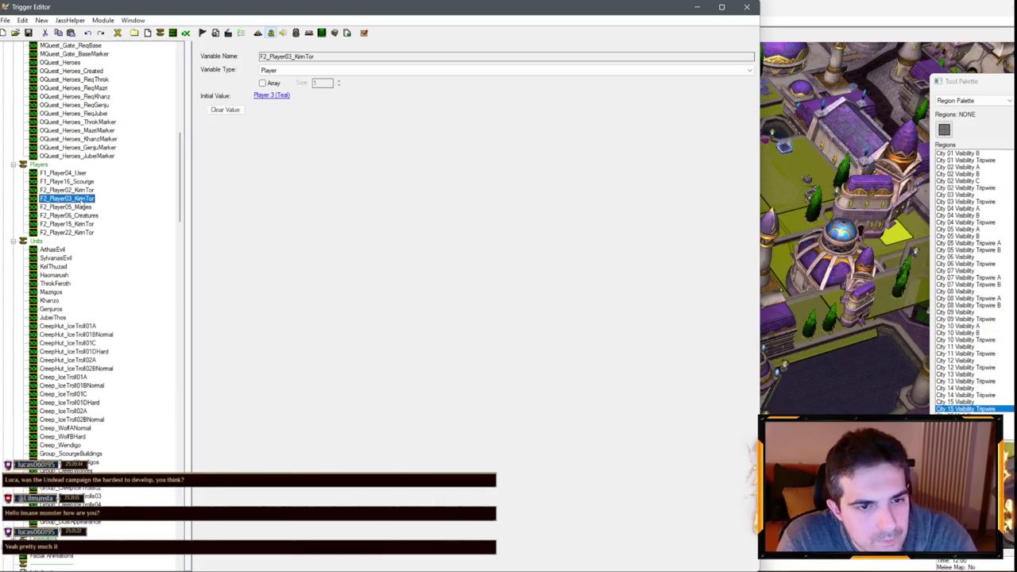
pyautogui.click(99, 216)
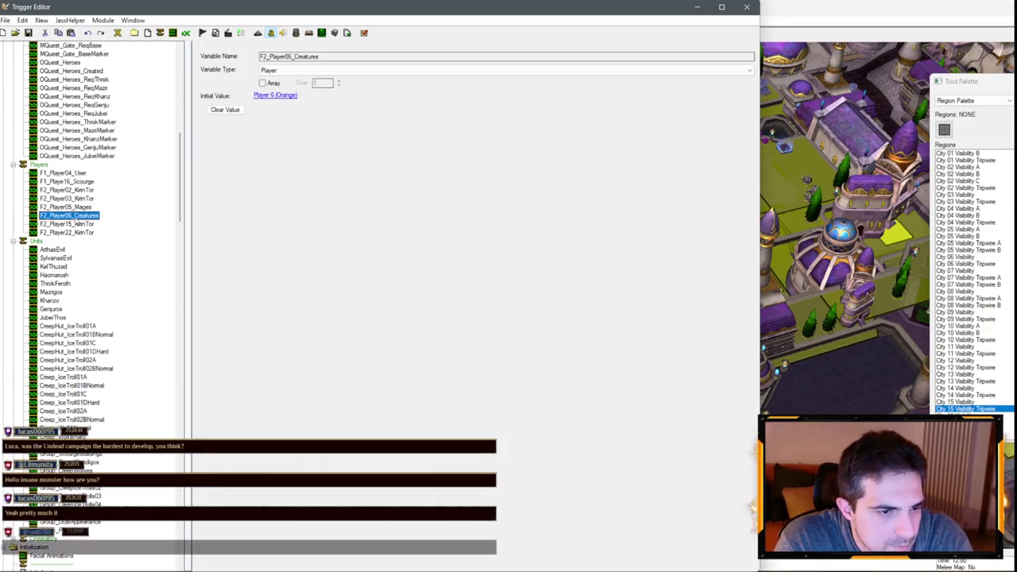
pyautogui.click(84, 198)
pyautogui.click(86, 200)
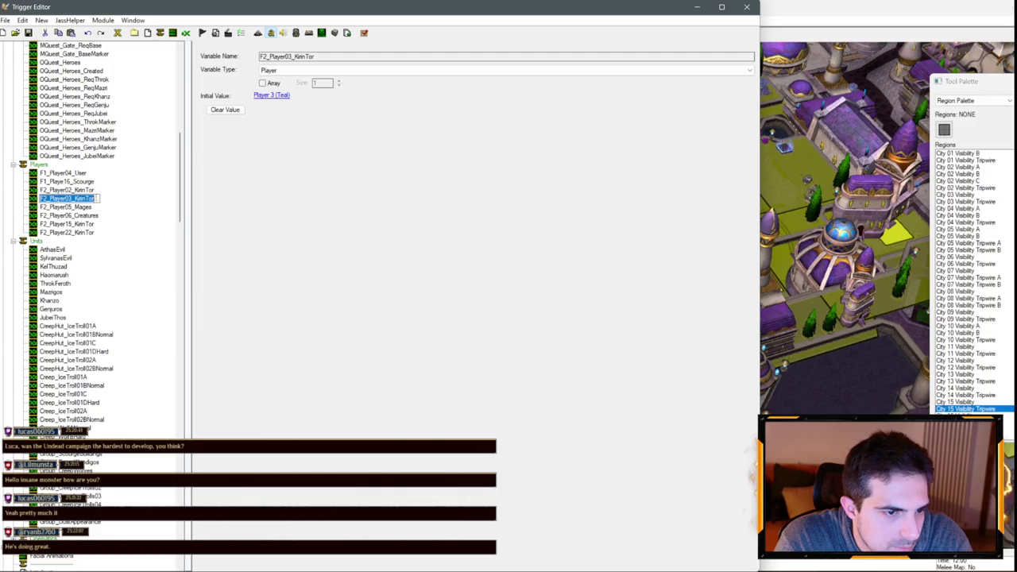
pyautogui.click(94, 216)
pyautogui.click(100, 216)
pyautogui.press('End')
pyautogui.write('F2_Player03_KirinTor')
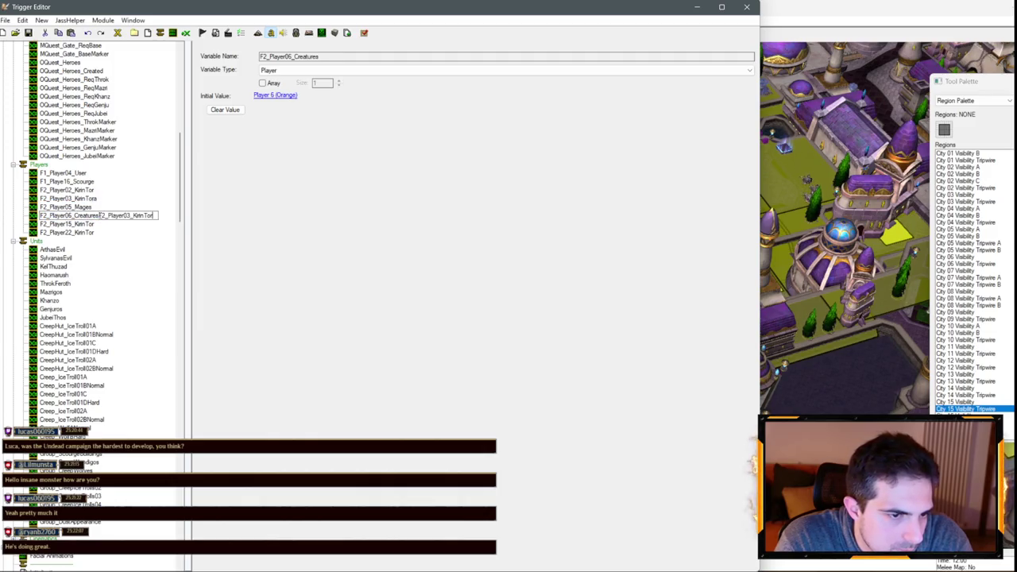
pyautogui.hotkey('shift', 'Home')
pyautogui.hotkey('ctrl', 'x')
pyautogui.press('Return')
# - Rename the temporary variable to F2_Player06_Creatures and move it below F2_Player05_Mages
pyautogui.click(86, 198)
pyautogui.click(86, 199)
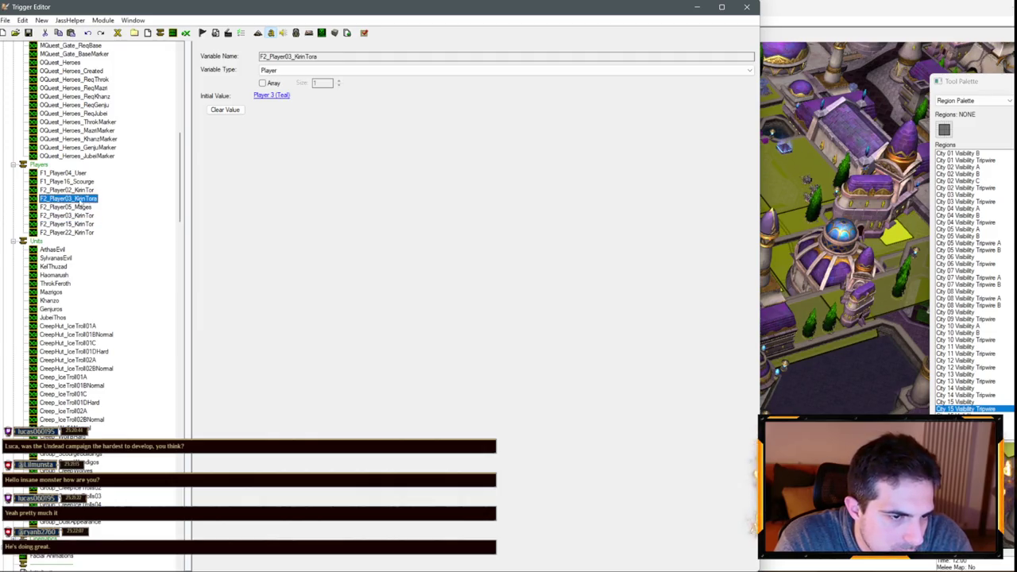
pyautogui.hotkey('ctrl', 'v')
pyautogui.press('Return')
pyautogui.moveTo(102, 199); pyautogui.dragTo(103, 220)
# - Set F2_Player06_Creatures' initial value to Player 6 (Orange)
pyautogui.click(271, 94)
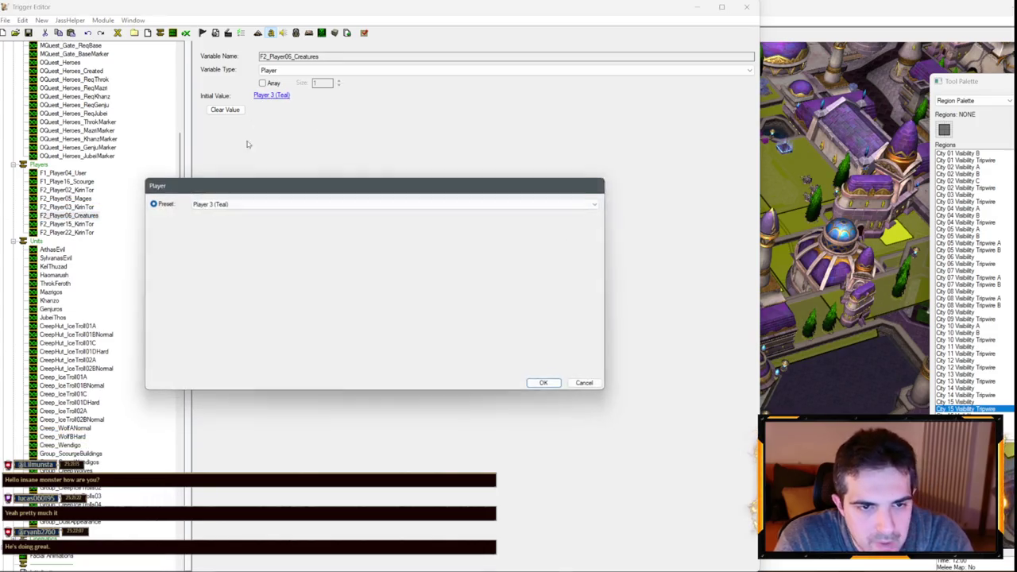
pyautogui.scroll(-3, 226, 204)
pyautogui.press('Return')
# - Move F2_Player03_KirinTor above the Mages variable and set its initial value to Player 3 (Teal)
pyautogui.moveTo(67, 207); pyautogui.dragTo(72, 194)
pyautogui.click(274, 94)
pyautogui.scroll(3, 222, 202)
pyautogui.press('Return')
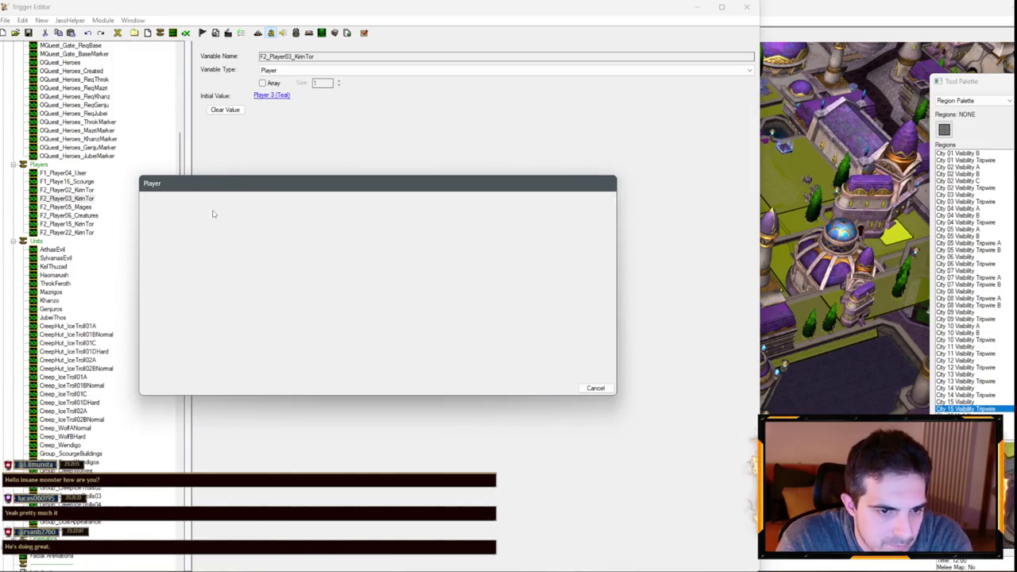
# - Scroll the trigger tree down to the Kirin Tor AI Peach Start trigger
pyautogui.scroll(-10, 71, 353)
pyautogui.scroll(-15, 73, 354)
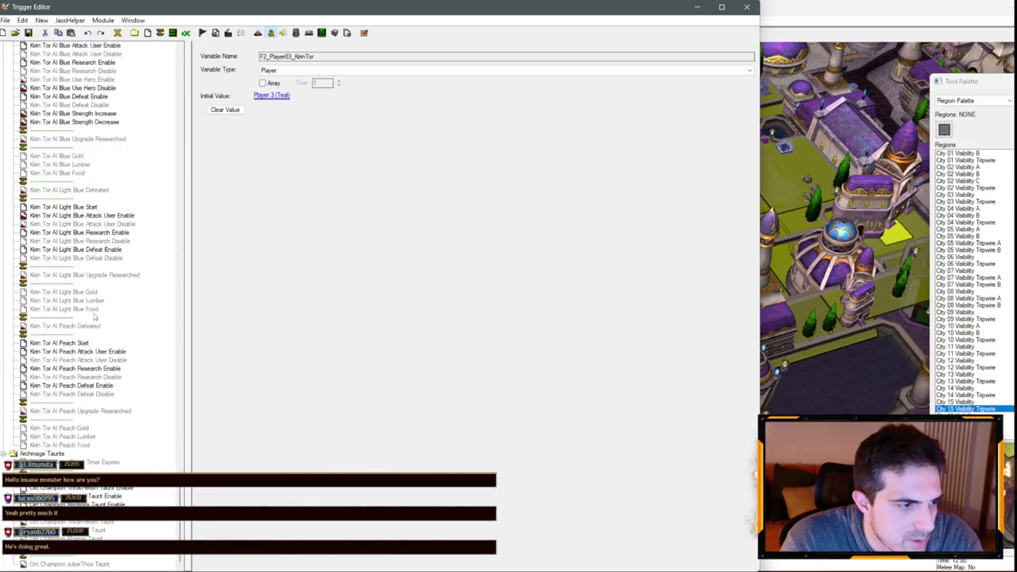
pyautogui.click(55, 342)
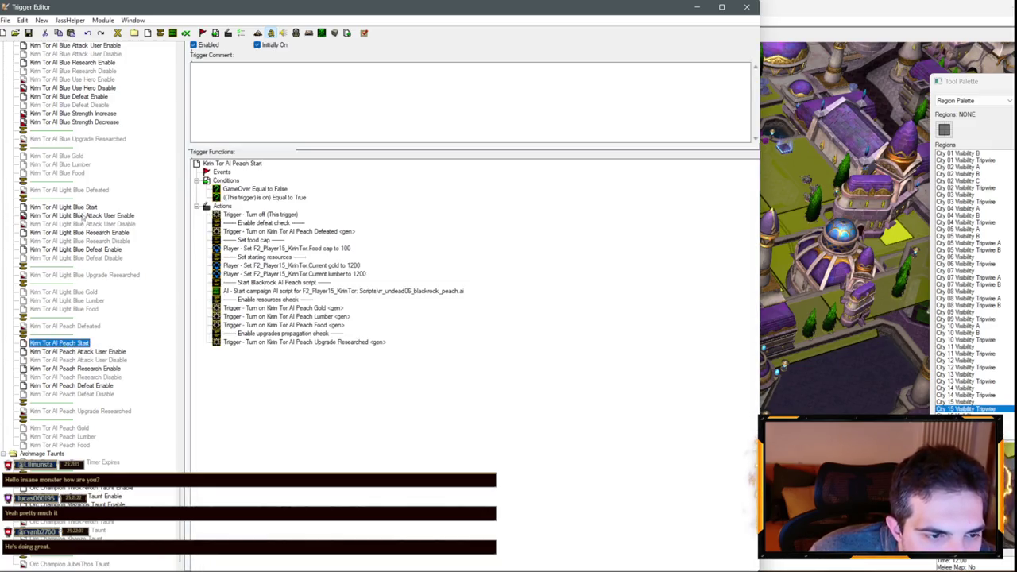
# - Rename Kirin Tor AI Light Blue Defeated to Kirin Tor AI Teal Defeated
pyautogui.click(82, 208)
pyautogui.scroll(6, 104, 209)
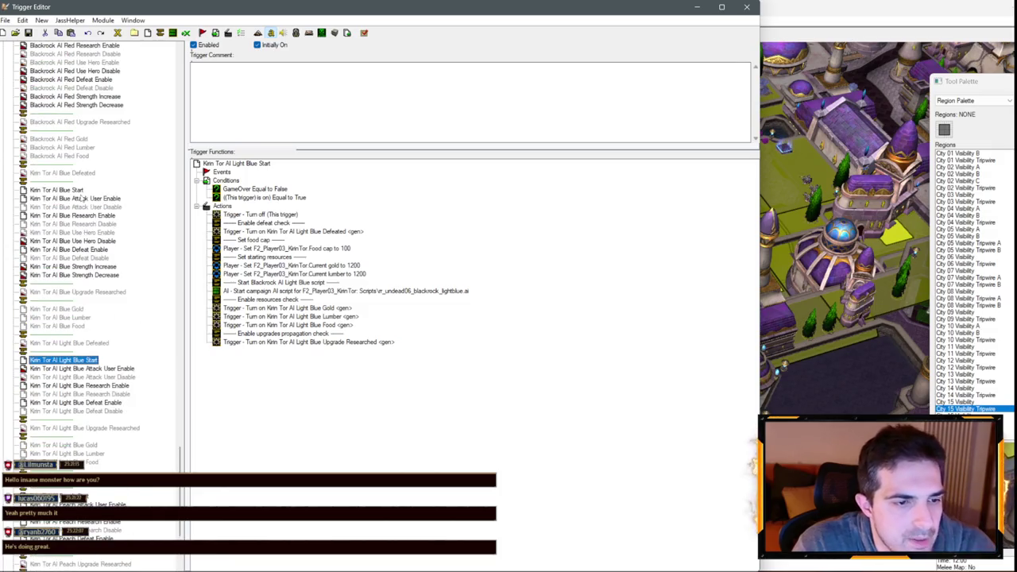
pyautogui.moveTo(56, 190)
pyautogui.mouseDown()
pyautogui.moveTo(77, 333)
pyautogui.moveTo(59, 342)
pyautogui.mouseUp()
pyautogui.click(60, 342)
pyautogui.click(60, 342)
pyautogui.write('Teal')
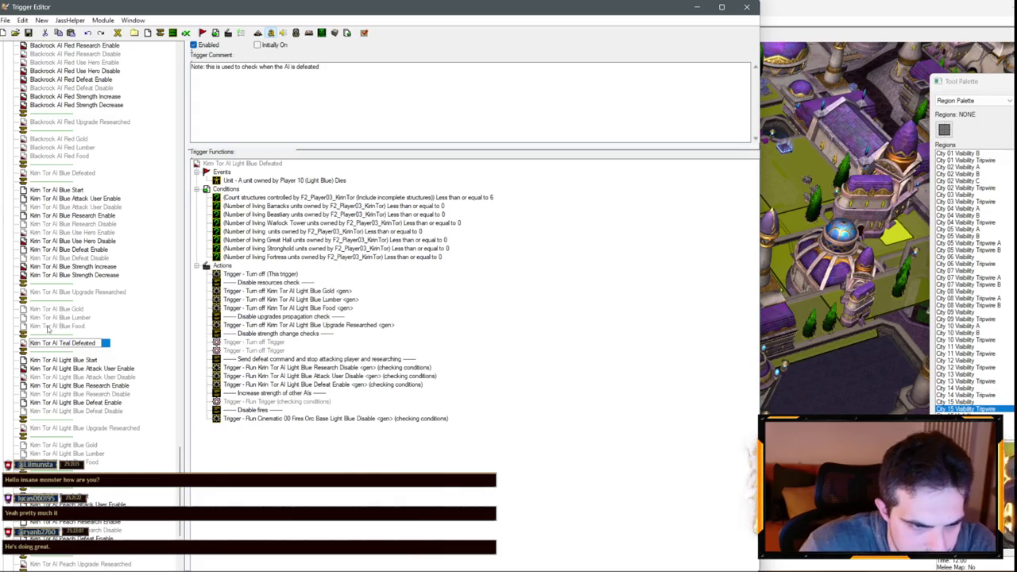
pyautogui.doubleClick(63, 343)
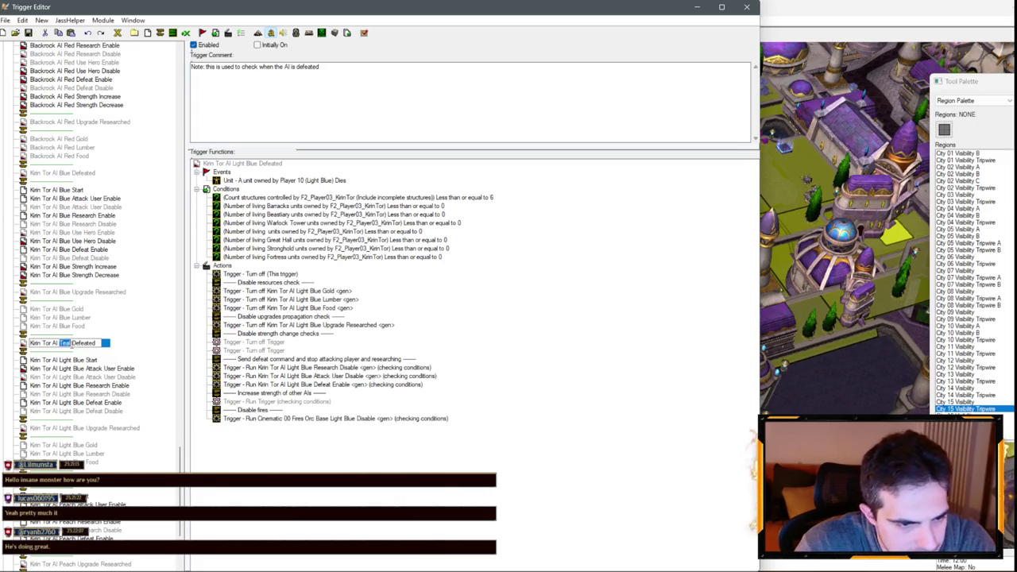
pyautogui.click(74, 359)
# - Rename the Light Blue Start, Attack User Enable and Attack User Disable triggers to Teal
pyautogui.doubleClick(68, 360)
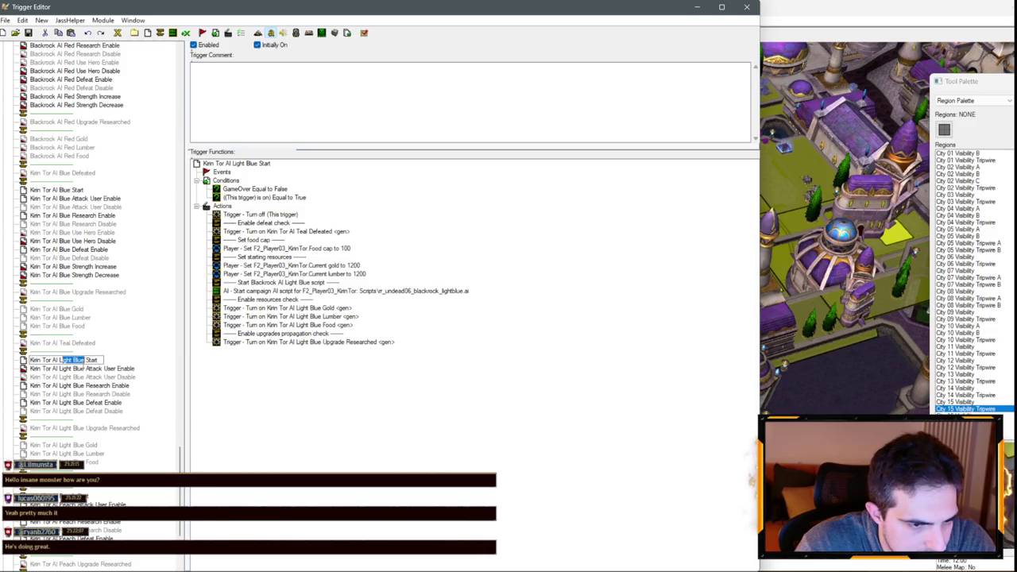
pyautogui.write('Teal')
pyautogui.click(64, 369)
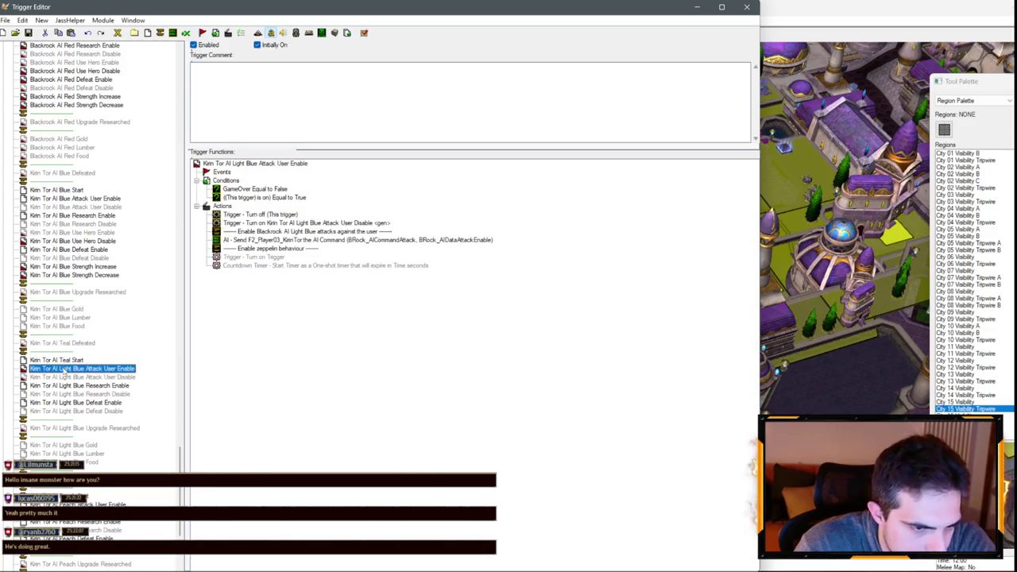
pyautogui.doubleClick(64, 370)
pyautogui.write('Teal')
pyautogui.click(65, 378)
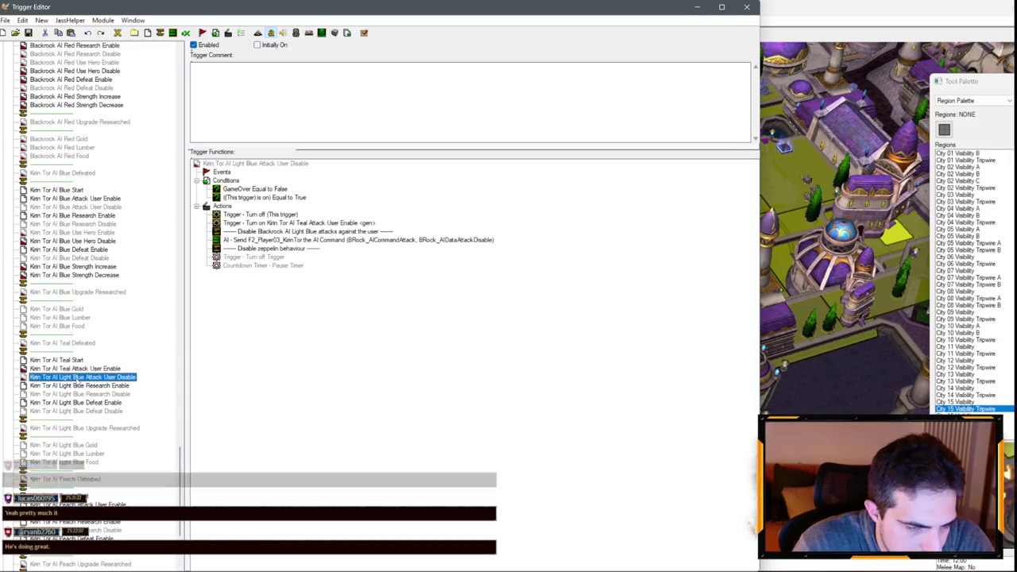
pyautogui.doubleClick(66, 378)
pyautogui.write('Teal')
pyautogui.press('Return')
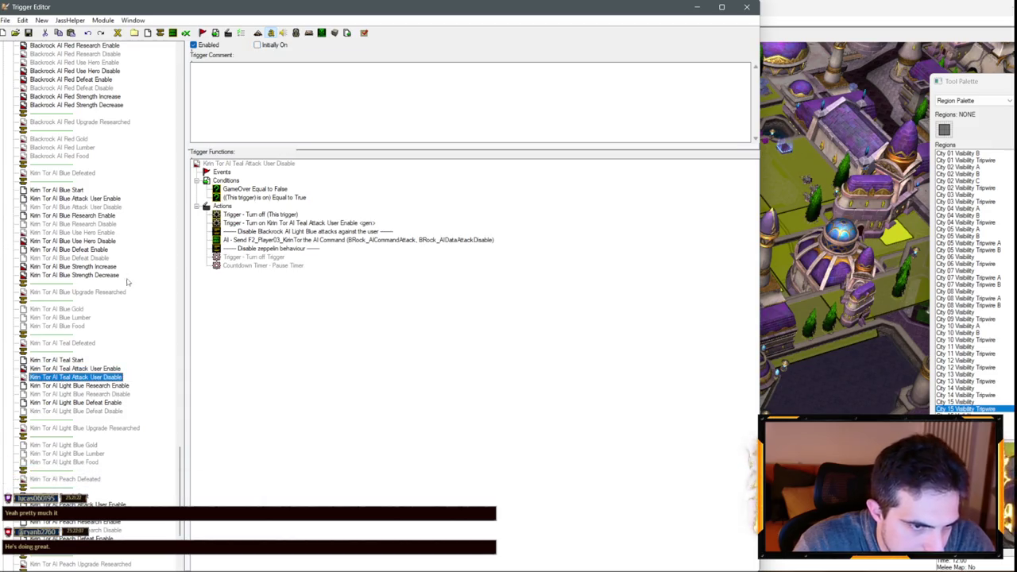
# - Delete the Blue strength and use-hero triggers
pyautogui.click(109, 275)
pyautogui.press('Delete')
pyautogui.press('Delete')
pyautogui.press('Return')
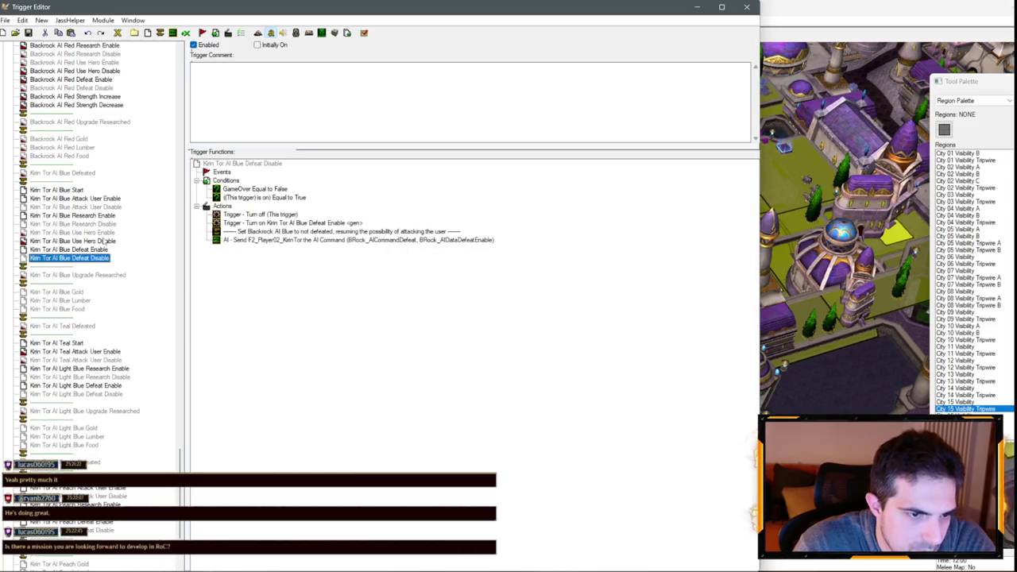
pyautogui.press('Delete')
pyautogui.press('Return')
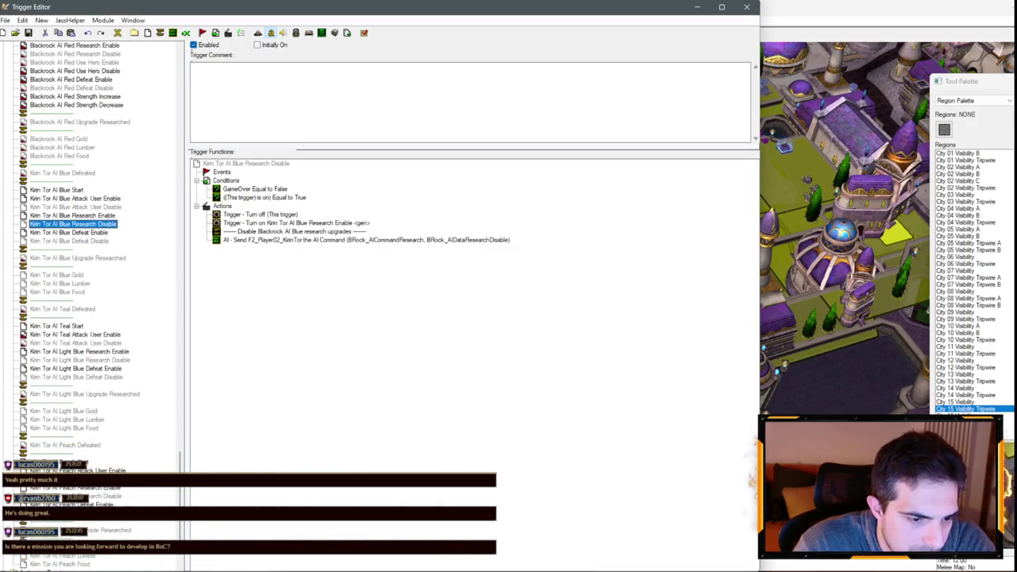
# - Rename the Light Blue Research Enable, Research Disable and Defeat Enable triggers to Teal
pyautogui.click(65, 352)
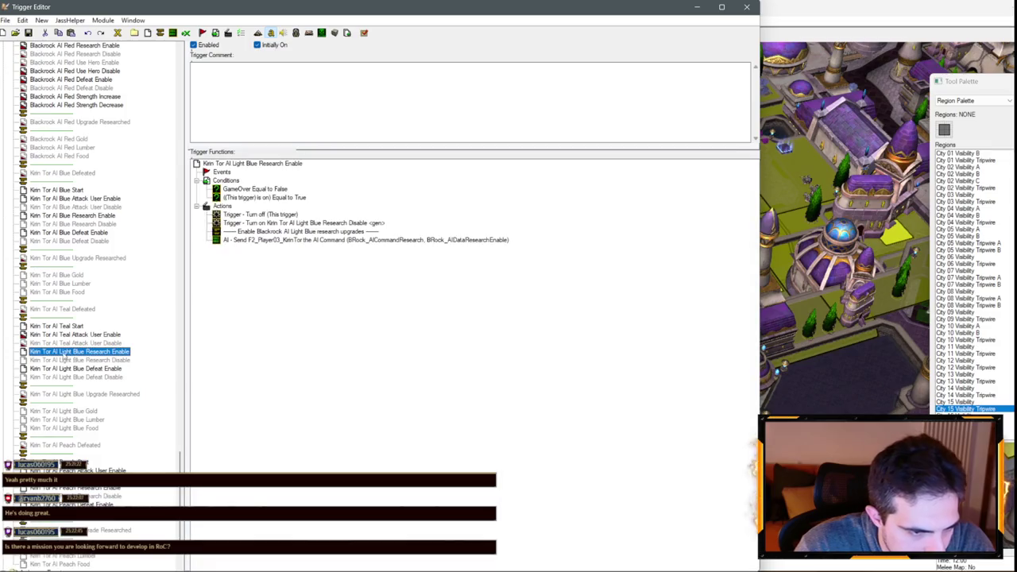
pyautogui.doubleClick(65, 351)
pyautogui.write('Teal')
pyautogui.press('Return')
pyautogui.click(69, 361)
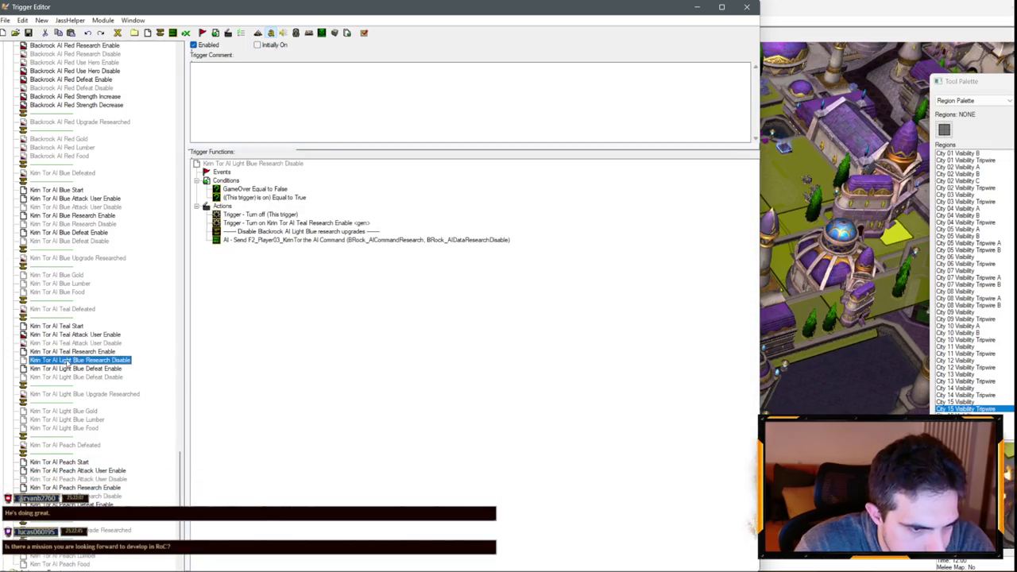
pyautogui.doubleClick(71, 361)
pyautogui.write('Teal')
pyautogui.click(65, 370)
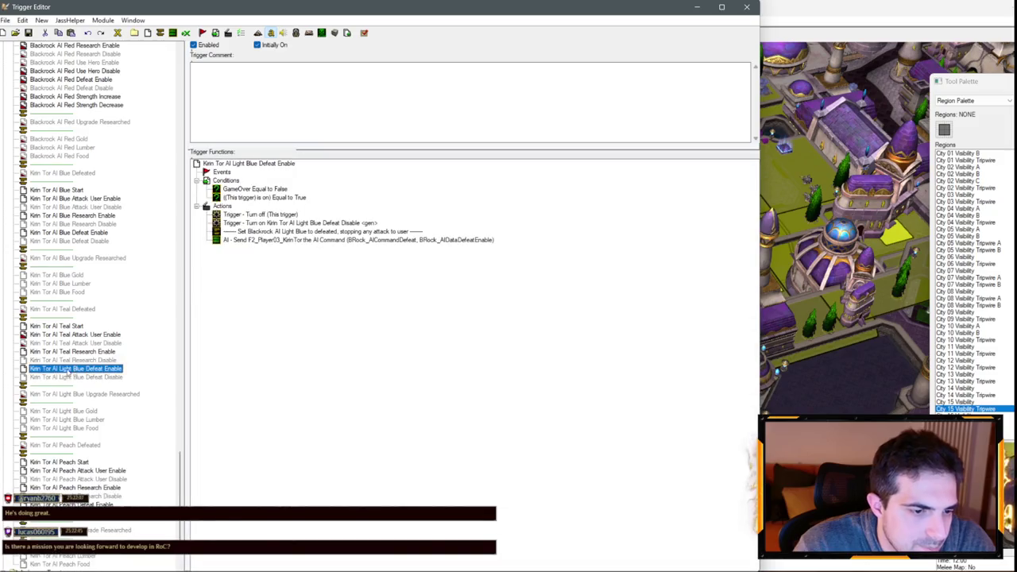
pyautogui.doubleClick(66, 369)
pyautogui.write('Teal')
pyautogui.click(78, 377)
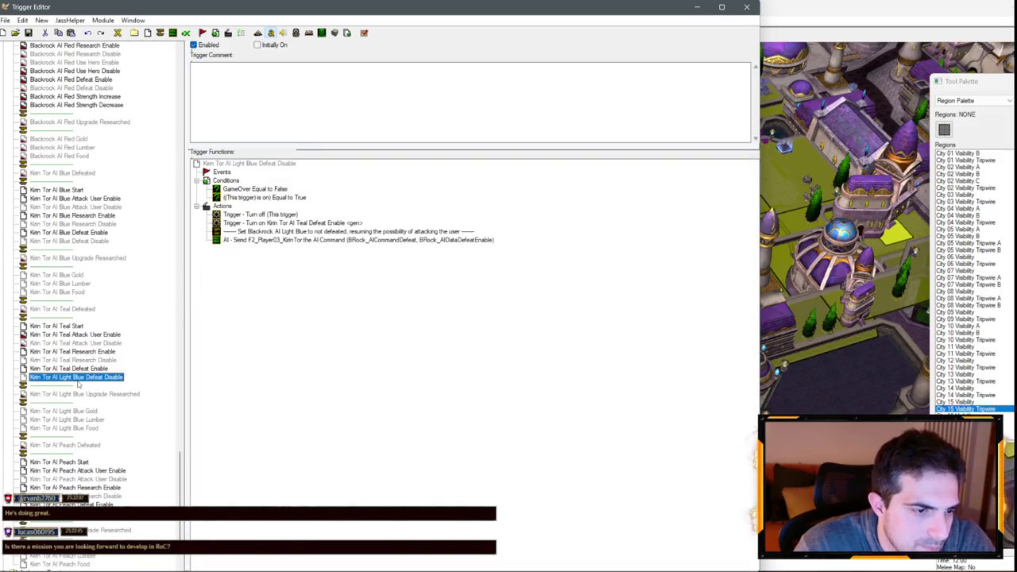
# - Rename the Light Blue Defeat Disable and Upgrade Researched triggers to Teal
pyautogui.doubleClick(67, 377)
pyautogui.moveTo(60, 377)
pyautogui.mouseDown()
pyautogui.moveTo(84, 377)
pyautogui.moveTo(84, 394)
pyautogui.moveTo(58, 394)
pyautogui.mouseUp()
pyautogui.write('Teal')
pyautogui.click(80, 394)
pyautogui.doubleClick(72, 394)
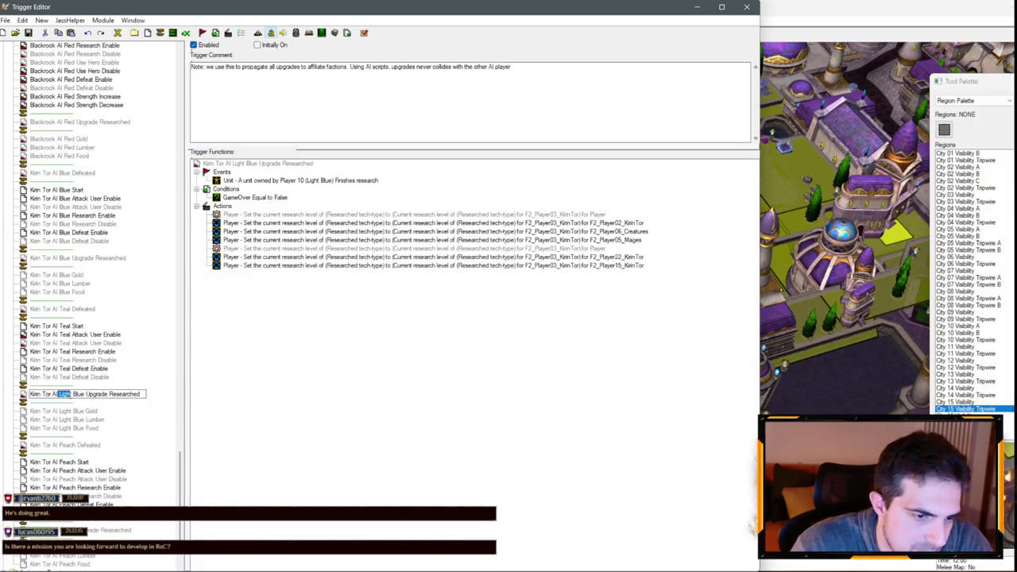
pyautogui.write('Teal')
pyautogui.click(63, 410)
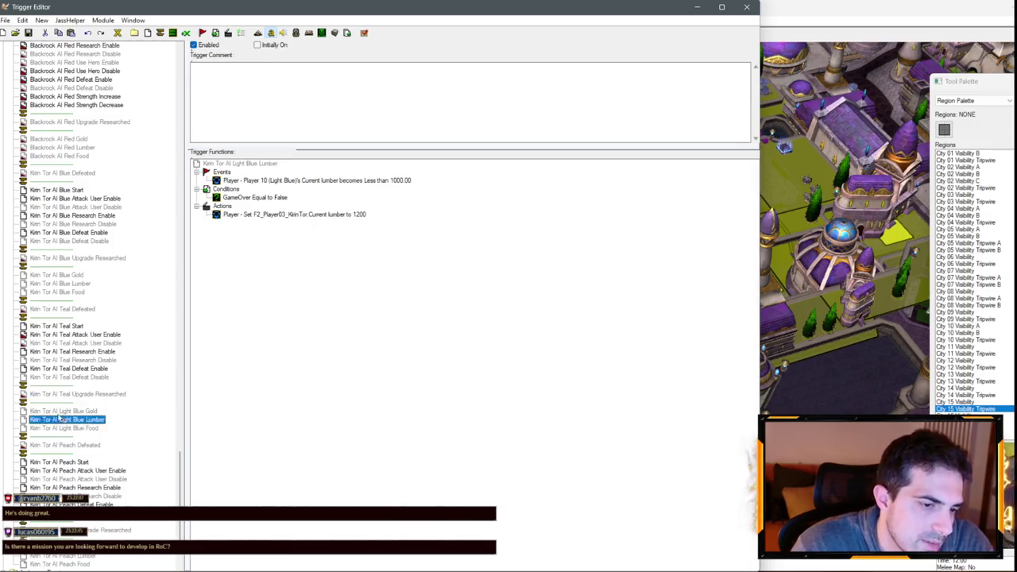
# - Rename the Light Blue Gold, Lumber and Food triggers to Teal
pyautogui.click(63, 411)
pyautogui.moveTo(52, 410)
pyautogui.mouseDown()
pyautogui.moveTo(80, 410)
pyautogui.moveTo(56, 419)
pyautogui.mouseUp()
pyautogui.write('Teal')
pyautogui.click(70, 419)
pyautogui.click(70, 419)
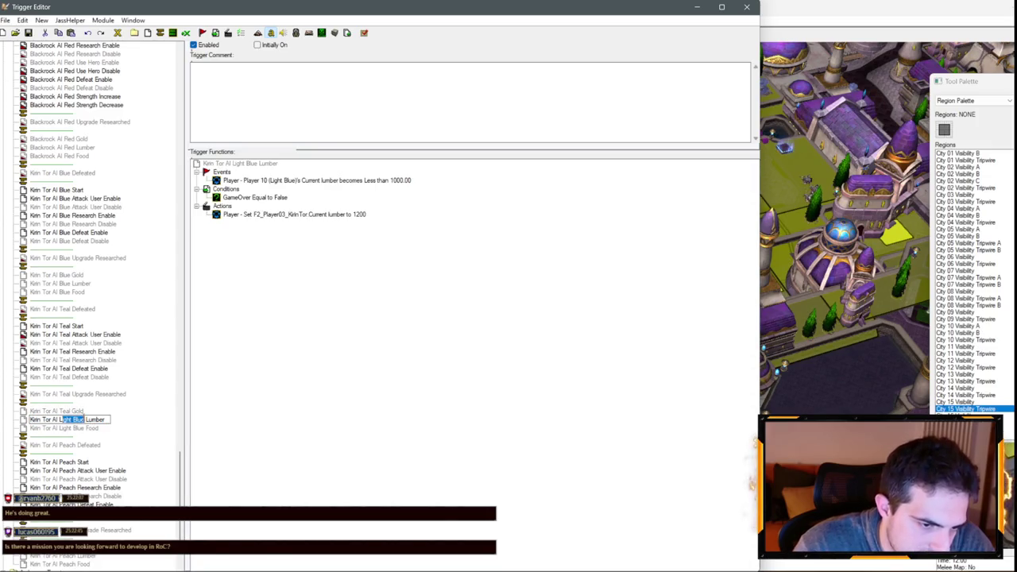
pyautogui.write('Teal')
pyautogui.click(70, 429)
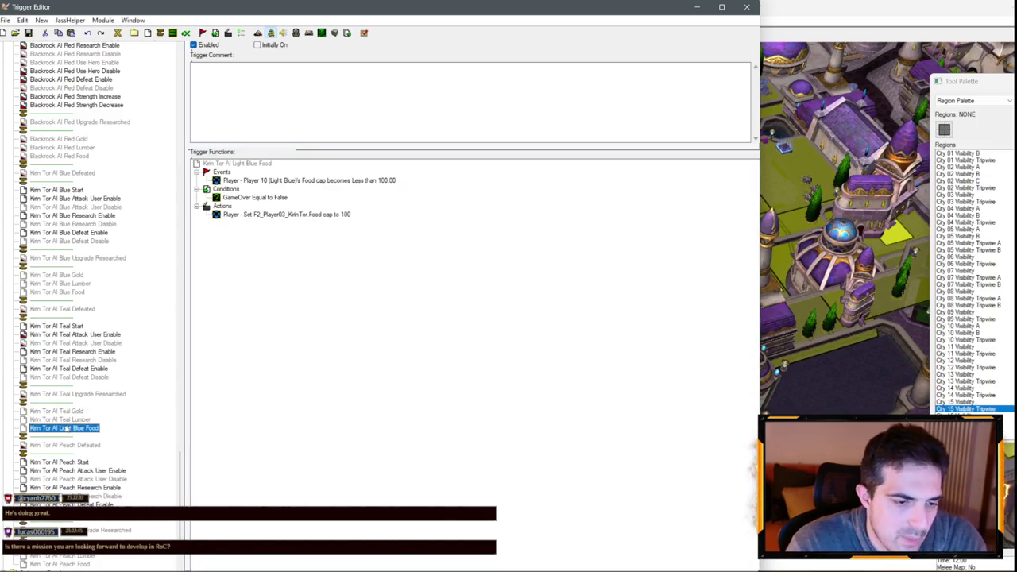
pyautogui.click(70, 428)
pyautogui.moveTo(58, 428)
pyautogui.mouseDown()
pyautogui.moveTo(83, 428)
pyautogui.moveTo(77, 445)
pyautogui.mouseUp()
pyautogui.write('Teal')
pyautogui.click(70, 445)
pyautogui.click(70, 445)
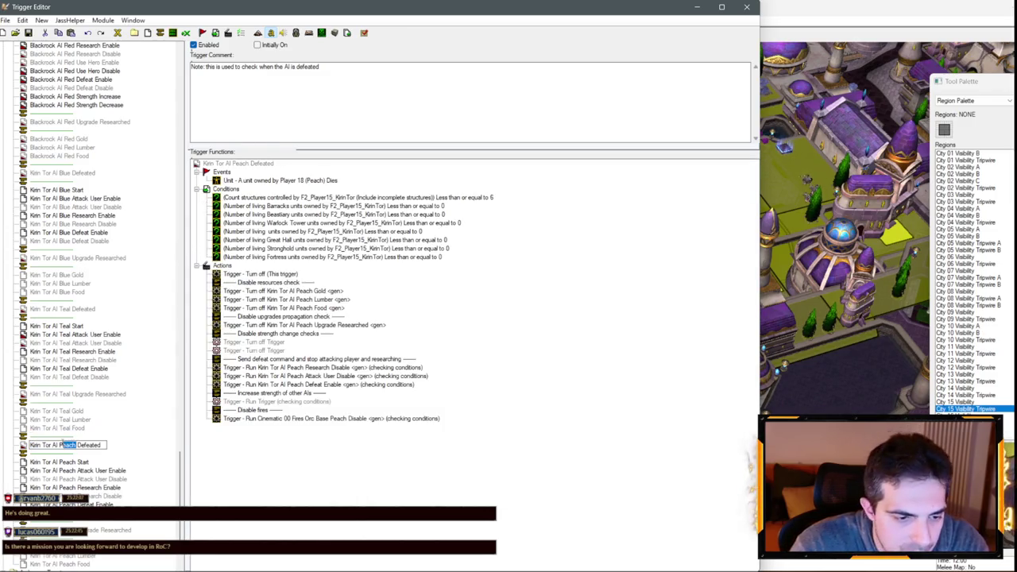
# - Rename Kirin Tor AI Peach Defeated to Turquoise, copying the word Turquoise for reuse
pyautogui.write('Turquoi')
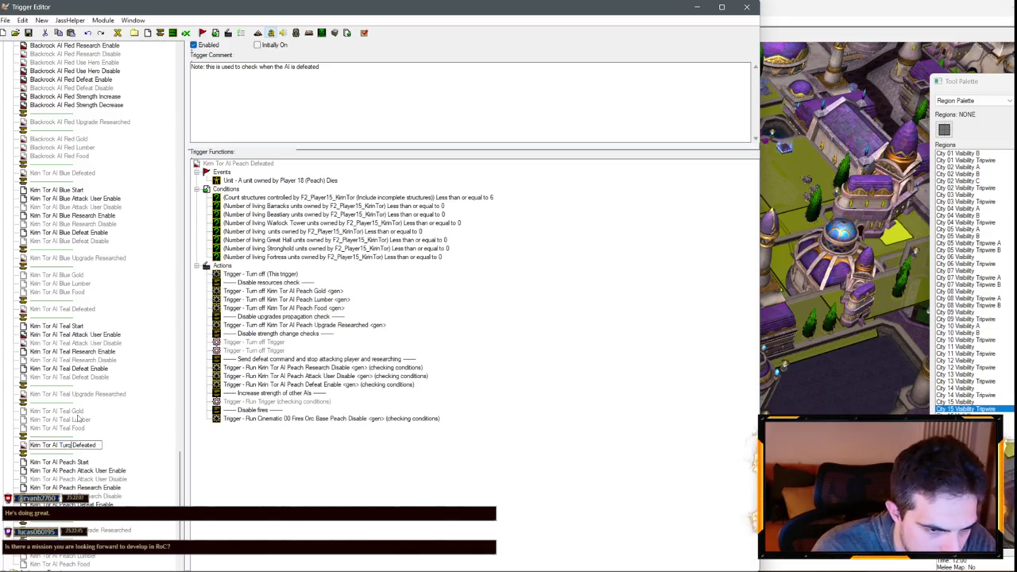
pyautogui.write('se')
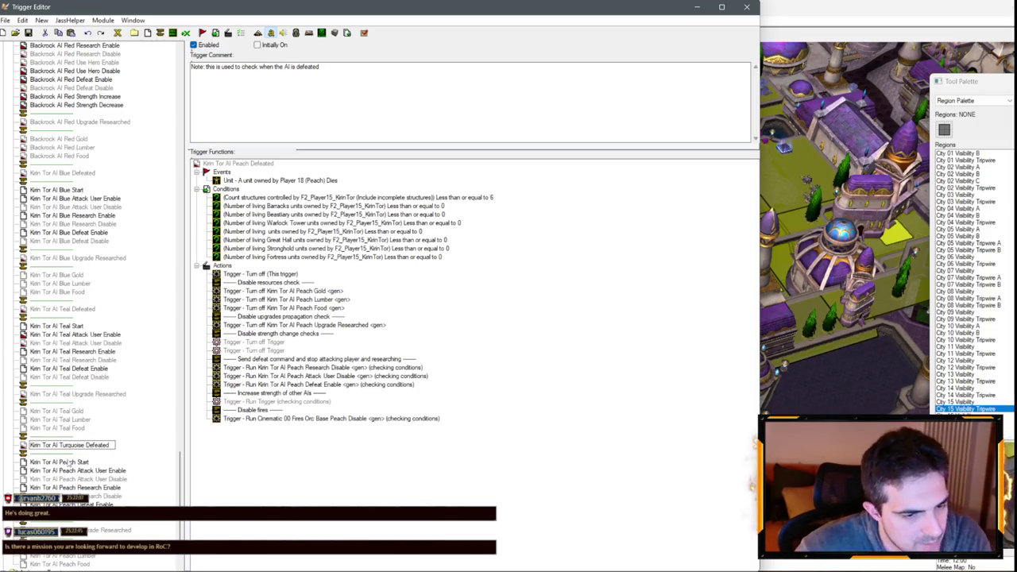
pyautogui.moveTo(67, 445); pyautogui.dragTo(84, 445)
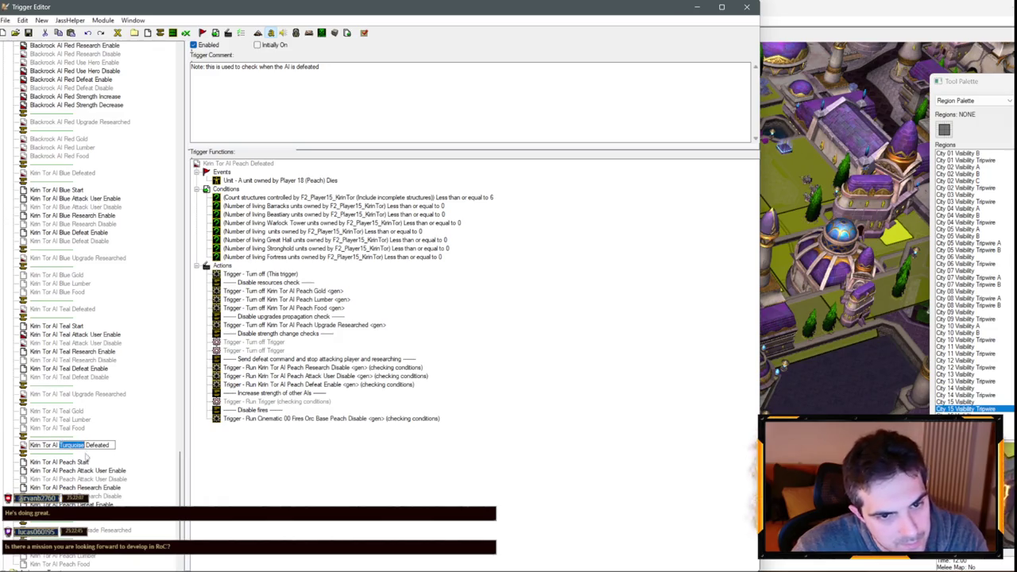
pyautogui.press('Return')
pyautogui.click(64, 462)
# - Rename the Peach Start and Attack User Enable triggers to Turquoise
pyautogui.click(62, 463)
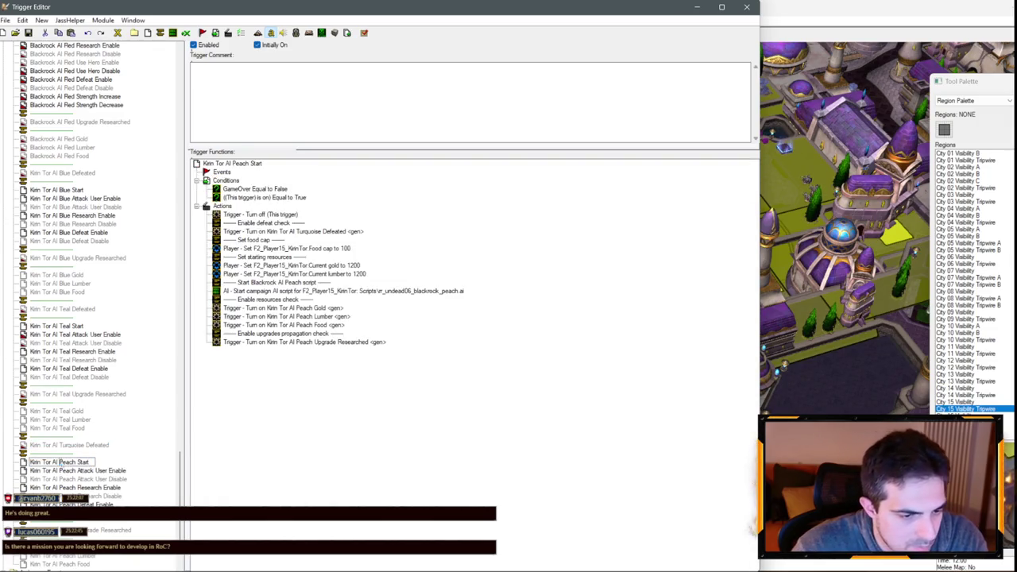
pyautogui.doubleClick(67, 462)
pyautogui.write('Turquoise')
pyautogui.click(73, 471)
pyautogui.click(71, 471)
pyautogui.doubleClick(70, 470)
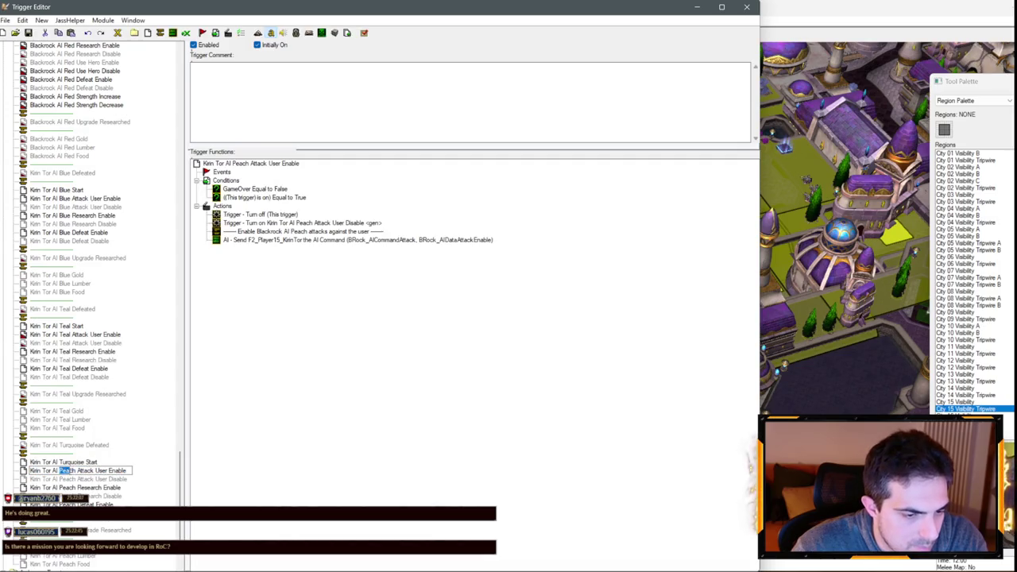
pyautogui.write('Turquoise')
pyautogui.click(72, 479)
# - Rename the Peach Attack User Disable and Research Enable triggers to Turquoise
pyautogui.click(64, 480)
pyautogui.doubleClick(65, 479)
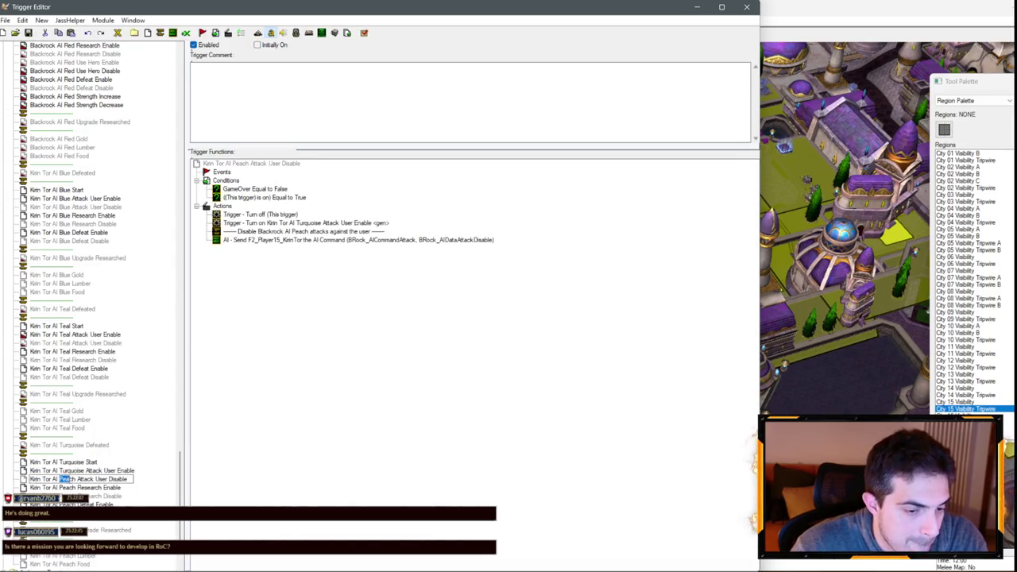
pyautogui.write('Turquoise')
pyautogui.click(71, 487)
pyautogui.click(71, 487)
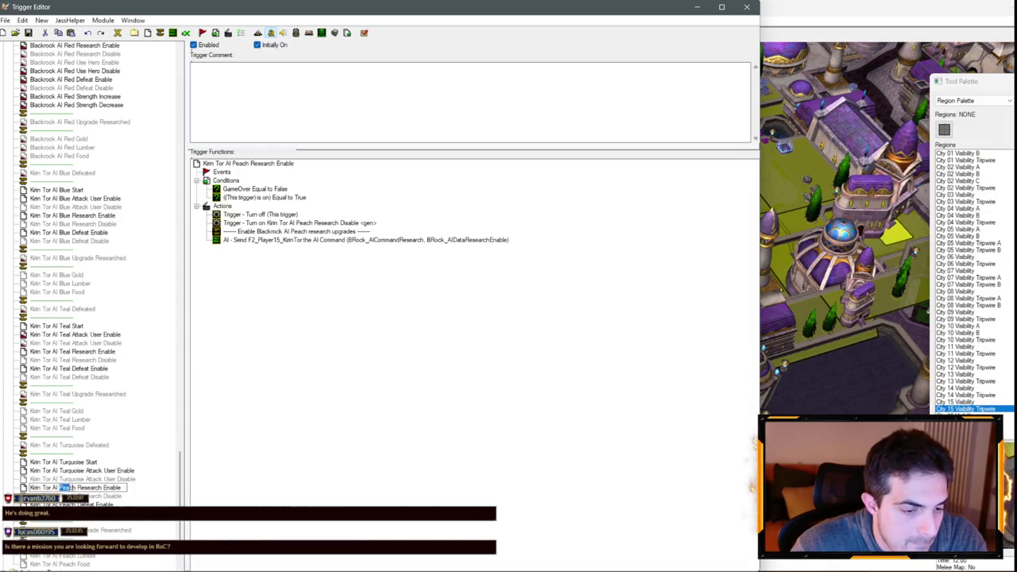
pyautogui.doubleClick(69, 487)
pyautogui.write('Turquoise')
pyautogui.click(72, 496)
# - Rename the Peach Research Disable, Defeat Enable and Defeat Disable triggers to Turquoise
pyautogui.click(72, 496)
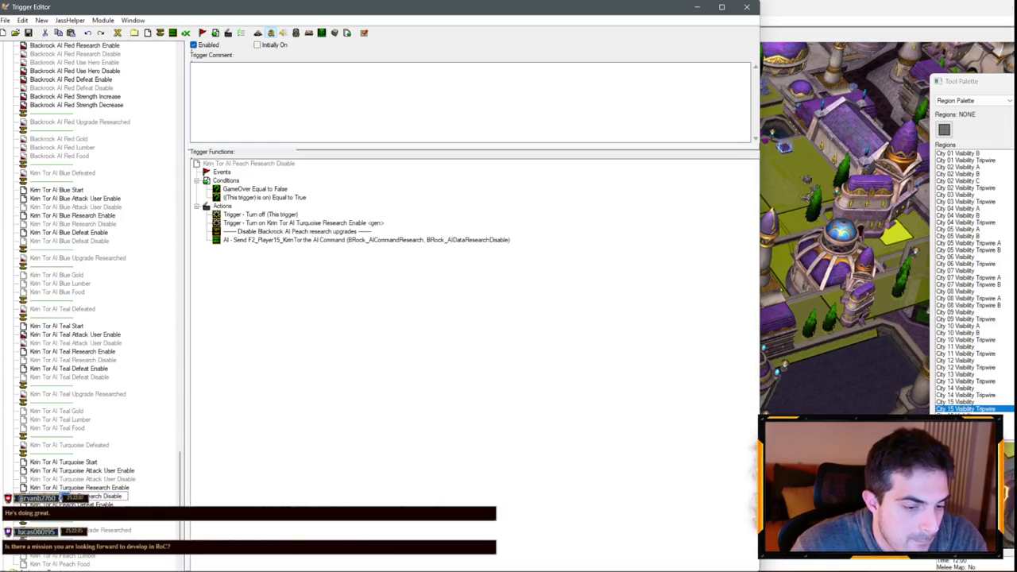
pyautogui.write('Turquoise')
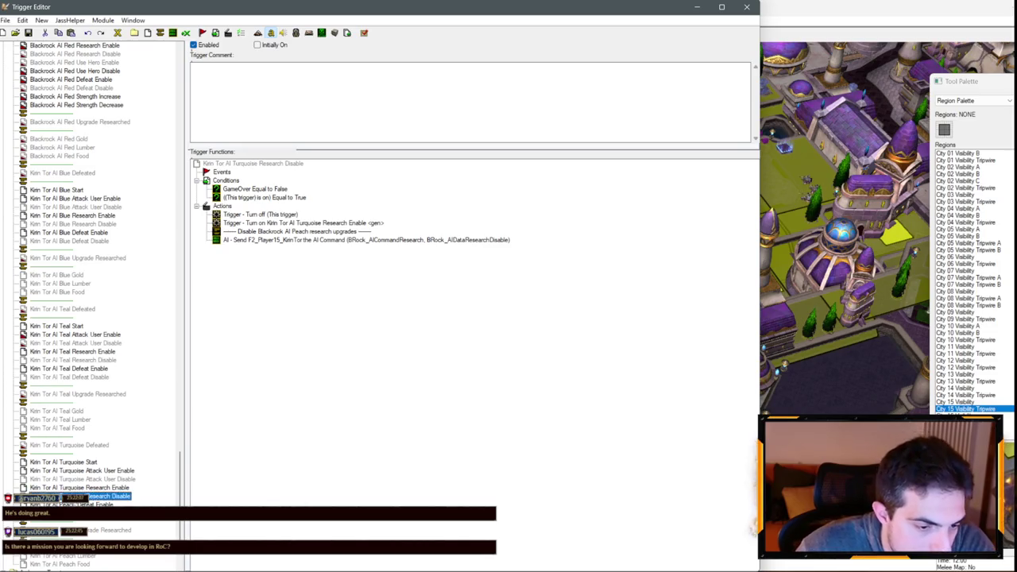
pyautogui.click(72, 505)
pyautogui.click(71, 505)
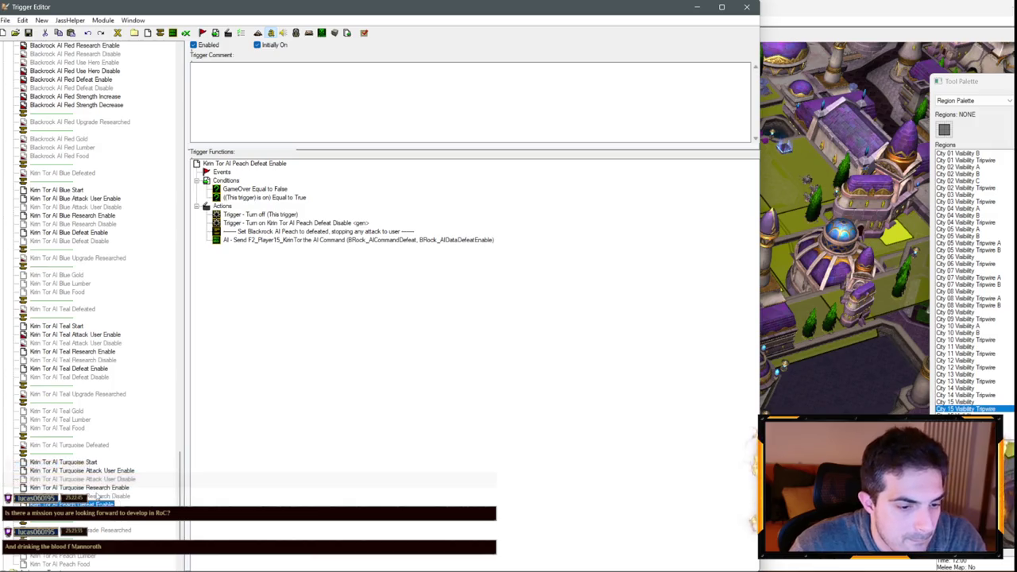
pyautogui.press('Down')
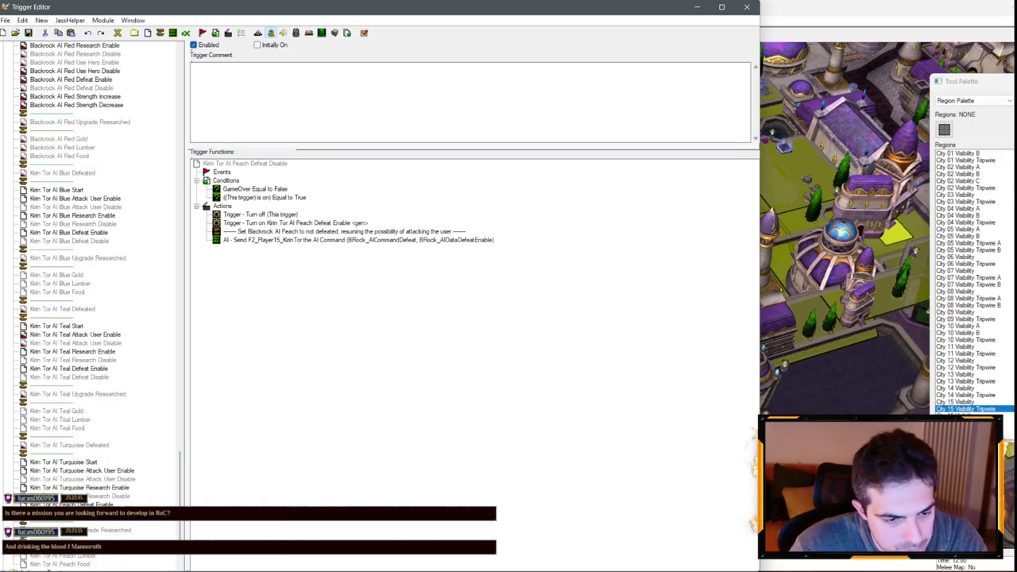
pyautogui.press('Up')
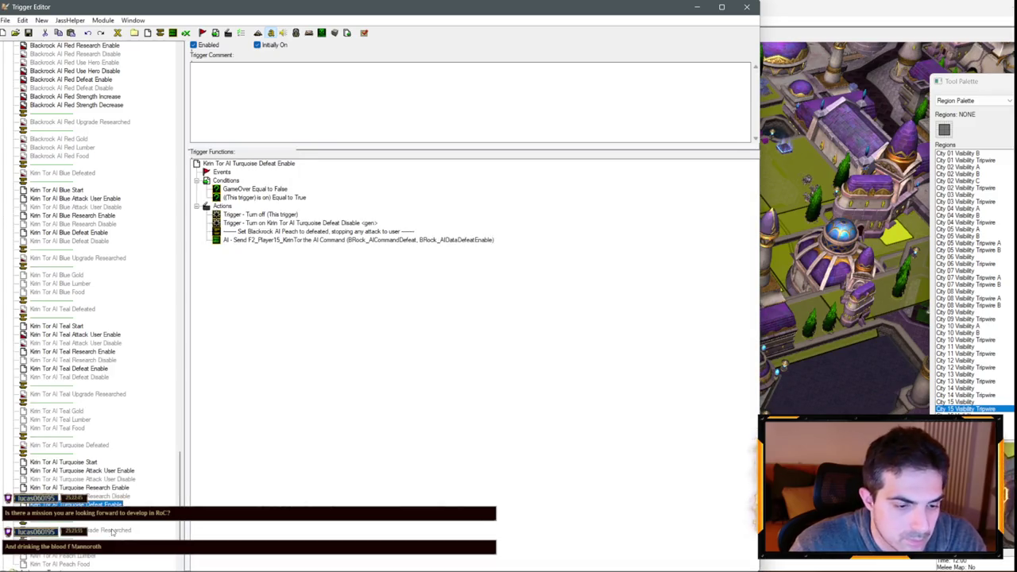
# - Rename Peach Upgrade Researched and Peach Gold to Turquoise, fixing the missing space in Gold
pyautogui.click(111, 530)
pyautogui.click(67, 411)
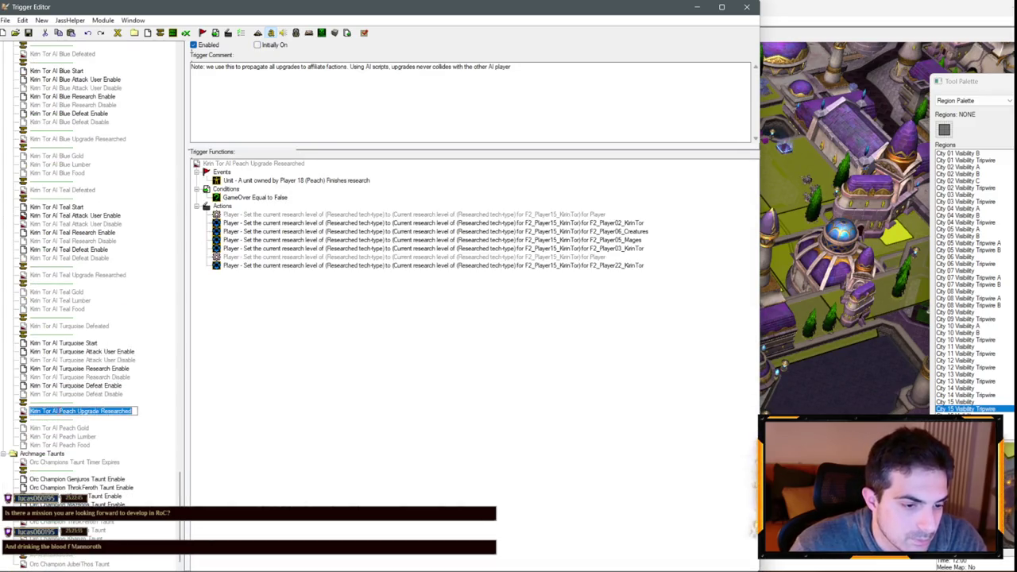
pyautogui.doubleClick(67, 410)
pyautogui.click(60, 428)
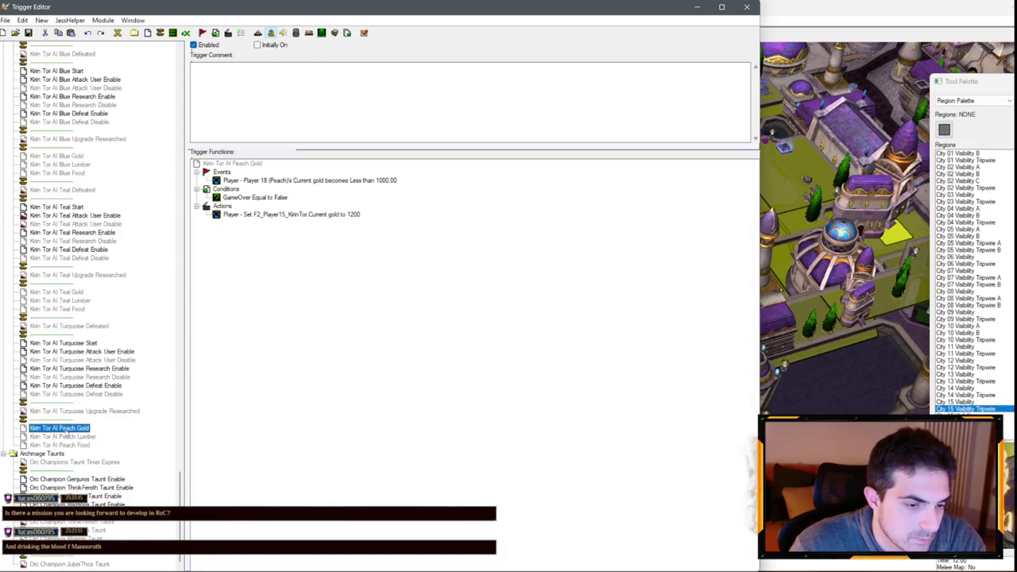
pyautogui.click(61, 429)
pyautogui.doubleClick(65, 428)
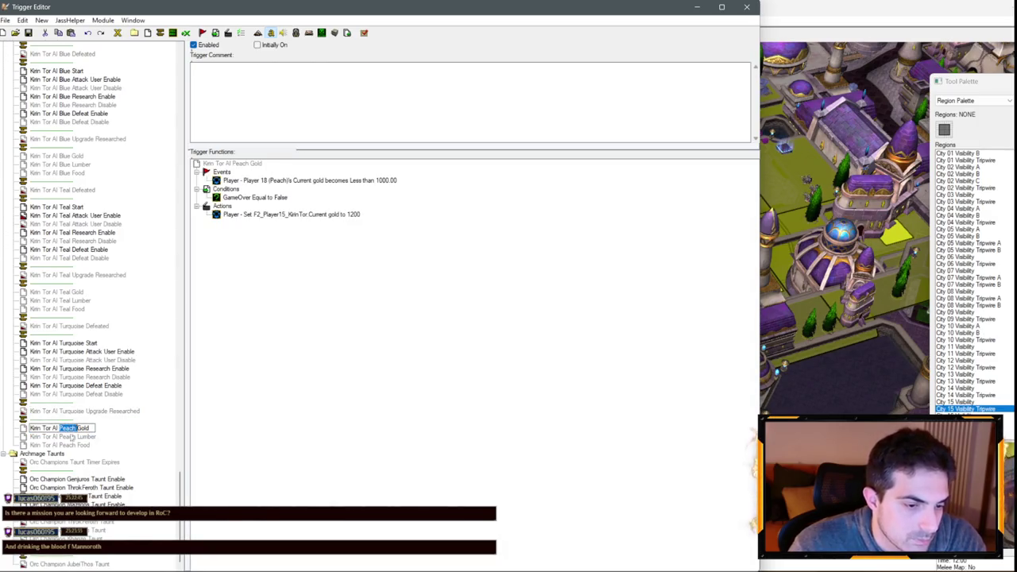
pyautogui.write('Turquoise')
pyautogui.press('Return')
pyautogui.click(85, 429)
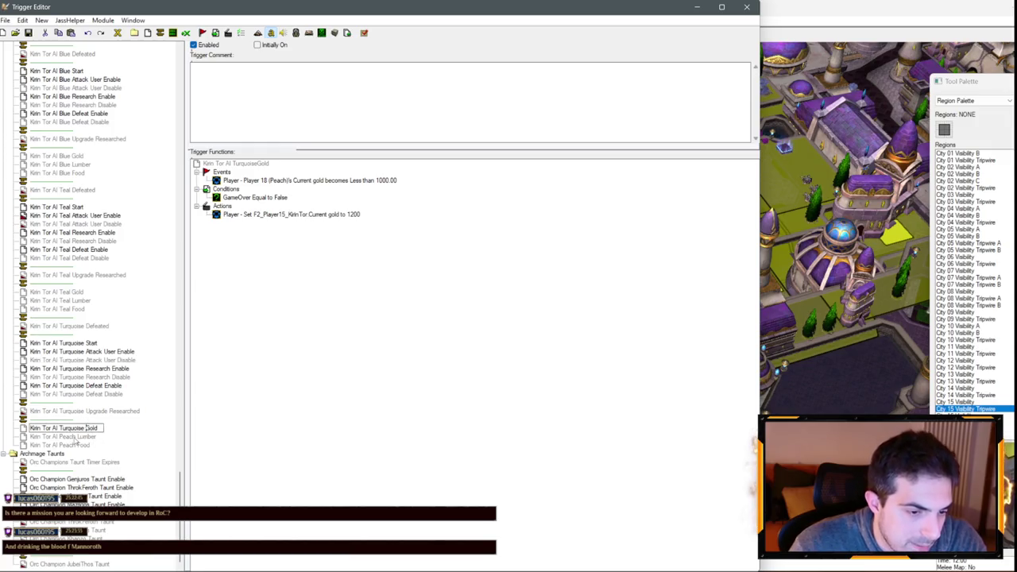
# - Rename the Peach Lumber and Food triggers to Turquoise
pyautogui.click(73, 437)
pyautogui.click(73, 446)
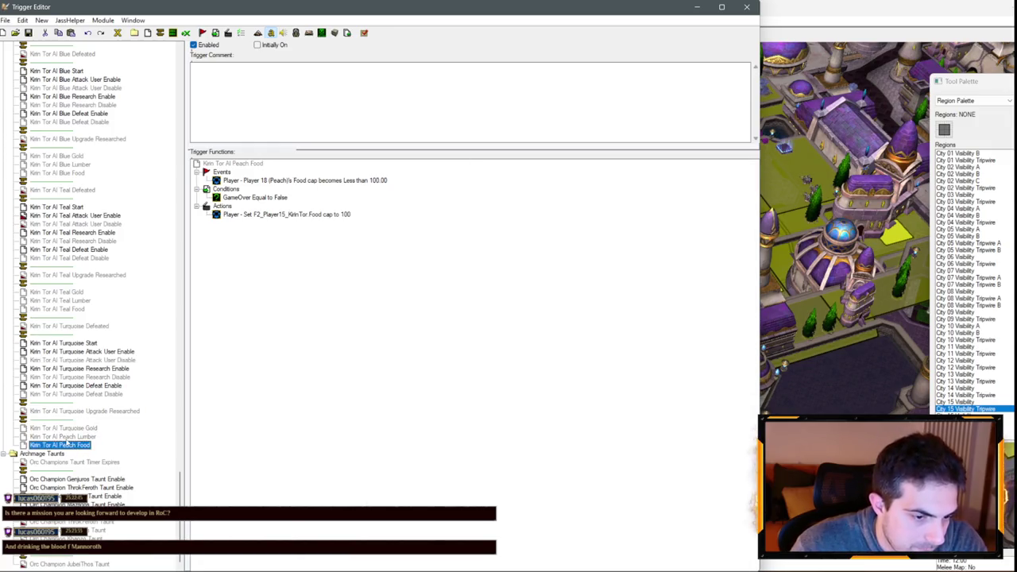
pyautogui.click(56, 437)
pyautogui.doubleClick(64, 437)
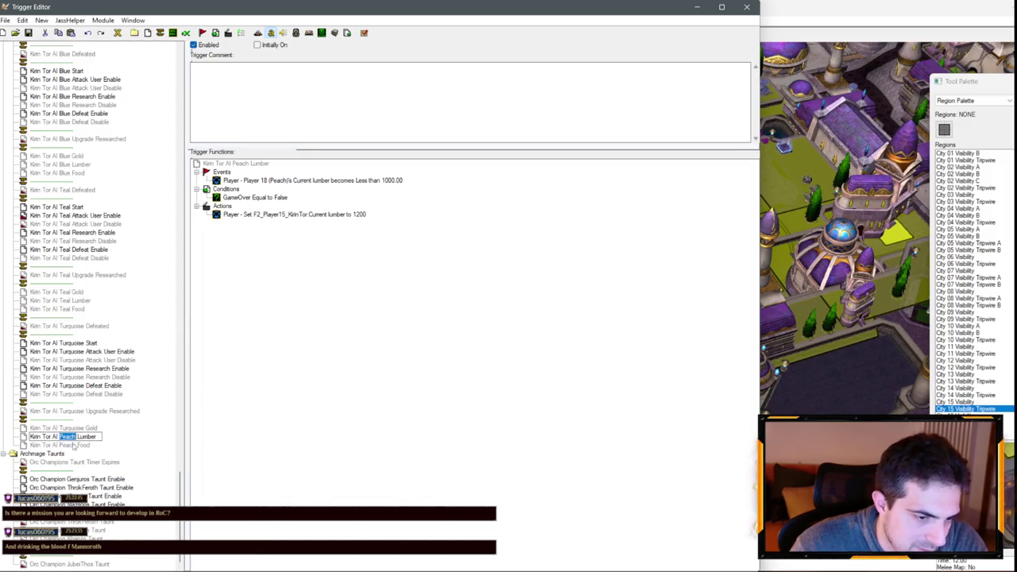
pyautogui.write('Turquoise')
pyautogui.click(75, 446)
pyautogui.doubleClick(60, 446)
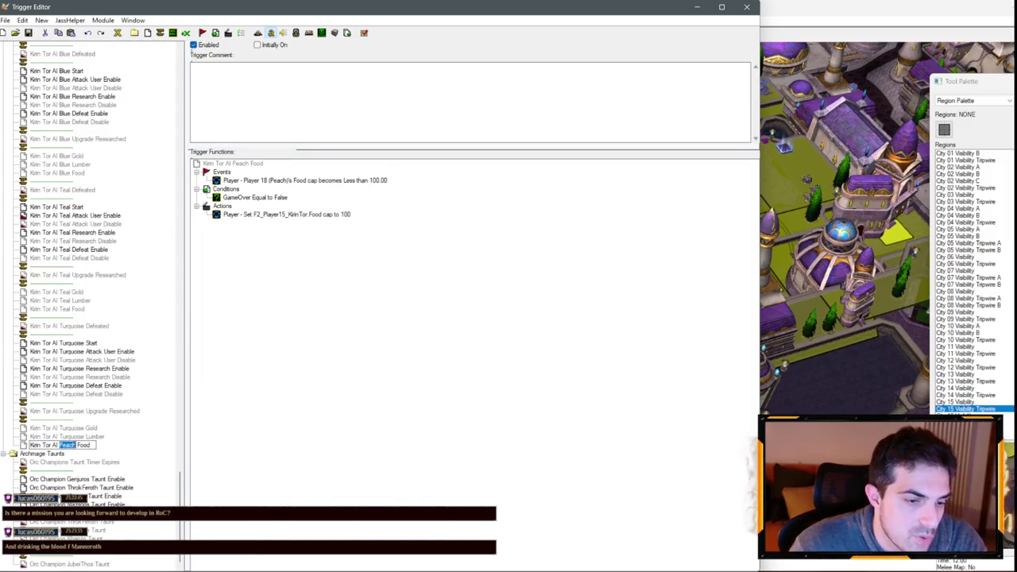
pyautogui.write('Turquoise')
pyautogui.press('Return')
pyautogui.scroll(10, 163, 345)
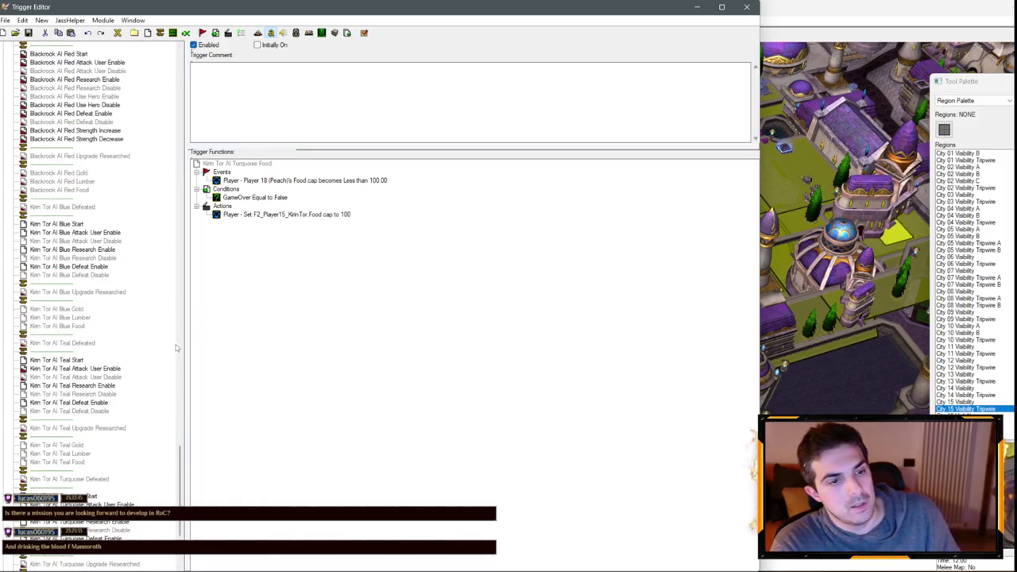
# - Delete the Blackrock AI Red Food and Red Strength Decrease/Increase triggers, confirming each warning
pyautogui.click(79, 309)
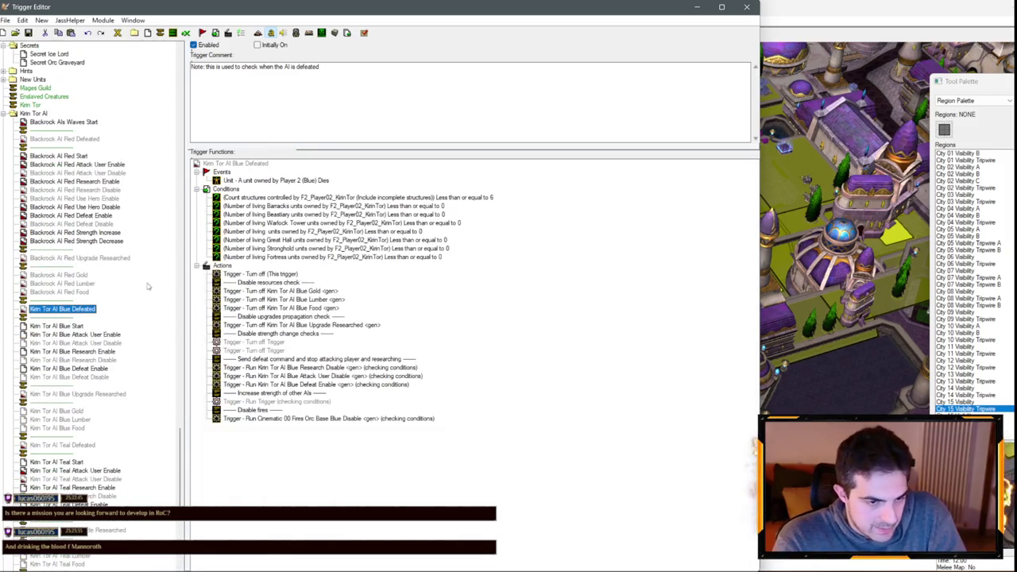
pyautogui.click(78, 290)
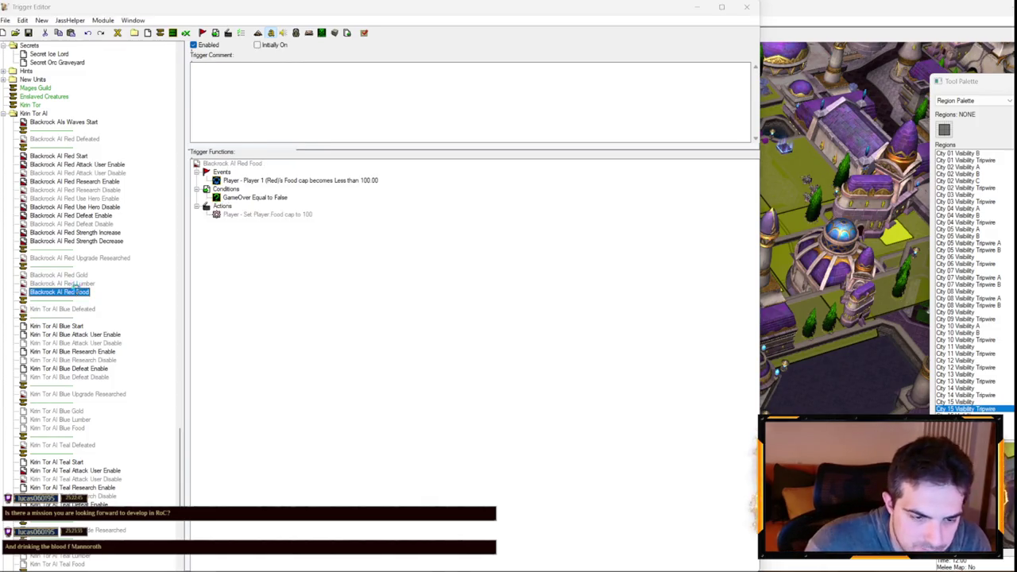
pyautogui.press('Delete')
pyautogui.press('Return')
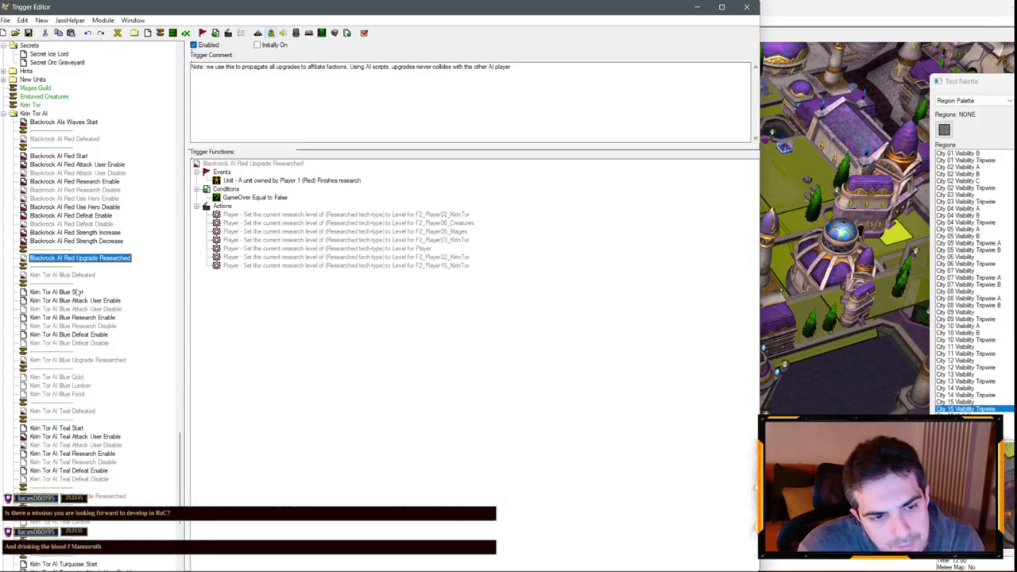
pyautogui.press('Delete')
pyautogui.press('Return')
pyautogui.press('Delete')
pyautogui.press('Return')
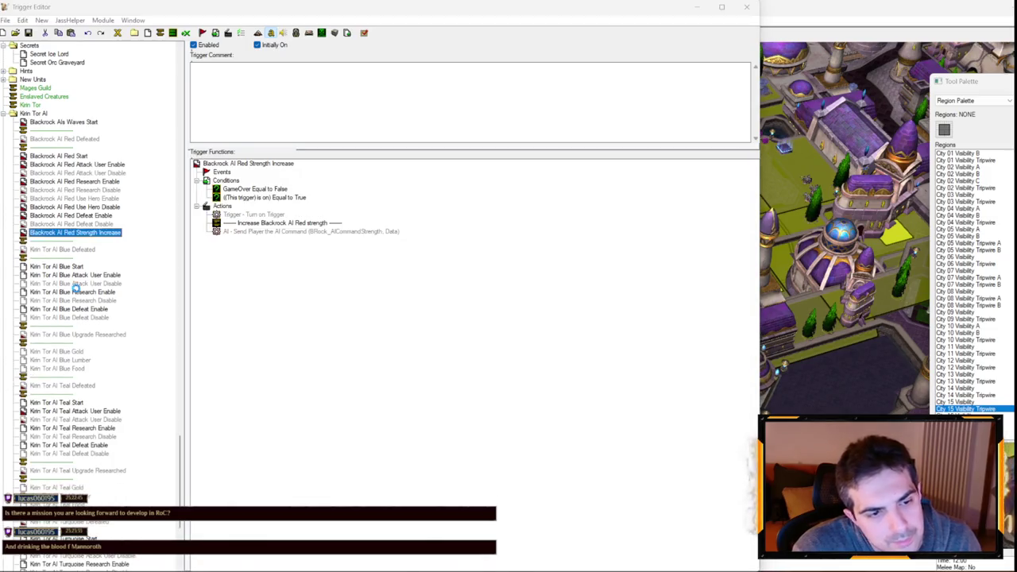
pyautogui.press('Delete')
pyautogui.press('Return')
# - Delete the Red Defeat Disable/Enable, Research Disable and Use Hero triggers
pyautogui.press('Return')
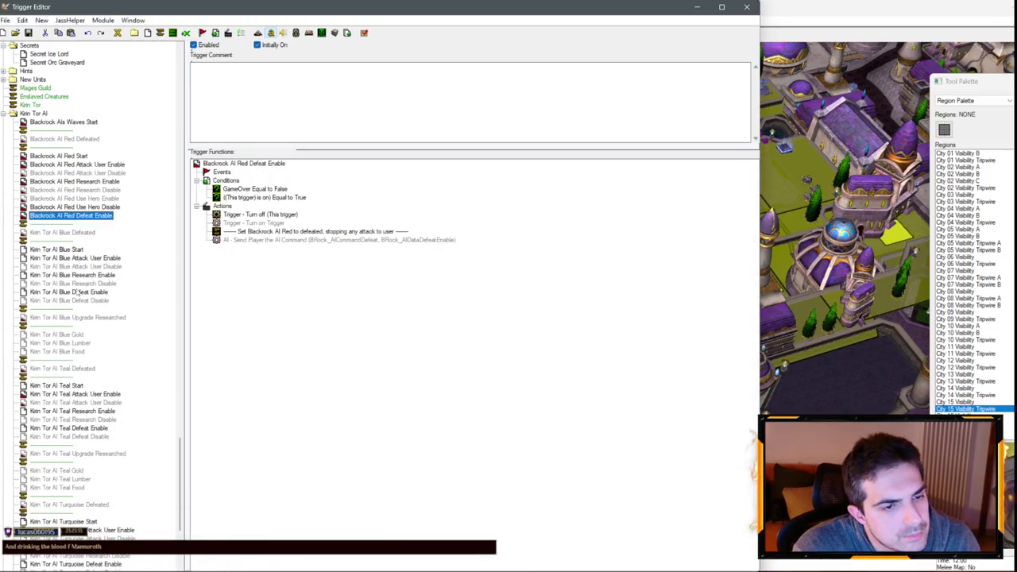
pyautogui.press('Delete')
pyautogui.press('Return')
pyautogui.press('Delete')
pyautogui.press('Return')
pyautogui.press('Delete')
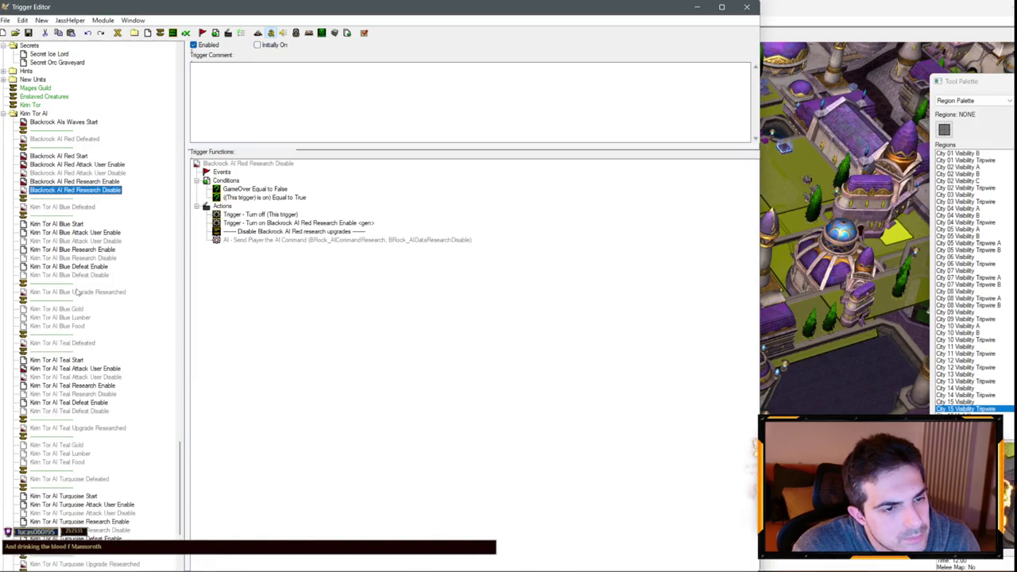
pyautogui.press('Delete')
# - Delete the Red Research Enable, Attack User Disable/Enable and Blackrock AI Red Start triggers
pyautogui.press('Return')
pyautogui.press('Delete')
pyautogui.press('Return')
pyautogui.press('Delete')
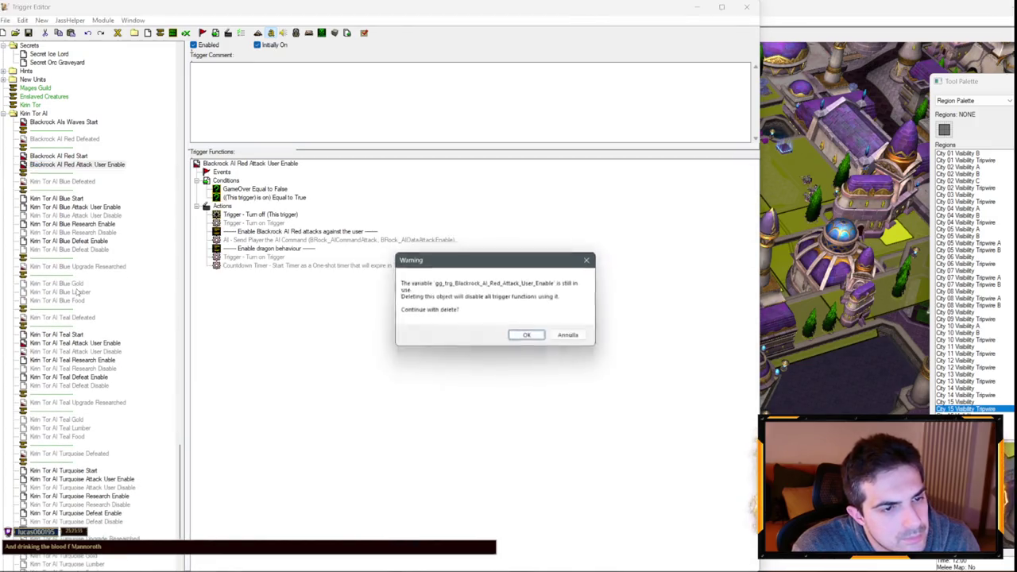
pyautogui.press('Return')
pyautogui.press('Delete')
pyautogui.press('Delete')
pyautogui.press('Return')
pyautogui.press('Delete')
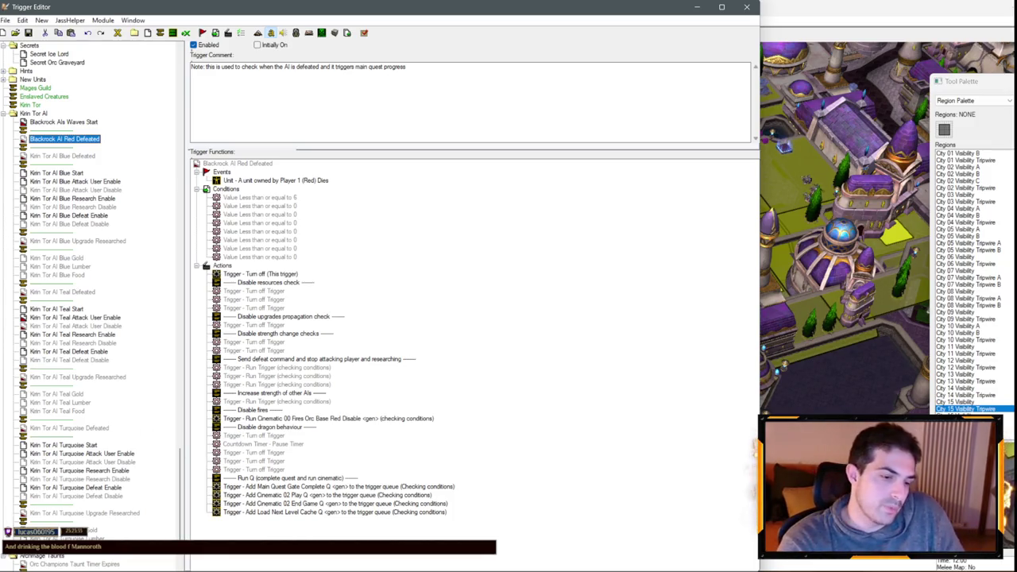
pyautogui.click(842, 238)
# - Zoom the 3D map of rr_undead07 in on the city square and pan south
pyautogui.scroll(5, 508, 294)
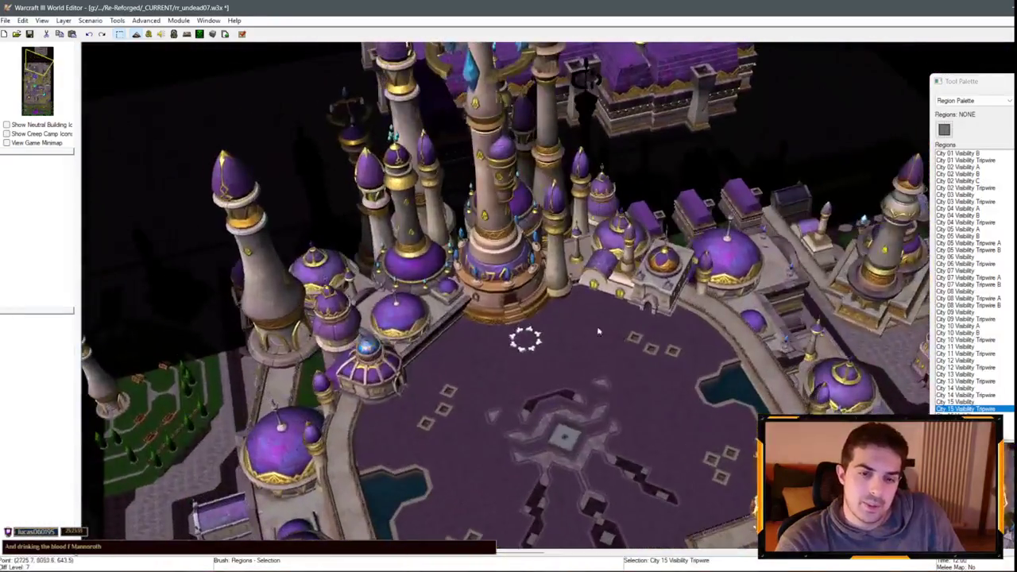
pyautogui.scroll(2, 429, 378)
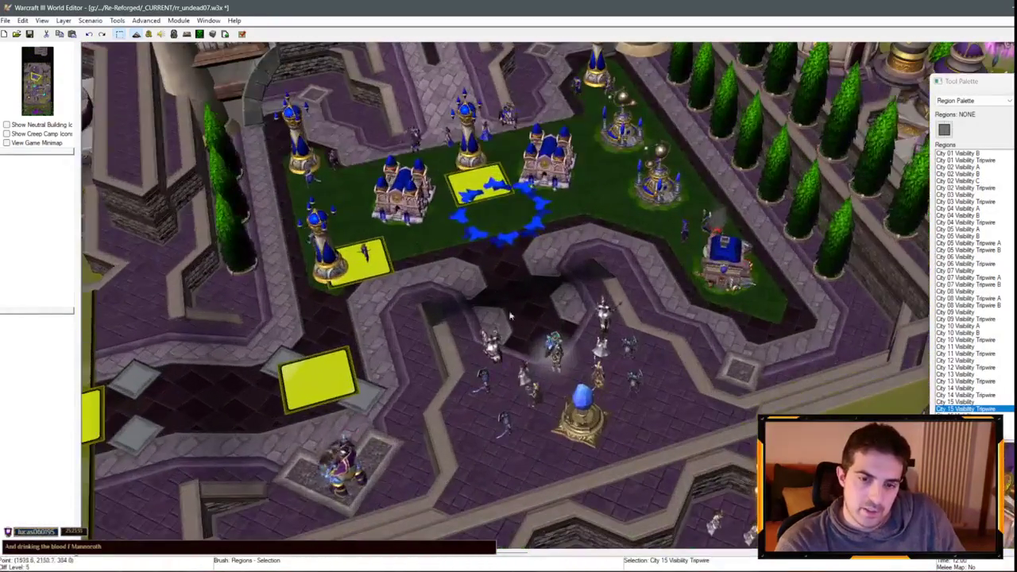
pyautogui.scroll(2, 612, 385)
pyautogui.scroll(-3, 612, 386)
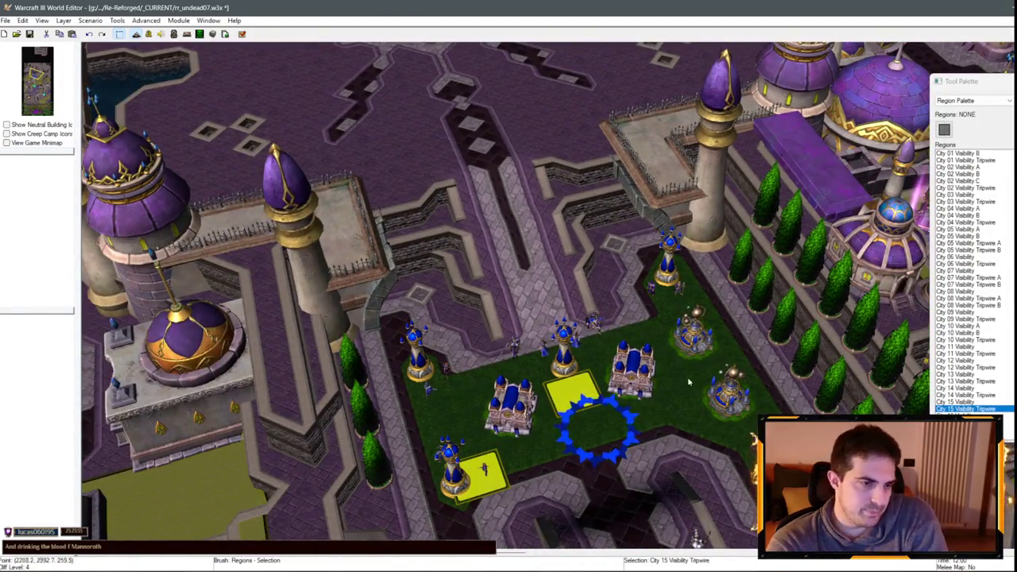
pyautogui.press('Down')
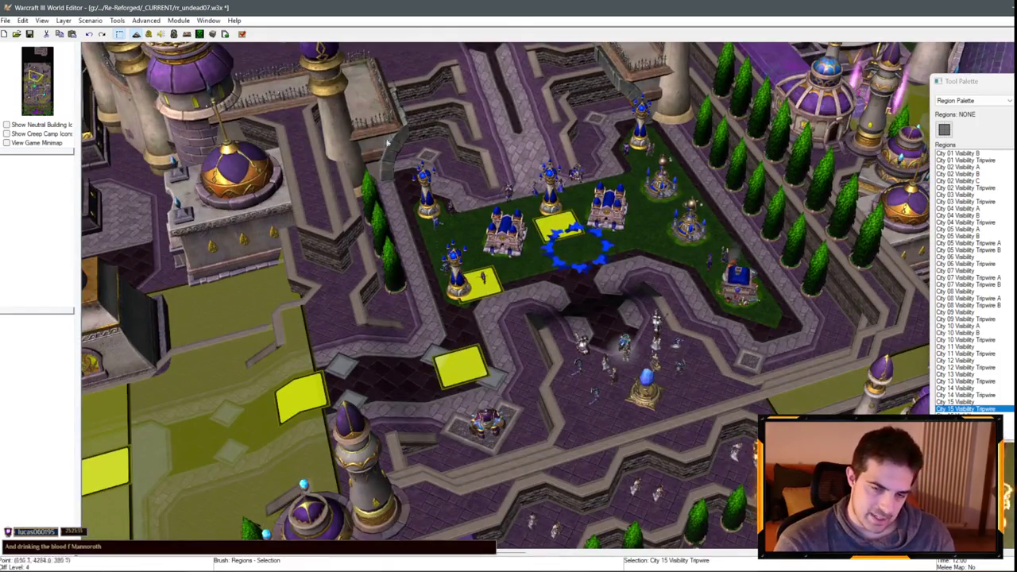
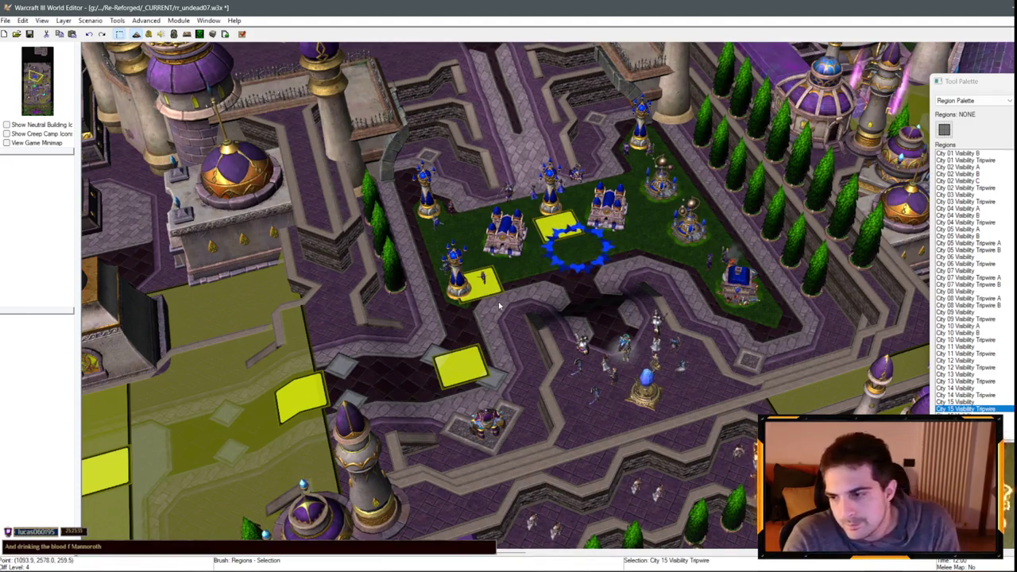
# - Remove 'Blackrock AI Red Defeated' and replace 'Blackrock' with 'Kirin Tor' in the waves trigger name
pyautogui.click(139, 34)
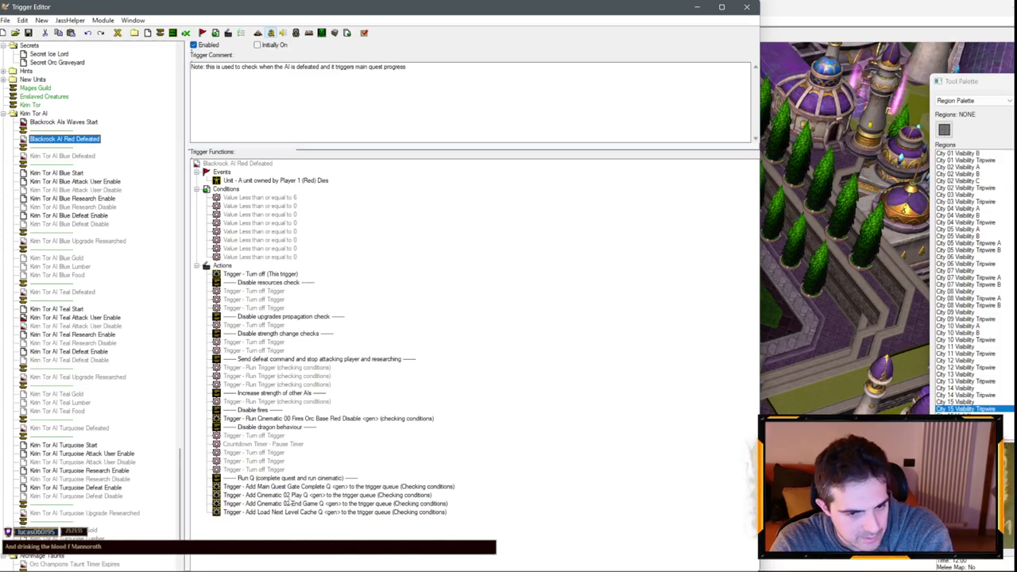
pyautogui.press('Delete')
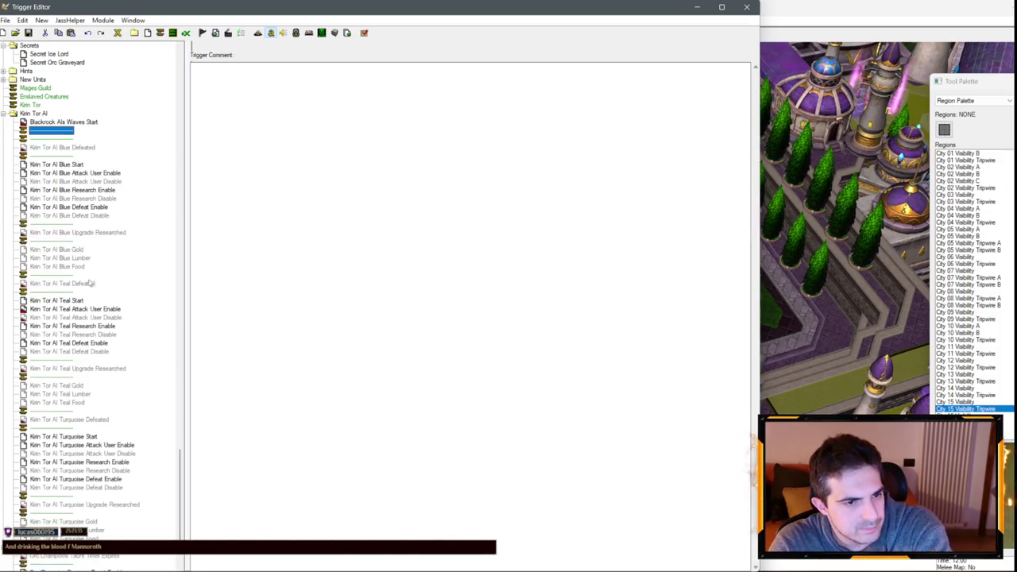
pyautogui.click(78, 123)
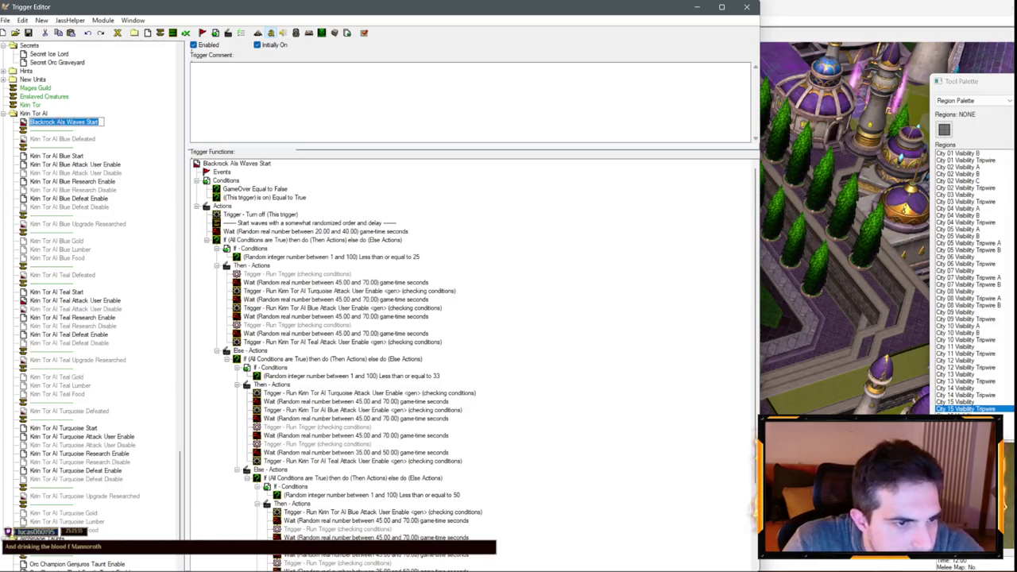
pyautogui.press('Home')
pyautogui.hotkey('ctrl', 'shift', 'Right')
pyautogui.write('Kirin ')
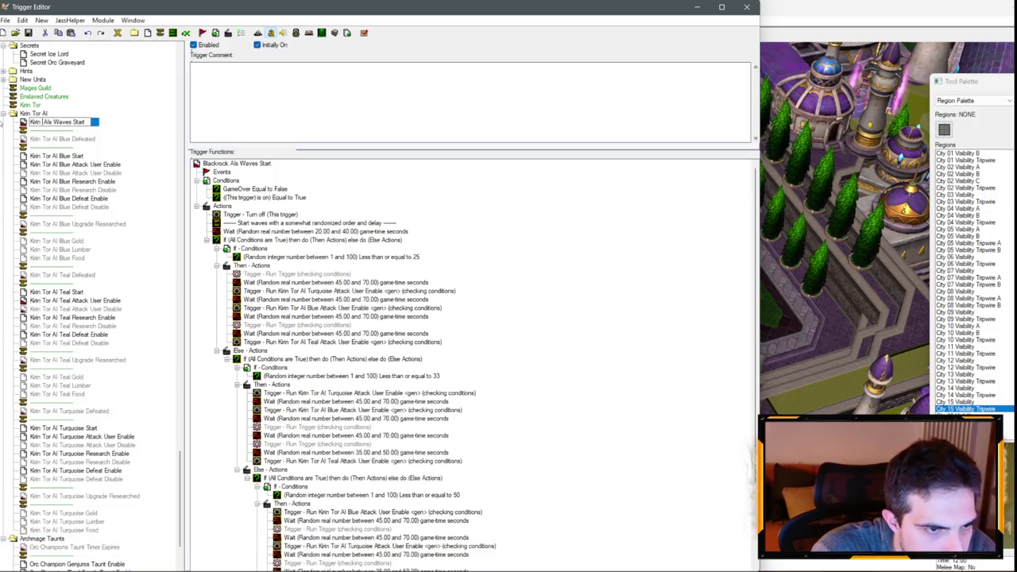
pyautogui.write('Tor')
pyautogui.press('Return')
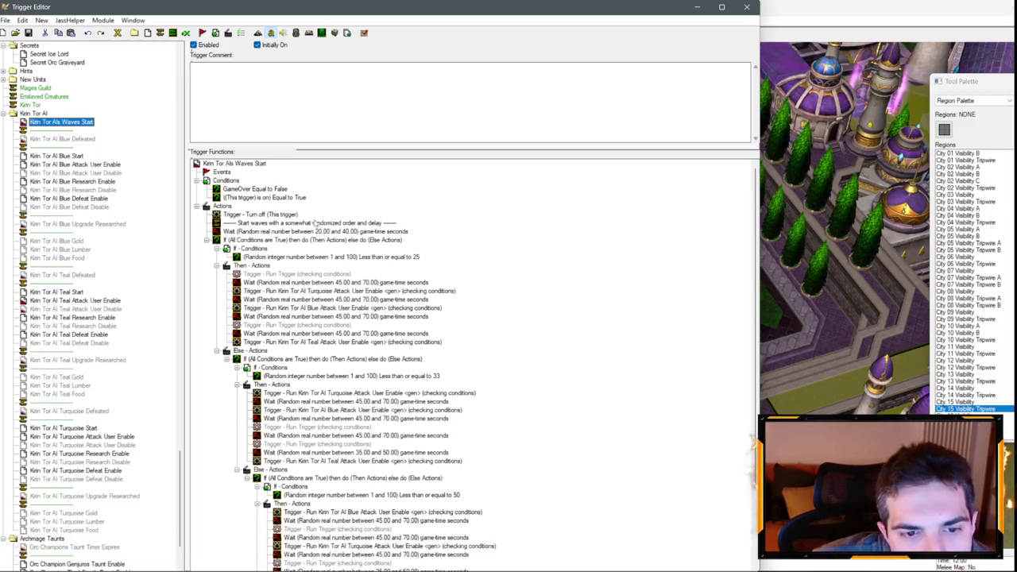
pyautogui.scroll(-4, 302, 230)
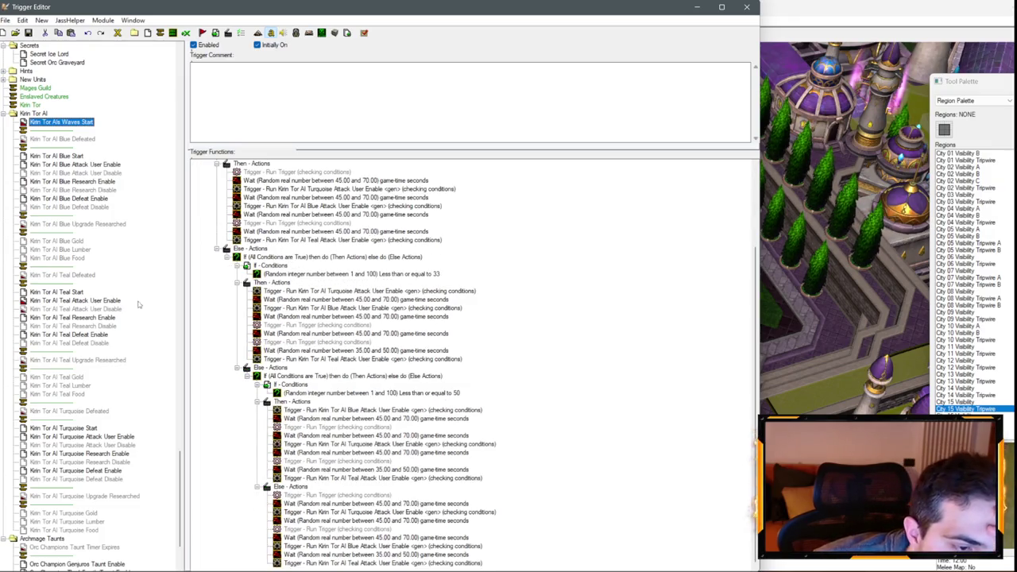
# - In Blue Upgrade Researched, delete both disabled actions plus the Player06_Creatures and Player05_Mages actions
pyautogui.click(82, 225)
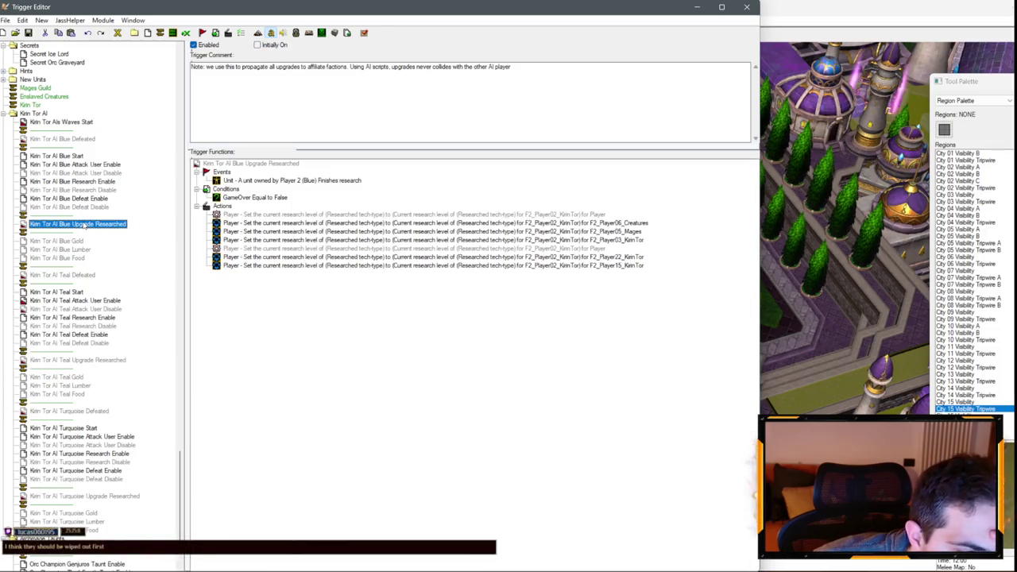
pyautogui.press('F4')
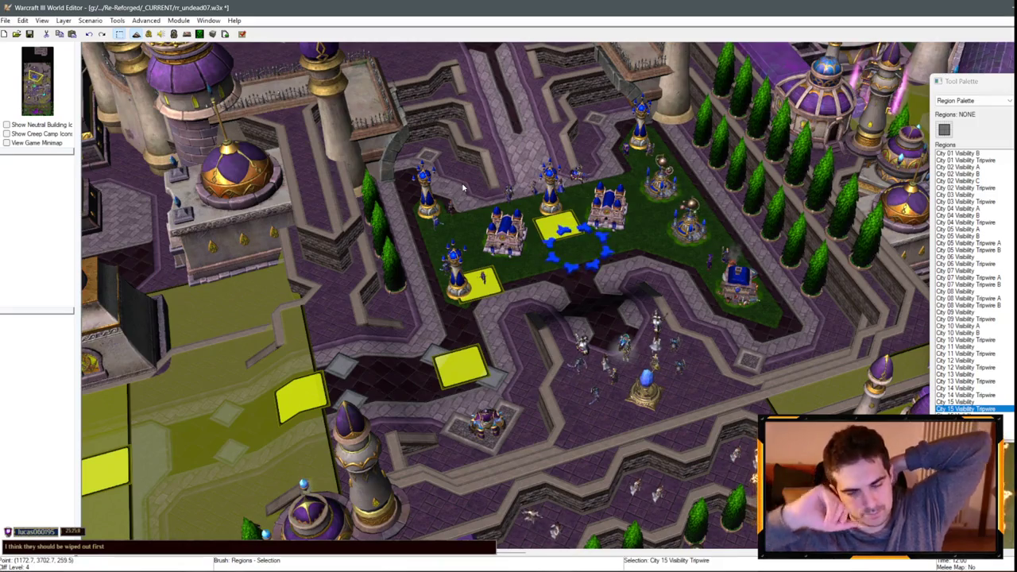
pyautogui.scroll(3, 469, 167)
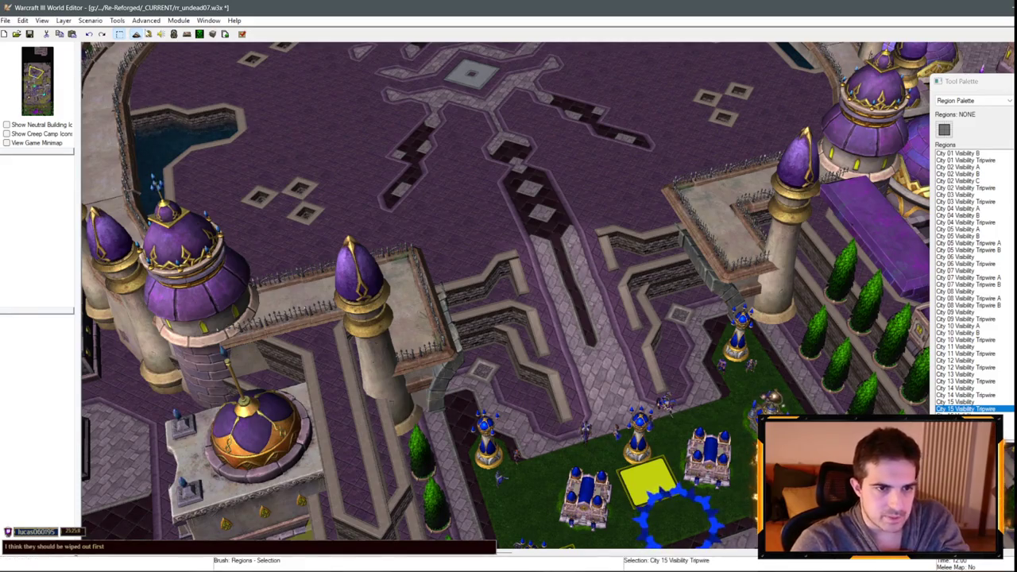
pyautogui.scroll(-3, 523, 225)
pyautogui.press('F4')
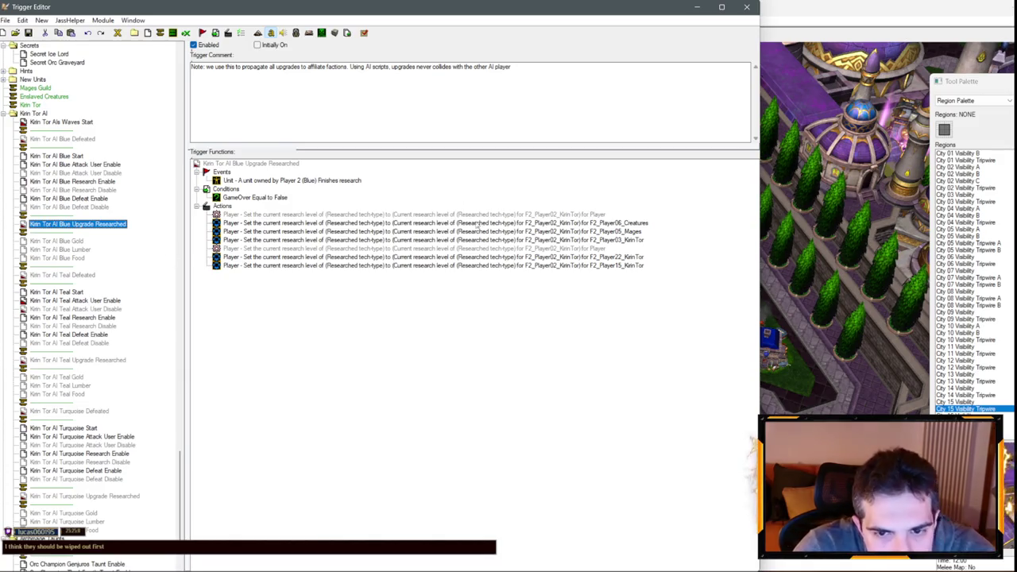
pyautogui.click(492, 215)
pyautogui.press('Delete')
pyautogui.click(534, 240)
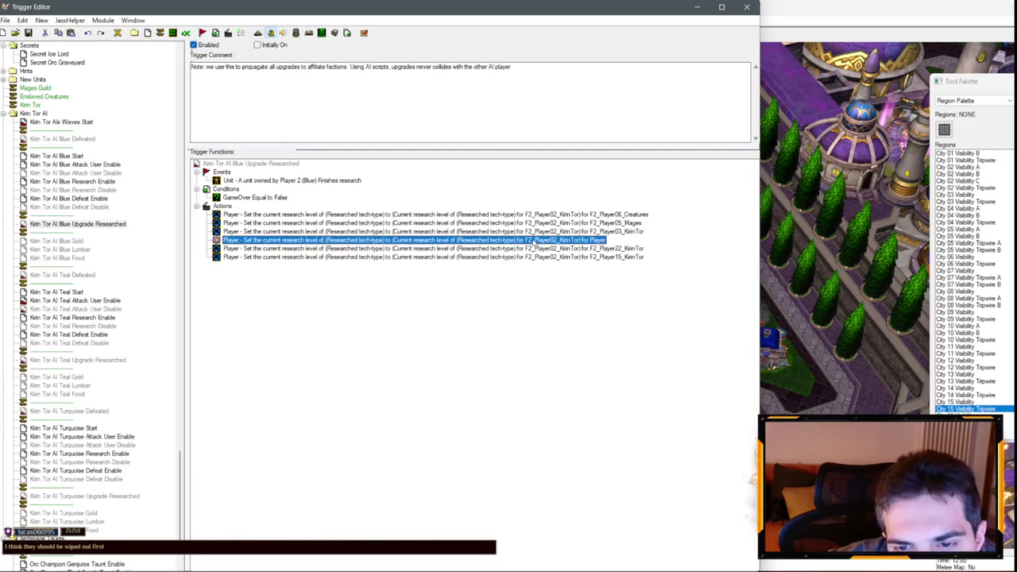
pyautogui.press('Delete')
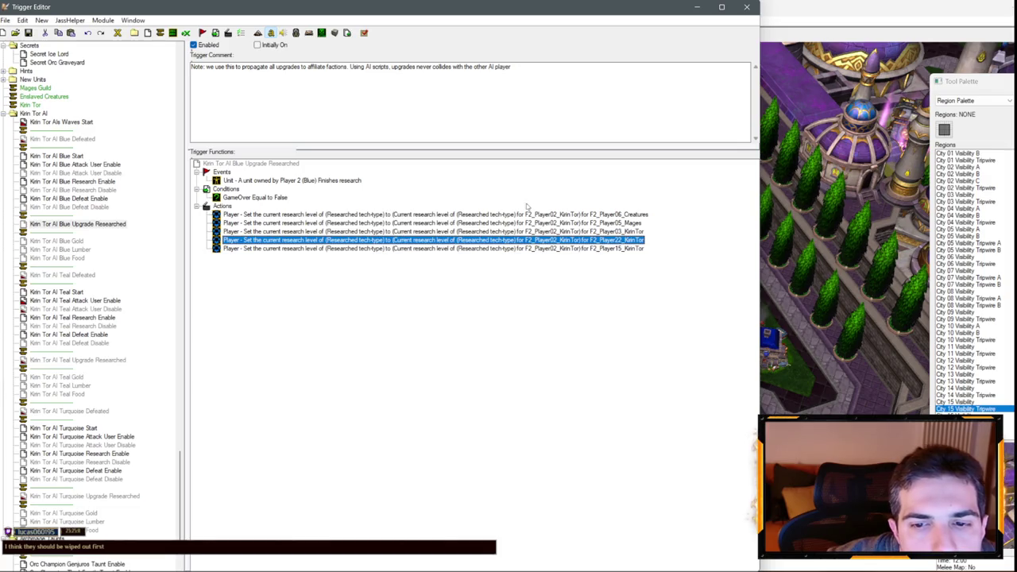
pyautogui.click(520, 215)
pyautogui.press('Delete')
pyautogui.press('Delete')
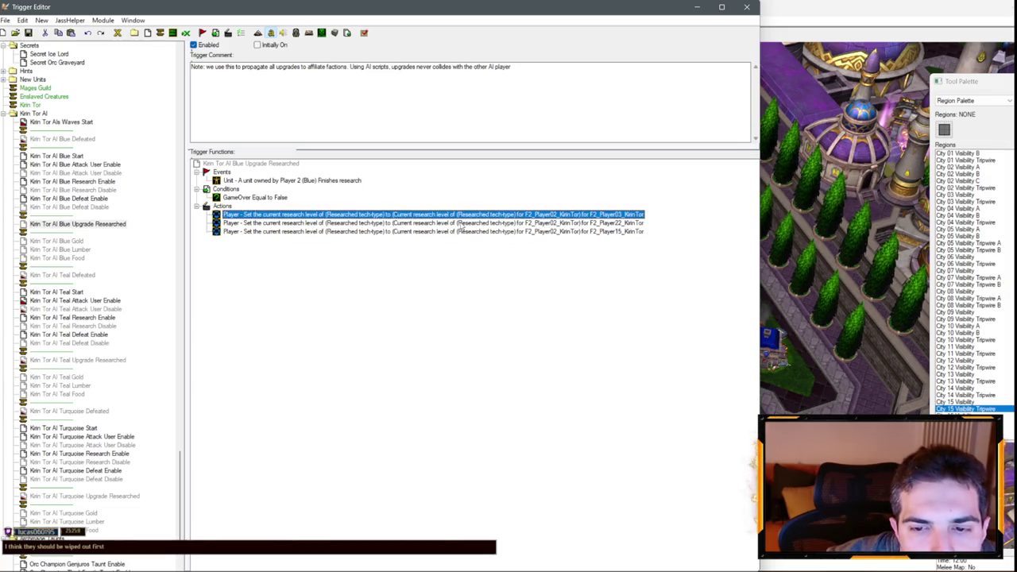
# - Move the Player22 Kirin Tor research action below Player15
pyautogui.click(484, 231)
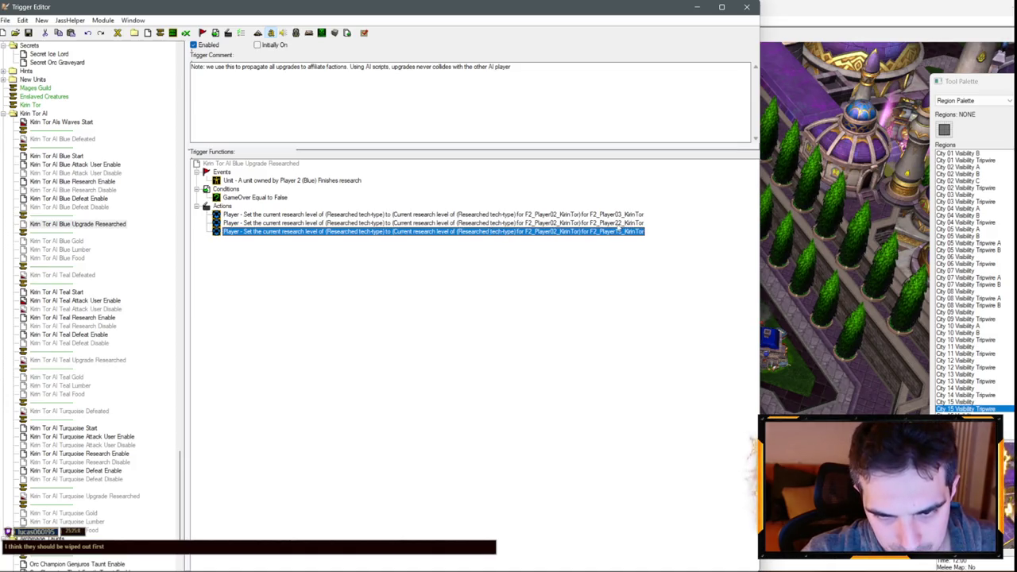
pyautogui.moveTo(618, 223); pyautogui.dragTo(548, 238)
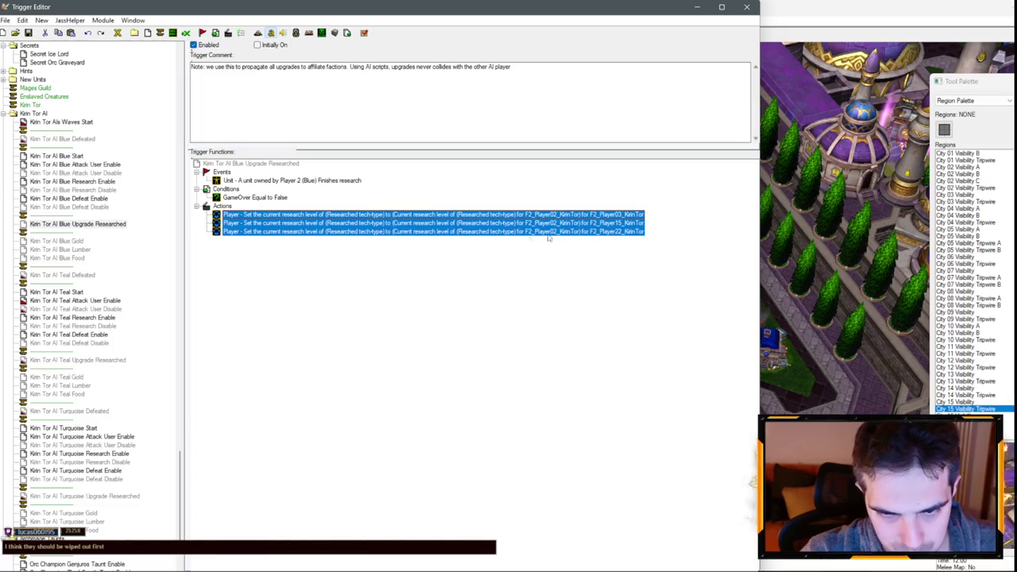
pyautogui.click(124, 360)
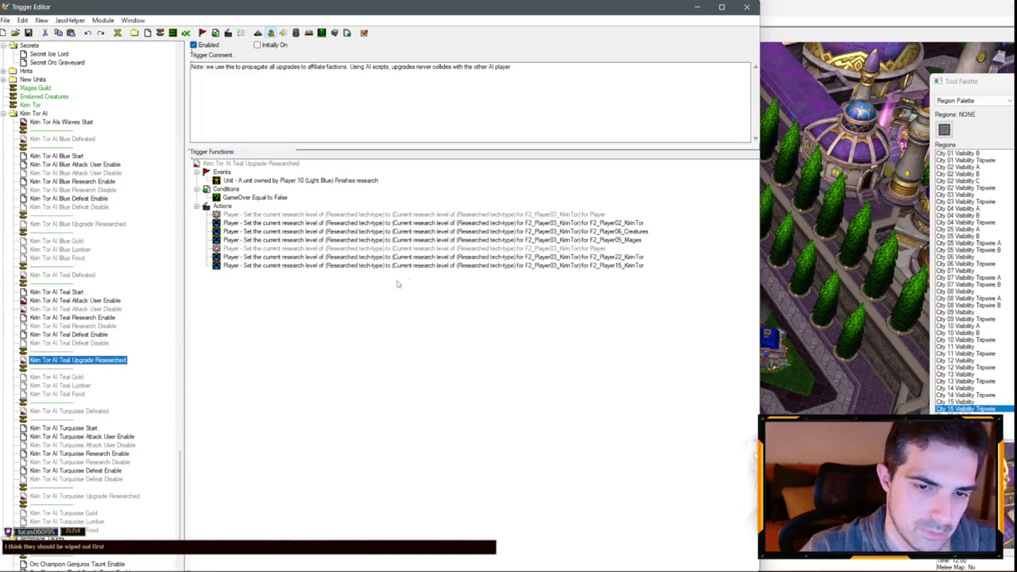
# - Delete four unwanted actions from Teal Upgrade Researched and place Player15 above Player22
pyautogui.click(554, 265)
pyautogui.click(596, 232)
pyautogui.keyDown('ctrl'); pyautogui.click(600, 239); pyautogui.keyUp('ctrl')
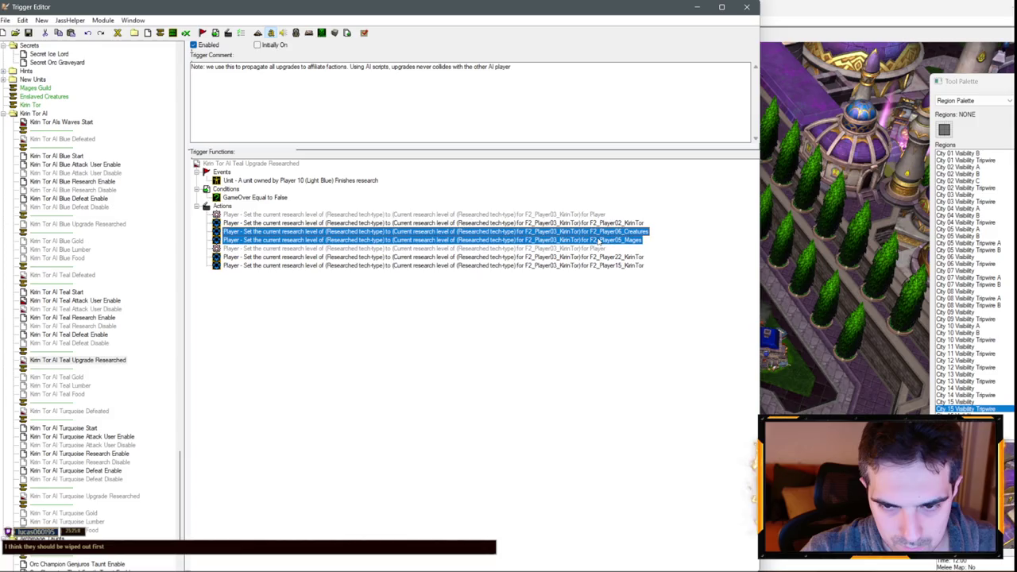
pyautogui.keyDown('ctrl'); pyautogui.click(592, 248); pyautogui.keyUp('ctrl')
pyautogui.keyDown('ctrl'); pyautogui.click(587, 215); pyautogui.keyUp('ctrl')
pyautogui.press('Delete')
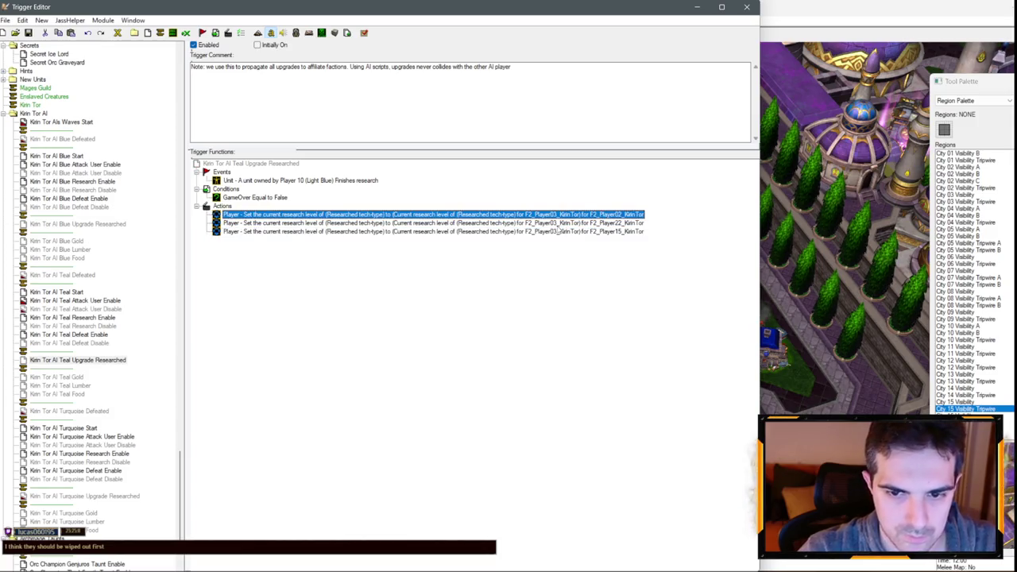
pyautogui.moveTo(570, 231); pyautogui.dragTo(556, 222)
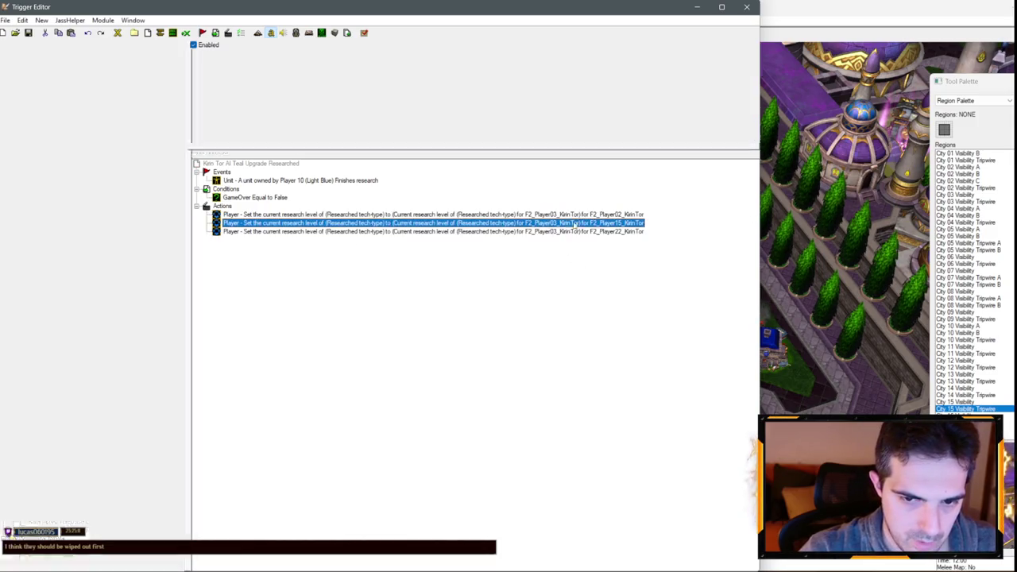
pyautogui.scroll(-3, 132, 401)
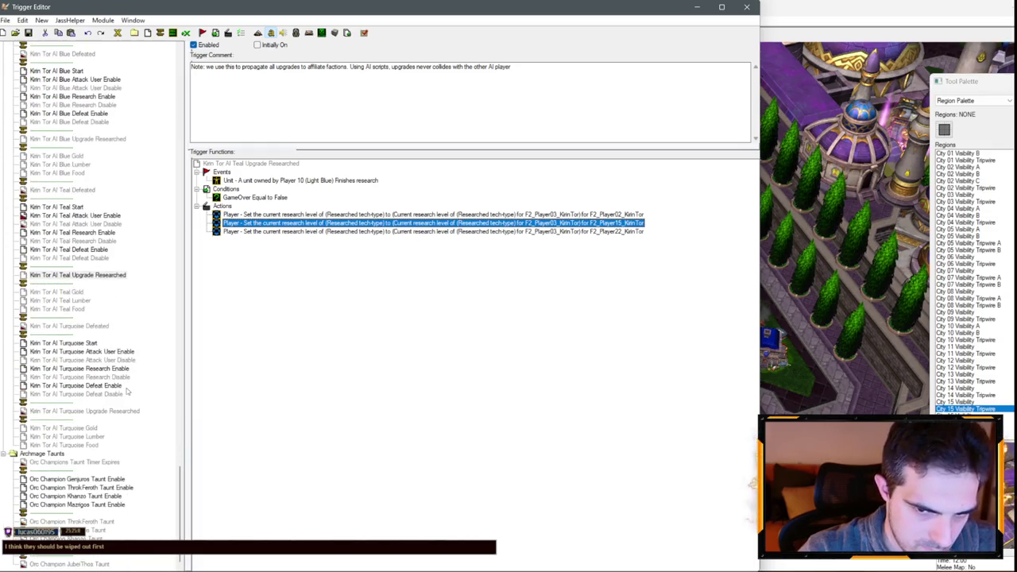
# - Reduce Turquoise Upgrade Researched to the Player02, Player03 and Player22 actions, in that order
pyautogui.click(102, 411)
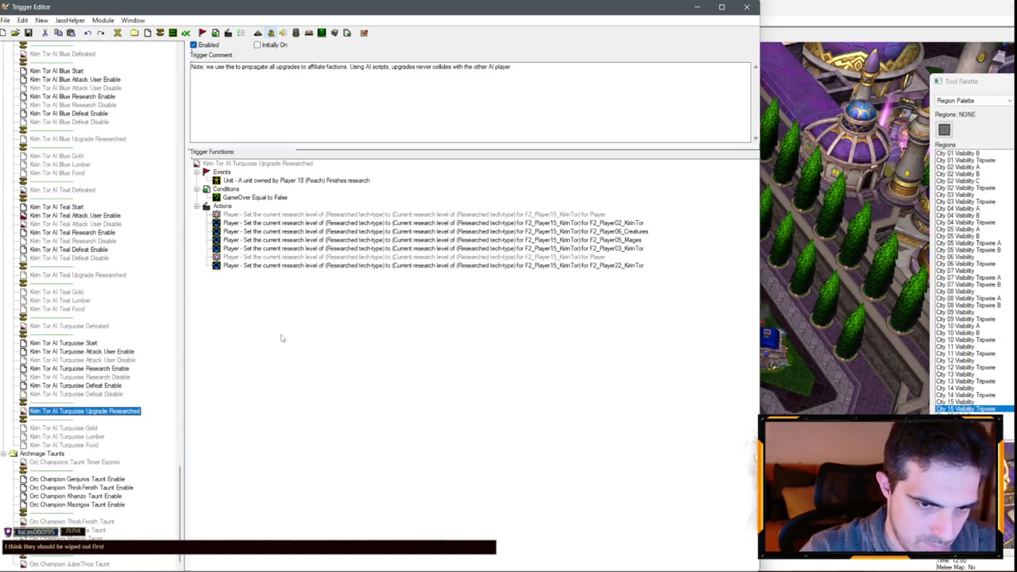
pyautogui.click(595, 214)
pyautogui.press('Delete')
pyautogui.click(604, 248)
pyautogui.press('Delete')
pyautogui.click(604, 223)
pyautogui.keyDown('shift'); pyautogui.click(610, 231); pyautogui.keyUp('shift')
pyautogui.press('Delete')
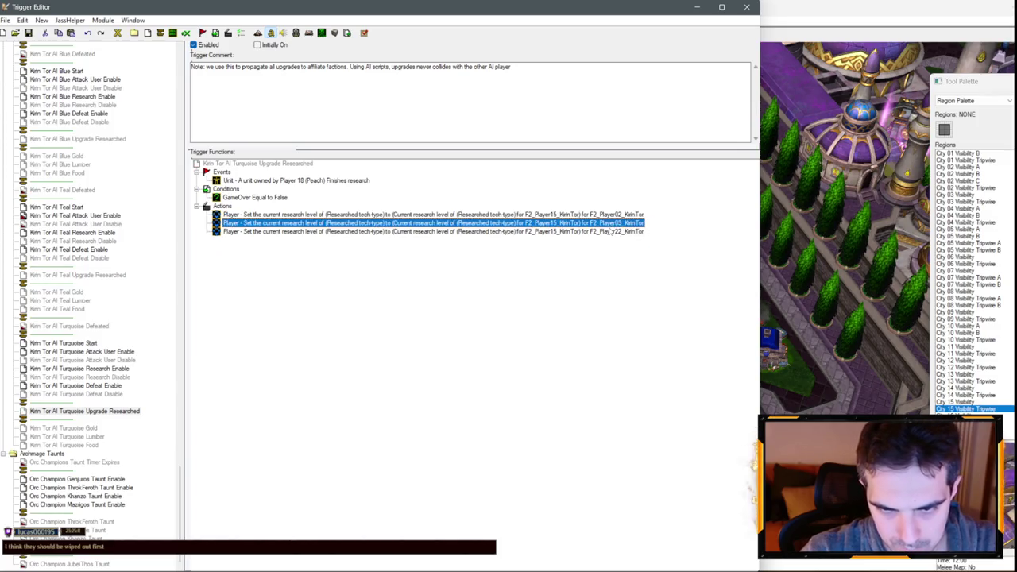
pyautogui.moveTo(592, 223); pyautogui.dragTo(587, 214)
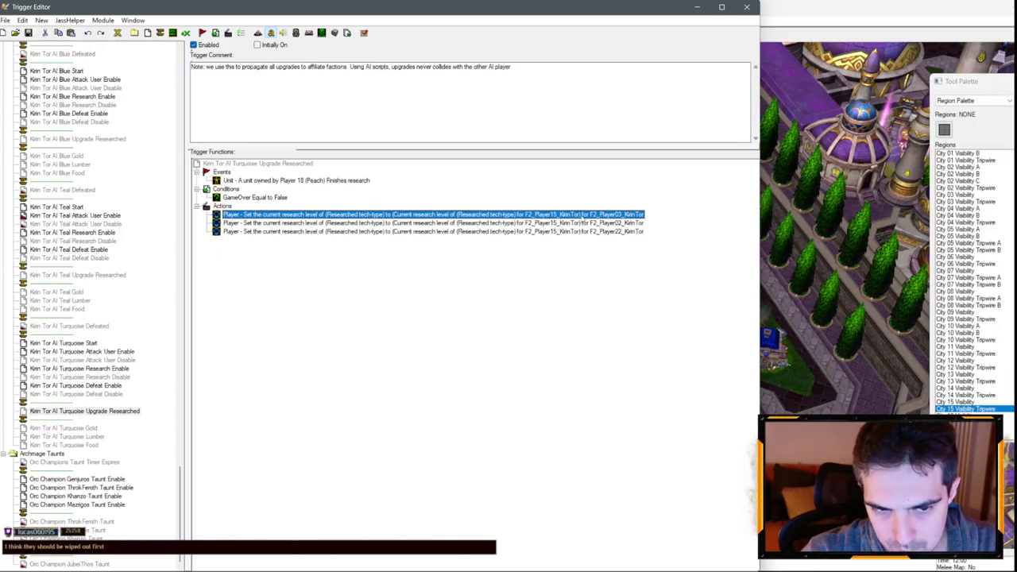
pyautogui.click(533, 232)
pyautogui.moveTo(477, 224); pyautogui.dragTo(473, 213)
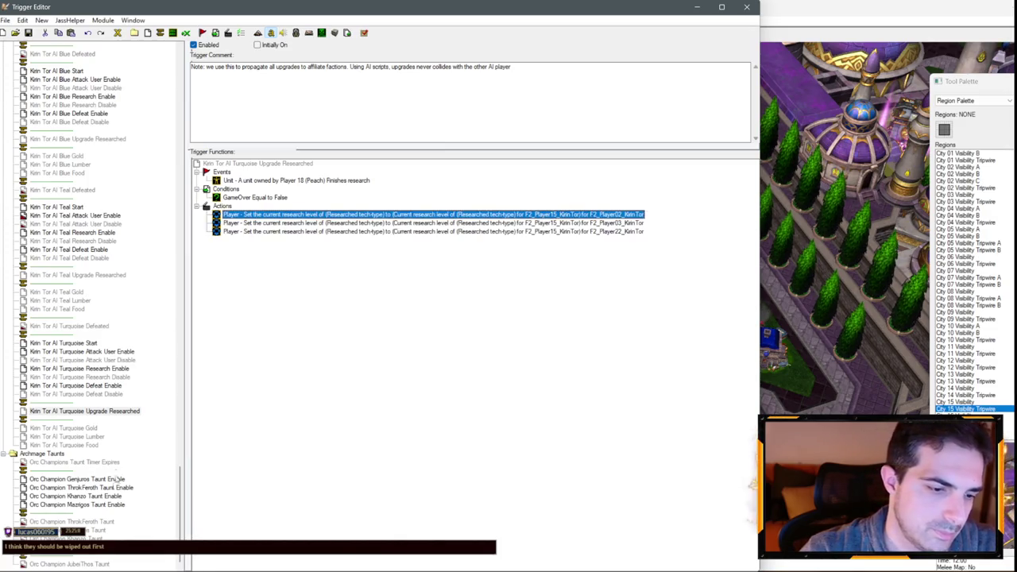
pyautogui.click(93, 428)
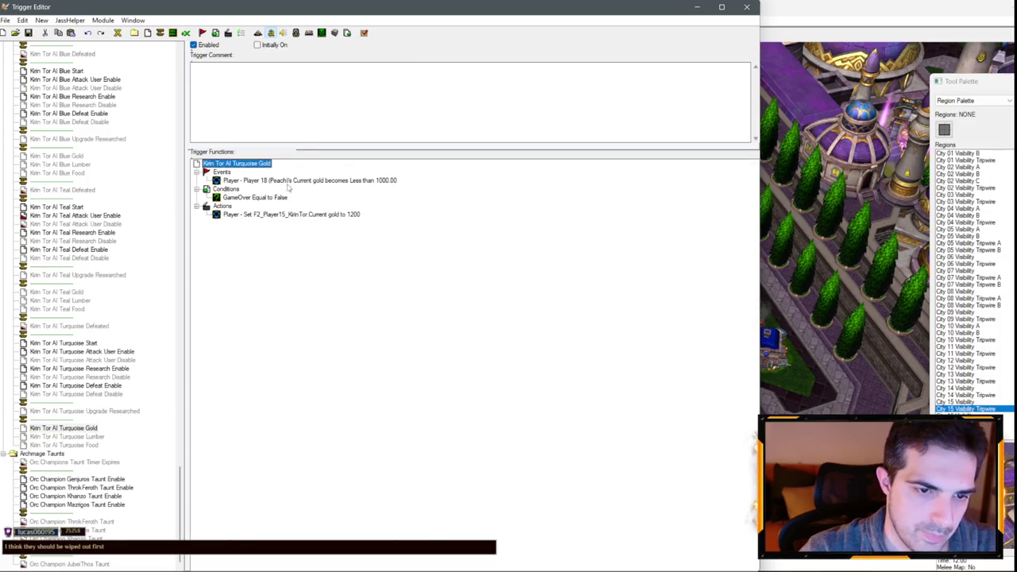
# - Check the Turquoise Gold event and set the Turquoise Lumber event to Player 15 (Turquoise)
pyautogui.doubleClick(310, 181)
pyautogui.click(286, 296)
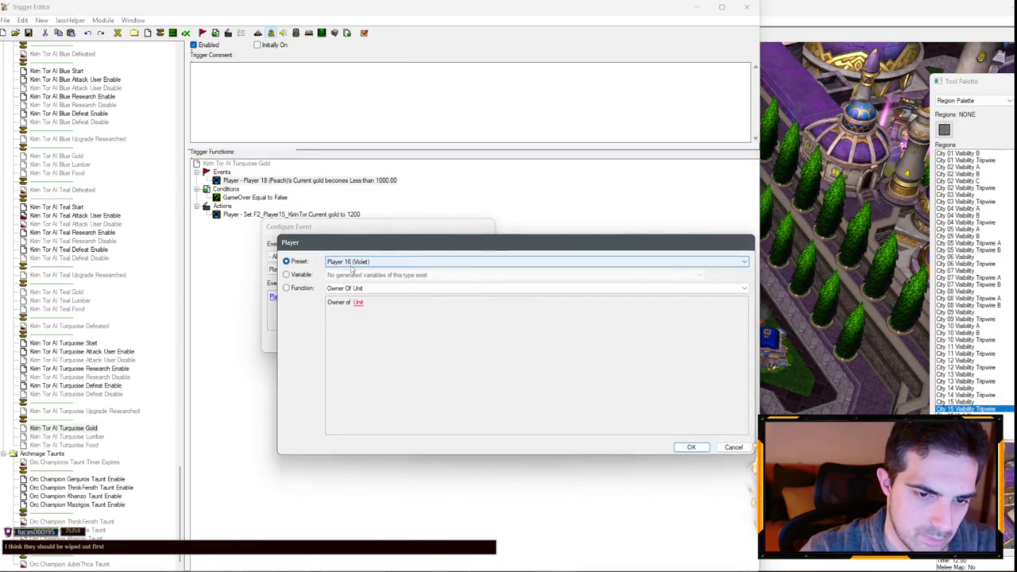
pyautogui.press('Escape')
pyautogui.press('Escape')
pyautogui.click(79, 436)
pyautogui.click(294, 181)
pyautogui.doubleClick(294, 180)
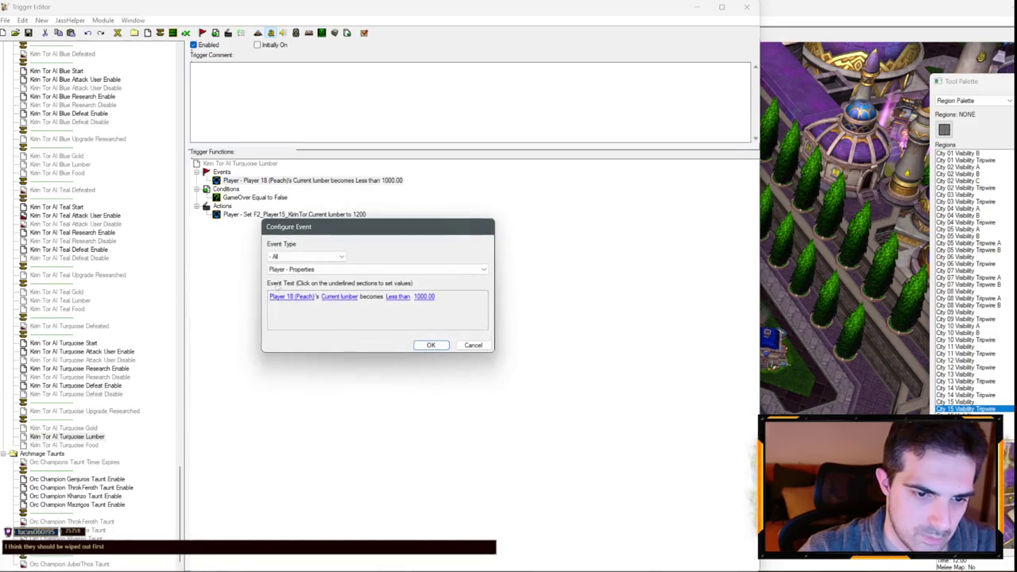
pyautogui.click(282, 296)
pyautogui.scroll(3, 355, 269)
pyautogui.press('Return')
pyautogui.press('Return')
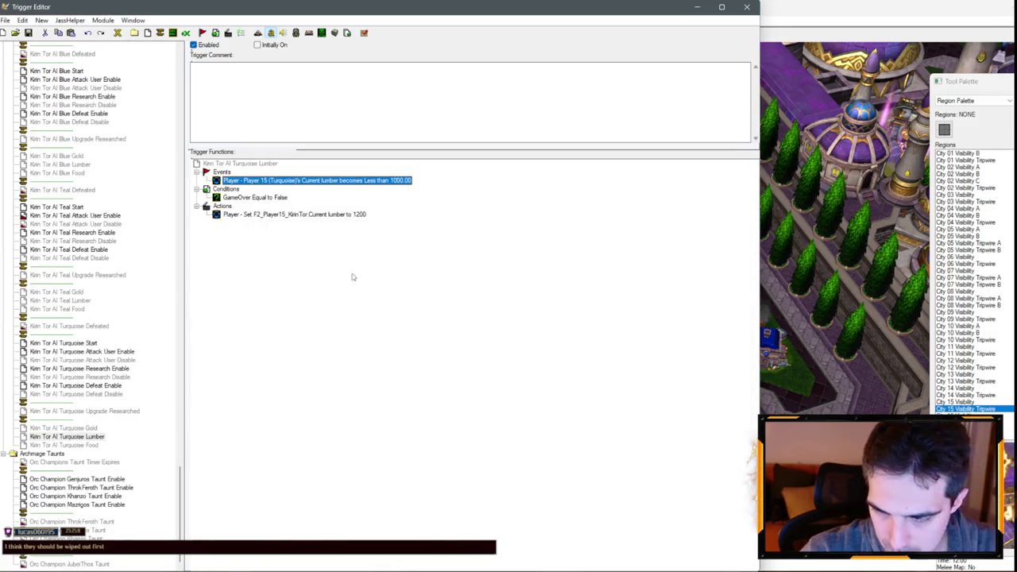
# - Set the Turquoise Food event's player to Player 15 (Turquoise)
pyautogui.click(63, 445)
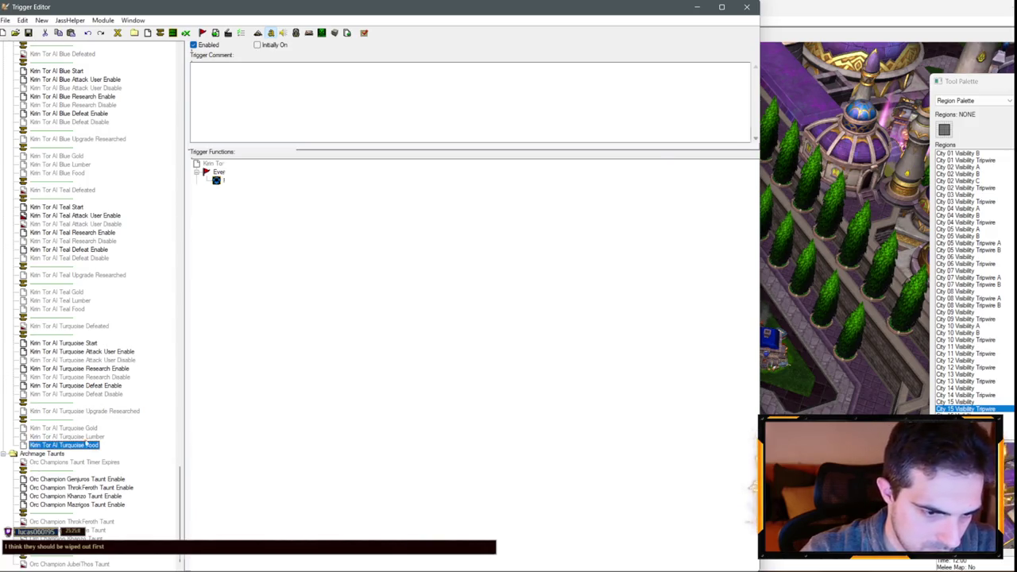
pyautogui.doubleClick(294, 180)
pyautogui.hotkey('ctrl', 'c')
pyautogui.click(292, 296)
pyautogui.scroll(3, 329, 262)
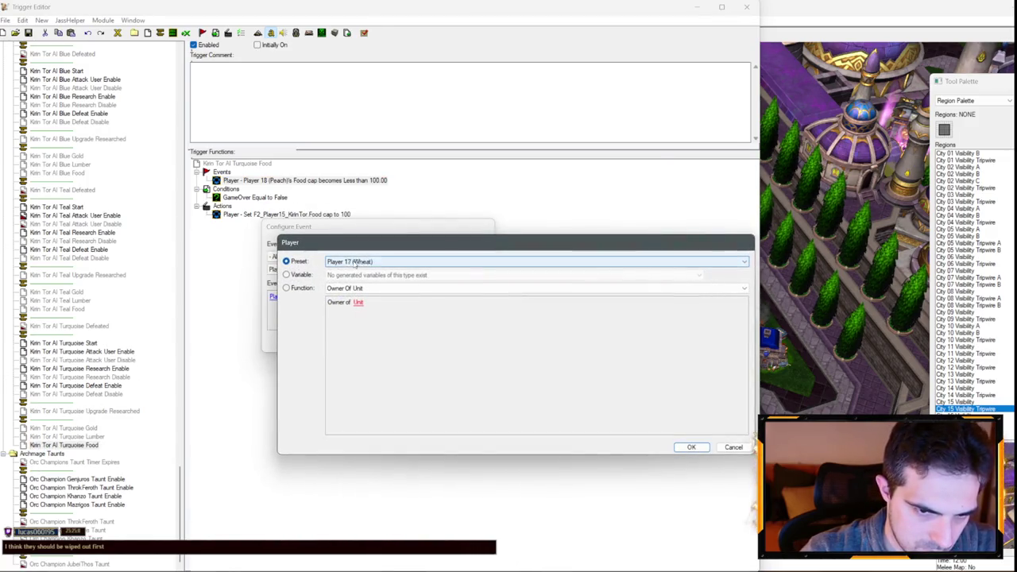
pyautogui.press('Return')
pyautogui.press('Return')
# - Make the Turquoise Upgrade Researched event fire for units owned by Player 15 (Turquoise)
pyautogui.click(88, 411)
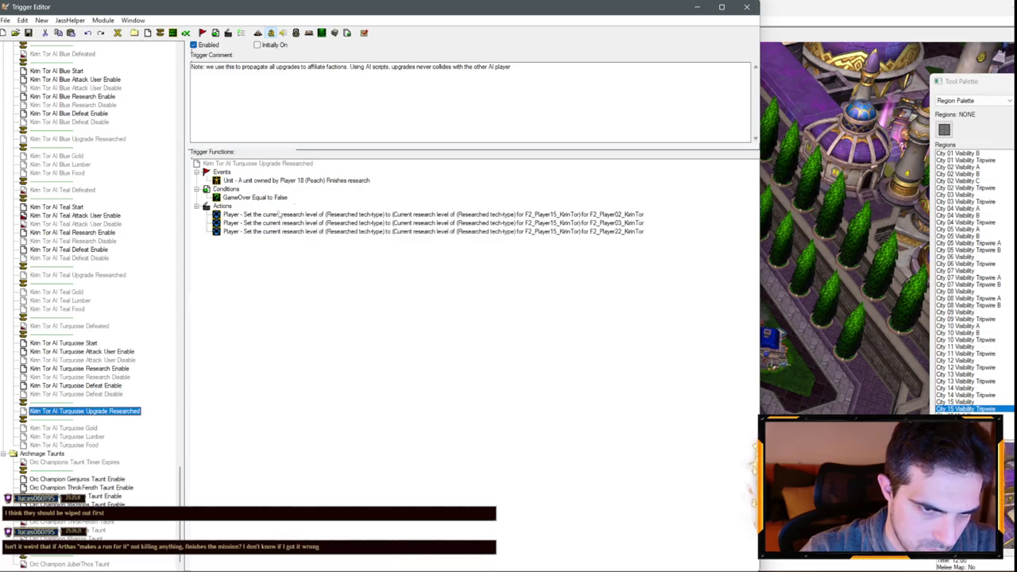
pyautogui.doubleClick(301, 181)
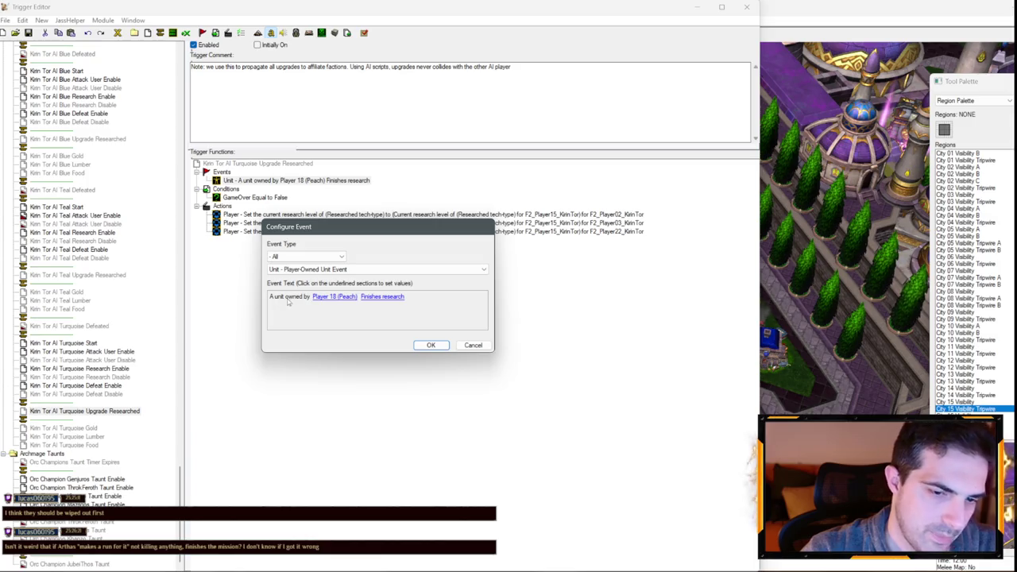
pyautogui.click(323, 297)
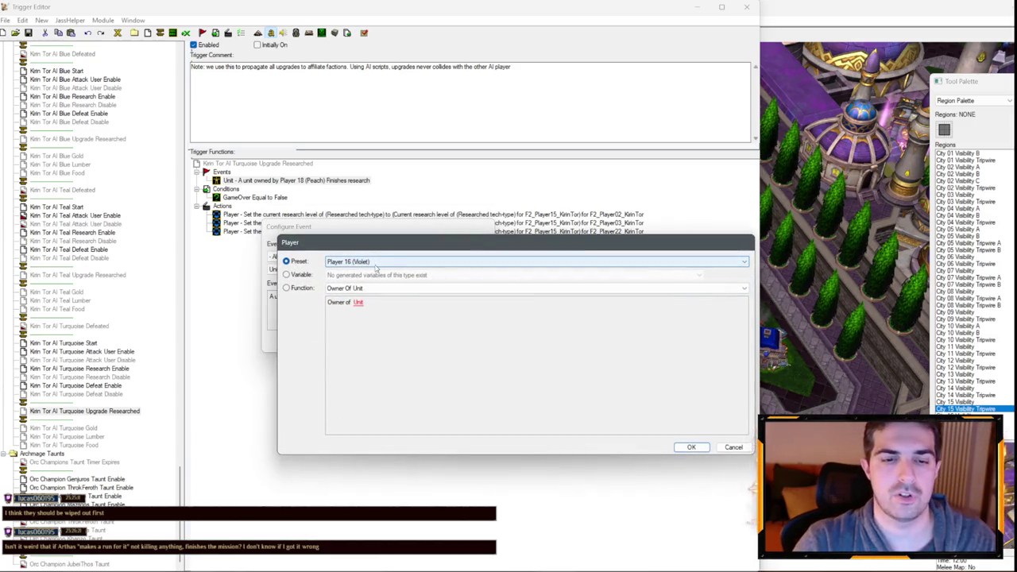
pyautogui.press('Up')
pyautogui.press('Return')
pyautogui.press('Return')
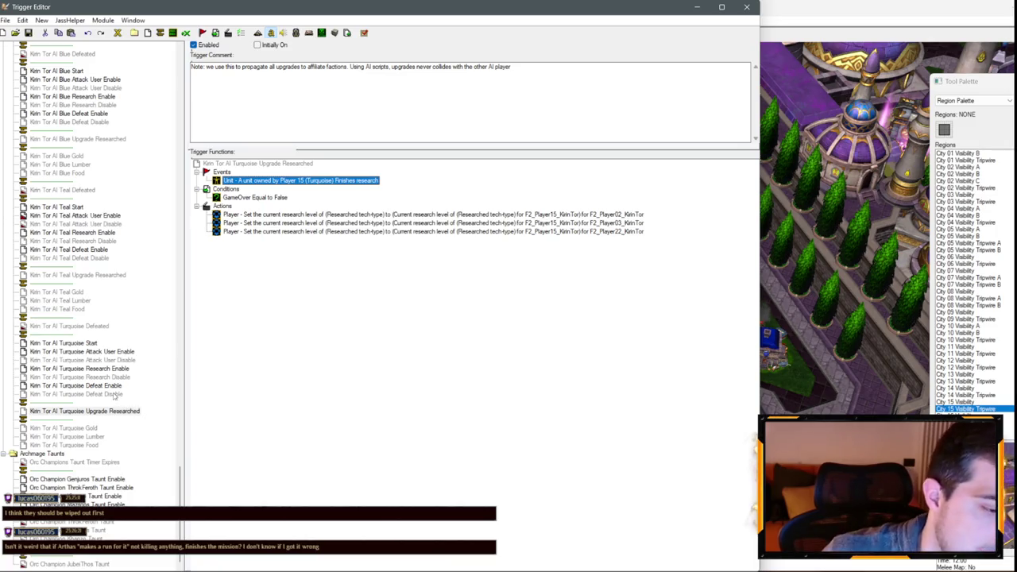
pyautogui.click(117, 394)
pyautogui.click(116, 377)
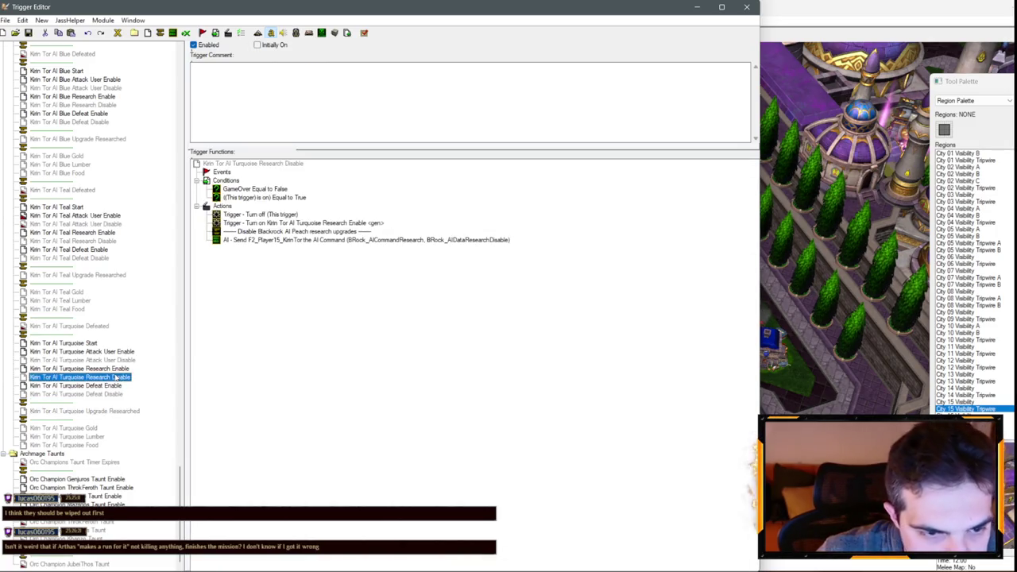
# - Replace 'Blackrock AI Peach' with 'Kirin Tor AI Turquoise' in the Turquoise Attack User Enable comment
pyautogui.click(111, 360)
pyautogui.click(106, 352)
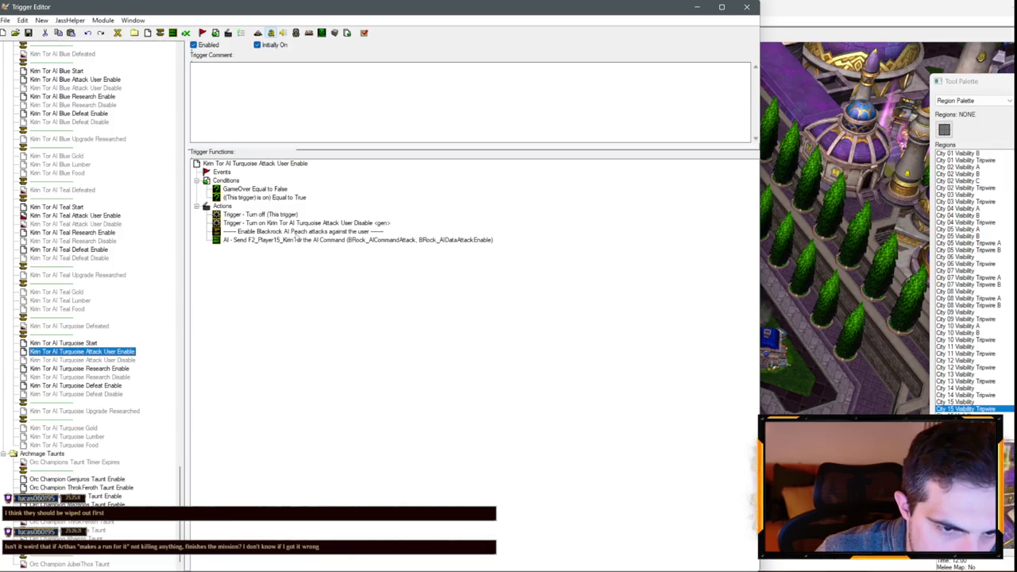
pyautogui.doubleClick(292, 232)
pyautogui.click(350, 299)
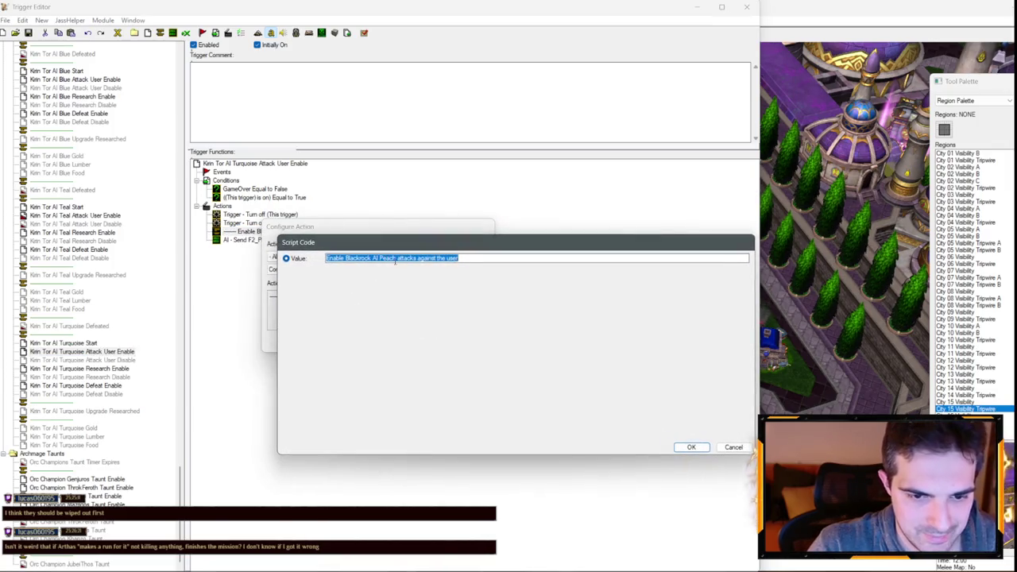
pyautogui.moveTo(394, 259); pyautogui.dragTo(344, 259)
pyautogui.write('Kirin Tor ')
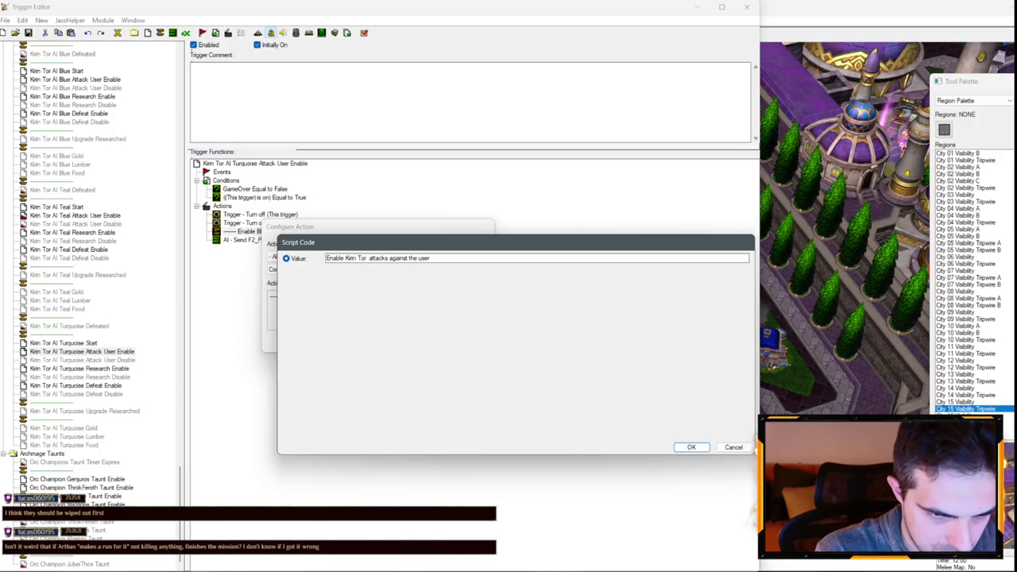
pyautogui.write('Ruequ')
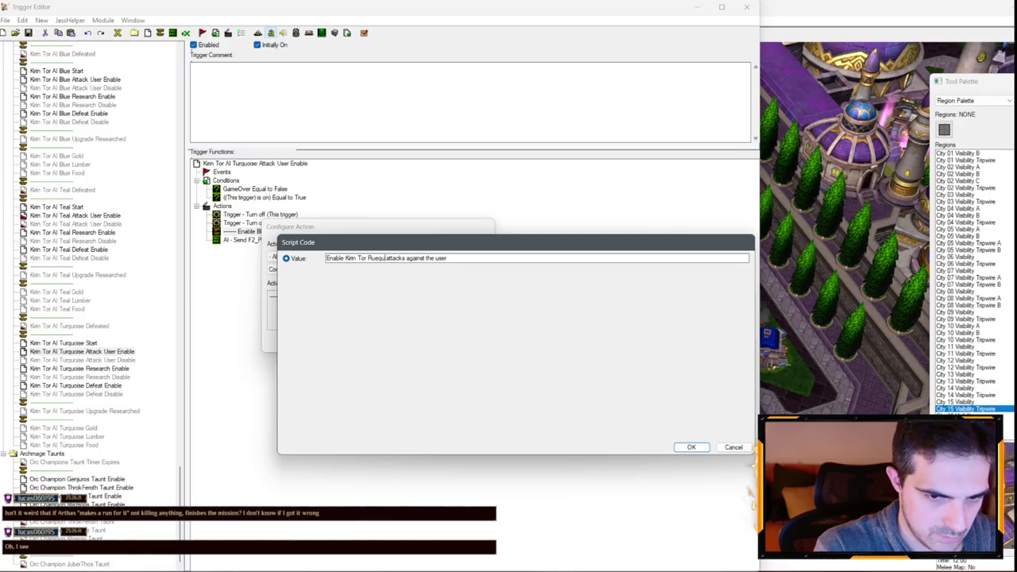
pyautogui.press('BackSpace')
pyautogui.press('BackSpace')
pyautogui.press('BackSpace')
pyautogui.write('Turqu')
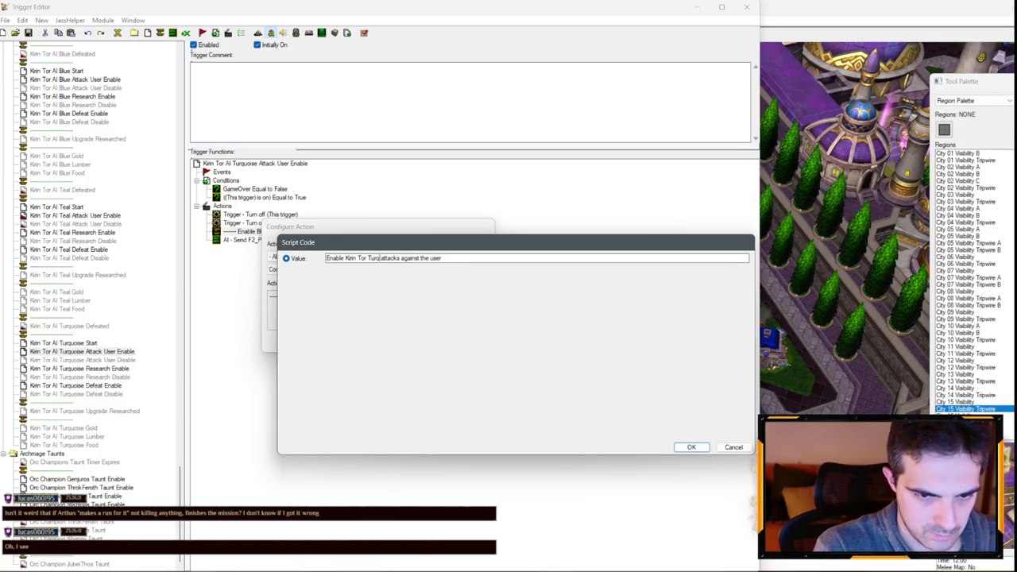
pyautogui.write('oise')
pyautogui.moveTo(381, 247); pyautogui.dragTo(632, 236)
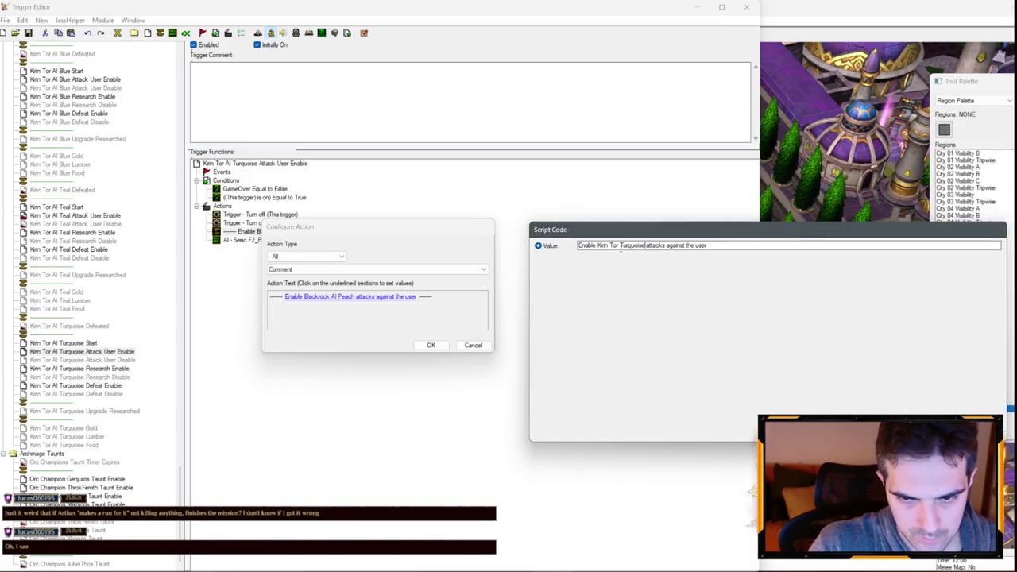
pyautogui.write('AI')
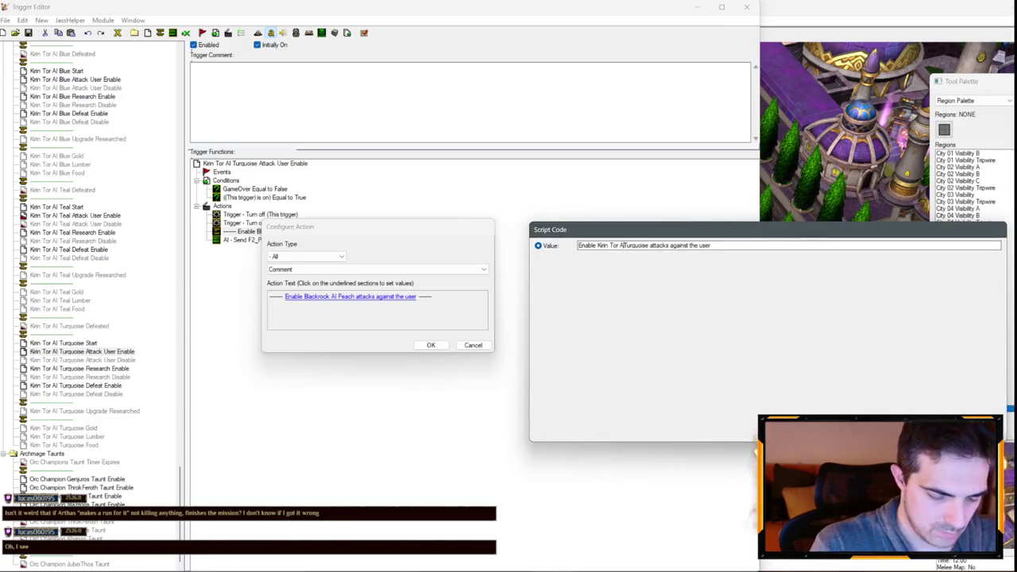
pyautogui.moveTo(652, 246); pyautogui.dragTo(609, 246)
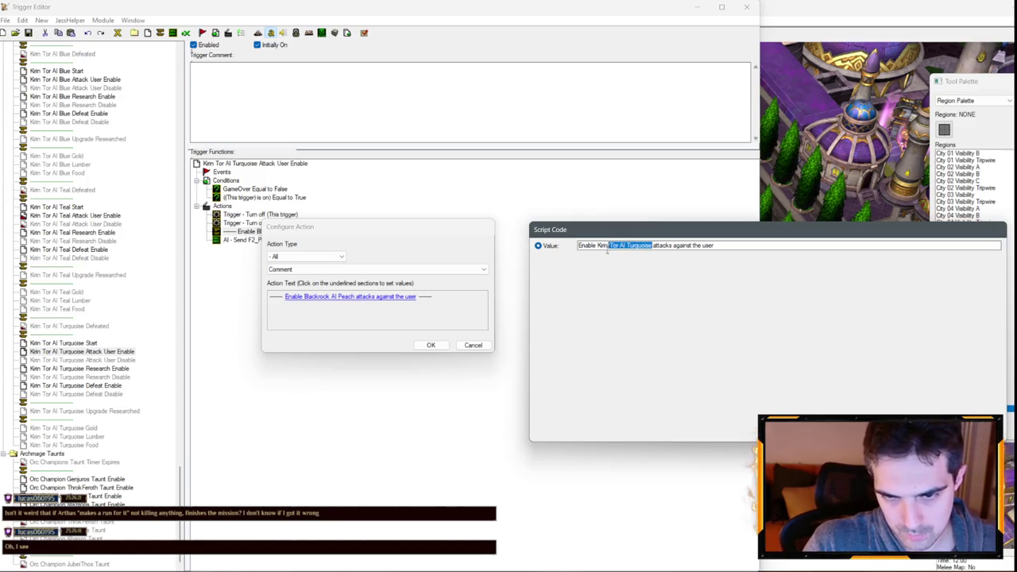
pyautogui.press('Return')
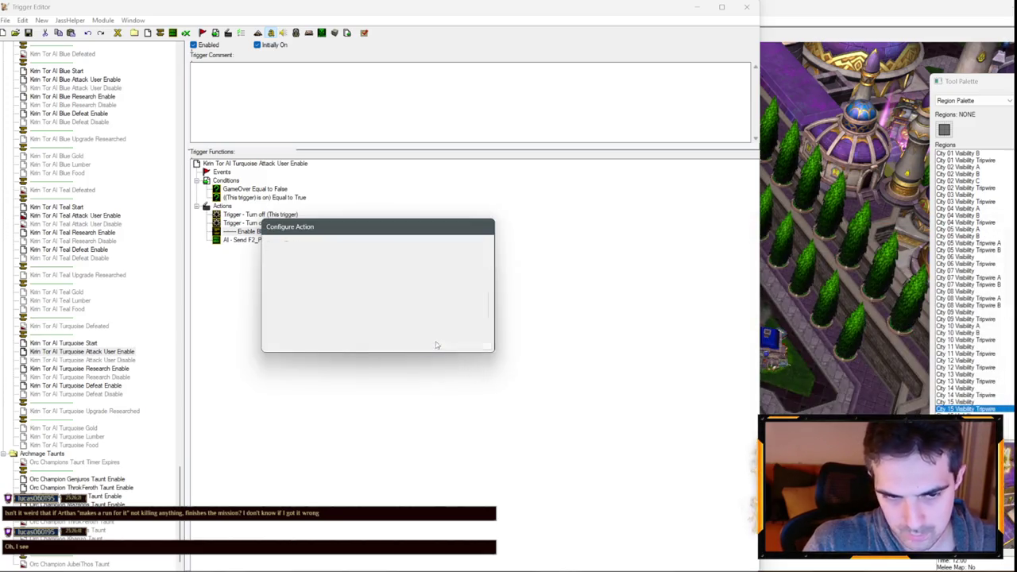
pyautogui.click(430, 344)
# - Rename the faction in the Turquoise Attack User Disable comment to Kirin Tor AI Turquoise
pyautogui.click(113, 360)
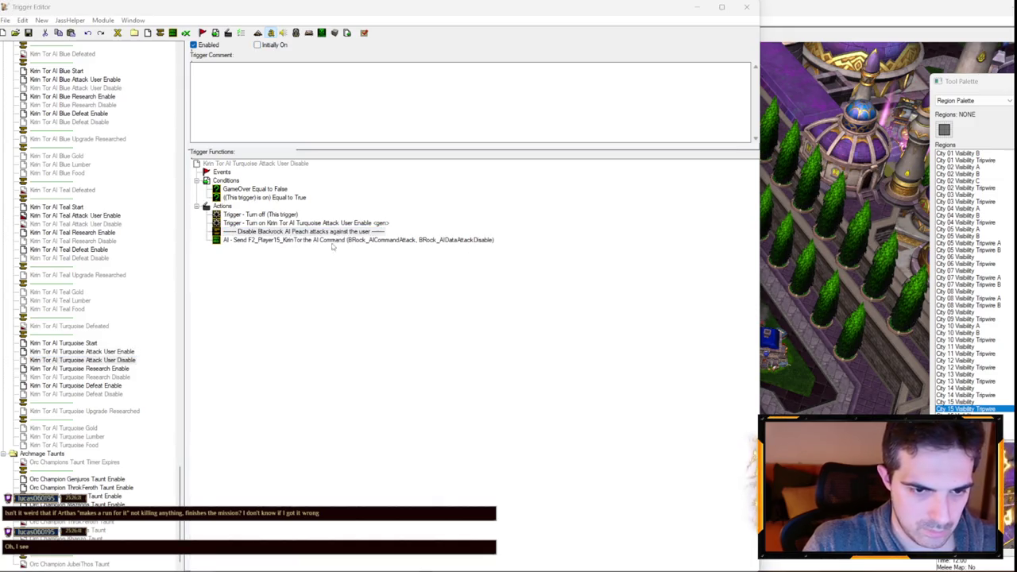
pyautogui.doubleClick(306, 231)
pyautogui.click(351, 297)
pyautogui.moveTo(347, 258); pyautogui.dragTo(395, 258)
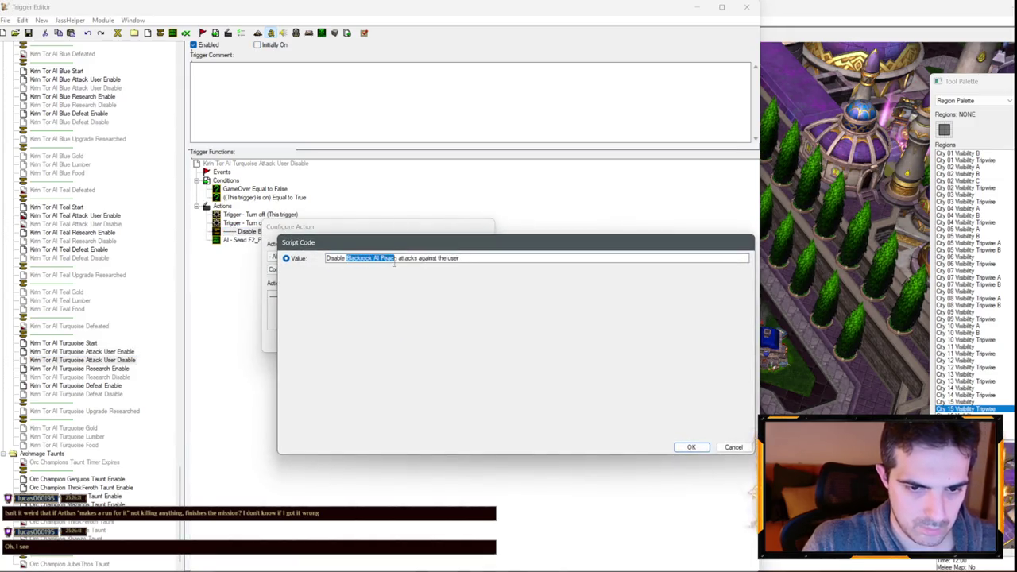
pyautogui.hotkey('ctrl', 'v')
pyautogui.click(691, 447)
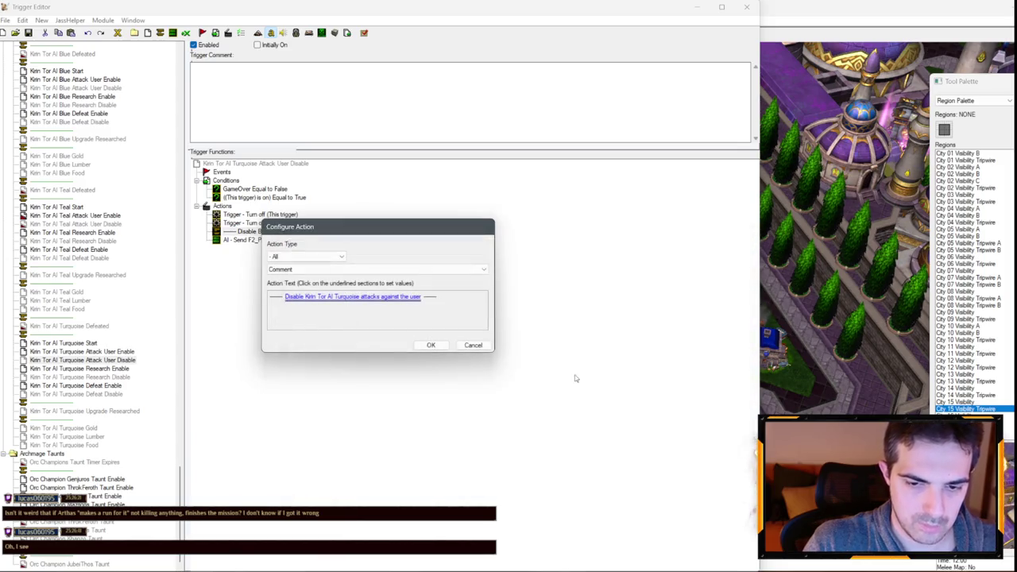
pyautogui.click(427, 344)
# - Reword the Turquoise Research Enable comment to name Kirin Tor AI Turquoise
pyautogui.click(80, 368)
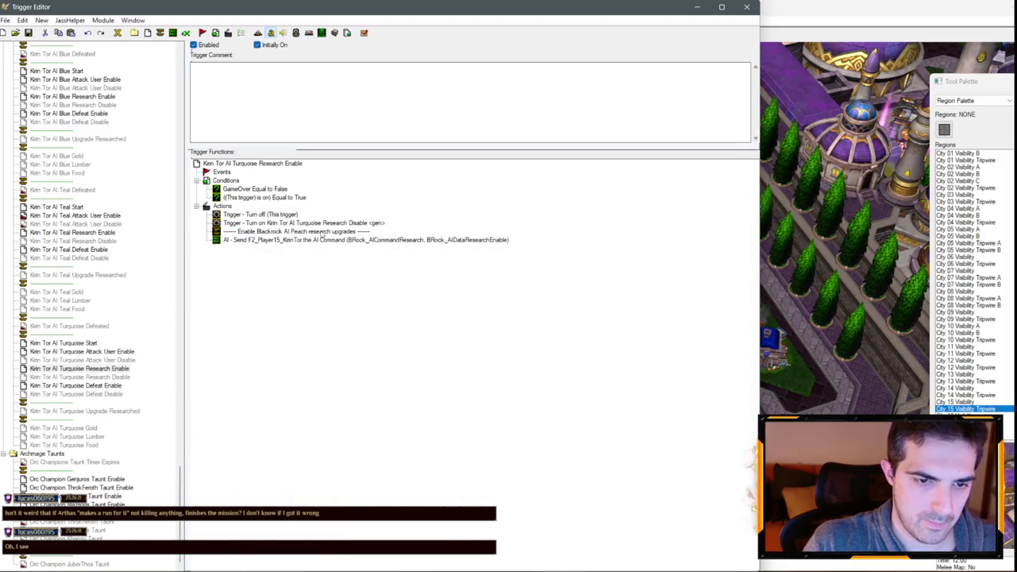
pyautogui.doubleClick(322, 231)
pyautogui.click(342, 297)
pyautogui.moveTo(346, 258); pyautogui.dragTo(383, 258)
pyautogui.write('Kirin Tor AI Turquoise research upgrades')
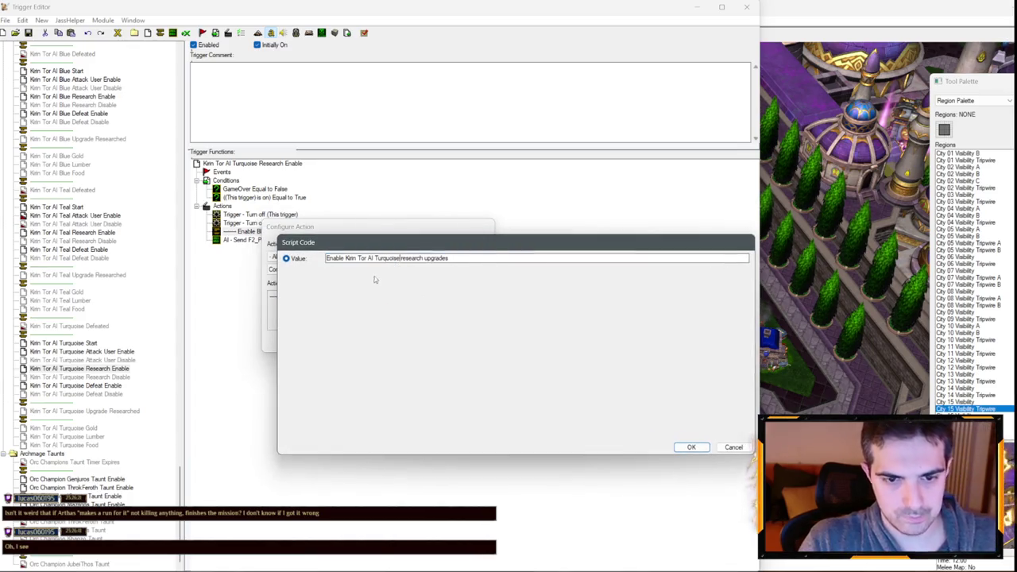
pyautogui.press('Return')
pyautogui.press('Return')
pyautogui.click(79, 376)
# - Reword the Turquoise Research Disable comment to name Kirin Tor AI Turquoise
pyautogui.click(324, 232)
pyautogui.doubleClick(324, 232)
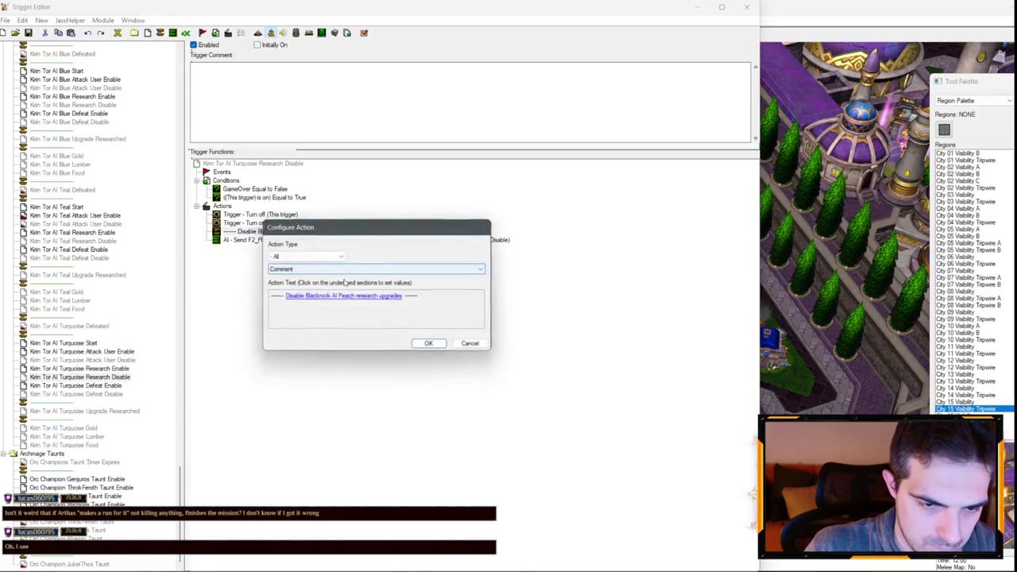
pyautogui.click(341, 295)
pyautogui.click(345, 258)
pyautogui.moveTo(346, 258); pyautogui.dragTo(373, 258)
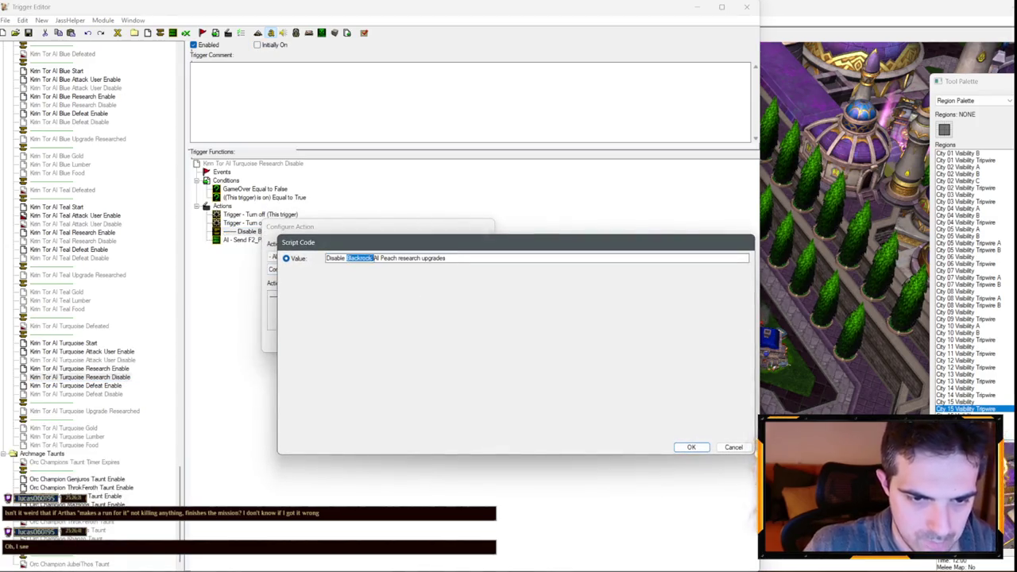
pyautogui.write('Kirin Tor AI Turquoise')
pyautogui.press('Return')
pyautogui.press('Return')
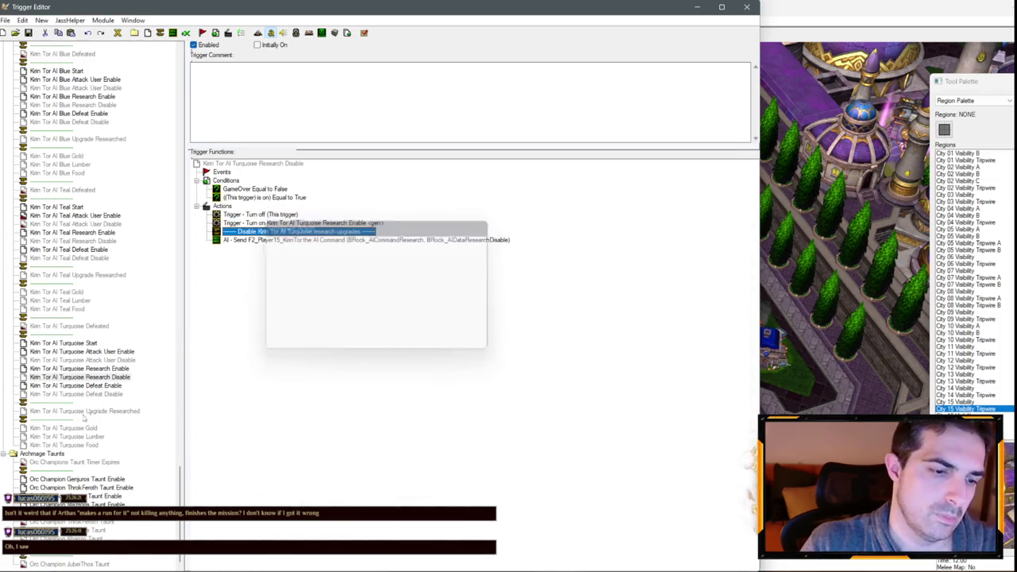
# - Change the Turquoise Defeat Enable comment's faction name to Kirin Tor AI Turquoise
pyautogui.click(75, 386)
pyautogui.doubleClick(340, 232)
pyautogui.click(375, 296)
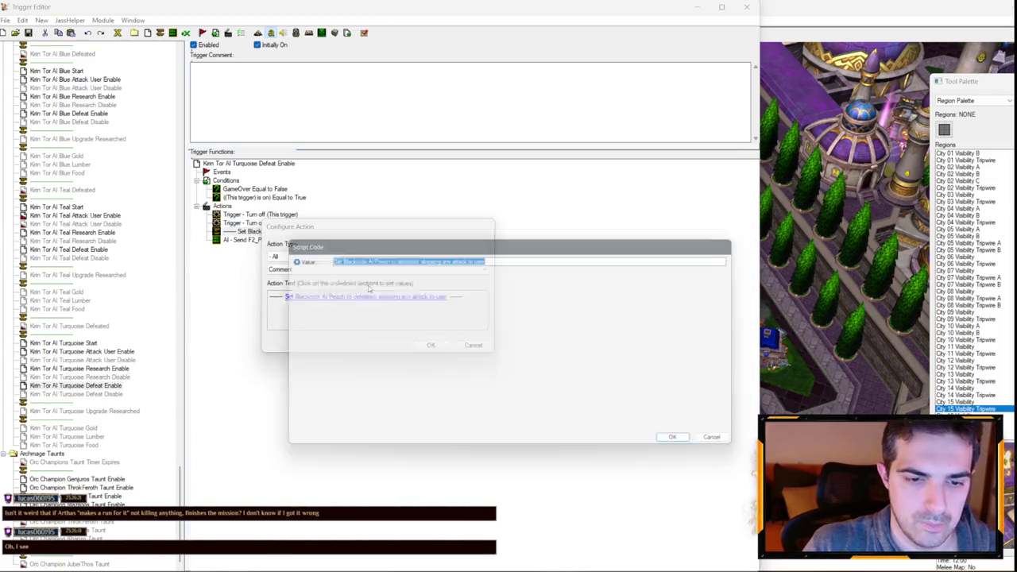
pyautogui.doubleClick(367, 258)
pyautogui.moveTo(366, 259)
pyautogui.mouseDown()
pyautogui.moveTo(409, 258)
pyautogui.moveTo(363, 258)
pyautogui.mouseUp()
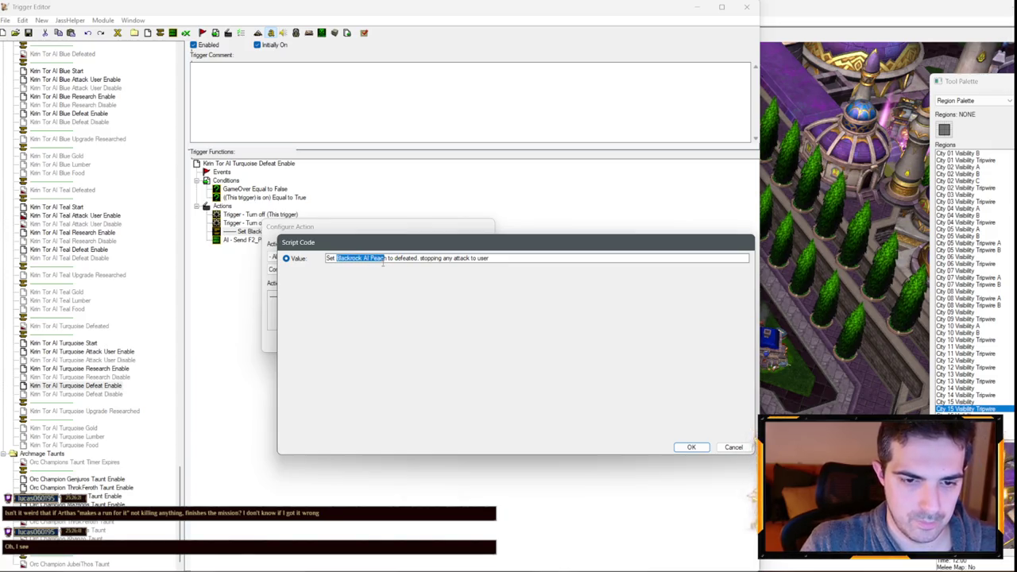
pyautogui.write('Kirin Tor AI Turquoise')
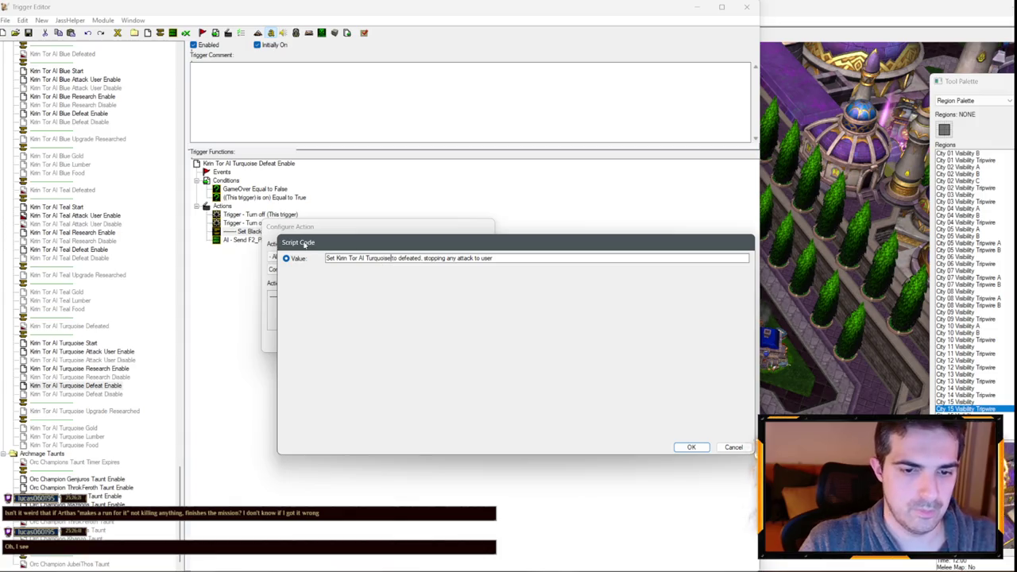
pyautogui.press('Return')
pyautogui.press('Return')
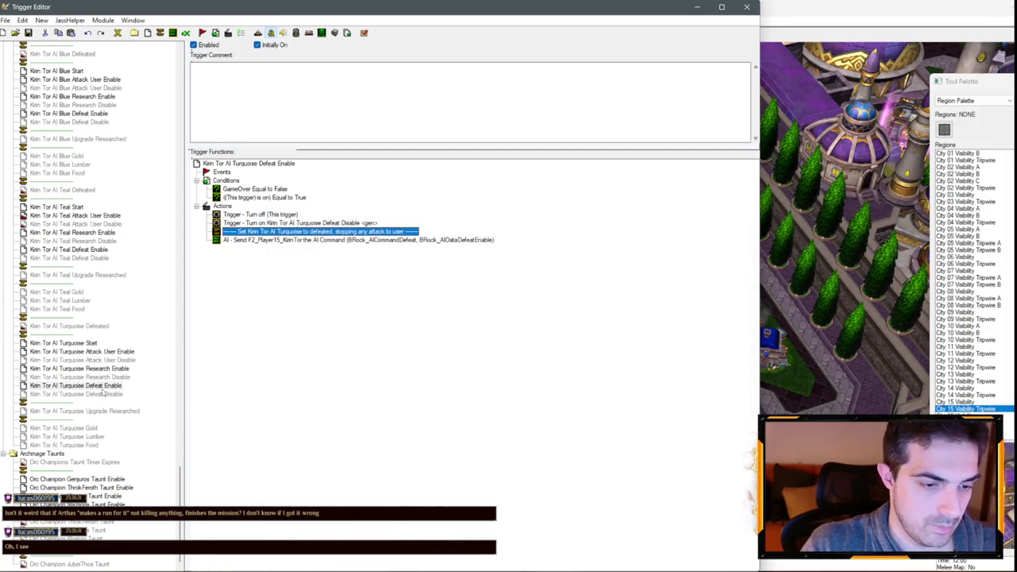
# - Replace the old AI name in the Turquoise Defeat Disable comment with Kirin Tor AI Turquoise
pyautogui.click(102, 393)
pyautogui.doubleClick(318, 231)
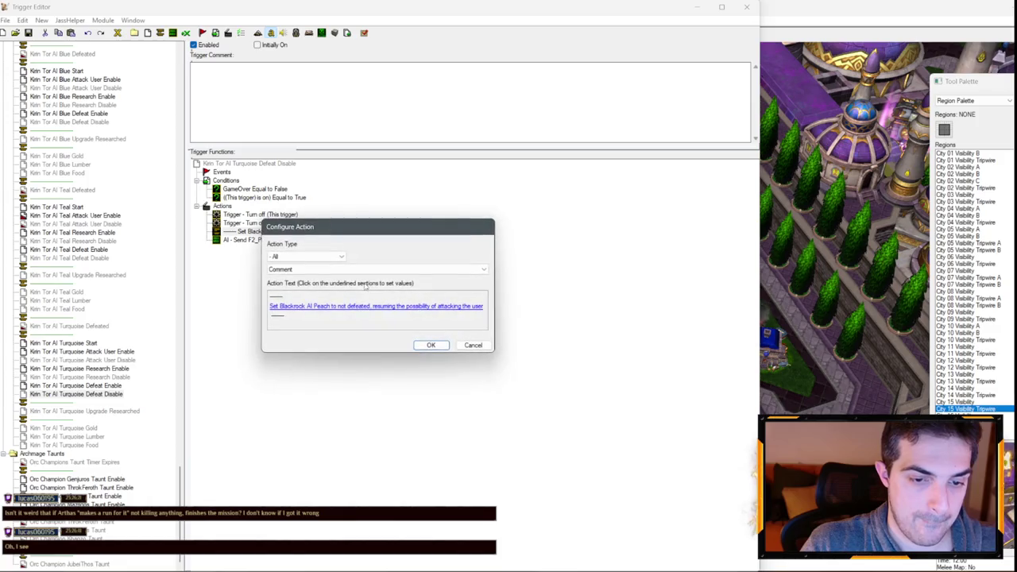
pyautogui.click(353, 305)
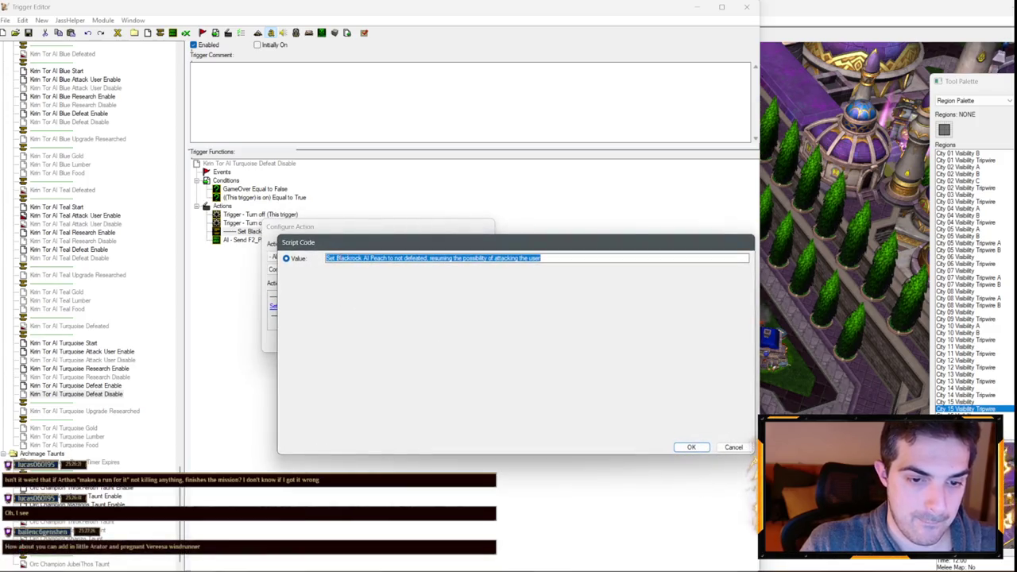
pyautogui.moveTo(340, 258)
pyautogui.mouseDown()
pyautogui.moveTo(362, 258)
pyautogui.moveTo(344, 257)
pyautogui.mouseUp()
pyautogui.write('Kirin Tor AI Turquoise')
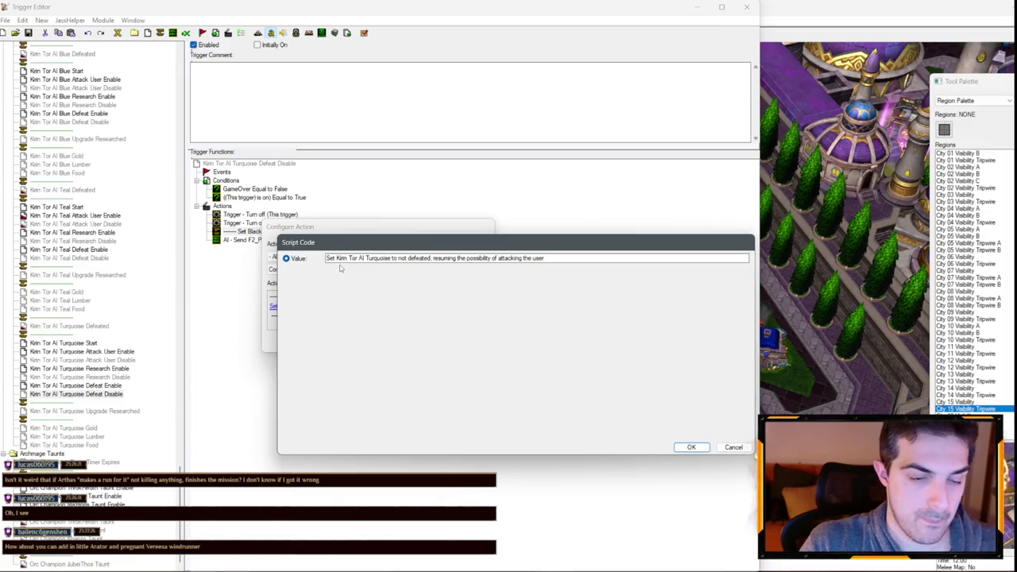
pyautogui.press('Return')
pyautogui.press('Return')
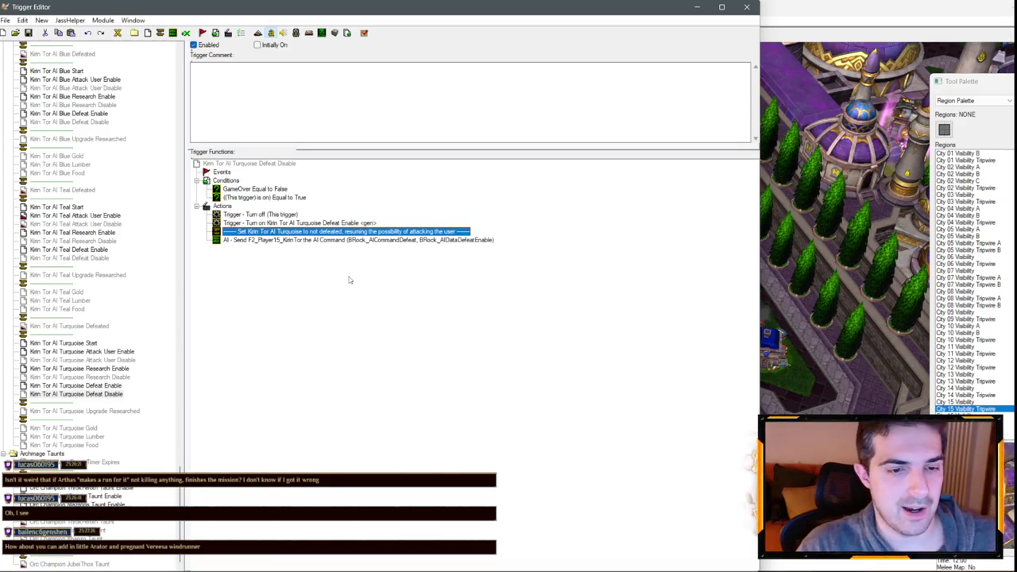
pyautogui.click(83, 351)
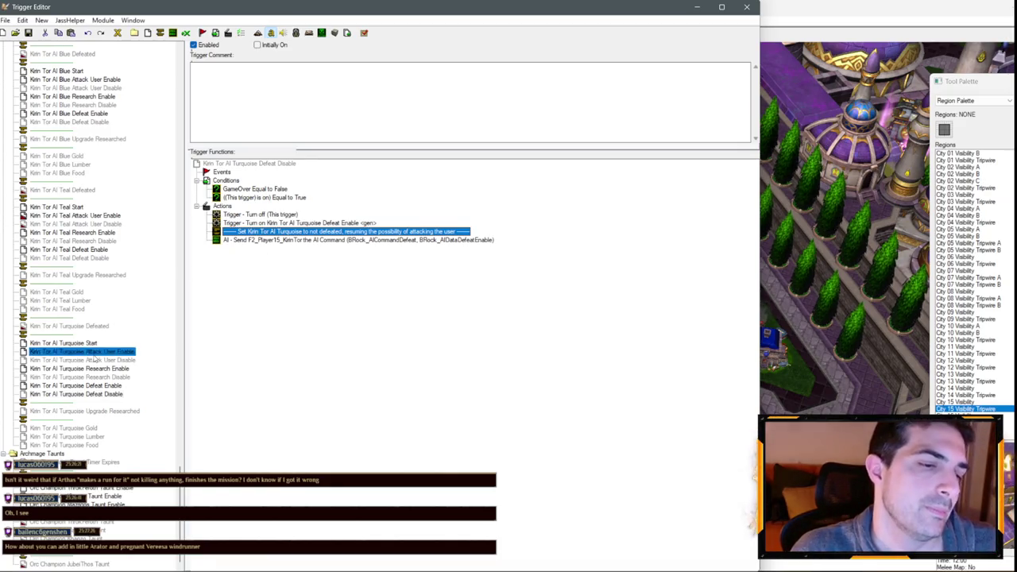
# - Change the Turquoise Start comment from Blackrock AI Peach to Kirin Tor AI Turquoise
pyautogui.click(87, 343)
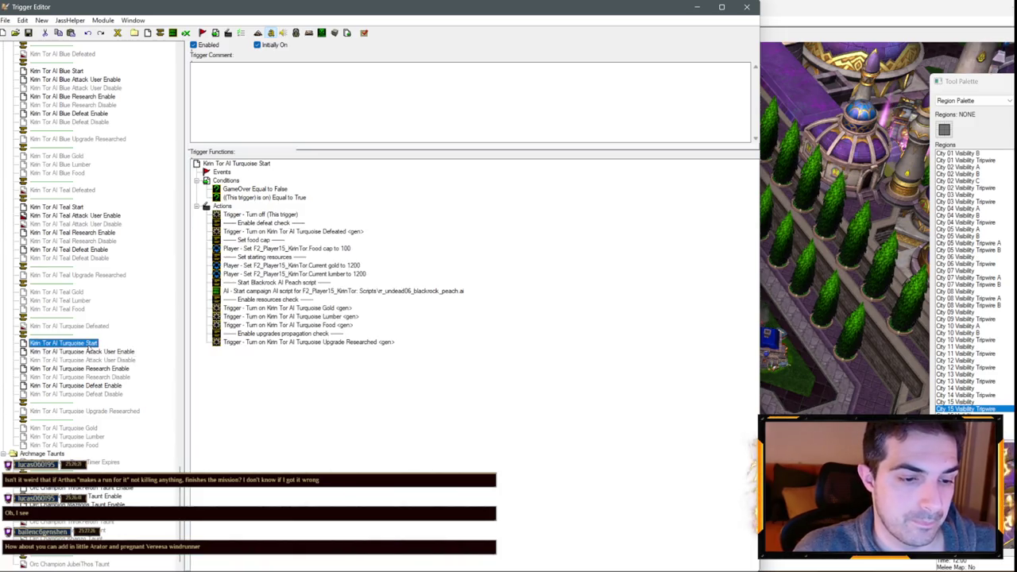
pyautogui.doubleClick(302, 284)
pyautogui.click(322, 295)
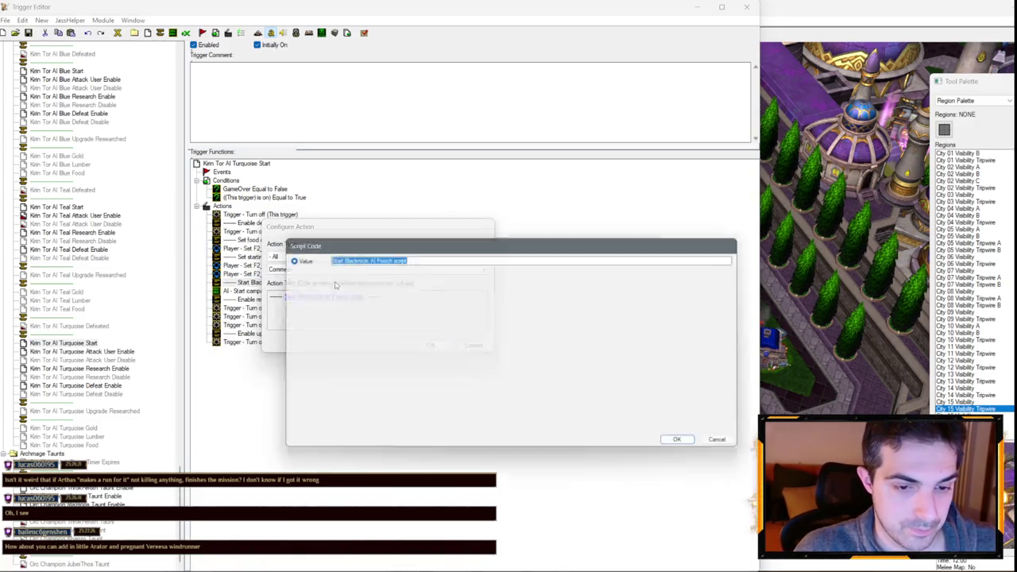
pyautogui.moveTo(340, 258); pyautogui.dragTo(392, 262)
pyautogui.write('Kirin Tor AI Turquoise')
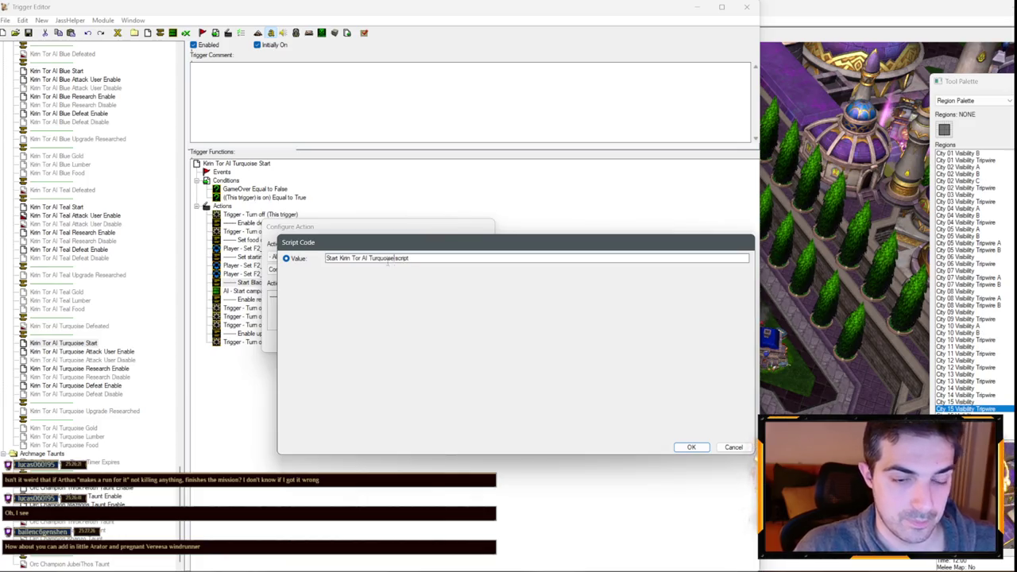
pyautogui.press('Return')
pyautogui.press('Return')
# - Point the start campaign AI action to Scripts\ir_undead07_kirintor_turquoise.ai
pyautogui.doubleClick(286, 292)
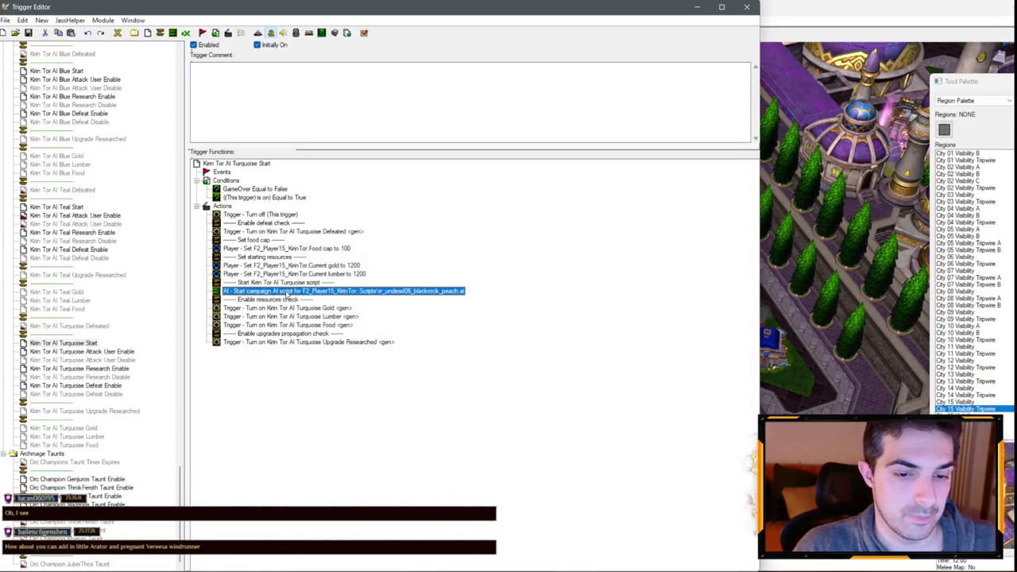
pyautogui.click(370, 309)
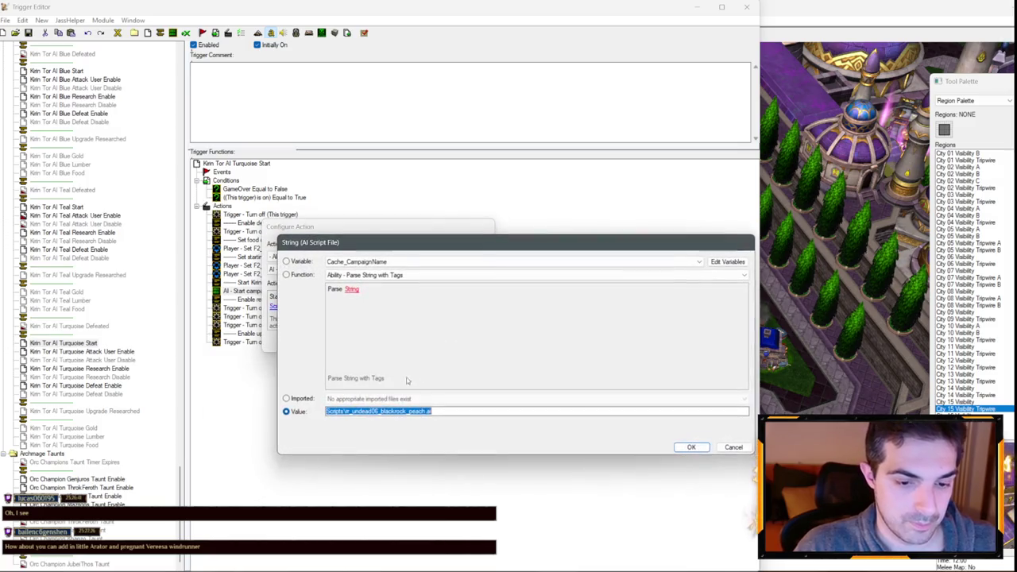
pyautogui.click(379, 410)
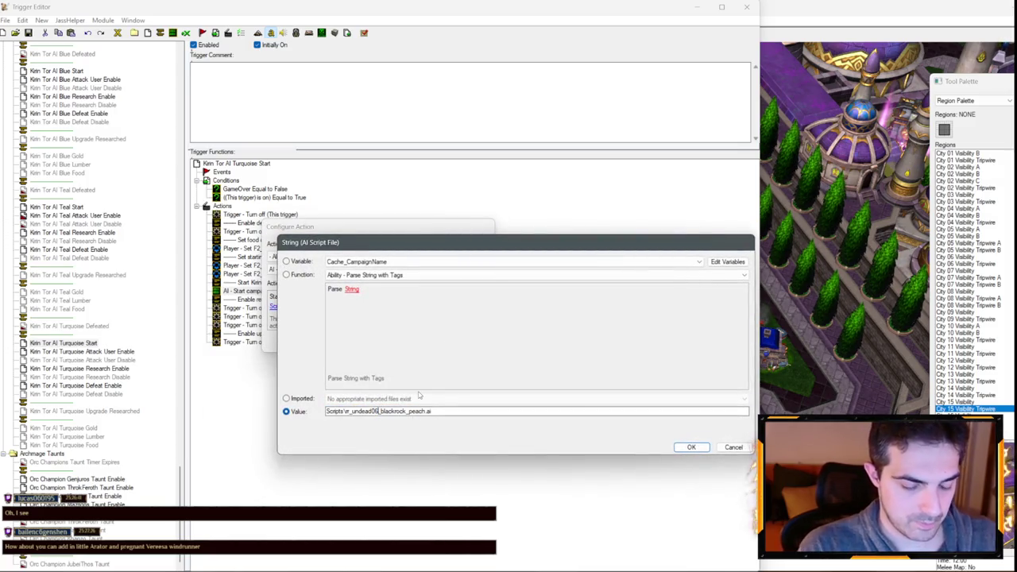
pyautogui.write('7')
pyautogui.press('Delete')
pyautogui.press('Delete')
pyautogui.press('Delete')
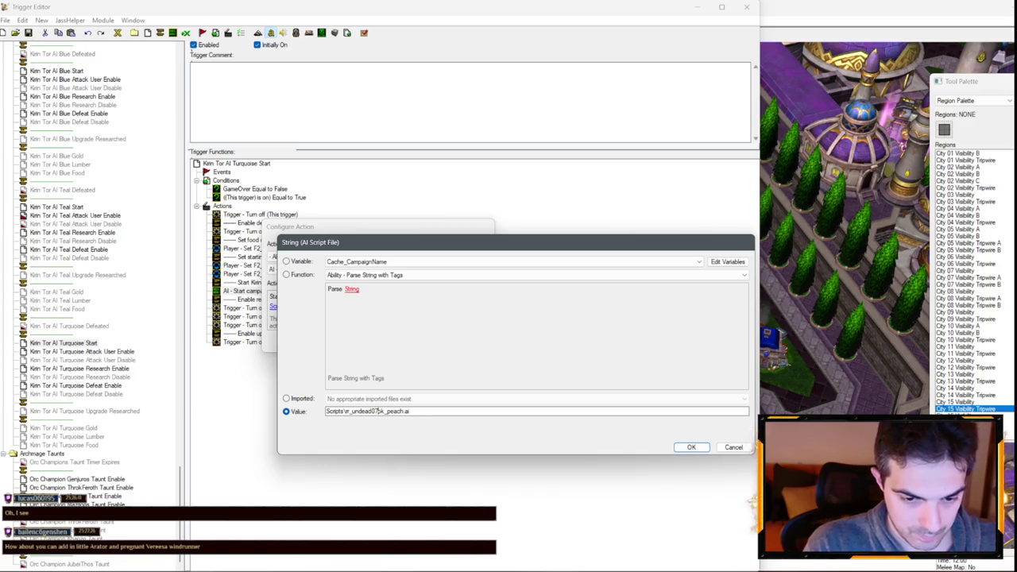
pyautogui.write('kirin')
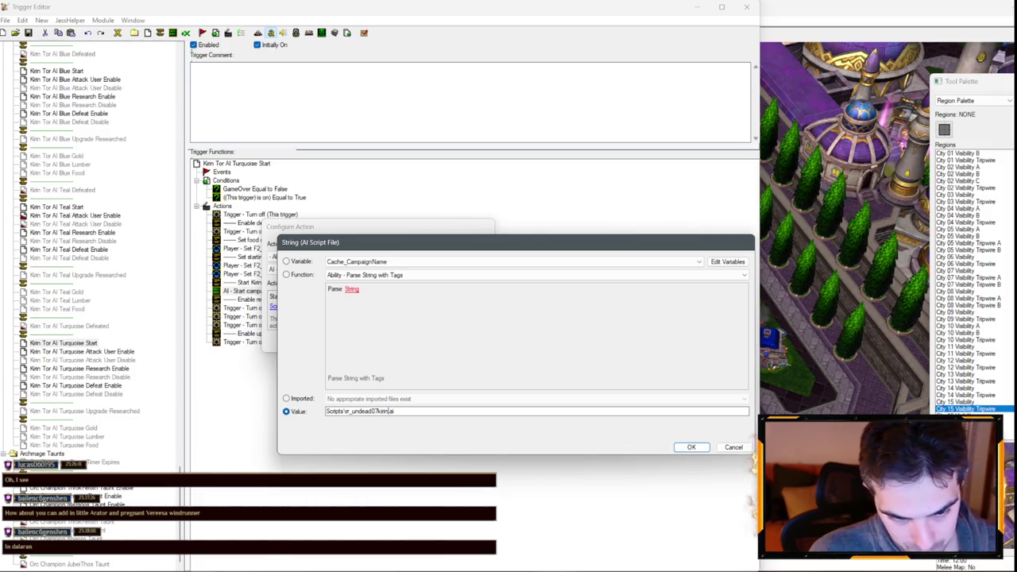
pyautogui.moveTo(534, 245)
pyautogui.mouseDown()
pyautogui.moveTo(735, 203)
pyautogui.moveTo(723, 185)
pyautogui.mouseUp()
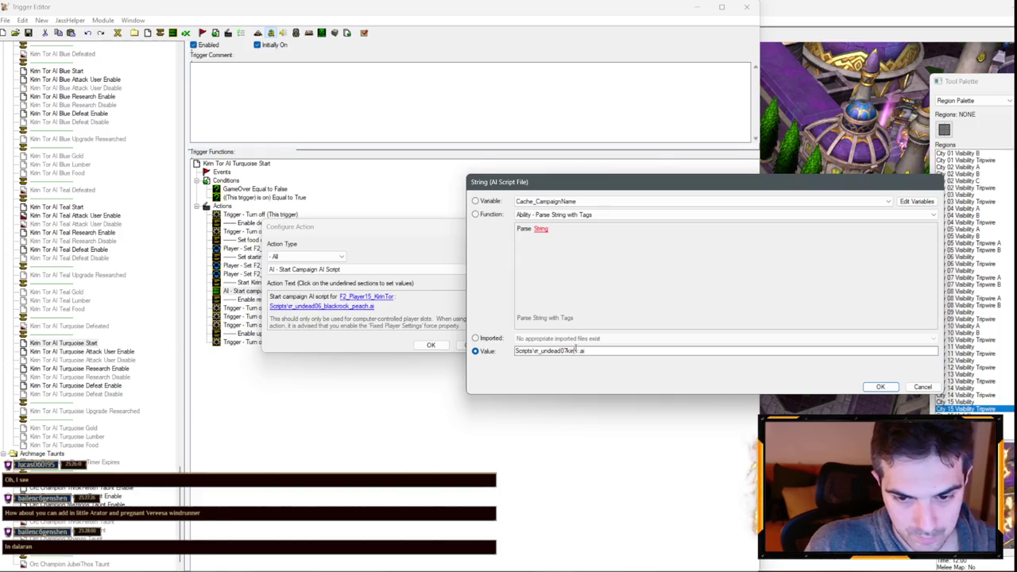
pyautogui.write('_')
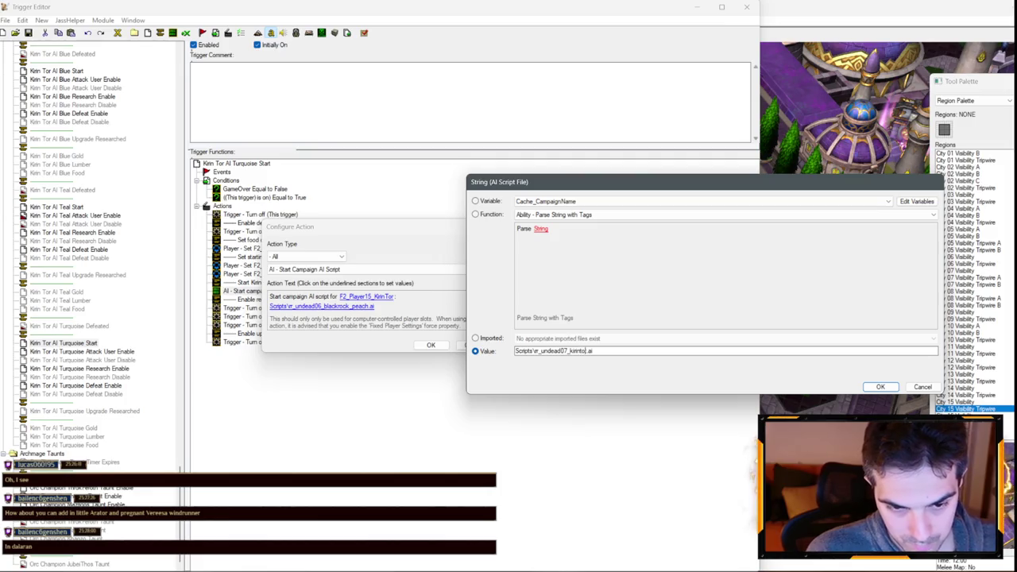
pyautogui.write('r_turquoise')
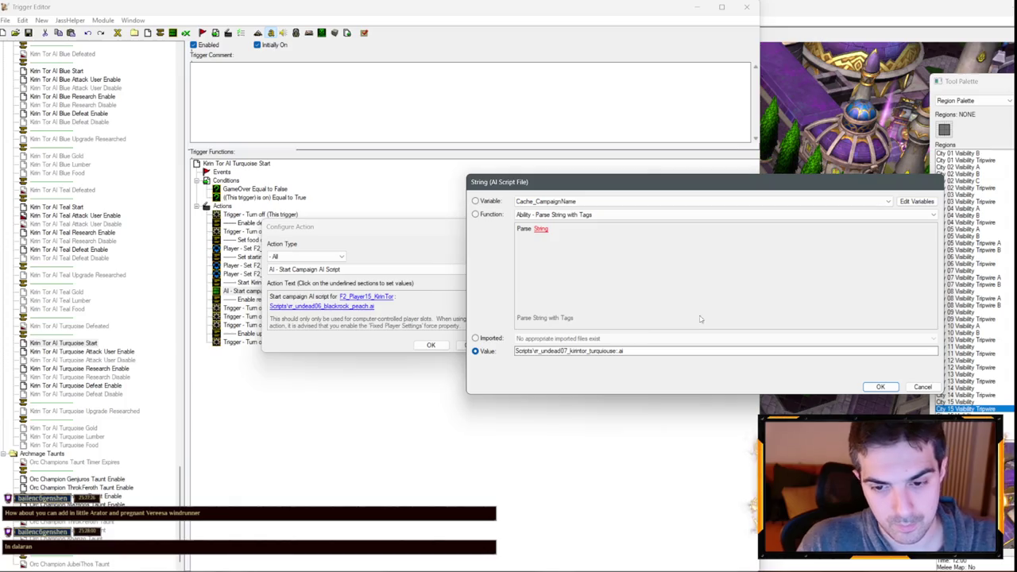
pyautogui.moveTo(675, 182); pyautogui.dragTo(357, 154)
pyautogui.press('Return')
pyautogui.press('Return')
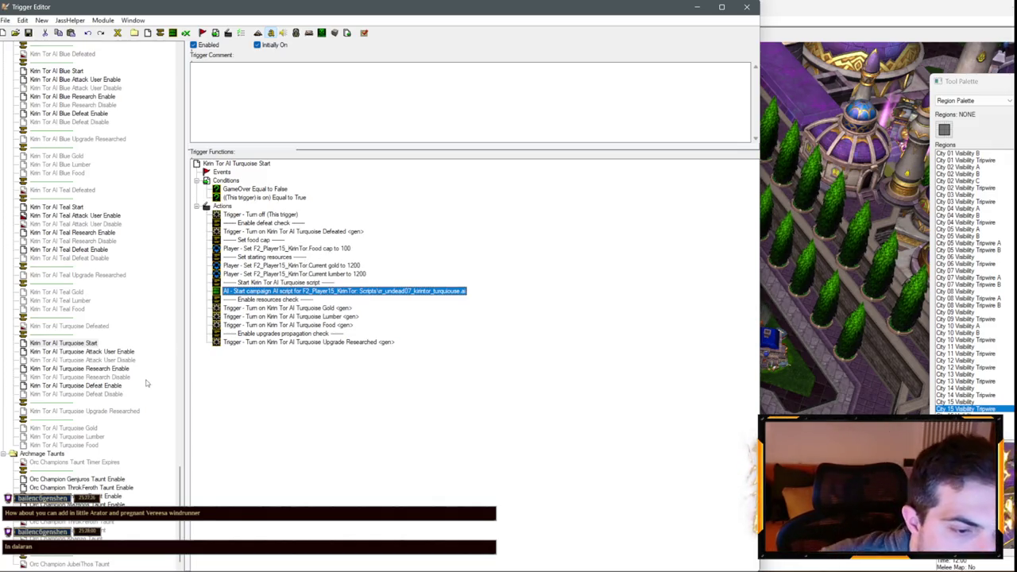
pyautogui.click(103, 327)
# - Inspect the structure-count defeat condition and look over the Kirin Tor base on the map
pyautogui.doubleClick(318, 197)
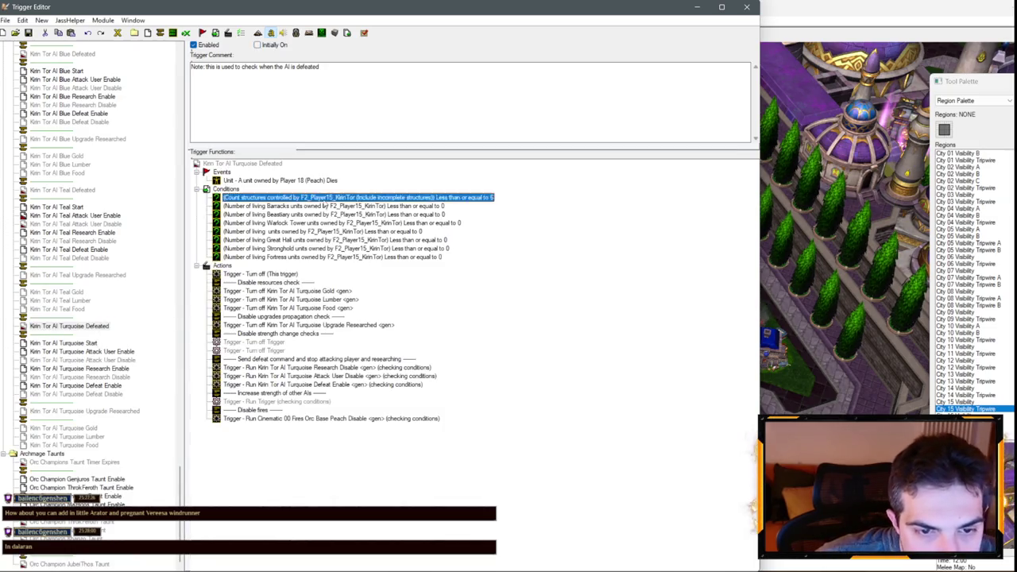
pyautogui.click(474, 346)
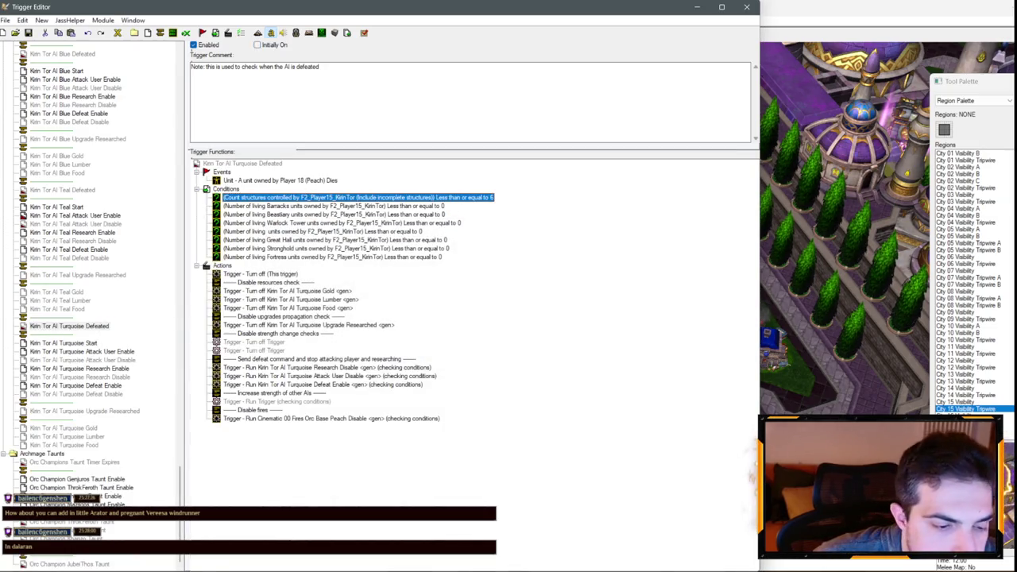
pyautogui.click(765, 309)
pyautogui.scroll(-3, 395, 269)
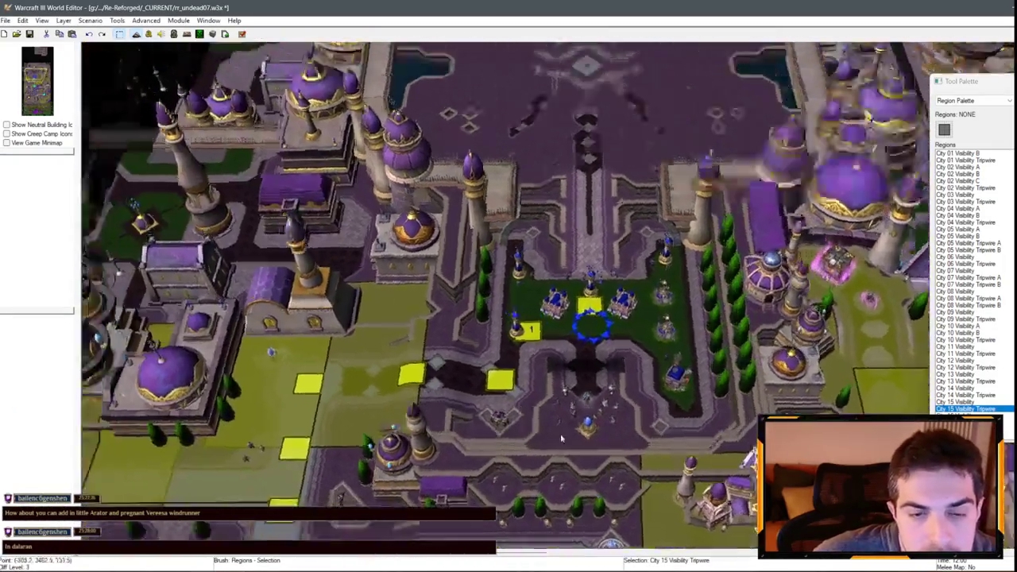
pyautogui.scroll(5, 602, 466)
pyautogui.click(50, 96)
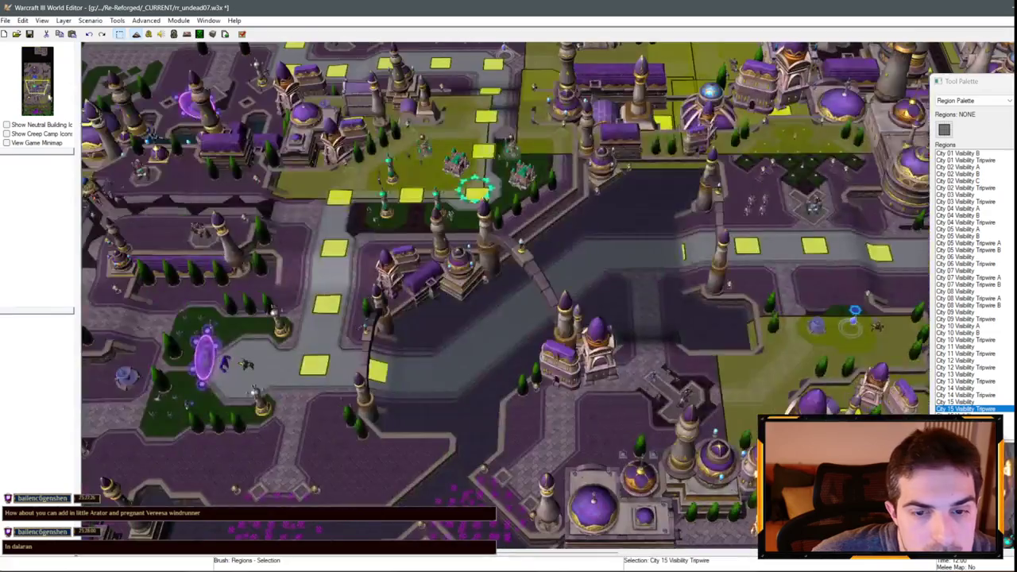
pyautogui.scroll(3, 155, 70)
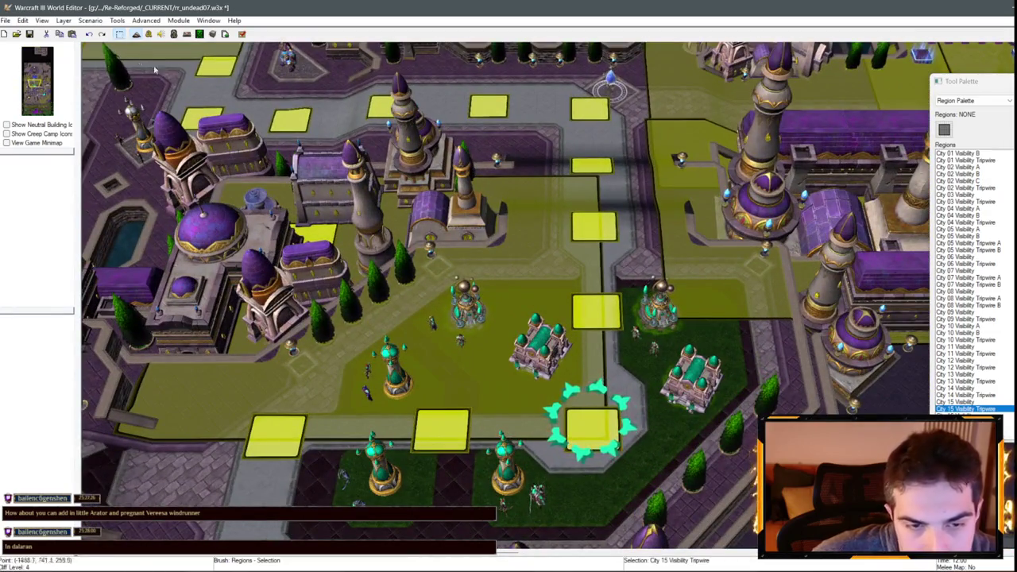
pyautogui.press('F4')
# - Lower the structure threshold from 6 to 4 and make the Barracks condition count a Human unit type
pyautogui.doubleClick(443, 200)
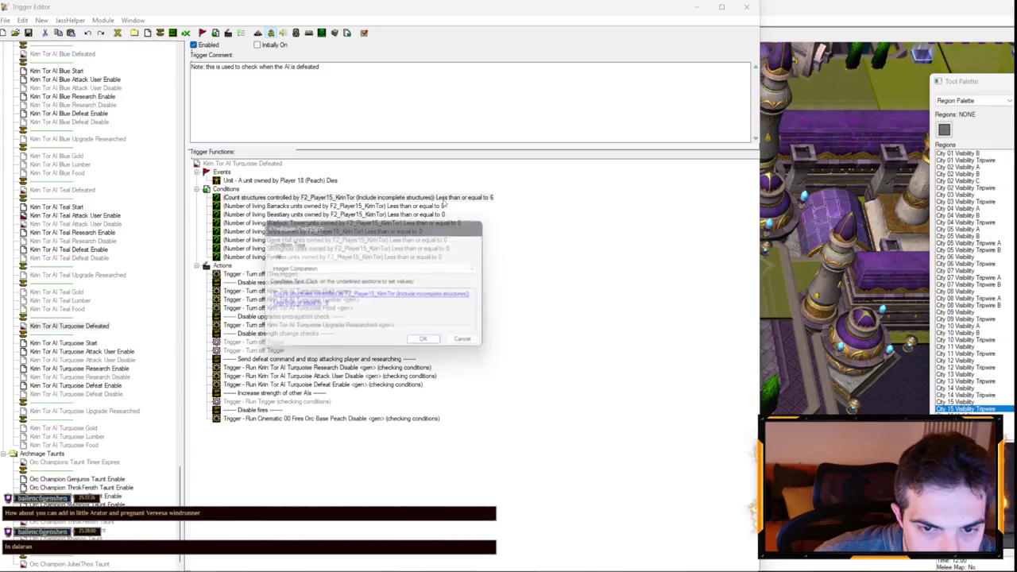
pyautogui.click(326, 308)
pyautogui.write('4')
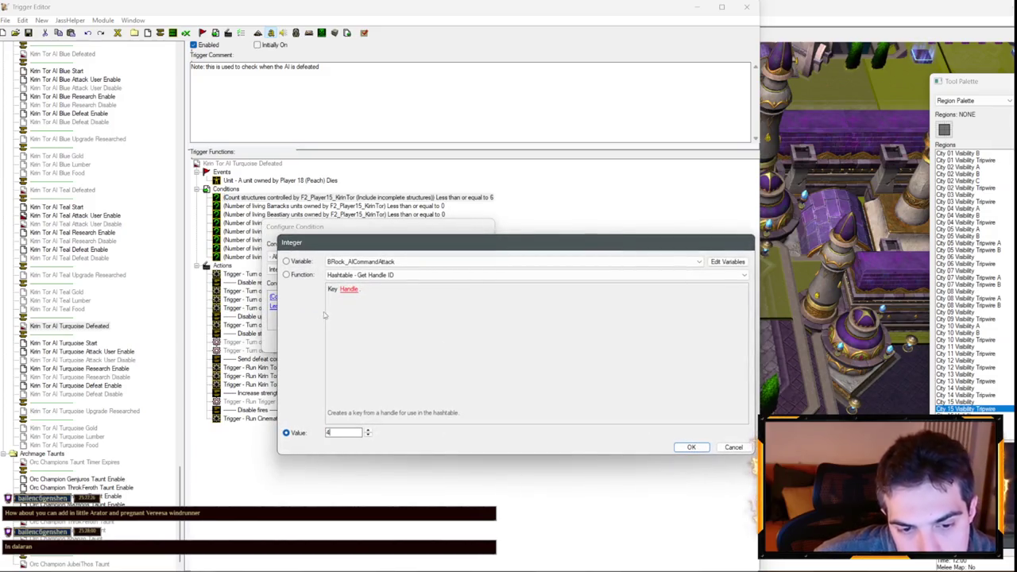
pyautogui.press('Return')
pyautogui.press('Return')
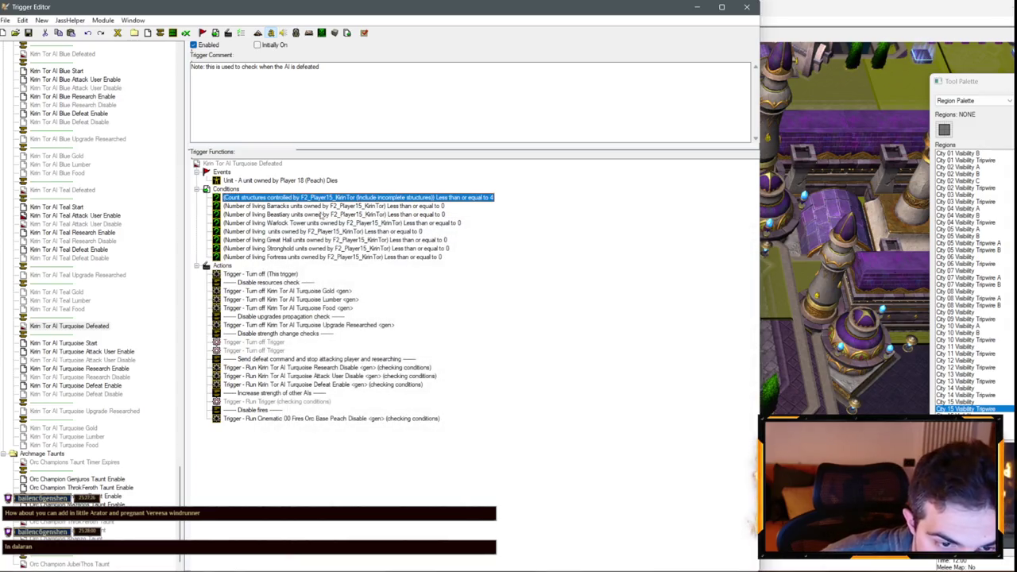
pyautogui.doubleClick(317, 206)
pyautogui.click(302, 297)
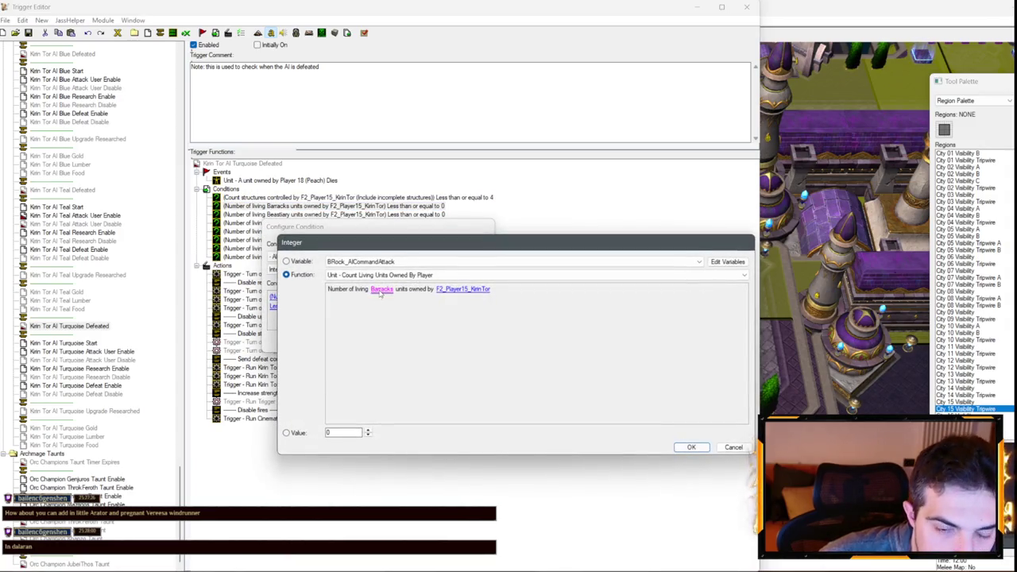
pyautogui.click(380, 290)
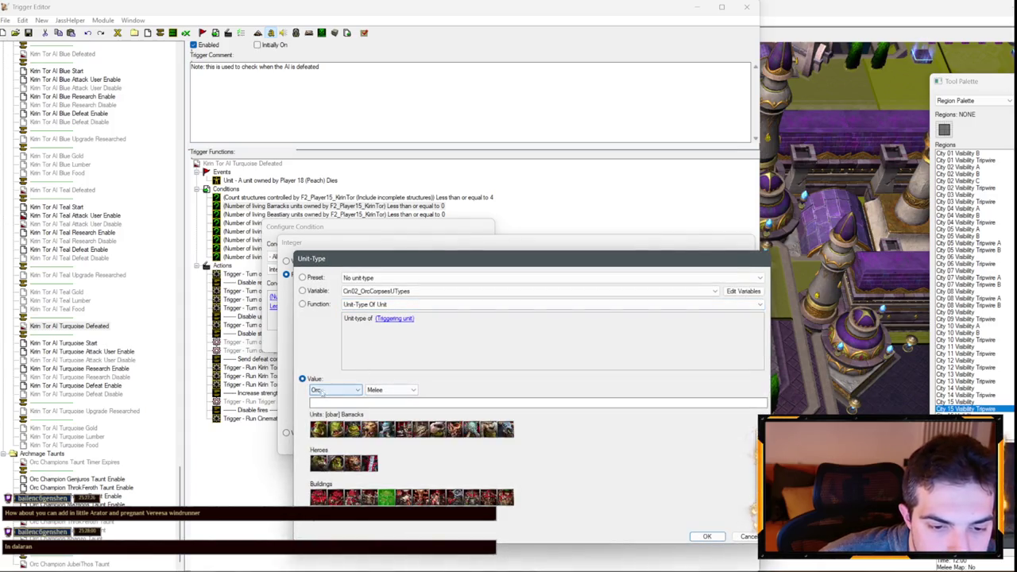
pyautogui.click(320, 390)
pyautogui.click(324, 398)
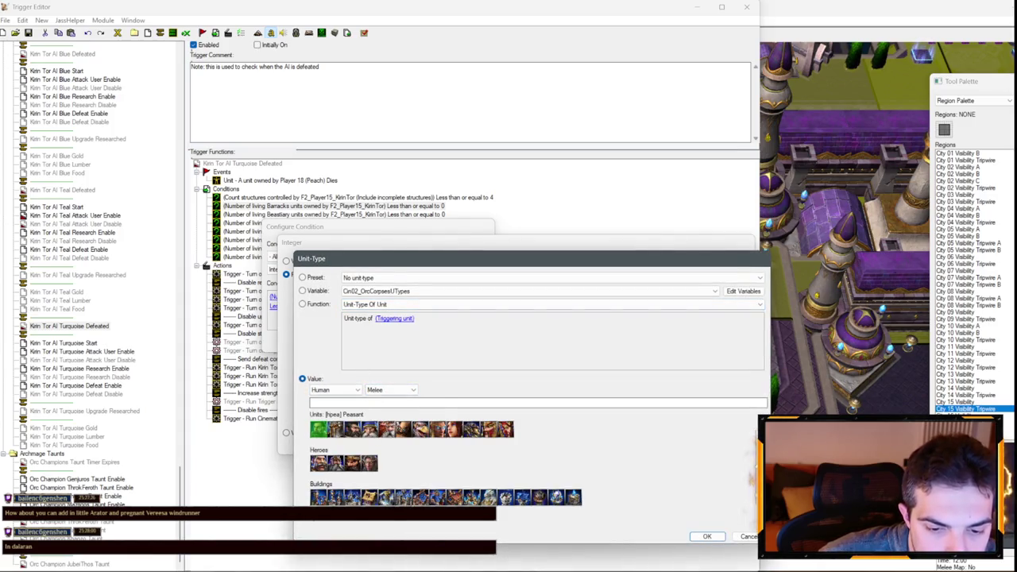
pyautogui.press('Return')
pyautogui.press('Return')
pyautogui.press('Return')
# - Replace the Beastiary unit type with Human Arcane Sanctum in the unit-count condition
pyautogui.click(367, 216)
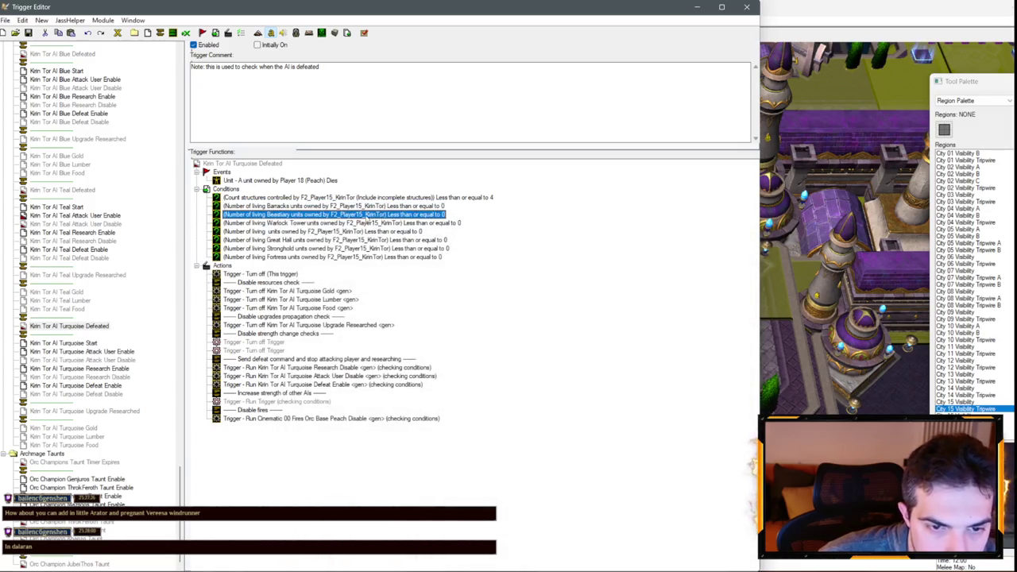
pyautogui.doubleClick(366, 217)
pyautogui.click(359, 298)
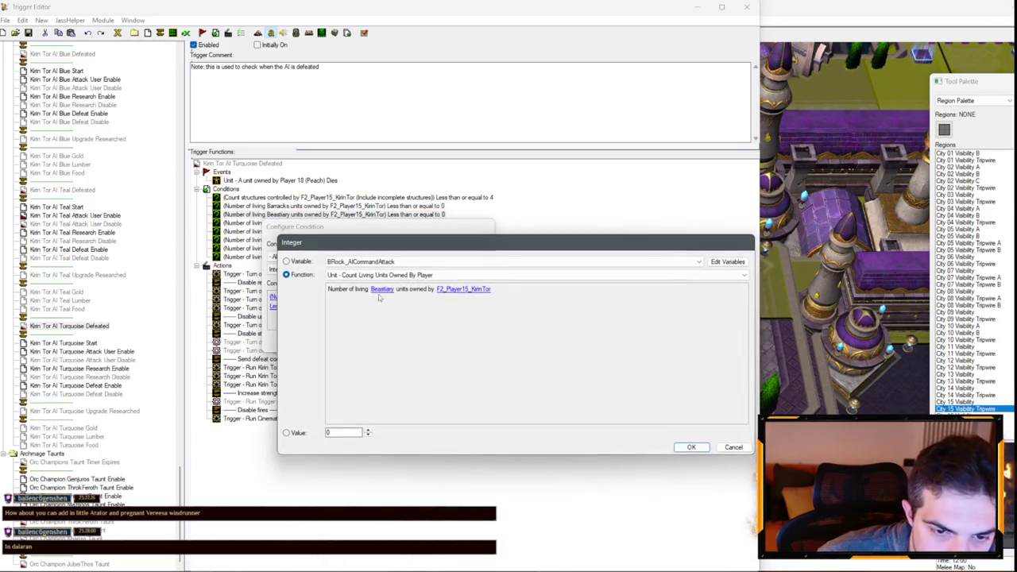
pyautogui.click(389, 297)
pyautogui.click(333, 389)
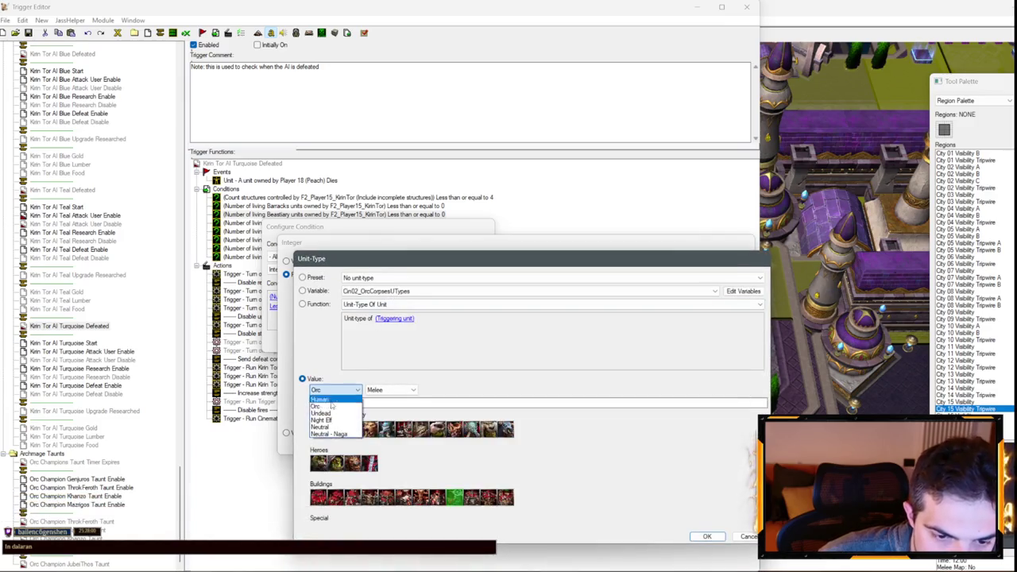
pyautogui.click(332, 398)
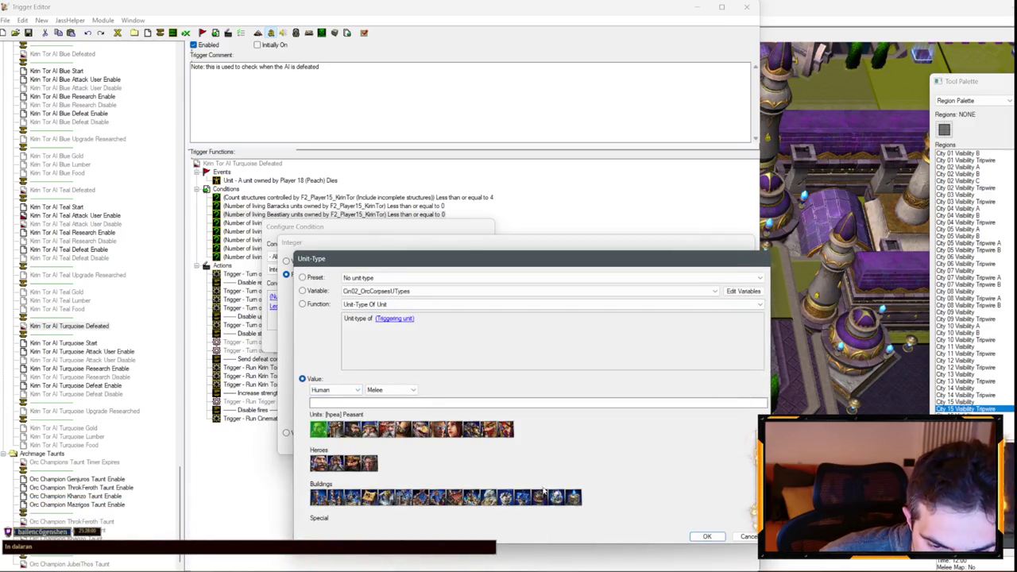
pyautogui.click(470, 500)
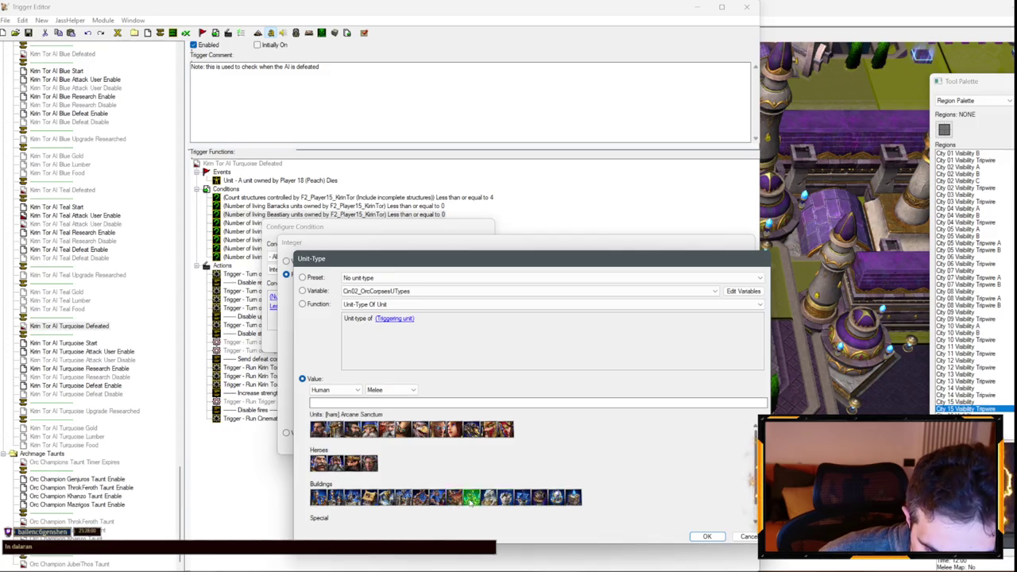
pyautogui.doubleClick(471, 497)
pyautogui.click(429, 344)
# - Delete the Great Hall, Warlock Tower and living-unit conditions
pyautogui.doubleClick(350, 223)
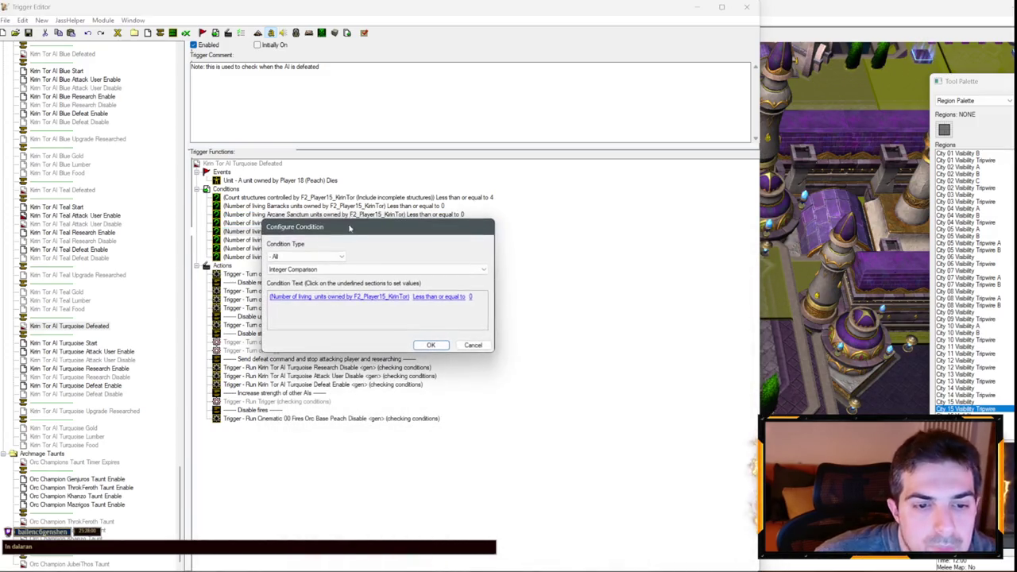
pyautogui.click(473, 345)
pyautogui.click(307, 257)
pyautogui.press('Delete')
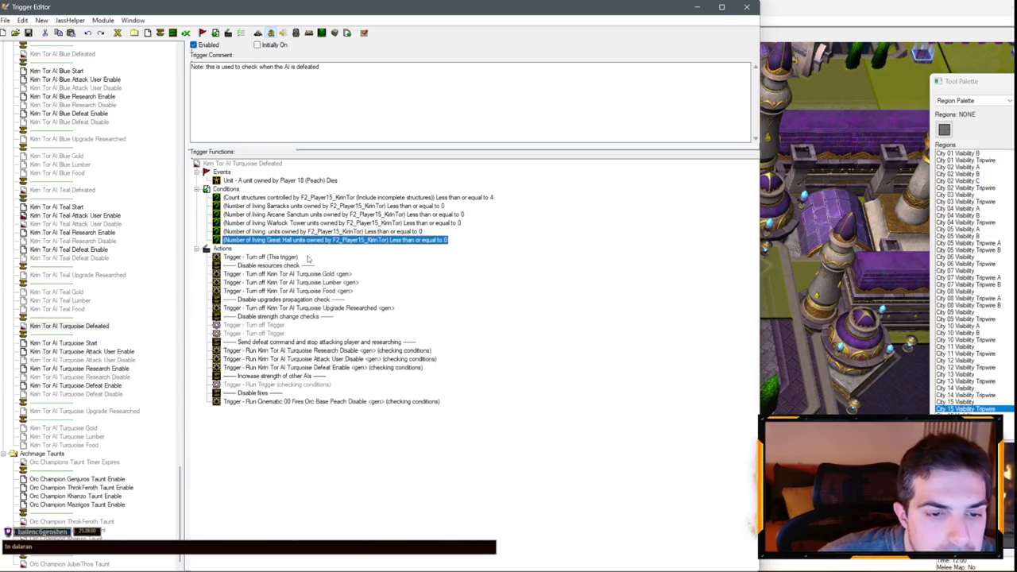
pyautogui.press('Delete')
pyautogui.press('Delete')
pyautogui.press('Delete')
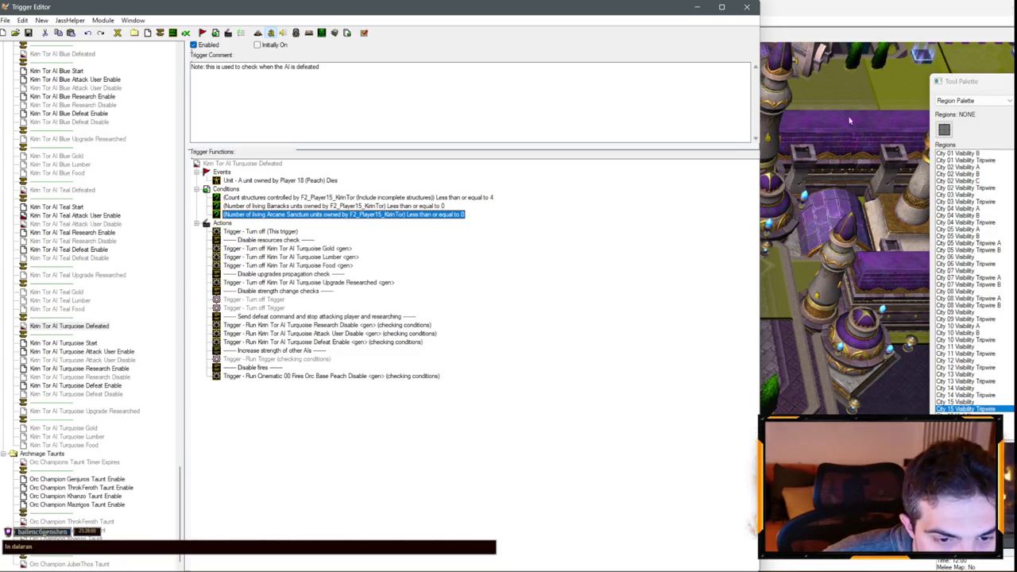
# - Delete the strength-change check rows and the Disable fires actions
pyautogui.click(268, 292)
pyautogui.keyDown('ctrl'); pyautogui.click(272, 300); pyautogui.keyUp('ctrl')
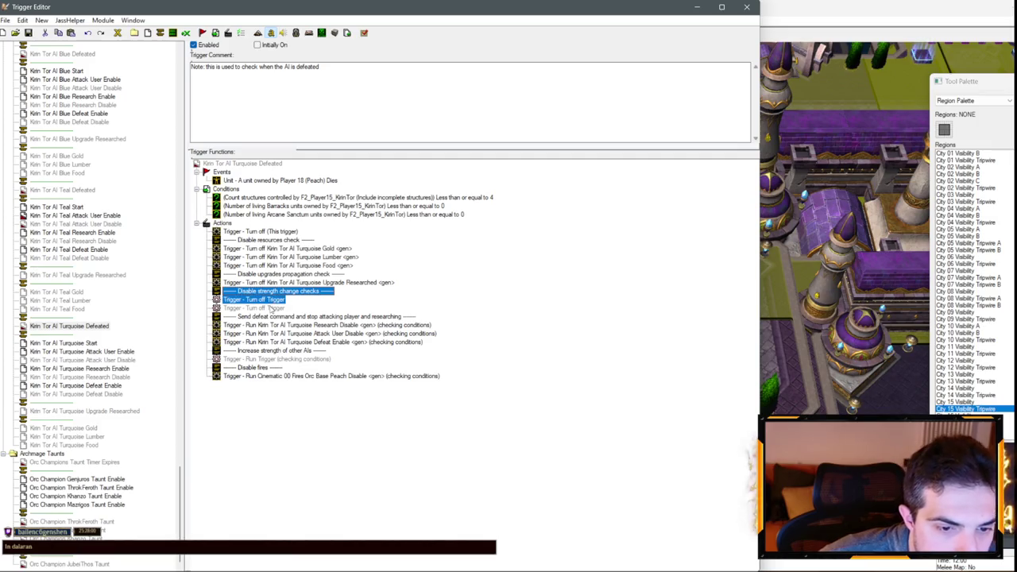
pyautogui.keyDown('ctrl'); pyautogui.click(274, 309); pyautogui.keyUp('ctrl')
pyautogui.keyDown('ctrl'); pyautogui.click(276, 352); pyautogui.keyUp('ctrl')
pyautogui.doubleClick(302, 316)
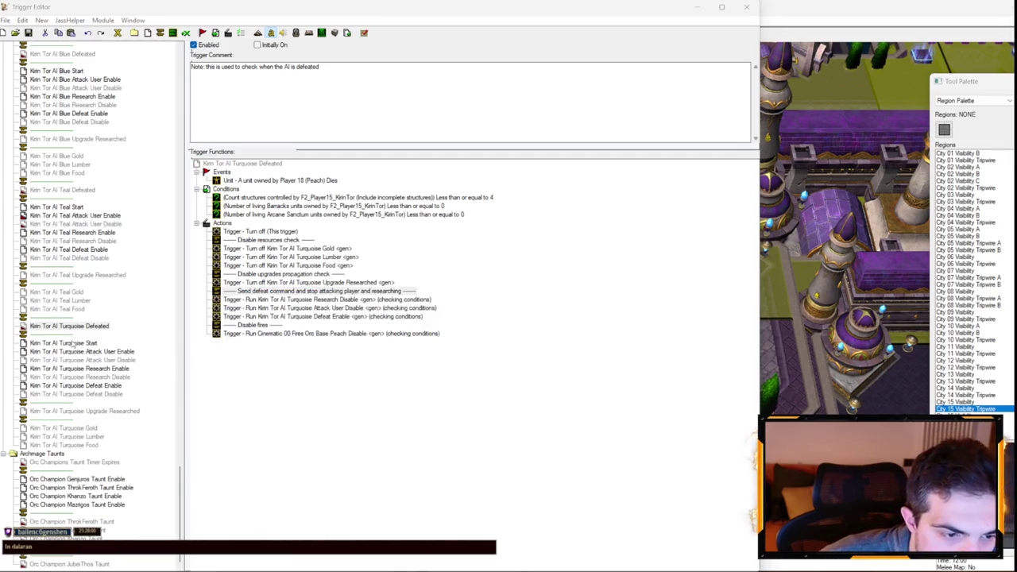
pyautogui.click(460, 347)
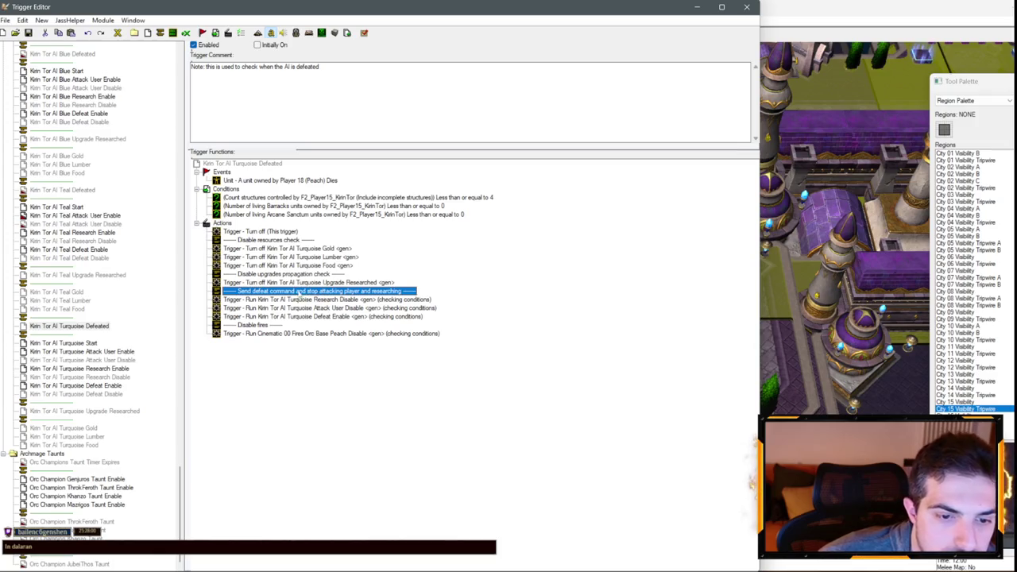
pyautogui.click(275, 326)
pyautogui.keyDown('shift'); pyautogui.click(275, 333); pyautogui.keyUp('shift')
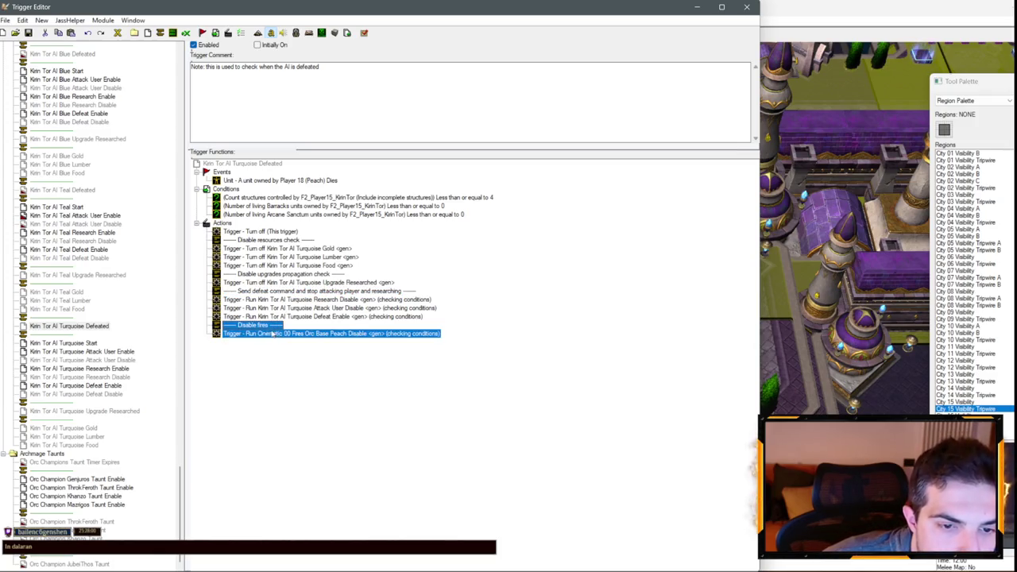
pyautogui.press('Delete')
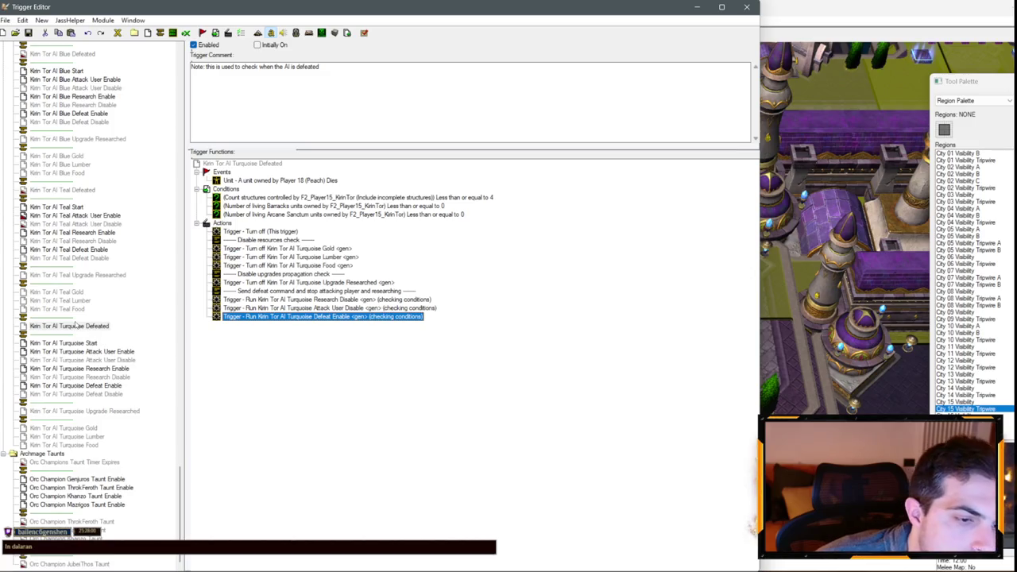
pyautogui.click(63, 309)
# - Set the Teal Food and Teal Lumber events to Player 3 (Teal)
pyautogui.doubleClick(282, 181)
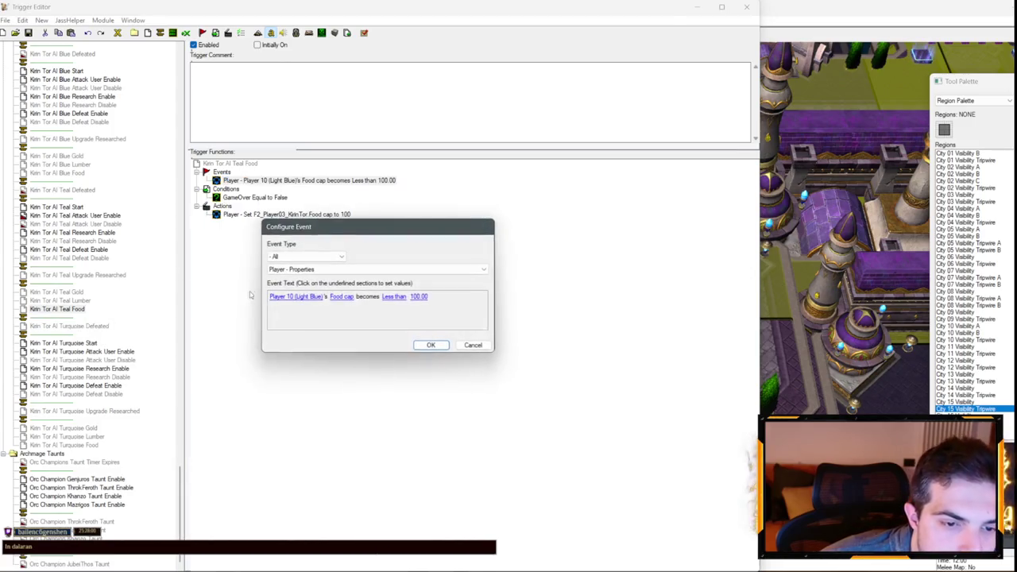
pyautogui.click(279, 296)
pyautogui.scroll(3, 355, 264)
pyautogui.scroll(2, 356, 268)
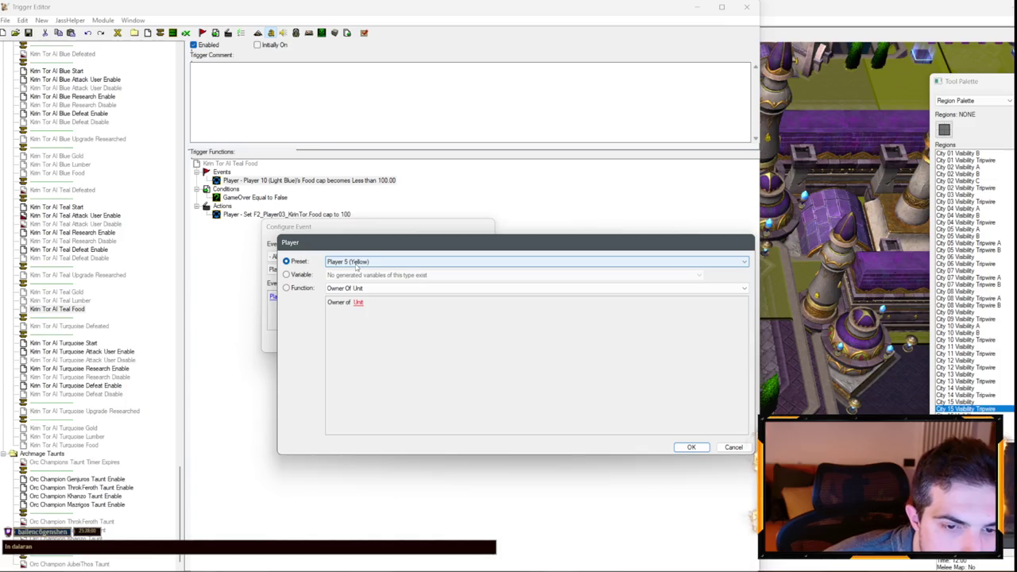
pyautogui.press('Escape')
pyautogui.press('Escape')
pyautogui.click(61, 301)
pyautogui.doubleClick(282, 180)
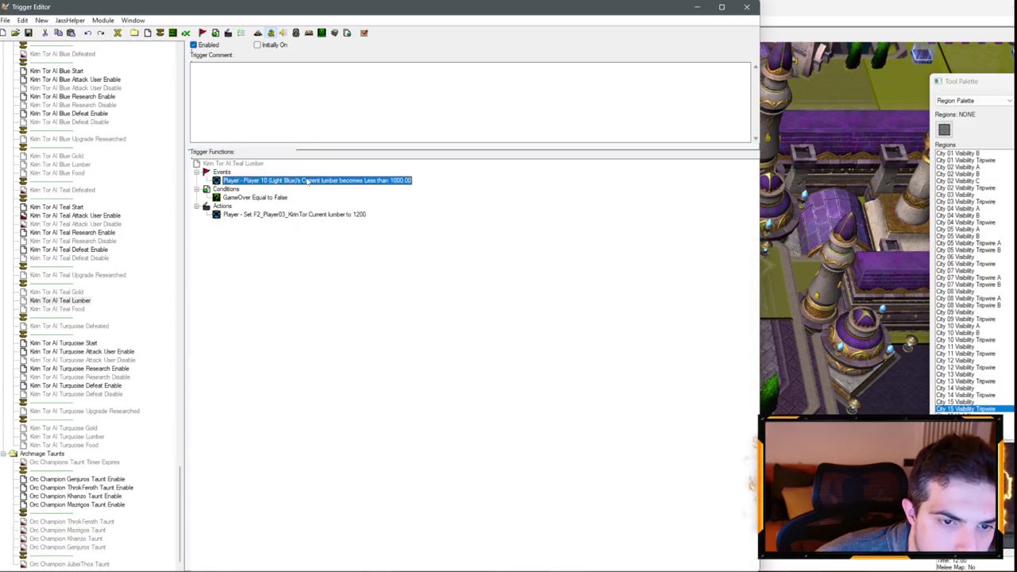
pyautogui.click(302, 297)
pyautogui.scroll(7, 367, 263)
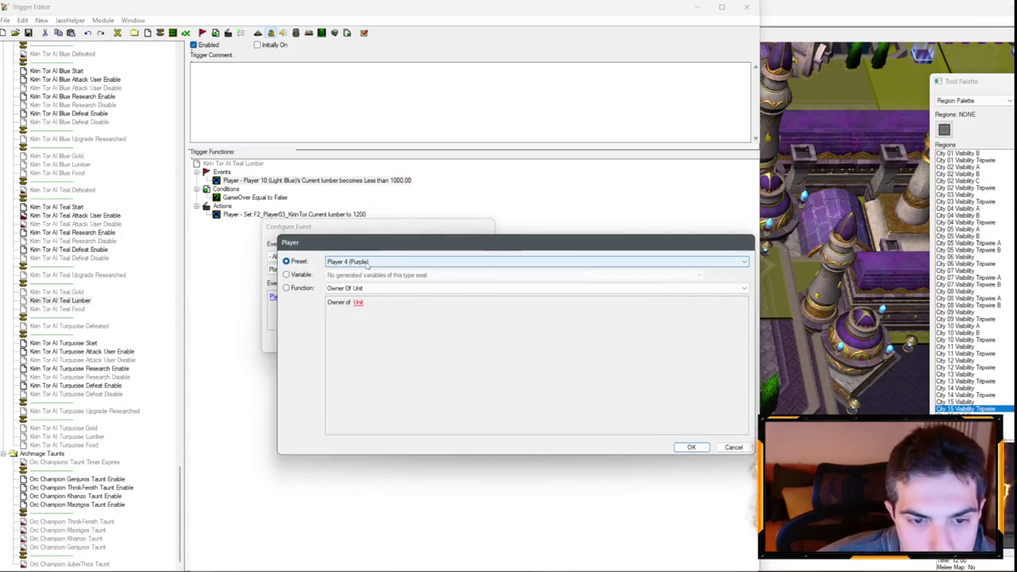
pyautogui.press('Escape')
pyautogui.press('Escape')
# - Set the Teal Gold and Teal Upgrade Researched events to Player 3 (Teal)
pyautogui.click(56, 291)
pyautogui.doubleClick(302, 180)
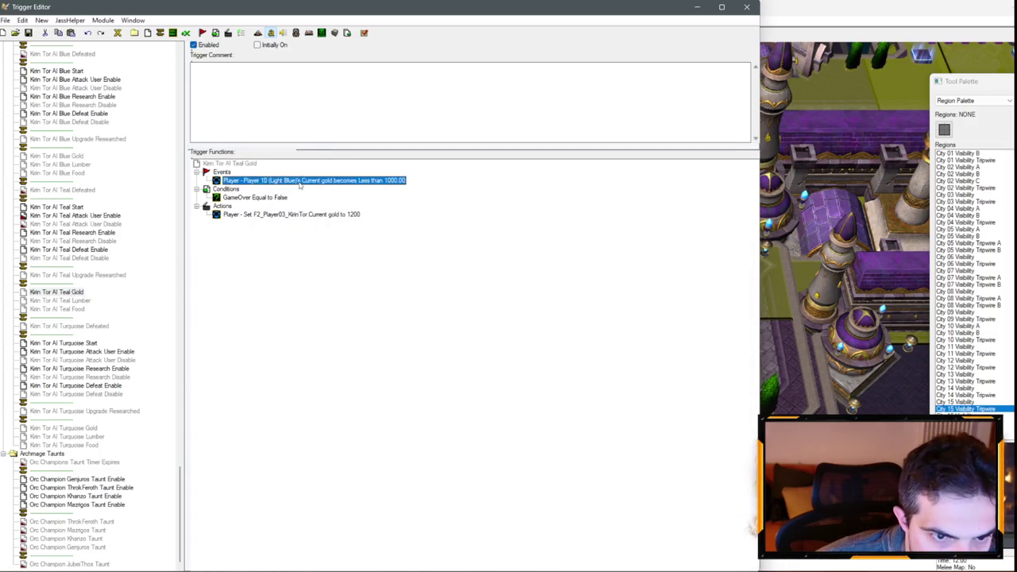
pyautogui.click(306, 296)
pyautogui.scroll(3, 377, 265)
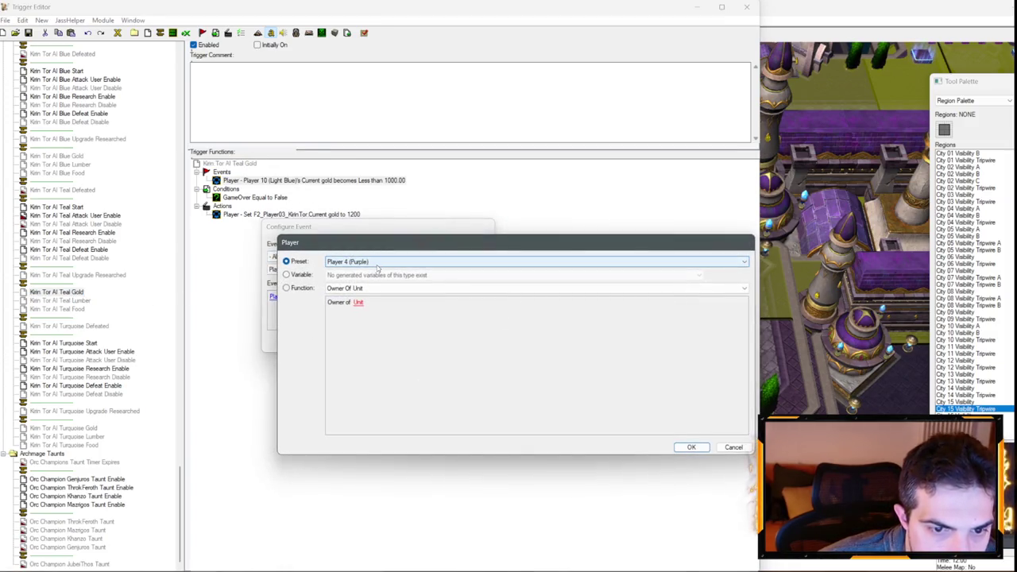
pyautogui.press('Escape')
pyautogui.press('Escape')
pyautogui.click(73, 276)
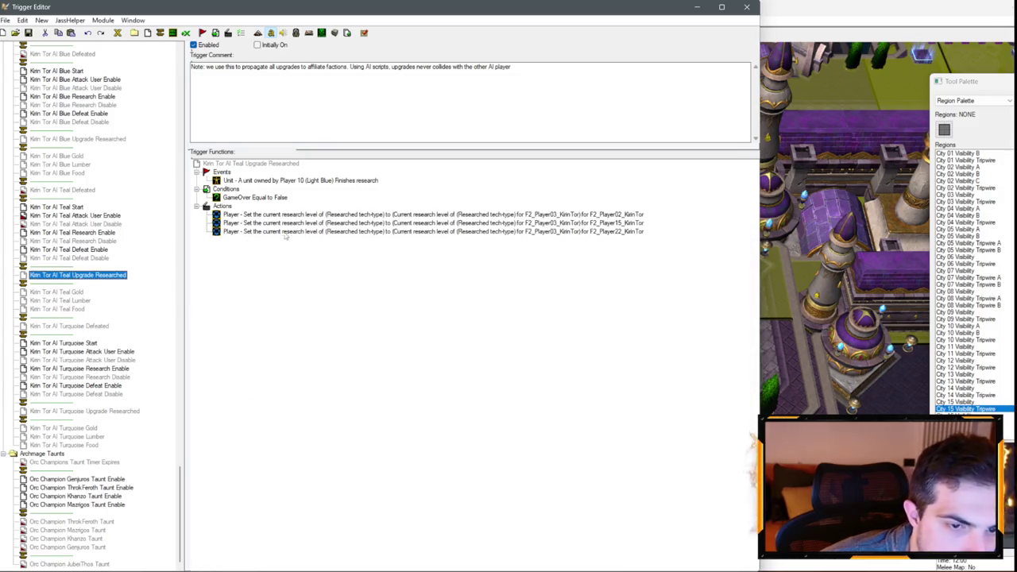
pyautogui.doubleClick(302, 180)
pyautogui.click(326, 296)
pyautogui.scroll(4, 387, 274)
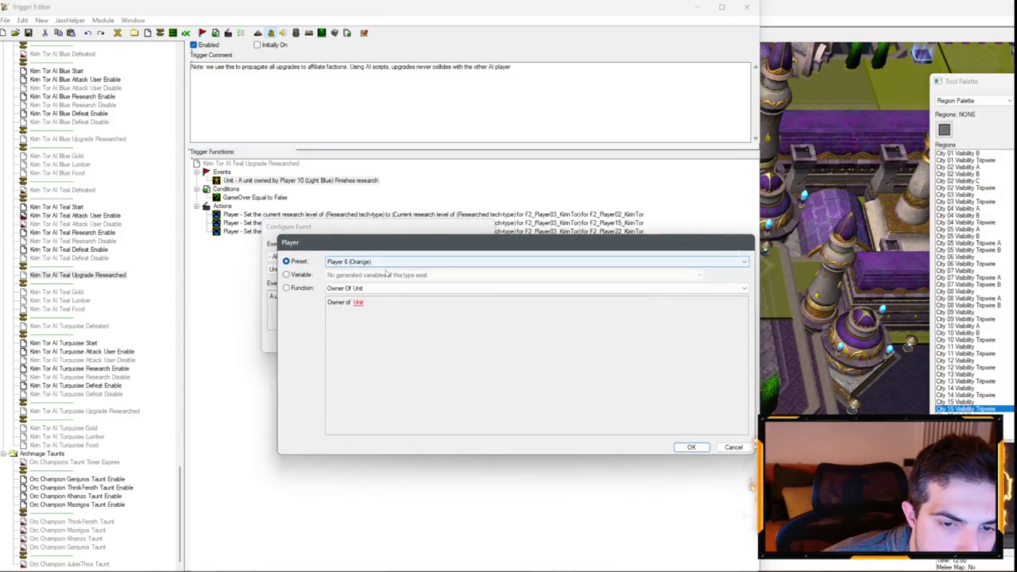
pyautogui.scroll(1, 384, 263)
pyautogui.press('Return')
pyautogui.press('Return')
pyautogui.click(85, 411)
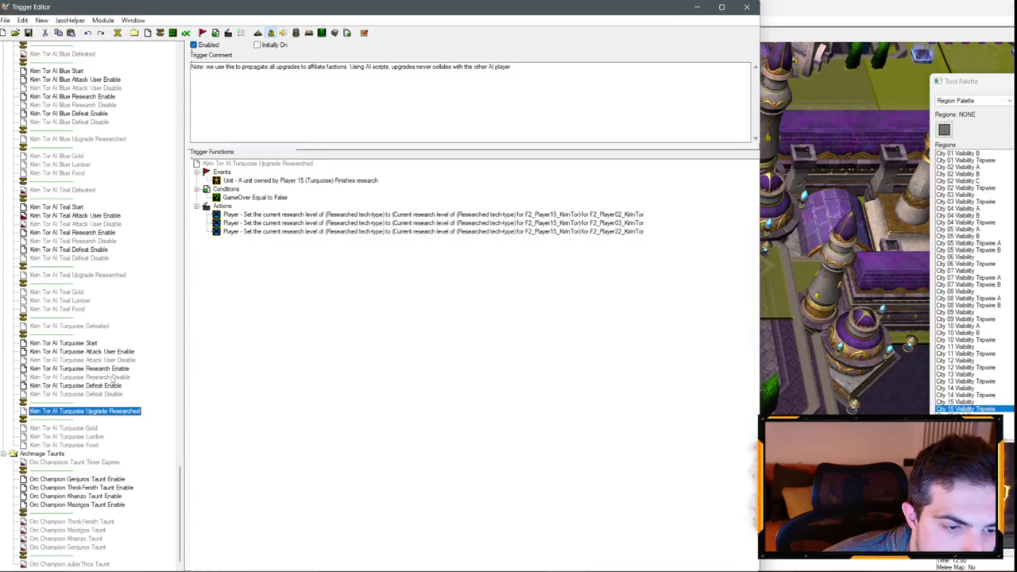
# - In Teal Defeat Enable, replace 'Blackrock AI Light Blue' with 'Kirin Tor AI Teal' in the comment
pyautogui.click(93, 251)
pyautogui.doubleClick(322, 232)
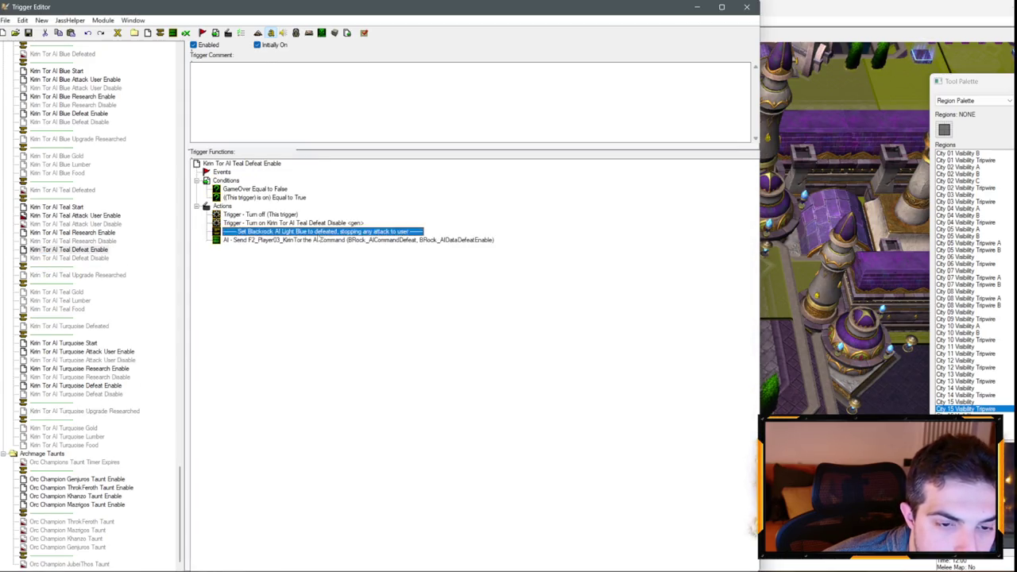
pyautogui.click(318, 296)
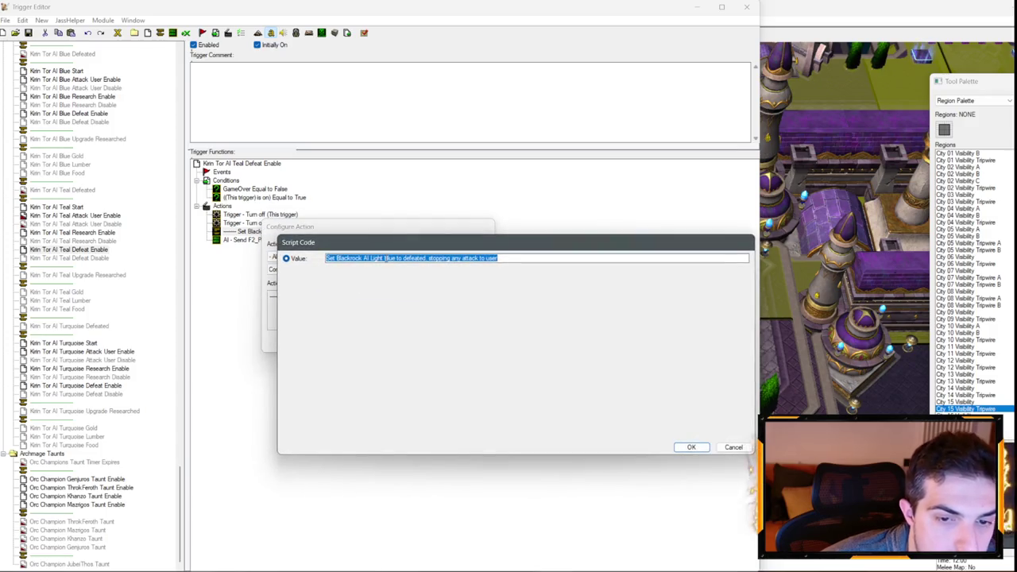
pyautogui.click(391, 258)
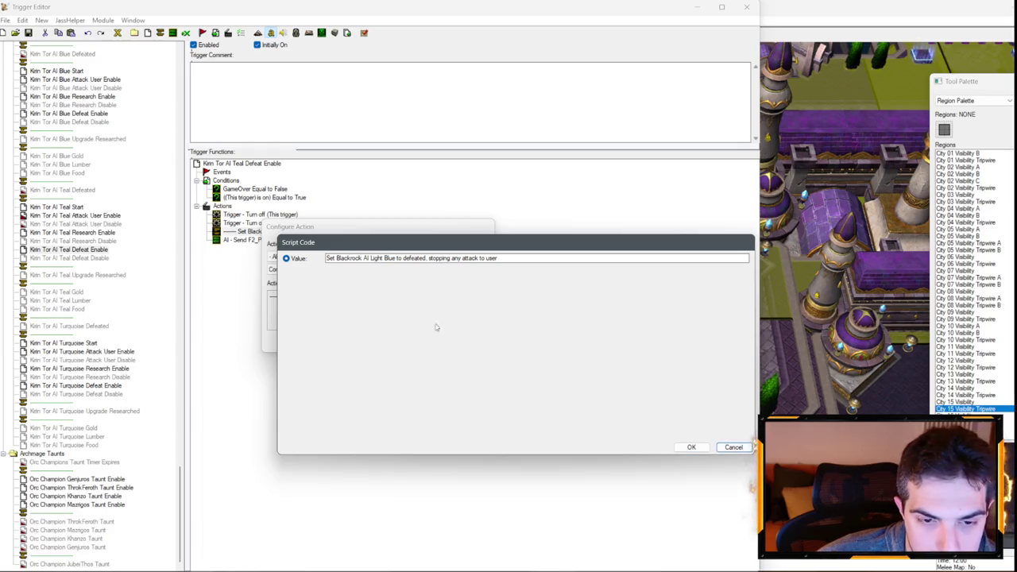
pyautogui.moveTo(396, 258); pyautogui.dragTo(337, 259)
pyautogui.write('Kir')
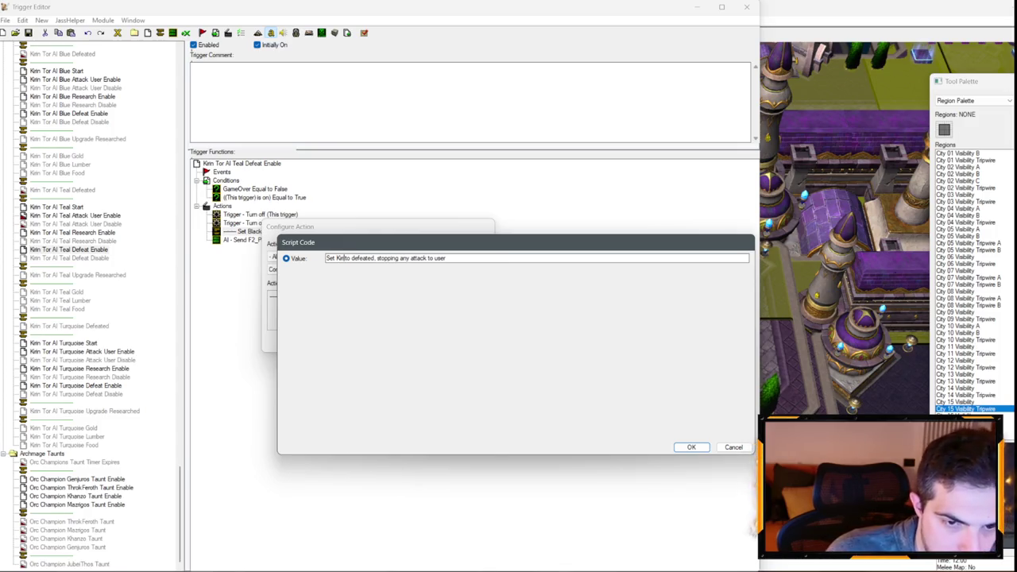
pyautogui.write('in Tor')
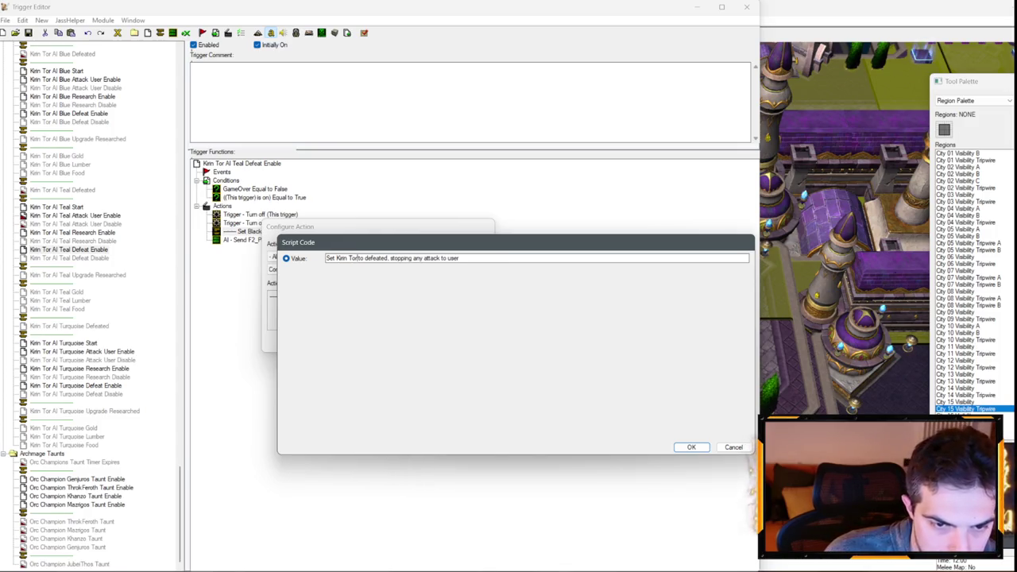
pyautogui.write(' AI')
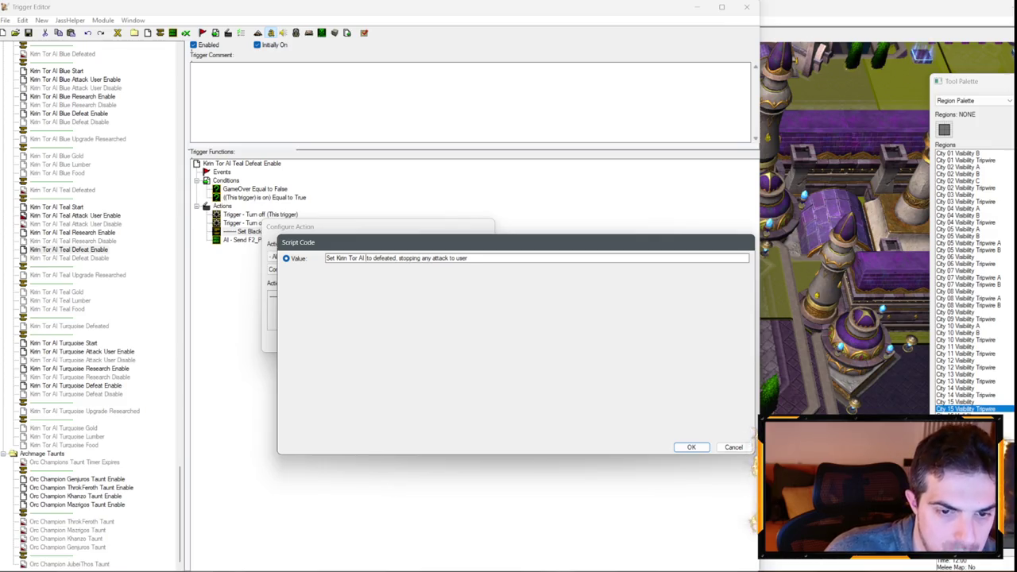
pyautogui.write(' Teal')
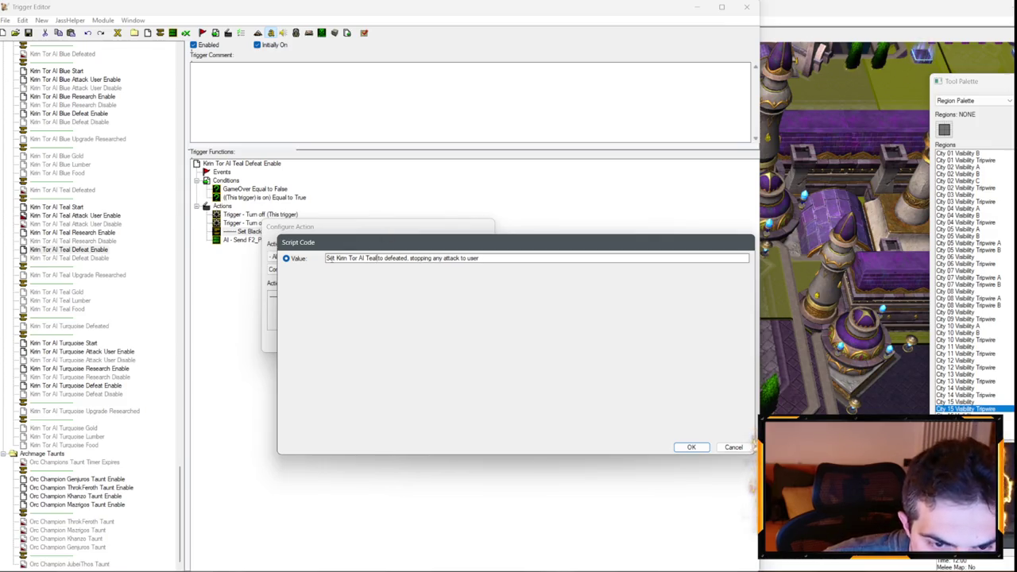
pyautogui.moveTo(336, 257); pyautogui.dragTo(376, 258)
pyautogui.hotkey('ctrl', 'c')
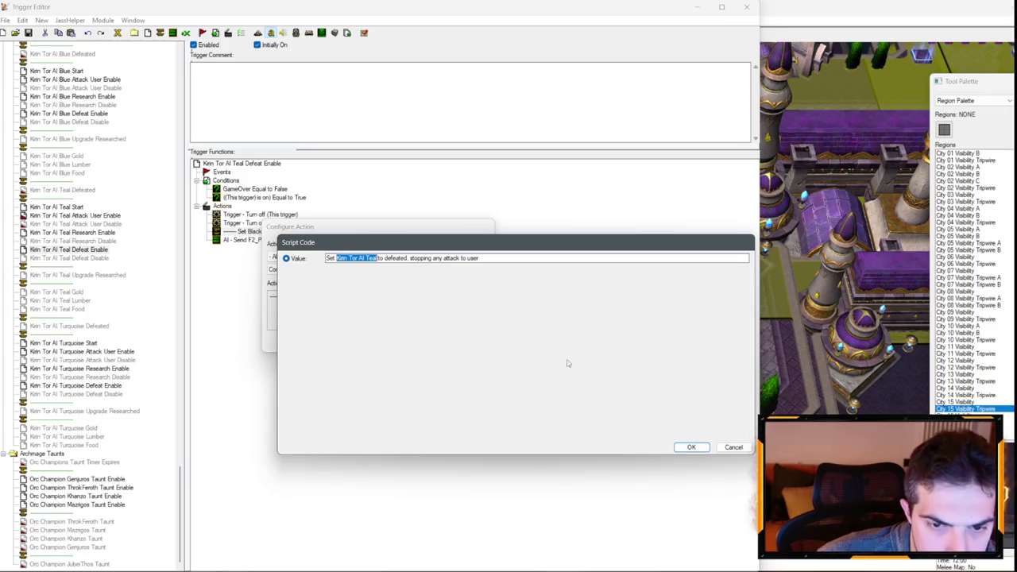
pyautogui.click(691, 447)
pyautogui.click(427, 345)
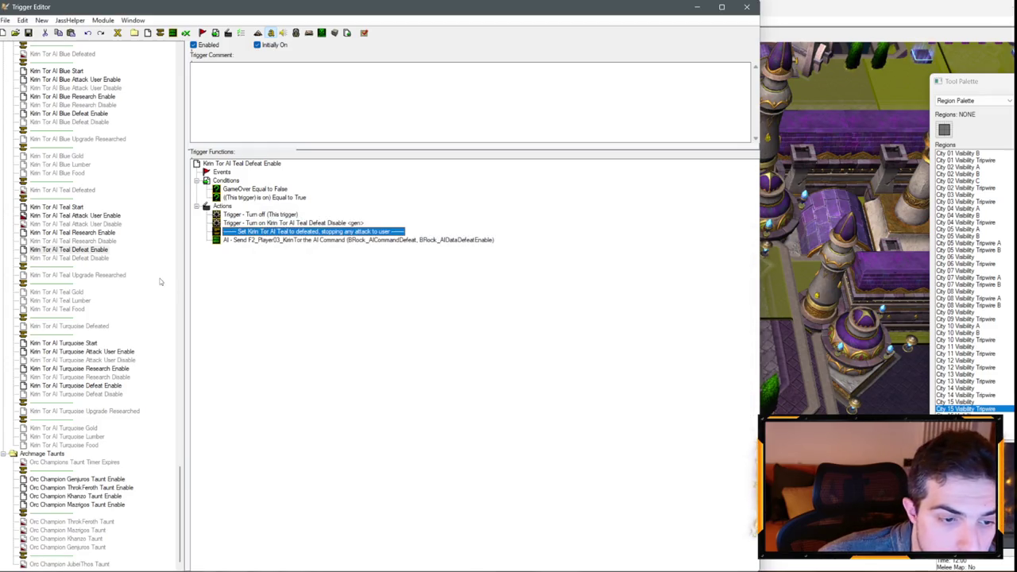
pyautogui.click(80, 240)
# - Rename the Teal Research Disable comment's Blackrock AI Light Blue to Kirin Tor AI Teal
pyautogui.doubleClick(310, 231)
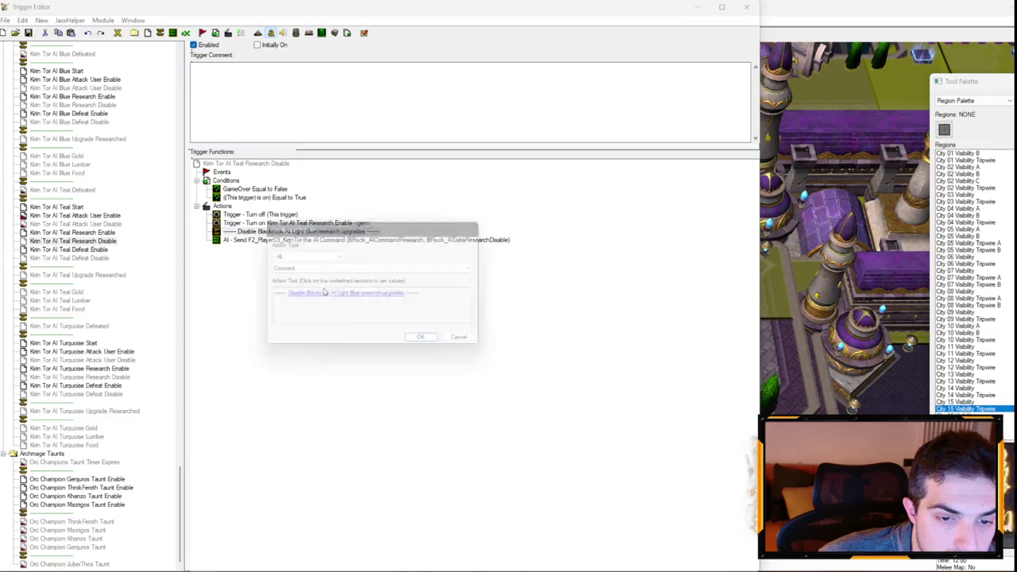
pyautogui.click(324, 293)
pyautogui.moveTo(346, 257)
pyautogui.mouseDown()
pyautogui.moveTo(390, 259)
pyautogui.moveTo(392, 274)
pyautogui.moveTo(407, 274)
pyautogui.mouseUp()
pyautogui.press('BackSpace')
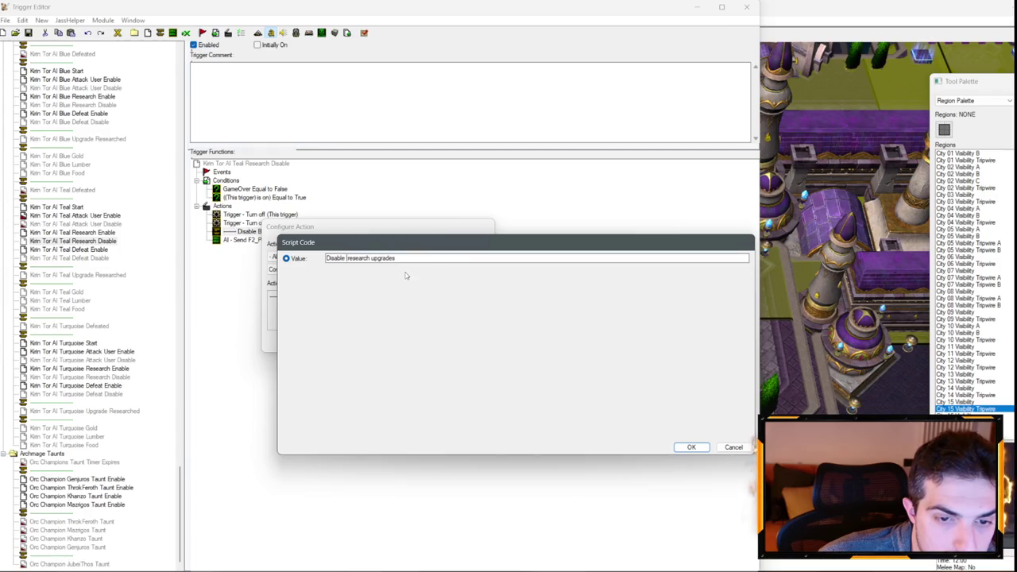
pyautogui.hotkey('ctrl', 'v')
pyautogui.click(691, 447)
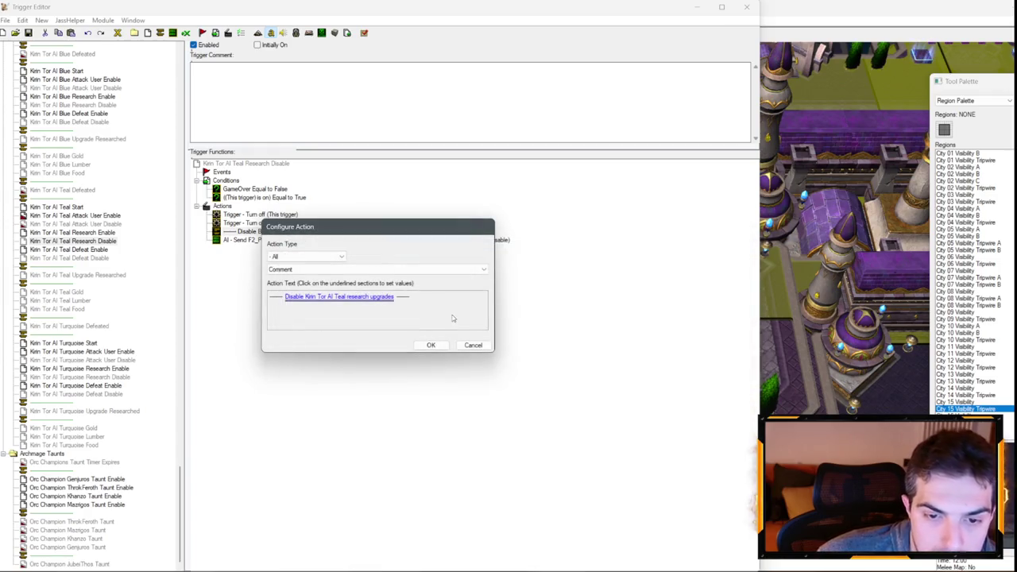
pyautogui.click(431, 345)
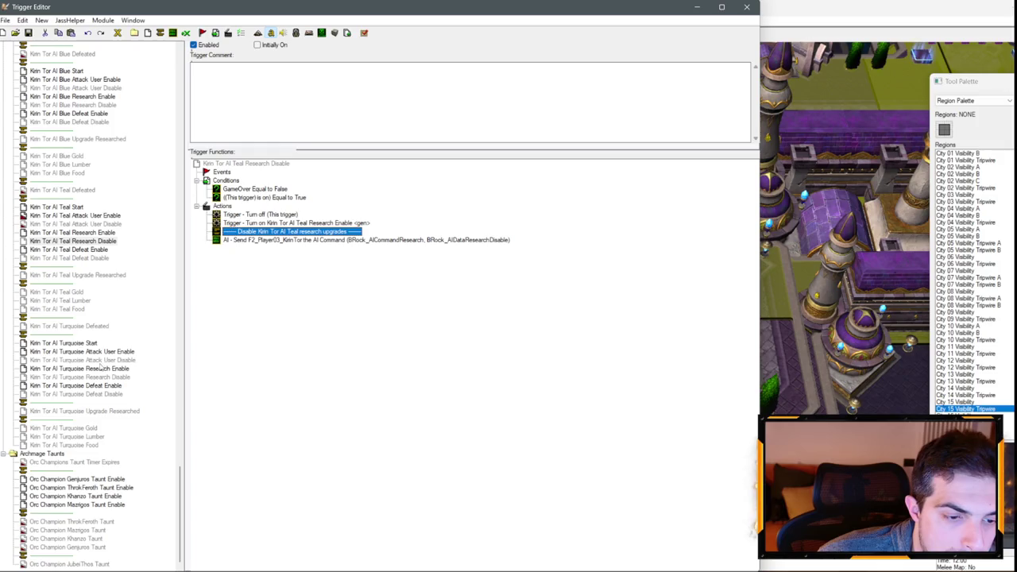
# - Check the Teal Research Enable AI command's player variable, leaving it unchanged
pyautogui.click(80, 232)
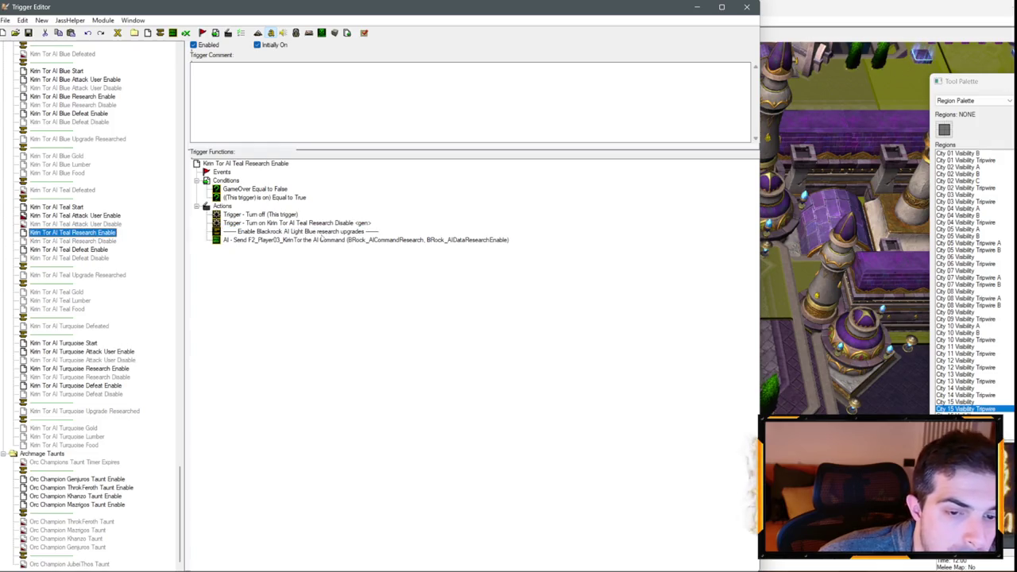
pyautogui.doubleClick(318, 239)
pyautogui.click(324, 296)
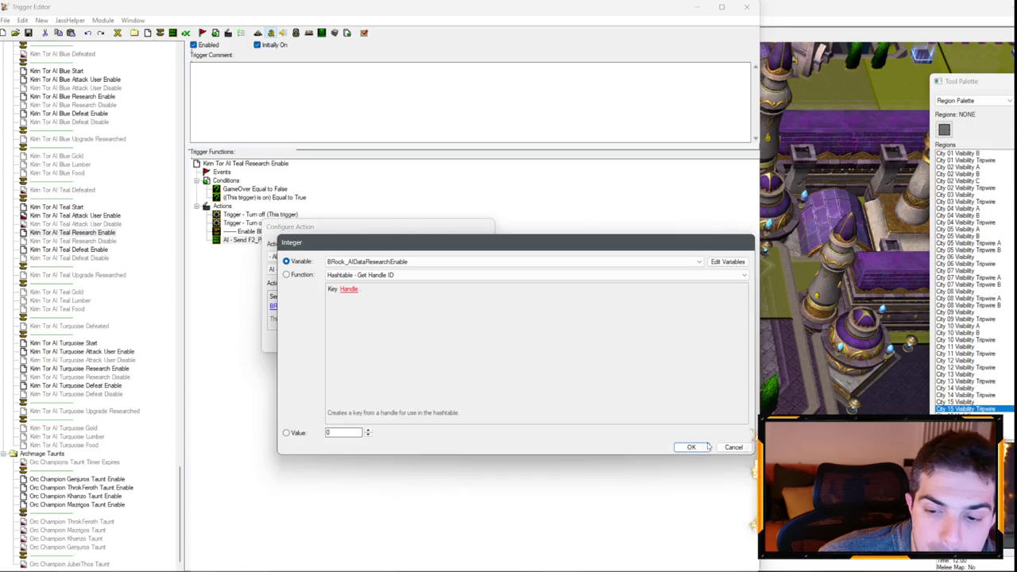
pyautogui.click(704, 447)
pyautogui.click(311, 297)
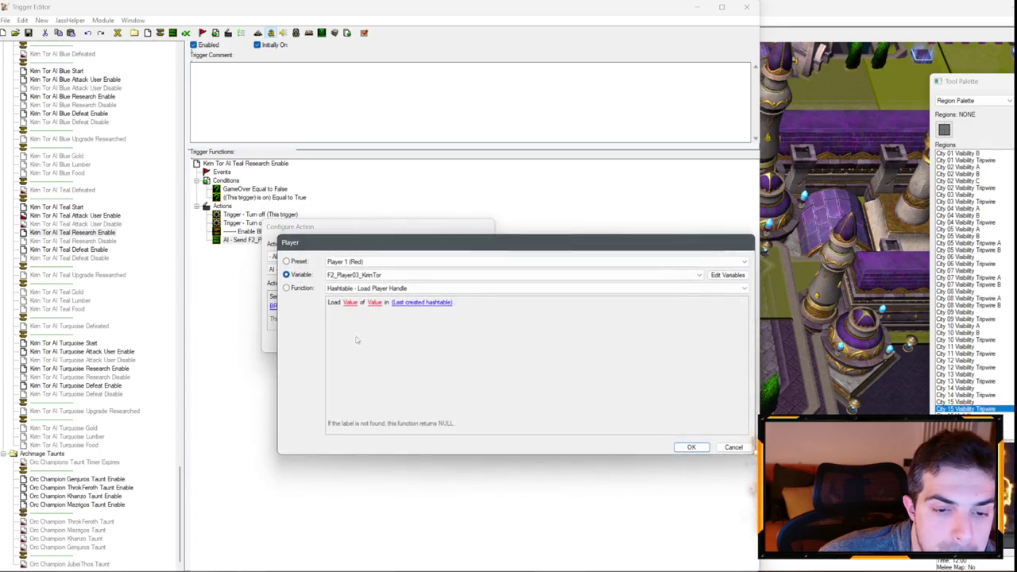
pyautogui.click(556, 275)
pyautogui.click(608, 393)
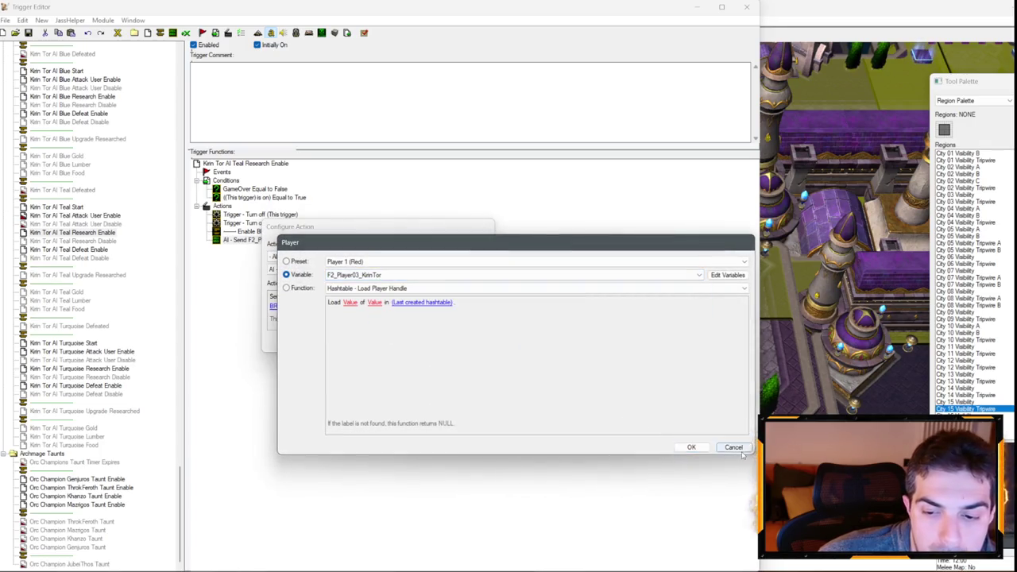
pyautogui.click(727, 447)
pyautogui.click(430, 344)
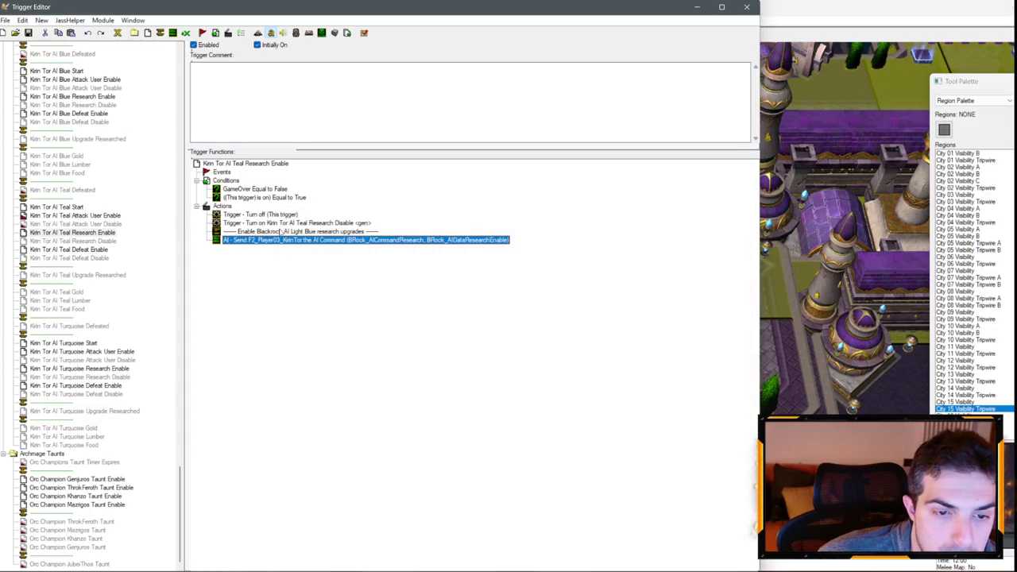
# - Rename the Teal Research Enable comment's Blackrock AI Light Blue to 'Kirin Tor AI Teal'
pyautogui.doubleClick(246, 232)
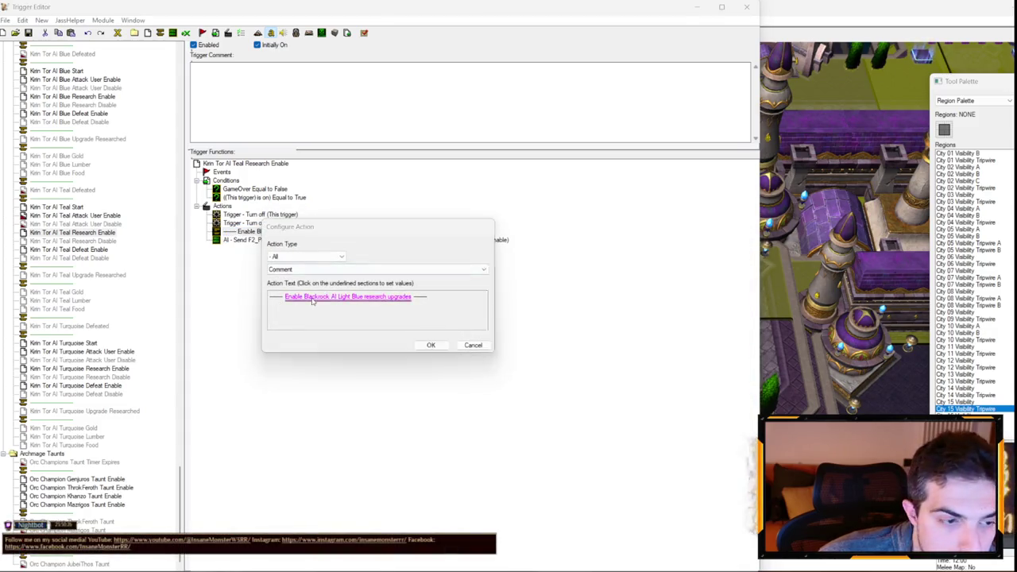
pyautogui.click(373, 297)
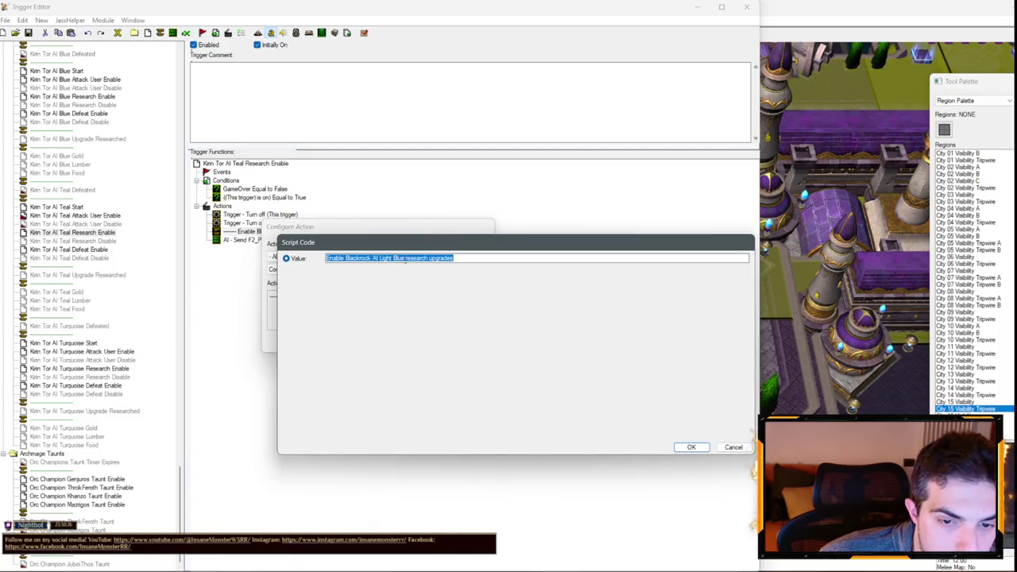
pyautogui.moveTo(405, 258); pyautogui.dragTo(345, 258)
pyautogui.write('Kirin Tor AI Teal')
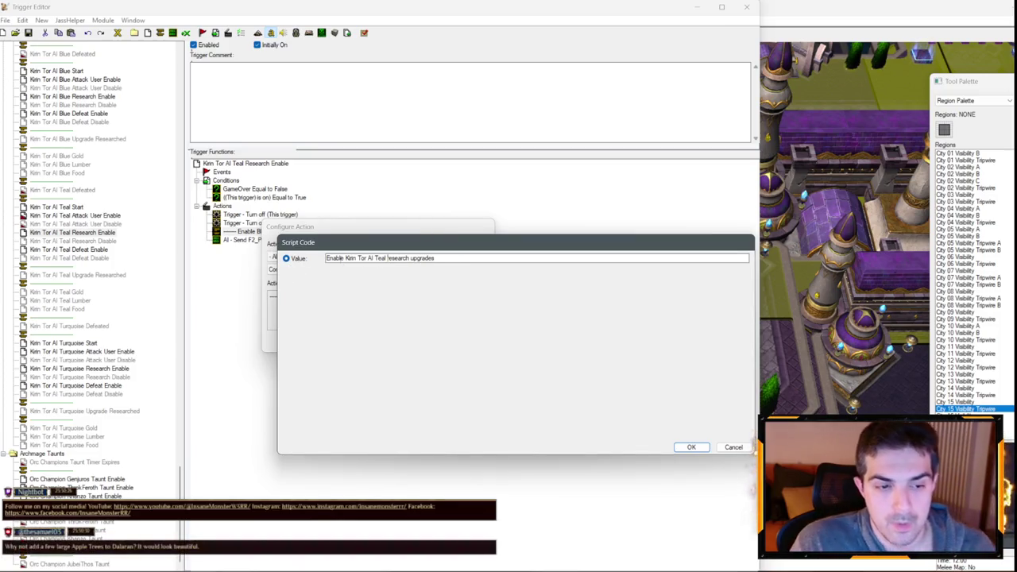
pyautogui.press('Return')
pyautogui.press('Return')
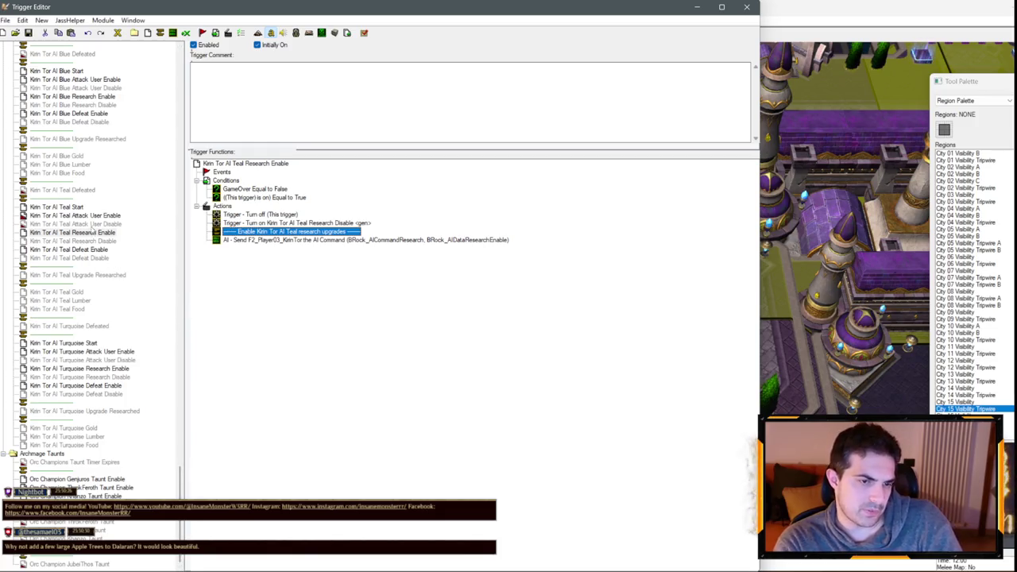
pyautogui.click(92, 225)
pyautogui.click(92, 242)
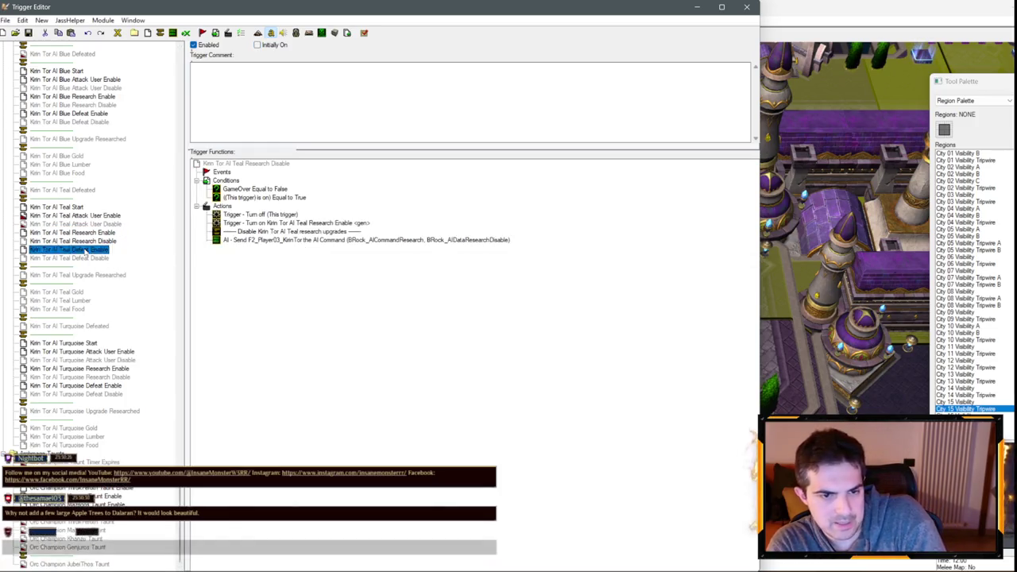
# - Rename the Teal Attack User Disable comment to Kirin Tor AI Teal
pyautogui.click(92, 257)
pyautogui.click(94, 223)
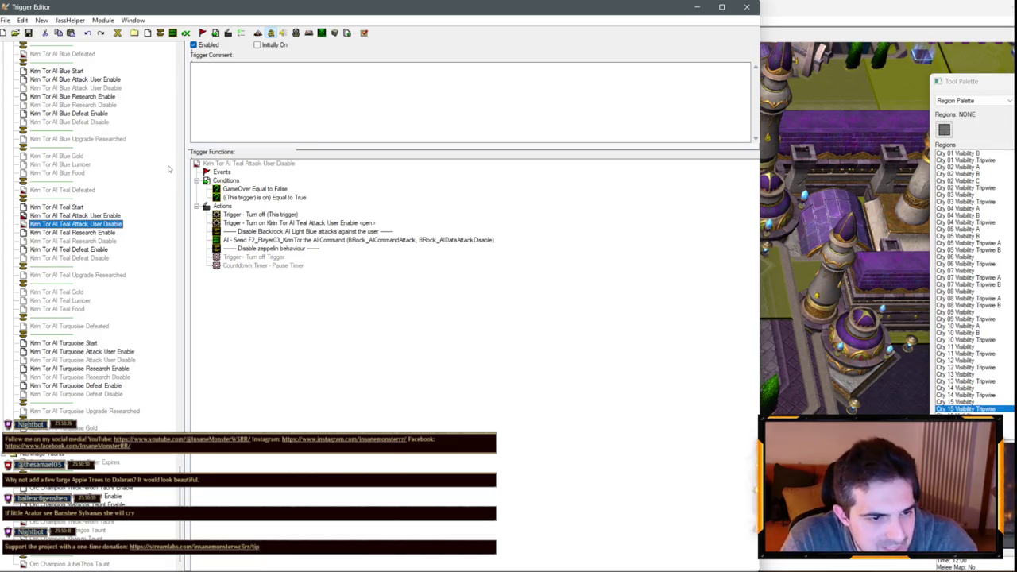
pyautogui.doubleClick(310, 232)
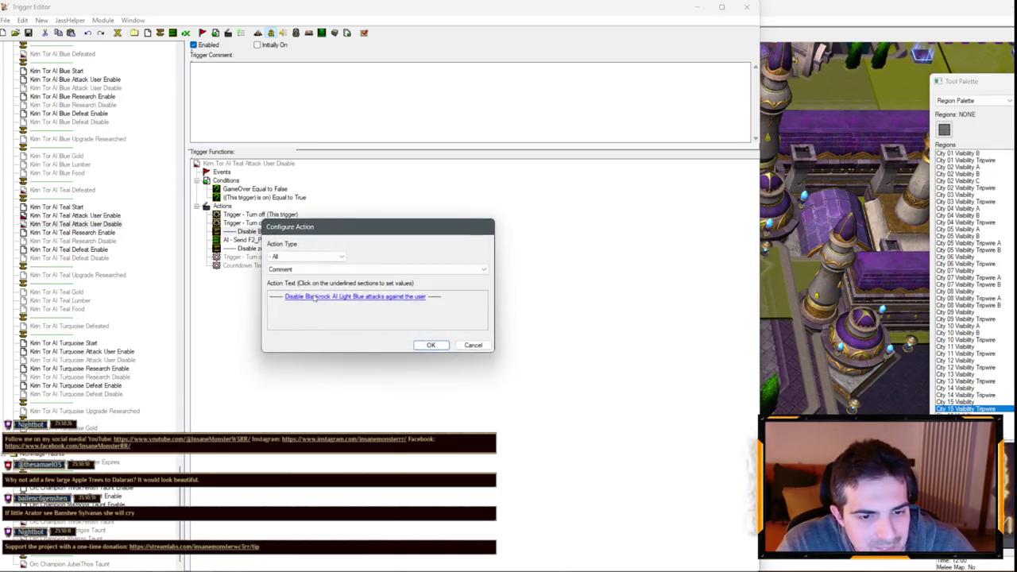
pyautogui.click(352, 295)
pyautogui.moveTo(347, 259); pyautogui.dragTo(367, 258)
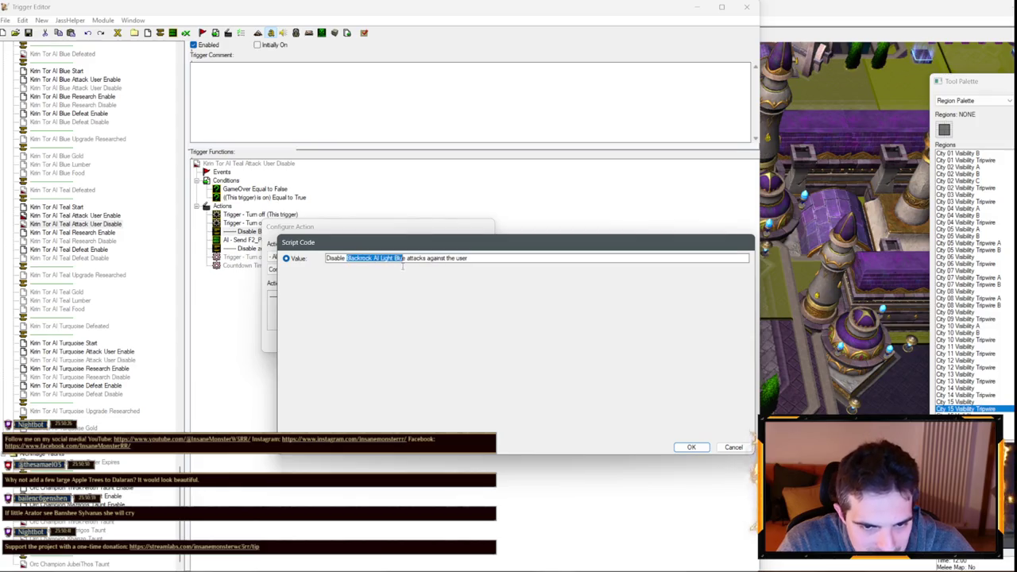
pyautogui.write('Kirin Tor AI Teal')
pyautogui.press('Return')
pyautogui.press('Return')
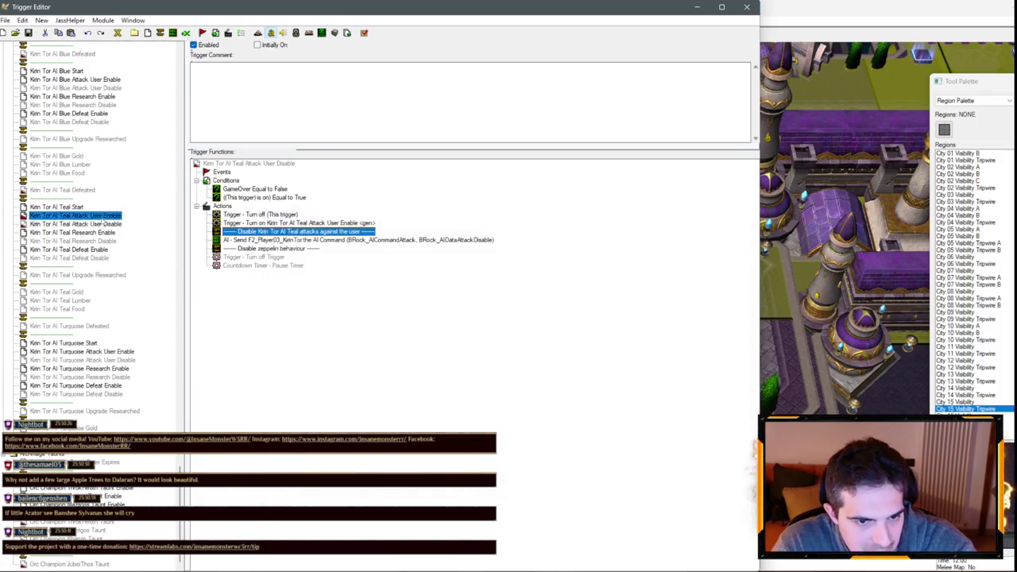
# - Rename the Teal Attack User Enable comment to Kirin Tor AI Teal
pyautogui.click(75, 216)
pyautogui.doubleClick(332, 231)
pyautogui.click(352, 295)
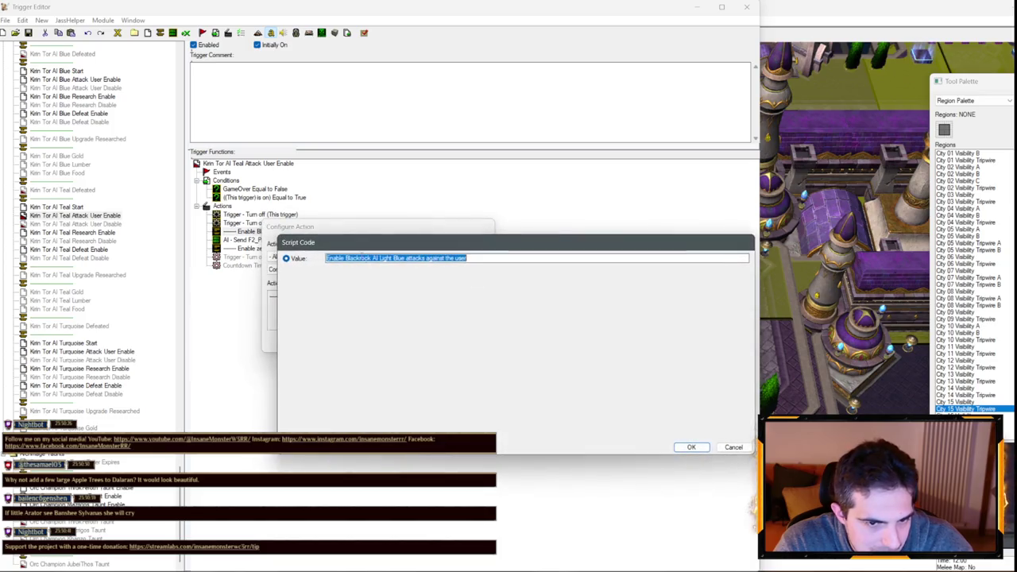
pyautogui.moveTo(346, 258); pyautogui.dragTo(396, 258)
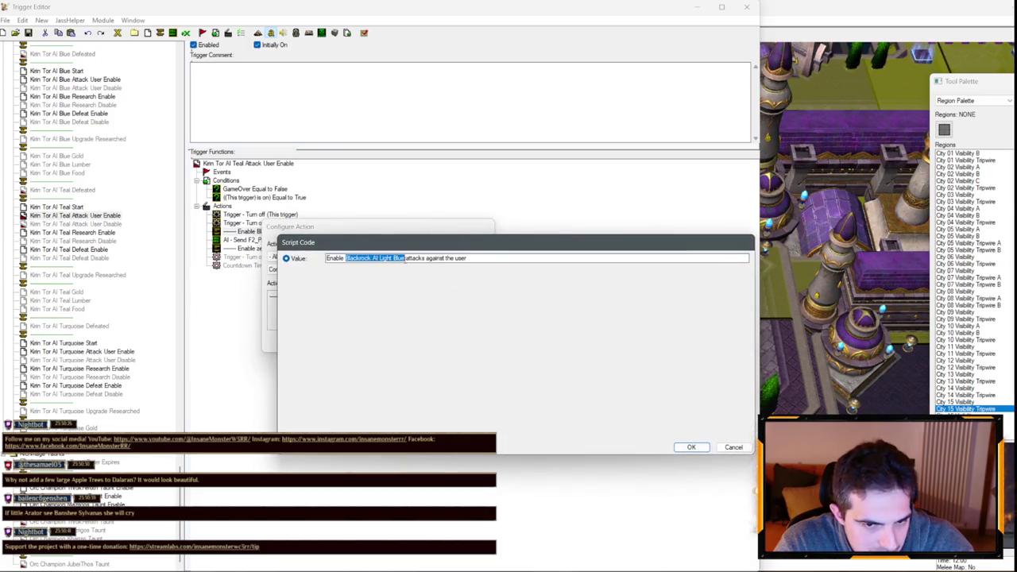
pyautogui.write('Kirin Tor AI Teal')
pyautogui.press('Return')
pyautogui.press('Return')
# - Delete the leftover Turn on Trigger and countdown timer actions from both Attack User triggers
pyautogui.click(267, 250)
pyautogui.press('Delete')
pyautogui.press('Delete')
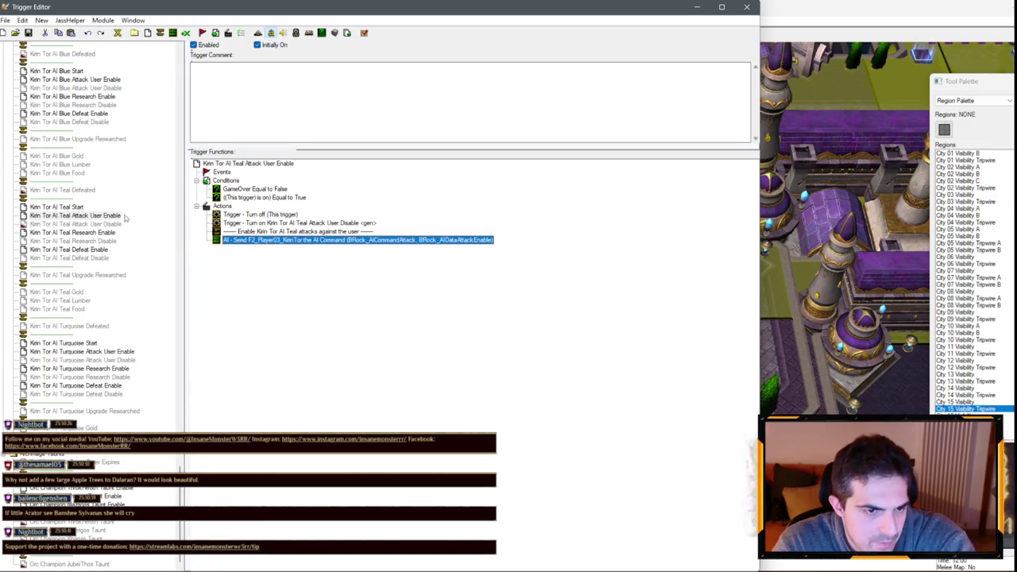
pyautogui.click(75, 225)
pyautogui.click(293, 249)
pyautogui.press('Delete')
pyautogui.press('Delete')
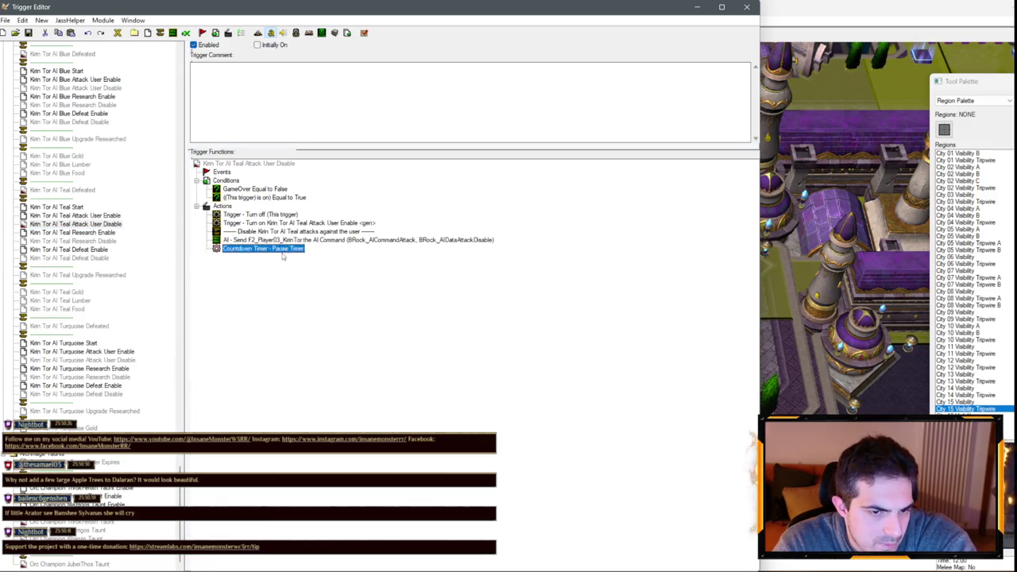
pyautogui.click(64, 190)
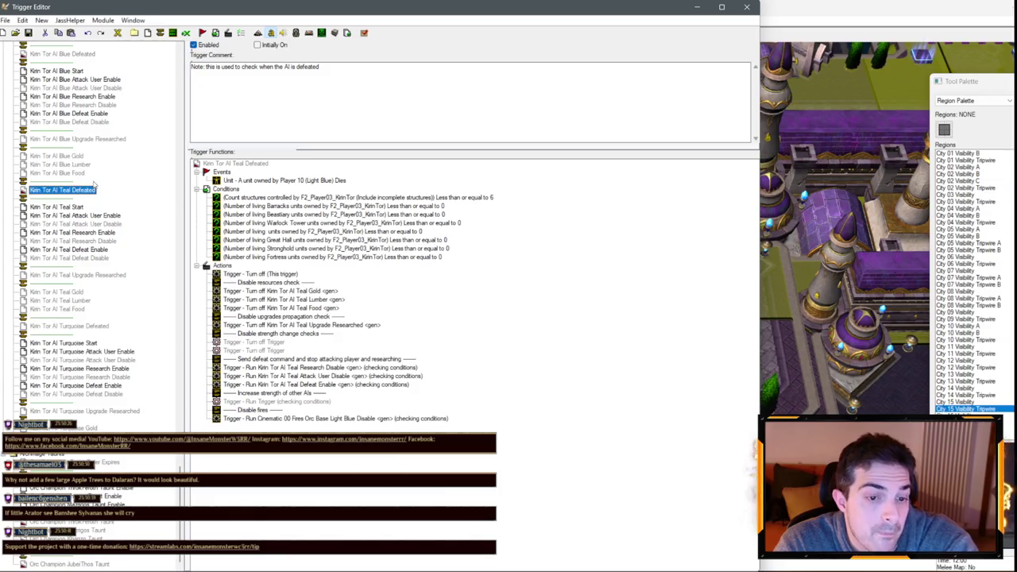
pyautogui.doubleClick(346, 206)
pyautogui.click(350, 298)
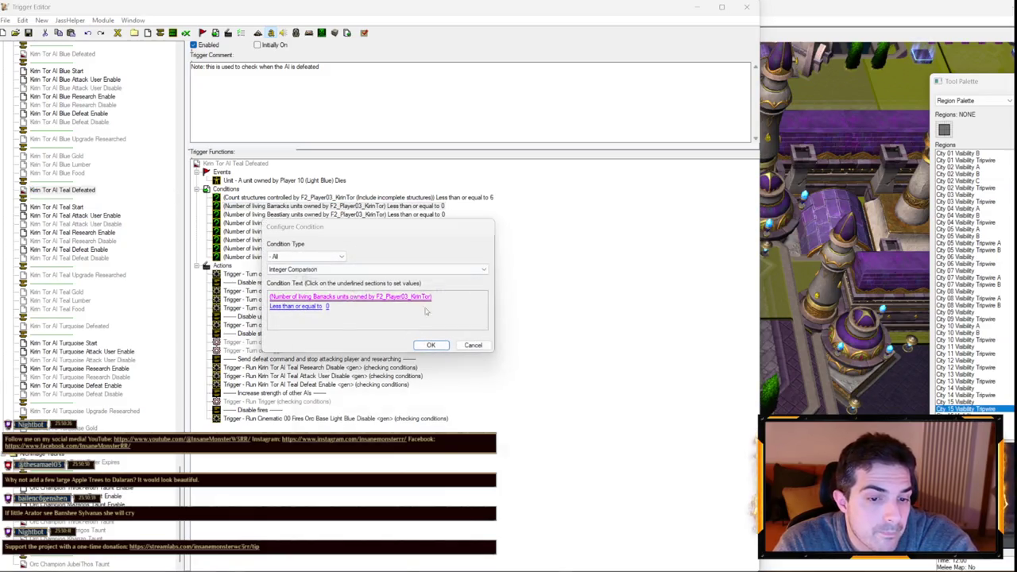
pyautogui.click(690, 447)
pyautogui.click(490, 344)
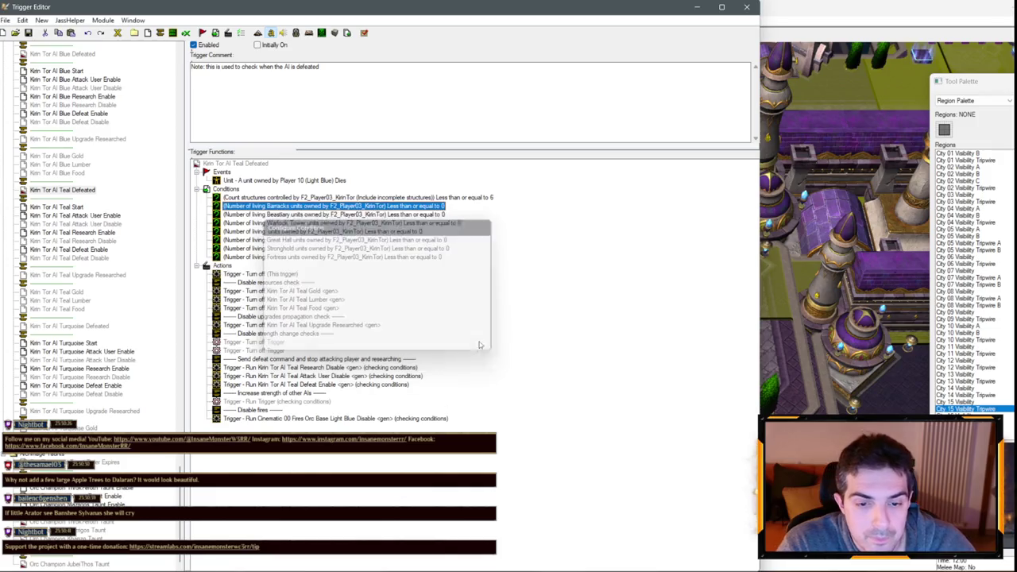
pyautogui.click(819, 361)
pyautogui.press('Up')
pyautogui.press('Right')
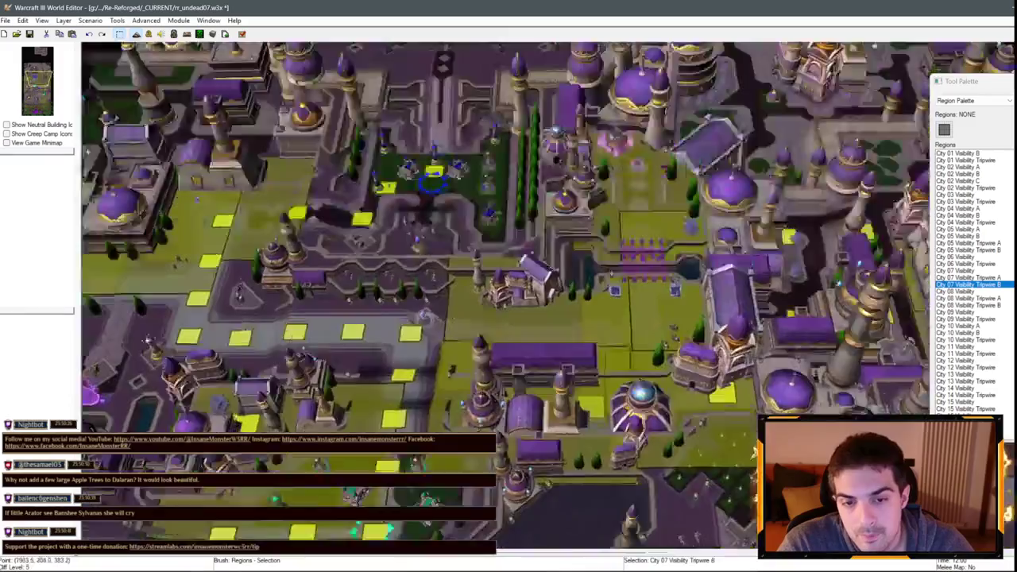
pyautogui.press('Up')
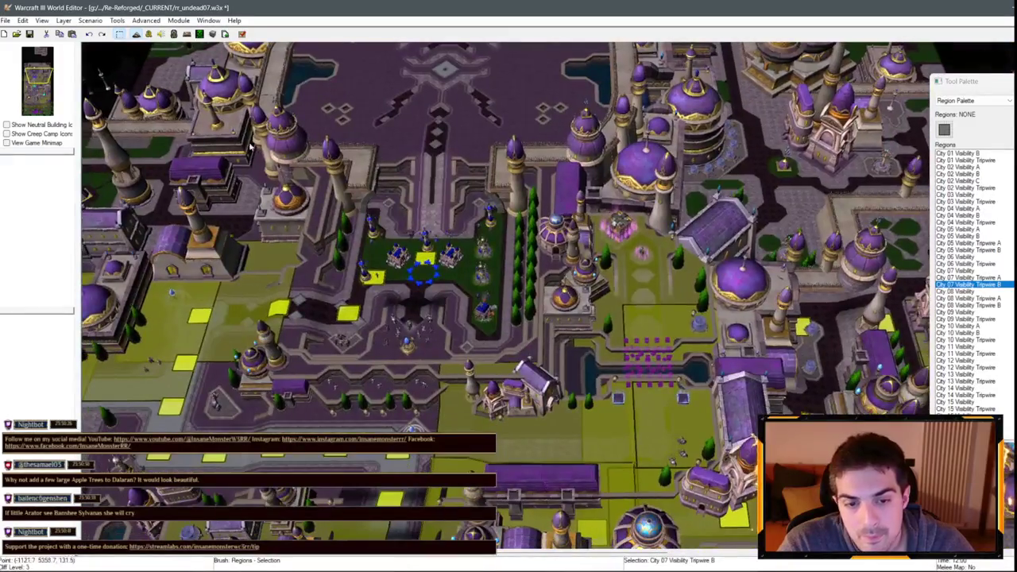
pyautogui.click(149, 33)
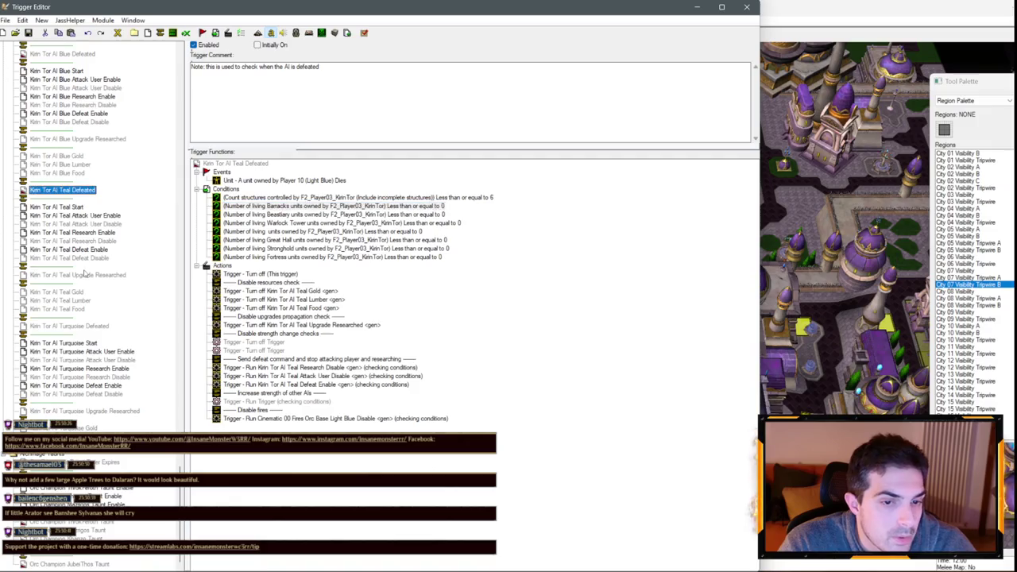
pyautogui.click(85, 325)
# - Paste the three Player15 defeat conditions into Teal Defeated and delete the old Player03 ones
pyautogui.moveTo(262, 197); pyautogui.dragTo(310, 216)
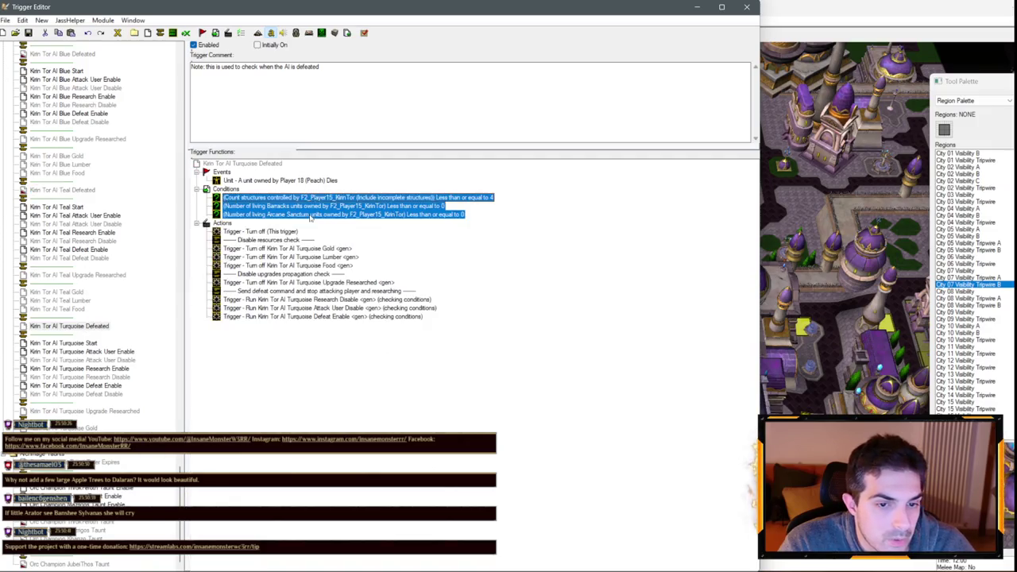
pyautogui.click(78, 139)
pyautogui.scroll(3, 91, 176)
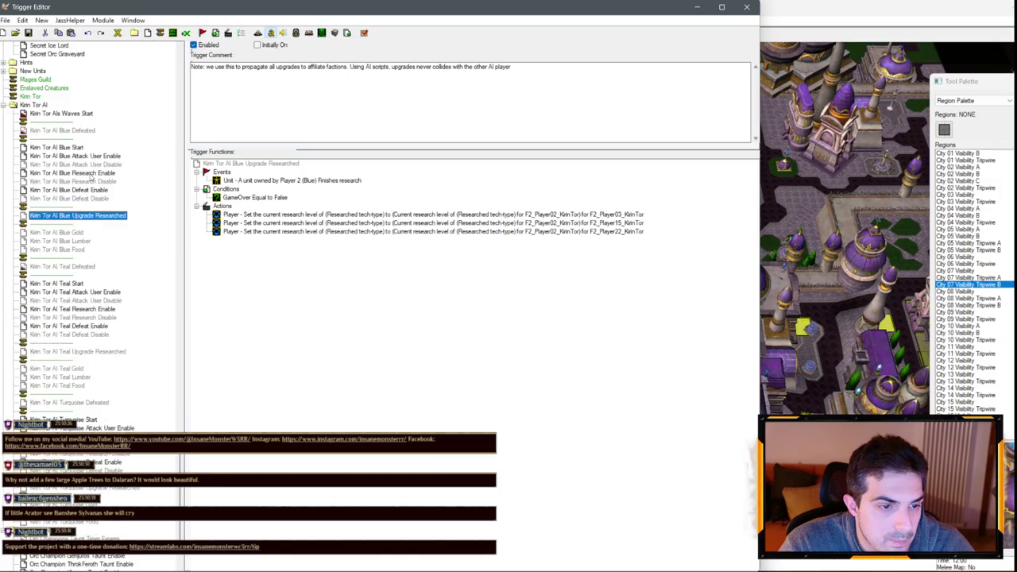
pyautogui.click(72, 267)
pyautogui.click(284, 256)
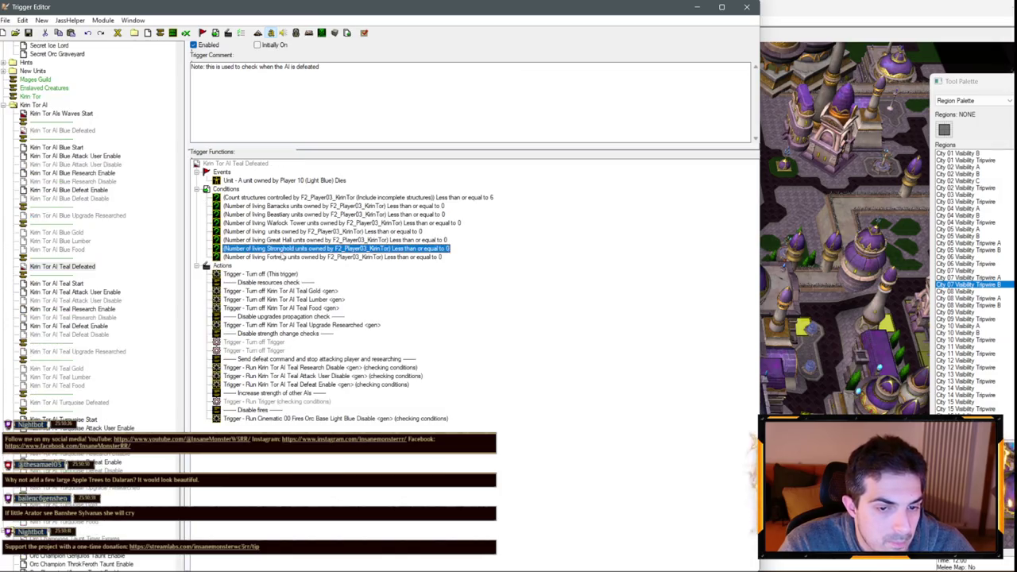
pyautogui.hotkey('ctrl', 'v')
pyautogui.click(310, 205)
pyautogui.click(345, 197)
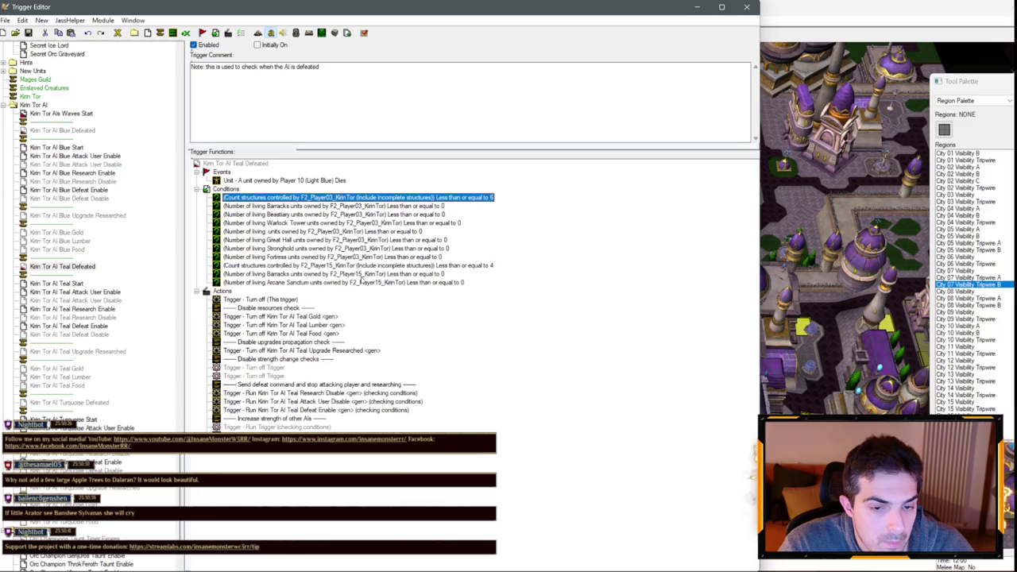
pyautogui.keyDown('shift'); pyautogui.click(361, 256); pyautogui.keyUp('shift')
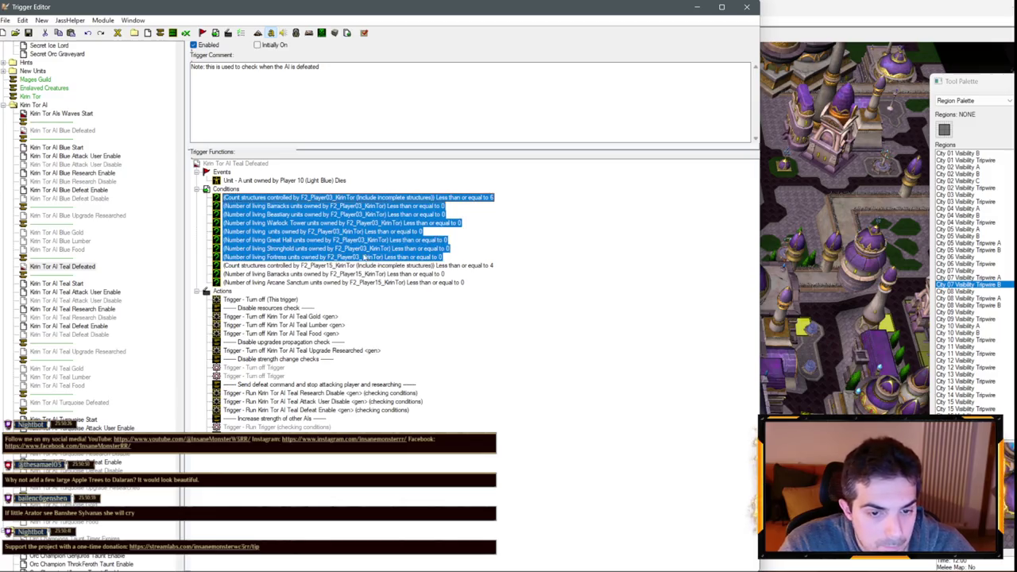
pyautogui.press('Delete')
# - Set the Count structures condition's player to F2_Player03_KirinTor
pyautogui.click(359, 205)
pyautogui.doubleClick(358, 197)
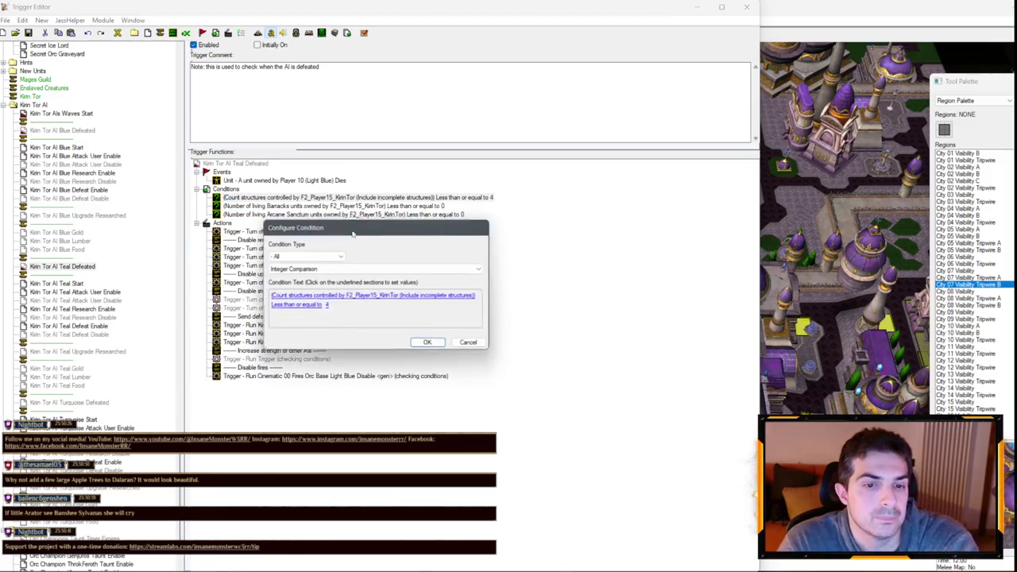
pyautogui.click(334, 299)
pyautogui.click(407, 291)
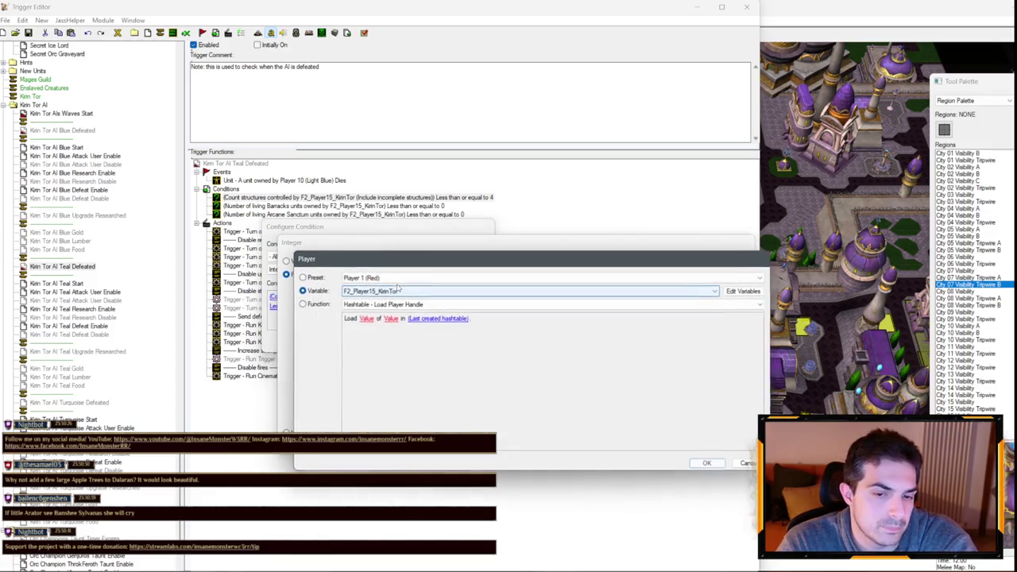
pyautogui.scroll(9, 408, 291)
pyautogui.press('Return')
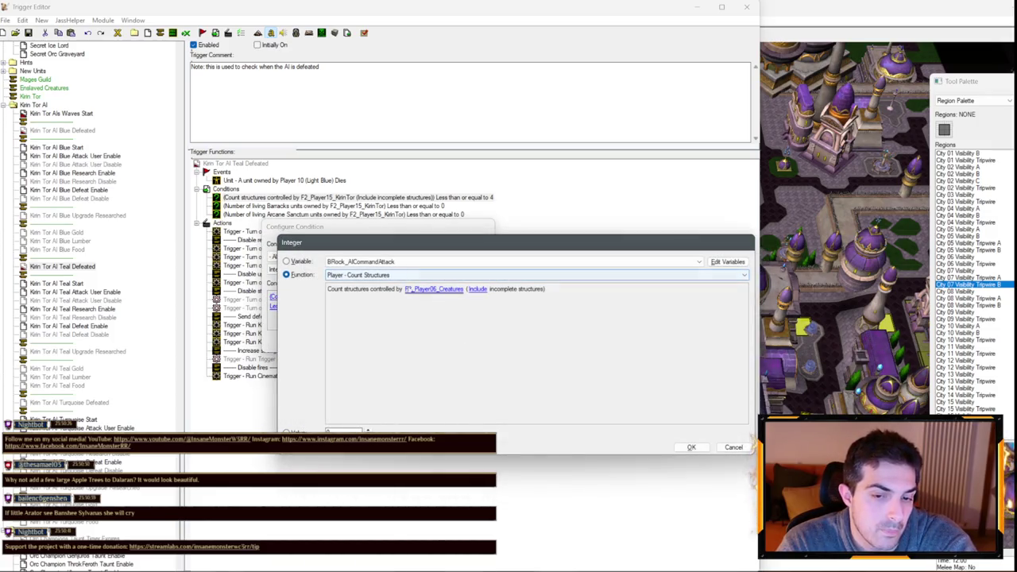
pyautogui.click(414, 289)
pyautogui.scroll(1, 413, 292)
pyautogui.scroll(2, 413, 293)
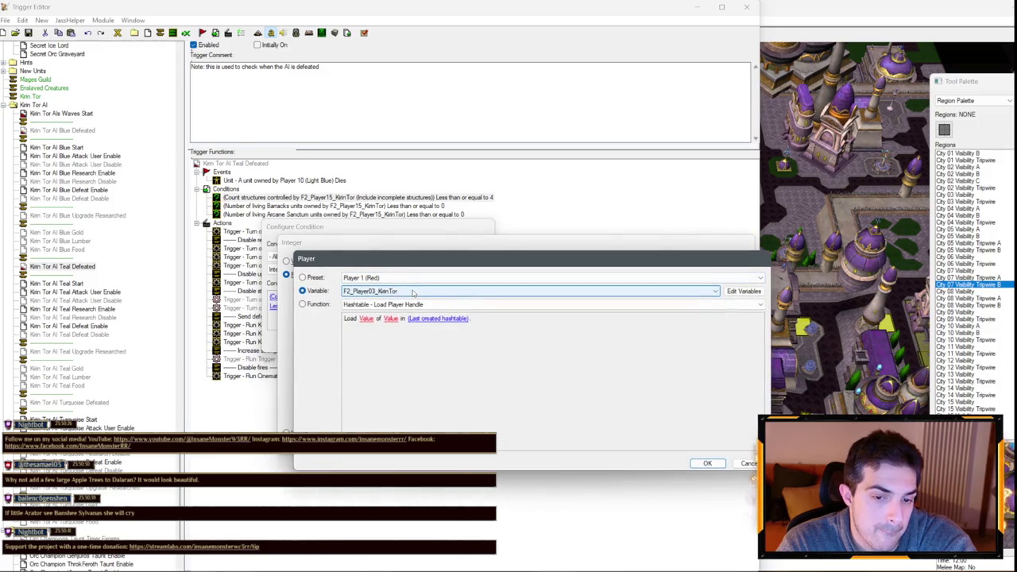
pyautogui.press('Return')
pyautogui.press('Return')
pyautogui.press('Return')
# - Make the Barracks condition count F2_Player03_KirinTor's structures
pyautogui.doubleClick(382, 214)
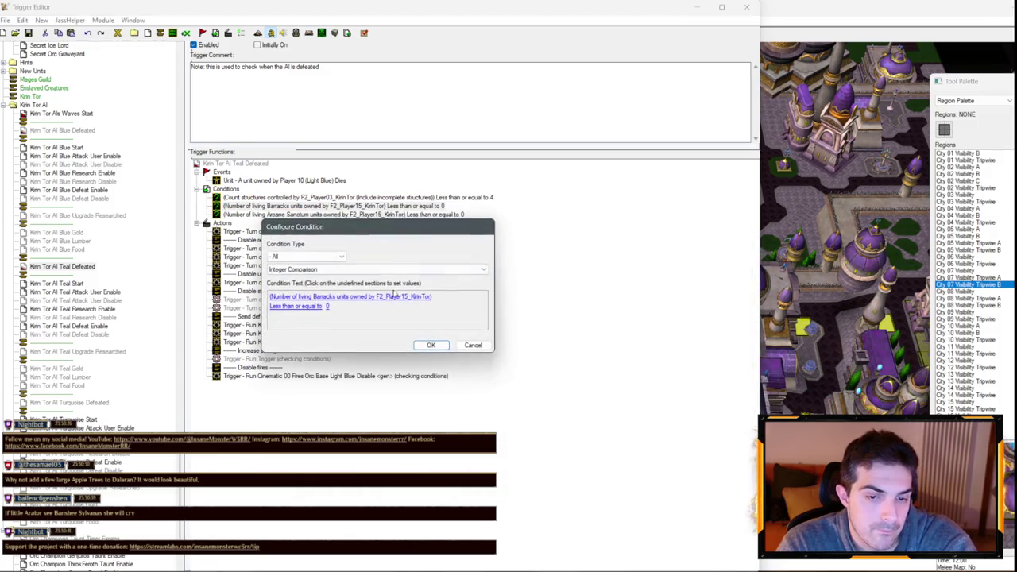
pyautogui.click(349, 299)
pyautogui.click(373, 291)
pyautogui.scroll(13, 377, 291)
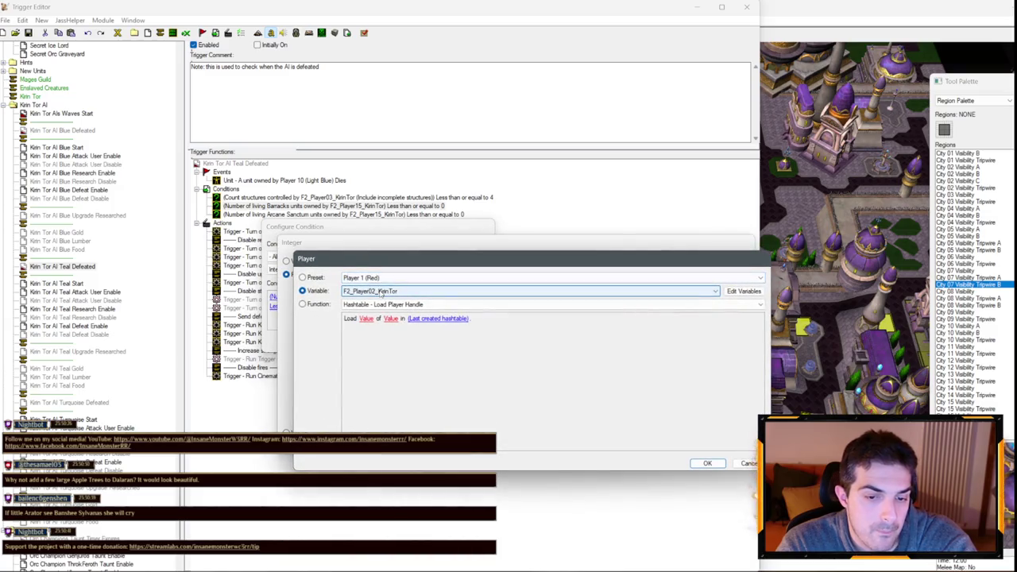
pyautogui.click(397, 277)
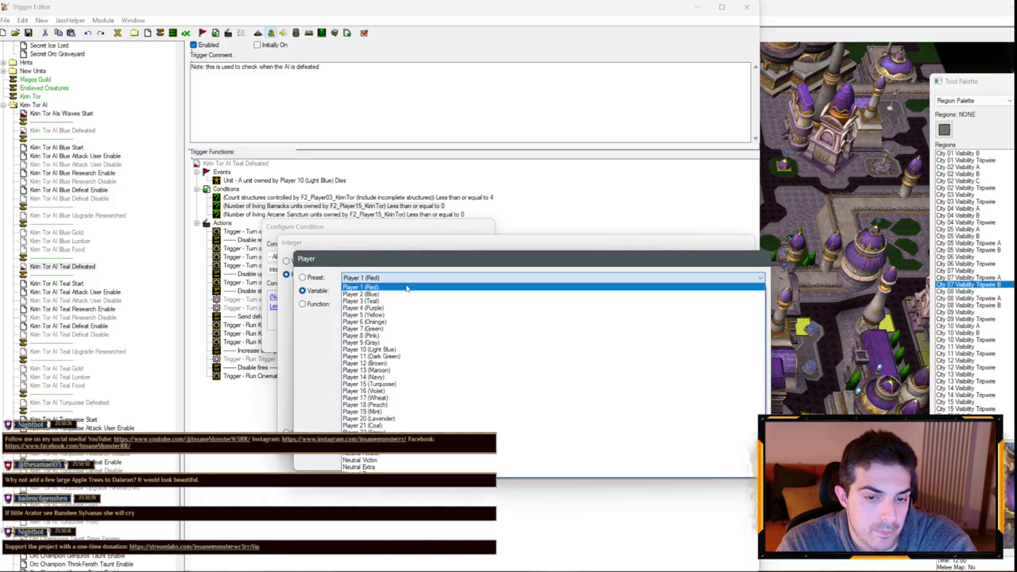
pyautogui.click(397, 290)
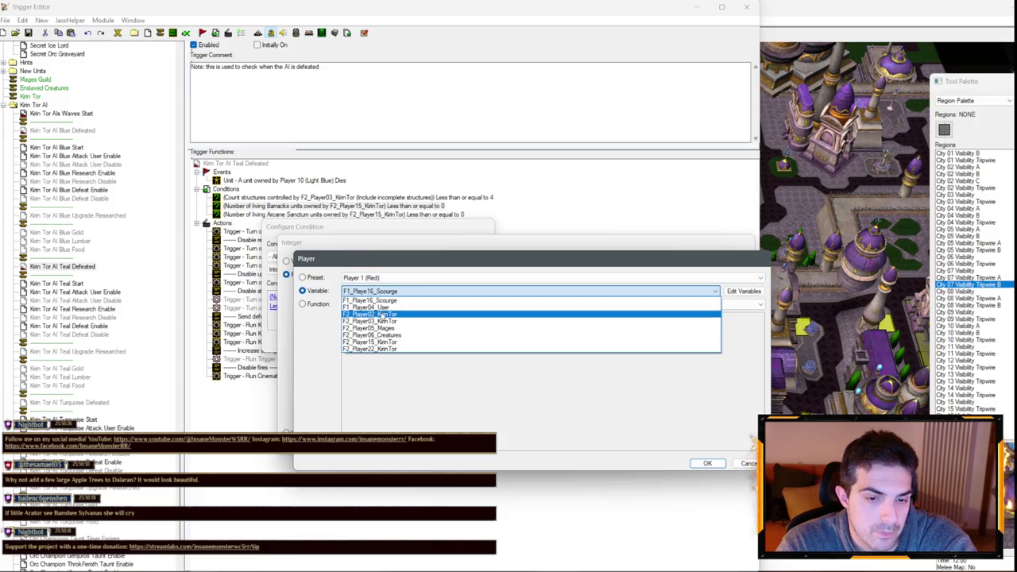
pyautogui.click(373, 321)
pyautogui.press('Return')
pyautogui.press('Return')
pyautogui.press('Return')
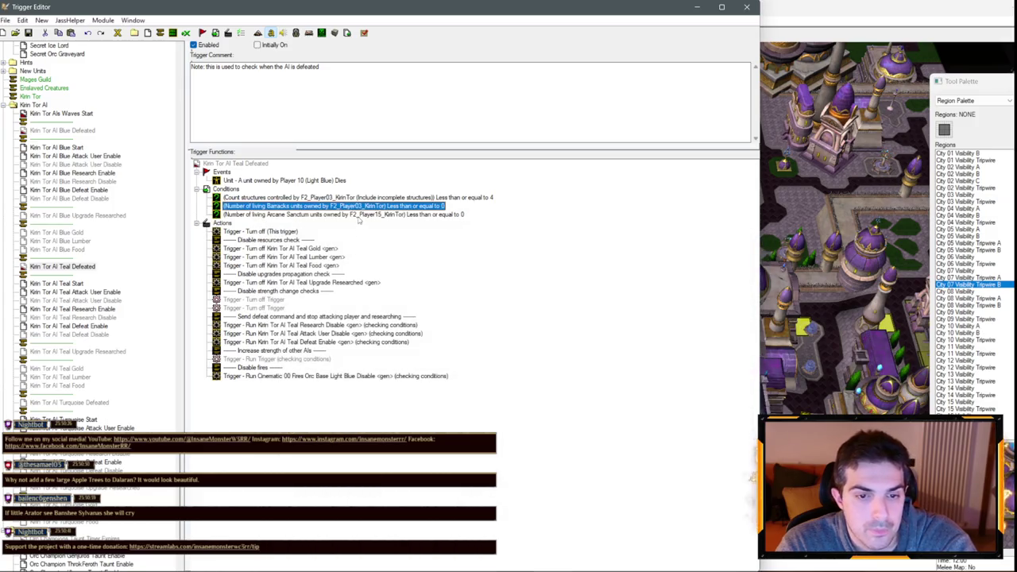
# - Make the Arcane Sanctum condition count F2_Player03_KirinTor's structures
pyautogui.doubleClick(358, 215)
pyautogui.click(385, 286)
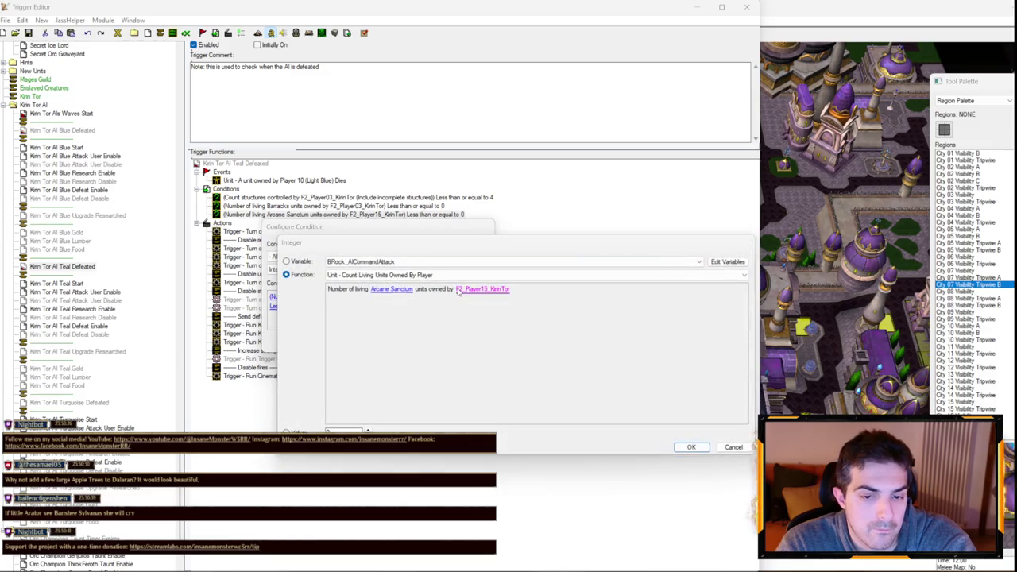
pyautogui.click(459, 290)
pyautogui.click(398, 291)
pyautogui.click(368, 321)
pyautogui.press('Return')
pyautogui.press('Return')
pyautogui.press('Return')
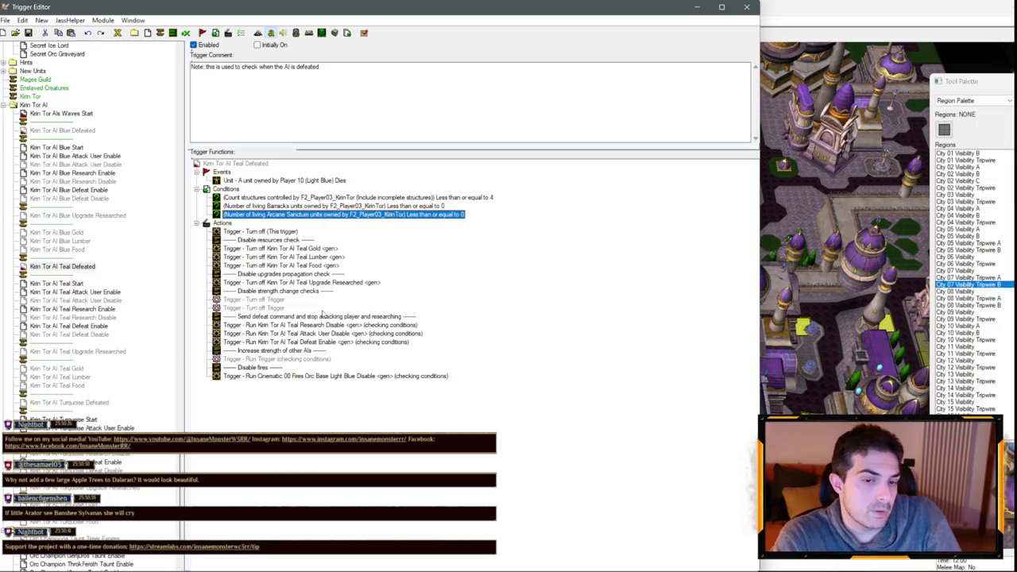
# - Delete the strength-change check and strength-increase actions from Teal Defeated
pyautogui.click(293, 299)
pyautogui.keyDown('ctrl'); pyautogui.click(278, 290); pyautogui.keyUp('ctrl')
pyautogui.keyDown('ctrl'); pyautogui.click(271, 309); pyautogui.keyUp('ctrl')
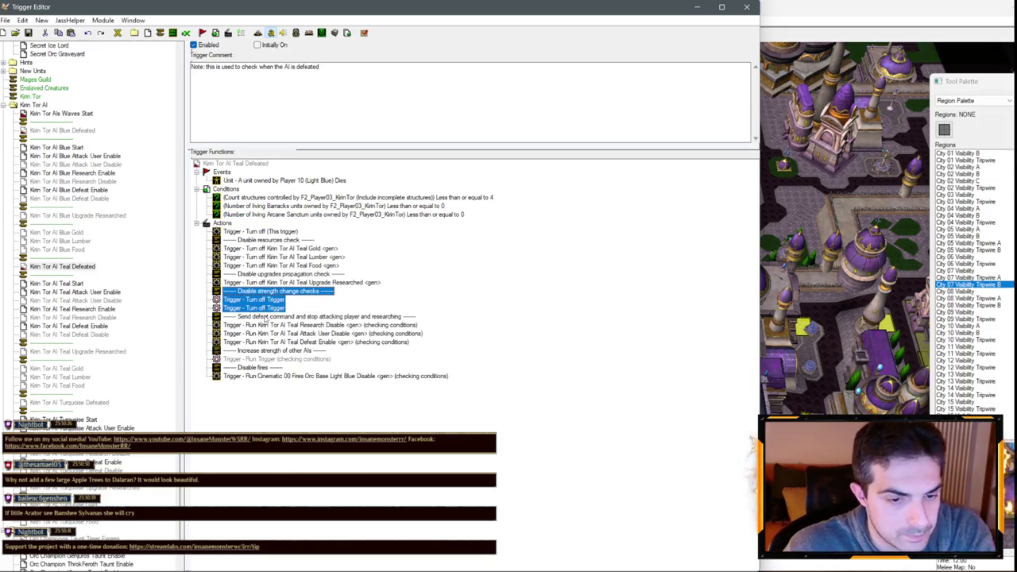
pyautogui.press('Delete')
pyautogui.click(278, 325)
pyautogui.keyDown('shift'); pyautogui.click(283, 333); pyautogui.keyUp('shift')
pyautogui.press('Delete')
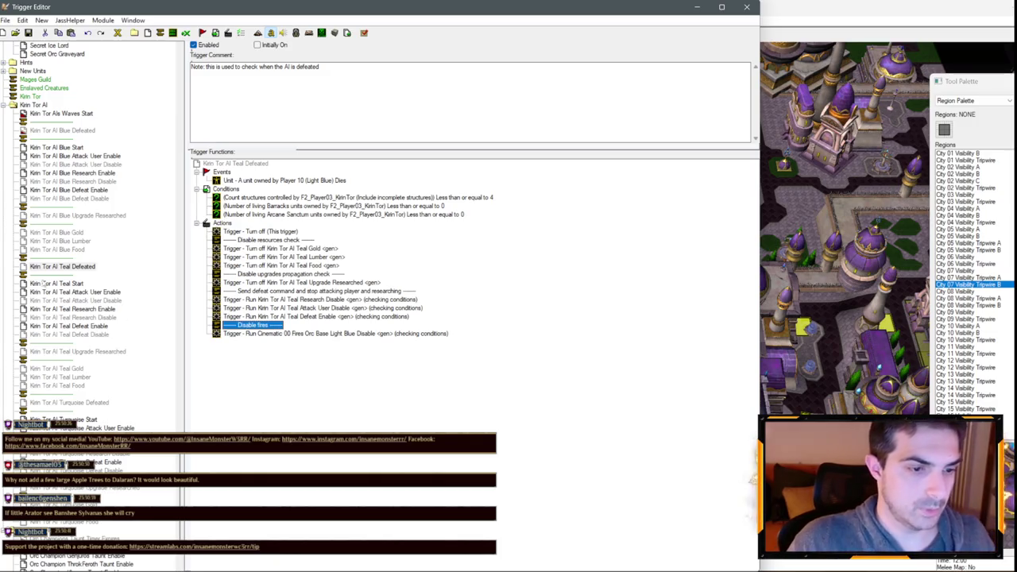
pyautogui.click(74, 292)
pyautogui.click(70, 266)
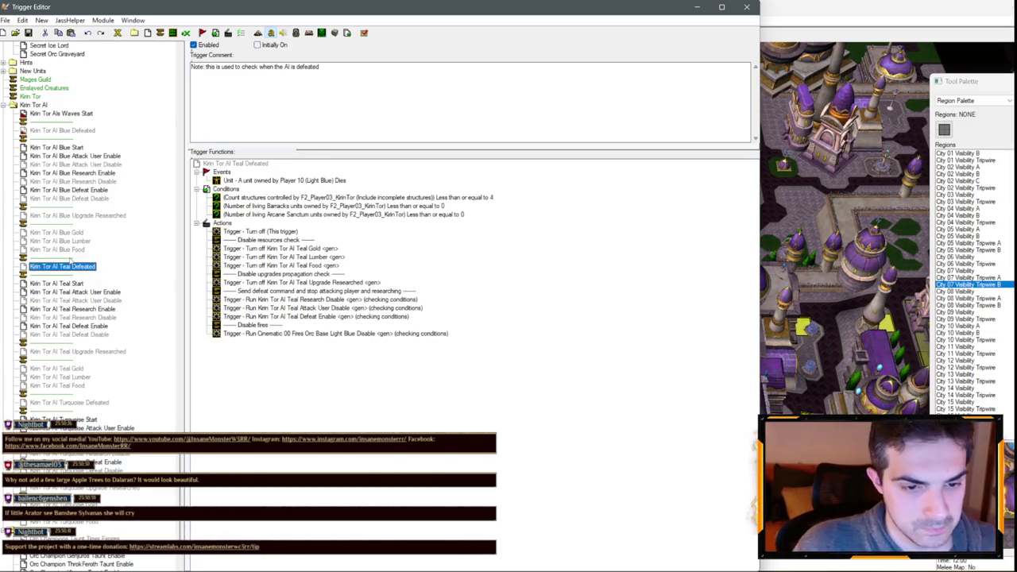
# - Change the Teal Start comment to 'Start Kirin Tor AI Teal script'
pyautogui.click(77, 283)
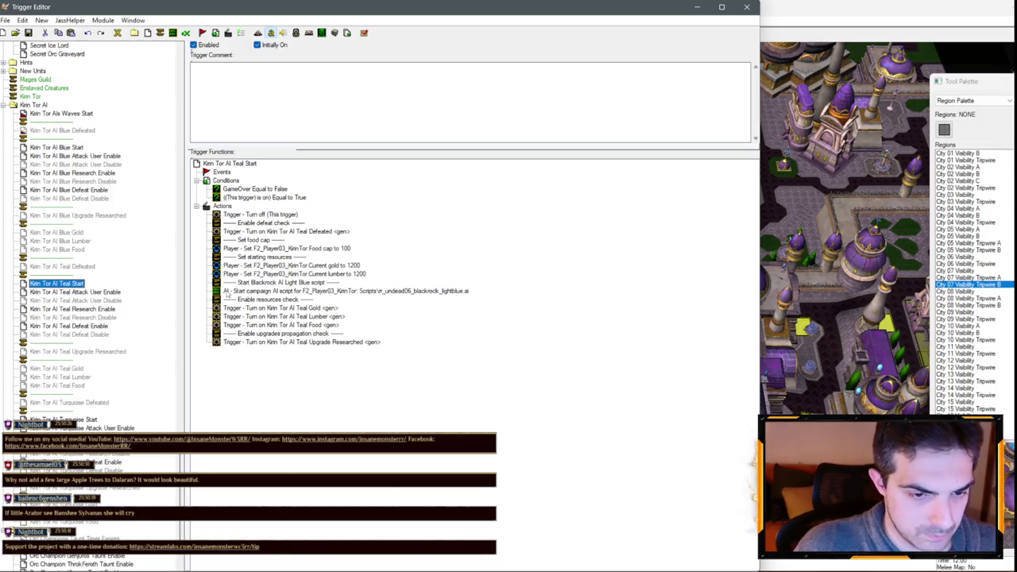
pyautogui.doubleClick(283, 282)
pyautogui.click(329, 300)
pyautogui.moveTo(340, 258)
pyautogui.mouseDown()
pyautogui.moveTo(374, 258)
pyautogui.moveTo(339, 258)
pyautogui.mouseUp()
pyautogui.write('Kirin Tor AI Teal')
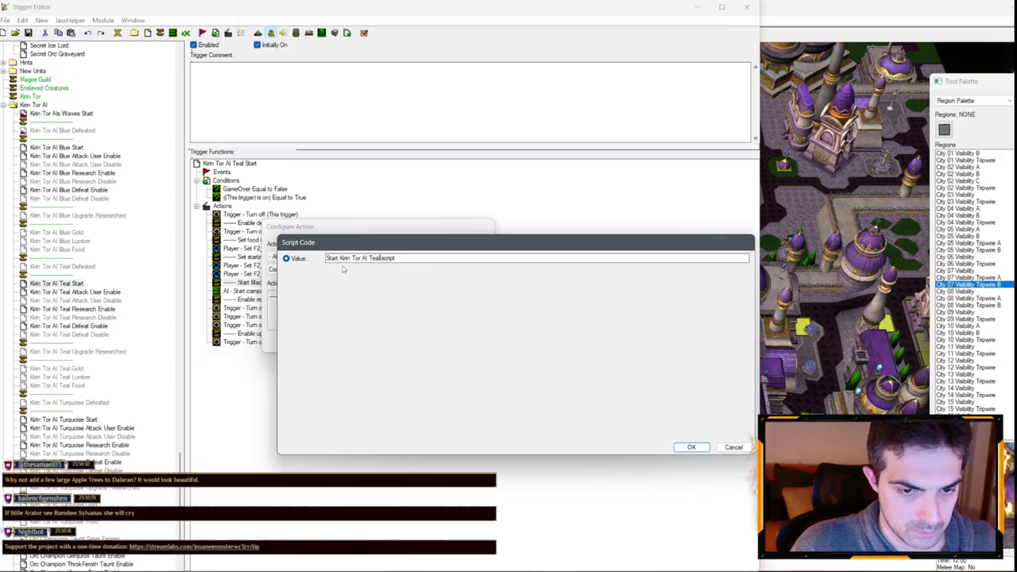
pyautogui.press('Return')
pyautogui.press('Return')
# - Set Turquoise Defeated's unit-dies event player to Player 15 (Turquoise)
pyautogui.click(79, 377)
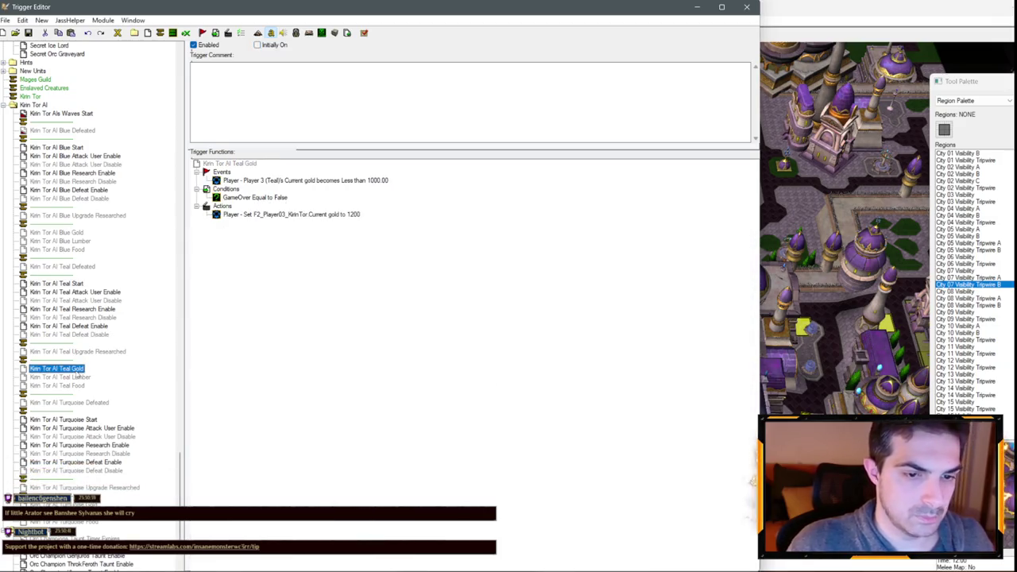
pyautogui.click(81, 402)
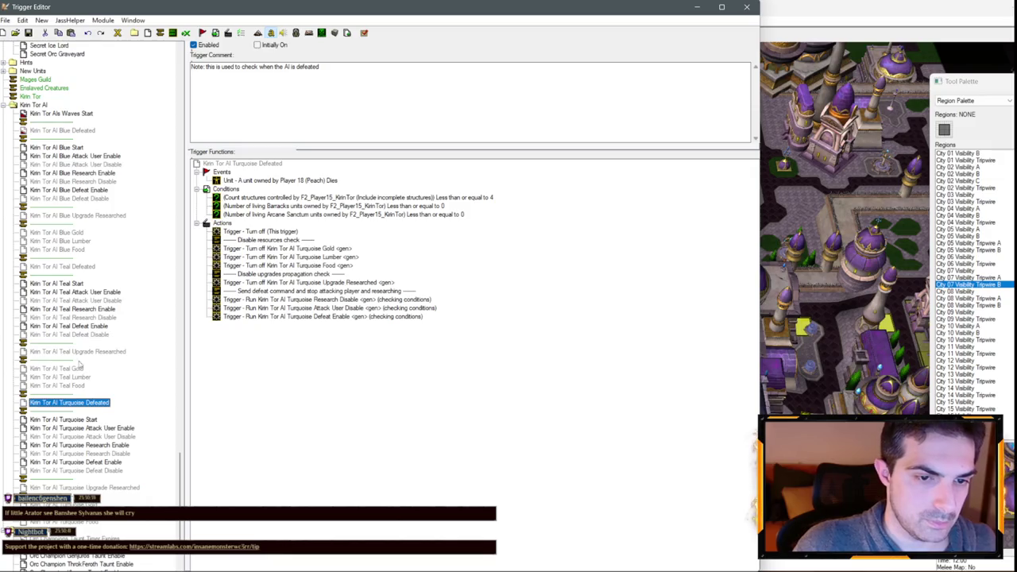
pyautogui.doubleClick(317, 180)
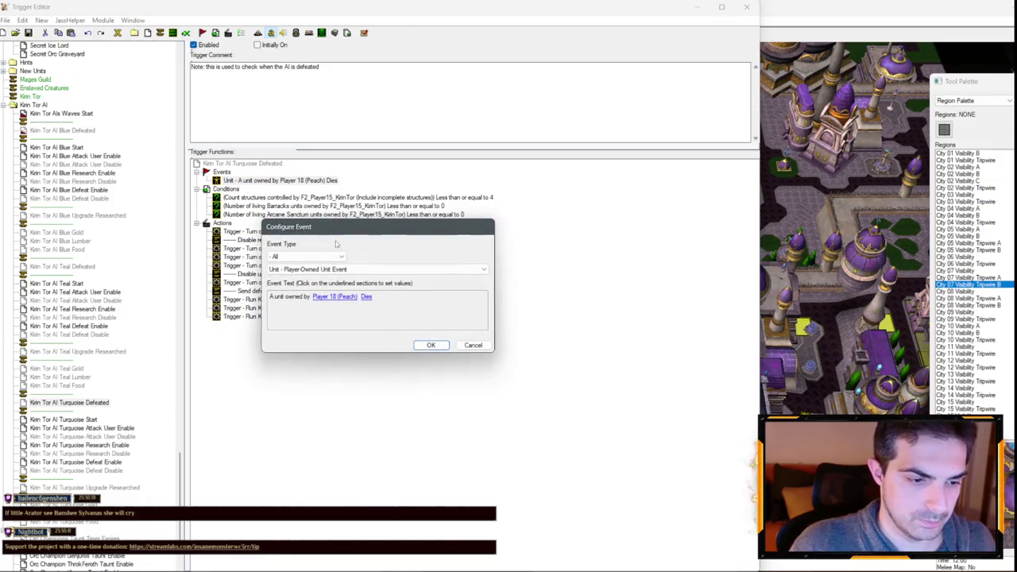
pyautogui.click(335, 296)
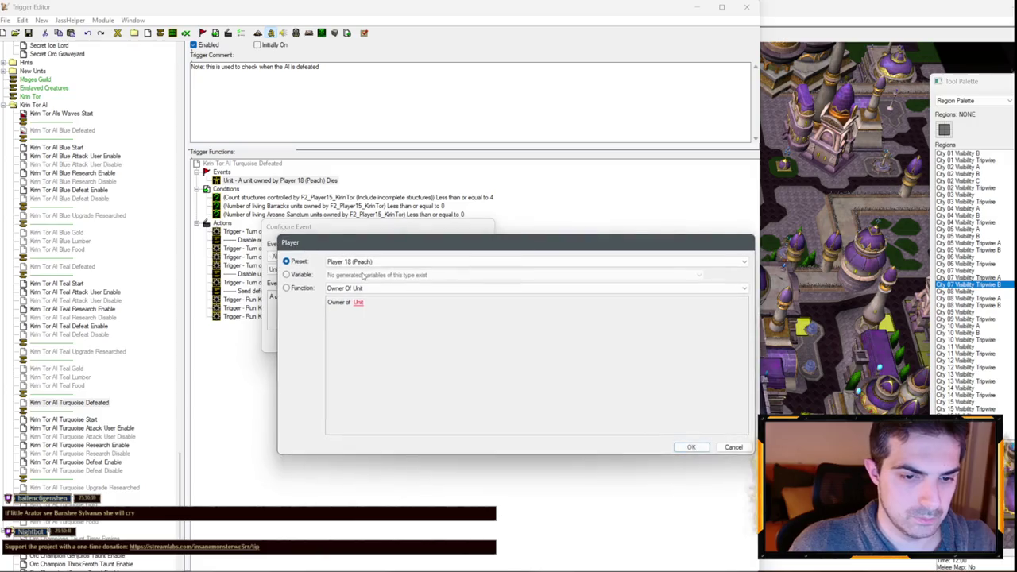
pyautogui.press('Return')
pyautogui.press('Return')
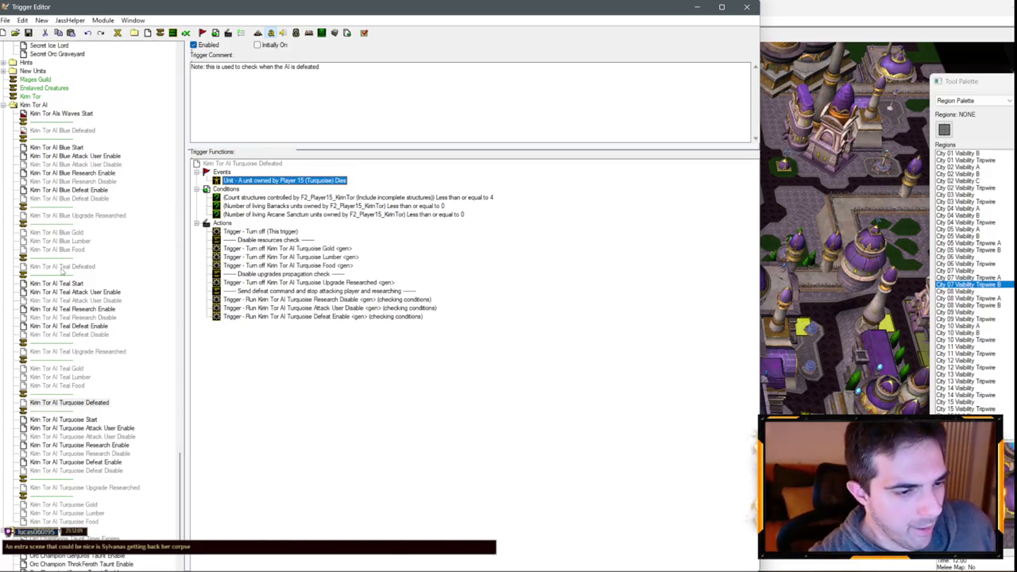
pyautogui.click(90, 216)
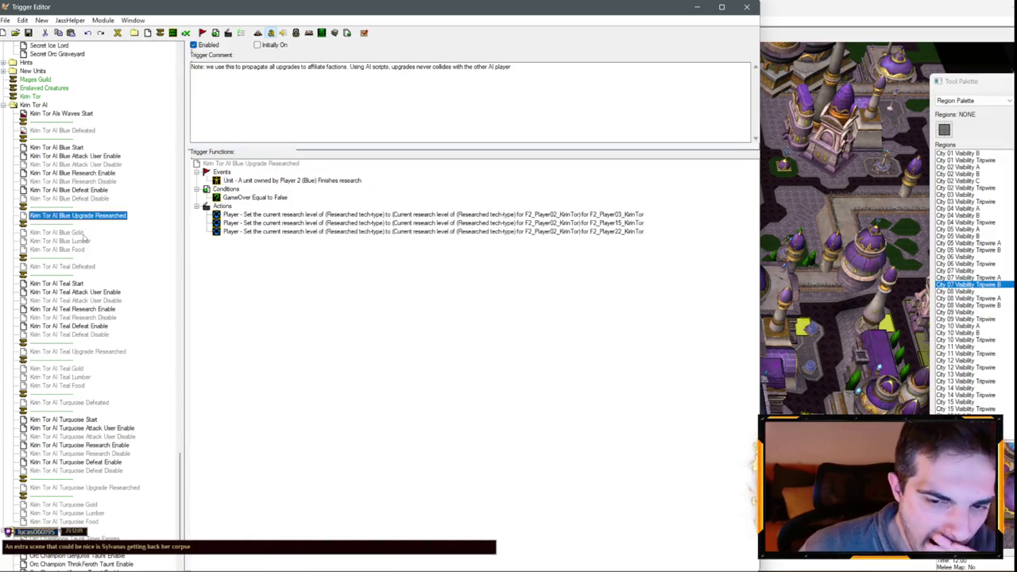
# - Rename Blackrock to Kirin Tor in the Blue Defeat Disable comment
pyautogui.click(77, 233)
pyautogui.click(83, 242)
pyautogui.click(83, 250)
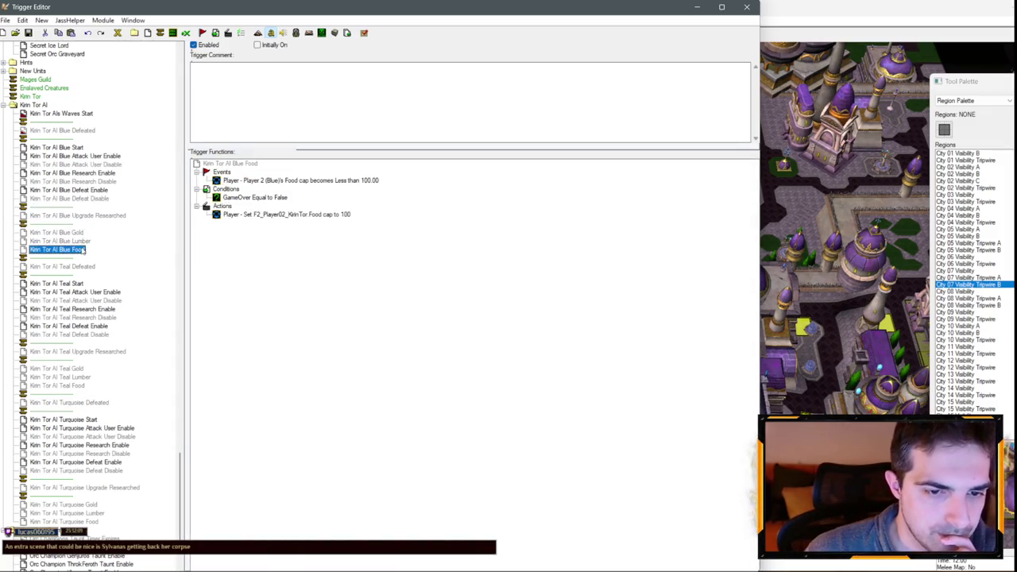
pyautogui.click(69, 190)
pyautogui.click(69, 199)
pyautogui.doubleClick(270, 231)
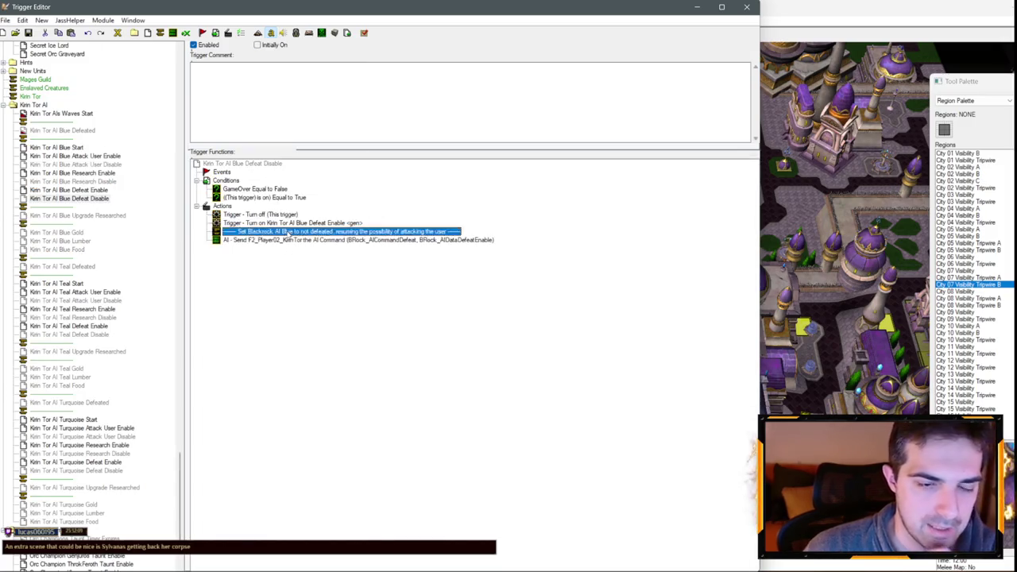
pyautogui.click(350, 304)
pyautogui.moveTo(337, 258); pyautogui.dragTo(345, 258)
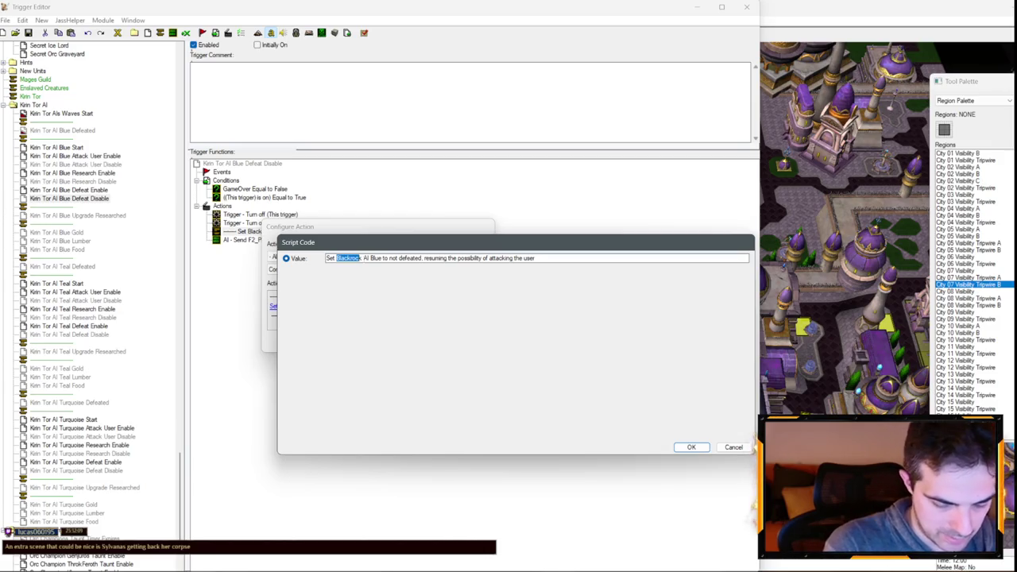
pyautogui.write('Kirin Tow')
pyautogui.press('BackSpace')
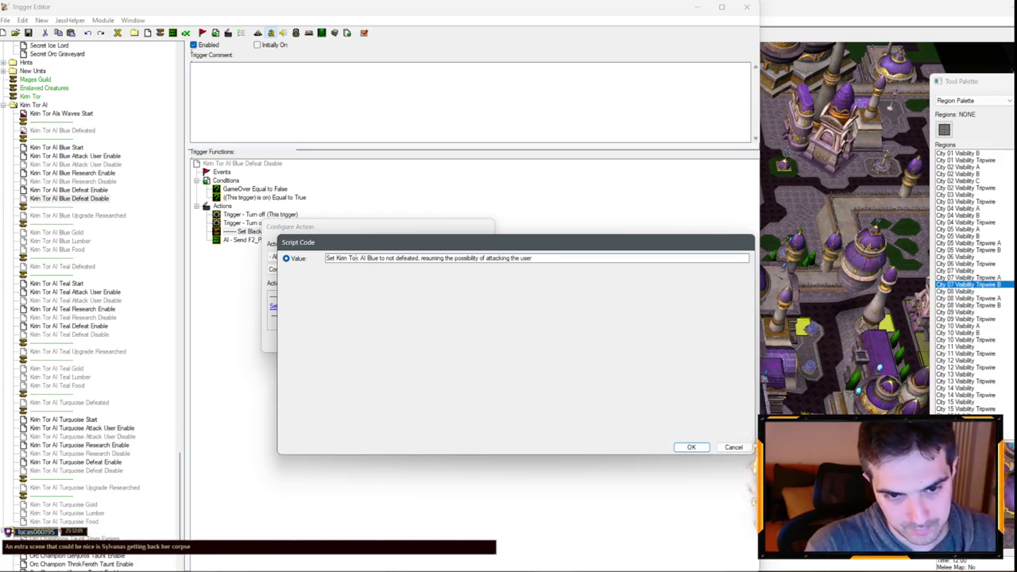
pyautogui.write('r')
pyautogui.press('BackSpace')
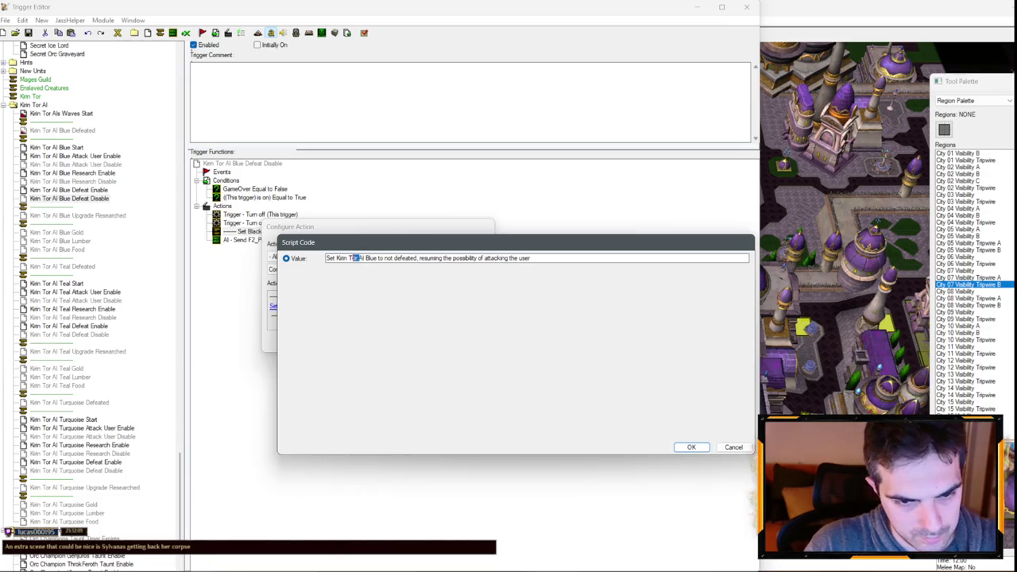
pyautogui.moveTo(361, 257)
pyautogui.mouseDown()
pyautogui.moveTo(339, 257)
pyautogui.moveTo(359, 258)
pyautogui.mouseUp()
pyautogui.click(336, 258)
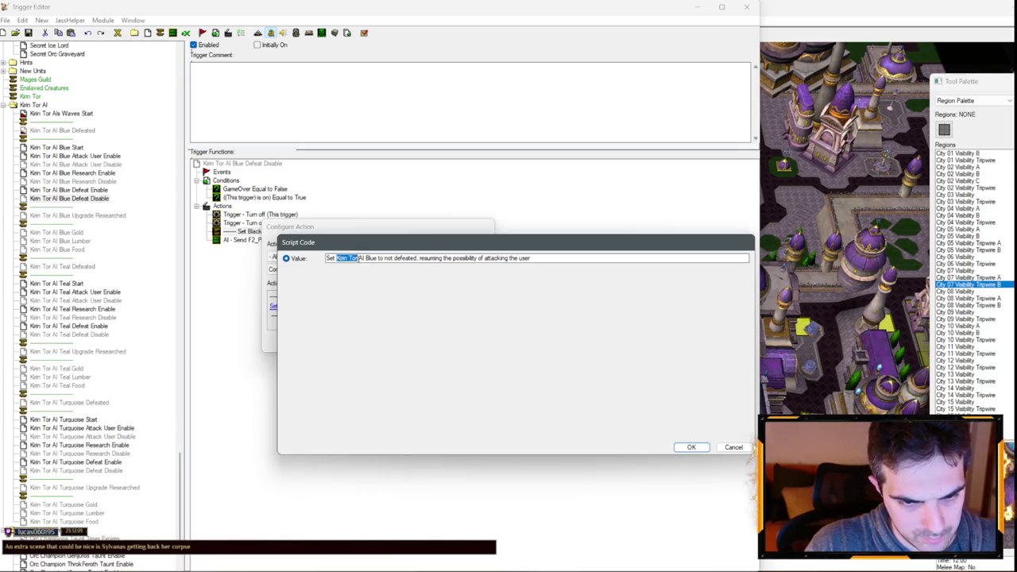
pyautogui.click(689, 447)
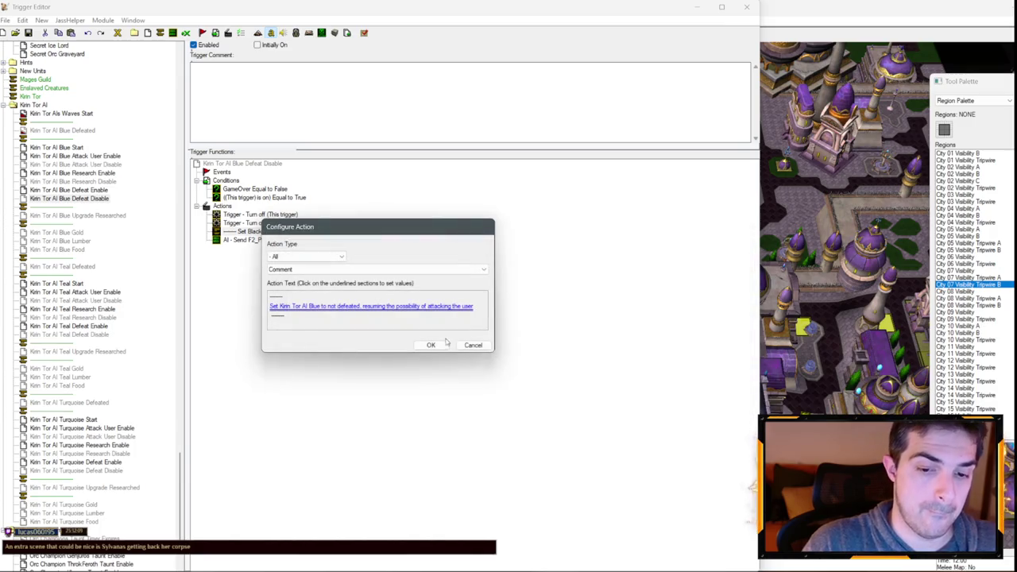
pyautogui.click(445, 342)
# - Replace Blackrock with Kirin Tor in the Blue Defeat Enable comment
pyautogui.click(84, 190)
pyautogui.doubleClick(332, 232)
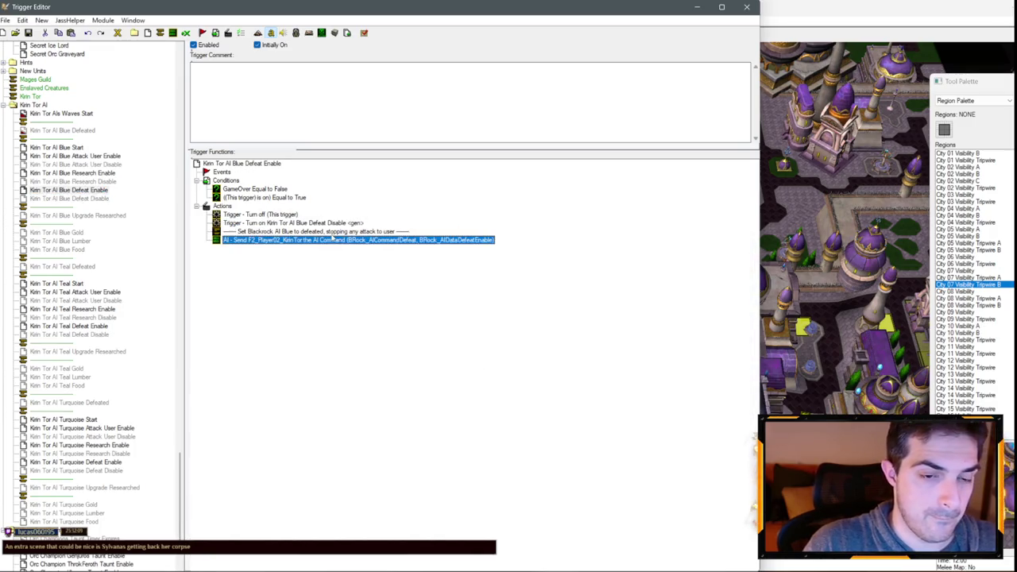
pyautogui.click(327, 295)
pyautogui.moveTo(336, 257); pyautogui.dragTo(356, 258)
pyautogui.write('Kirin Tor')
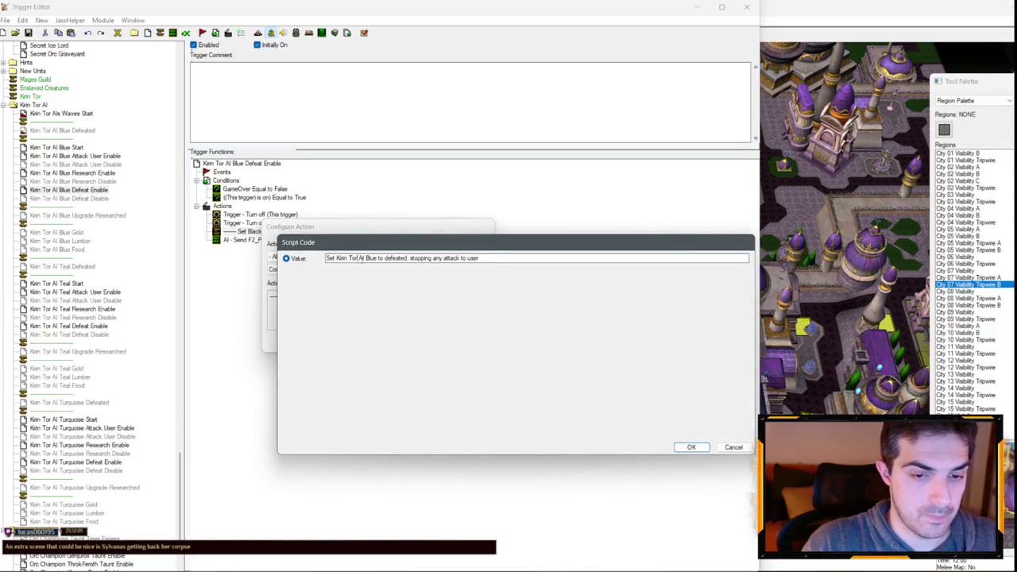
pyautogui.press('Return')
pyautogui.press('Return')
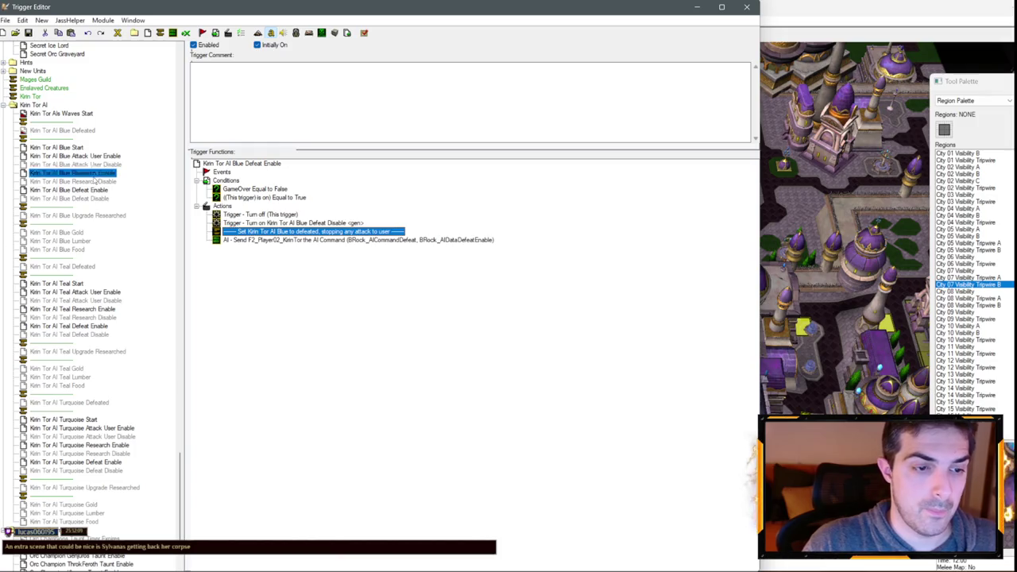
# - Change the Blue Research Disable comment to name Kirin Tor instead of Blackrock AI
pyautogui.click(103, 173)
pyautogui.click(103, 181)
pyautogui.doubleClick(275, 232)
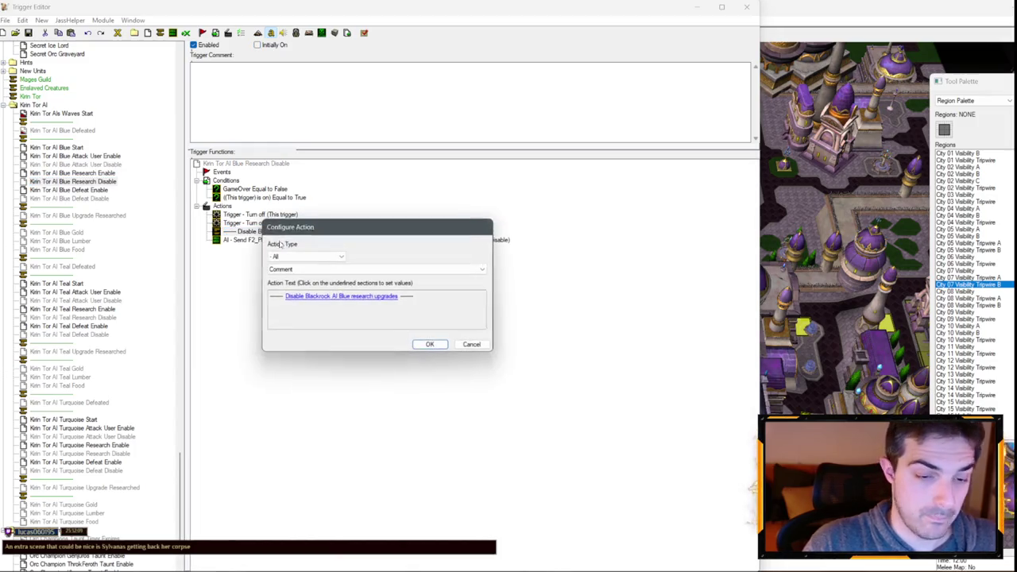
pyautogui.click(324, 294)
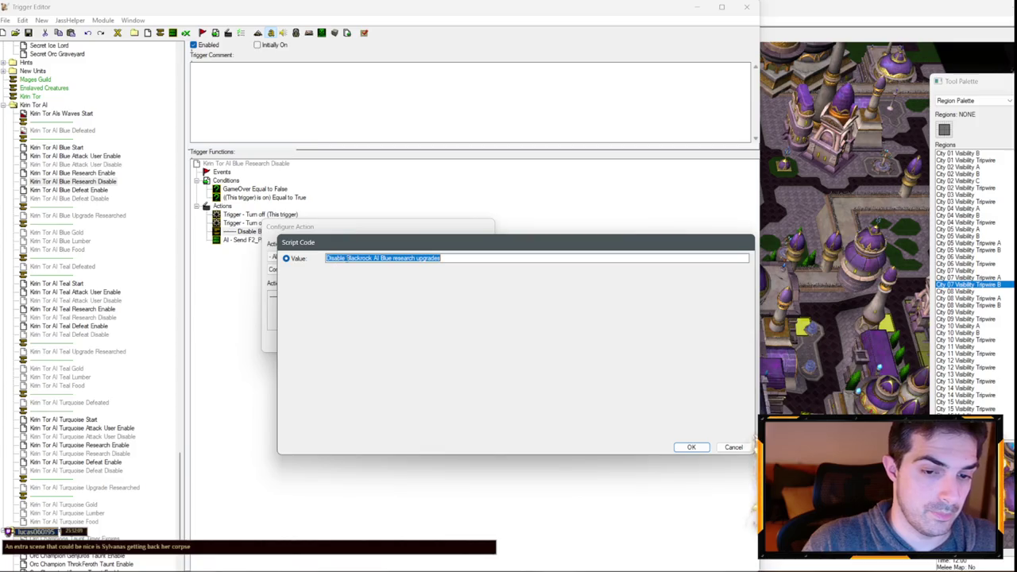
pyautogui.moveTo(347, 258); pyautogui.dragTo(384, 259)
pyautogui.write('Kirin Tor')
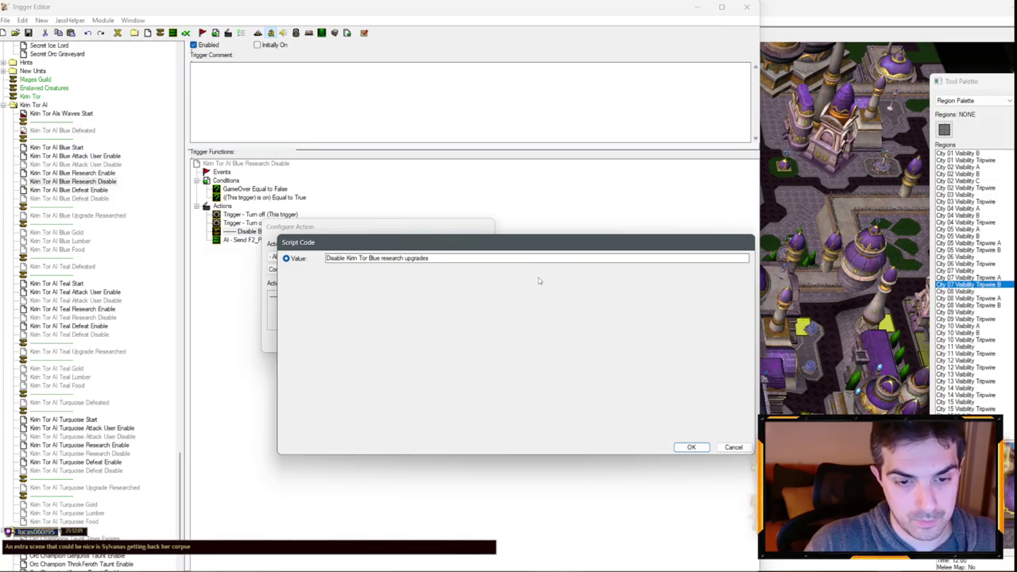
pyautogui.press('Return')
pyautogui.press('Return')
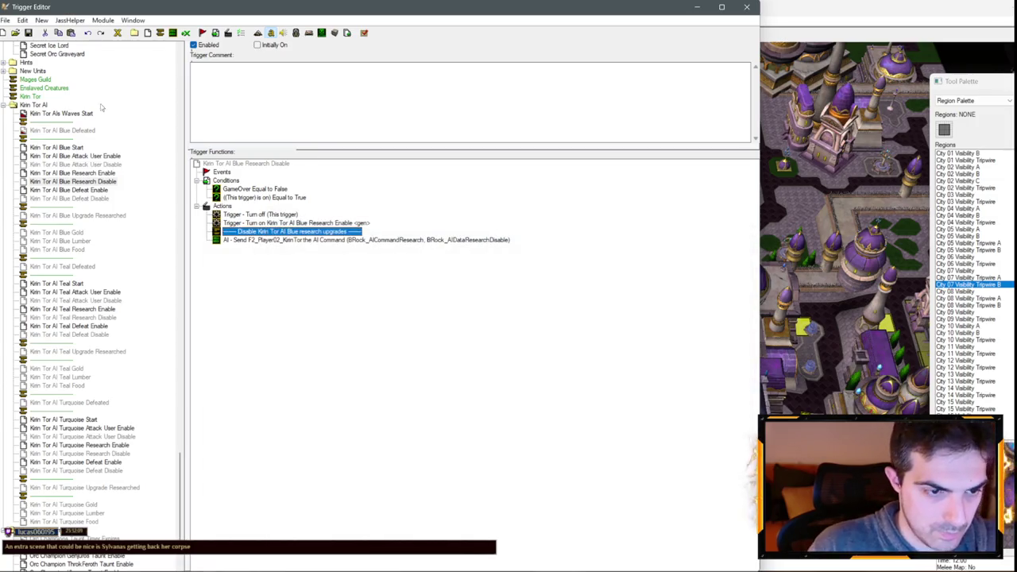
# - Rename Blackrock to Kirin Tor in the Blue Research Enable comment, removing a stray accent
pyautogui.click(111, 172)
pyautogui.doubleClick(302, 232)
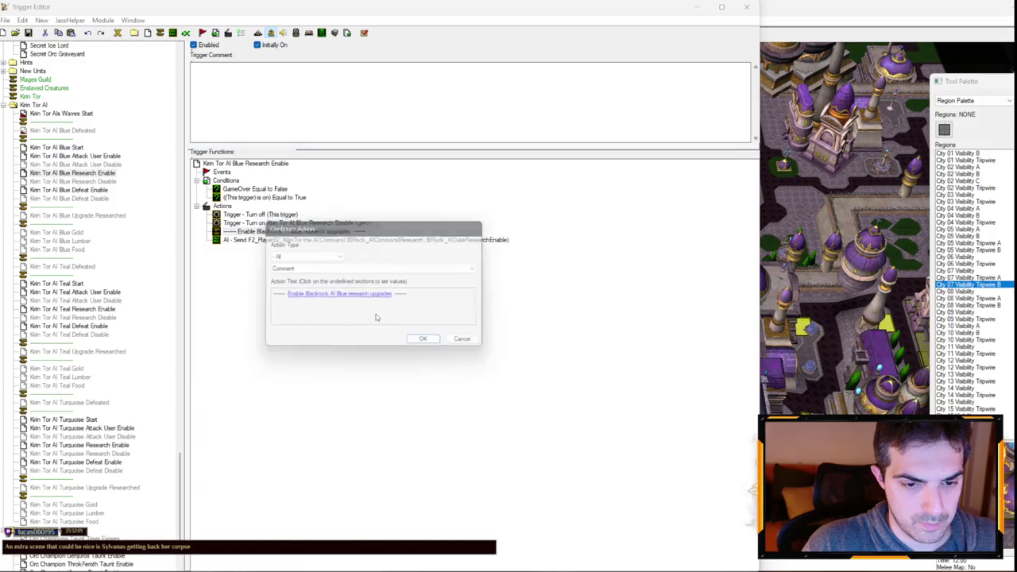
pyautogui.click(361, 297)
pyautogui.moveTo(346, 258); pyautogui.dragTo(371, 258)
pyautogui.write('Kirin Tor')
pyautogui.press('Return')
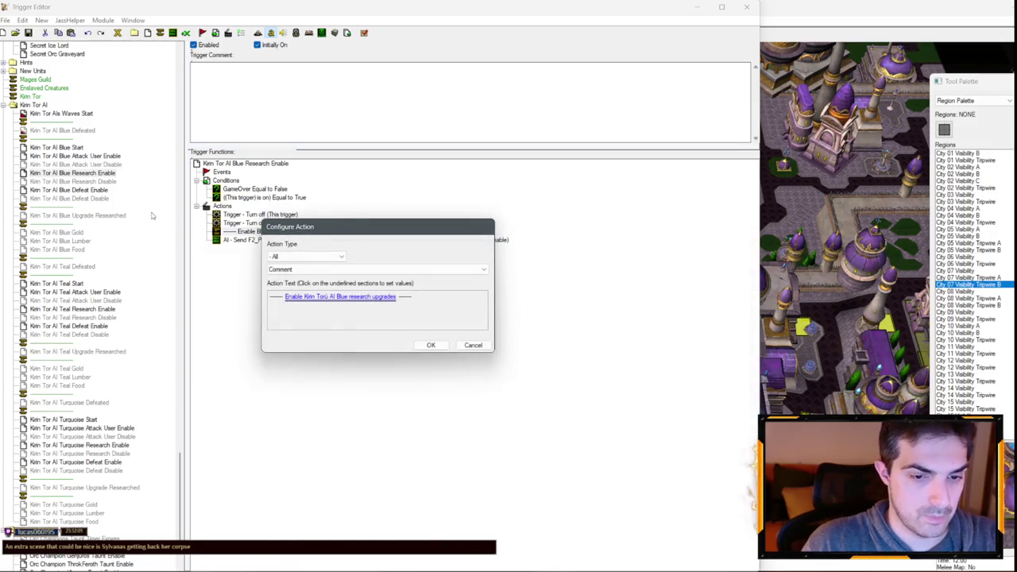
pyautogui.click(309, 296)
pyautogui.click(367, 258)
pyautogui.press('BackSpace')
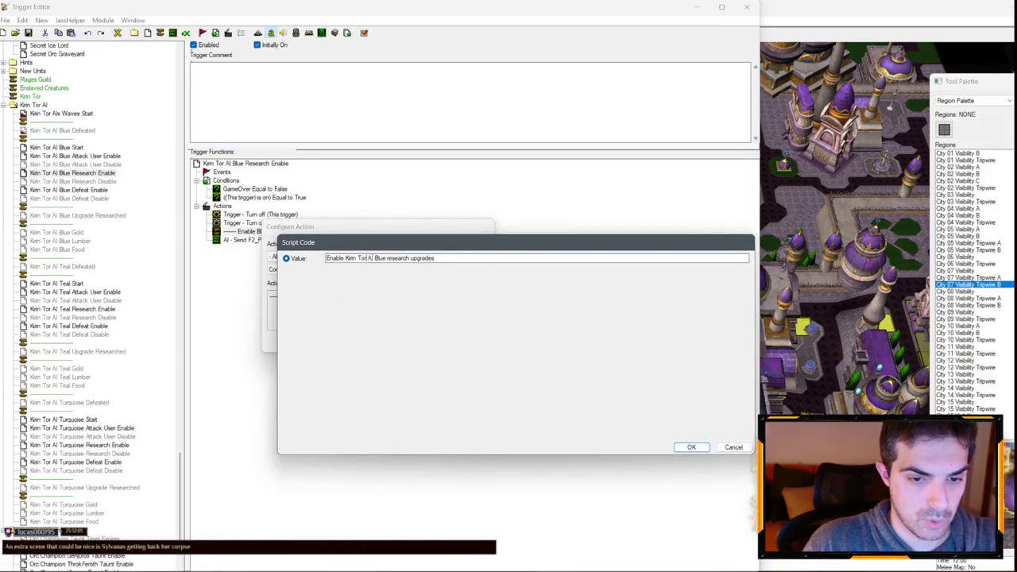
pyautogui.press('Return')
pyautogui.press('Return')
# - Confirm Blue Attack User Disable targets F2_Player02_KirinTor and rename its comment to Kirin Tor
pyautogui.click(88, 164)
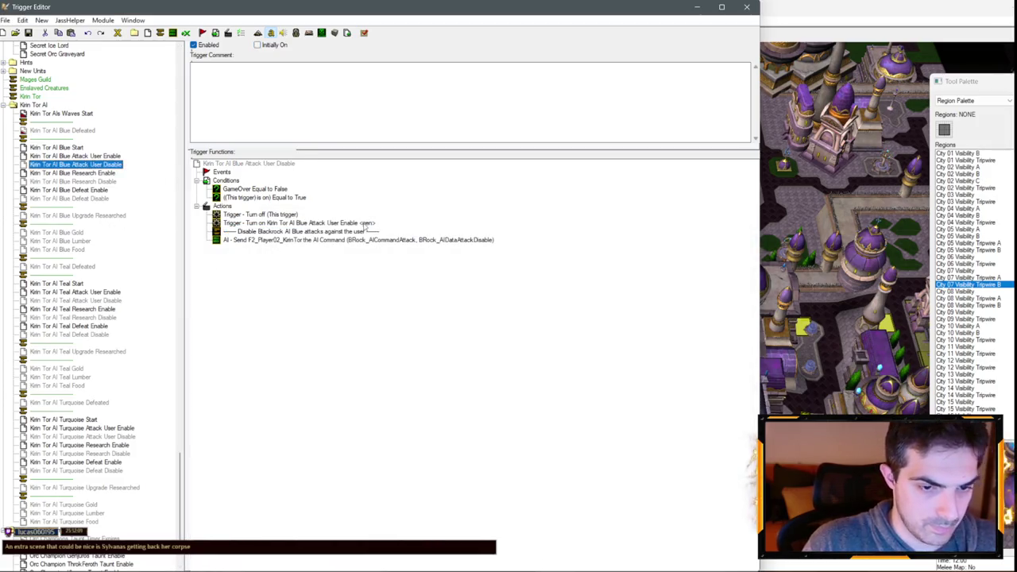
pyautogui.click(361, 240)
pyautogui.doubleClick(361, 240)
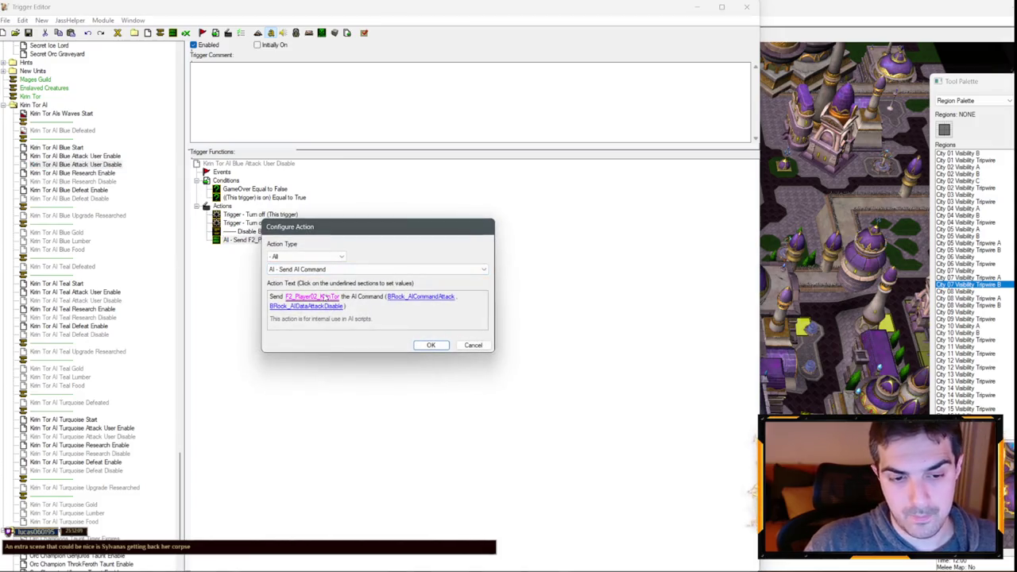
pyautogui.click(327, 300)
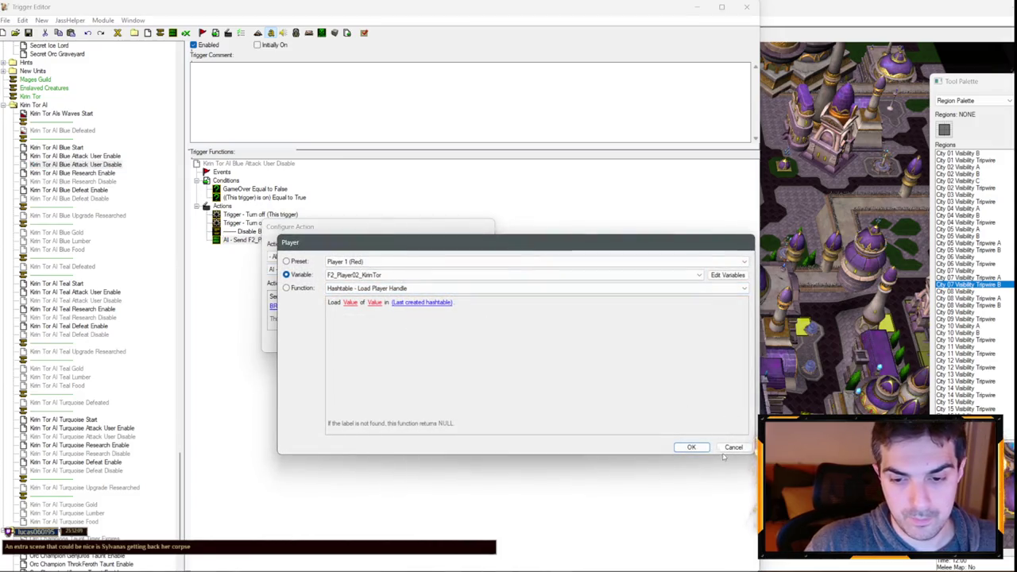
pyautogui.click(691, 447)
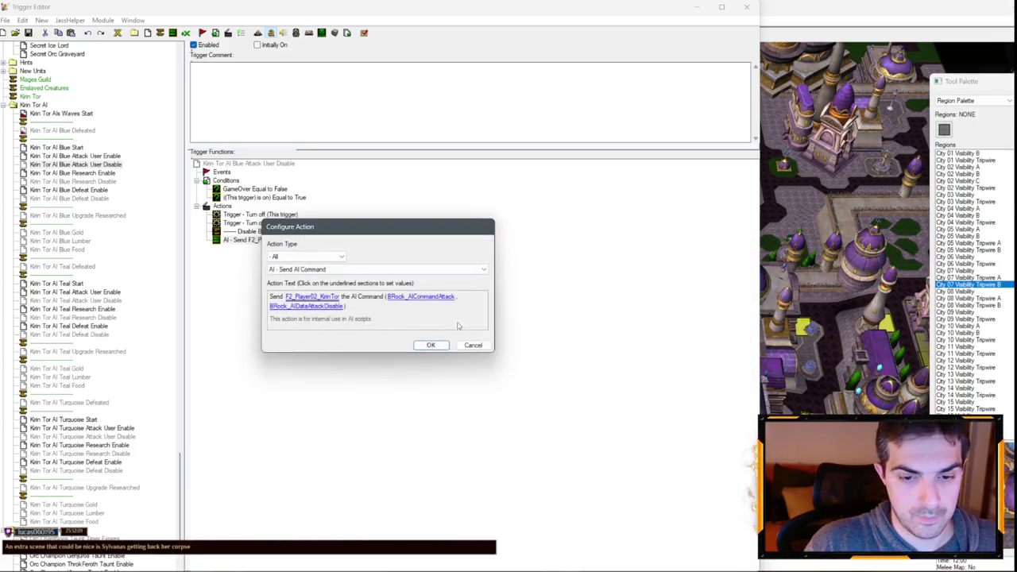
pyautogui.click(472, 345)
pyautogui.doubleClick(262, 232)
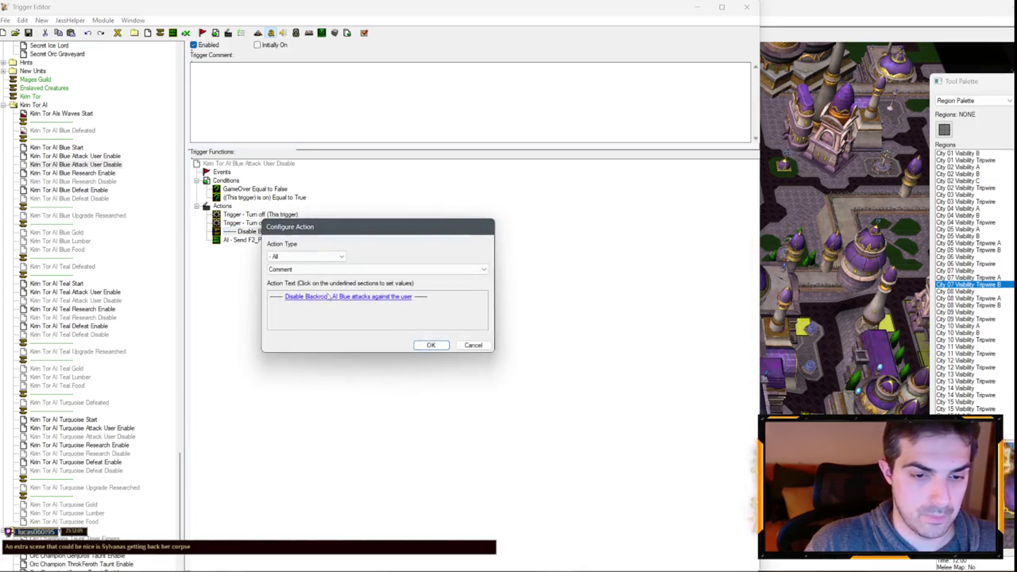
pyautogui.click(361, 296)
pyautogui.moveTo(347, 258); pyautogui.dragTo(371, 258)
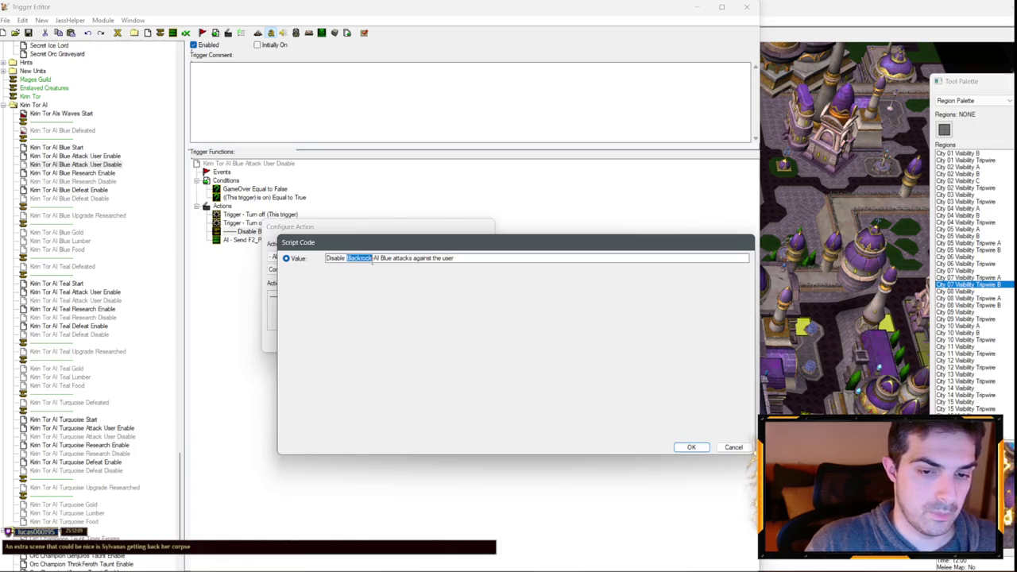
pyautogui.write('Kirin Tor')
pyautogui.press('Return')
pyautogui.press('Return')
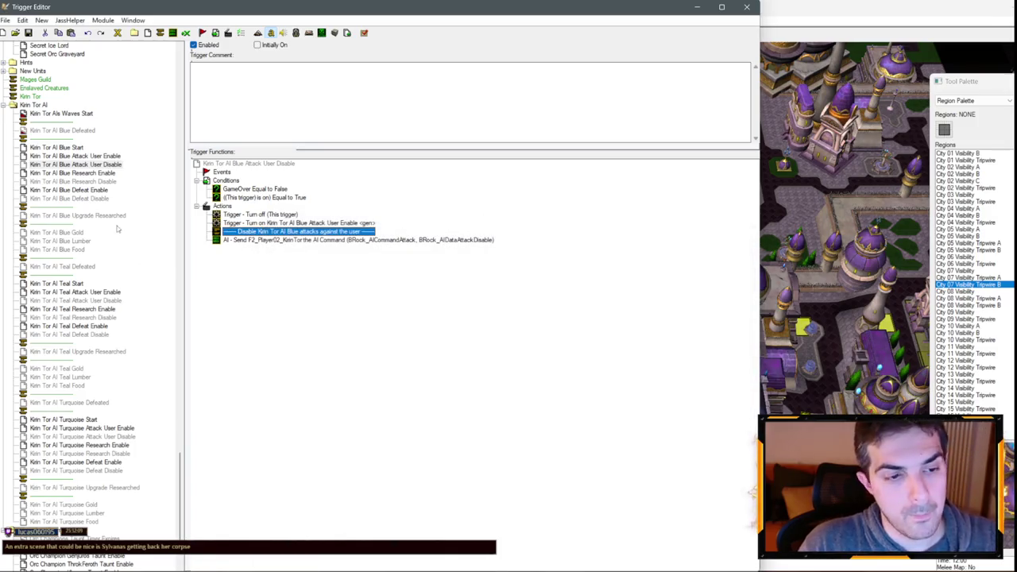
# - Replace Blackrock with Kirin Tor in the Blue Attack User Enable comment
pyautogui.click(74, 156)
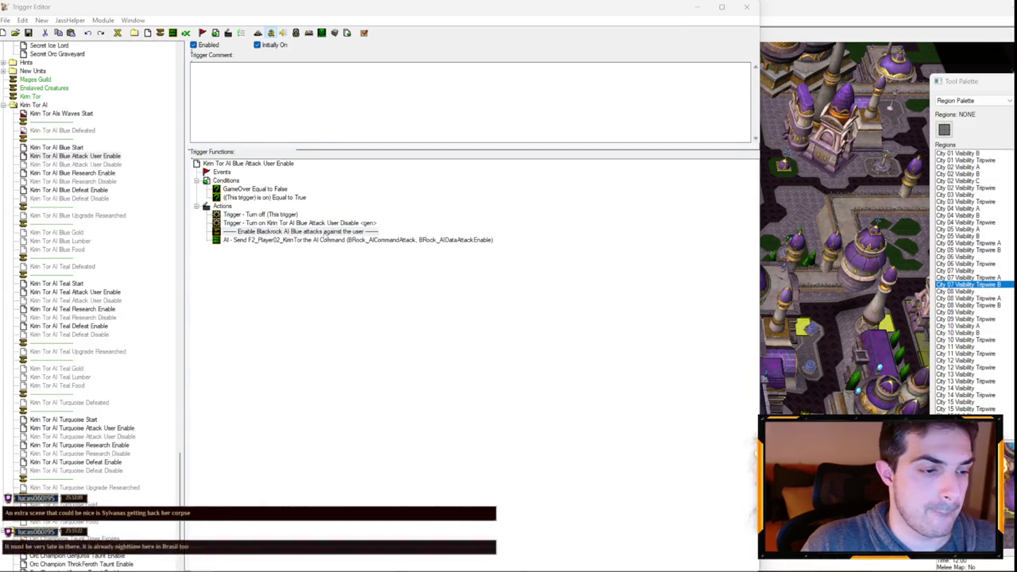
pyautogui.doubleClick(318, 231)
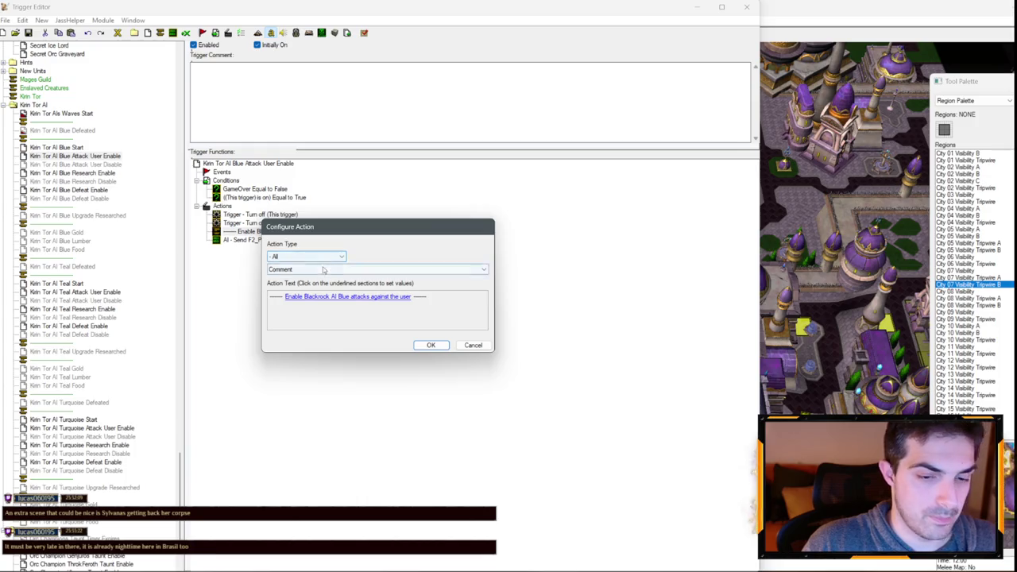
pyautogui.click(347, 297)
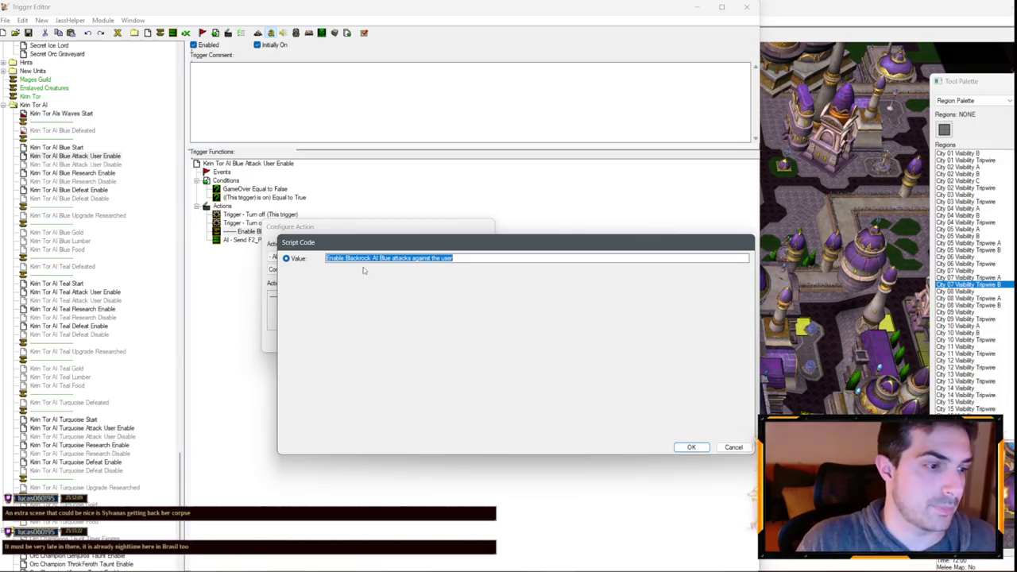
pyautogui.moveTo(346, 258); pyautogui.dragTo(360, 258)
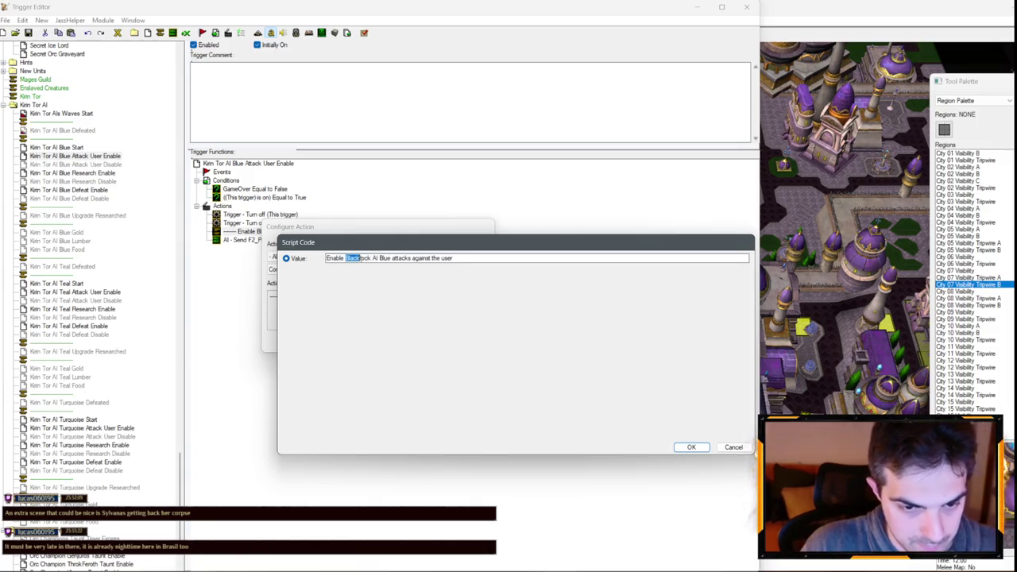
pyautogui.write('Kirin Tor')
pyautogui.press('Return')
pyautogui.press('Return')
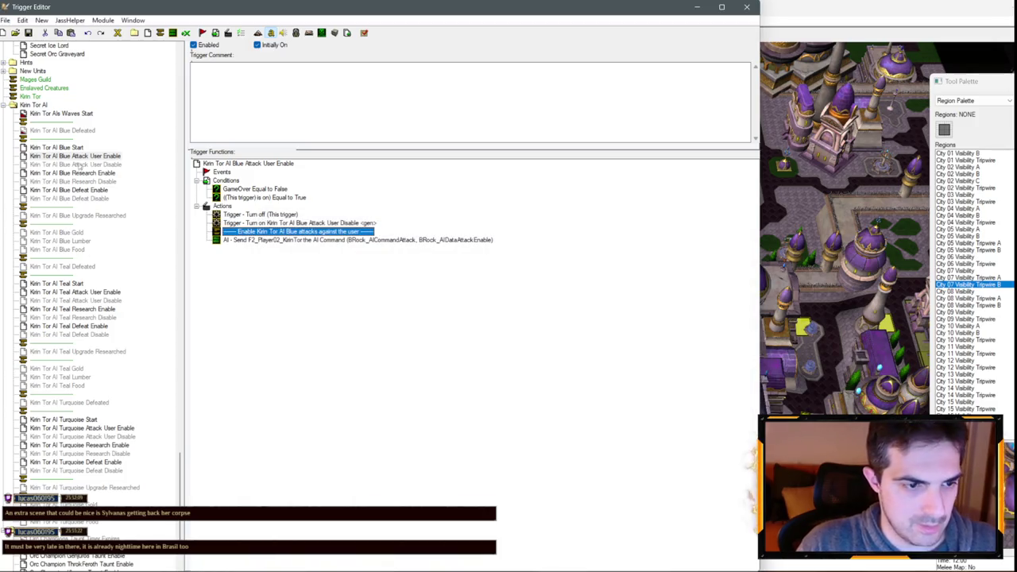
pyautogui.click(78, 148)
pyautogui.doubleClick(298, 283)
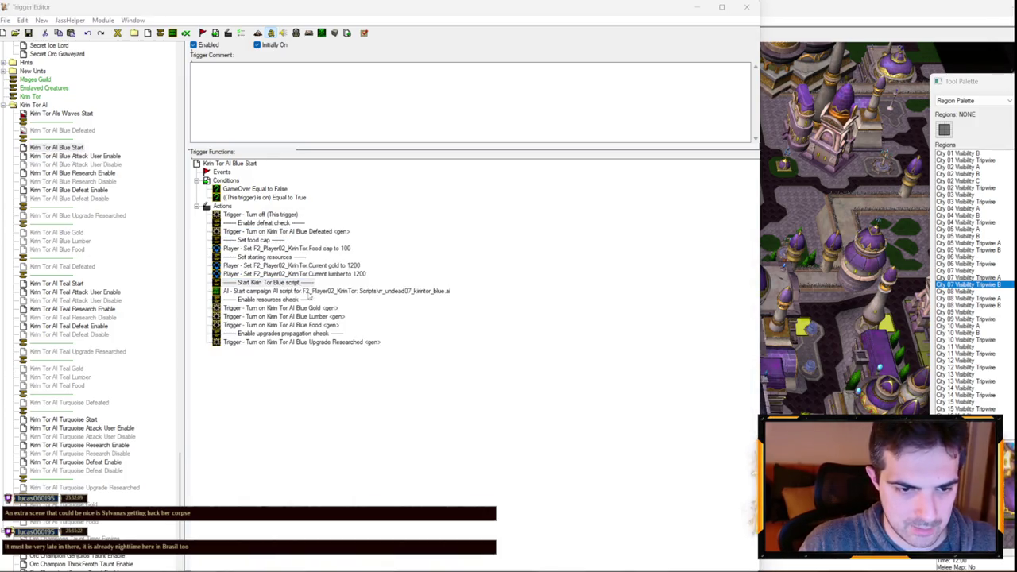
# - Check the Turquoise Start trigger's AI script path without changing it
pyautogui.click(479, 347)
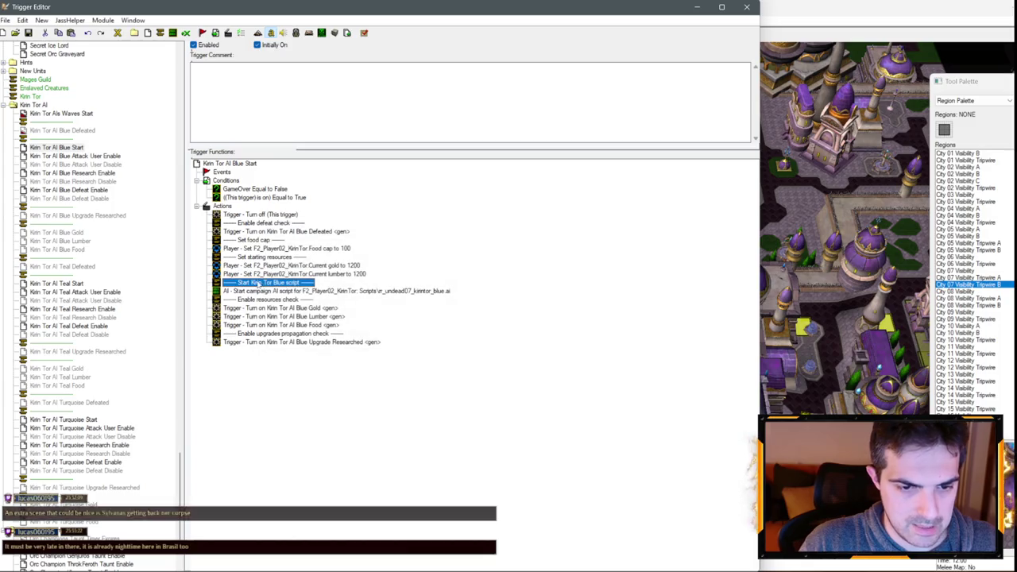
pyautogui.click(71, 283)
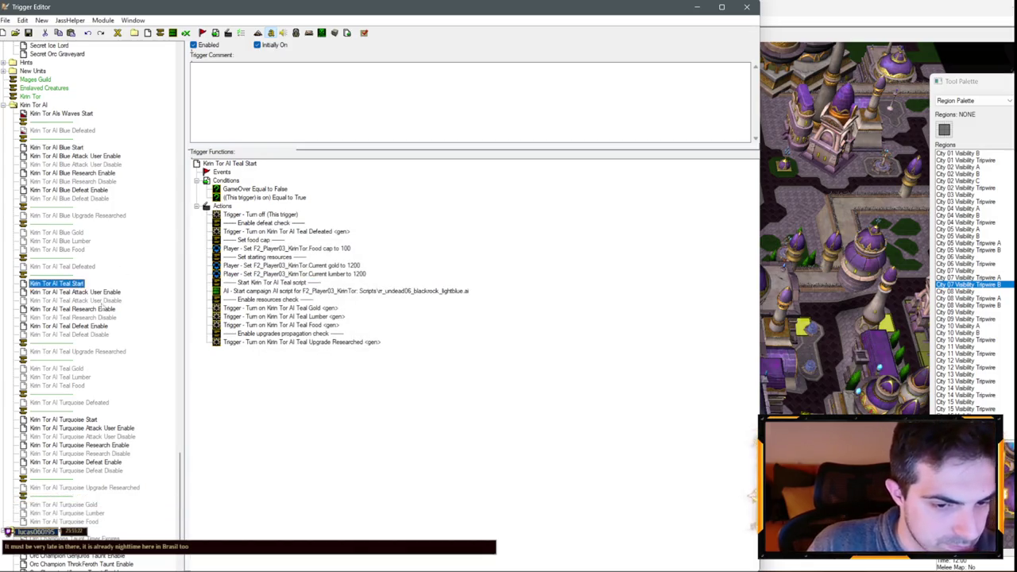
pyautogui.click(73, 427)
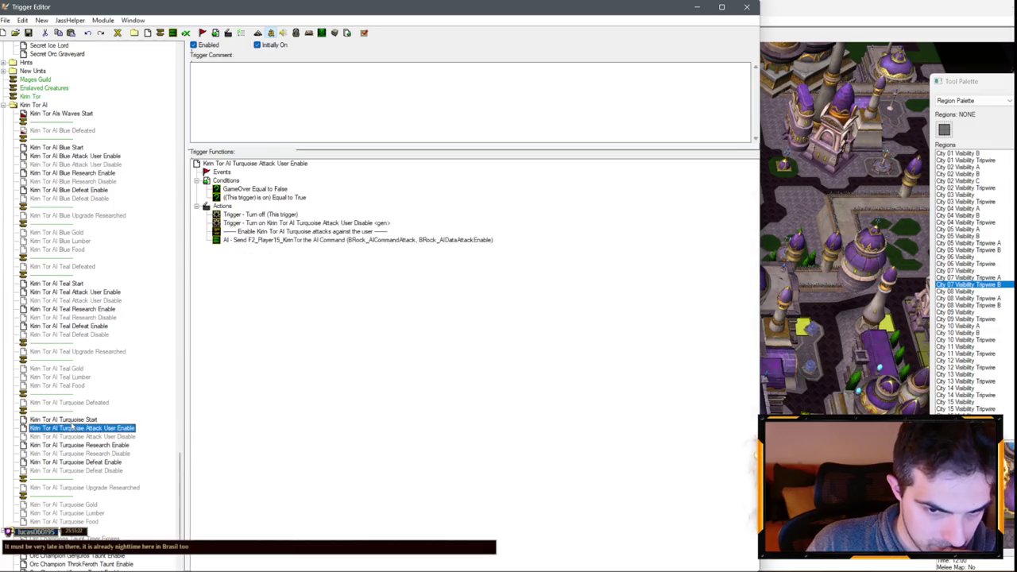
pyautogui.click(73, 419)
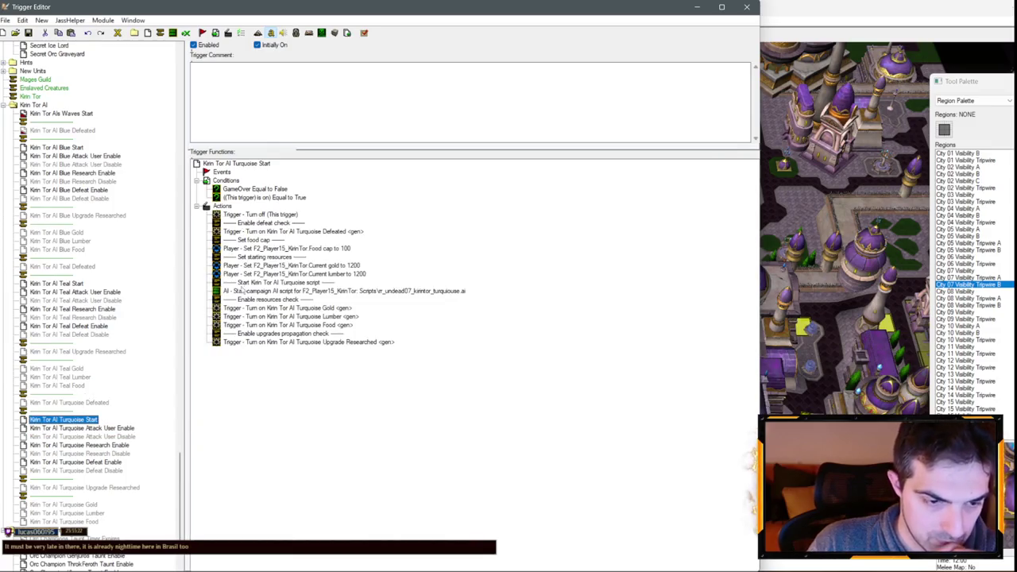
pyautogui.doubleClick(393, 292)
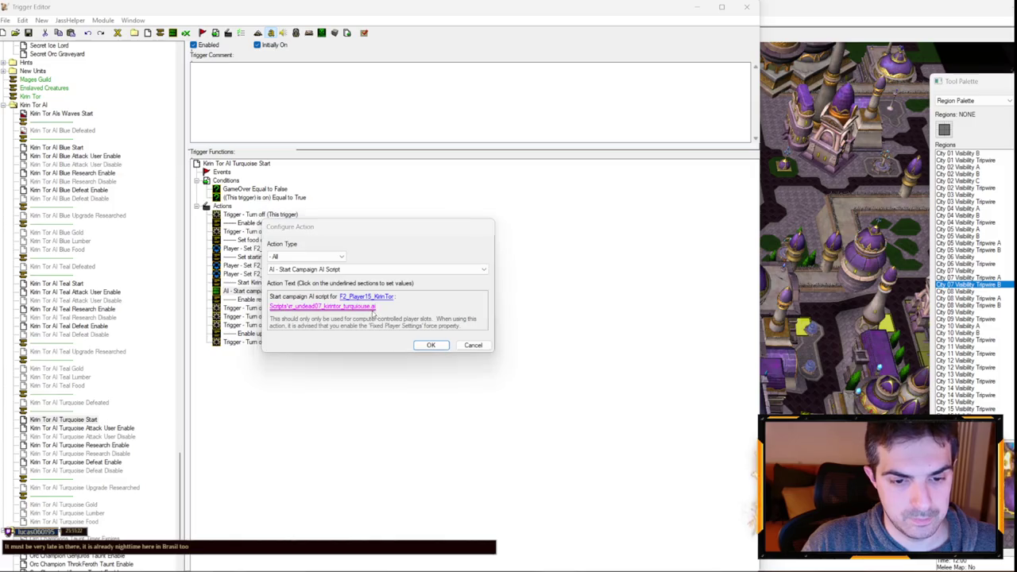
pyautogui.click(373, 313)
pyautogui.click(731, 447)
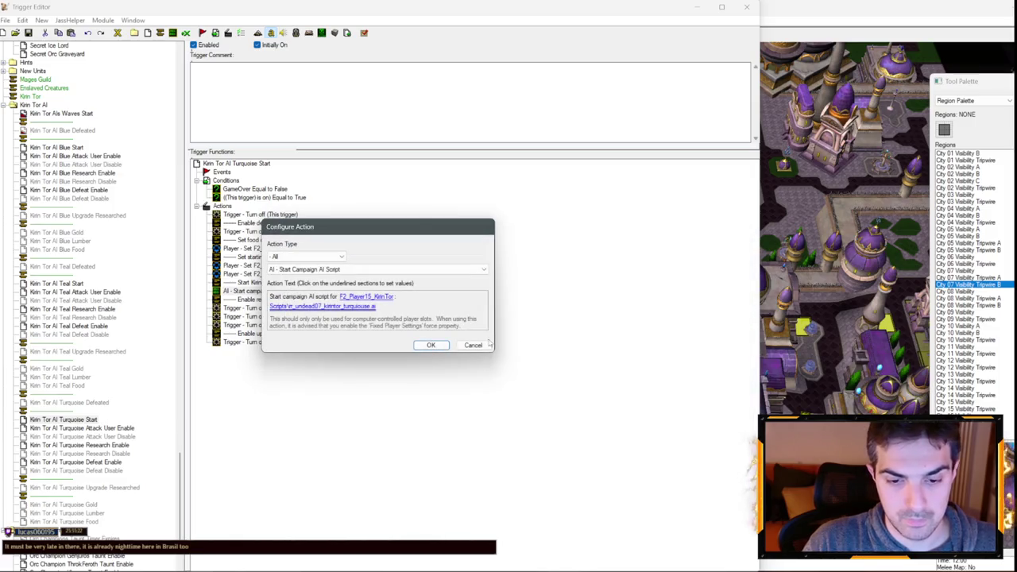
pyautogui.click(475, 345)
# - Set the Teal Start campaign AI script path to Scripts\vr_undead07_kirintor_Teal.ai
pyautogui.click(58, 283)
pyautogui.click(372, 311)
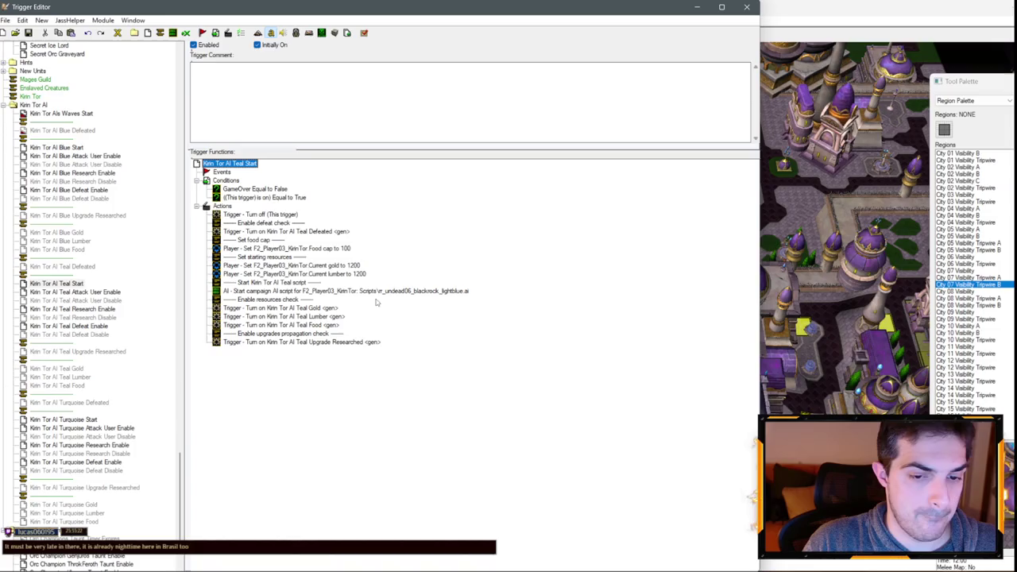
pyautogui.doubleClick(373, 294)
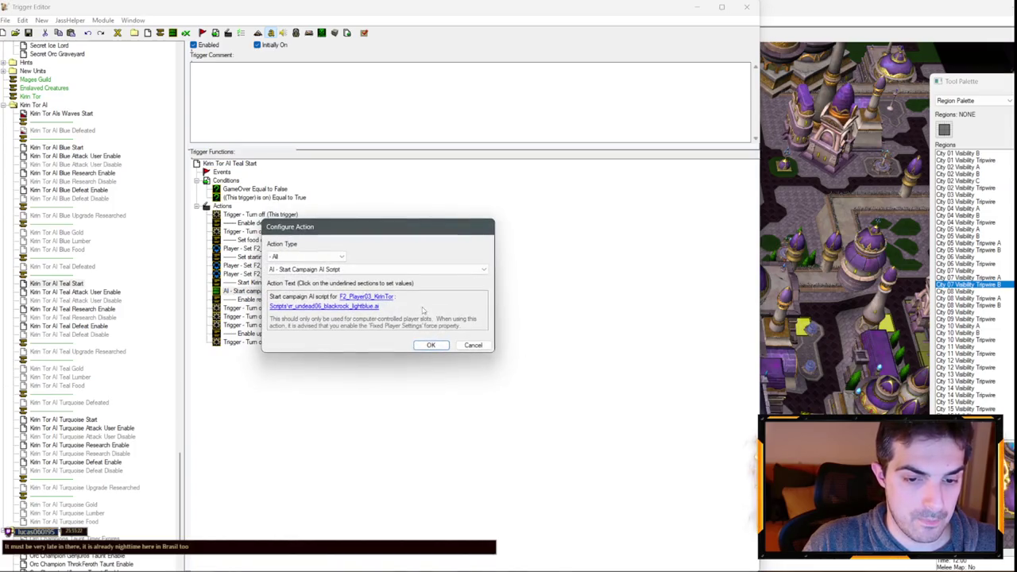
pyautogui.click(475, 345)
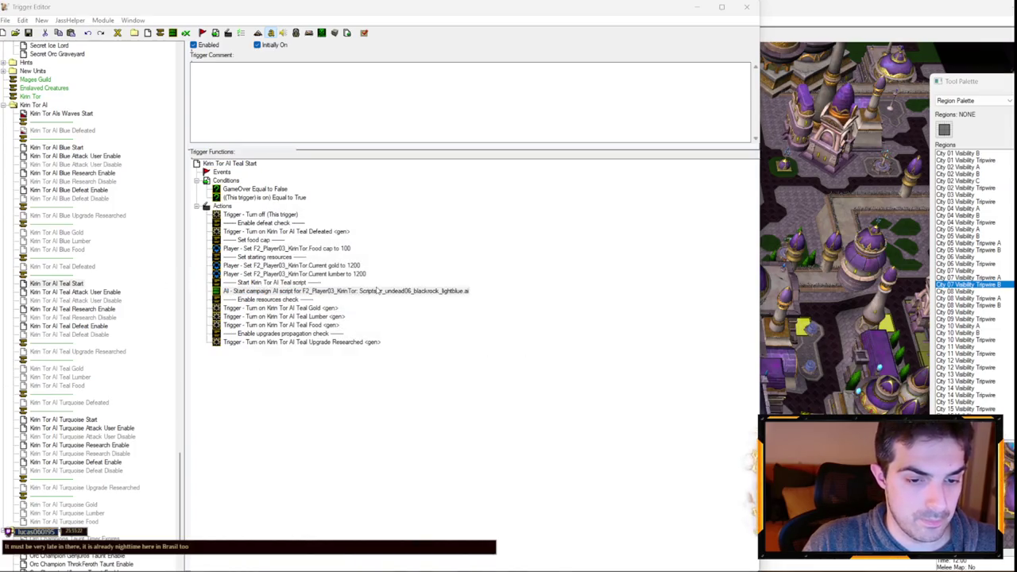
pyautogui.click(368, 311)
pyautogui.write('Scripts\\r_undead07_kirintor_Teal.ai')
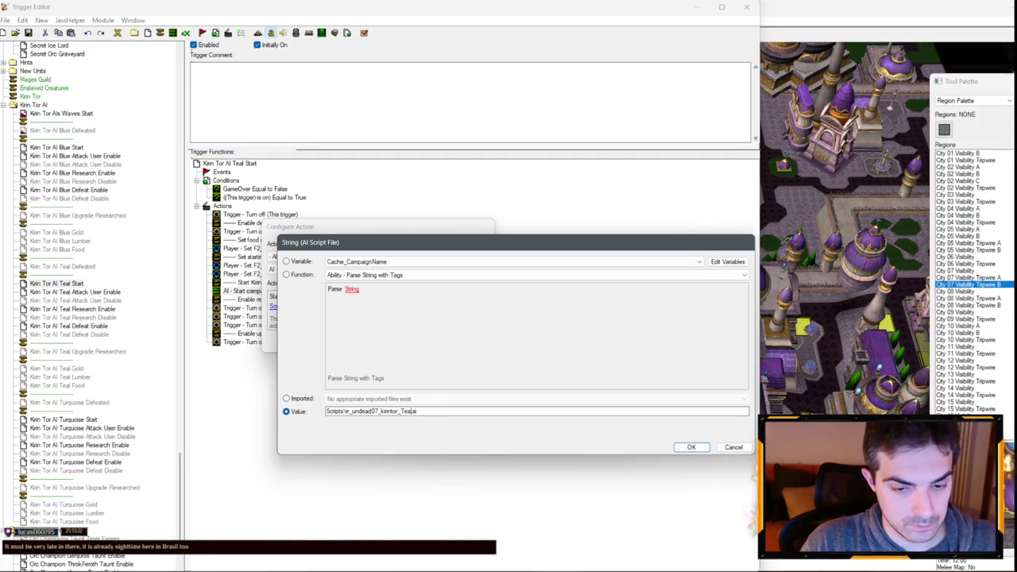
pyautogui.press('Return')
pyautogui.press('Return')
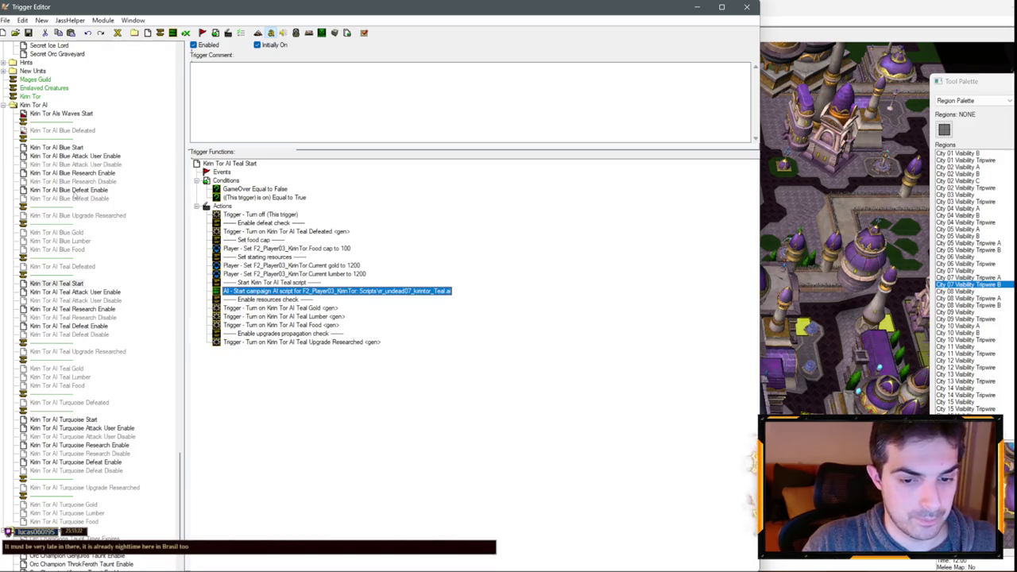
pyautogui.click(86, 199)
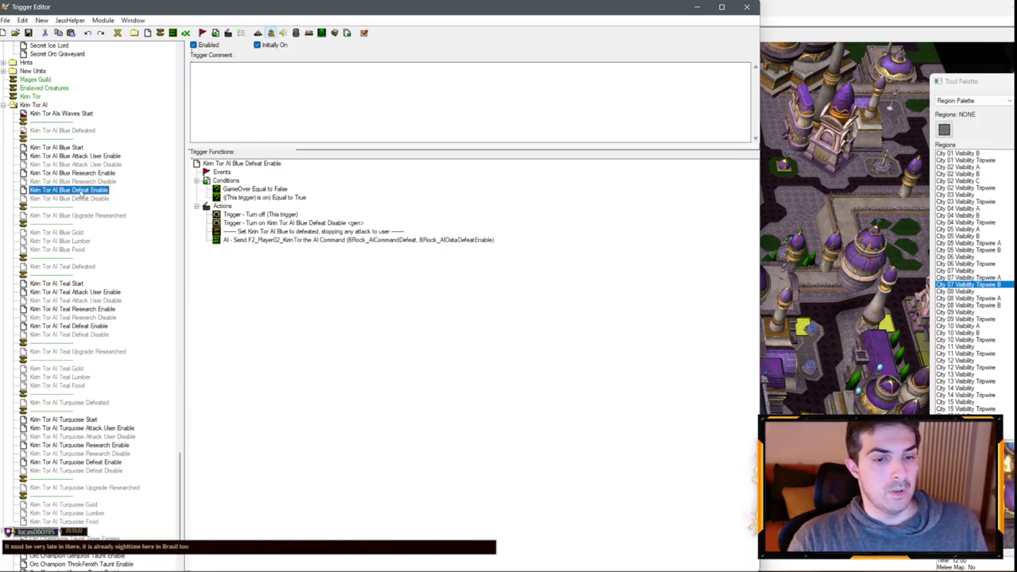
# - In Kirin Tor AI Blue Defeated, paste the three Player03 defeat conditions and delete the old Player02 conditions
pyautogui.click(79, 181)
pyautogui.click(76, 164)
pyautogui.click(73, 157)
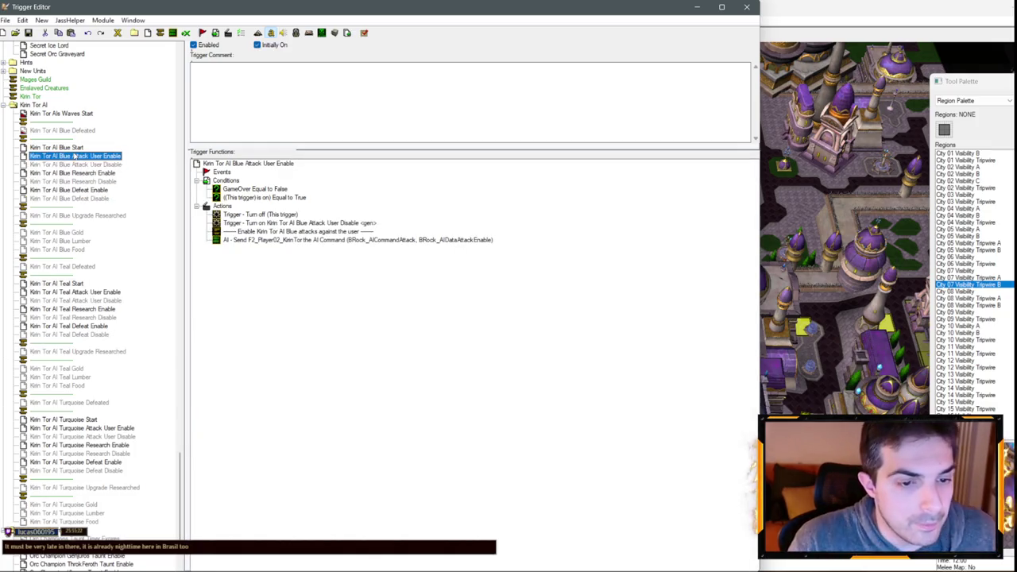
pyautogui.click(66, 131)
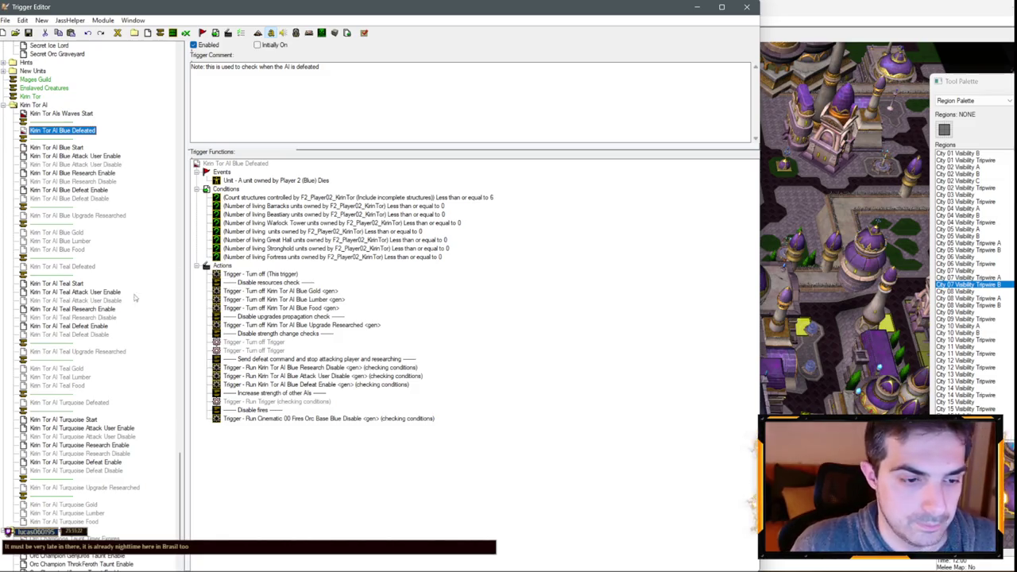
pyautogui.moveTo(74, 271); pyautogui.dragTo(257, 165)
pyautogui.hotkey('ctrl', 'v')
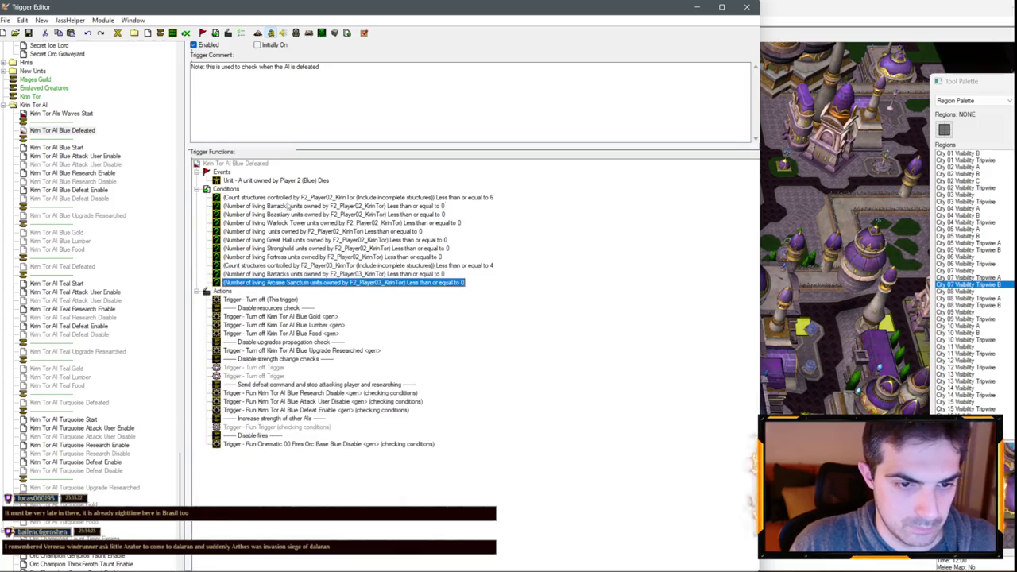
pyautogui.click(290, 198)
pyautogui.keyDown('shift'); pyautogui.click(291, 266); pyautogui.keyUp('shift')
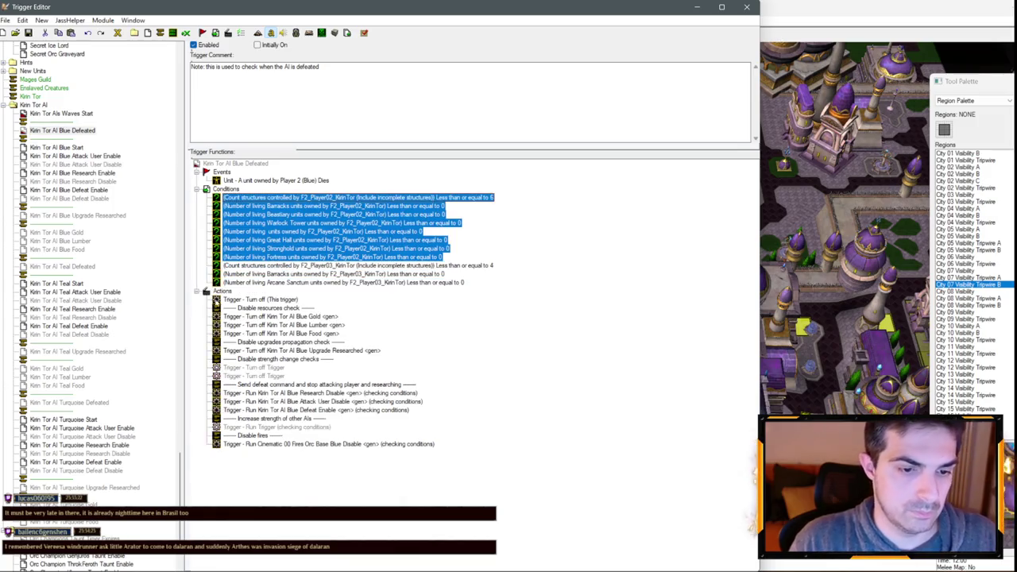
pyautogui.press('Delete')
# - Delete the strength check and increase actions from Blue Defeated, and the Disable fires actions from Blue and Teal Defeated
pyautogui.click(265, 292)
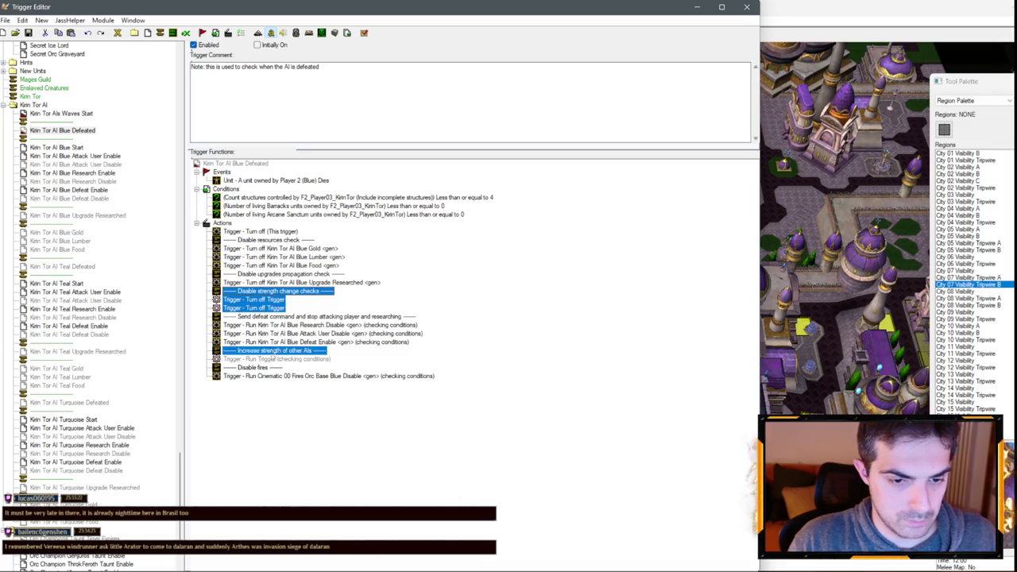
pyautogui.press('Delete')
pyautogui.click(247, 325)
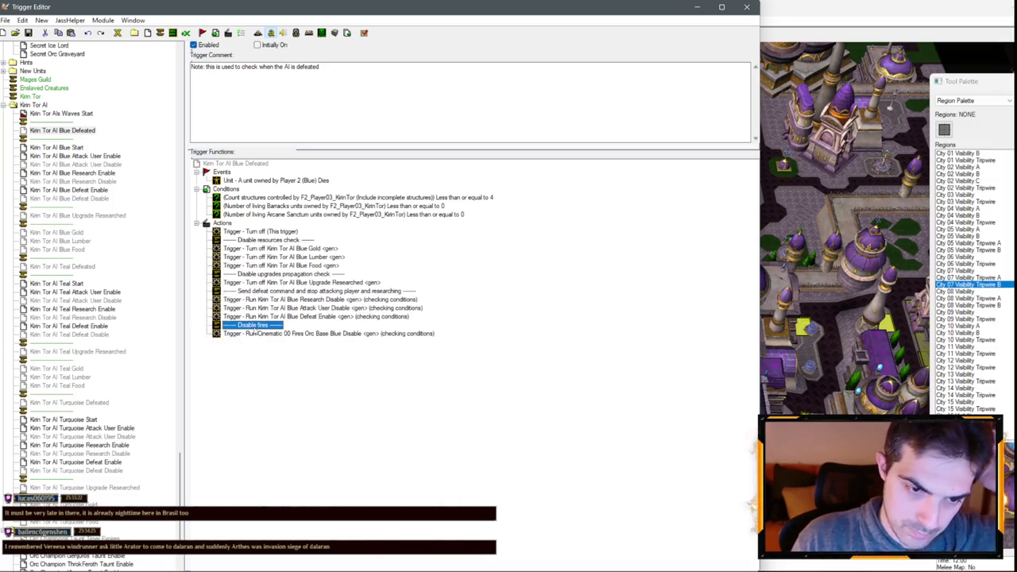
pyautogui.press('Delete')
pyautogui.click(62, 267)
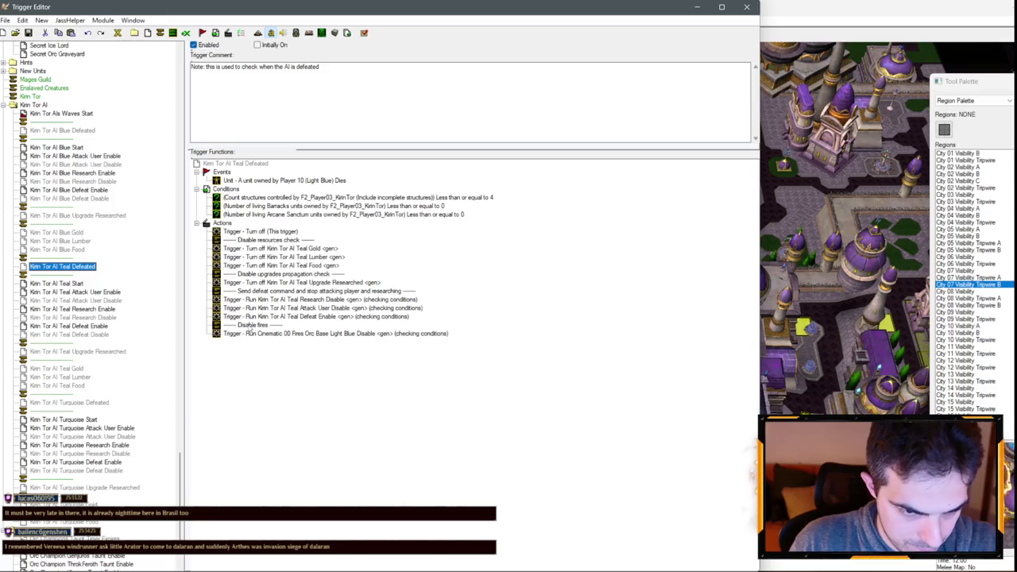
pyautogui.click(251, 326)
pyautogui.press('Delete')
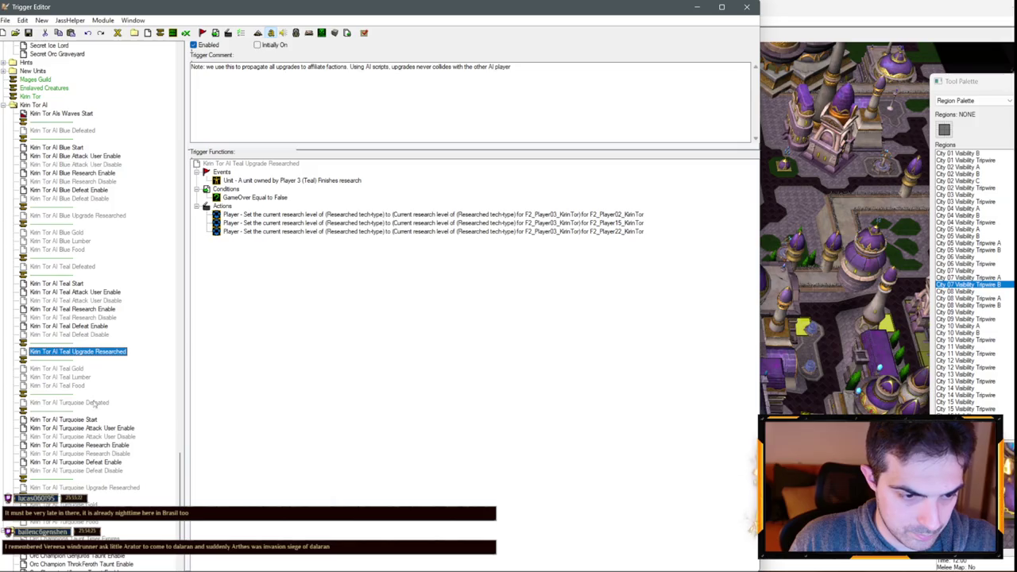
# - Review the Teal and Turquoise AI triggers, including Turquoise Start's 1200 gold and lumber, and the edited Blue Defeated
pyautogui.click(100, 488)
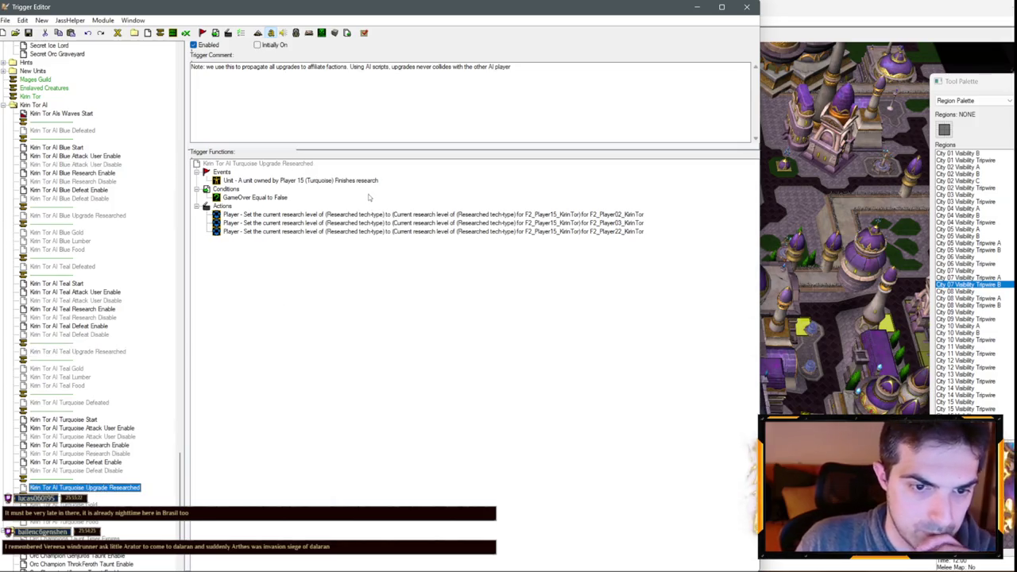
pyautogui.click(97, 405)
pyautogui.click(76, 354)
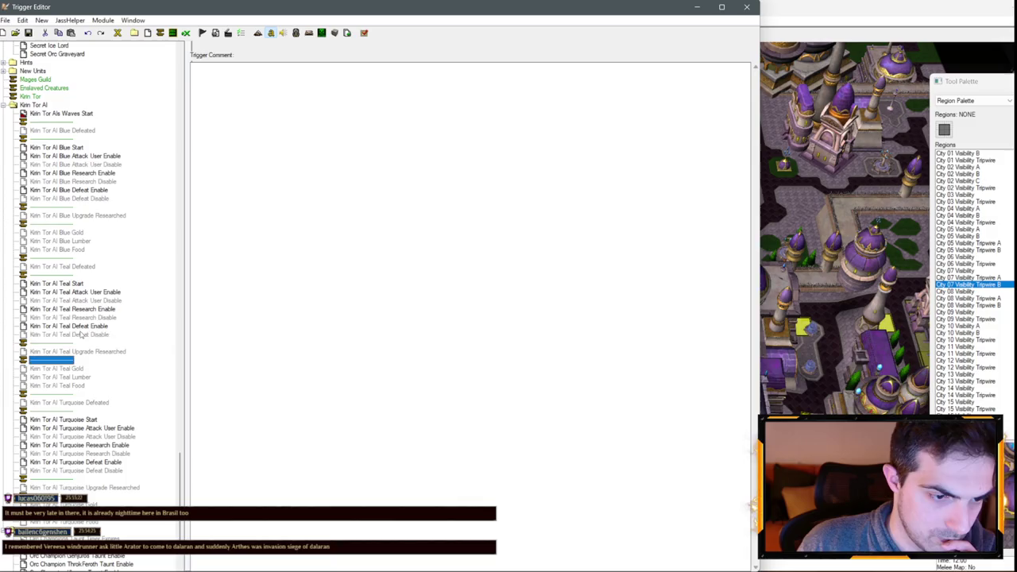
pyautogui.click(82, 329)
pyautogui.click(87, 317)
pyautogui.click(93, 301)
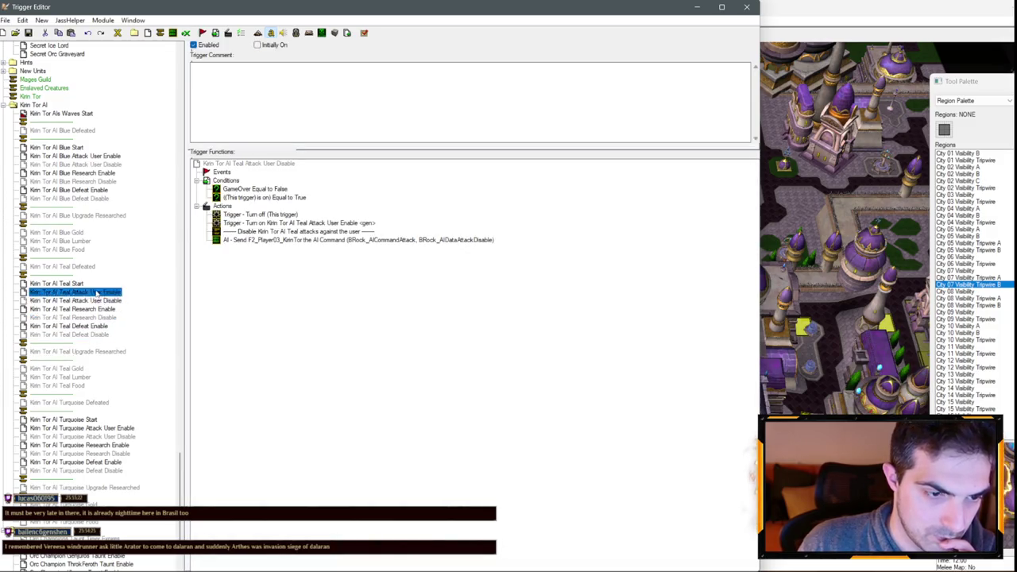
pyautogui.click(70, 284)
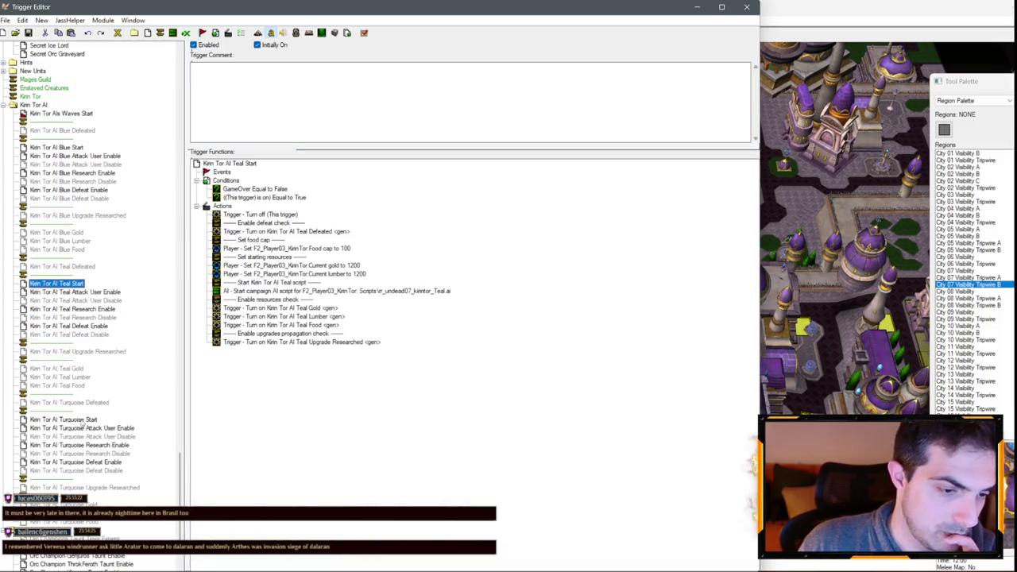
pyautogui.click(82, 419)
pyautogui.scroll(3, 97, 311)
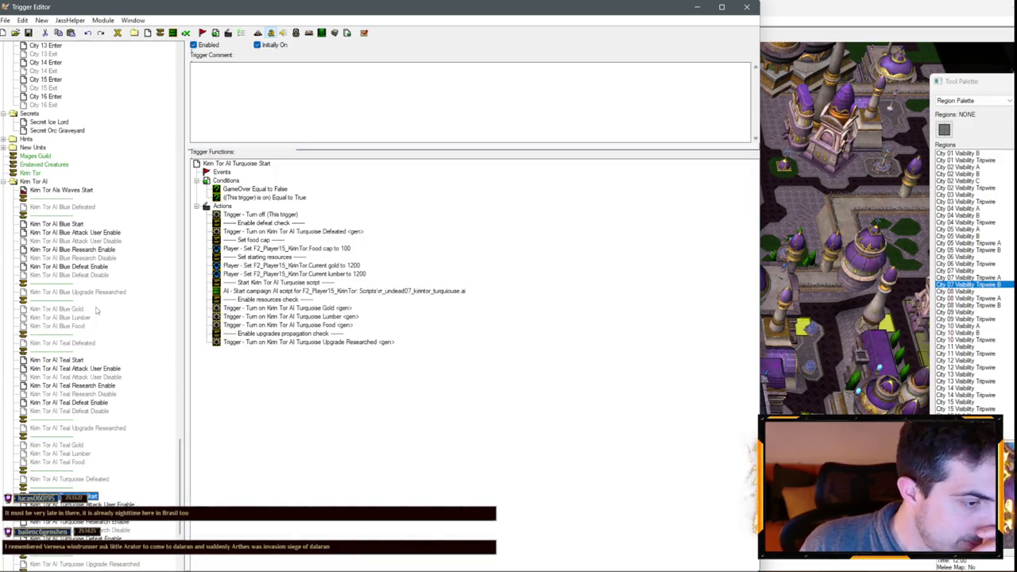
pyautogui.click(79, 207)
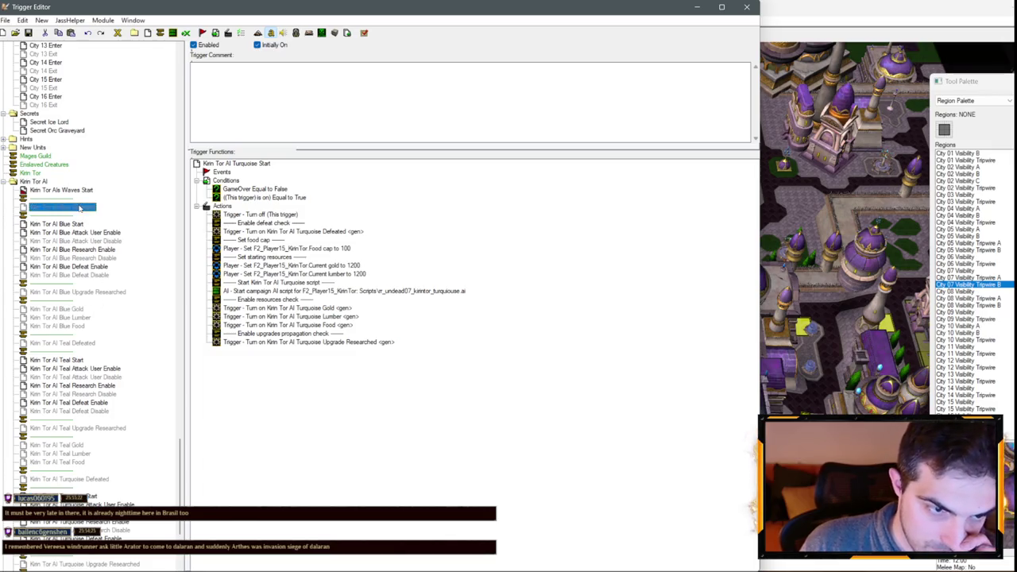
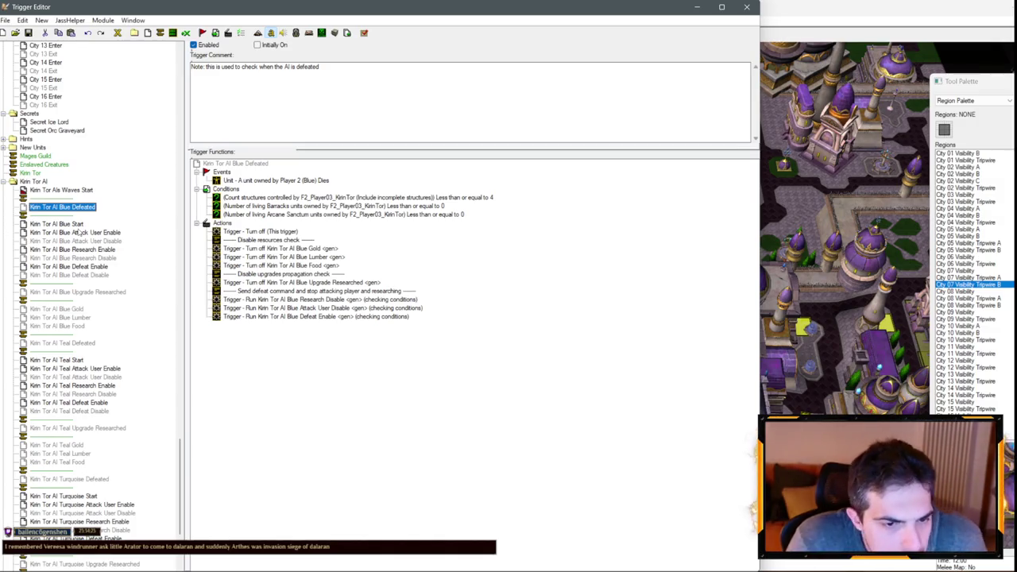
# - Collapse the Kirin Tor AI trigger folder and centre the map on City 07 Visibility Tripwire B
pyautogui.click(54, 224)
pyautogui.press('Left')
pyautogui.press('Left')
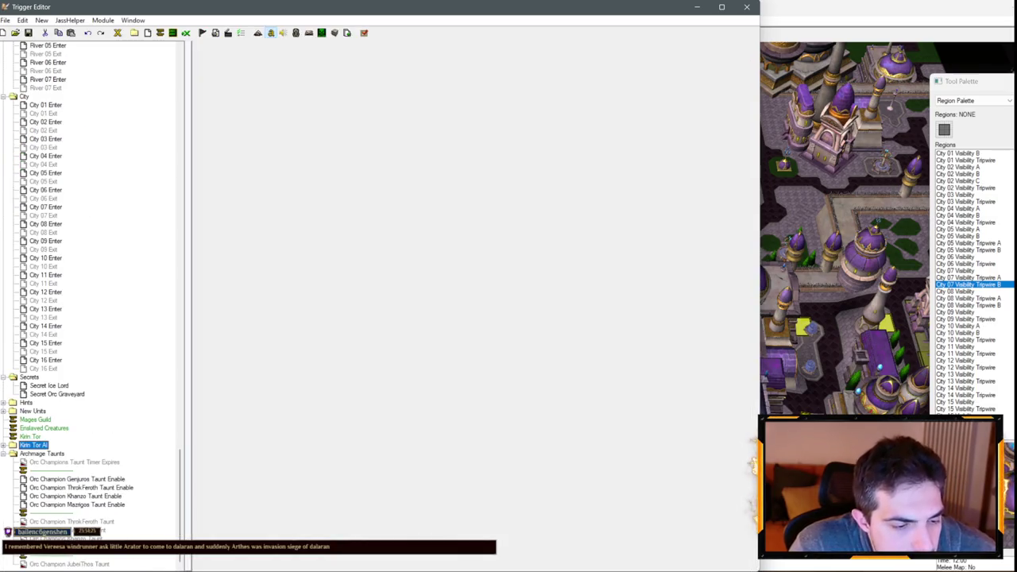
pyautogui.doubleClick(967, 284)
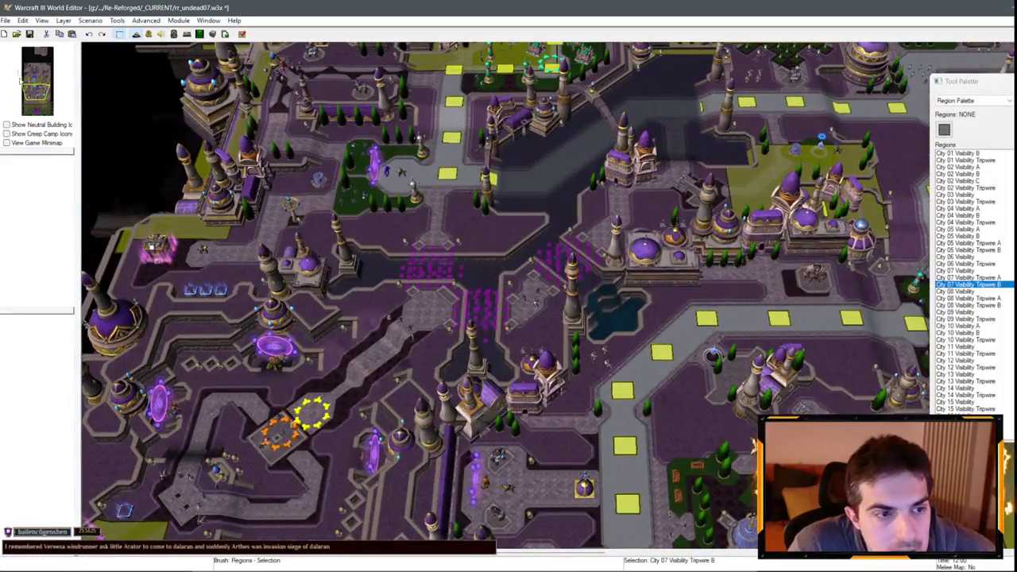
# - Save the map and look over the city
pyautogui.click(31, 34)
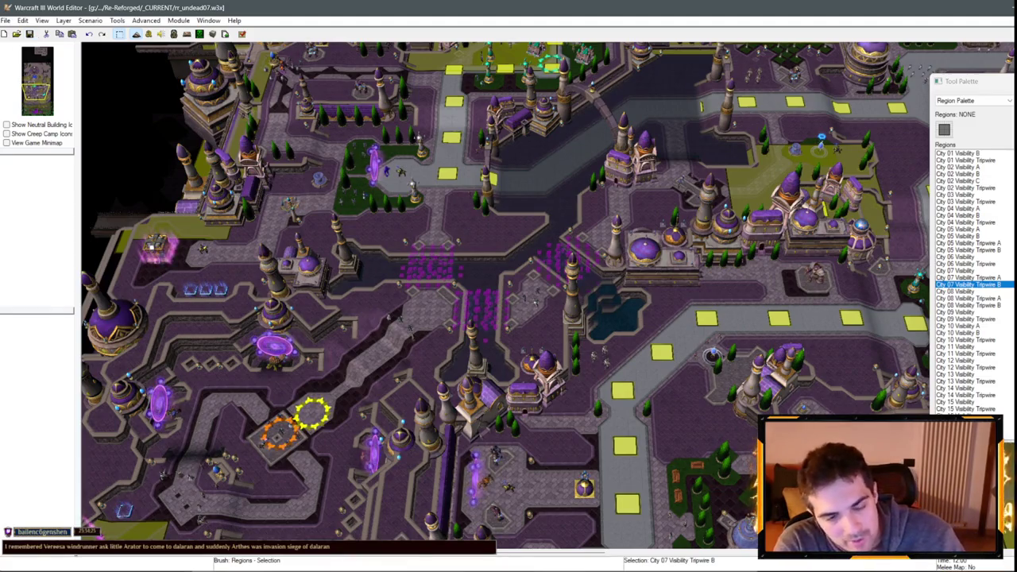
pyautogui.scroll(-3, 515, 311)
pyautogui.scroll(5, 514, 312)
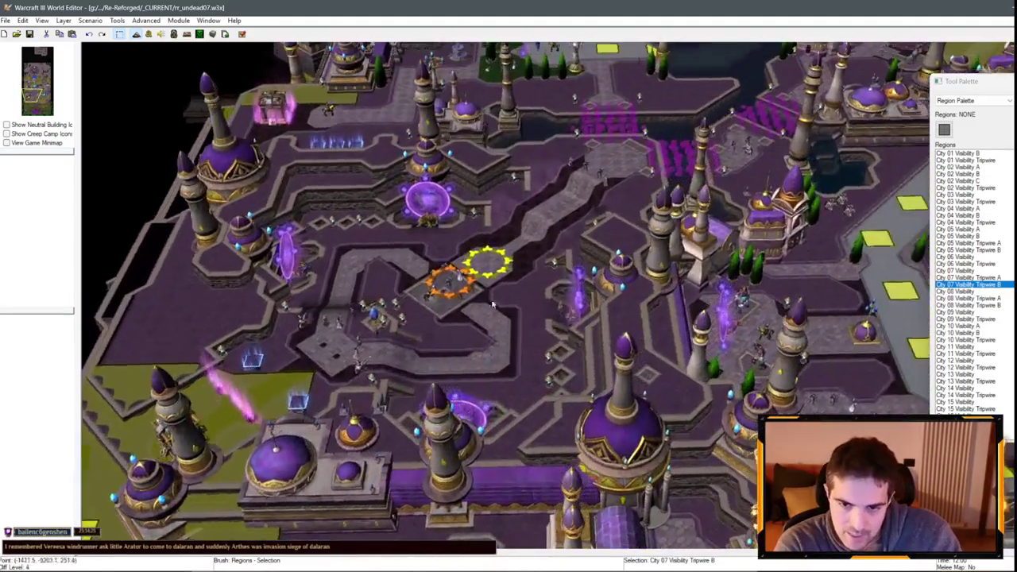
pyautogui.scroll(-3, 493, 305)
pyautogui.scroll(3, 541, 252)
pyautogui.scroll(-2, 310, 403)
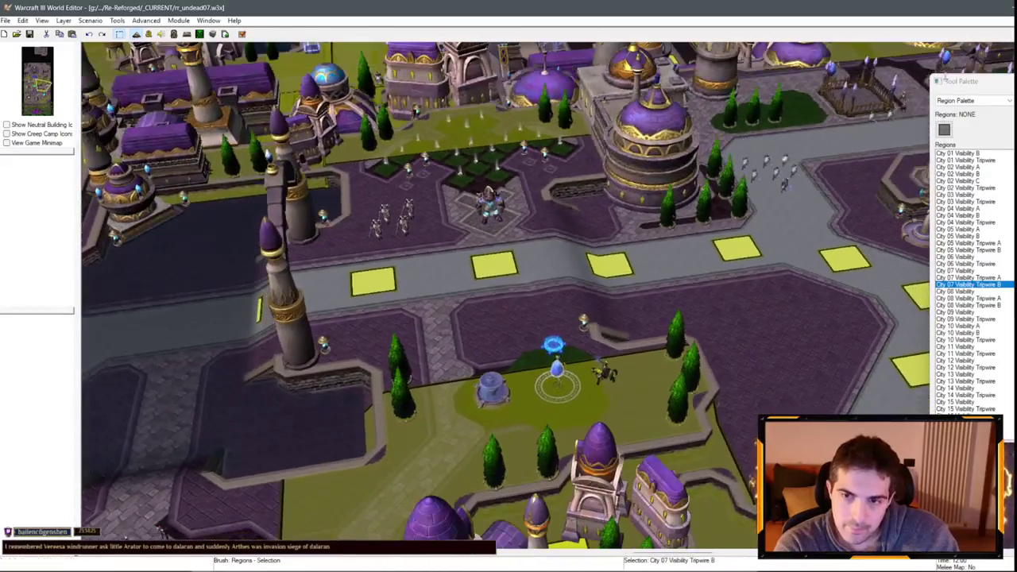
# - Switch the Tool Palette from Region to Unit, then to the Dalaran Doodad Palette
pyautogui.click(956, 122)
pyautogui.scroll(-3, 557, 278)
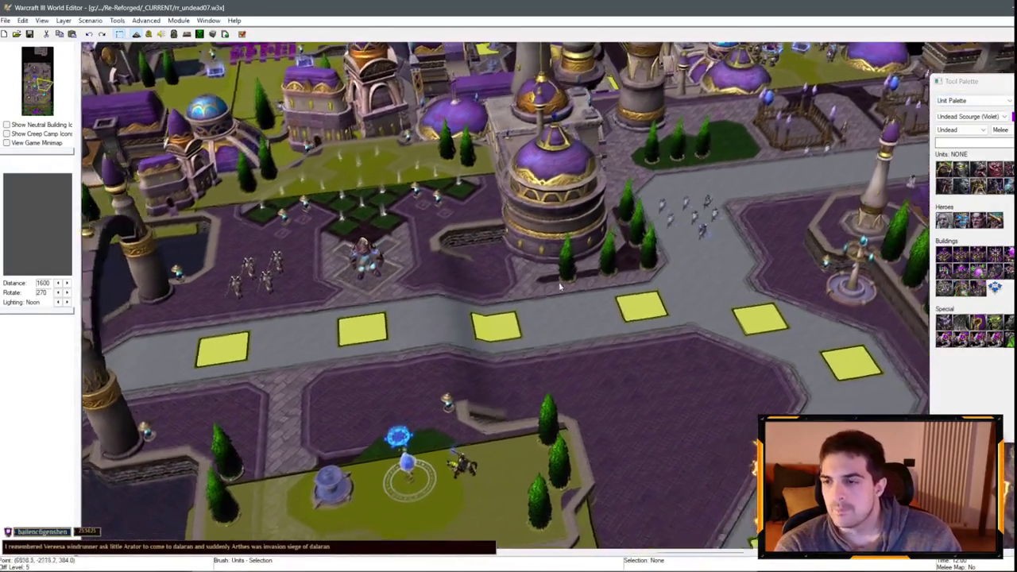
pyautogui.scroll(3, 672, 216)
pyautogui.scroll(2, 671, 216)
pyautogui.scroll(-2, 530, 228)
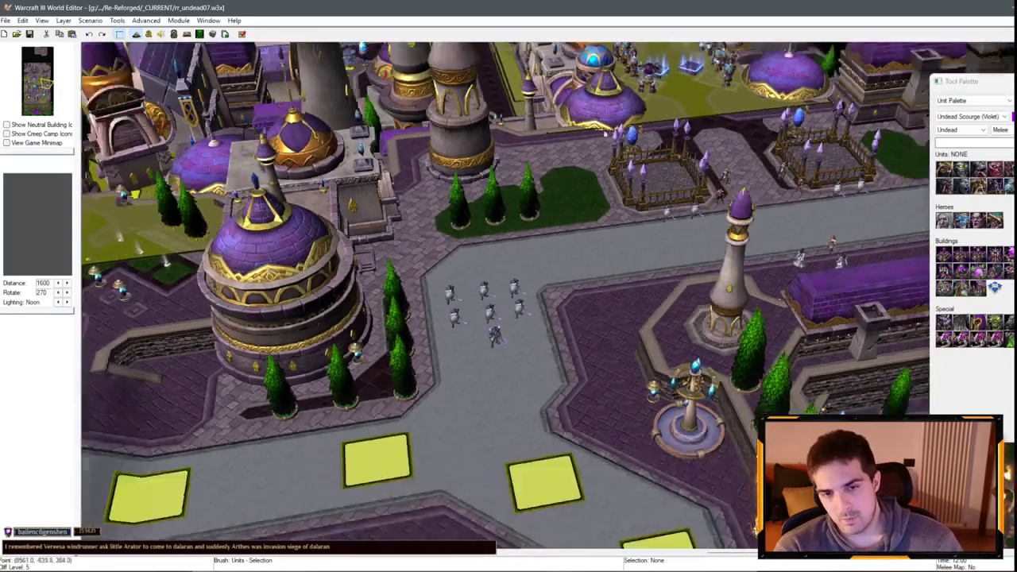
pyautogui.moveTo(705, 339)
pyautogui.mouseDown()
pyautogui.moveTo(381, 318)
pyautogui.moveTo(257, 272)
pyautogui.moveTo(577, 264)
pyautogui.mouseUp()
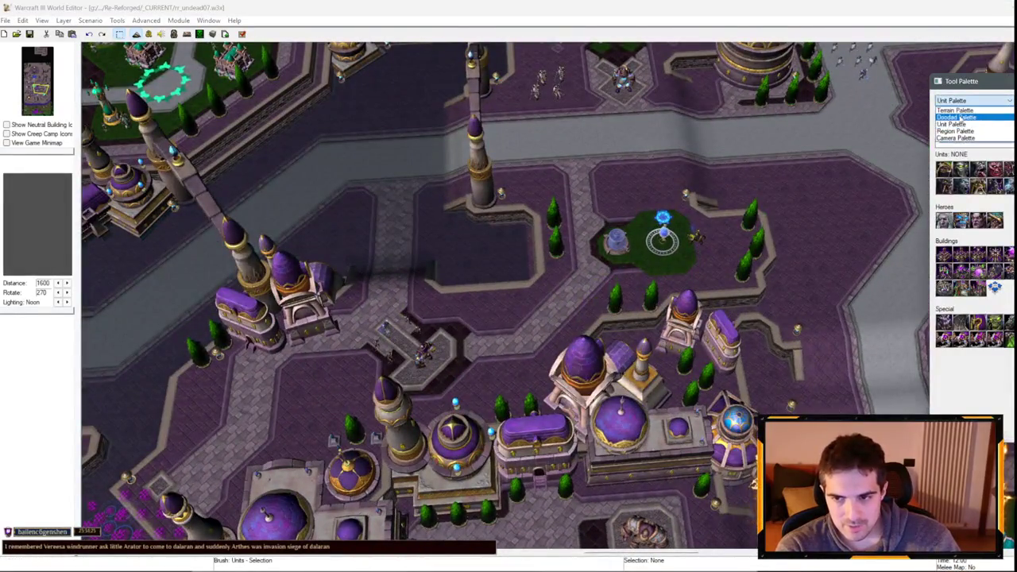
pyautogui.click(957, 117)
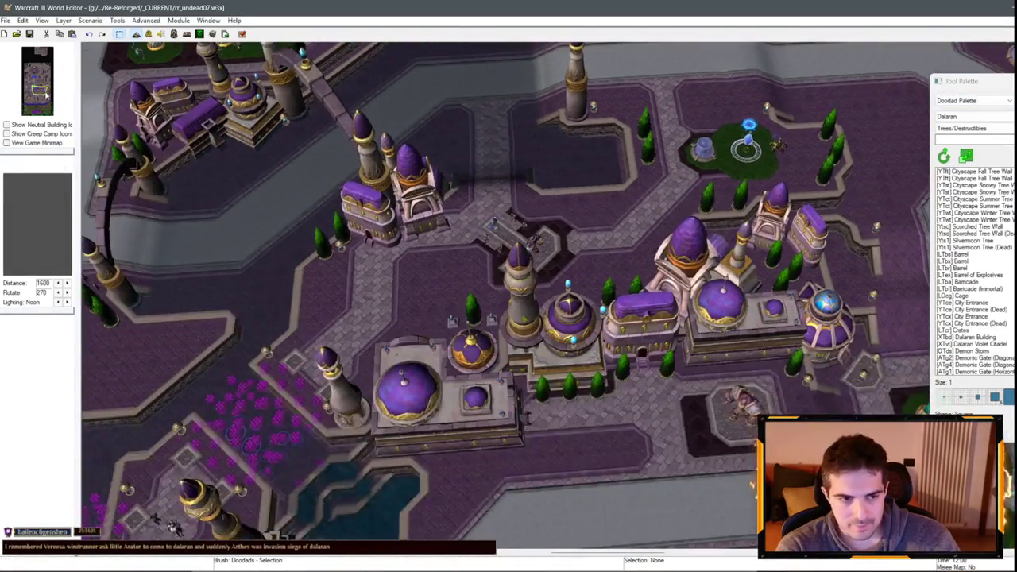
# - Copy the domed Building B near the waterfront wall and place the pasted copy
pyautogui.moveTo(37, 87); pyautogui.dragTo(37, 112)
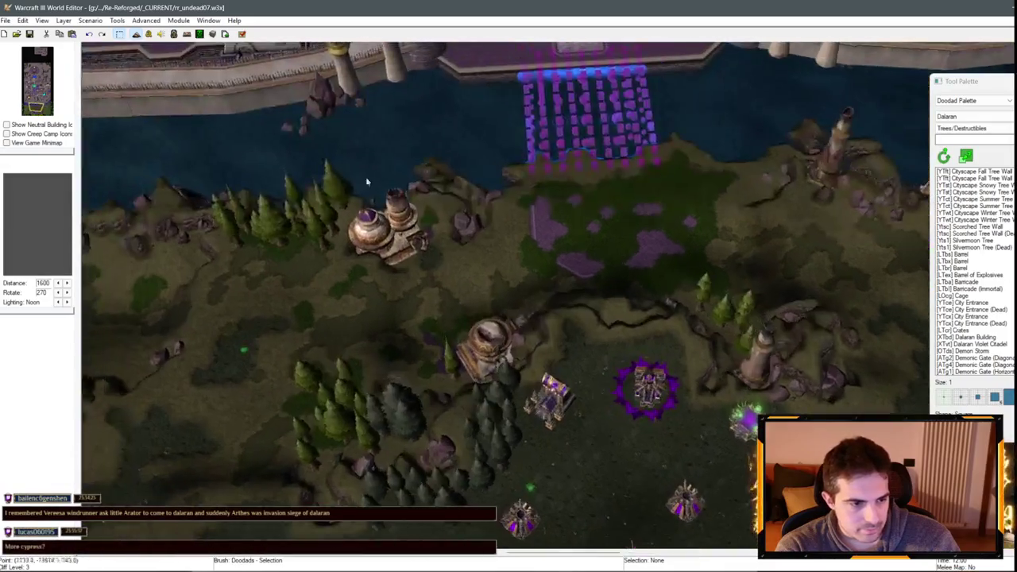
pyautogui.press('Up')
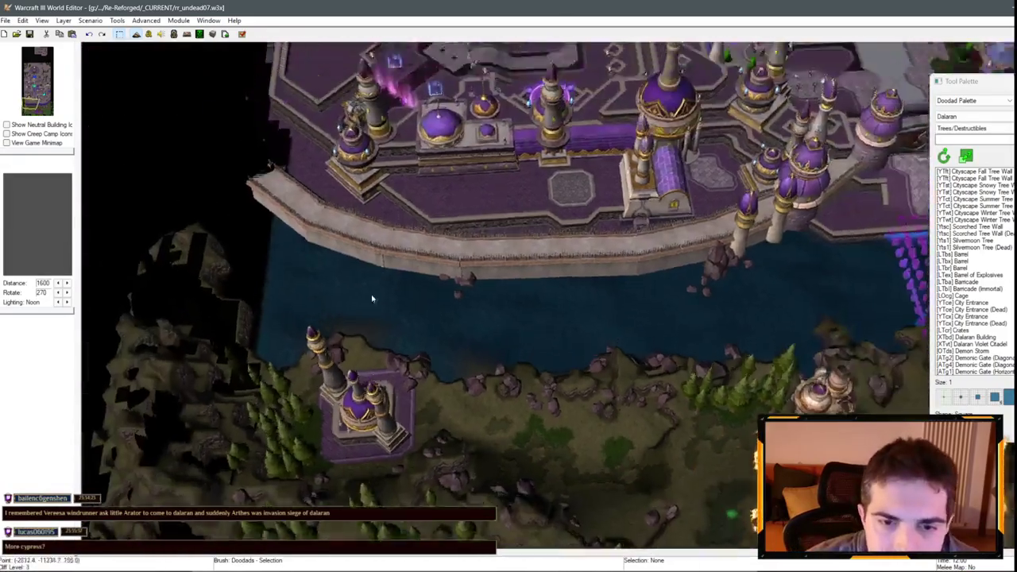
pyautogui.press('Up')
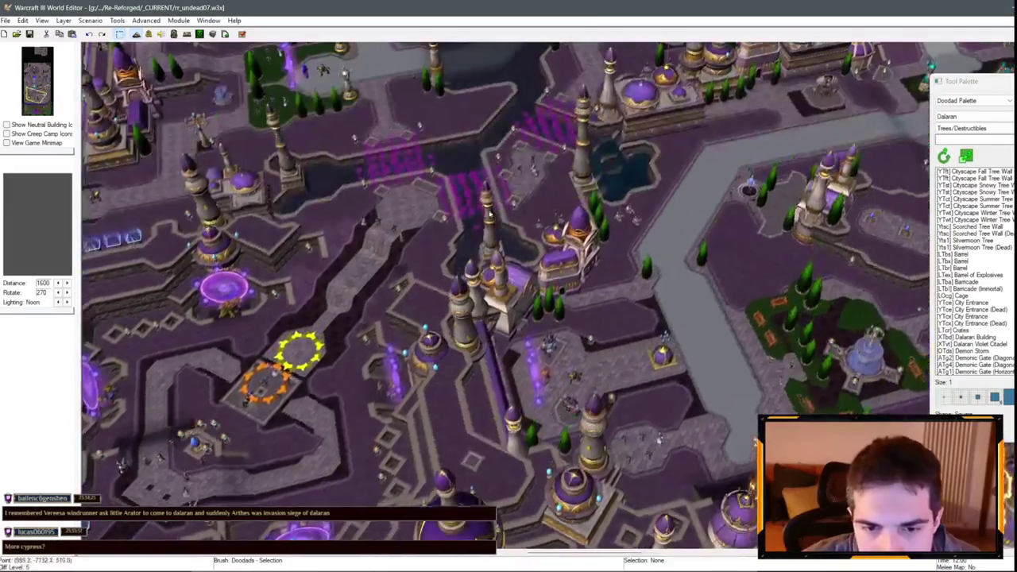
pyautogui.click(919, 114)
pyautogui.press('Down')
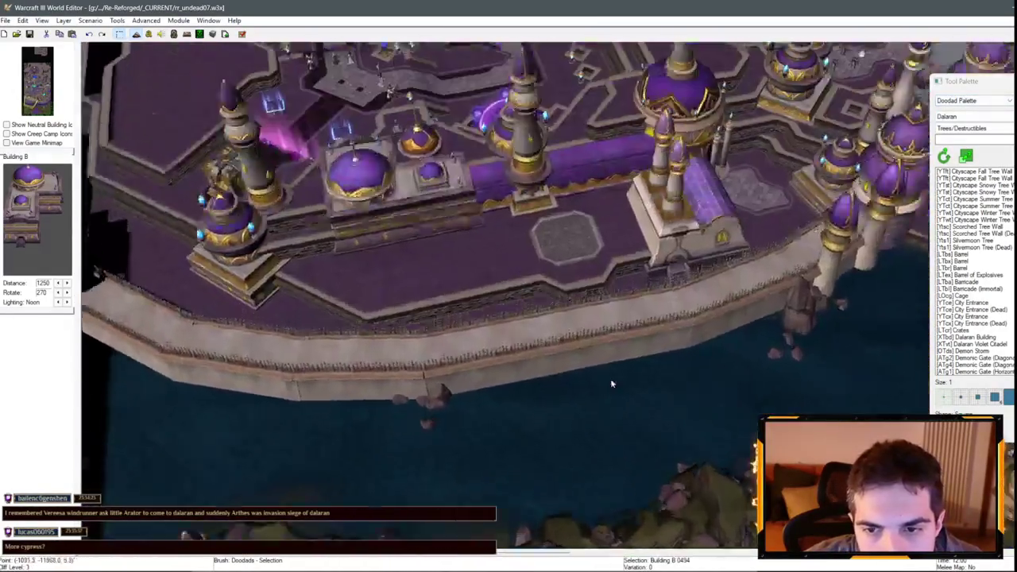
pyautogui.press('Up')
pyautogui.click(588, 326)
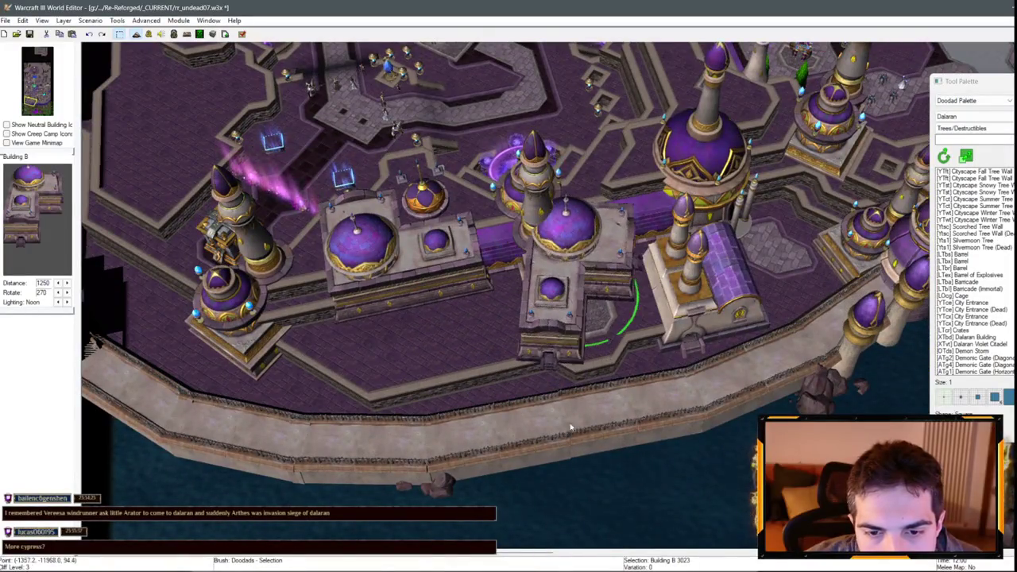
# - Turn the new Building B 90° and move it beside the original
pyautogui.keyDown('ctrl'); pyautogui.click(479, 304); pyautogui.keyUp('ctrl')
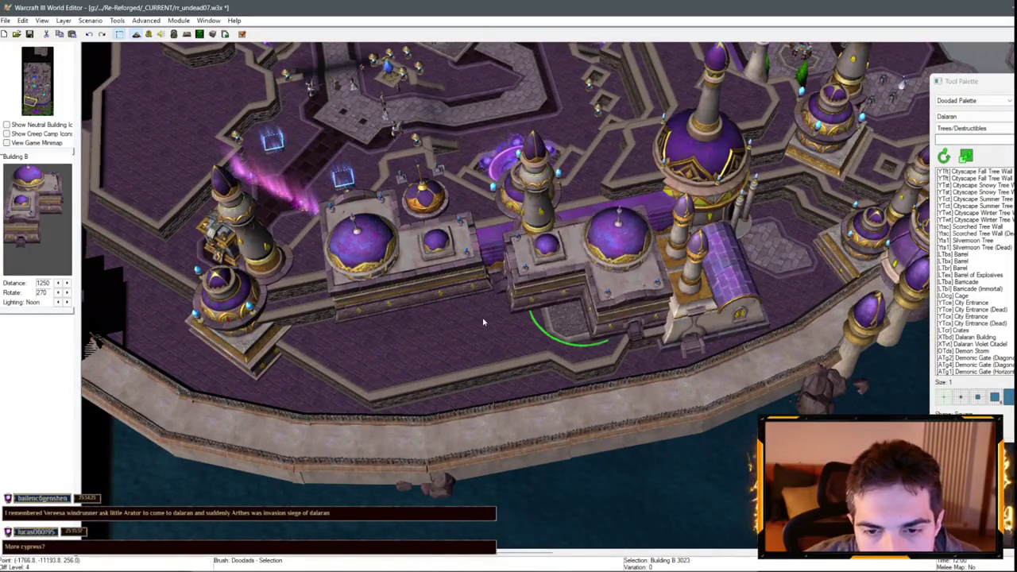
pyautogui.scroll(2, 484, 321)
pyautogui.moveTo(500, 319)
pyautogui.mouseDown()
pyautogui.moveTo(553, 315)
pyautogui.moveTo(526, 334)
pyautogui.moveTo(518, 307)
pyautogui.moveTo(589, 306)
pyautogui.moveTo(609, 422)
pyautogui.moveTo(540, 373)
pyautogui.moveTo(556, 262)
pyautogui.moveTo(585, 205)
pyautogui.moveTo(473, 286)
pyautogui.moveTo(452, 274)
pyautogui.moveTo(433, 286)
pyautogui.moveTo(455, 271)
pyautogui.mouseUp()
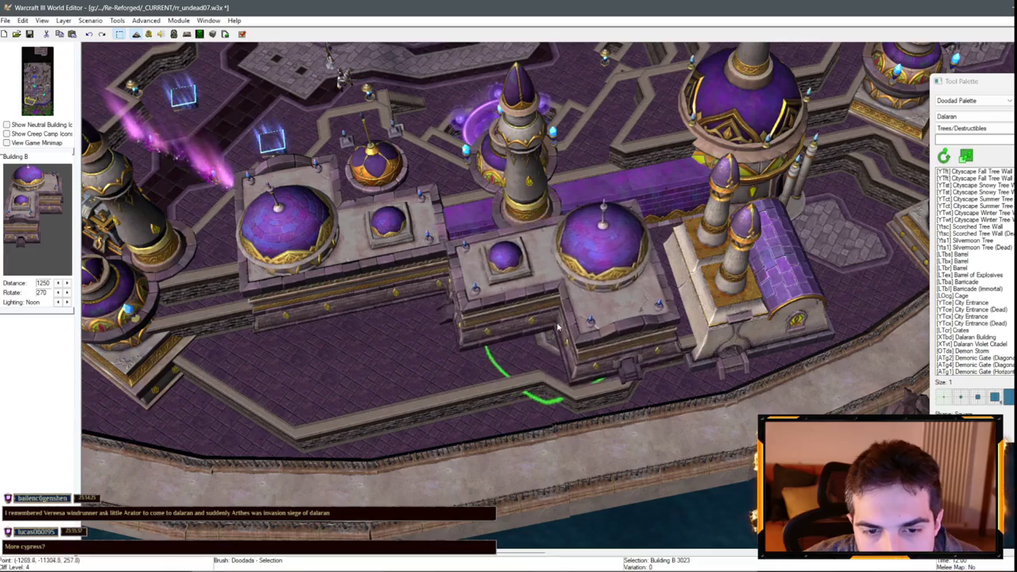
pyautogui.scroll(-1, 525, 330)
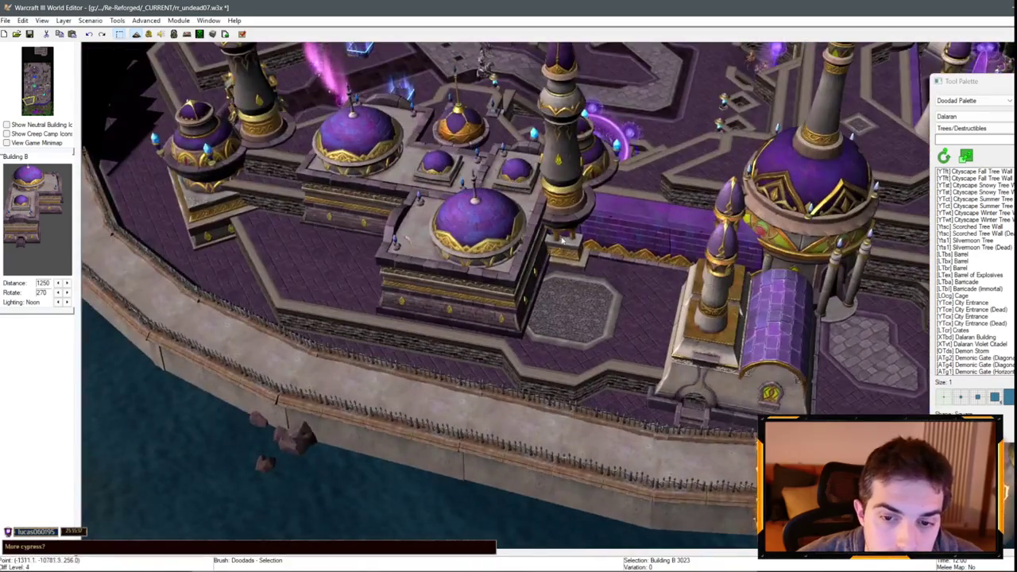
# - Select both domed Building B pieces and lower their height with Page Down
pyautogui.click(586, 249)
pyautogui.scroll(3, 586, 249)
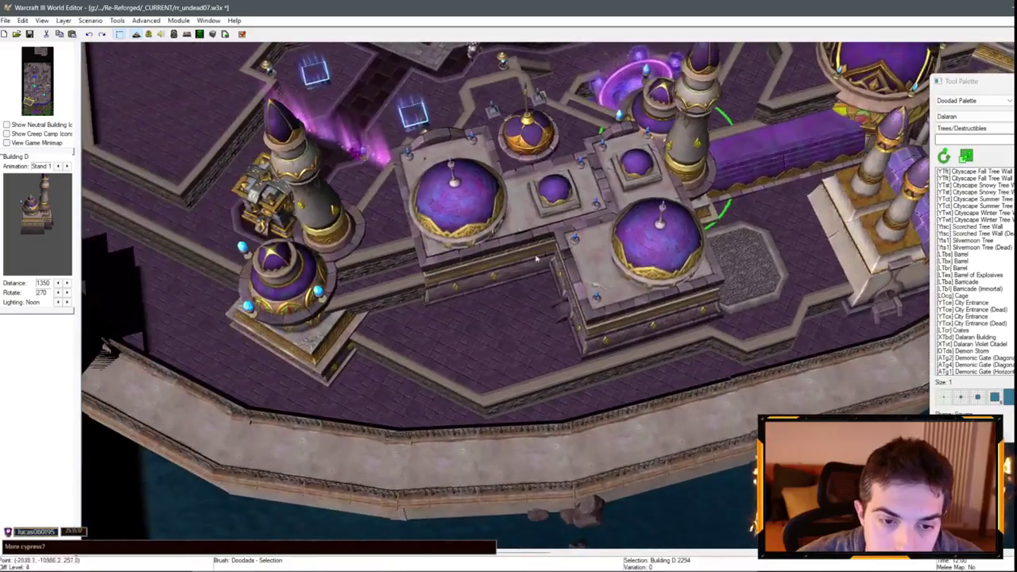
pyautogui.moveTo(536, 260)
pyautogui.mouseDown()
pyautogui.moveTo(479, 249)
pyautogui.moveTo(490, 219)
pyautogui.moveTo(476, 201)
pyautogui.mouseUp()
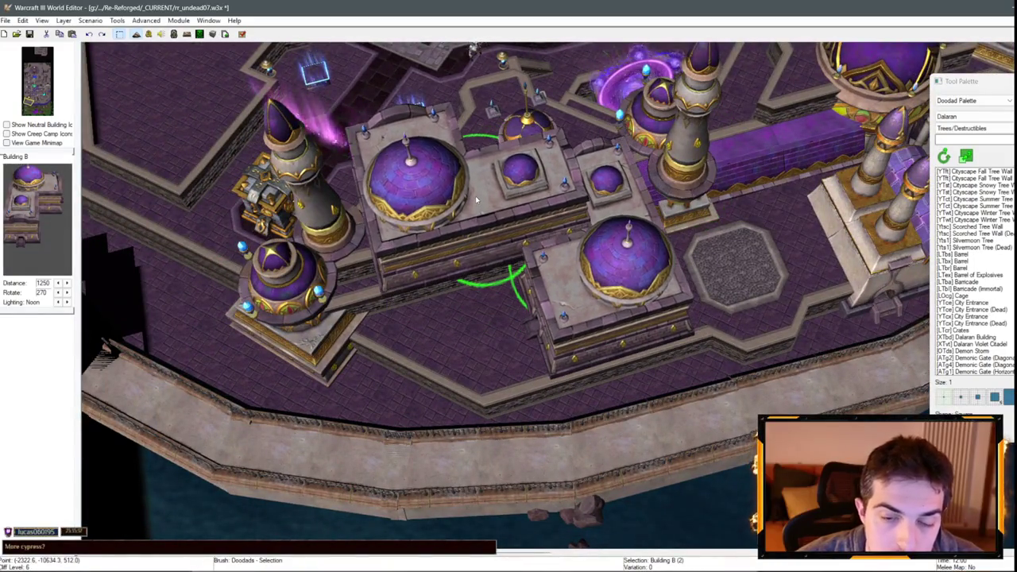
pyautogui.scroll(-3, 475, 196)
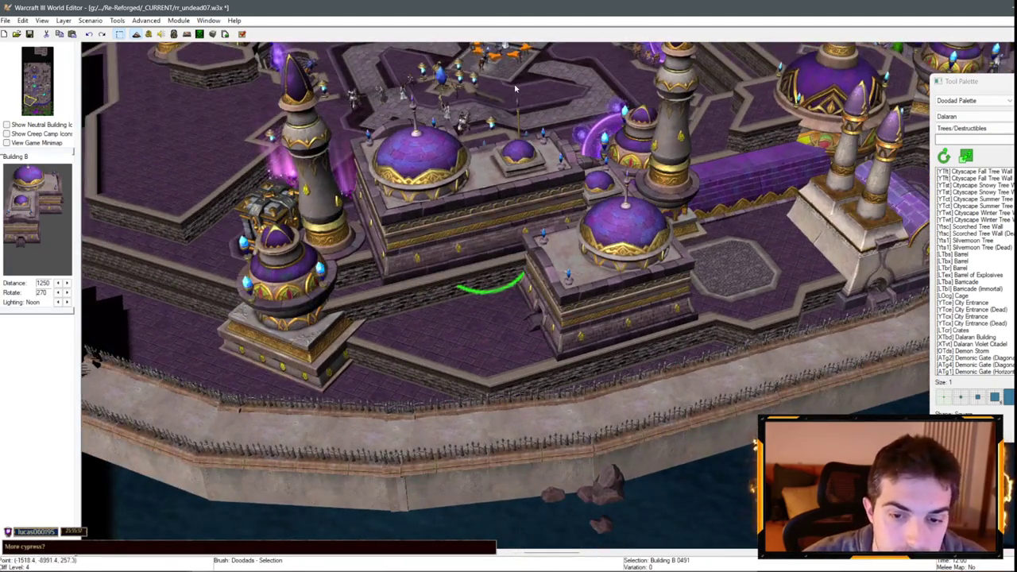
pyautogui.press('pagedown')
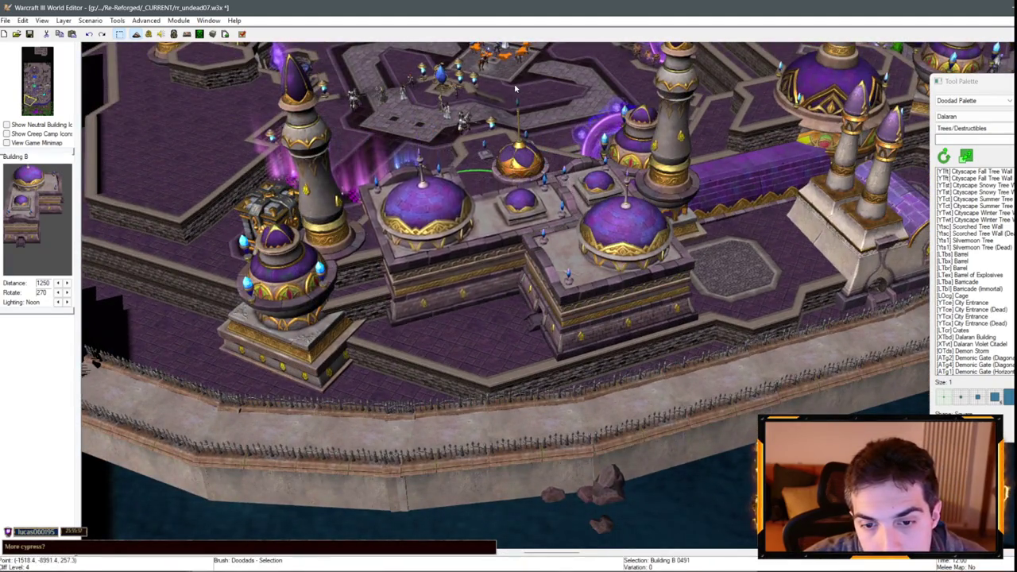
pyautogui.press('pagedown')
pyautogui.moveTo(540, 356)
pyautogui.mouseDown()
pyautogui.moveTo(723, 360)
pyautogui.moveTo(586, 365)
pyautogui.mouseUp()
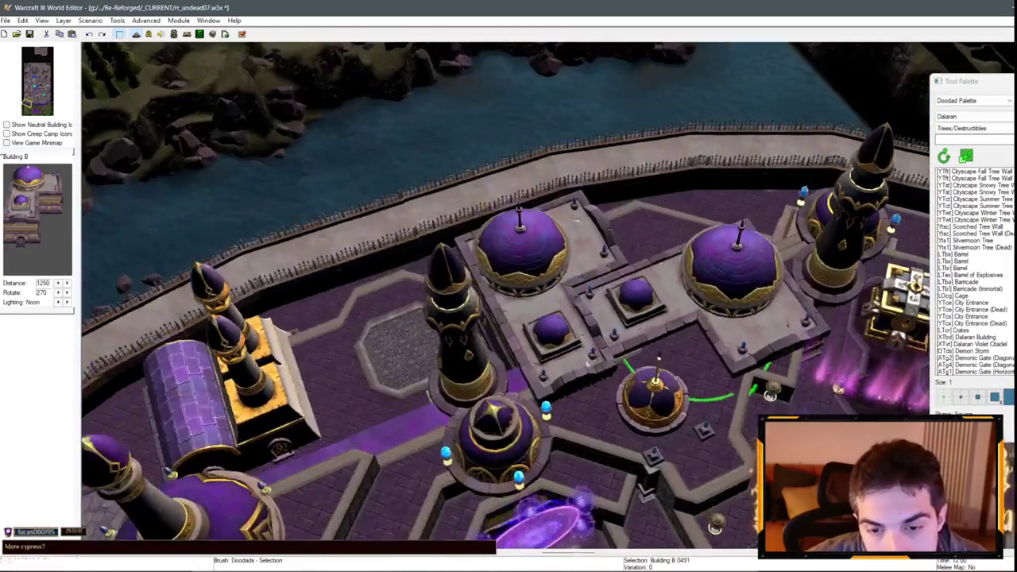
pyautogui.moveTo(687, 321); pyautogui.dragTo(674, 331)
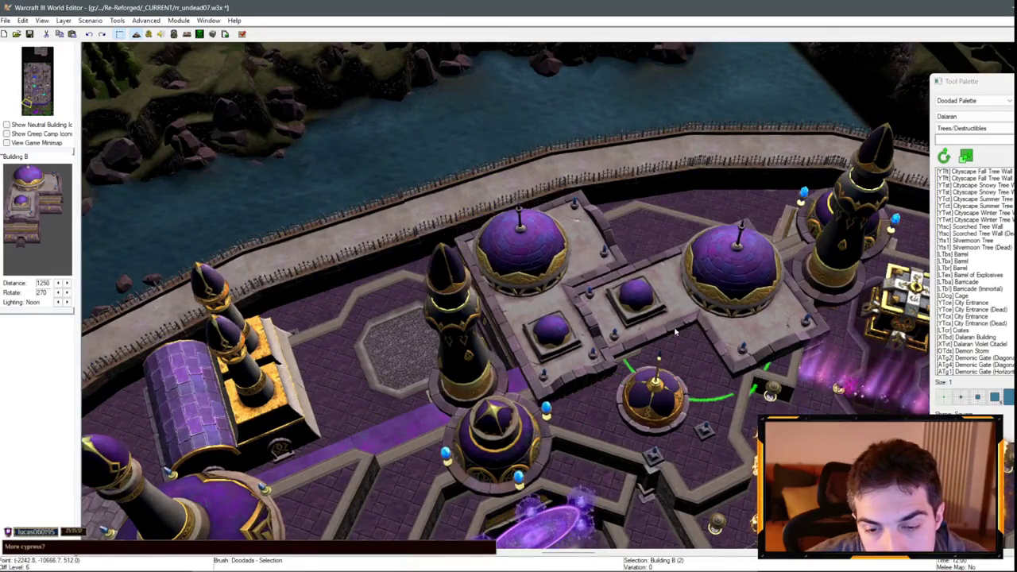
# - Cut the Building B pair and paste it at a new spot by the wall
pyautogui.hotkey('ctrl', 'v')
pyautogui.click(615, 297)
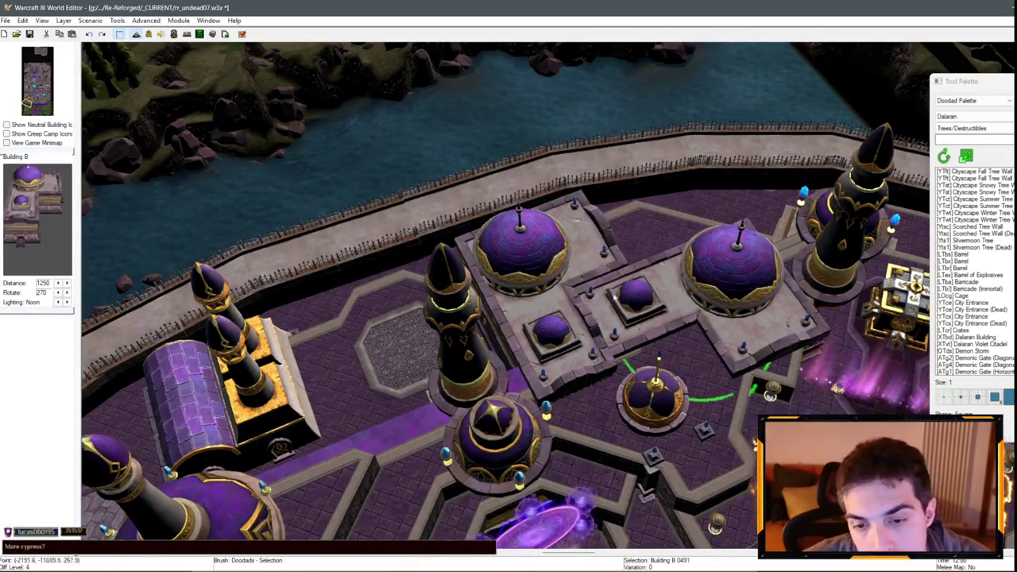
pyautogui.press('Delete')
pyautogui.hotkey('ctrl', 'z')
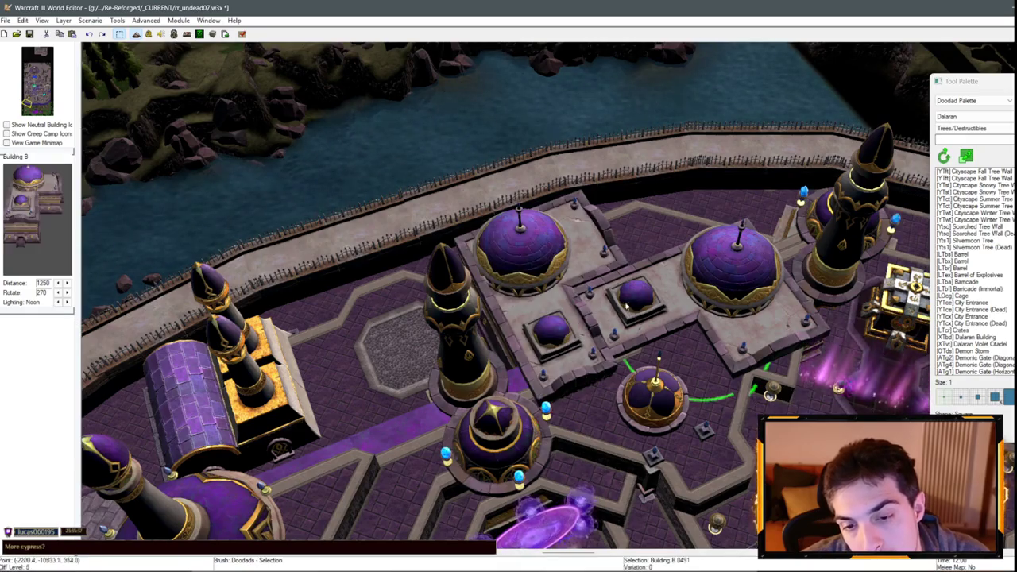
pyautogui.hotkey('ctrl', 'x')
pyautogui.hotkey('ctrl', 'v')
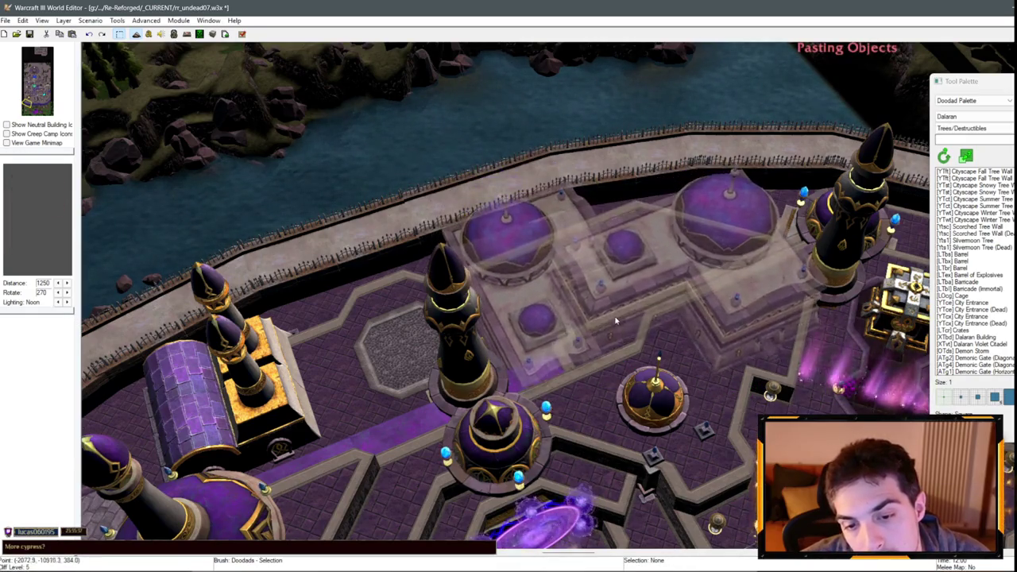
pyautogui.click(659, 334)
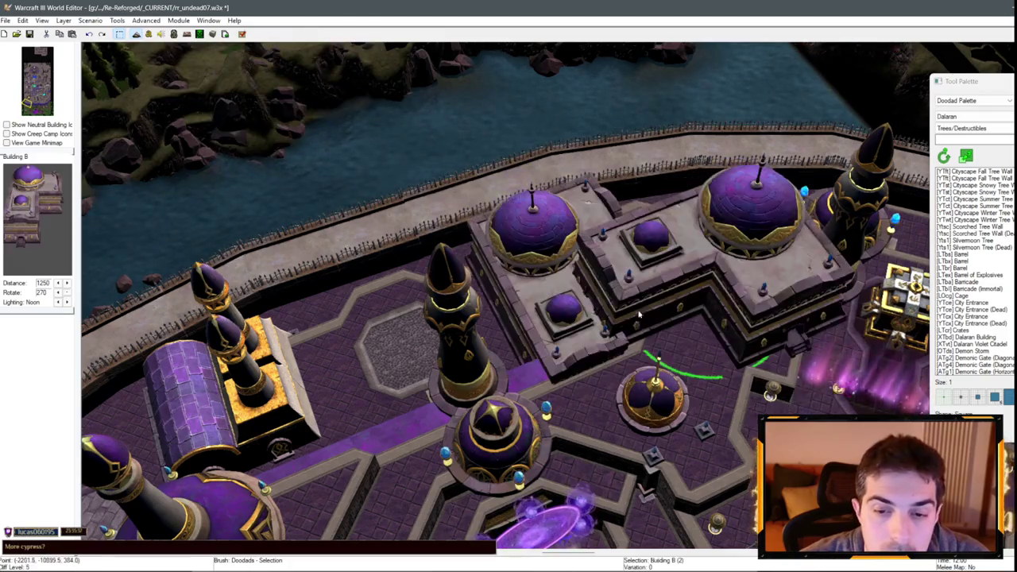
# - Nudge one domed building back toward the wall with Ctrl+Page Up
pyautogui.press('Right')
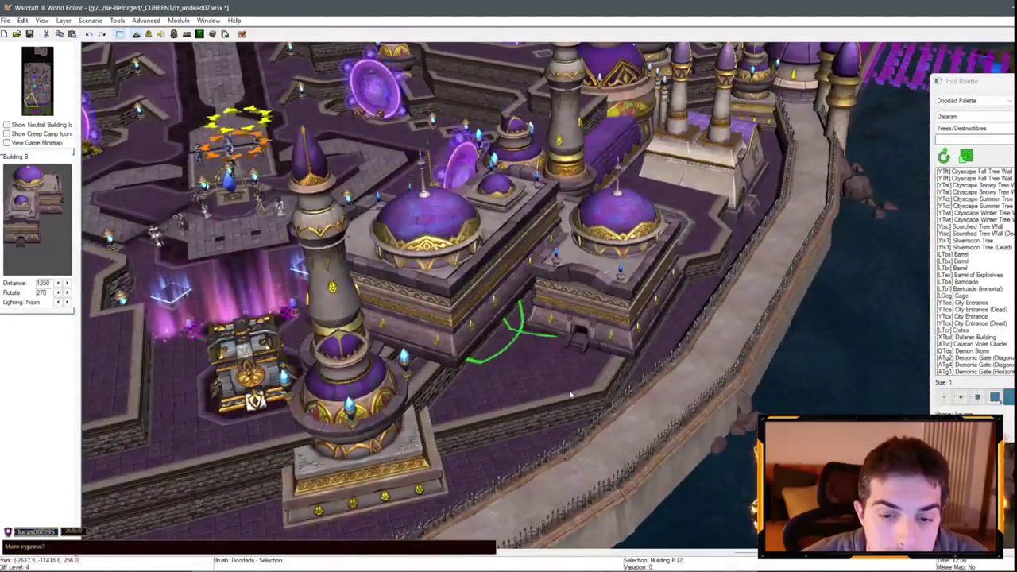
pyautogui.click(514, 295)
pyautogui.hotkey('ctrl', 'pageup')
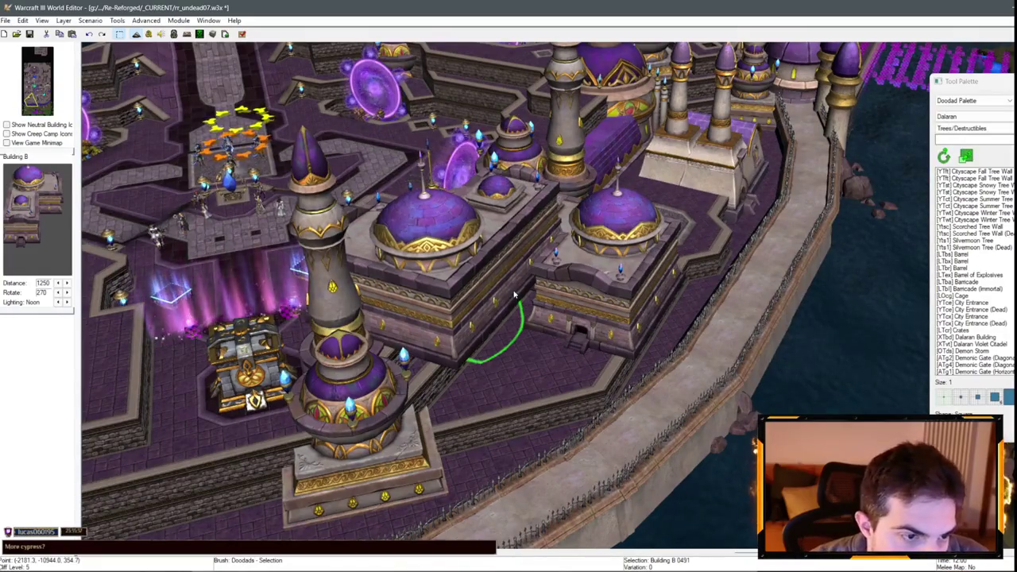
pyautogui.hotkey('ctrl', 'pageup')
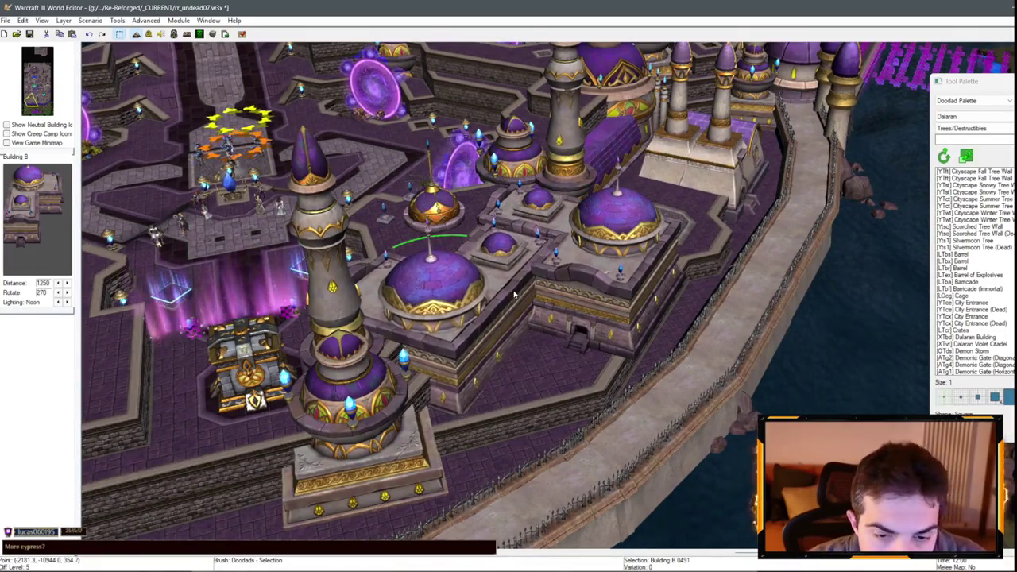
pyautogui.moveTo(514, 295)
pyautogui.mouseDown()
pyautogui.moveTo(703, 384)
pyautogui.moveTo(528, 321)
pyautogui.moveTo(579, 352)
pyautogui.moveTo(479, 226)
pyautogui.mouseUp()
# - Copy the fountain and place a second fountain on the plaza
pyautogui.click(579, 352)
pyautogui.hotkey('ctrl', 'c')
pyautogui.scroll(5, 478, 227)
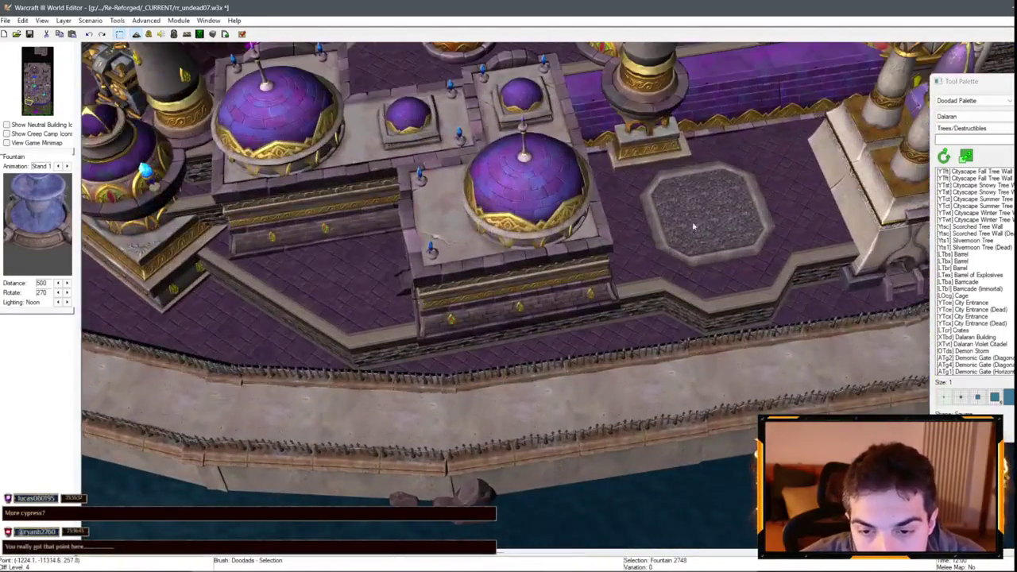
pyautogui.hotkey('ctrl', 'v')
pyautogui.click(713, 215)
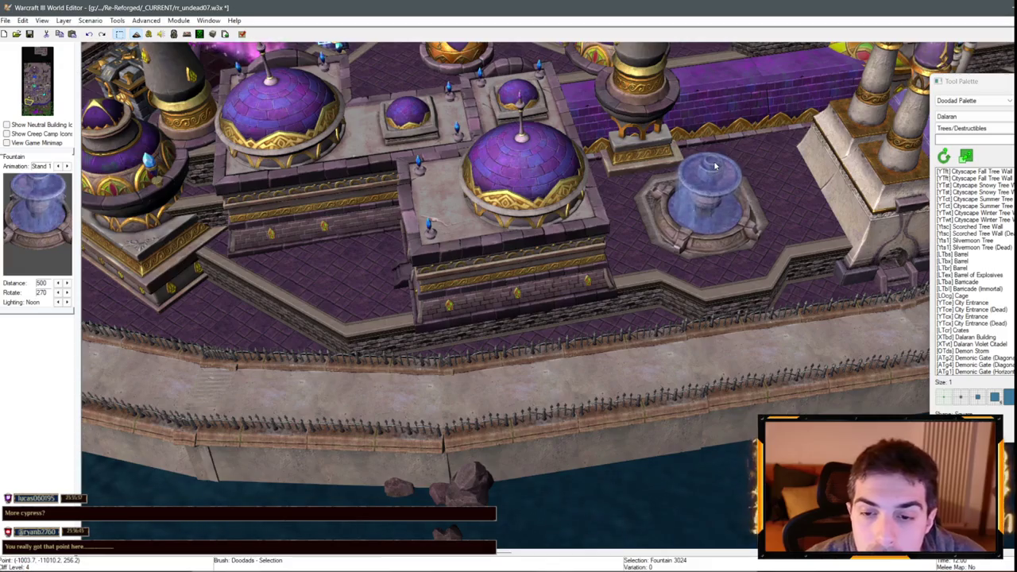
pyautogui.scroll(3, 714, 165)
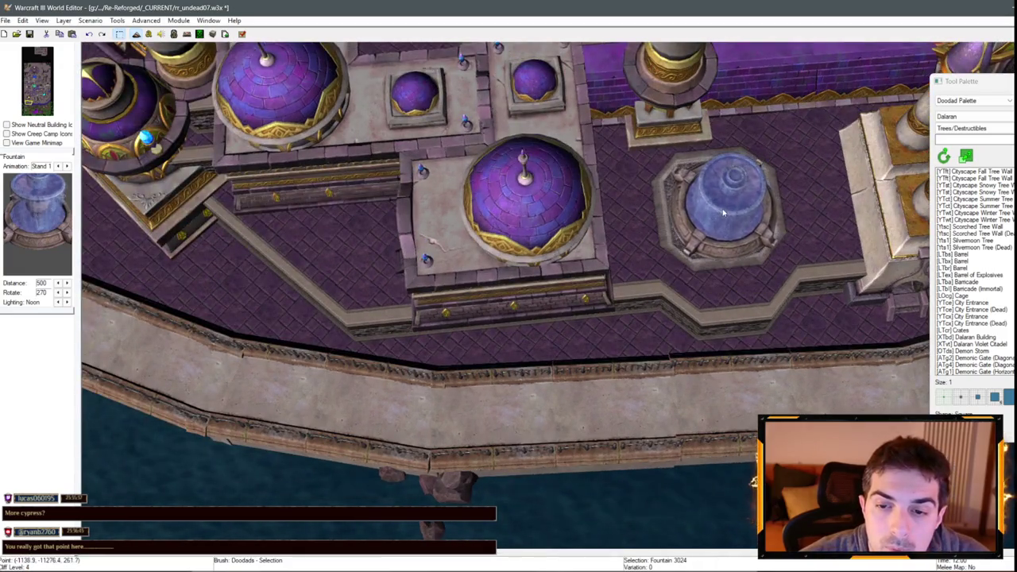
pyautogui.scroll(-6, 723, 212)
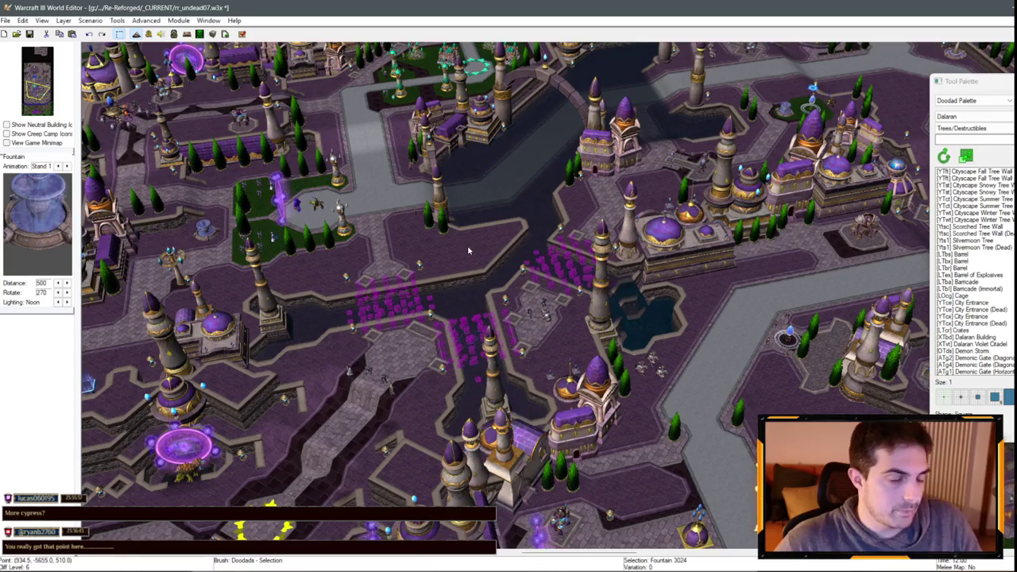
pyautogui.scroll(-5, 390, 388)
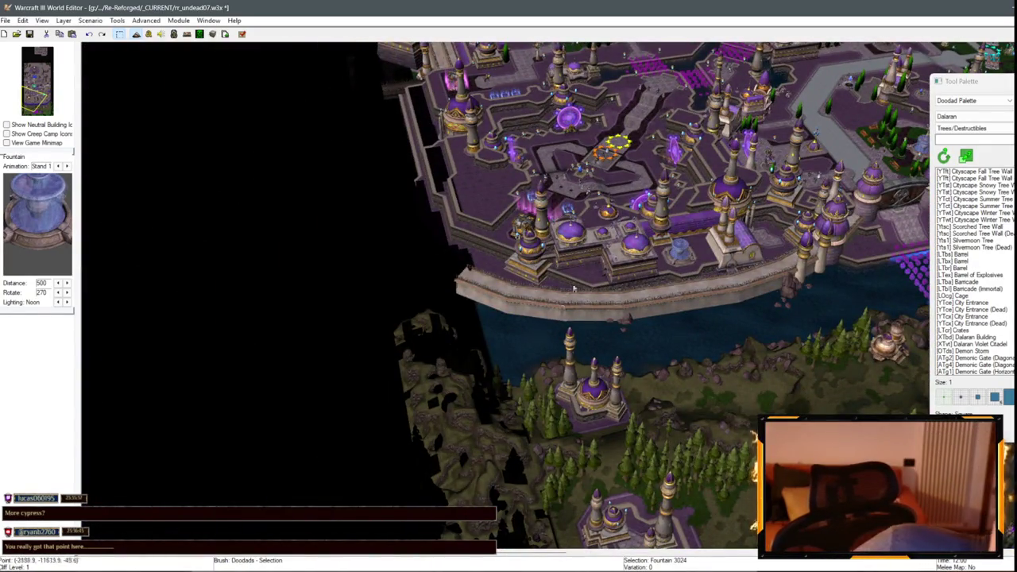
pyautogui.scroll(6, 574, 288)
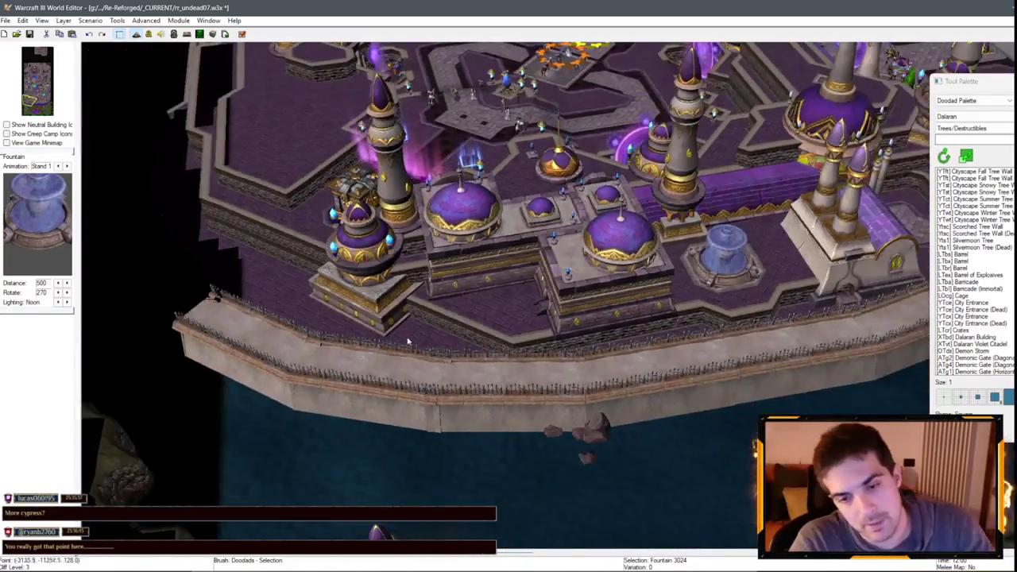
# - Select the domed Building D near the wall and open the Tool Palette list
pyautogui.moveTo(407, 341); pyautogui.dragTo(507, 244)
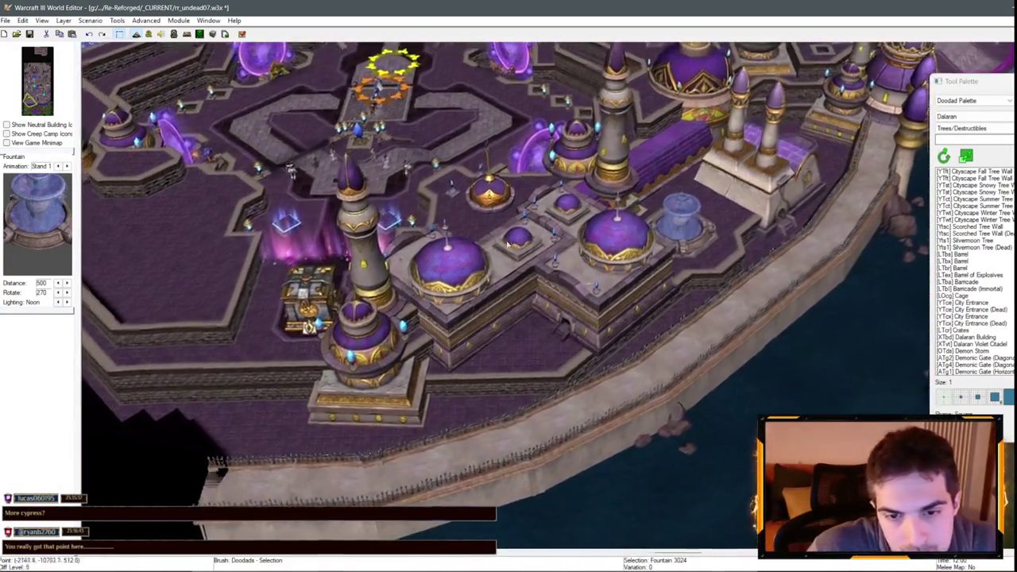
pyautogui.scroll(-5, 507, 245)
pyautogui.click(423, 431)
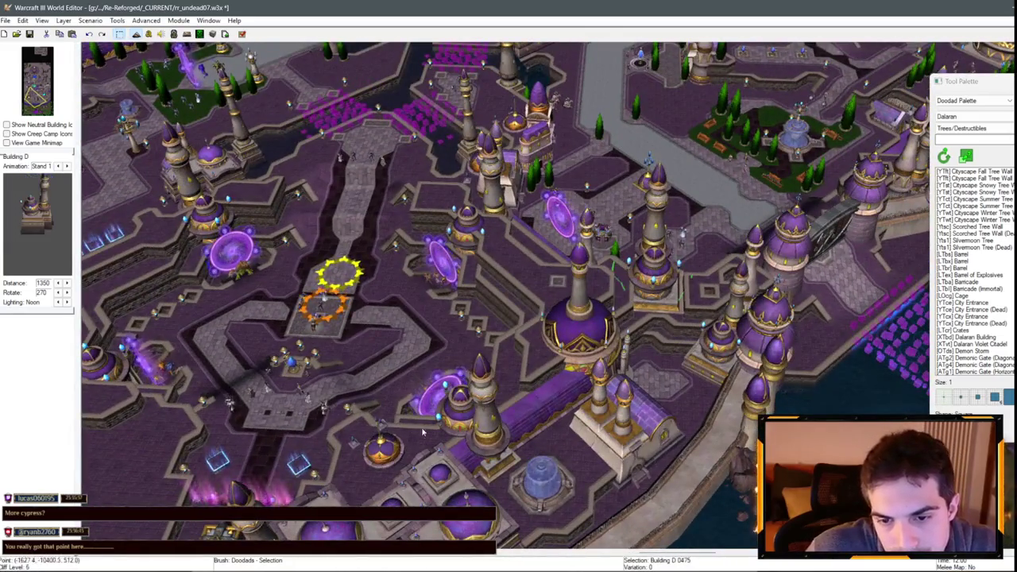
pyautogui.press('Down')
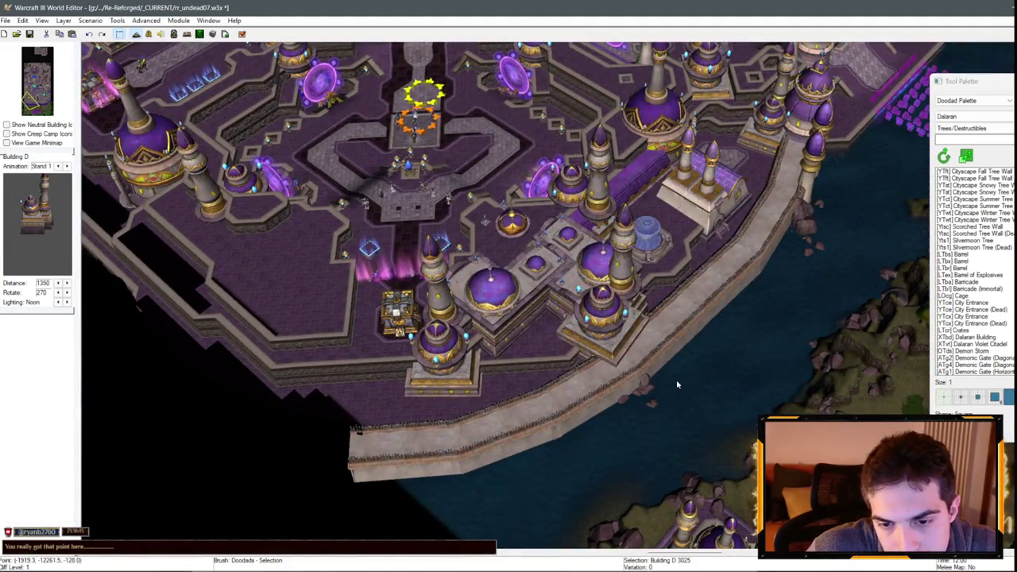
pyautogui.scroll(5, 667, 403)
pyautogui.click(969, 100)
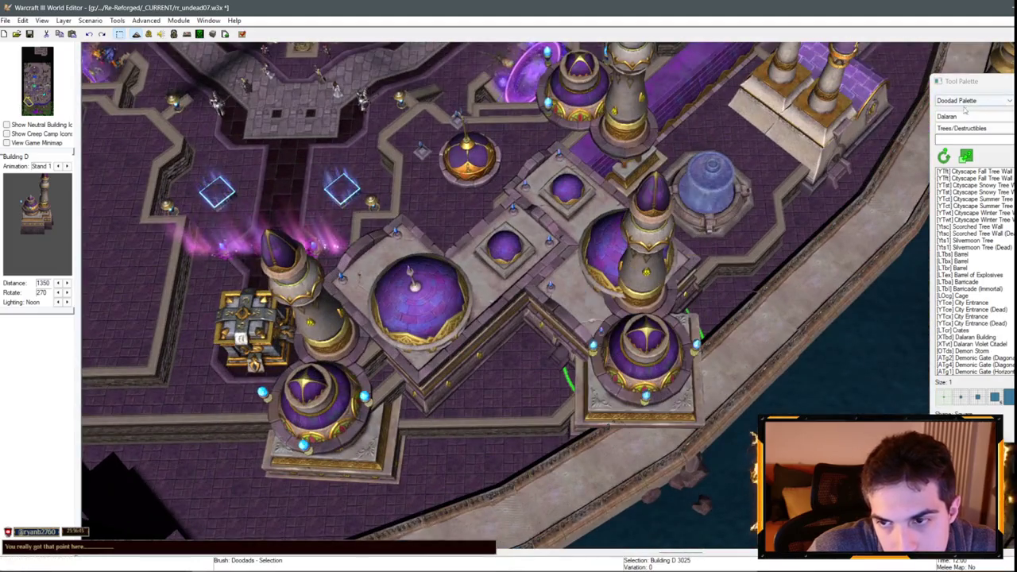
# - Carve a tiled-wall notch into the courtyard cliff edge with the Same Level brush, doodads hidden
pyautogui.press('t')
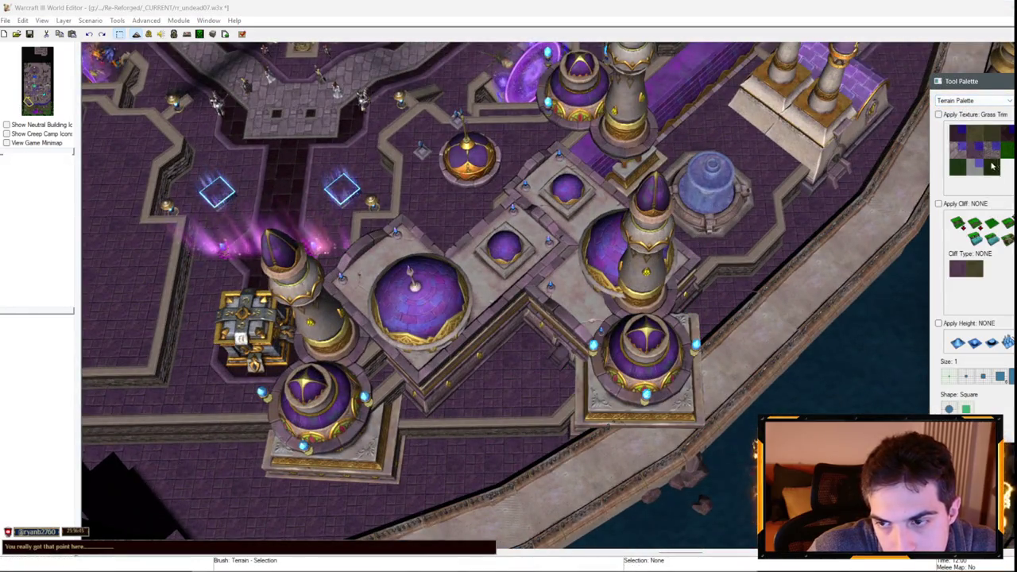
pyautogui.click(991, 228)
pyautogui.press('d')
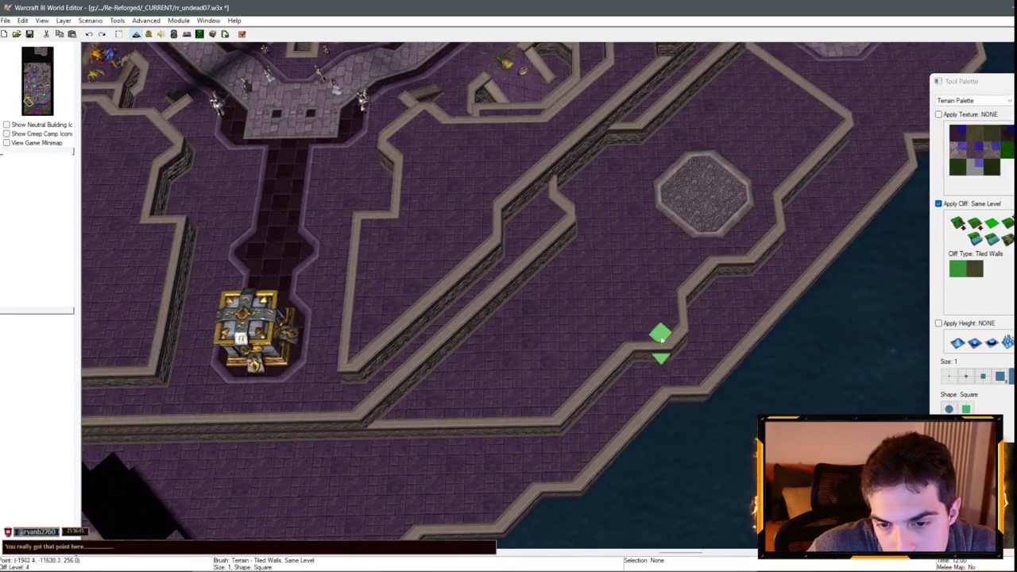
pyautogui.moveTo(568, 415); pyautogui.dragTo(619, 380)
pyautogui.press('d')
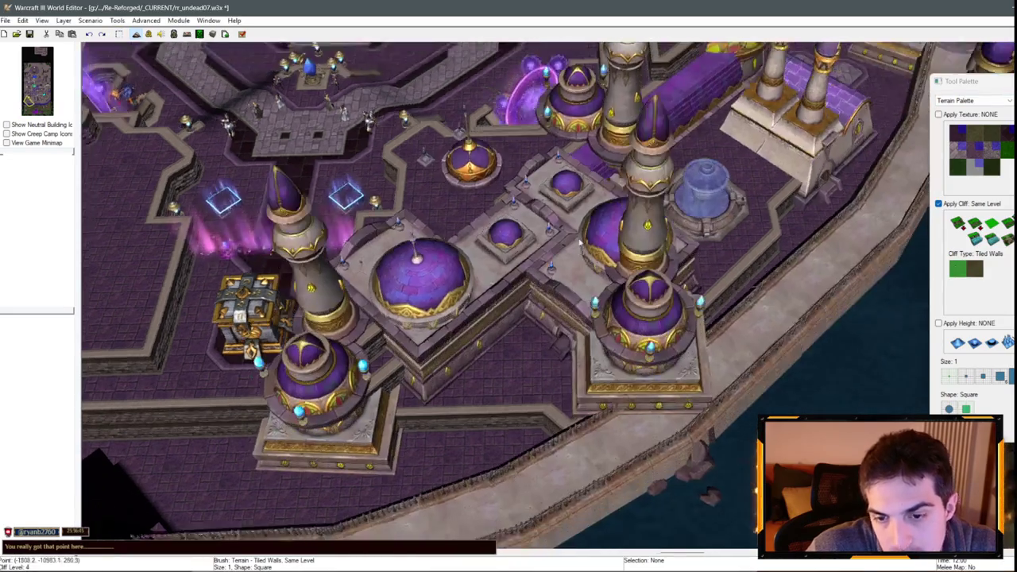
pyautogui.press('d')
# - Select Building D and Enclave House B and view them around the waterfront
pyautogui.click(775, 238)
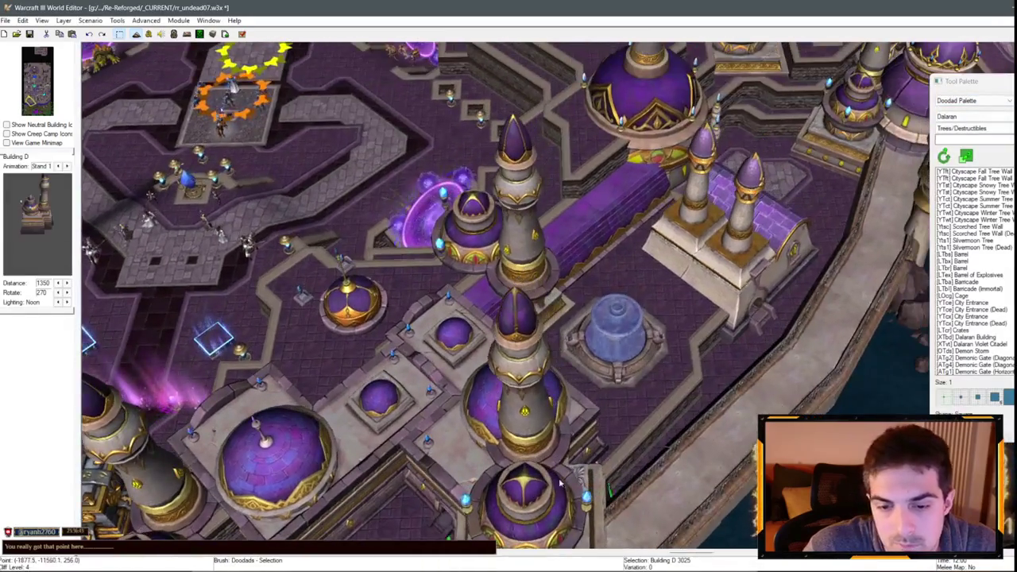
pyautogui.scroll(3, 618, 226)
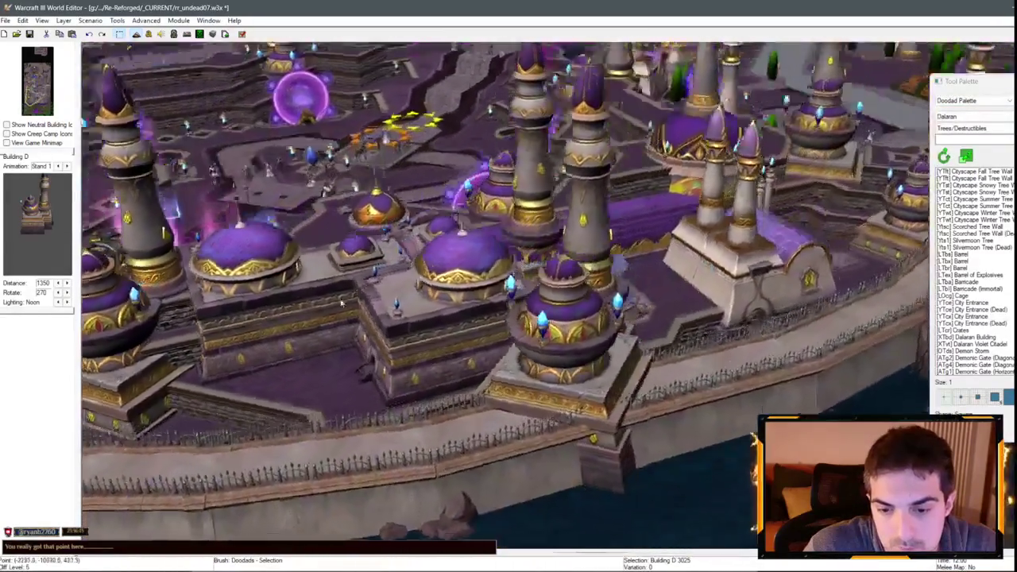
pyautogui.scroll(-3, 617, 479)
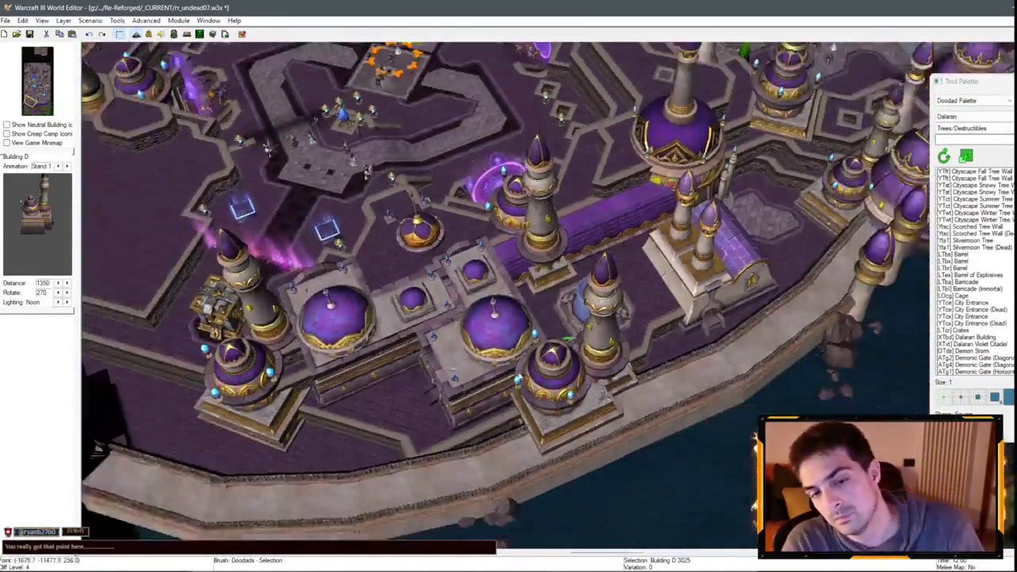
pyautogui.scroll(1, 554, 328)
pyautogui.click(554, 328)
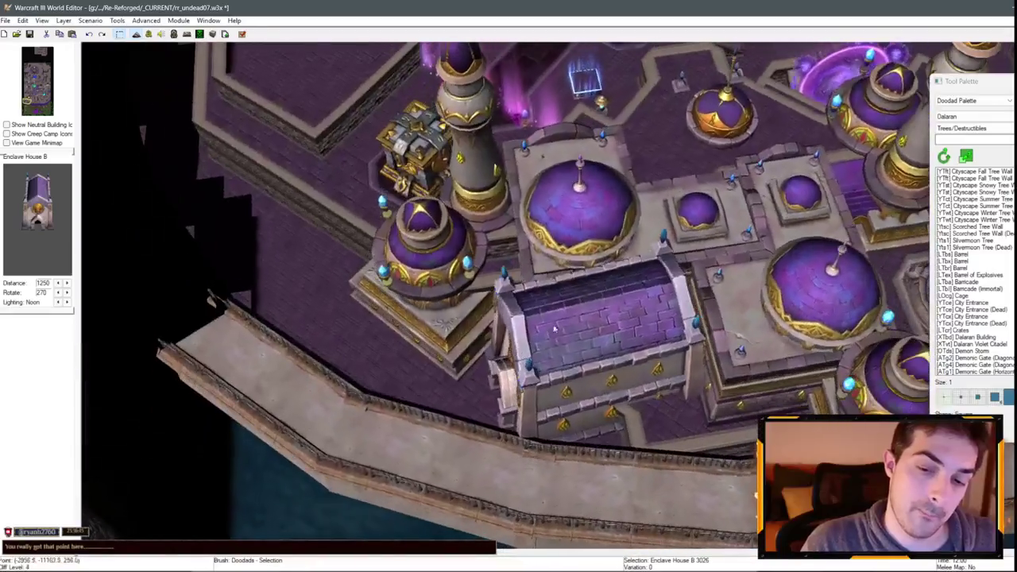
pyautogui.moveTo(829, 315); pyautogui.dragTo(603, 342)
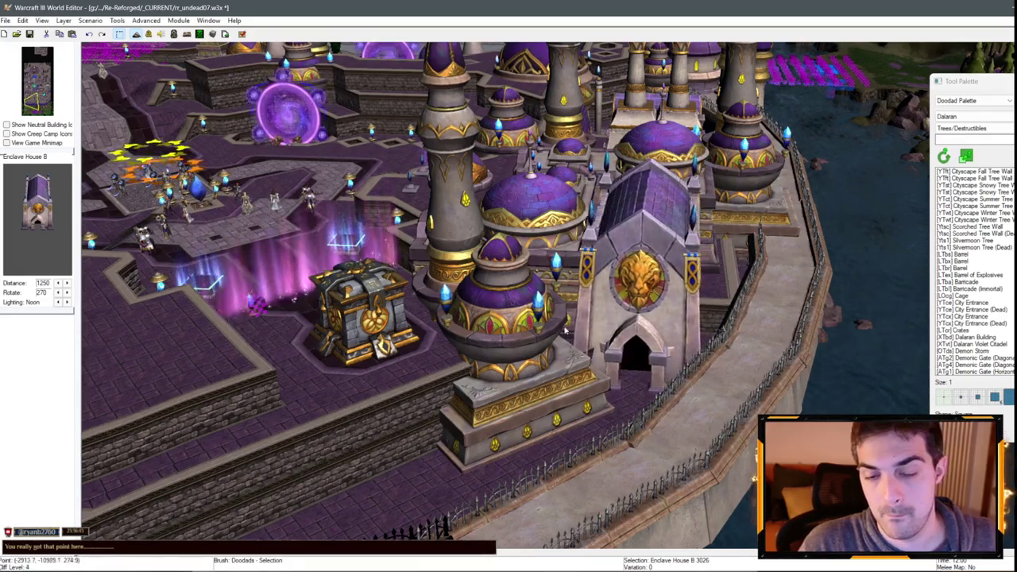
pyautogui.scroll(5, 565, 329)
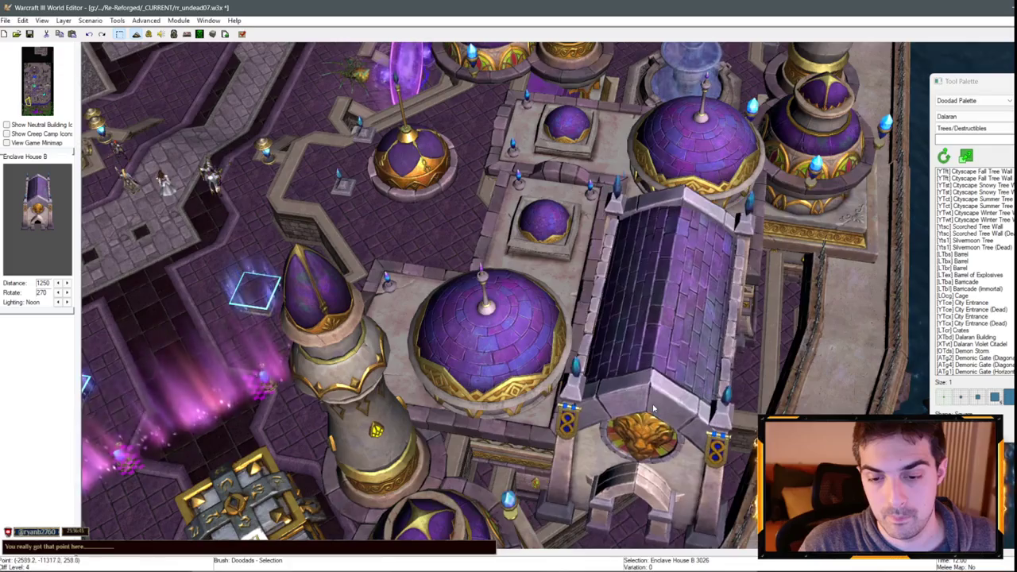
# - Move the domed tower beside the enclave house slightly to the right
pyautogui.press('Down')
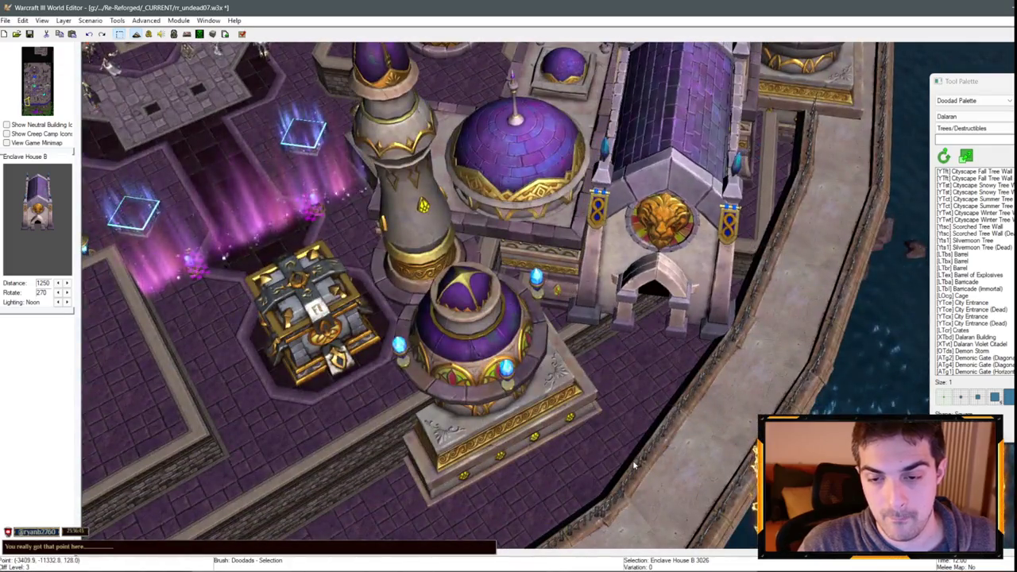
pyautogui.scroll(-3, 634, 464)
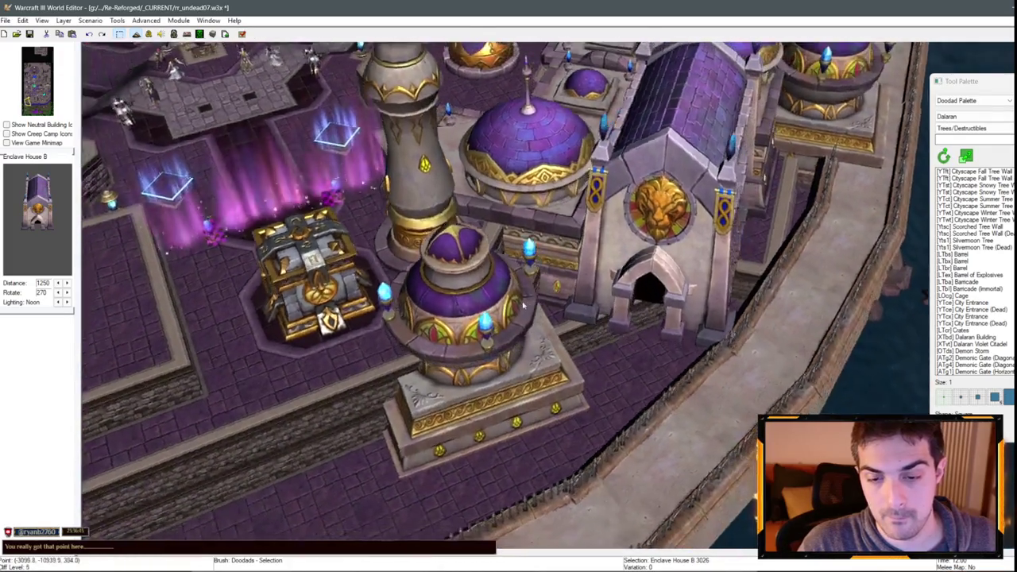
pyautogui.click(421, 334)
pyautogui.scroll(-2, 336, 400)
pyautogui.moveTo(485, 314)
pyautogui.mouseDown()
pyautogui.moveTo(488, 325)
pyautogui.moveTo(612, 354)
pyautogui.moveTo(504, 338)
pyautogui.moveTo(529, 315)
pyautogui.moveTo(889, 212)
pyautogui.mouseUp()
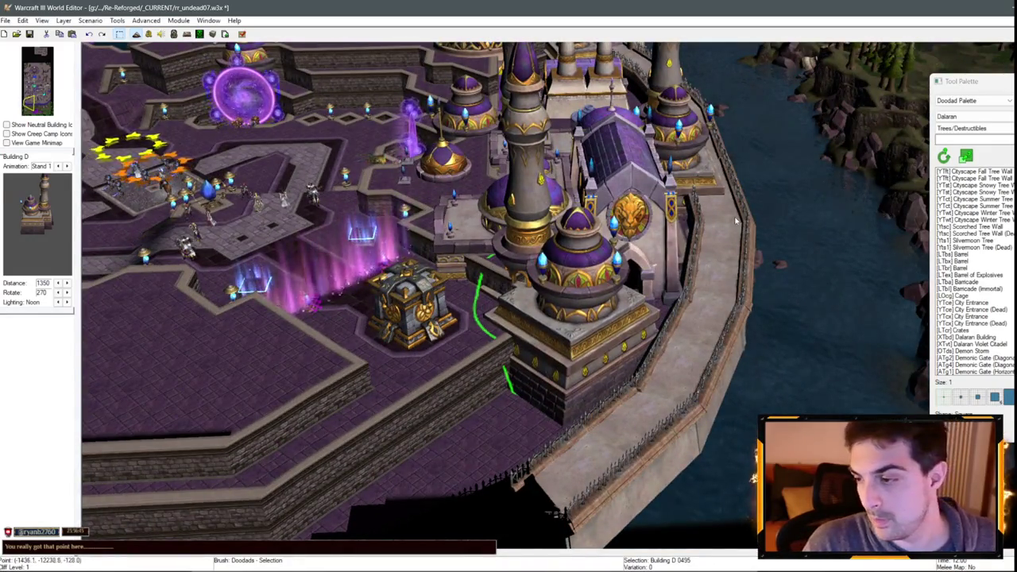
pyautogui.scroll(3, 735, 222)
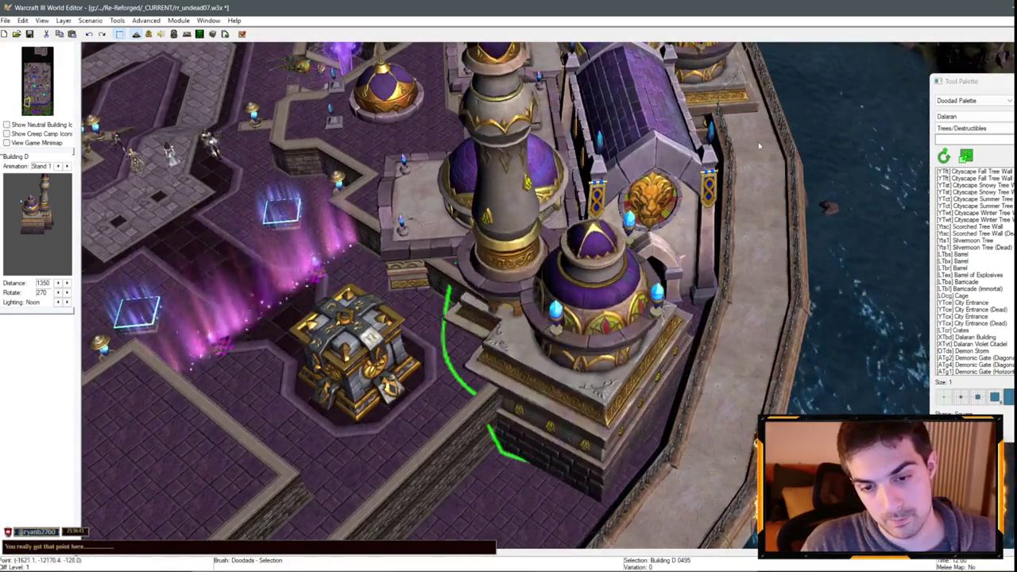
# - Check the moved tower from the side and save the map with Ctrl+S
pyautogui.moveTo(758, 145); pyautogui.dragTo(426, 140)
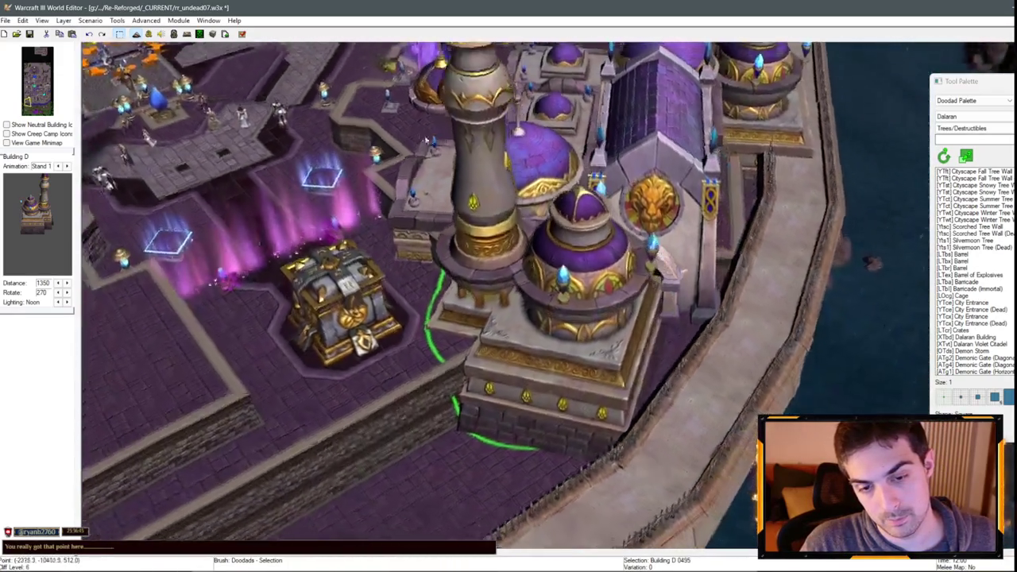
pyautogui.scroll(-3, 427, 141)
pyautogui.scroll(1, 549, 363)
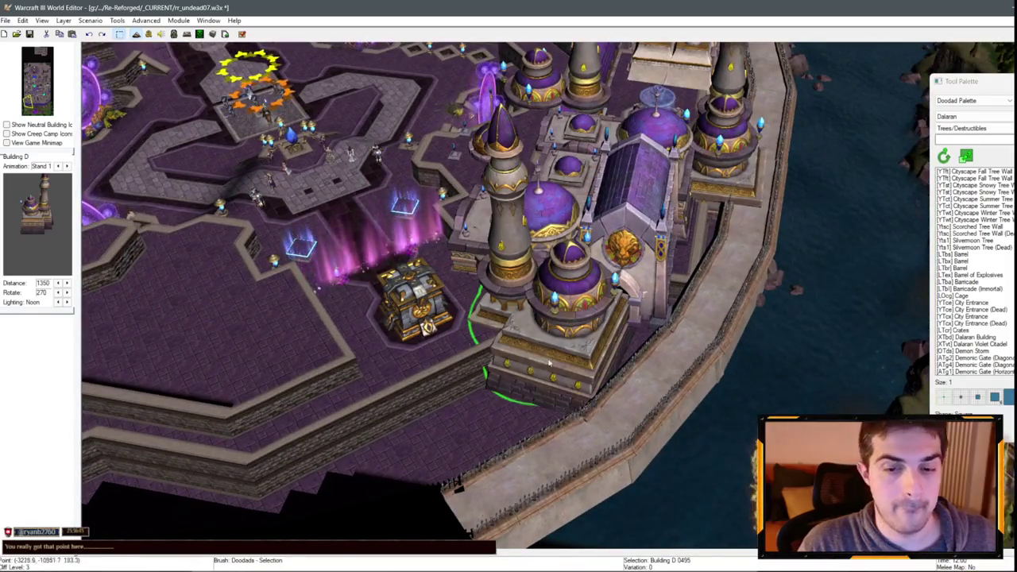
pyautogui.moveTo(548, 363)
pyautogui.mouseDown()
pyautogui.moveTo(748, 261)
pyautogui.moveTo(494, 210)
pyautogui.moveTo(387, 272)
pyautogui.mouseUp()
pyautogui.hotkey('ctrl', 's')
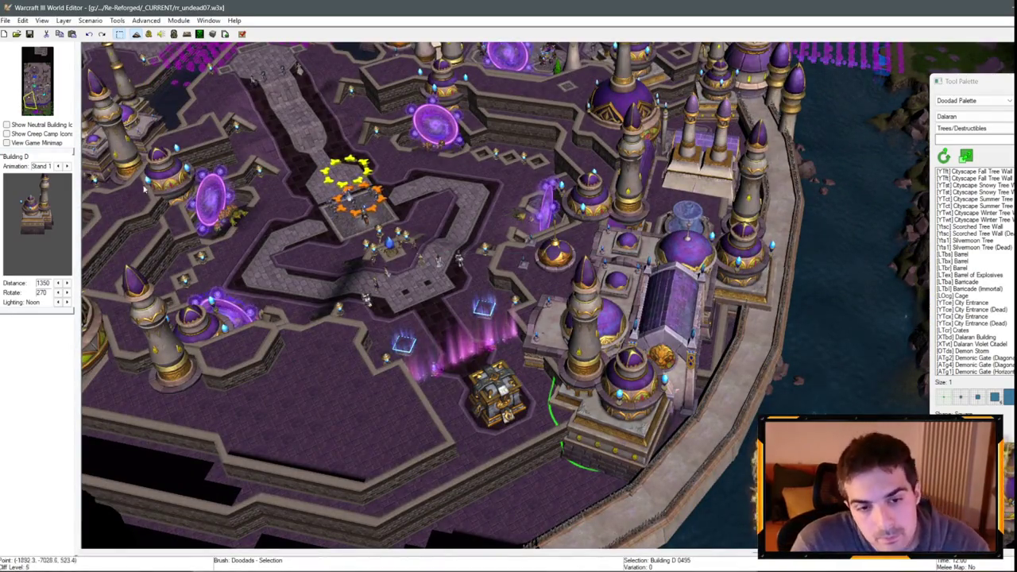
pyautogui.moveTo(143, 188)
pyautogui.mouseDown()
pyautogui.moveTo(288, 151)
pyautogui.moveTo(643, 397)
pyautogui.mouseUp()
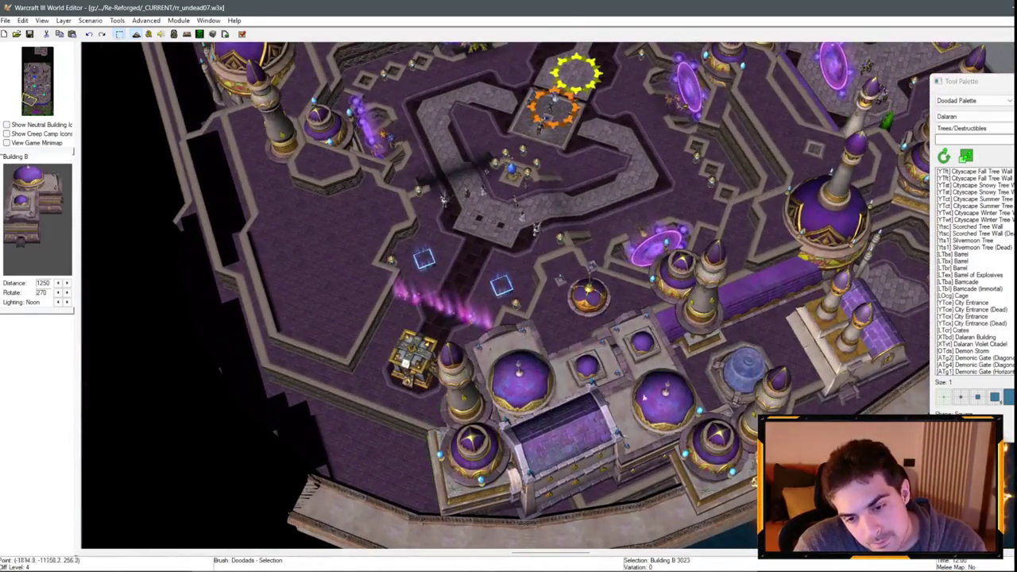
# - Drag Building B by the western wall into a staggered spot beside its twin
pyautogui.moveTo(355, 328); pyautogui.dragTo(480, 483)
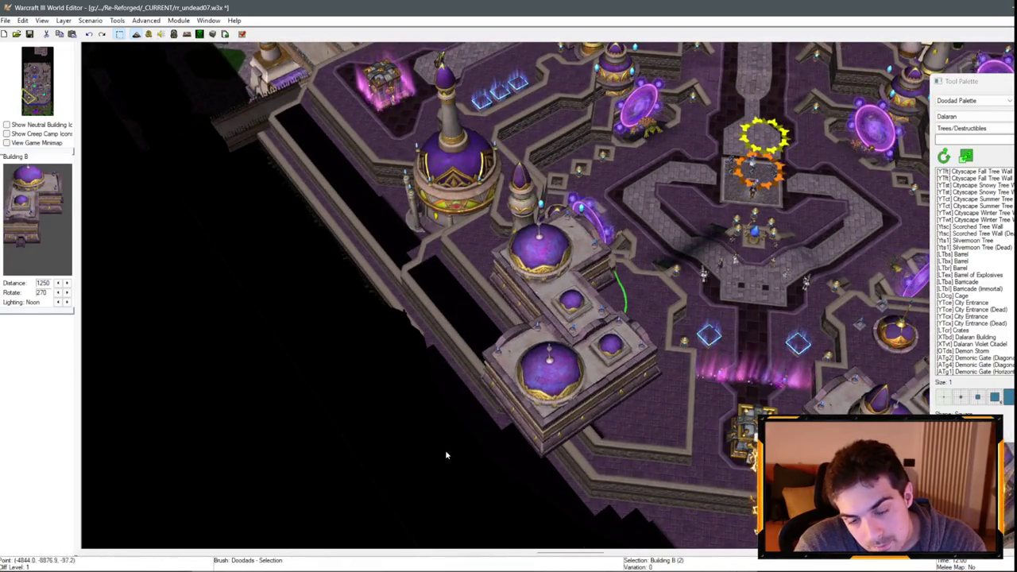
pyautogui.moveTo(445, 449)
pyautogui.mouseDown()
pyautogui.moveTo(246, 390)
pyautogui.moveTo(405, 297)
pyautogui.moveTo(482, 335)
pyautogui.moveTo(597, 482)
pyautogui.moveTo(612, 354)
pyautogui.mouseUp()
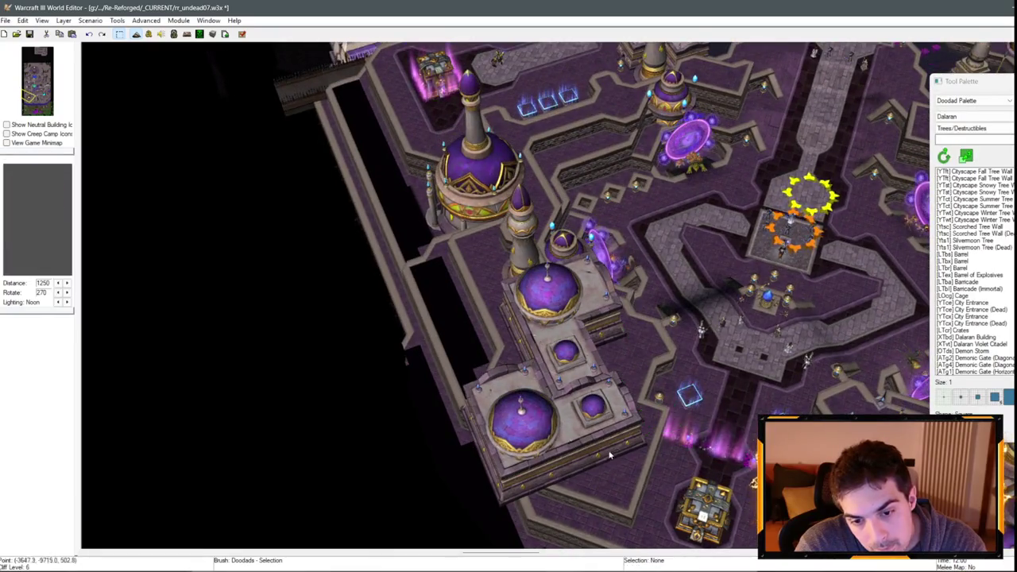
pyautogui.click(610, 455)
pyautogui.moveTo(611, 454)
pyautogui.mouseDown()
pyautogui.moveTo(508, 256)
pyautogui.moveTo(414, 342)
pyautogui.moveTo(463, 347)
pyautogui.moveTo(439, 340)
pyautogui.moveTo(465, 234)
pyautogui.mouseUp()
pyautogui.scroll(2, 470, 350)
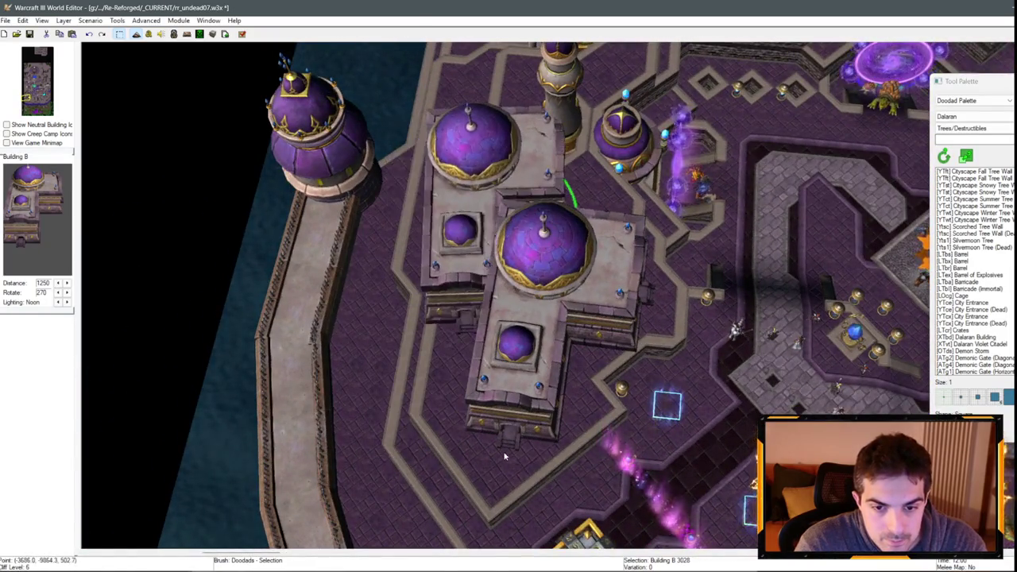
pyautogui.scroll(-3, 556, 397)
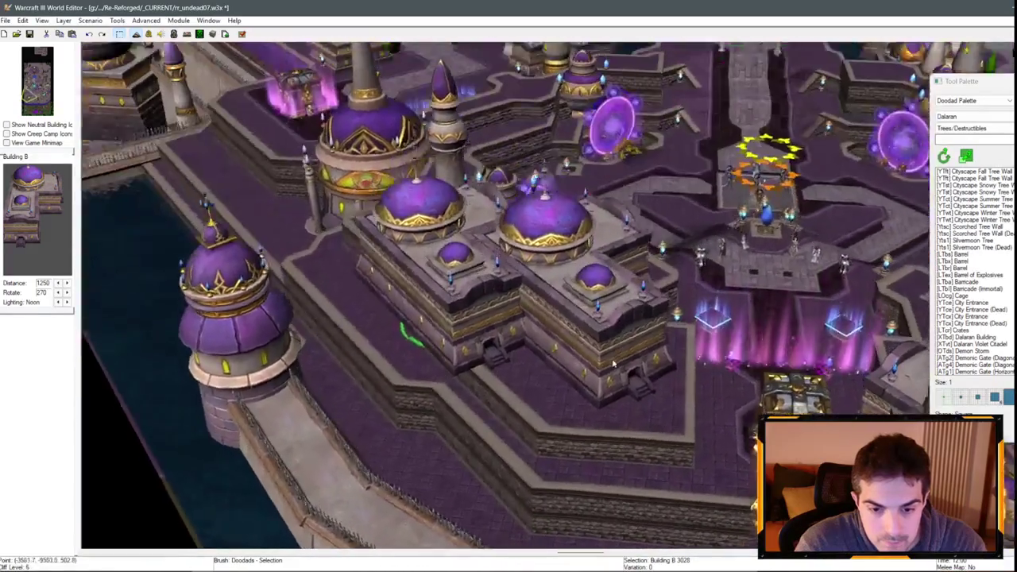
# - Pan over the wall and domed buildings, then save the map with Ctrl+S
pyautogui.press('t')
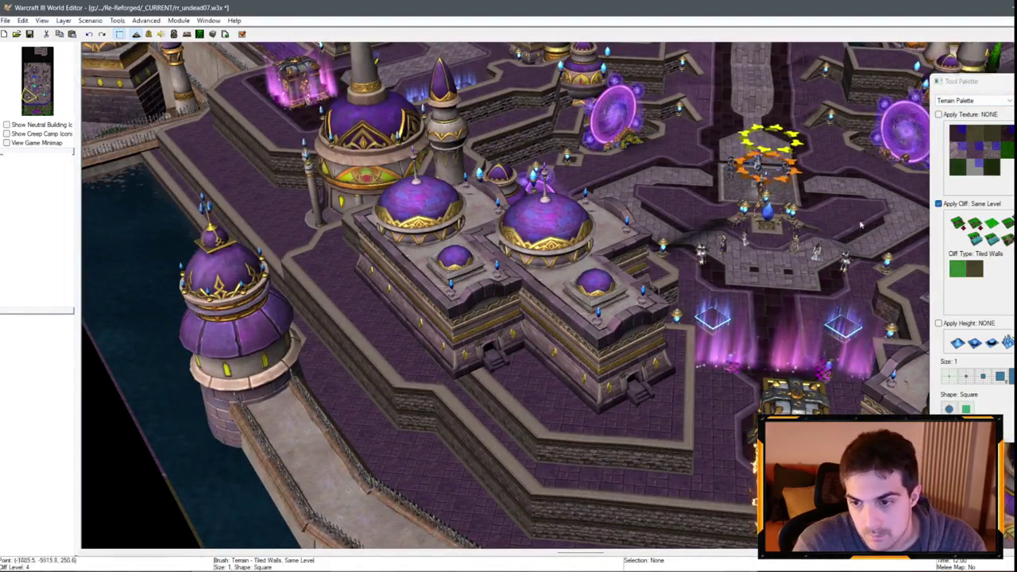
pyautogui.press('Down')
pyautogui.press('Left')
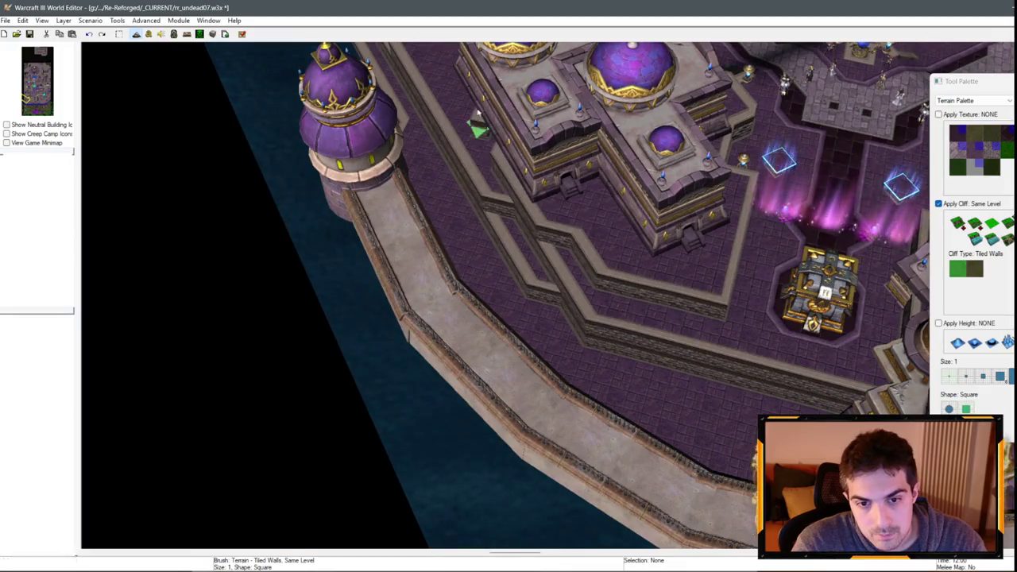
pyautogui.press('Up')
pyautogui.press('Left')
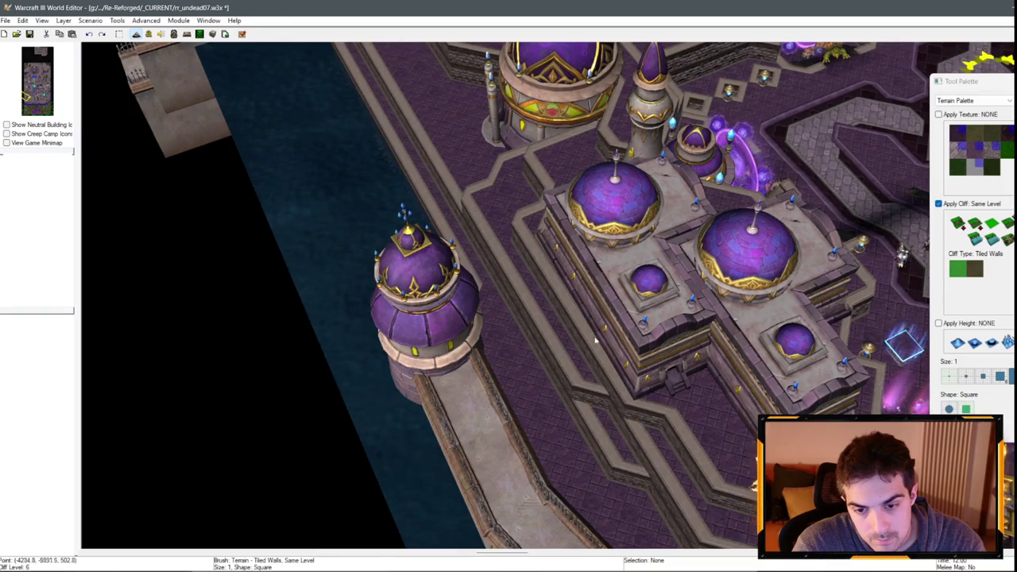
pyautogui.hotkey('ctrl', 's')
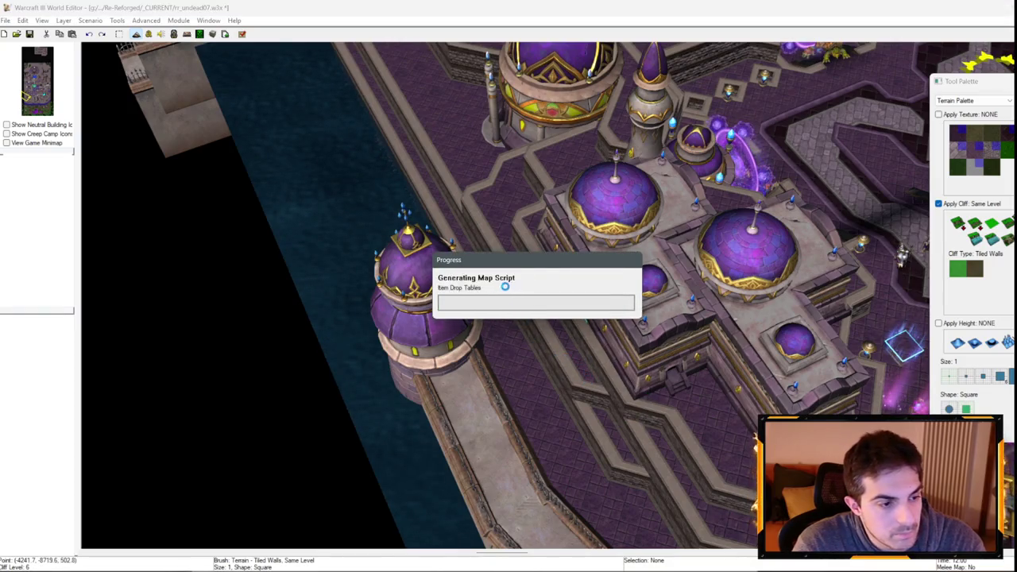
# - Leave the Tiled Walls cliff brush for selection and orbit around the Dalaran waygate
pyautogui.press('Down')
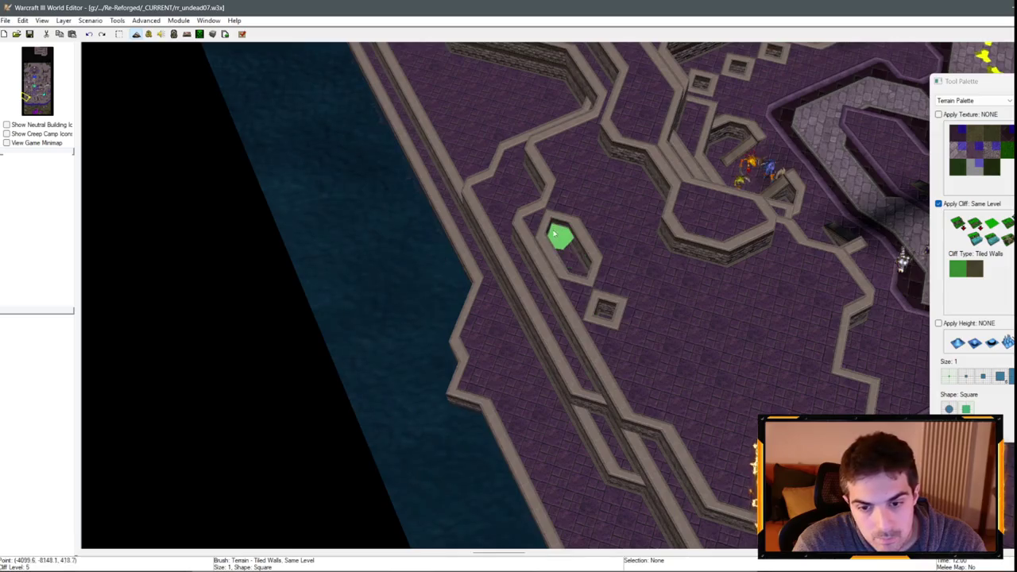
pyautogui.press('Up')
pyautogui.press('Down')
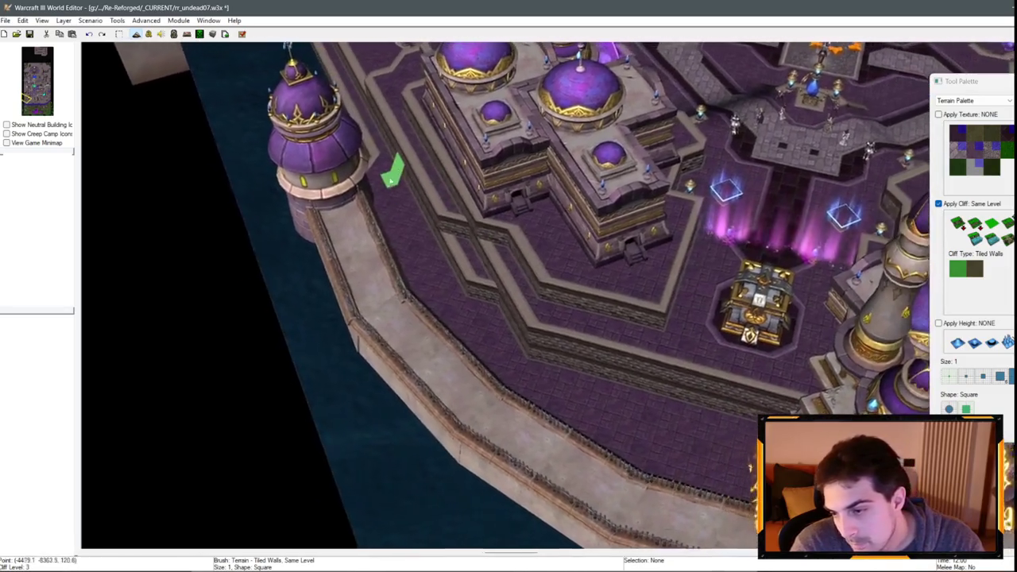
pyautogui.scroll(-2, 392, 171)
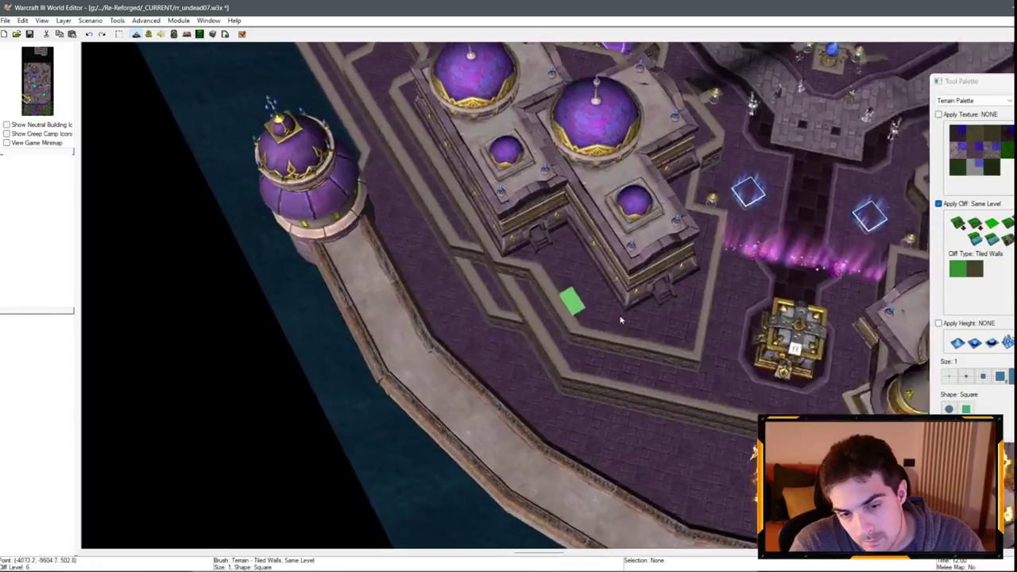
pyautogui.scroll(3, 568, 295)
pyautogui.scroll(-3, 573, 323)
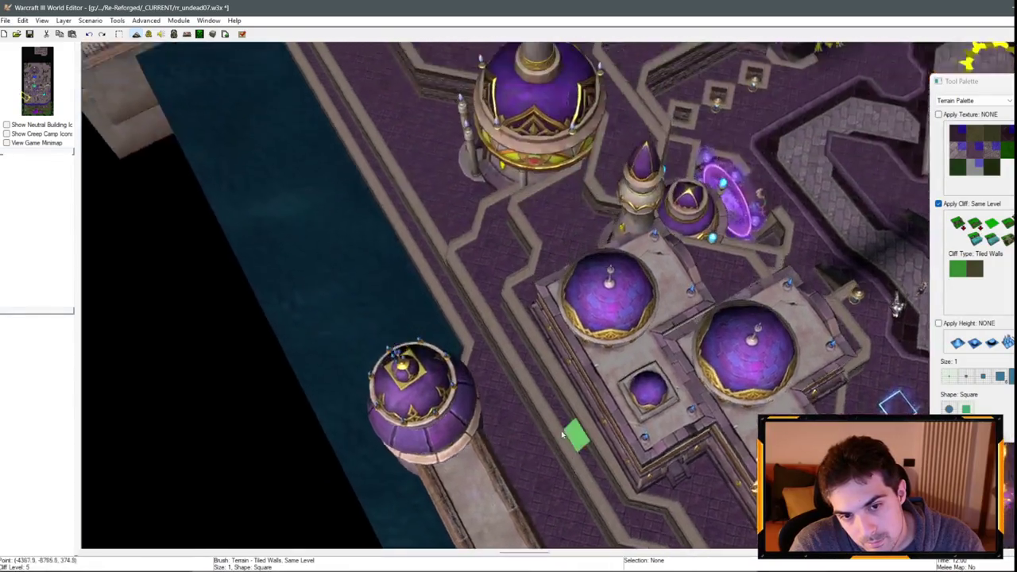
pyautogui.press('space')
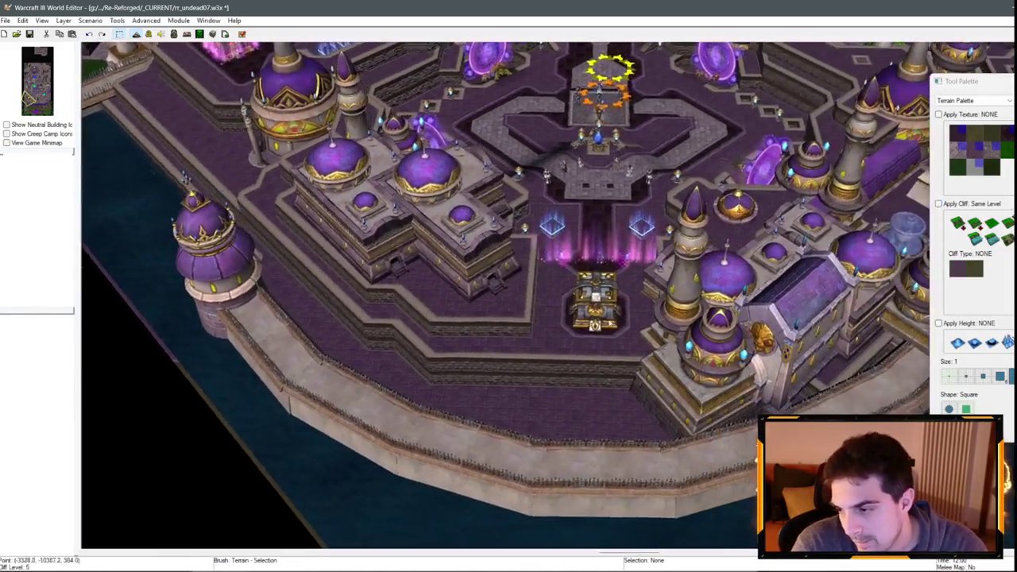
pyautogui.moveTo(604, 367); pyautogui.dragTo(570, 366)
pyautogui.scroll(2, 673, 260)
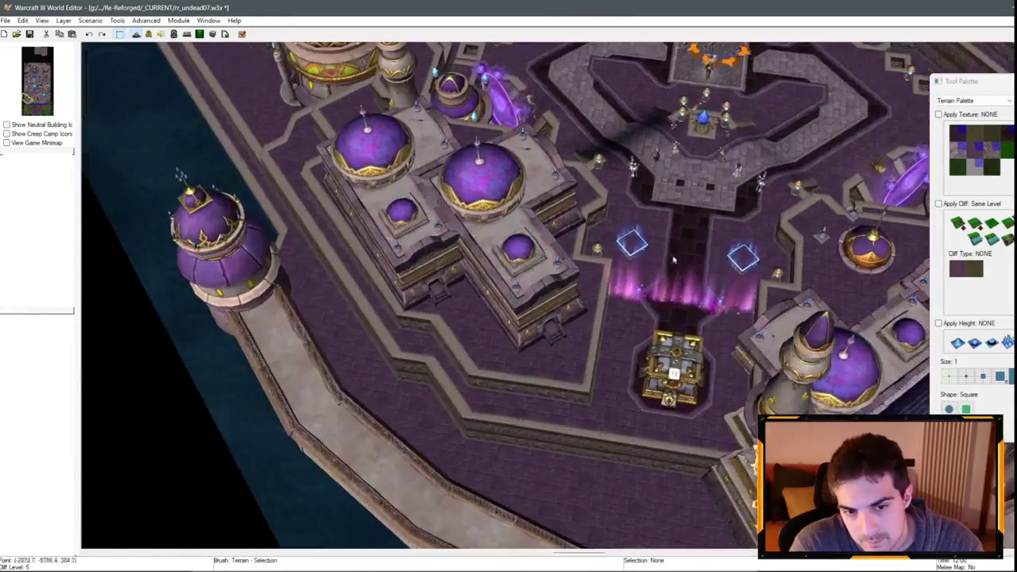
# - Switch to the Doodad Palette and select the domed Building B by the courtyard
pyautogui.click(971, 100)
pyautogui.click(965, 118)
pyautogui.click(515, 284)
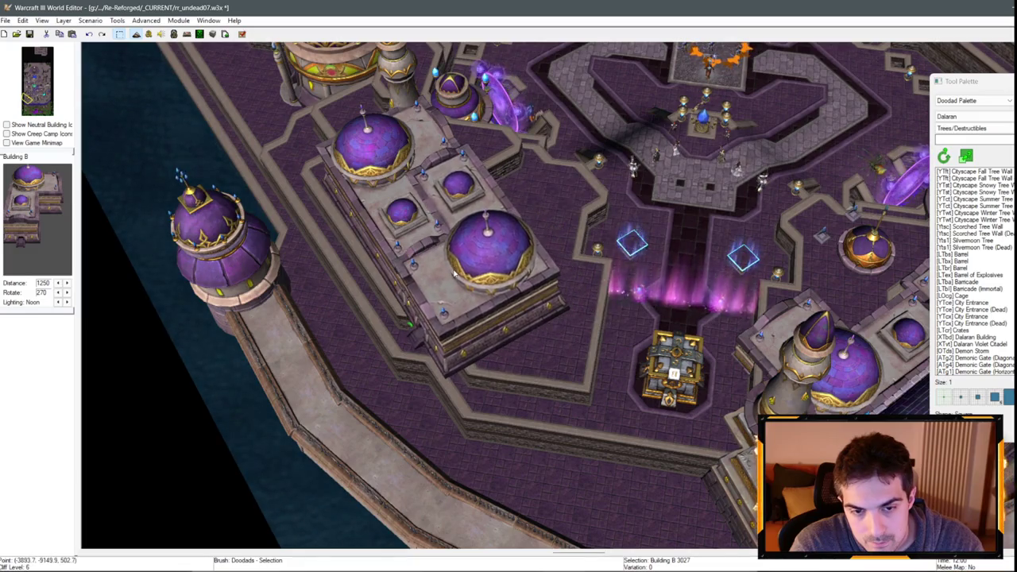
pyautogui.moveTo(491, 254)
pyautogui.mouseDown()
pyautogui.moveTo(749, 363)
pyautogui.moveTo(648, 400)
pyautogui.mouseUp()
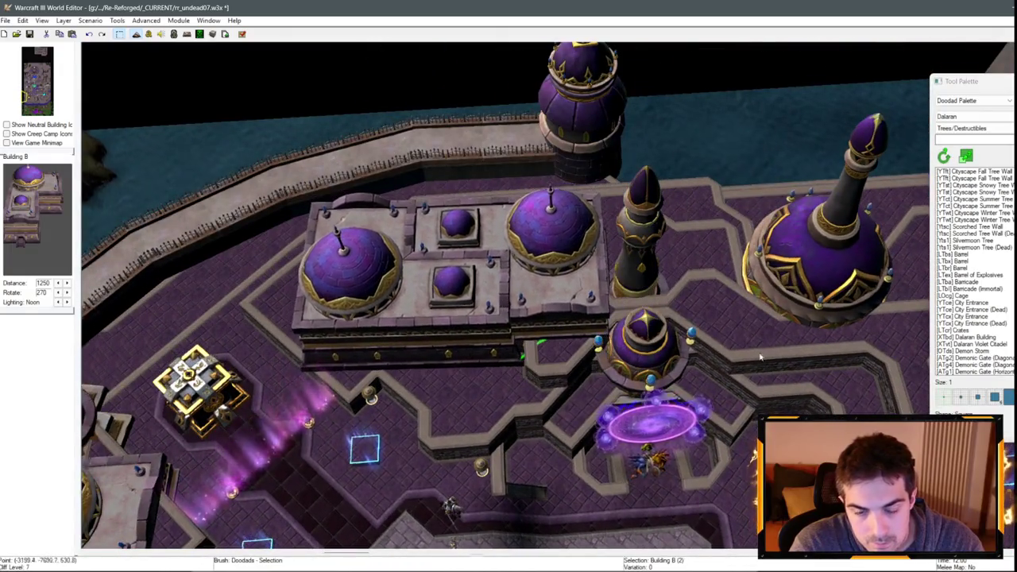
pyautogui.scroll(2, 545, 300)
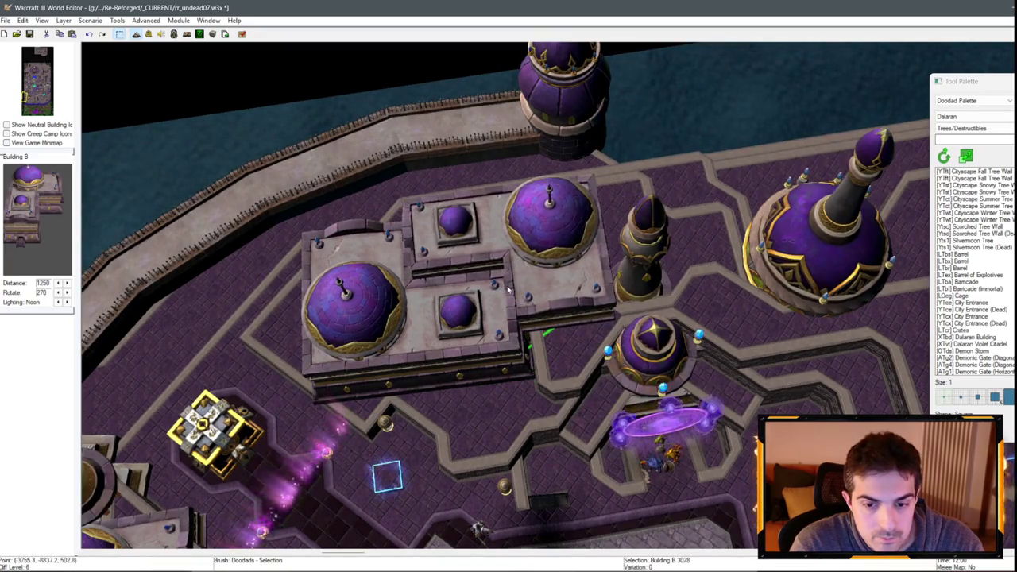
pyautogui.moveTo(509, 290)
pyautogui.mouseDown()
pyautogui.moveTo(554, 204)
pyautogui.moveTo(722, 295)
pyautogui.moveTo(613, 316)
pyautogui.mouseUp()
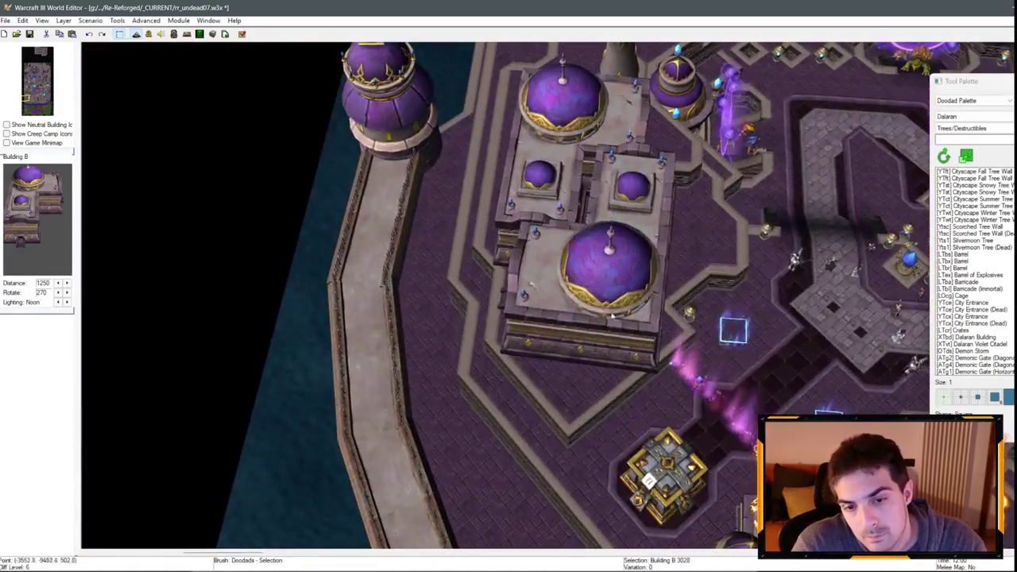
# - Change the Rotation of both Building B doodads in Doodad Properties
pyautogui.doubleClick(576, 269)
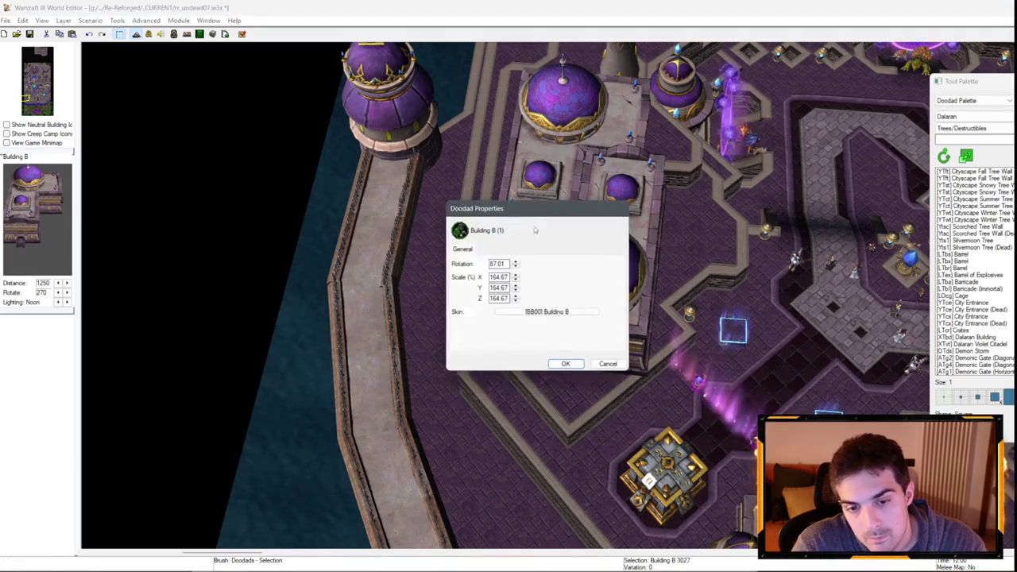
pyautogui.press('Return')
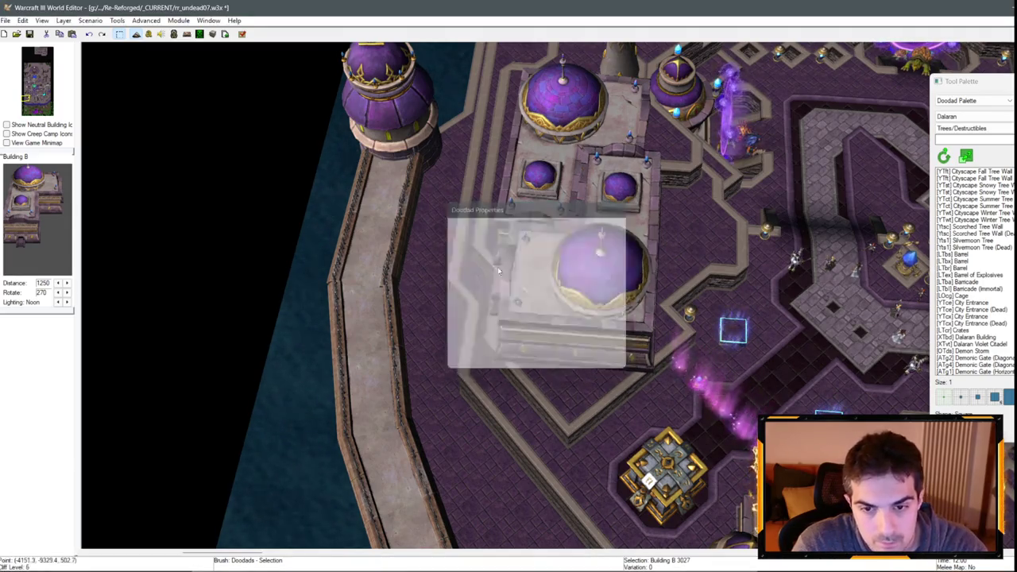
pyautogui.doubleClick(536, 189)
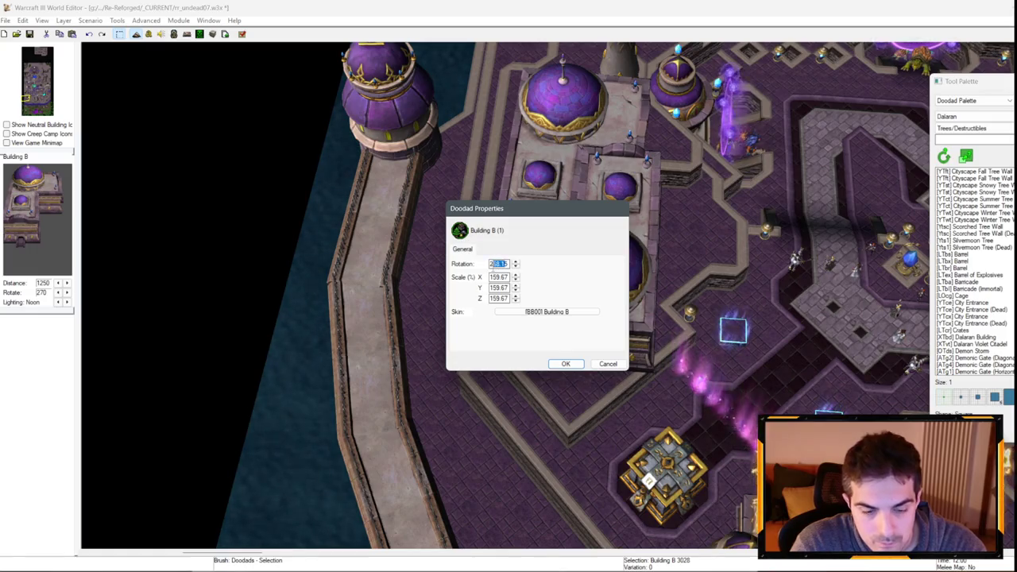
pyautogui.press('Return')
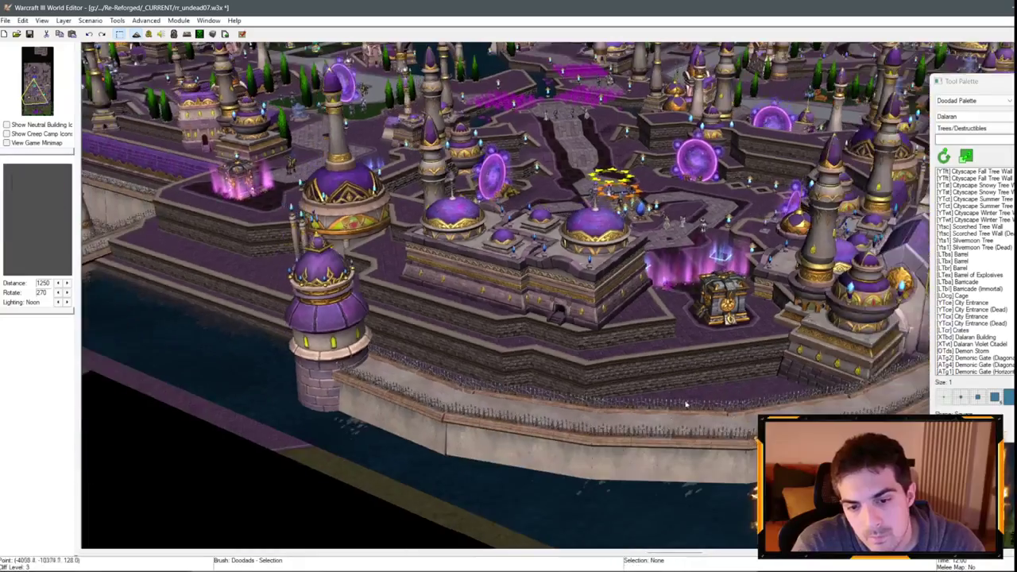
# - Pick out a spired Building D tower to copy from among the domed buildings
pyautogui.scroll(-5, 409, 313)
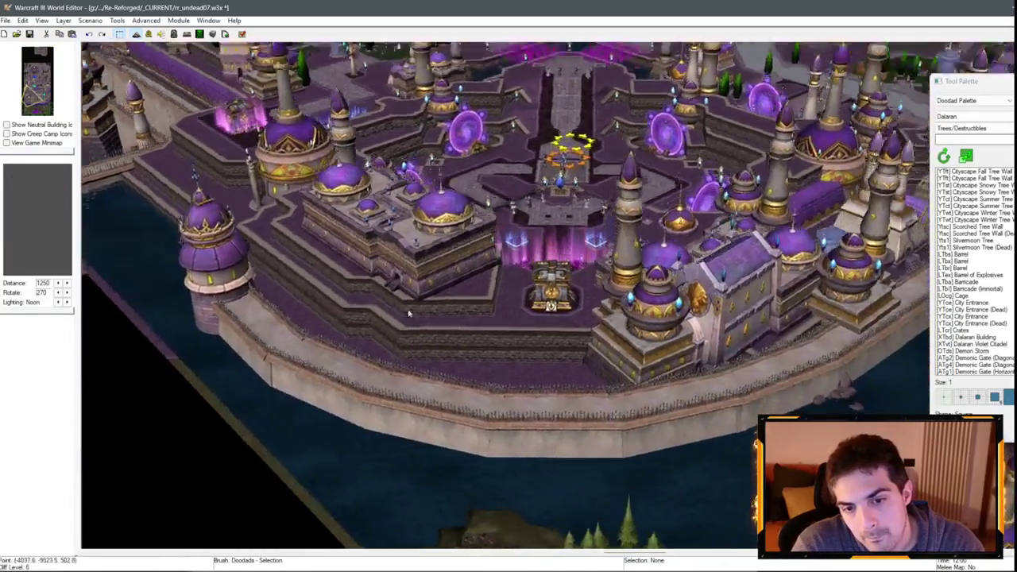
pyautogui.scroll(-3, 409, 314)
pyautogui.click(529, 322)
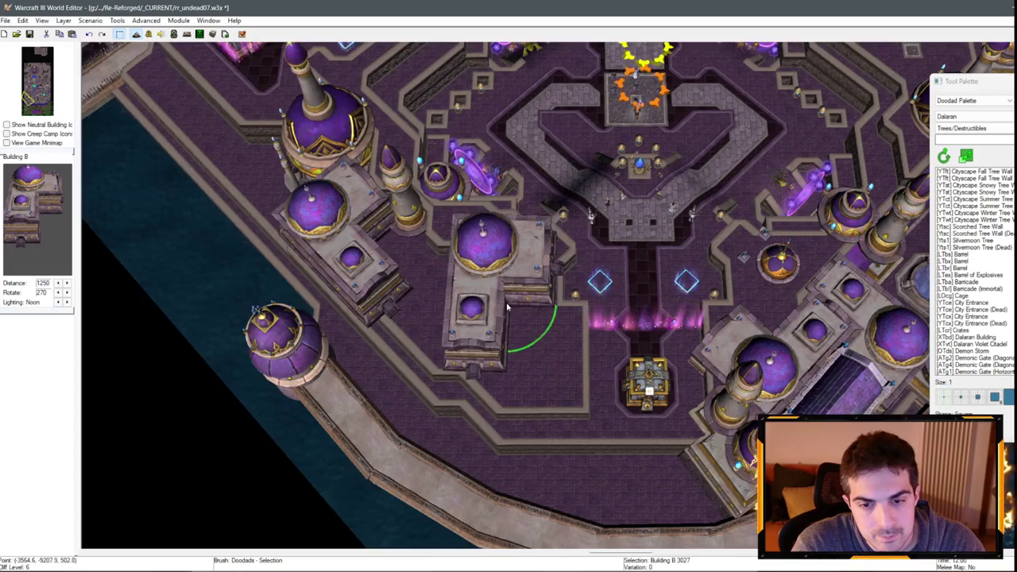
pyautogui.scroll(3, 506, 307)
pyautogui.scroll(-2, 506, 307)
pyautogui.click(445, 428)
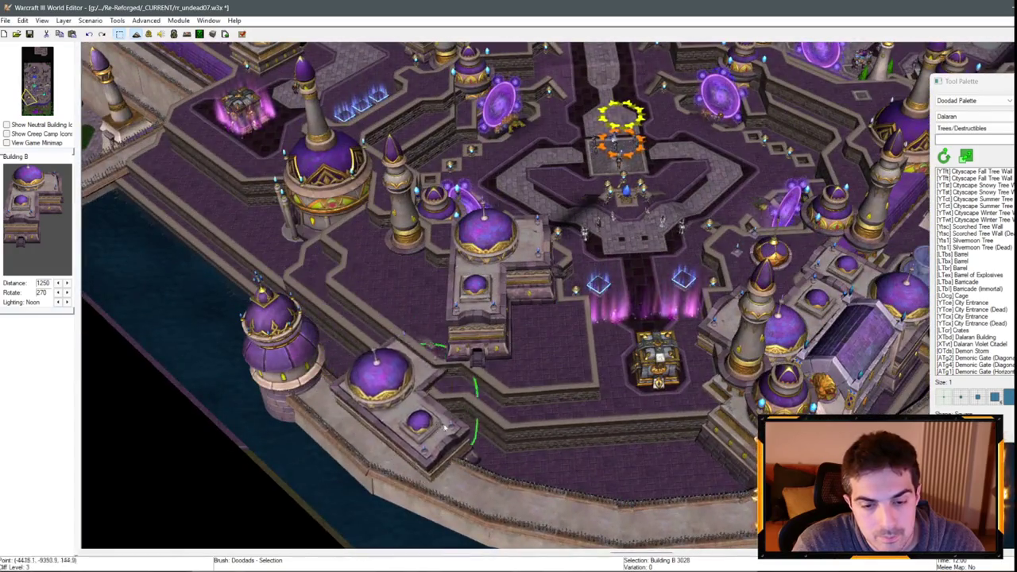
pyautogui.scroll(-3, 445, 428)
pyautogui.click(606, 325)
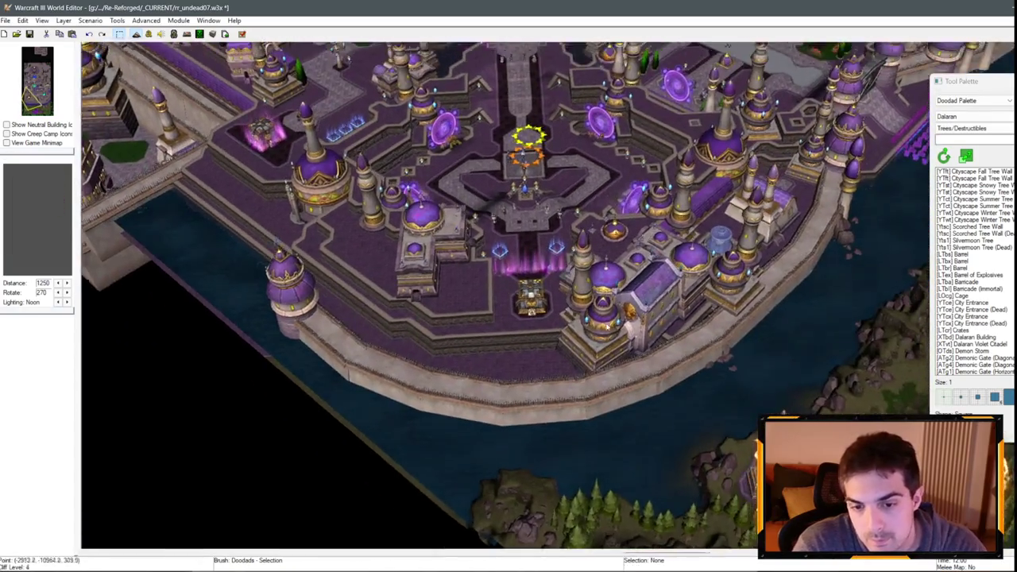
pyautogui.click(606, 326)
# - Place the copied Building D on the raised ledge beside the round corner tower
pyautogui.scroll(3, 706, 292)
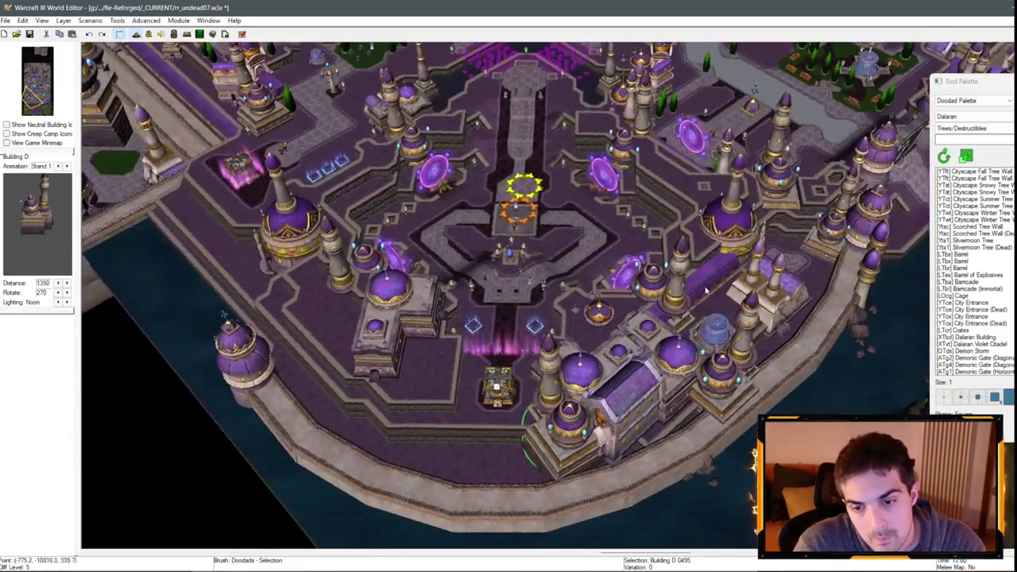
pyautogui.scroll(3, 408, 347)
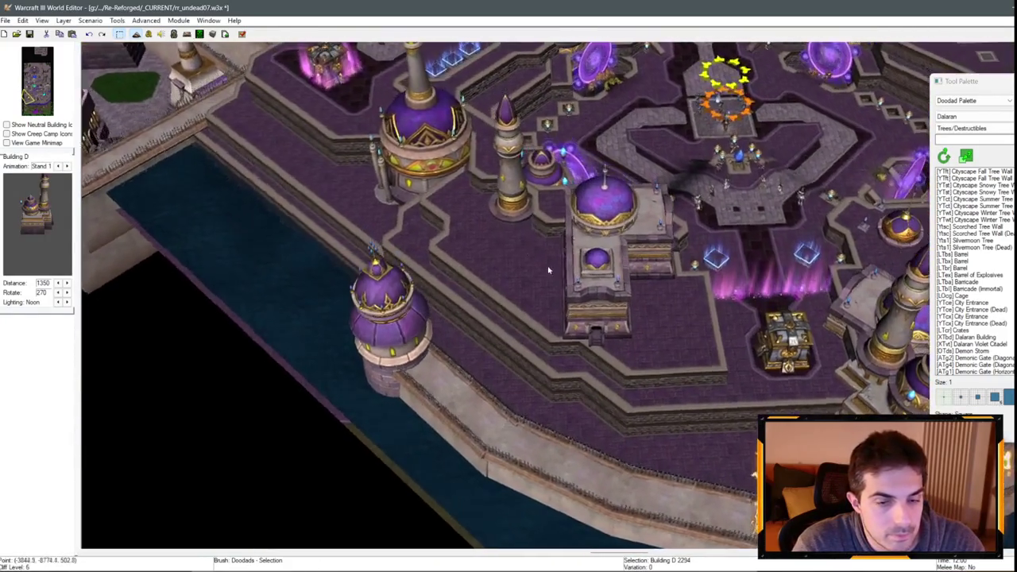
pyautogui.click(477, 333)
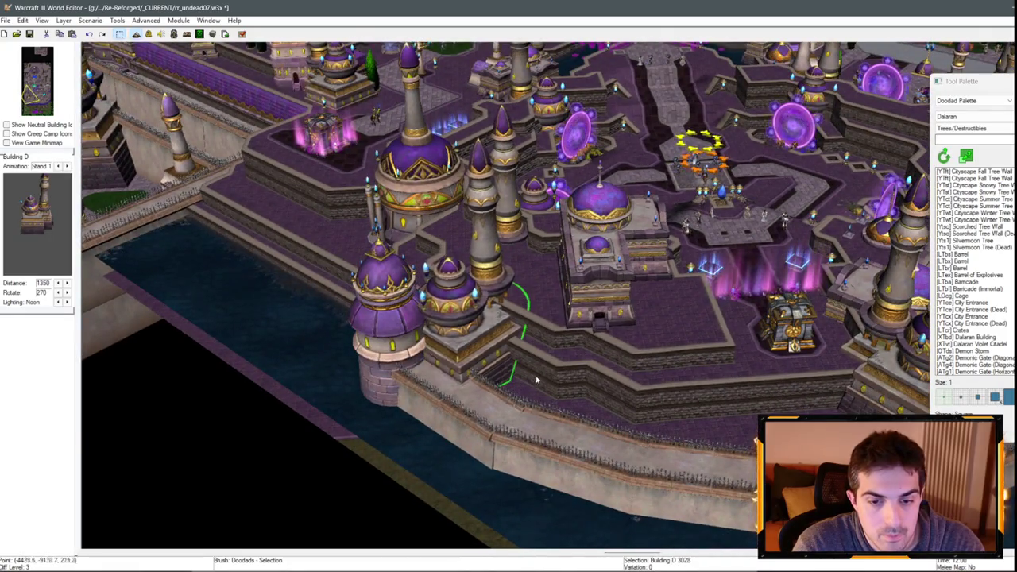
pyautogui.scroll(3, 536, 381)
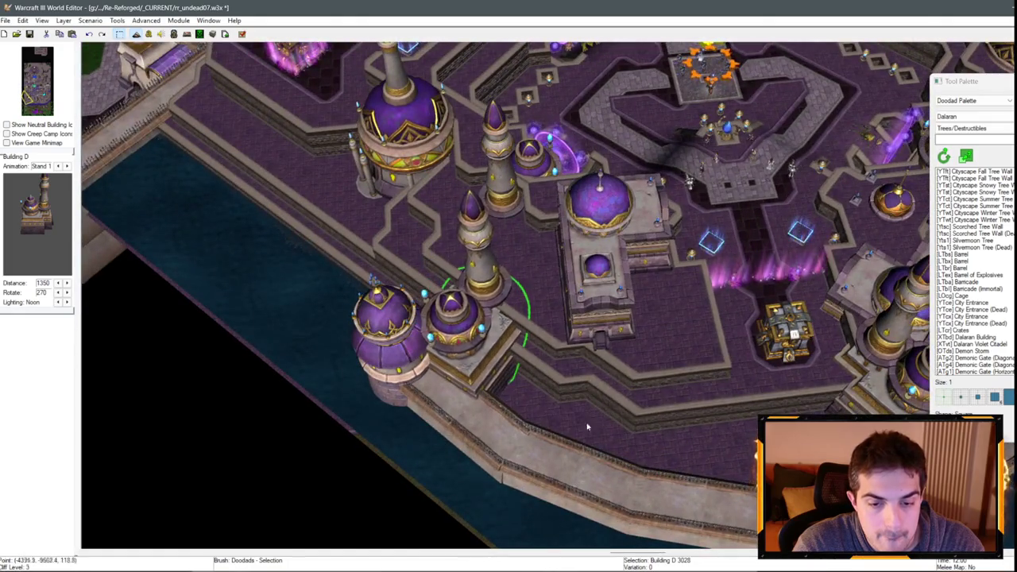
pyautogui.scroll(-1, 492, 255)
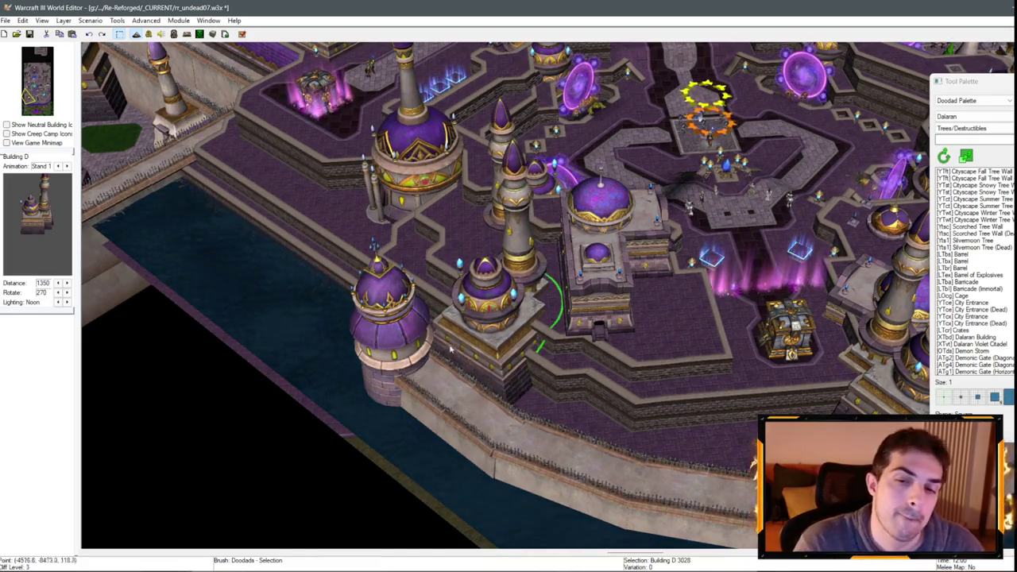
pyautogui.press('Up')
pyautogui.press('Up')
pyautogui.press('Up')
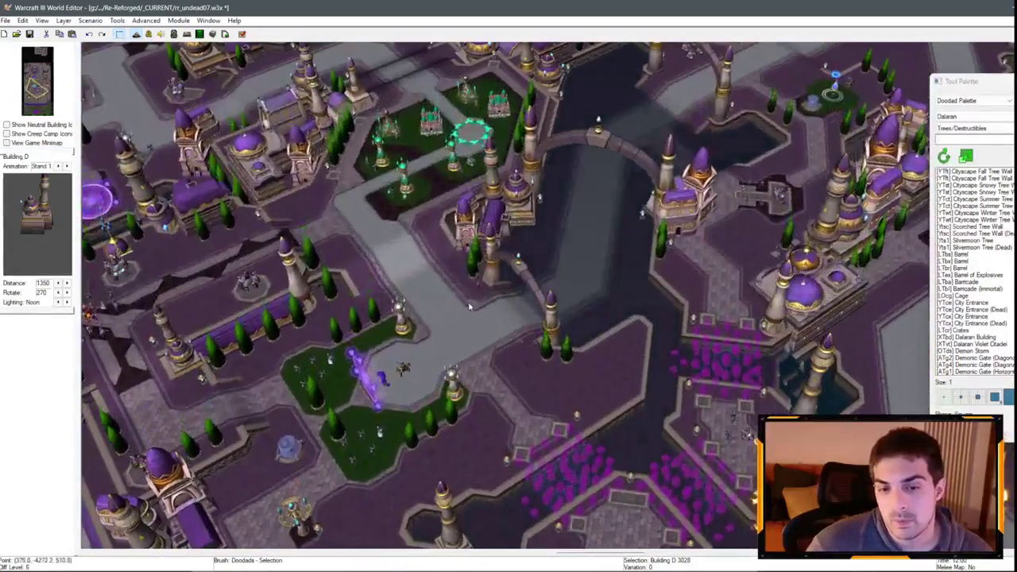
# - Copy the Magus Highrise and paste it near the water wall
pyautogui.scroll(-1, 480, 228)
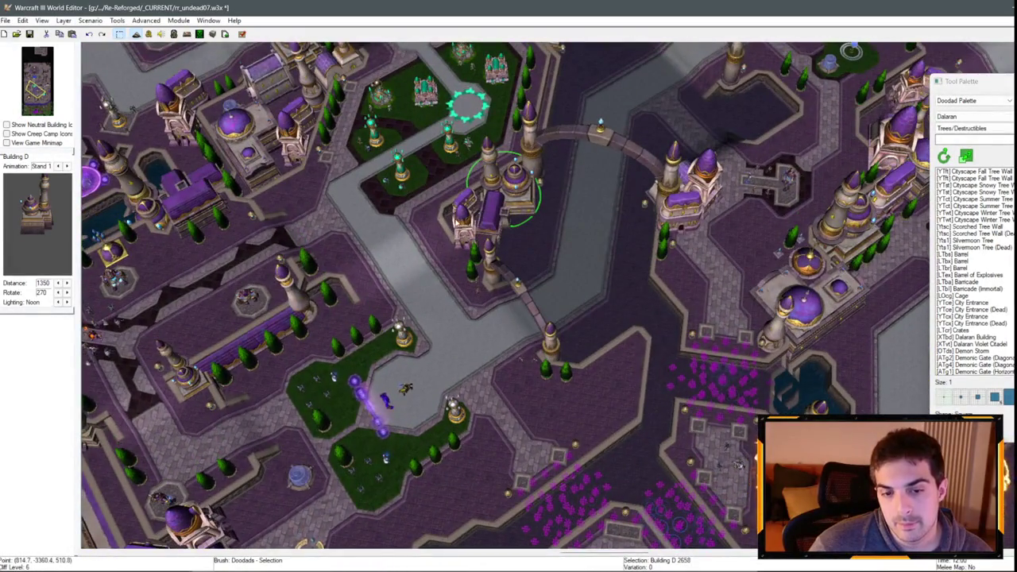
pyautogui.hotkey('ctrl', 'z')
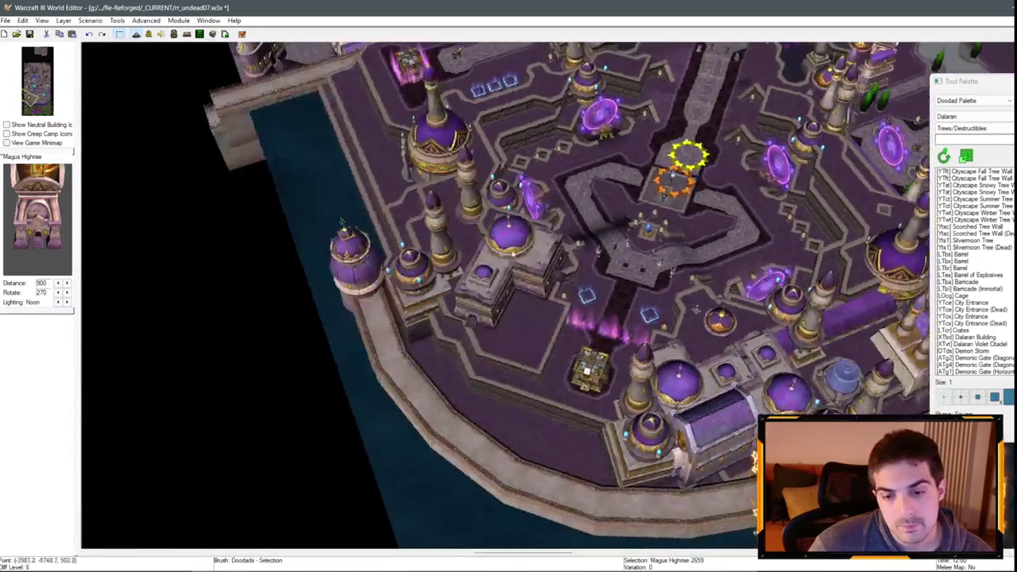
pyautogui.scroll(3, 512, 253)
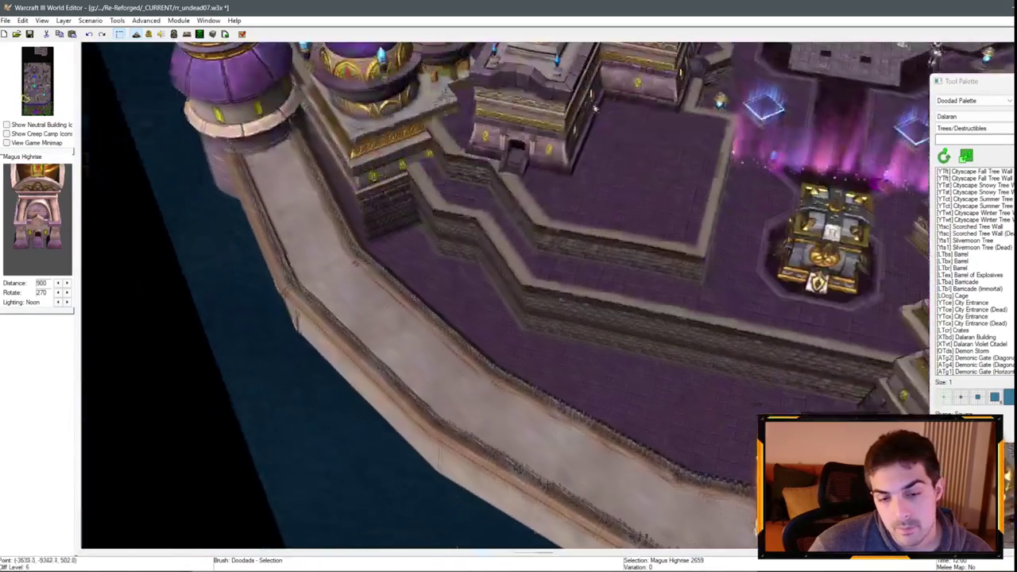
pyautogui.hotkey('ctrl', 'v')
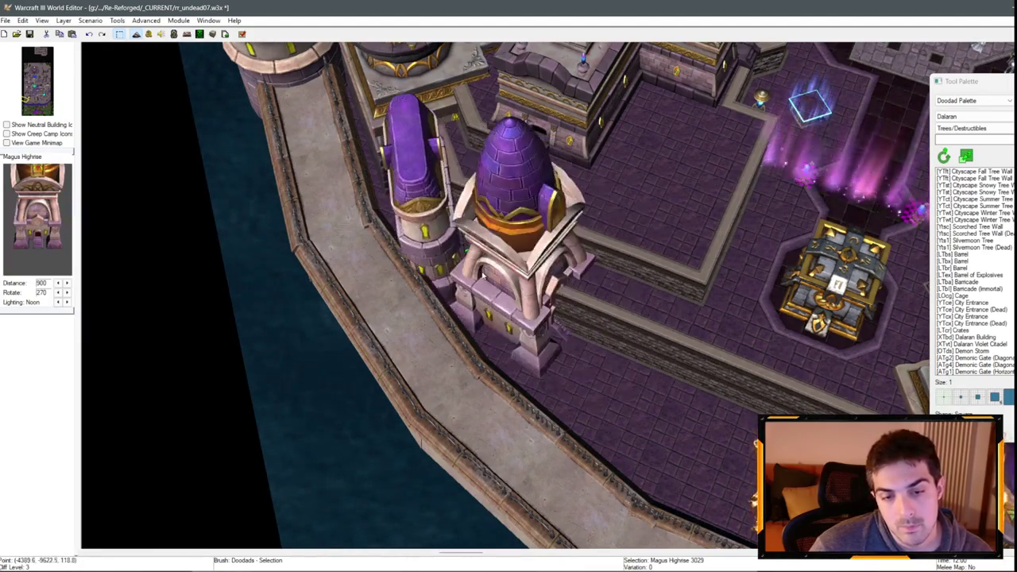
pyautogui.scroll(-5, 447, 209)
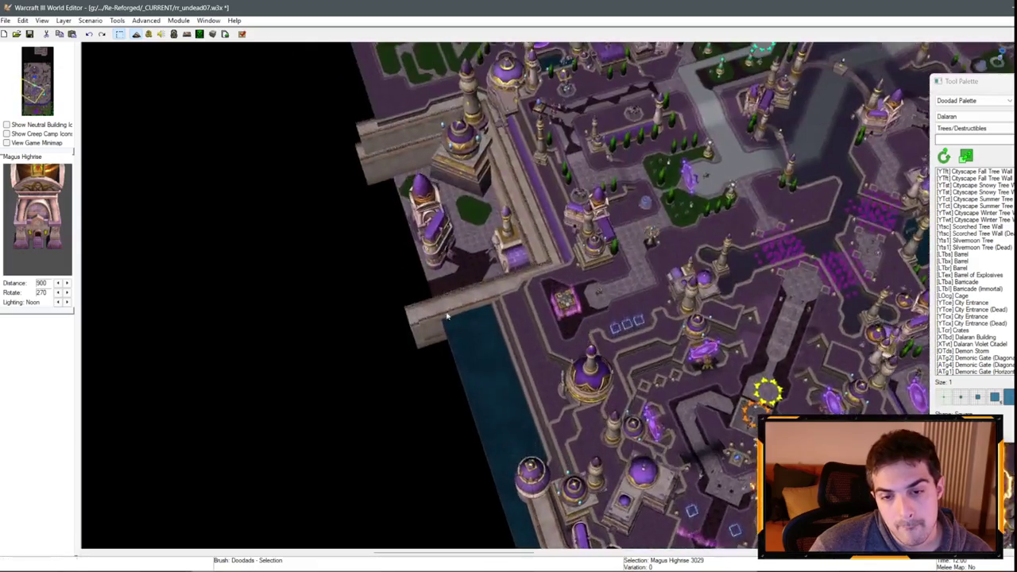
pyautogui.scroll(2, 446, 209)
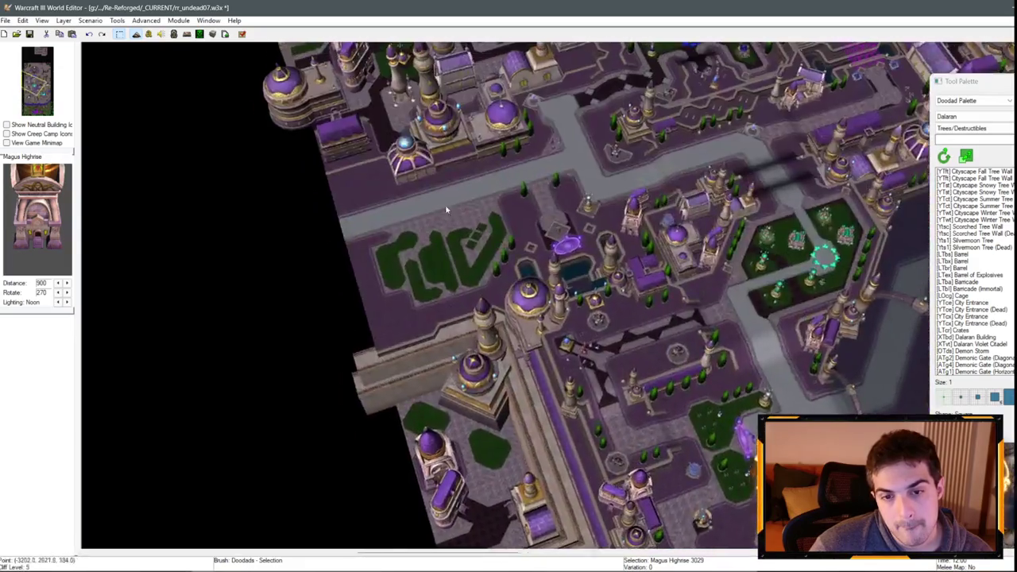
pyautogui.scroll(-4, 447, 209)
pyautogui.scroll(3, 445, 237)
pyautogui.scroll(-4, 411, 225)
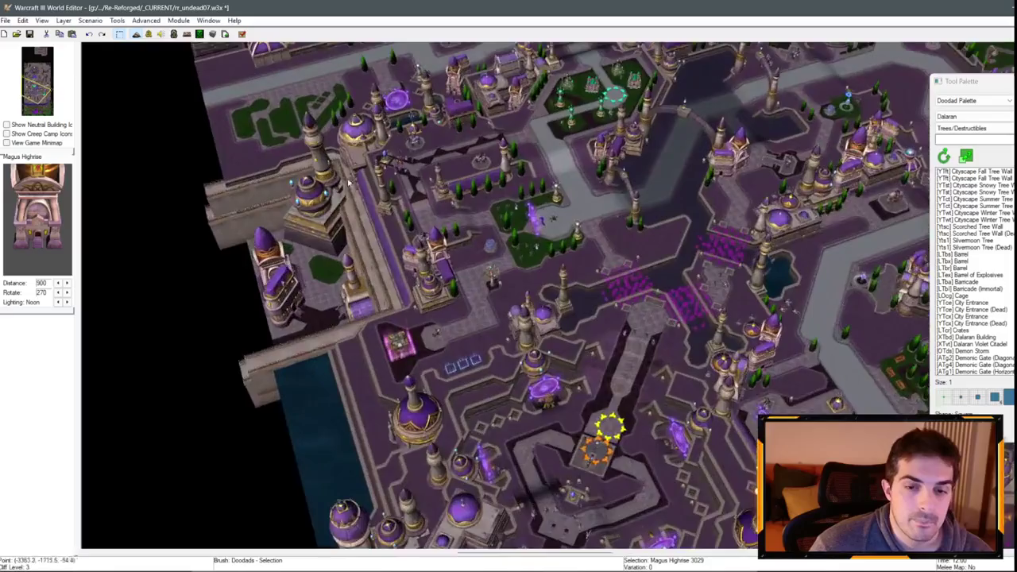
pyautogui.scroll(3, 374, 210)
pyautogui.scroll(-2, 373, 211)
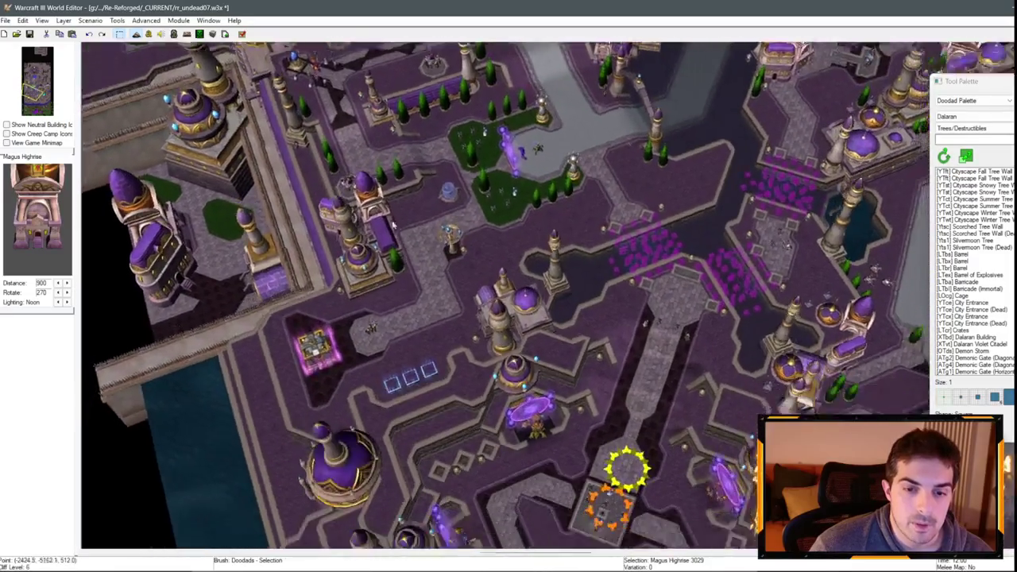
pyautogui.scroll(4, 607, 175)
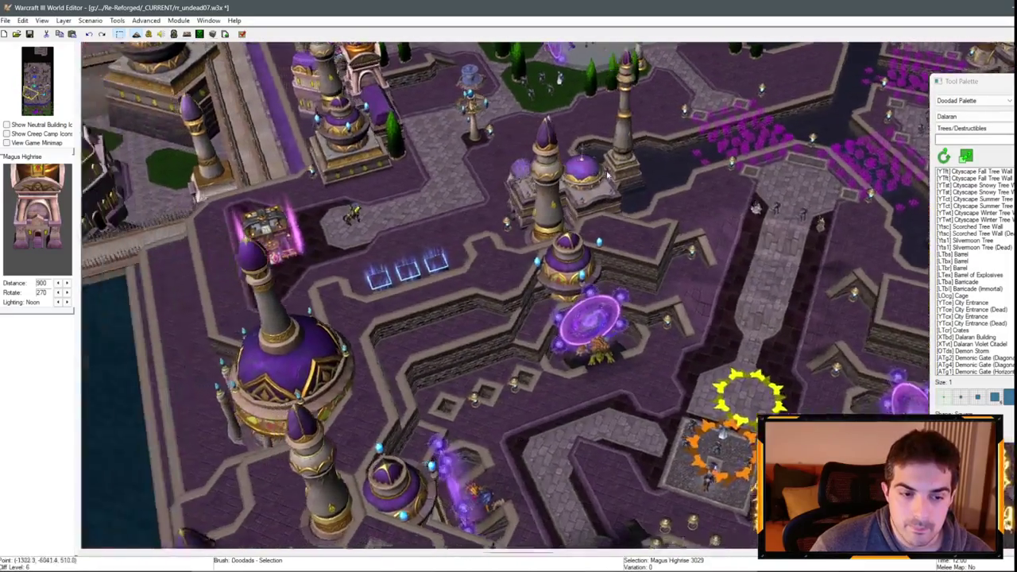
pyautogui.scroll(-2, 606, 174)
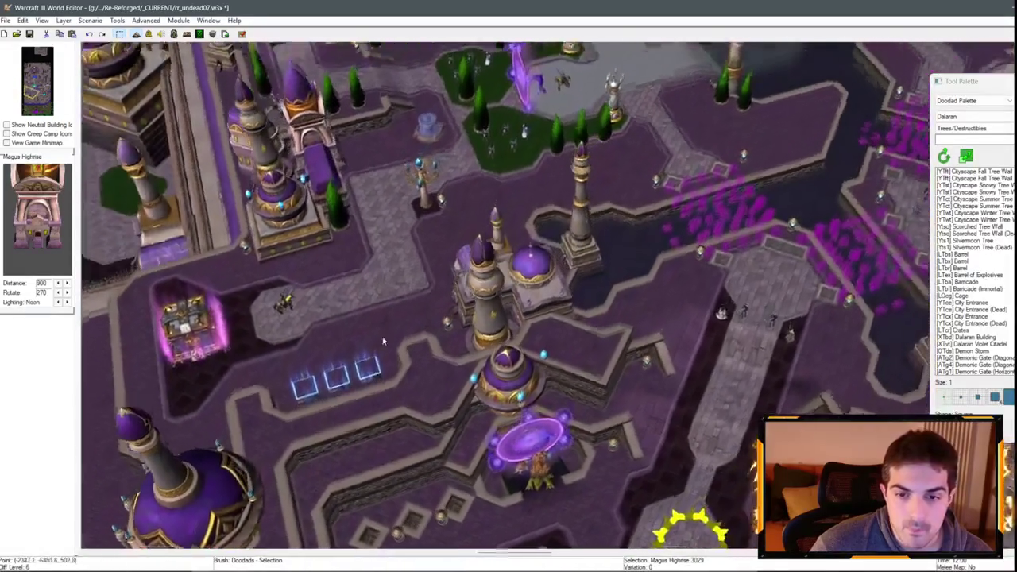
# - Copy a Magus Turret and place it on the ledge beside the Magus Highrise
pyautogui.click(215, 316)
pyautogui.scroll(3, 543, 182)
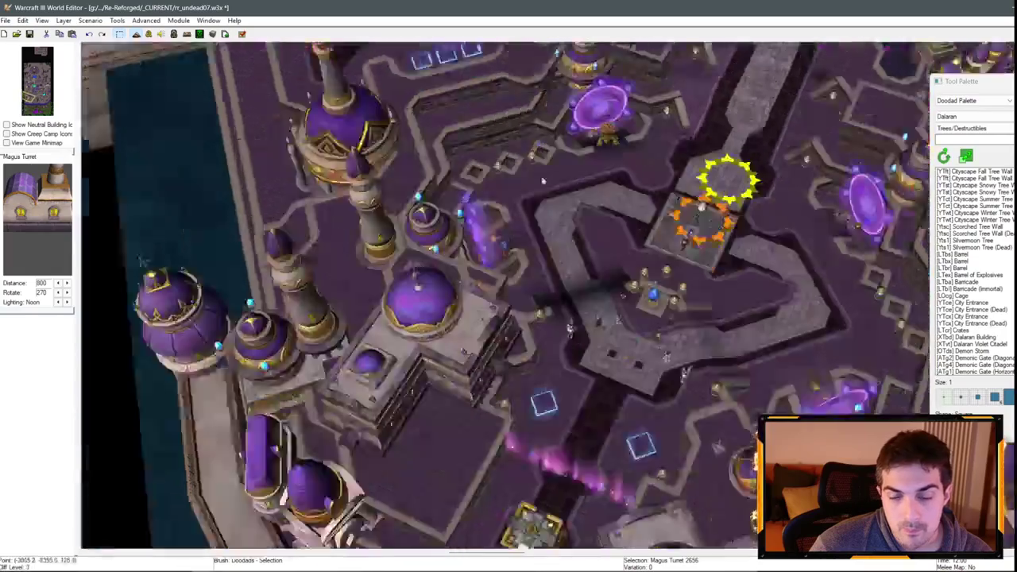
pyautogui.scroll(-2, 543, 181)
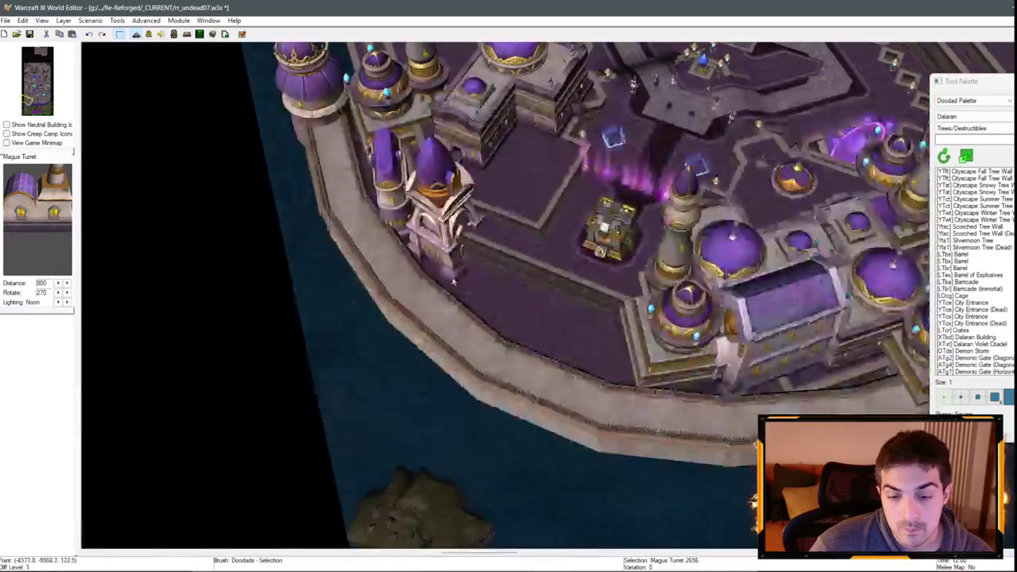
pyautogui.scroll(3, 407, 196)
pyautogui.hotkey('ctrl', 'v')
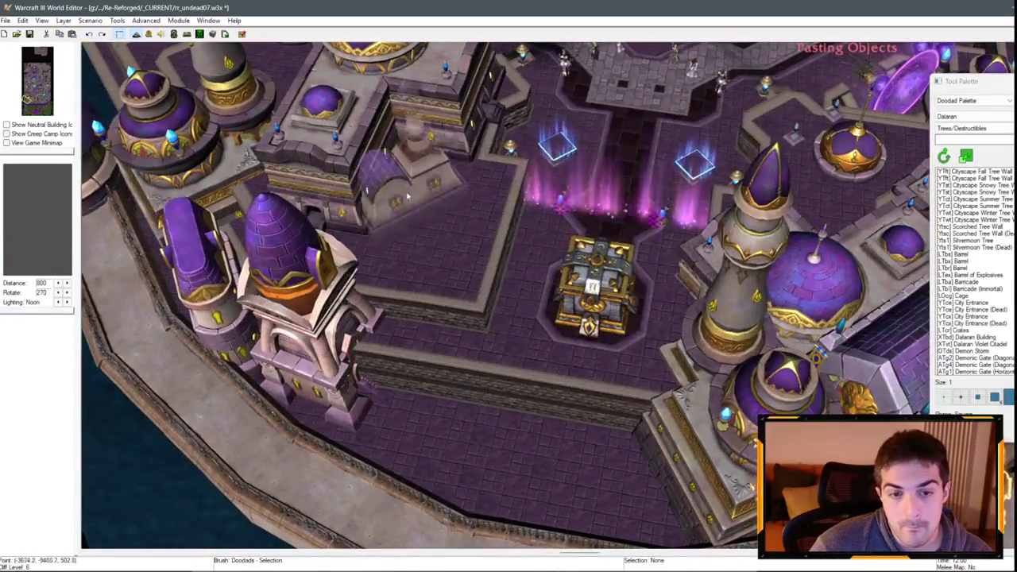
pyautogui.click(406, 196)
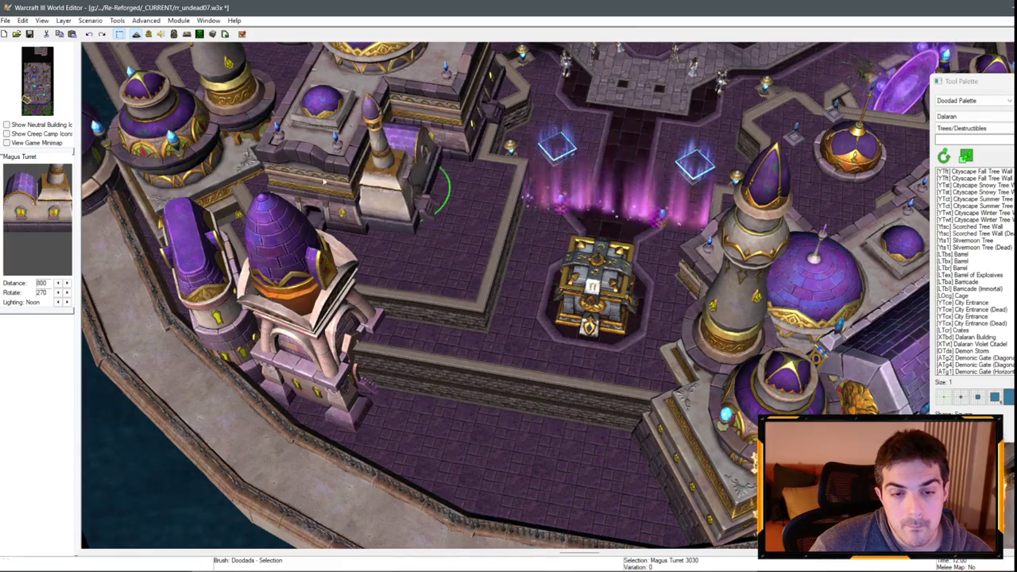
pyautogui.scroll(-2, 336, 182)
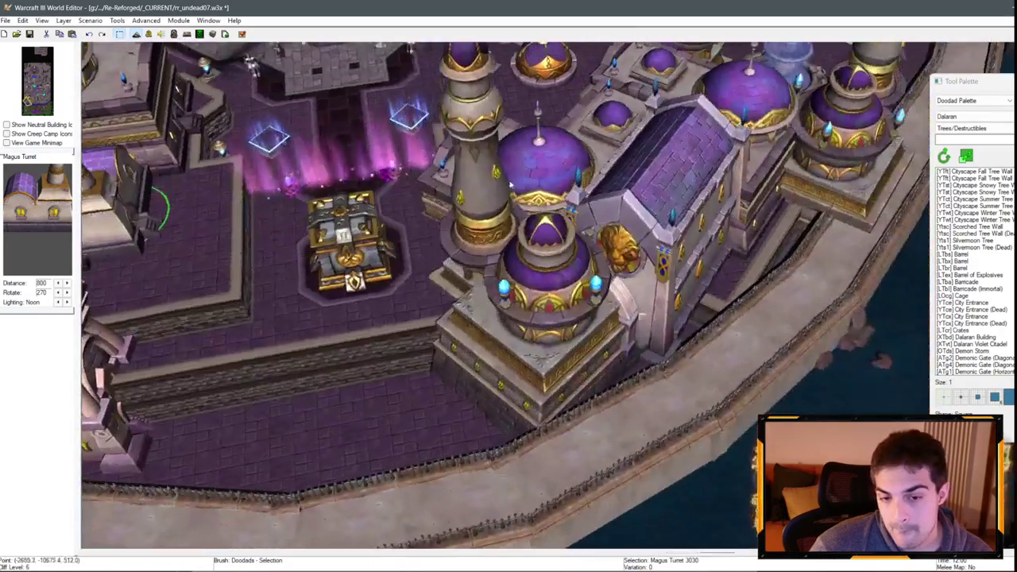
pyautogui.scroll(2, 789, 202)
pyautogui.scroll(-2, 788, 202)
pyautogui.scroll(2, 642, 247)
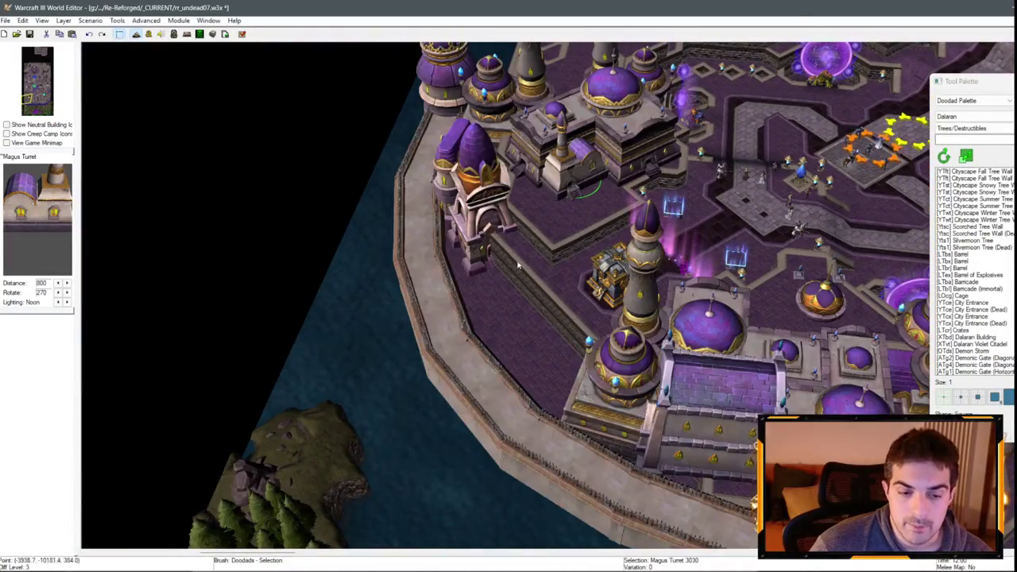
pyautogui.scroll(-2, 422, 278)
pyautogui.scroll(2, 556, 238)
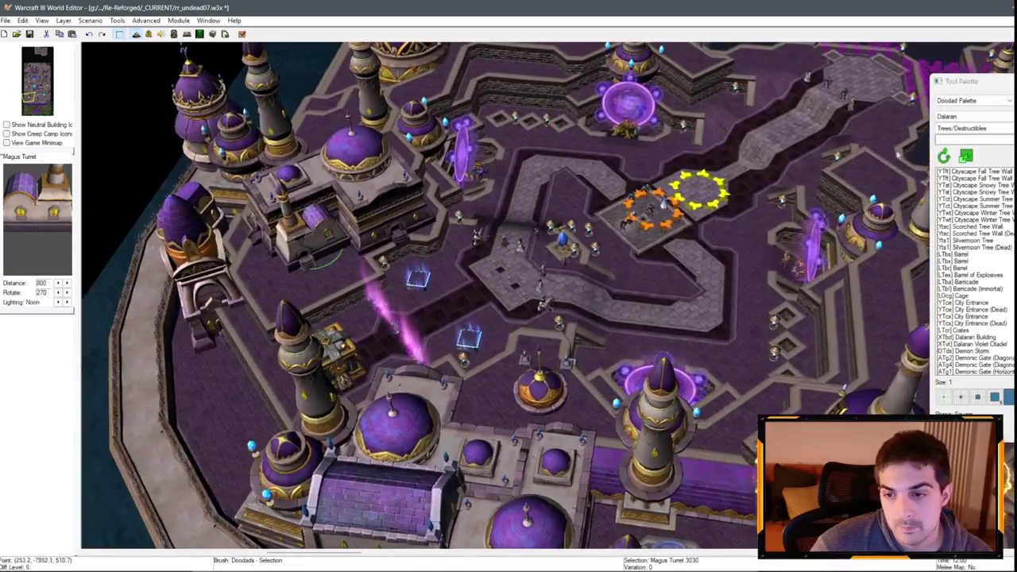
pyautogui.click(973, 100)
pyautogui.press('t')
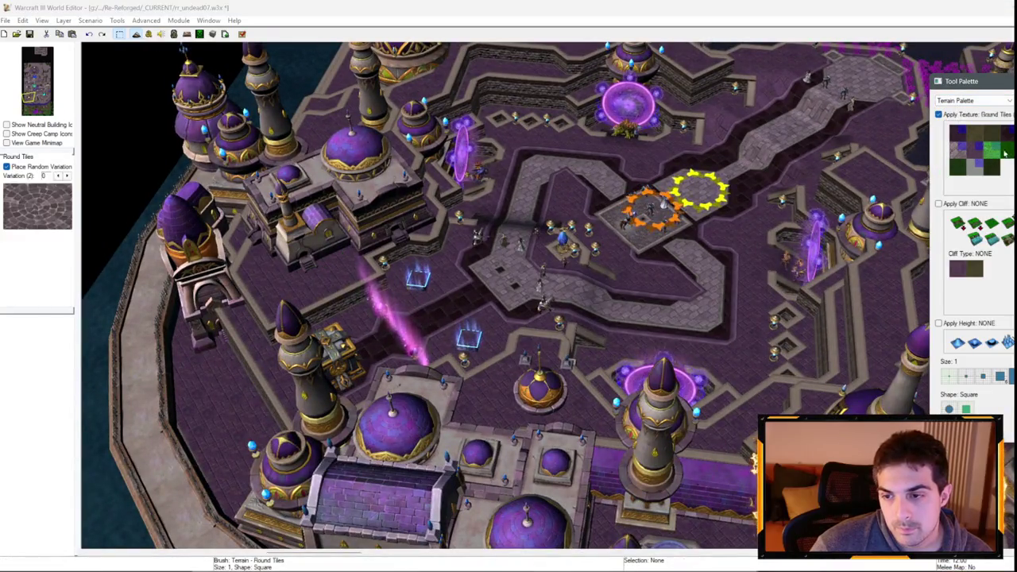
pyautogui.click(995, 149)
pyautogui.scroll(-2, 317, 318)
pyautogui.scroll(3, 421, 232)
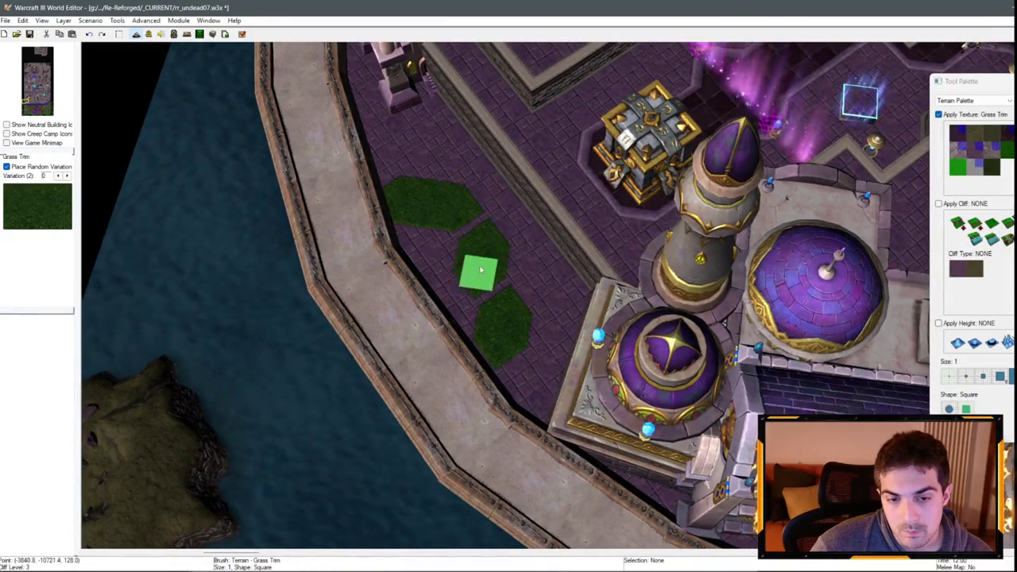
pyautogui.rightClick(604, 256)
pyautogui.scroll(-3, 604, 256)
pyautogui.scroll(2, 868, 95)
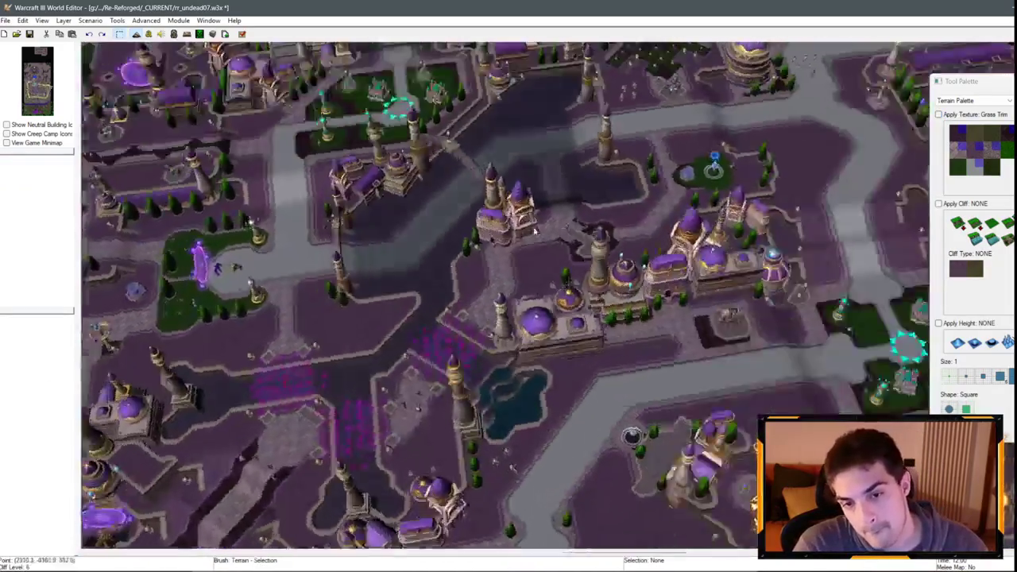
pyautogui.click(963, 101)
pyautogui.click(960, 117)
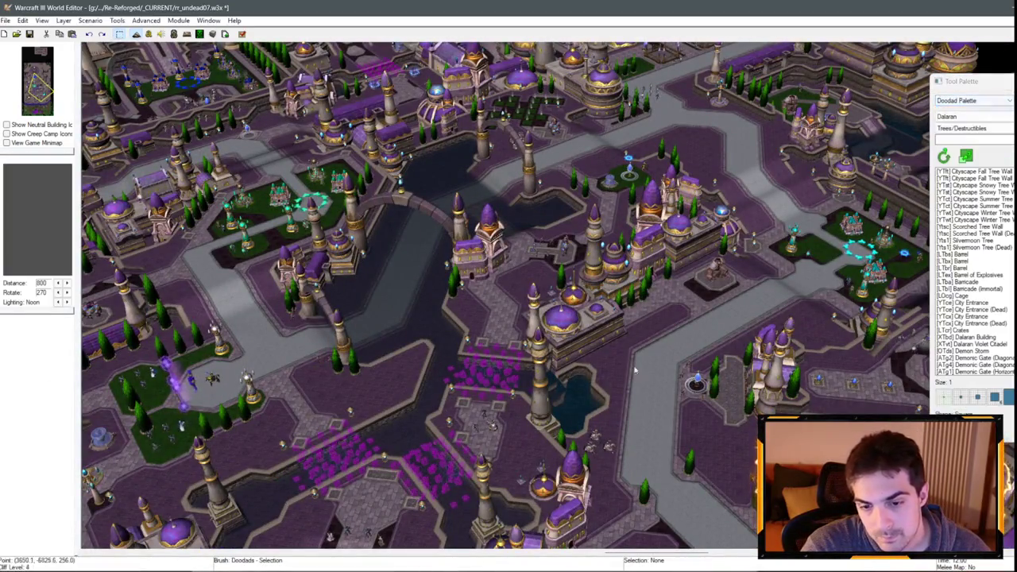
# - Copy a Tree Planter and paste copies in a row along the inner harbour wall
pyautogui.click(711, 389)
pyautogui.scroll(2, 508, 294)
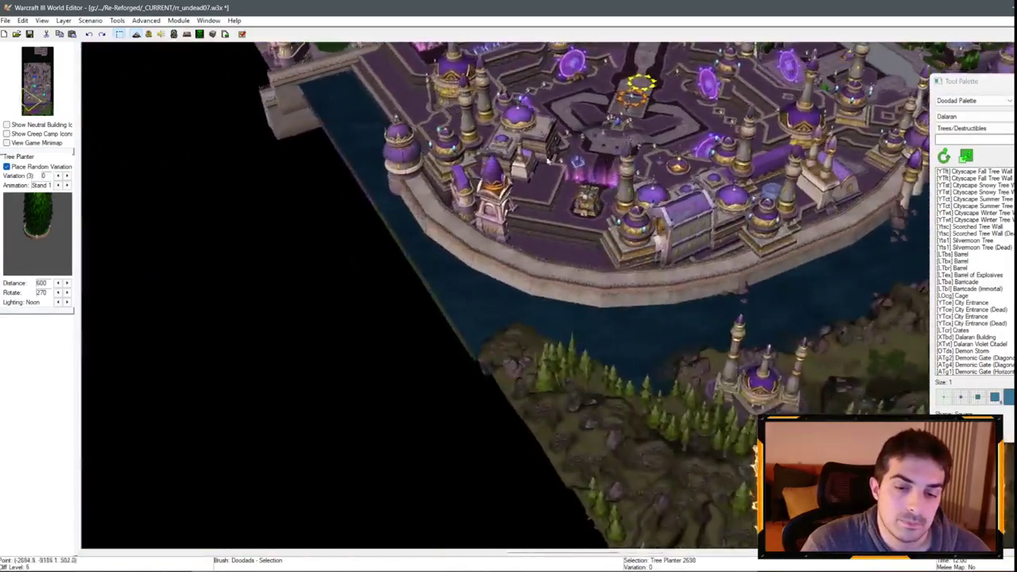
pyautogui.scroll(3, 442, 284)
pyautogui.hotkey('ctrl', 'v')
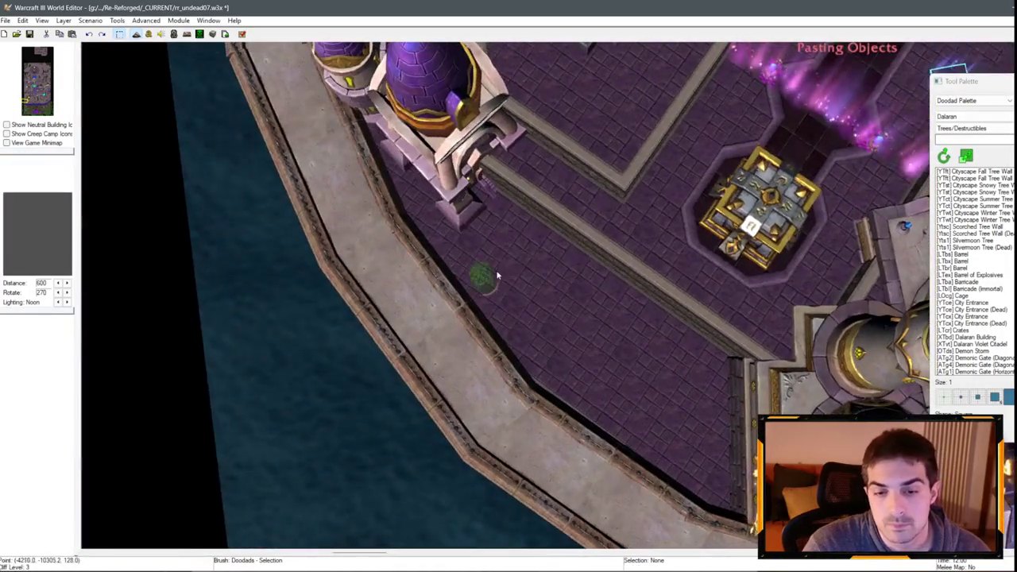
pyautogui.click(516, 262)
pyautogui.scroll(2, 522, 294)
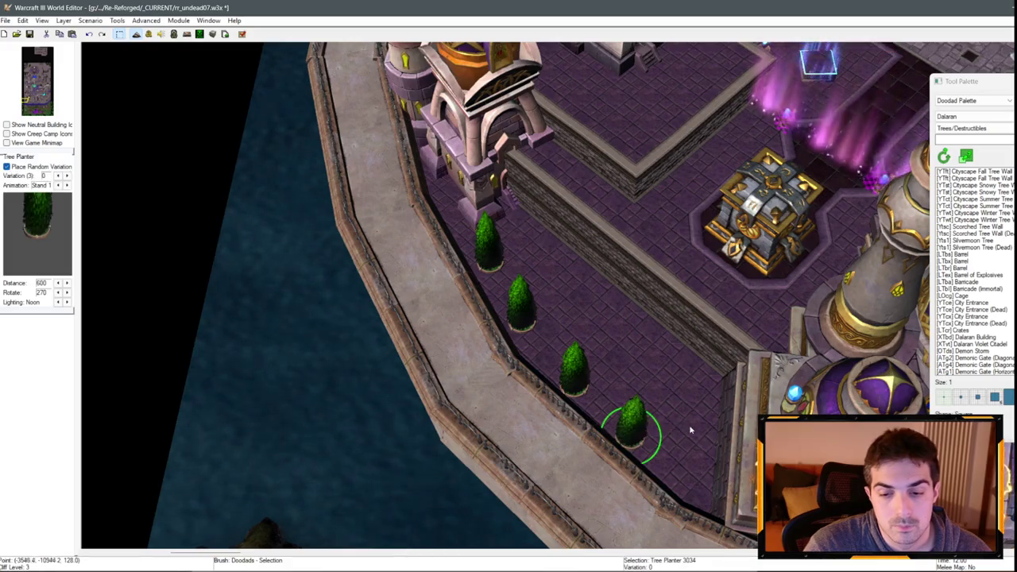
pyautogui.scroll(-2, 635, 406)
pyautogui.click(681, 334)
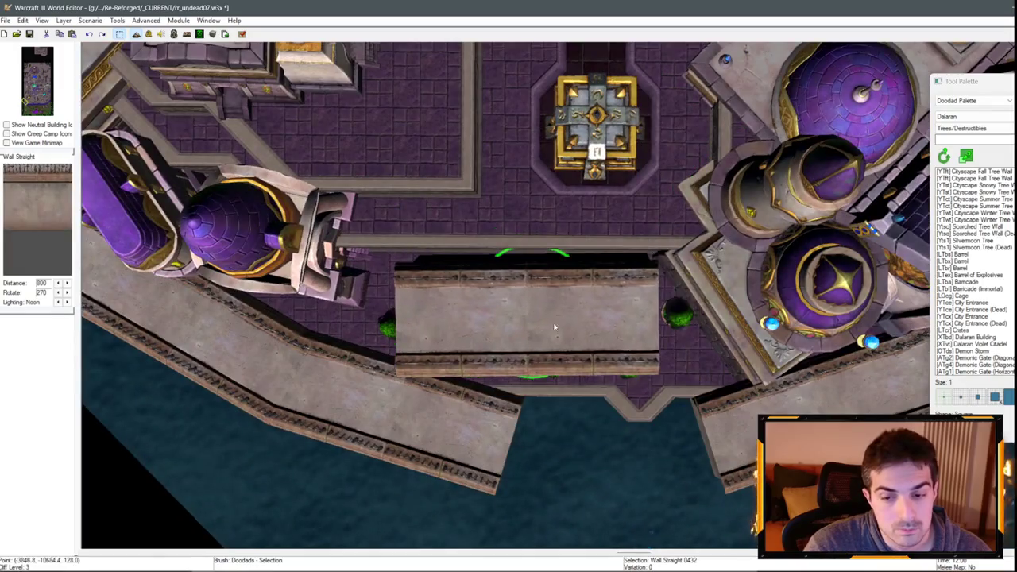
# - Delete the selected object, shift the tree row and front wall piece north, and select the Wall Straight
pyautogui.press('Delete')
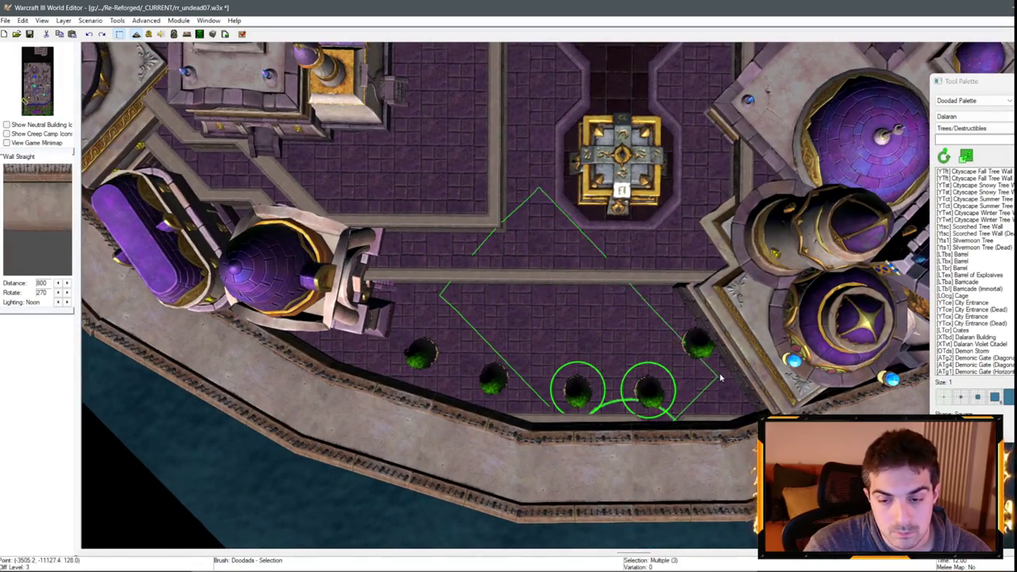
pyautogui.moveTo(482, 378); pyautogui.dragTo(490, 359)
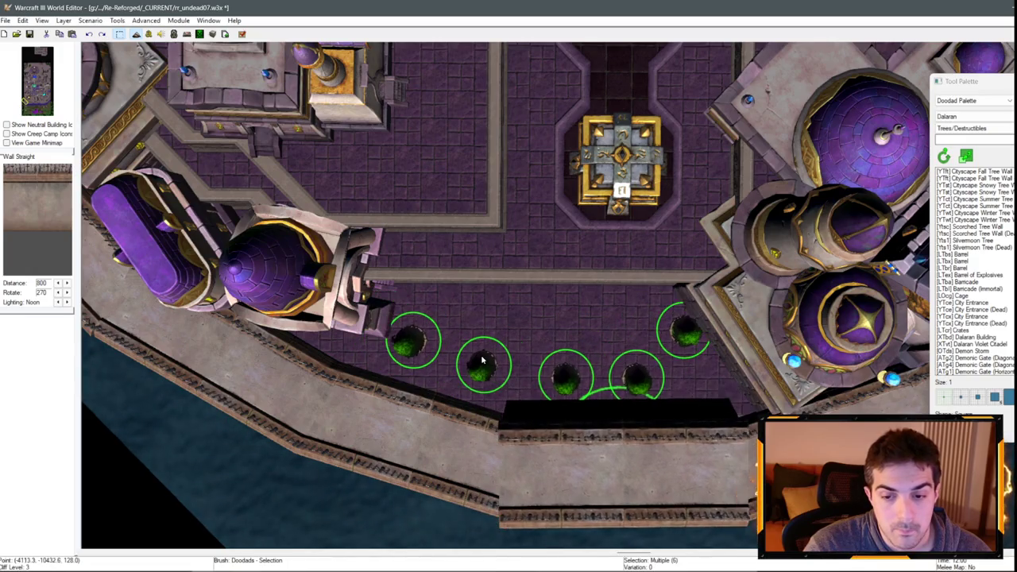
pyautogui.click(517, 421)
pyautogui.press('Down')
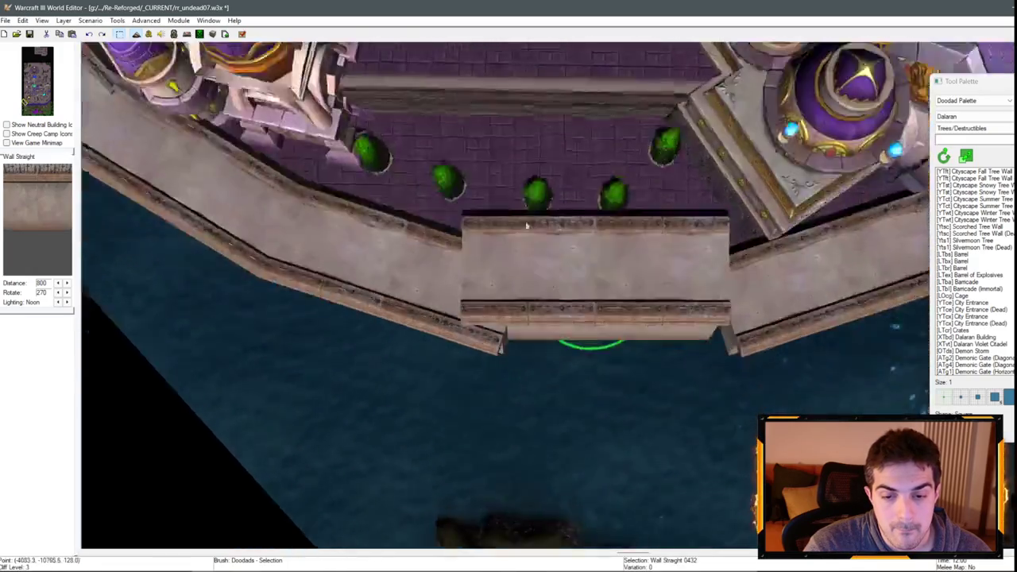
pyautogui.scroll(-2, 488, 132)
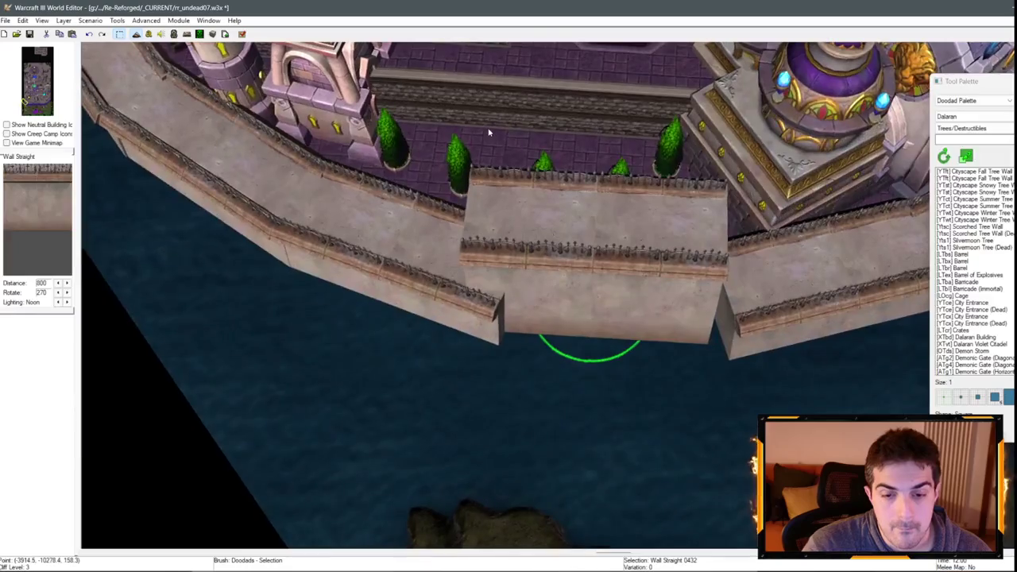
# - Nudge the Wall Straight's height down and up with Page Down and Page Up
pyautogui.press('pagedown')
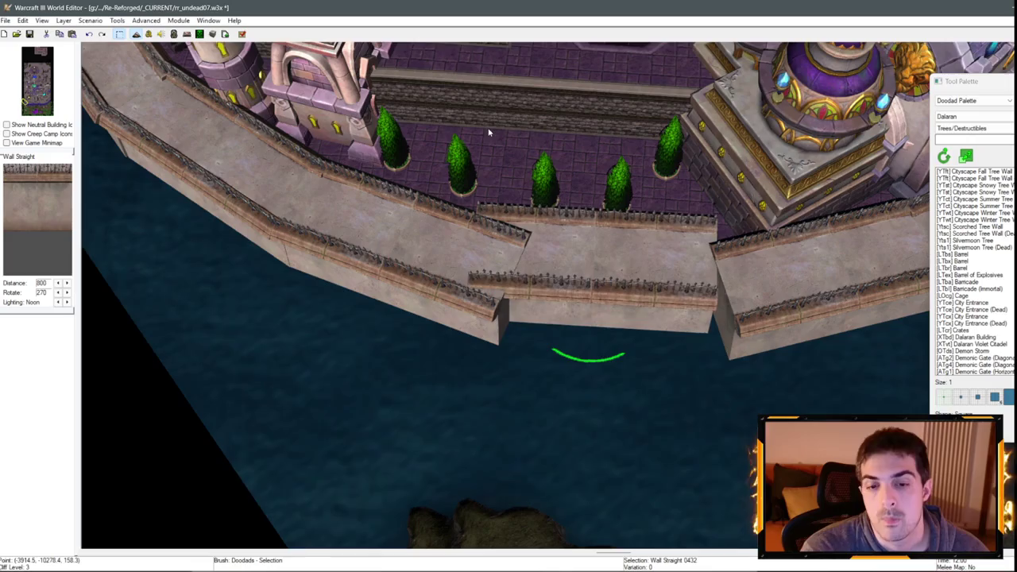
pyautogui.scroll(2, 370, 101)
pyautogui.press('pageup')
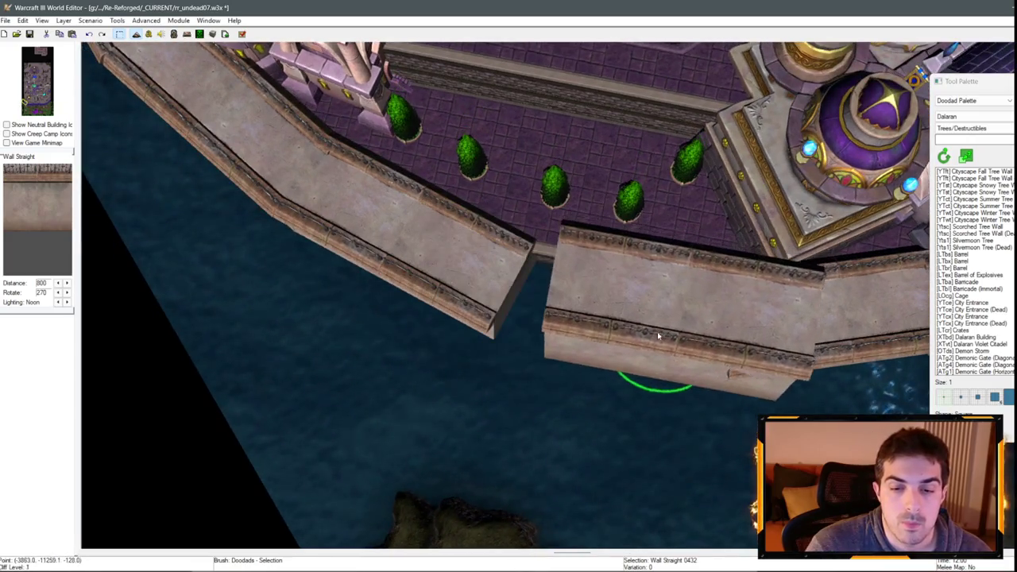
pyautogui.scroll(-2, 625, 335)
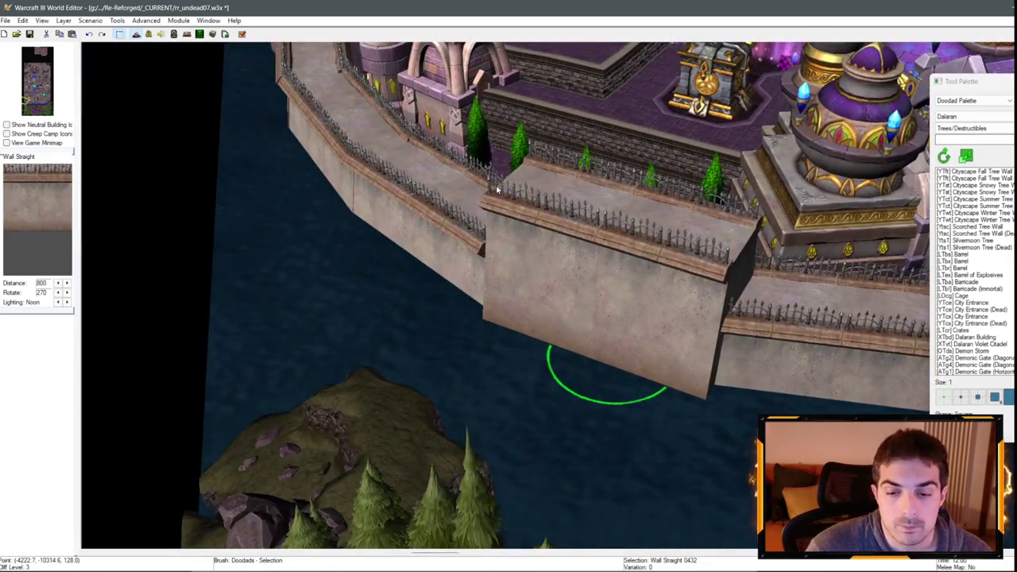
pyautogui.press('pagedown')
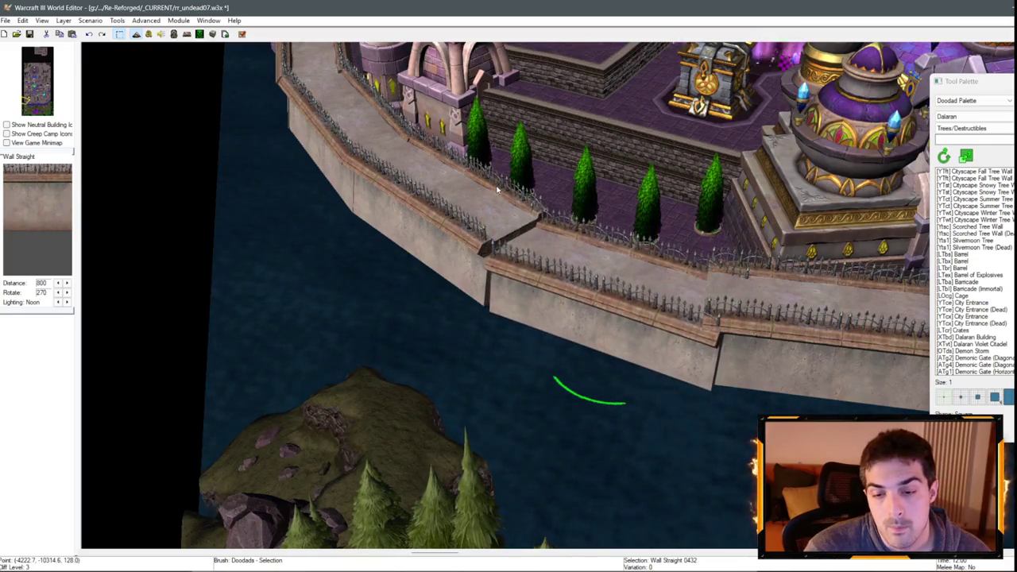
pyautogui.press('pageup')
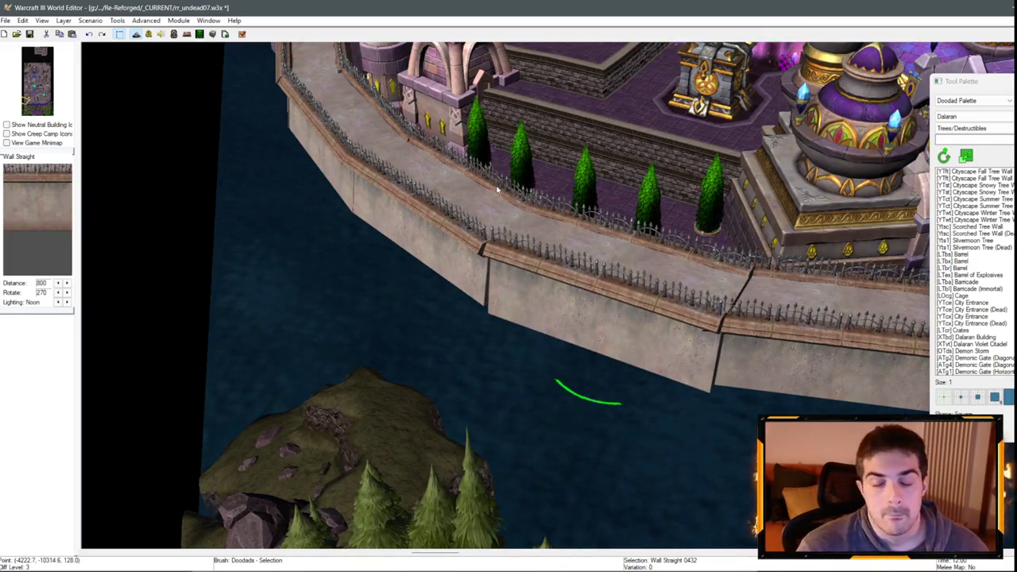
pyautogui.scroll(2, 496, 189)
pyautogui.press('pageup')
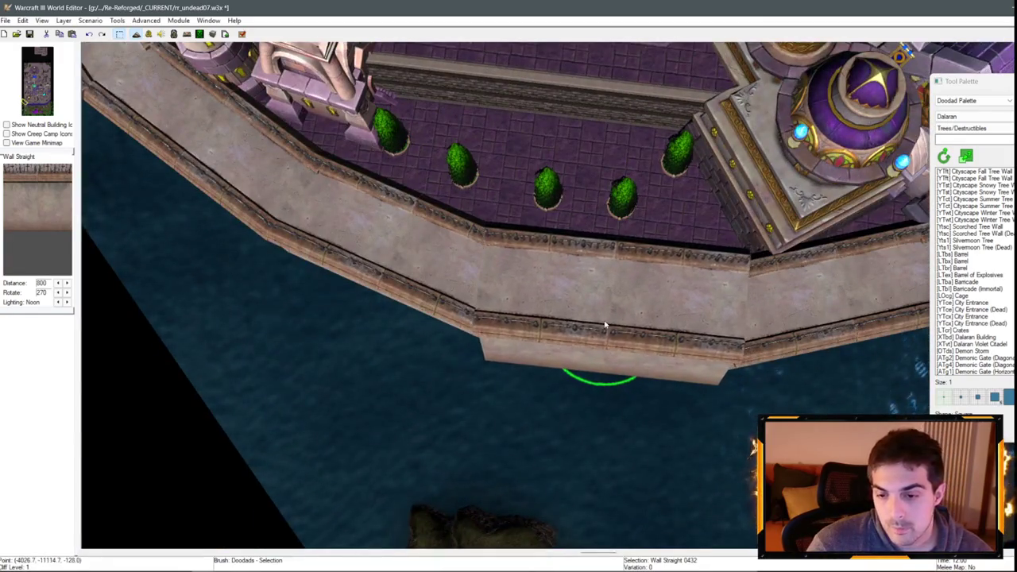
pyautogui.moveTo(604, 325); pyautogui.dragTo(411, 196)
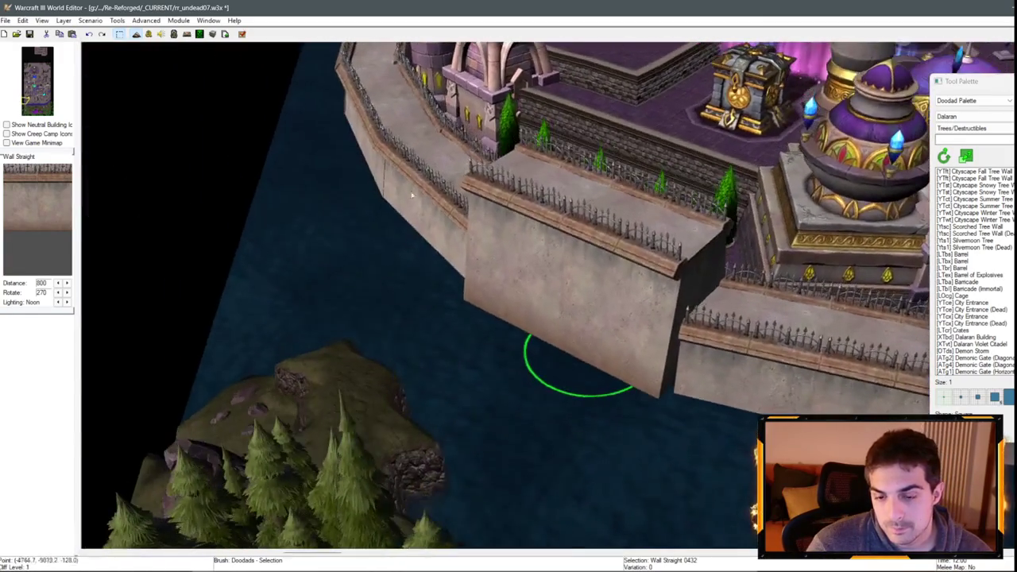
# - Toggle Reset Fixed Object Heights and water height limits in Advanced, then sink the wall flush
pyautogui.click(118, 20)
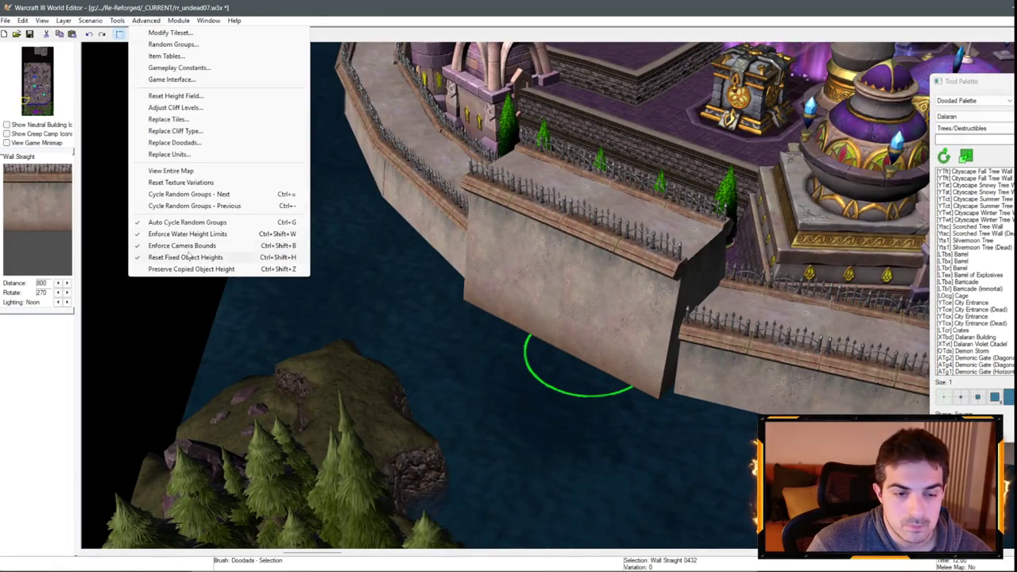
pyautogui.click(188, 256)
pyautogui.click(145, 20)
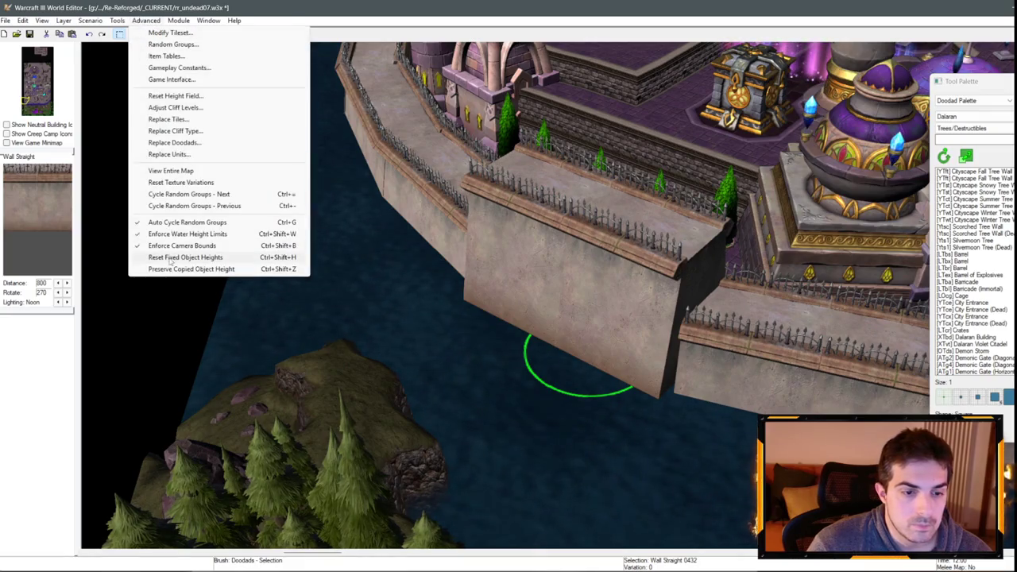
pyautogui.click(183, 234)
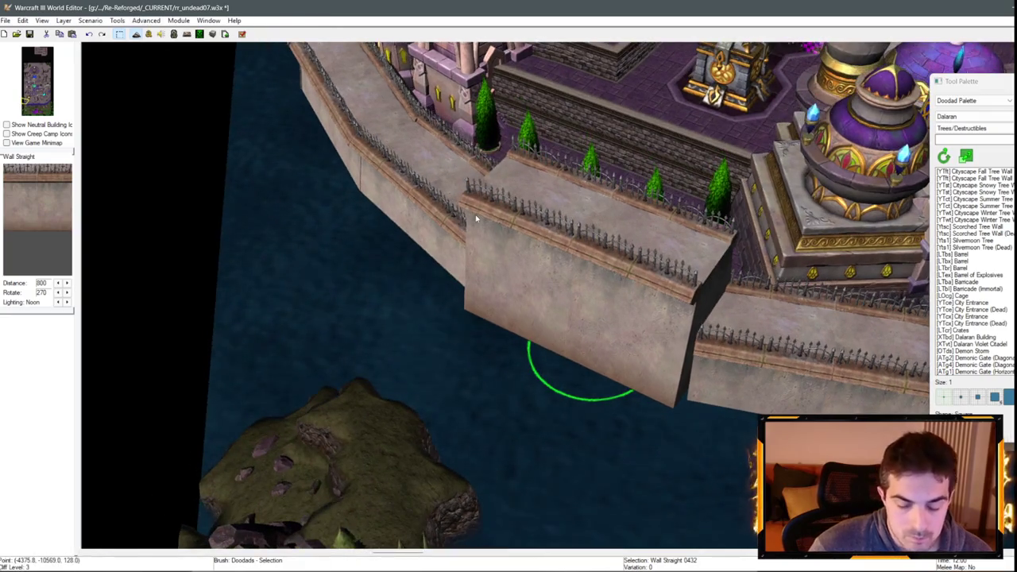
pyautogui.press('pagedown')
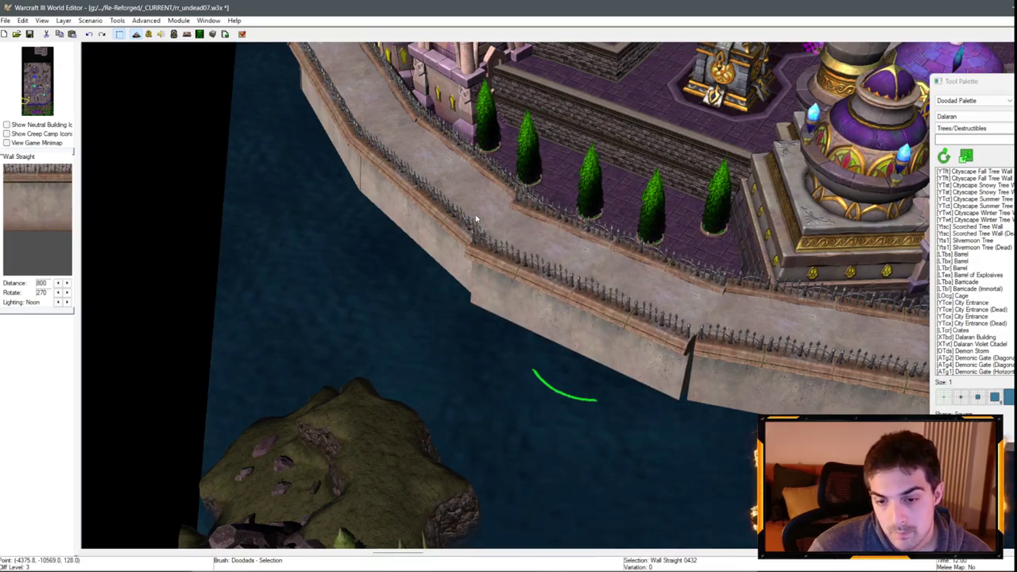
pyautogui.scroll(3, 476, 219)
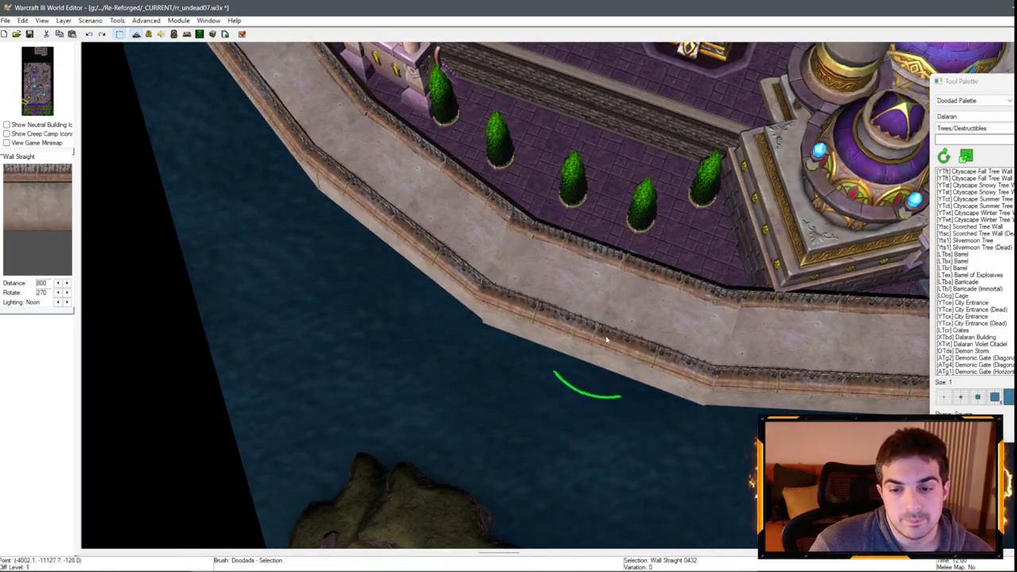
pyautogui.scroll(-5, 605, 340)
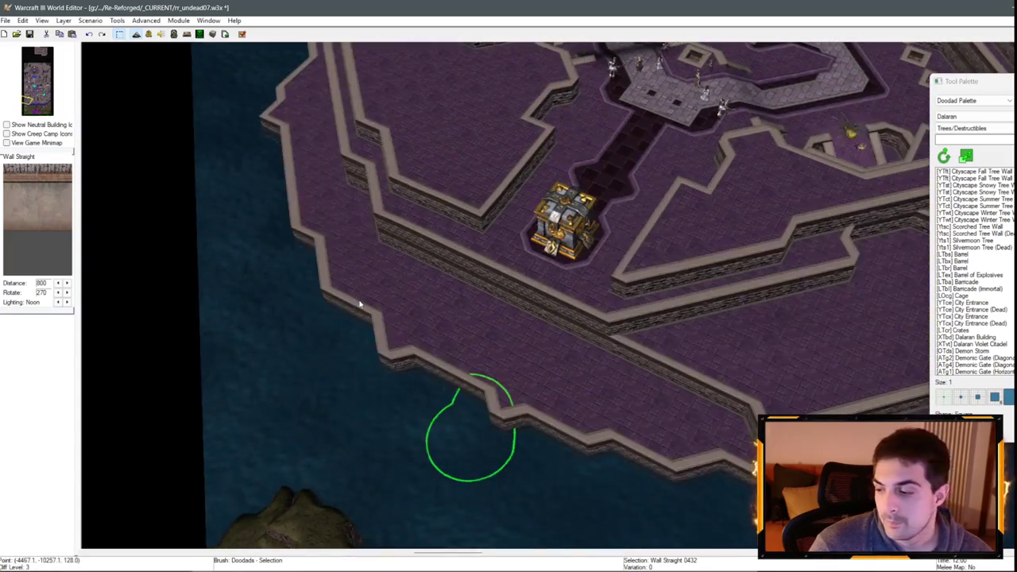
pyautogui.scroll(-3, 348, 295)
pyautogui.scroll(3, 347, 294)
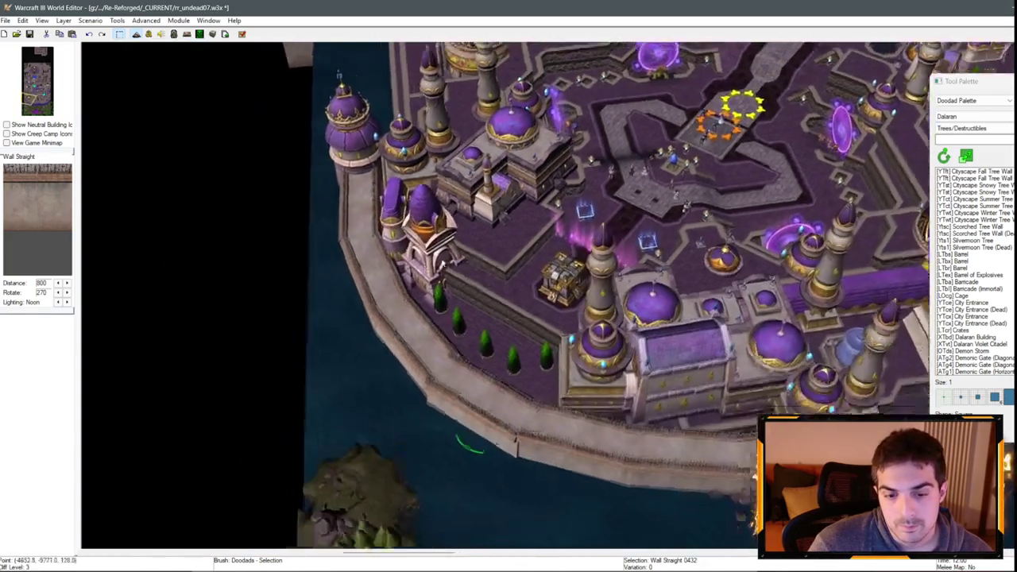
pyautogui.scroll(3, 619, 291)
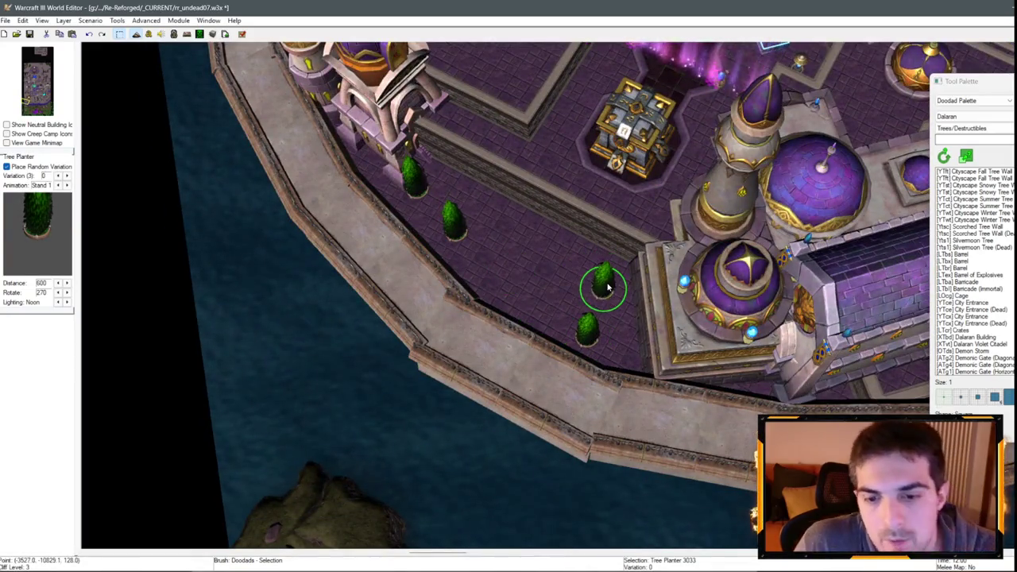
# - Place the pasted Tree Planters in three clusters of three along the harbour wall, then deselect
pyautogui.click(562, 298)
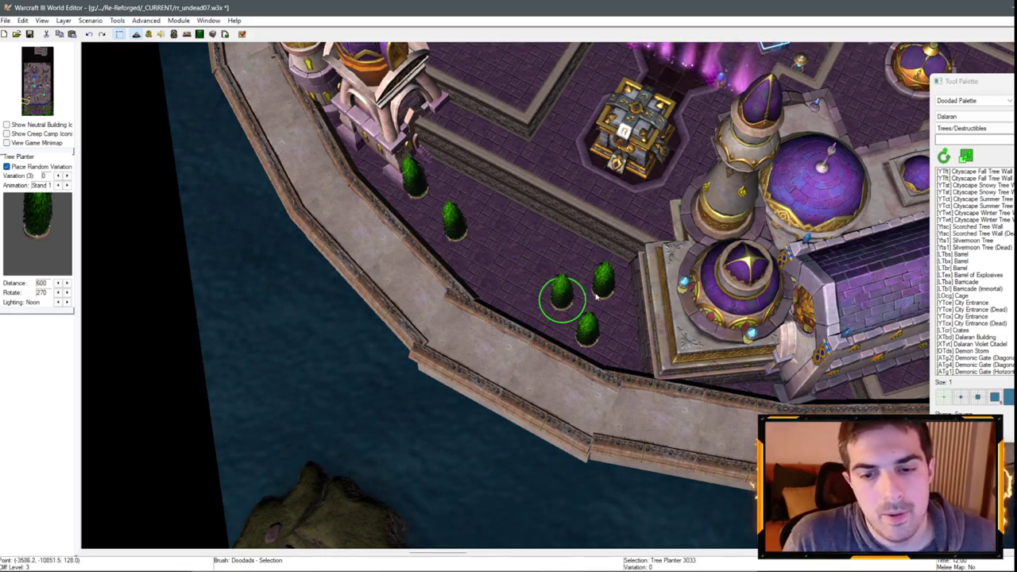
pyautogui.press('Up')
pyautogui.press('Left')
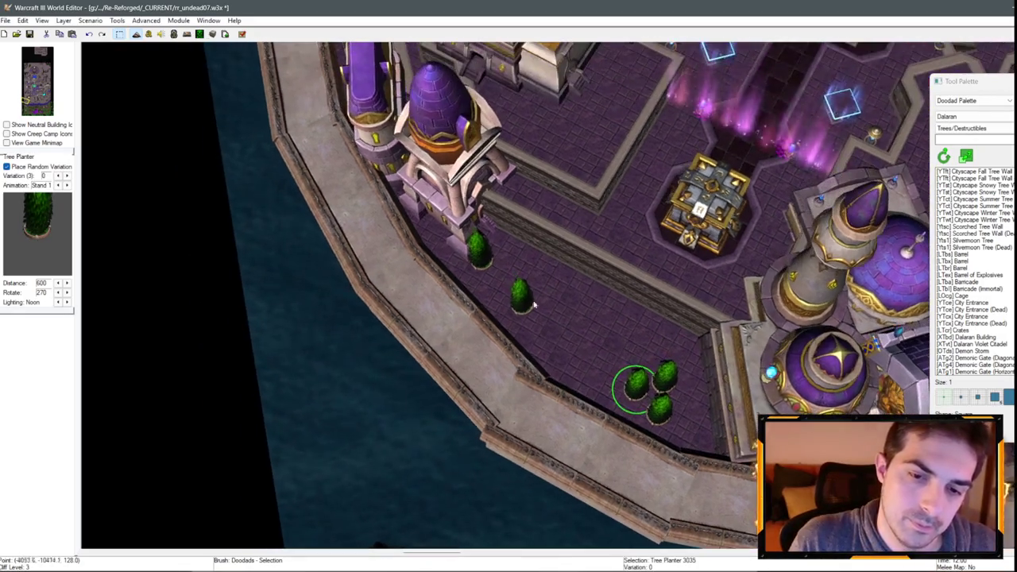
pyautogui.click(587, 338)
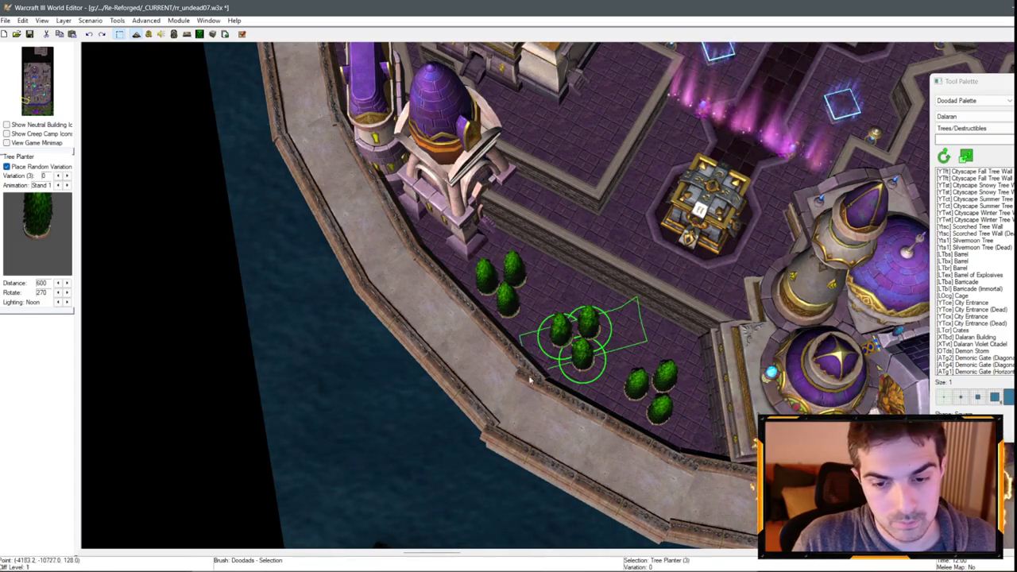
pyautogui.scroll(-2, 611, 312)
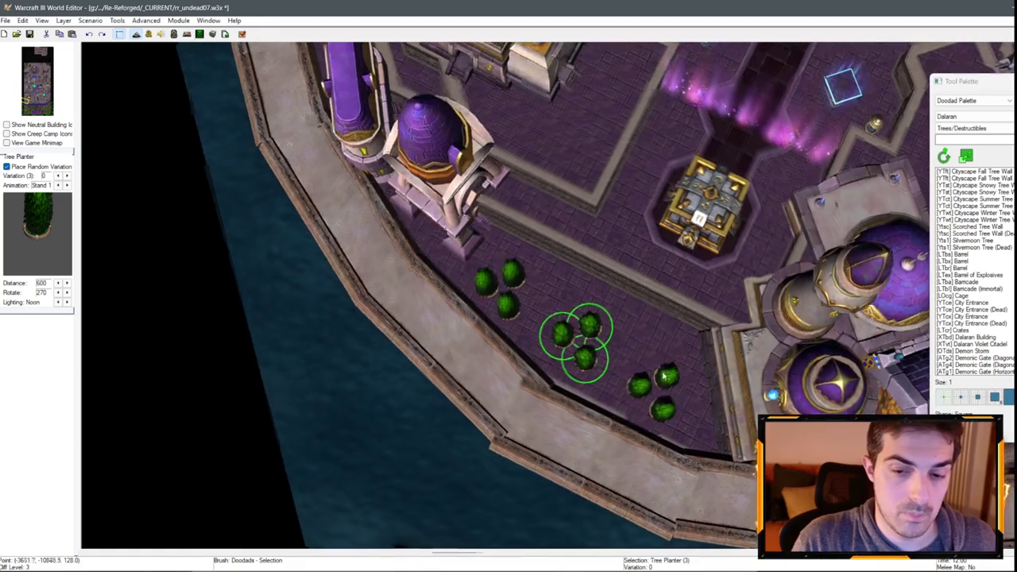
pyautogui.click(593, 222)
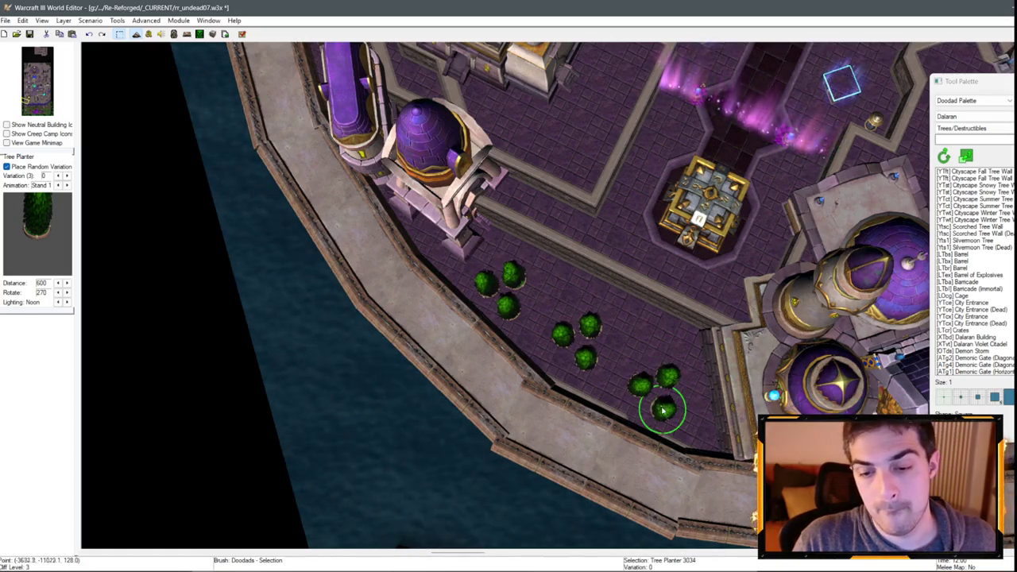
pyautogui.click(577, 277)
pyautogui.scroll(-10, 578, 277)
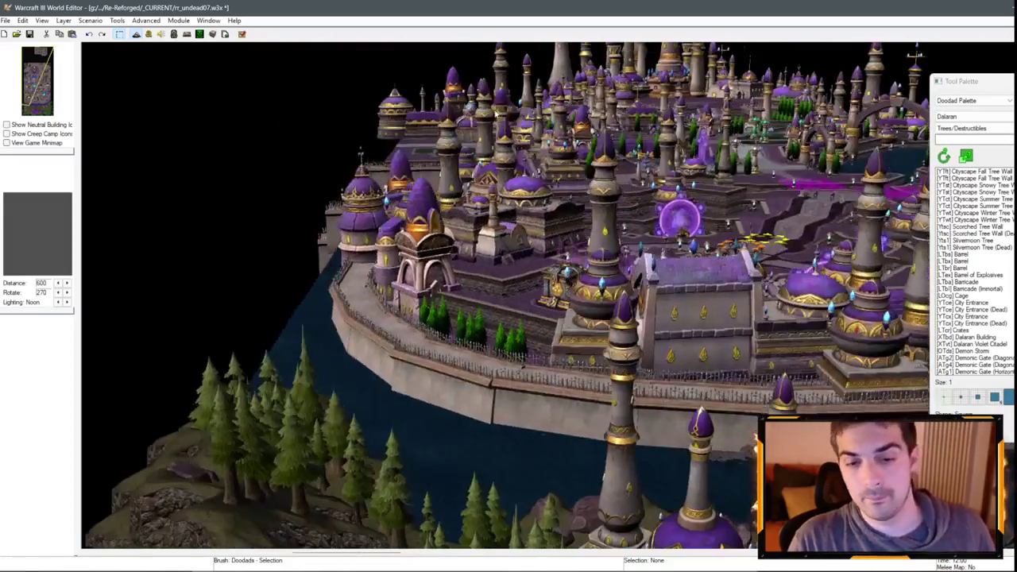
# - Pan north across the city districts past the hedge garden, then save the map with Ctrl+S
pyautogui.scroll(10, 628, 266)
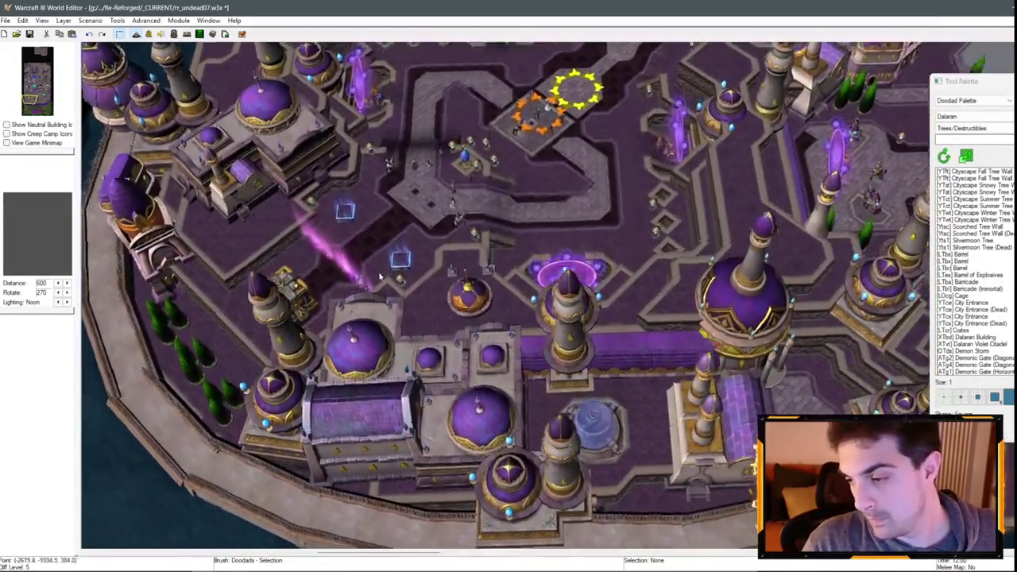
pyautogui.press('Up')
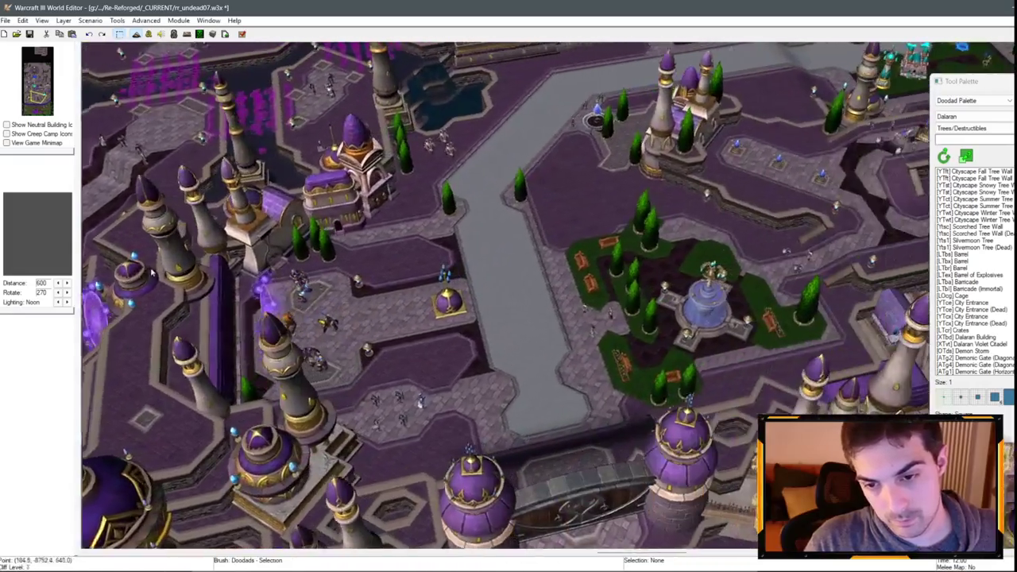
pyautogui.press('Up')
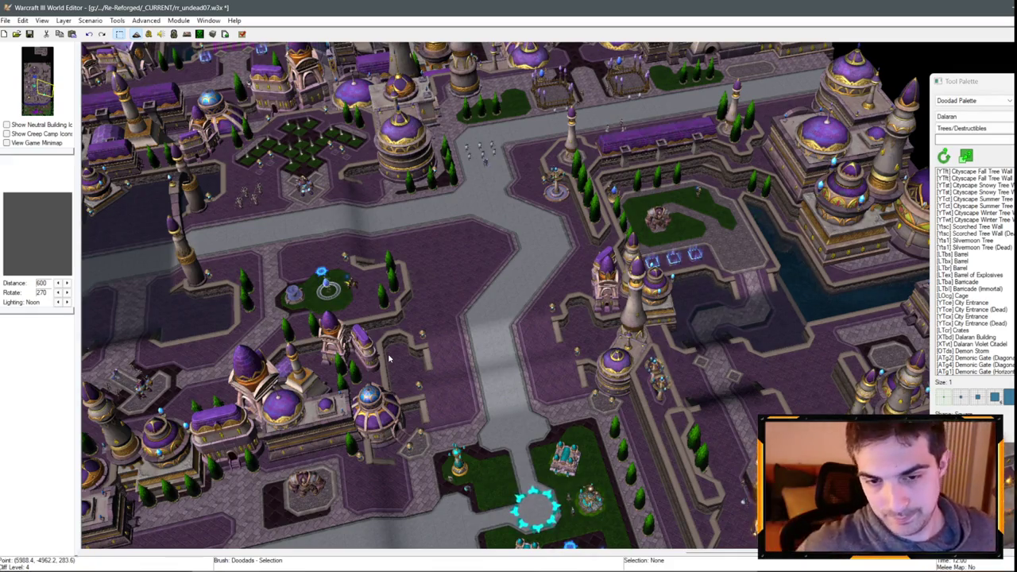
pyautogui.press('Up')
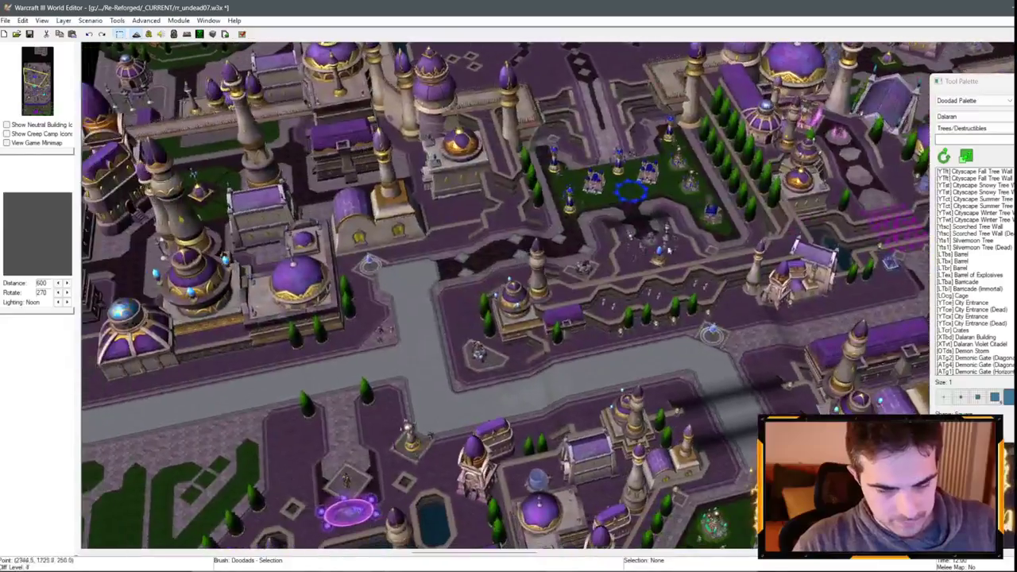
pyautogui.press('Down')
pyautogui.press('Right')
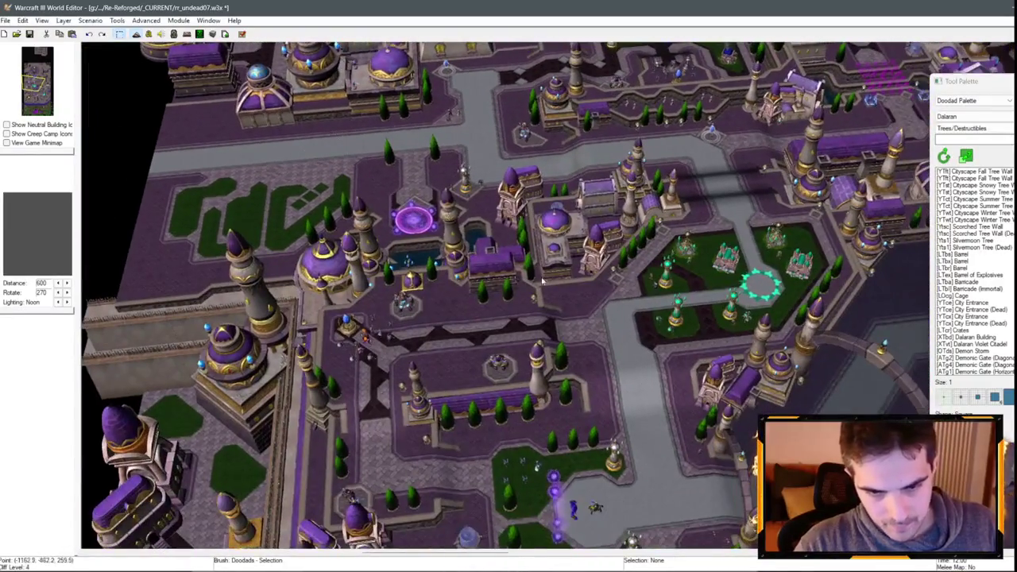
pyautogui.hotkey('ctrl', 's')
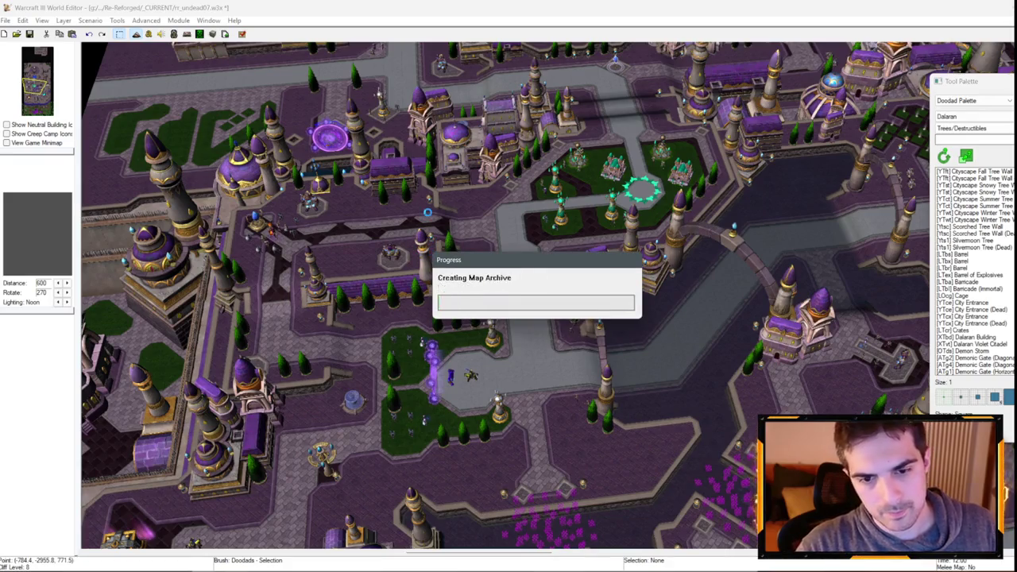
# - Pan west to the hedge glyph garden at the city edge and paste the copied domed building
pyautogui.scroll(3, 601, 306)
pyautogui.press('Up')
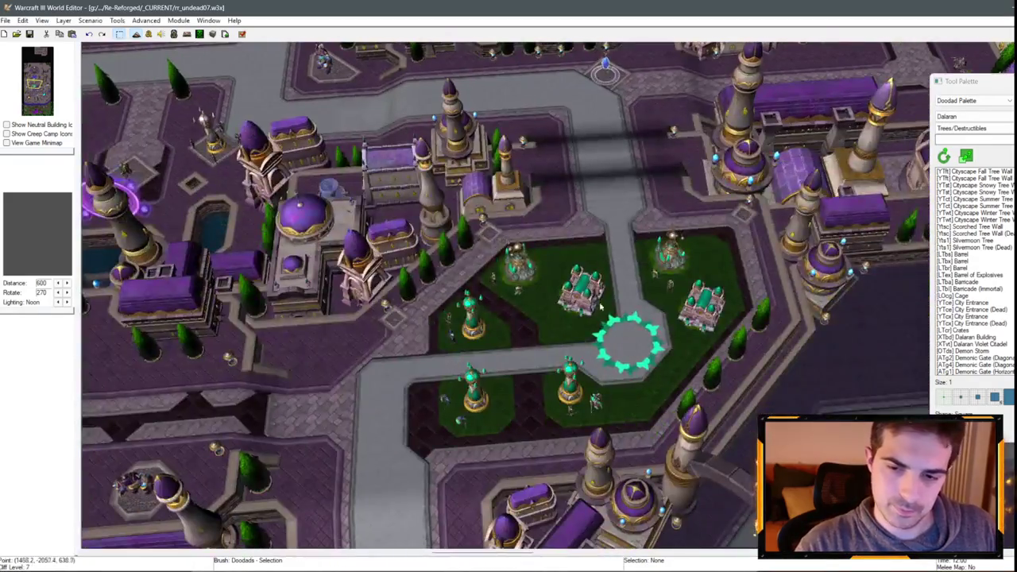
pyautogui.press('Down')
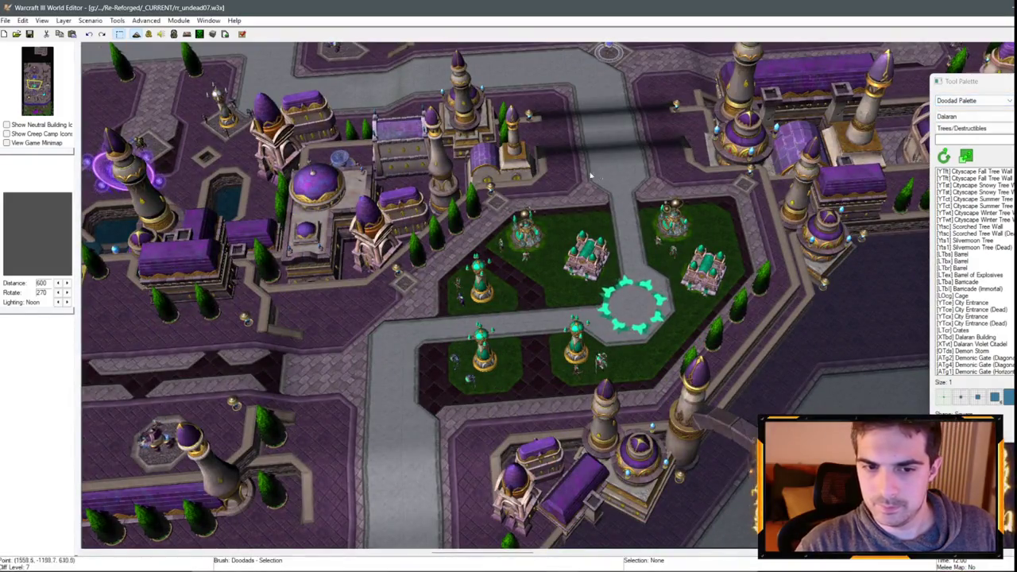
pyautogui.press('Left')
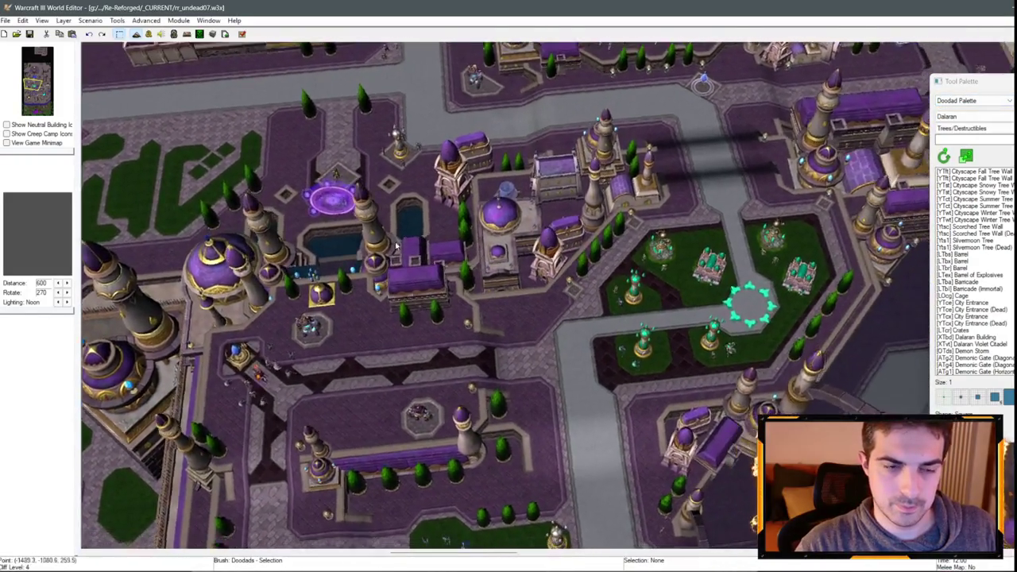
pyautogui.press('Up')
pyautogui.press('Left')
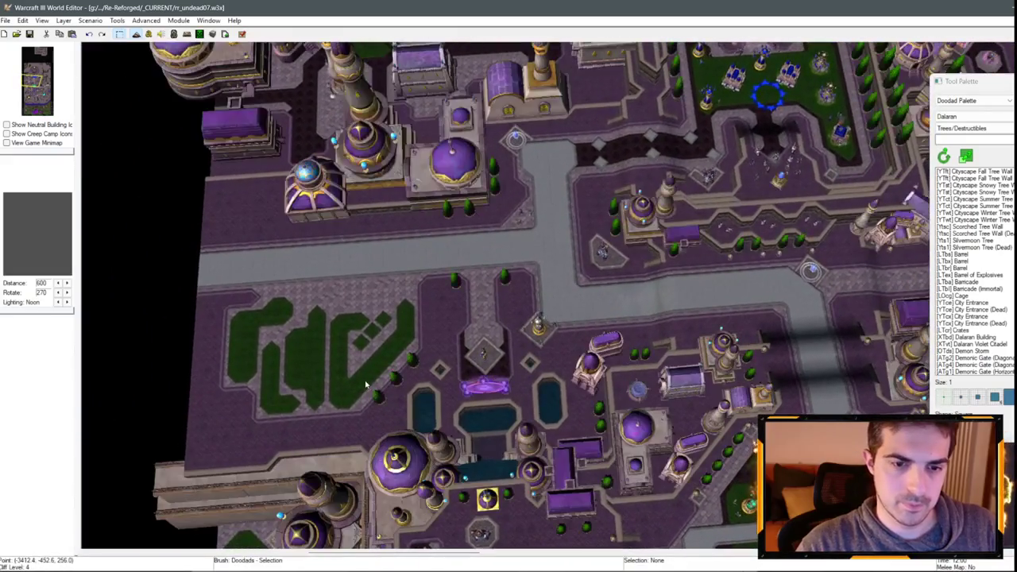
pyautogui.press('Down')
pyautogui.press('Left')
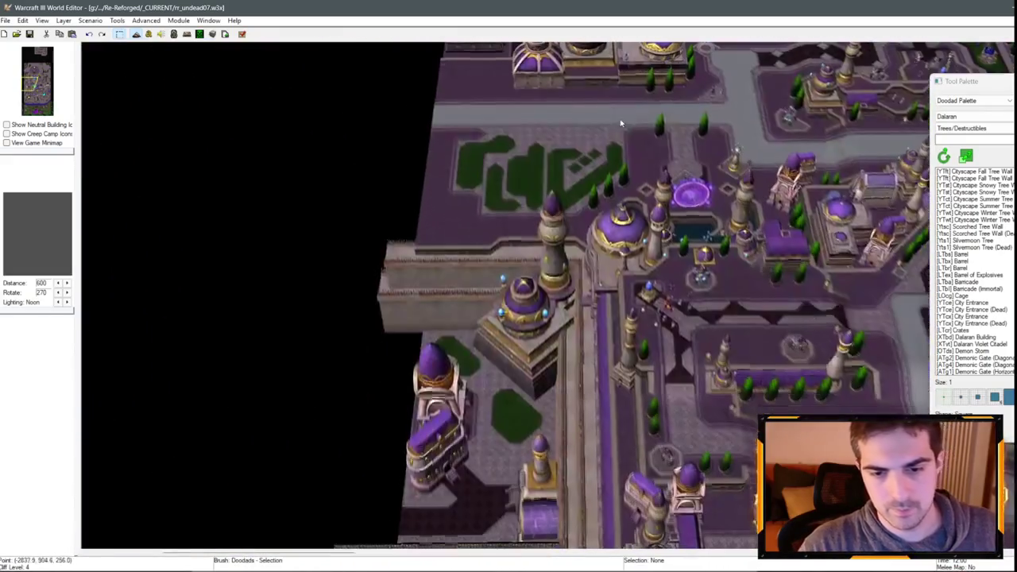
pyautogui.press('Up')
pyautogui.press('Right')
pyautogui.press('Up')
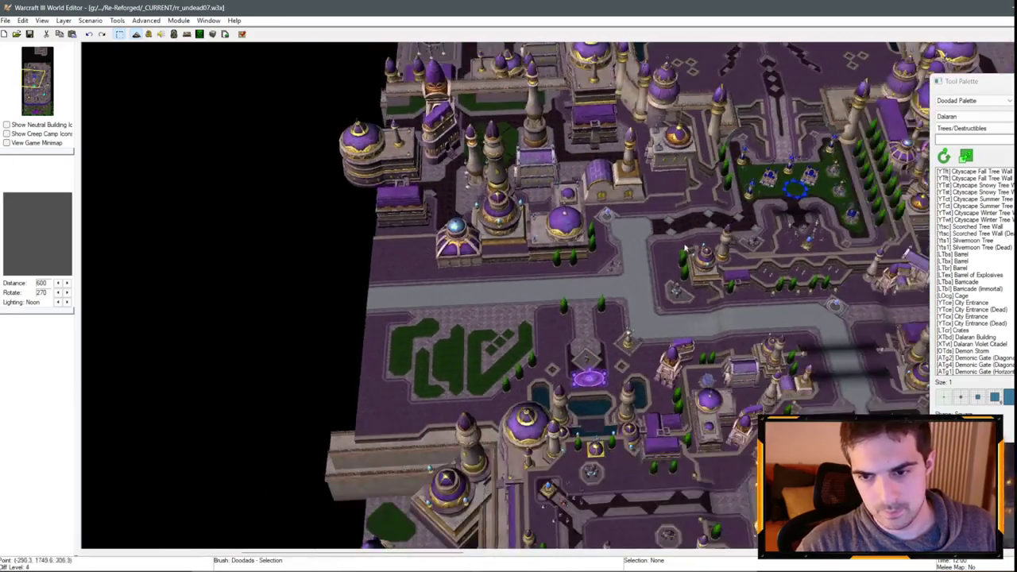
pyautogui.press('Up')
pyautogui.press('Right')
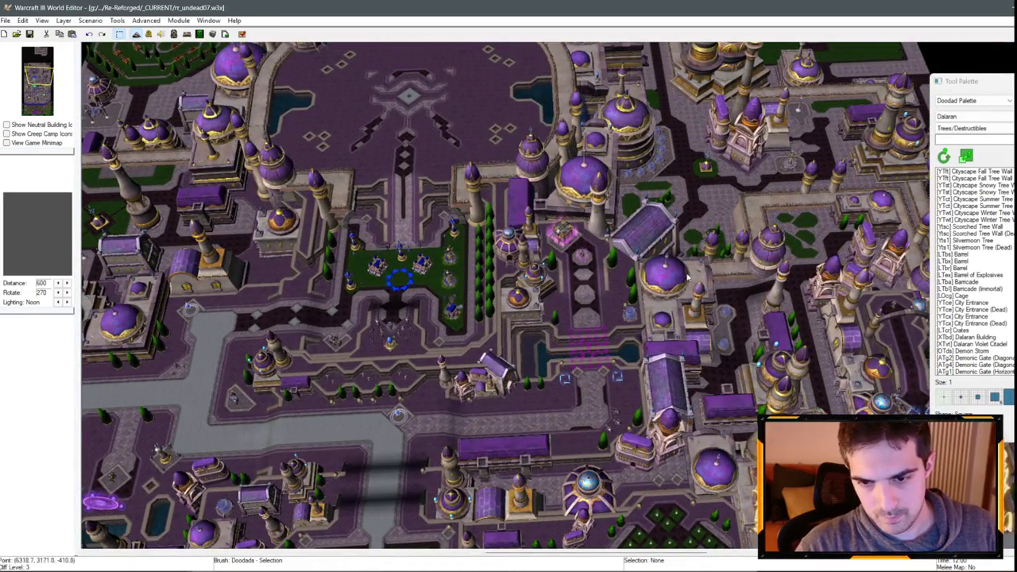
pyautogui.hotkey('ctrl', 'v')
pyautogui.scroll(8, 543, 211)
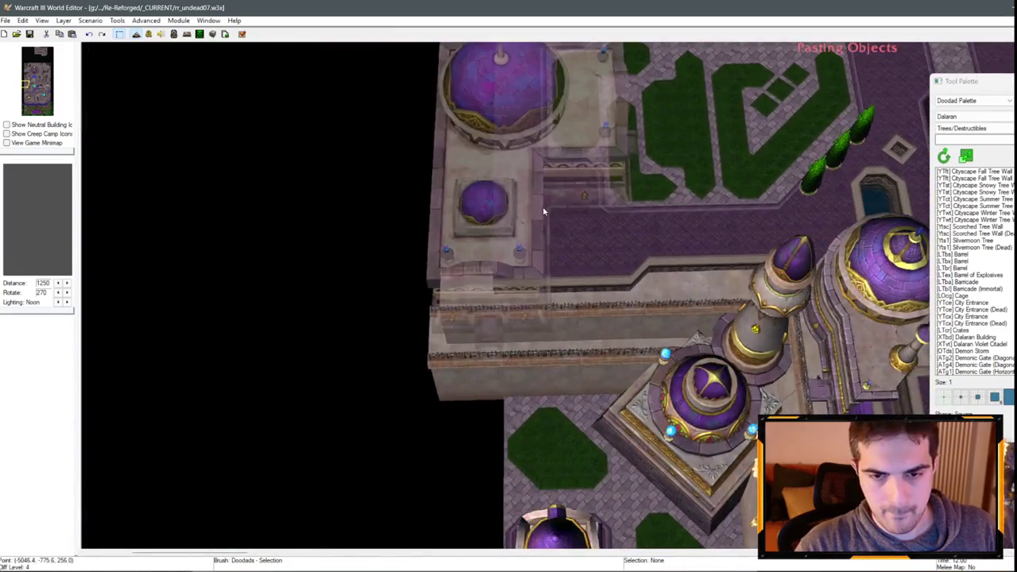
# - Drop the pasted Building B on the western wall corner and settle its height with Page Up/Down
pyautogui.click(543, 211)
pyautogui.press('pageup')
pyautogui.press('pageup')
pyautogui.press('pageup')
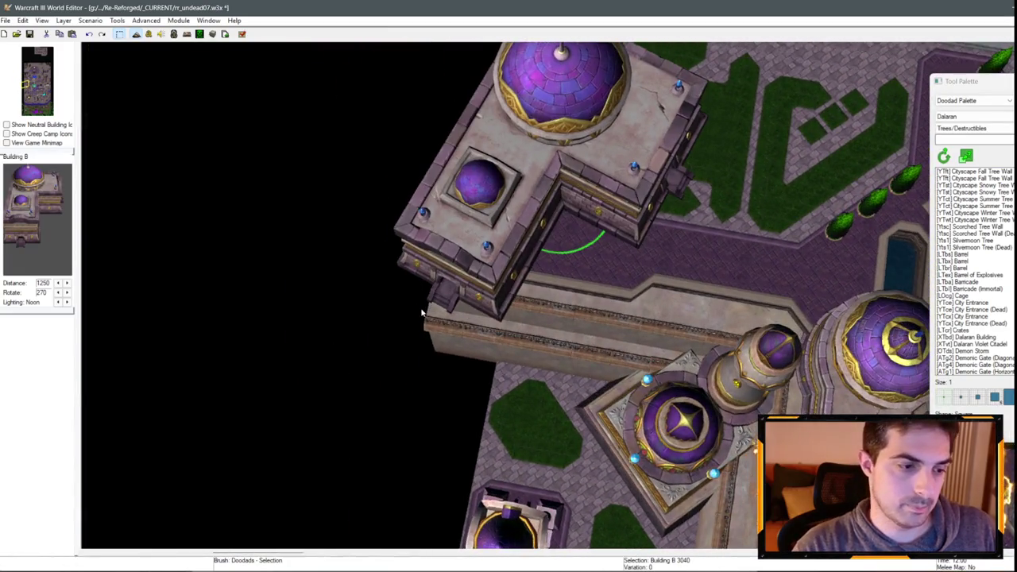
pyautogui.press('pagedown')
pyautogui.press('pagedown')
pyautogui.press('pagedown')
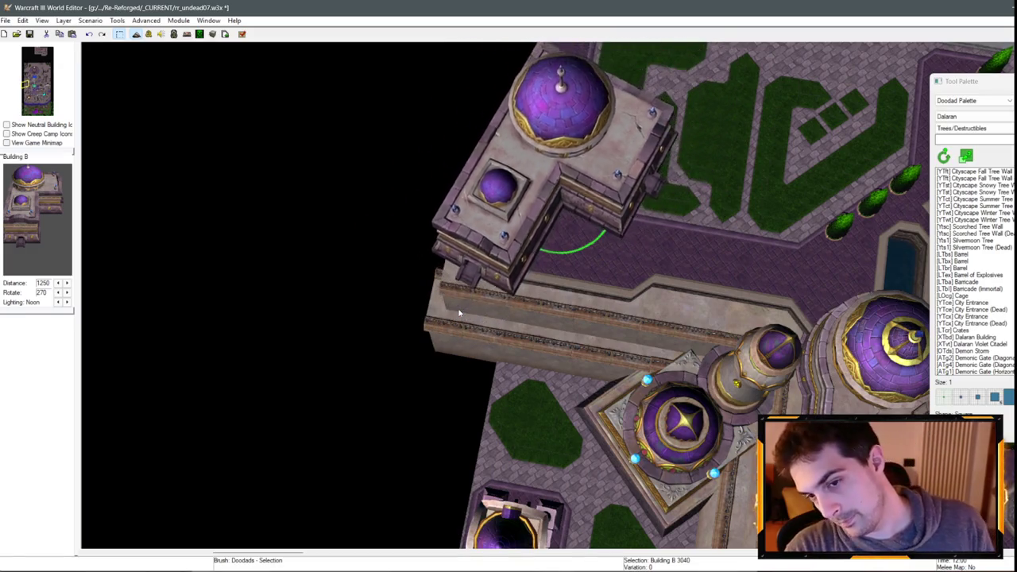
pyautogui.press('pagedown')
pyautogui.press('pagedown')
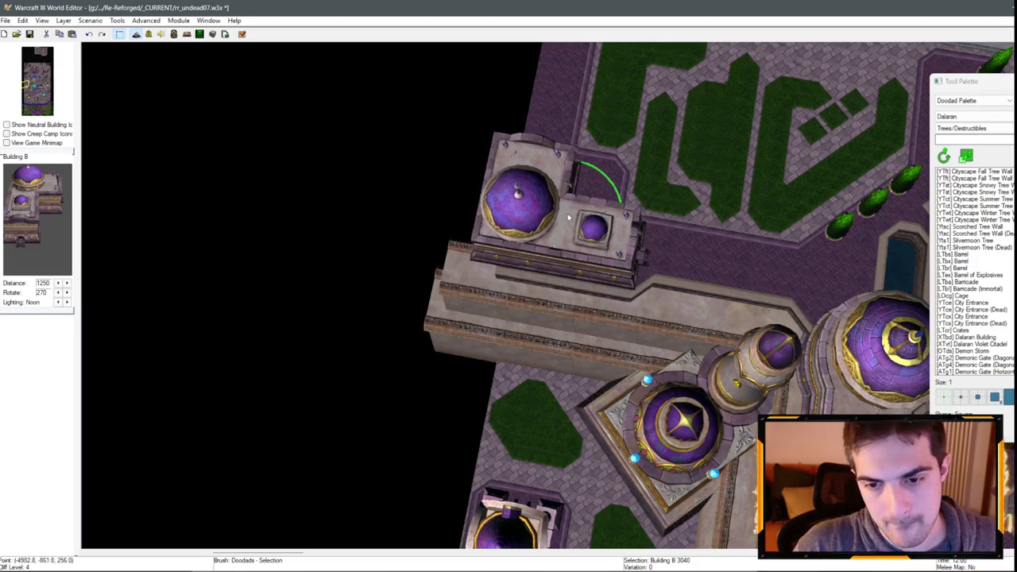
pyautogui.moveTo(602, 242)
pyautogui.mouseDown()
pyautogui.moveTo(405, 108)
pyautogui.moveTo(548, 259)
pyautogui.moveTo(254, 151)
pyautogui.moveTo(293, 277)
pyautogui.moveTo(413, 318)
pyautogui.moveTo(510, 310)
pyautogui.moveTo(676, 357)
pyautogui.moveTo(453, 395)
pyautogui.moveTo(536, 381)
pyautogui.moveTo(632, 551)
pyautogui.moveTo(474, 122)
pyautogui.moveTo(468, 225)
pyautogui.mouseUp()
pyautogui.moveTo(630, 329); pyautogui.dragTo(570, 262)
pyautogui.moveTo(484, 263); pyautogui.dragTo(665, 320)
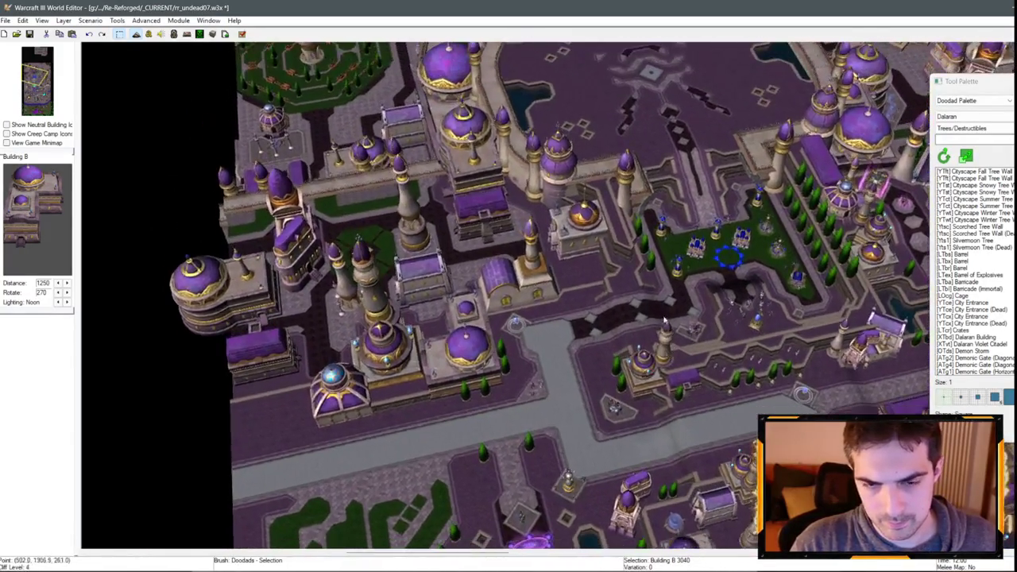
# - Copy the blue-domed Enclave House and paste it near the hedge-garden wall corner
pyautogui.click(334, 373)
pyautogui.scroll(6, 509, 318)
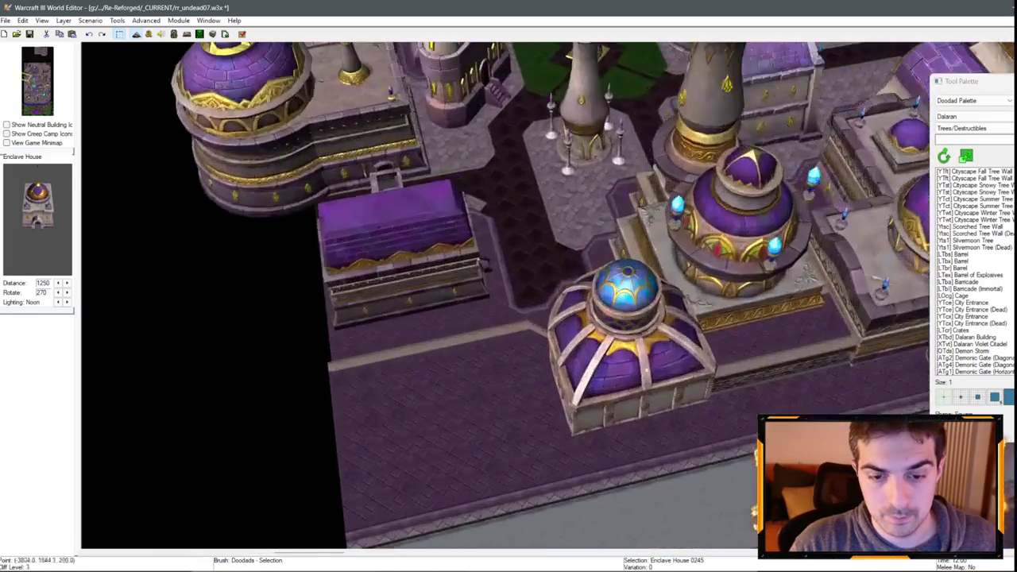
pyautogui.scroll(-3, 509, 318)
pyautogui.hotkey('ctrl', 'v')
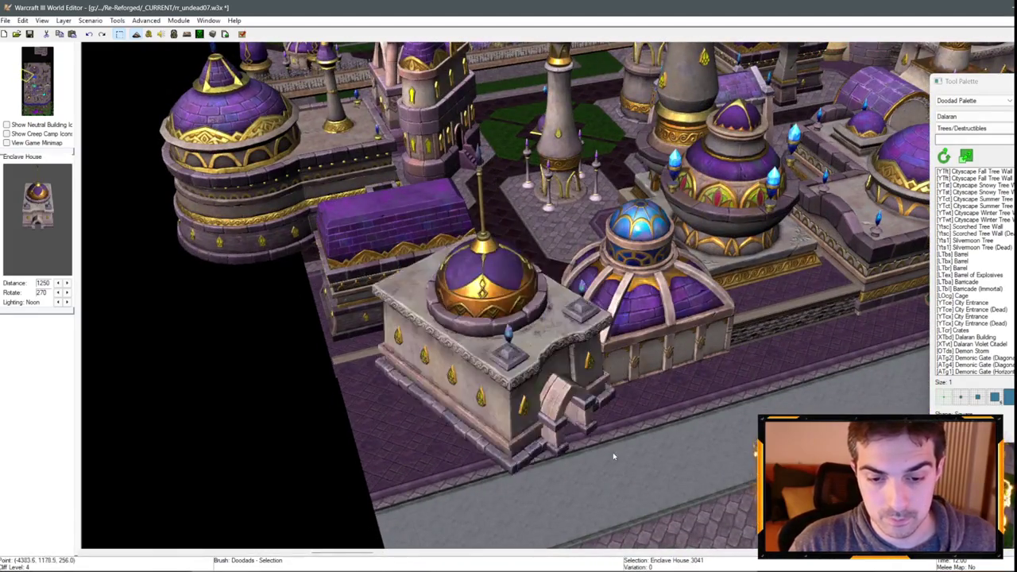
pyautogui.scroll(-3, 533, 357)
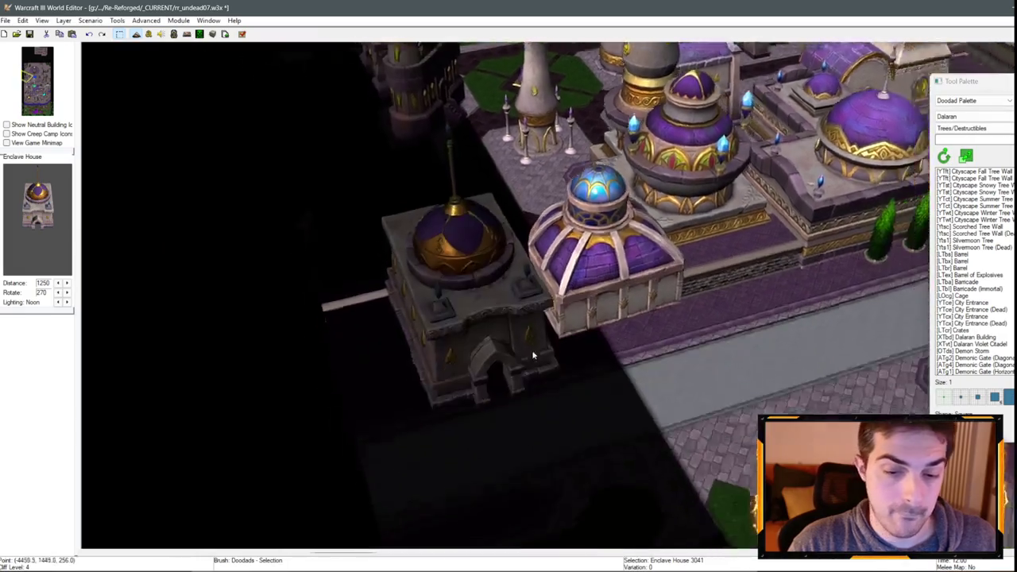
pyautogui.scroll(4, 458, 329)
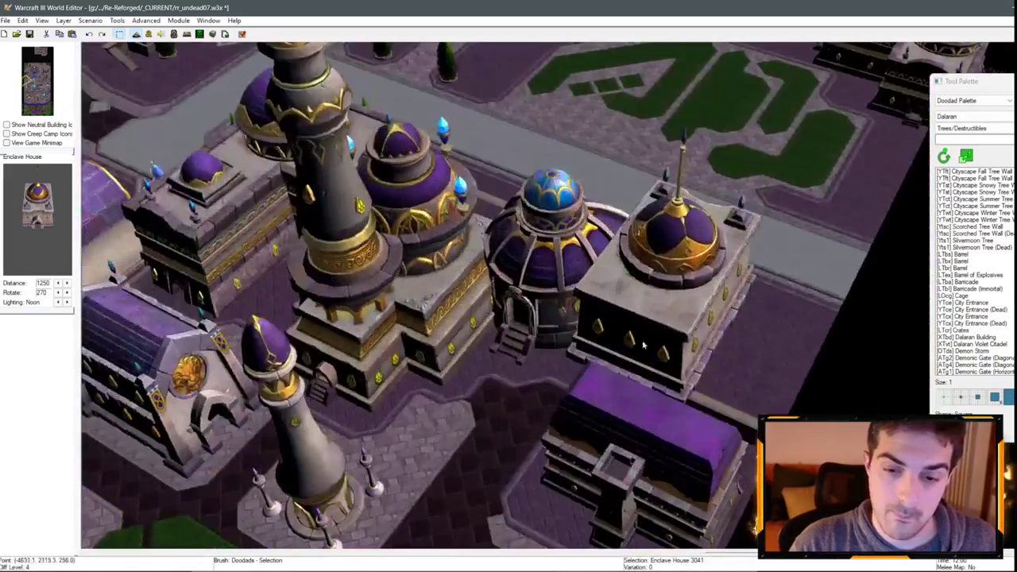
# - Switch the Tool Palette to the Terrain Palette for cliff editing
pyautogui.scroll(-3, 643, 344)
pyautogui.scroll(3, 678, 185)
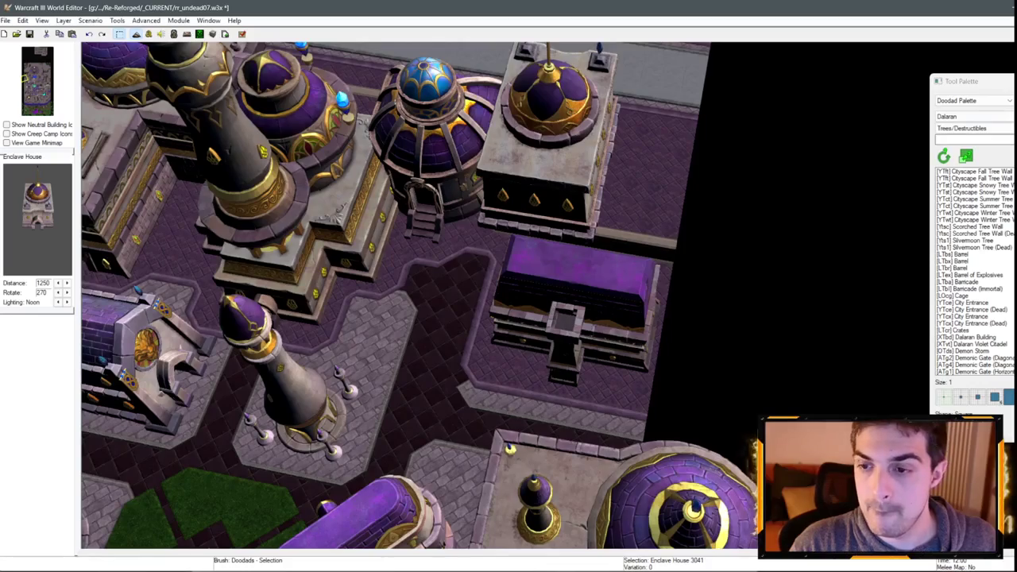
pyautogui.click(971, 100)
pyautogui.click(957, 110)
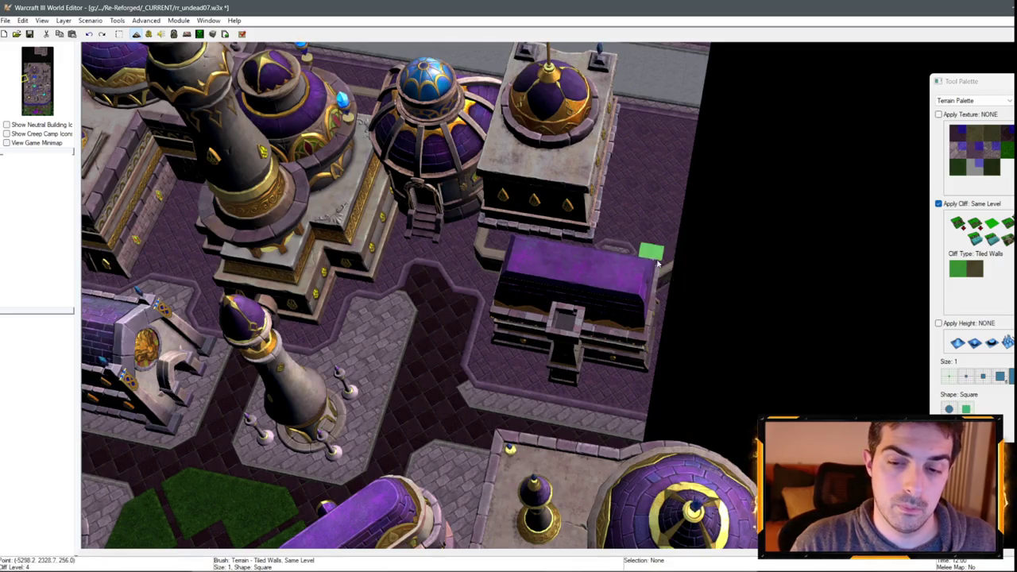
# - Hide and re-show doodads with D to check bare terrain, then drop the cliff brush with Escape
pyautogui.press('d')
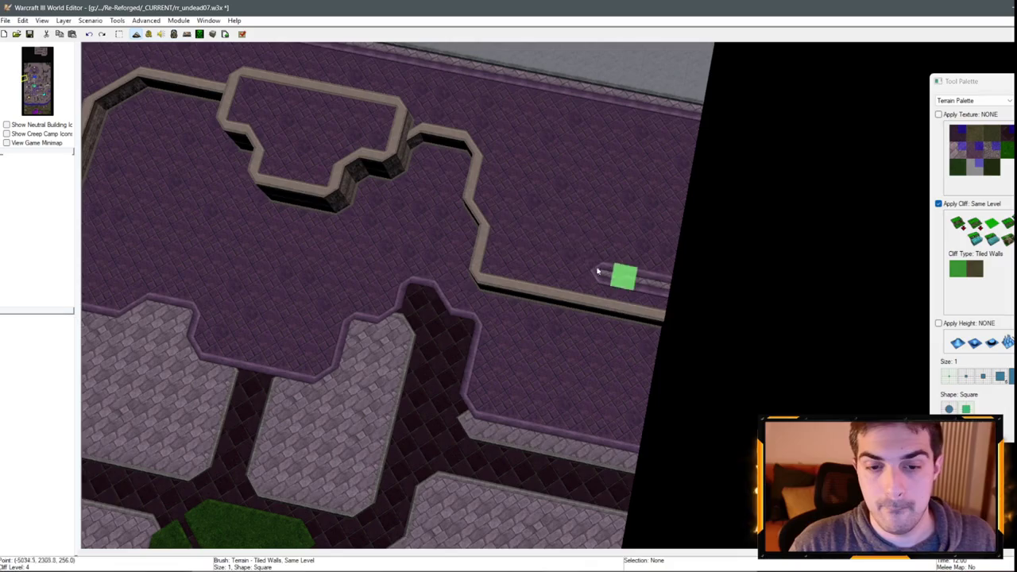
pyautogui.press('d')
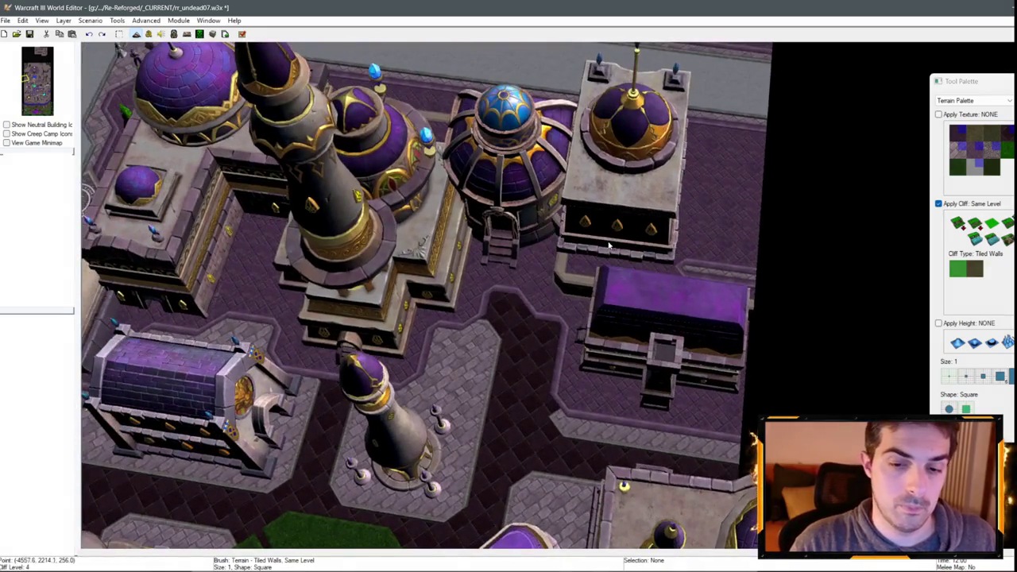
pyautogui.press('Escape')
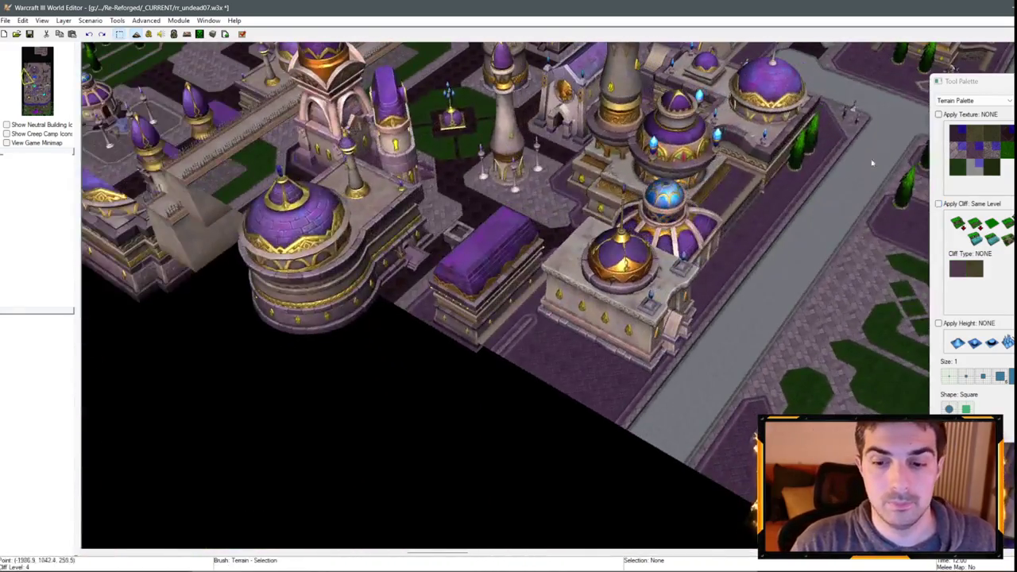
pyautogui.click(963, 98)
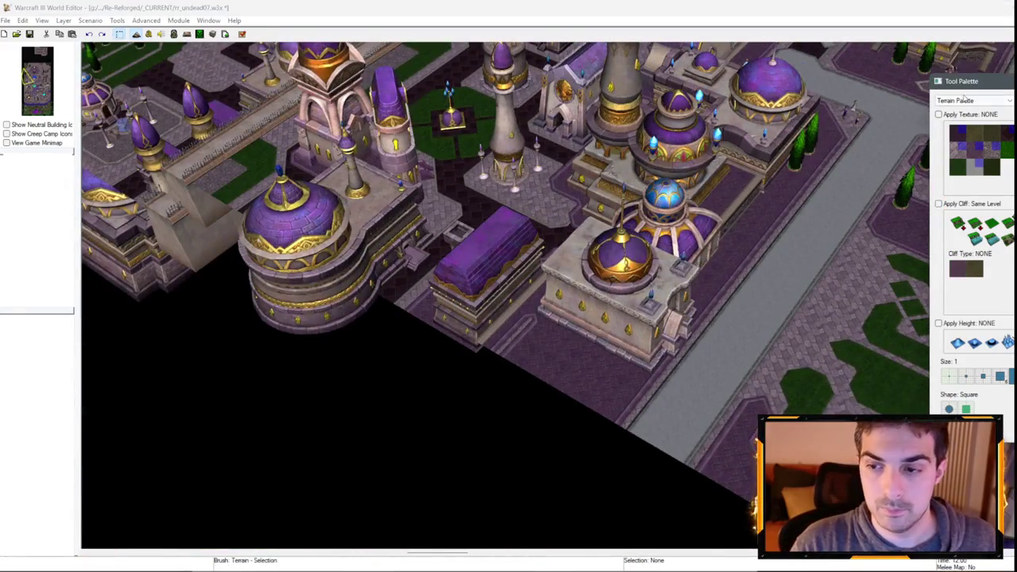
# - Copy the Building D tower and place two copies among the domed buildings by the hedge garden
pyautogui.click(957, 117)
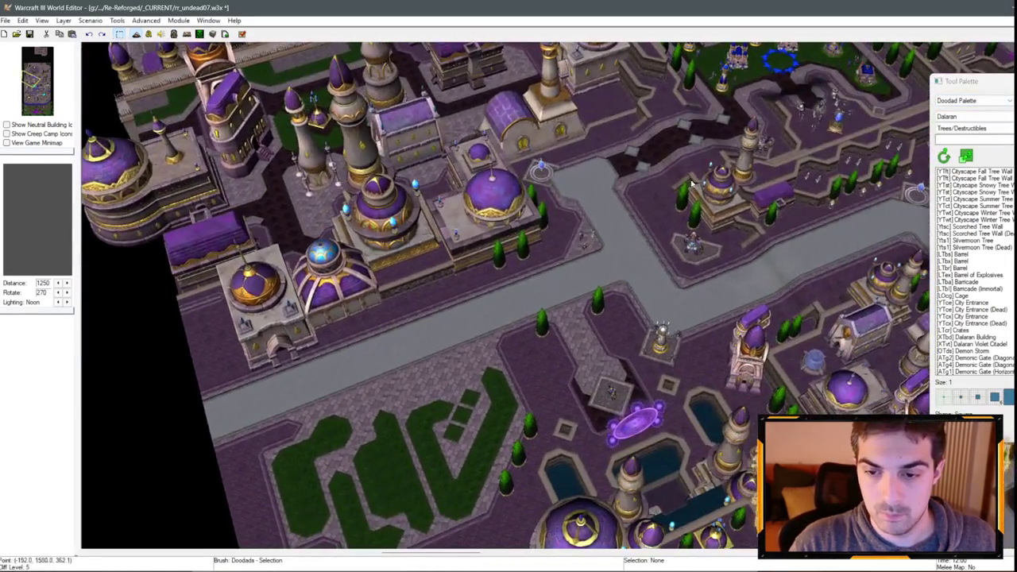
pyautogui.click(502, 231)
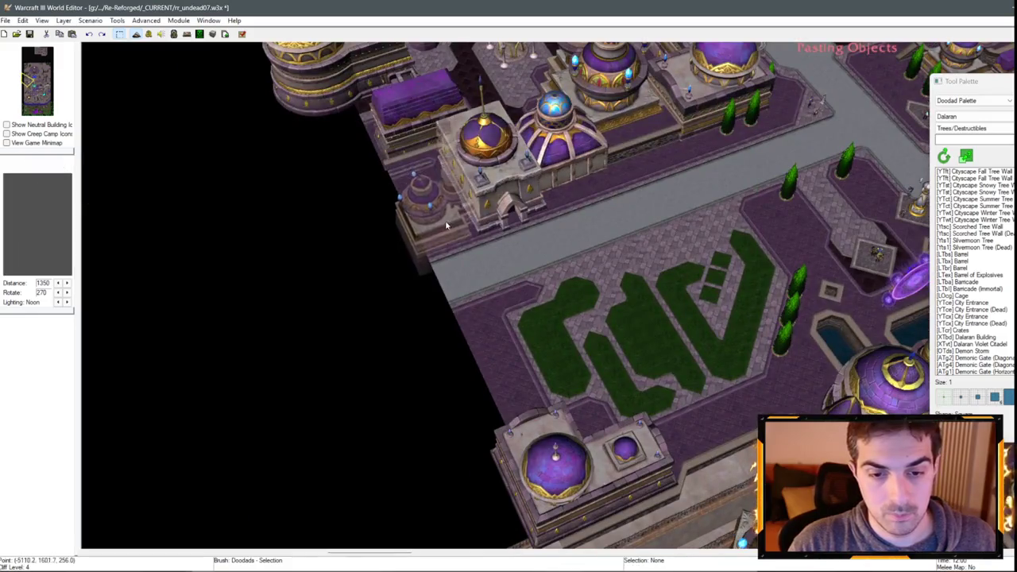
pyautogui.click(452, 234)
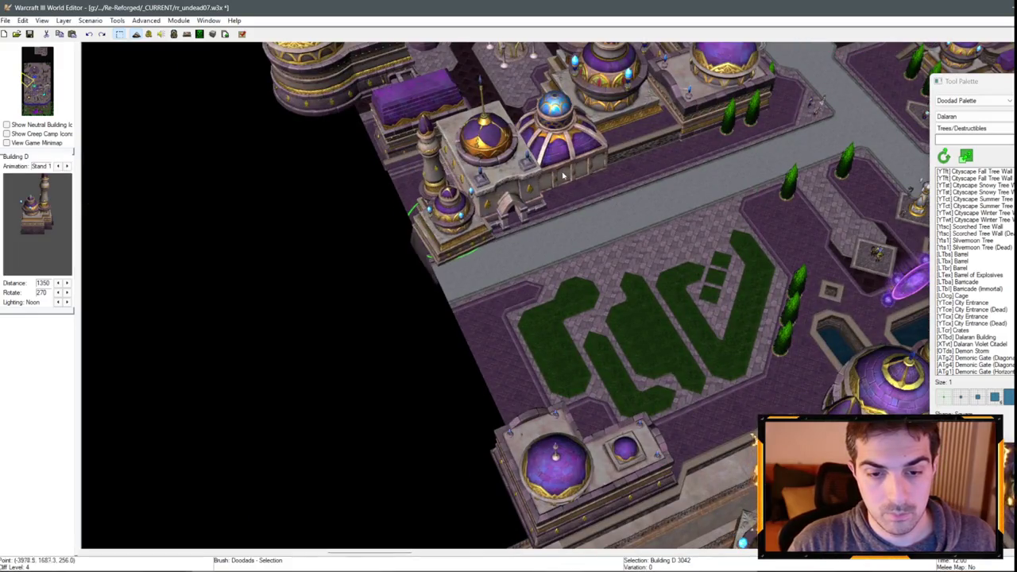
pyautogui.moveTo(570, 184)
pyautogui.mouseDown()
pyautogui.moveTo(603, 295)
pyautogui.moveTo(605, 349)
pyautogui.mouseUp()
pyautogui.click(623, 258)
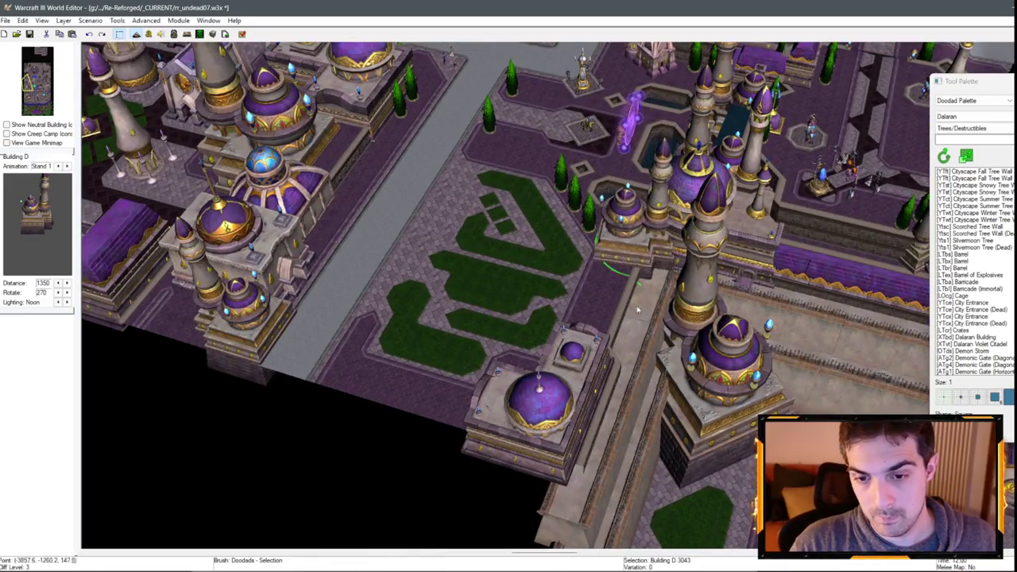
pyautogui.moveTo(686, 332)
pyautogui.mouseDown()
pyautogui.moveTo(467, 355)
pyautogui.moveTo(604, 278)
pyautogui.moveTo(514, 222)
pyautogui.moveTo(604, 249)
pyautogui.moveTo(426, 196)
pyautogui.moveTo(477, 317)
pyautogui.mouseUp()
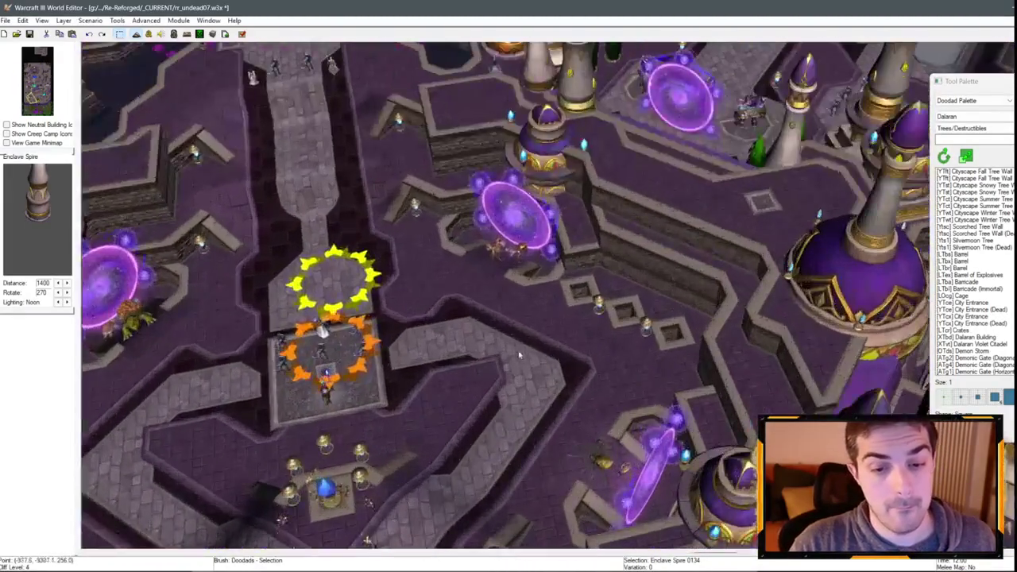
# - Deselect the Enclave Spire and zoom in on the walled courtyard's spires and domed tower
pyautogui.click(517, 355)
pyautogui.scroll(-10, 518, 355)
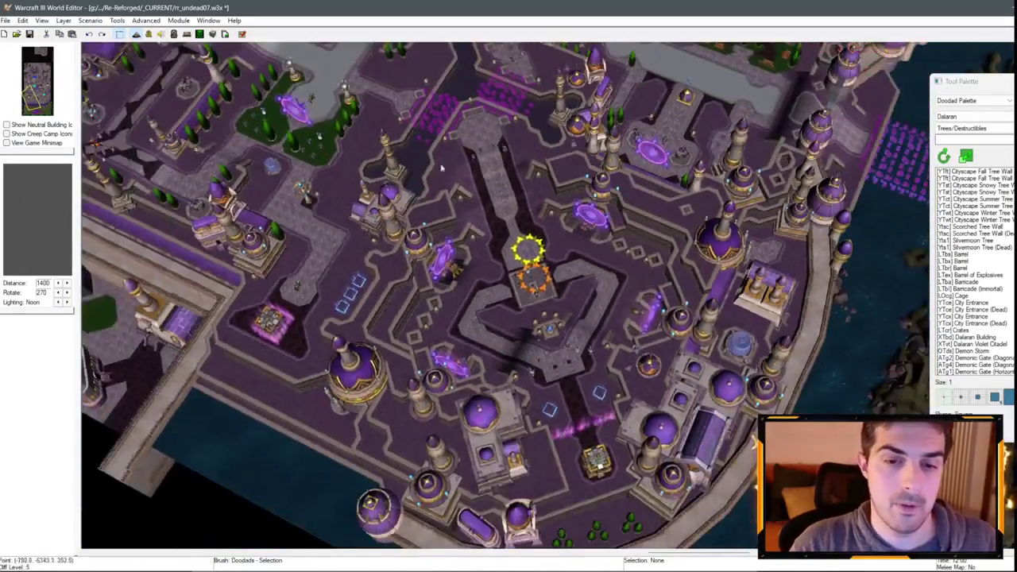
pyautogui.moveTo(442, 167)
pyautogui.mouseDown()
pyautogui.moveTo(539, 308)
pyautogui.moveTo(500, 257)
pyautogui.mouseUp()
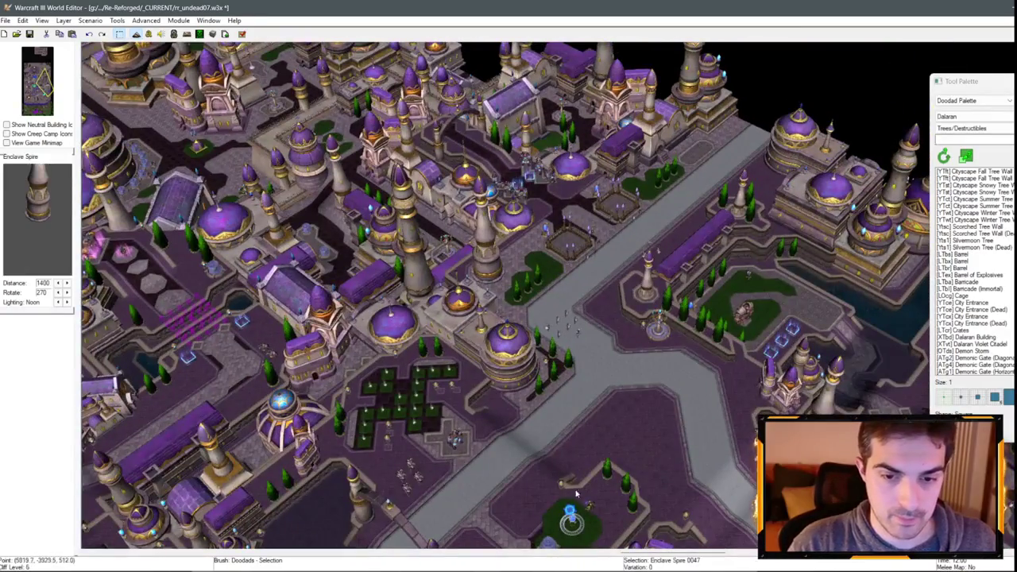
pyautogui.moveTo(576, 494)
pyautogui.mouseDown()
pyautogui.moveTo(508, 375)
pyautogui.moveTo(673, 300)
pyautogui.moveTo(746, 180)
pyautogui.moveTo(536, 280)
pyautogui.moveTo(552, 302)
pyautogui.moveTo(720, 198)
pyautogui.mouseUp()
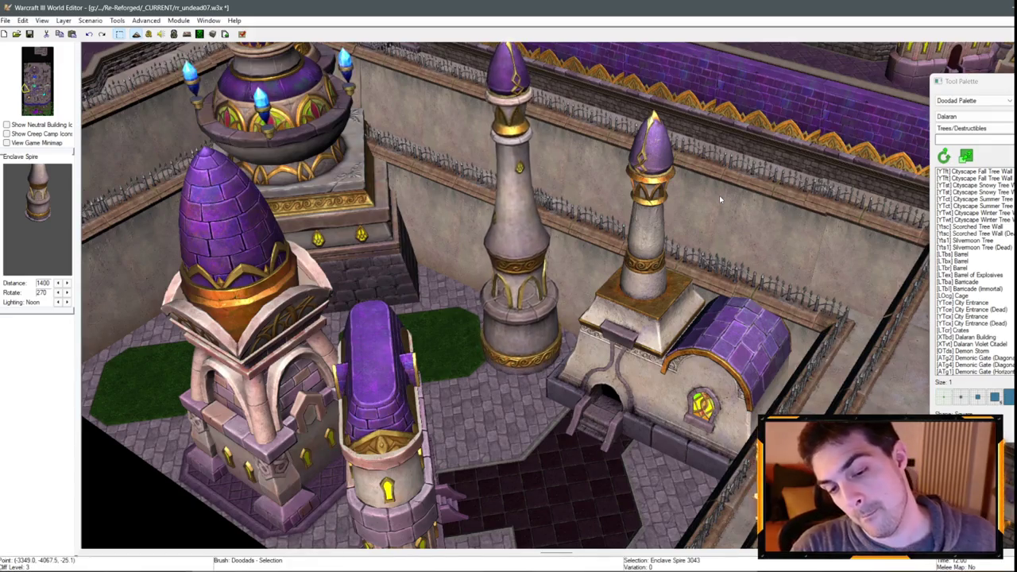
# - Paste an Enclave Spire copy just left of the domed tower in the walled courtyard
pyautogui.moveTo(718, 199); pyautogui.dragTo(764, 226)
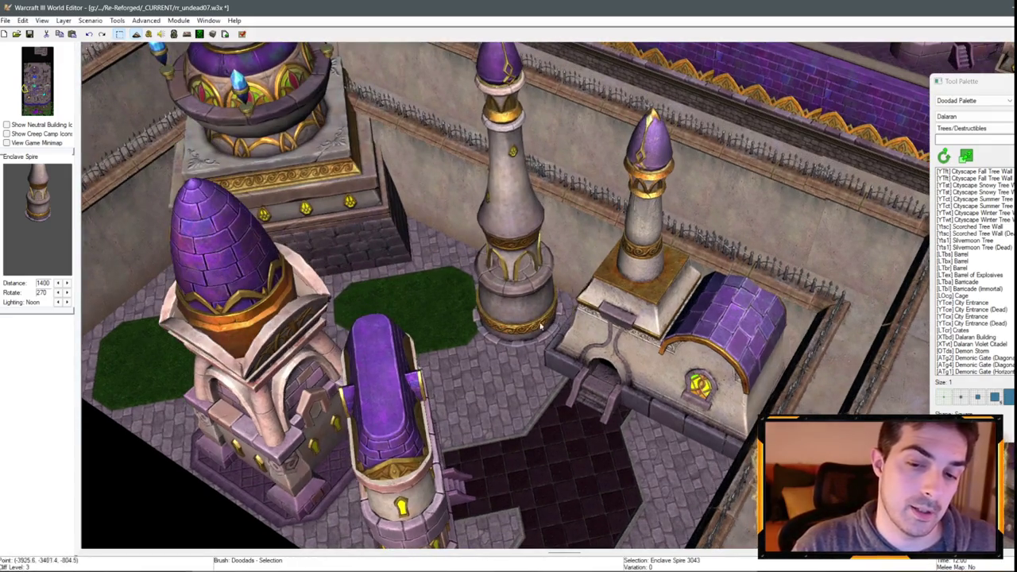
pyautogui.moveTo(540, 326); pyautogui.dragTo(491, 242)
pyautogui.hotkey('ctrl', 'v')
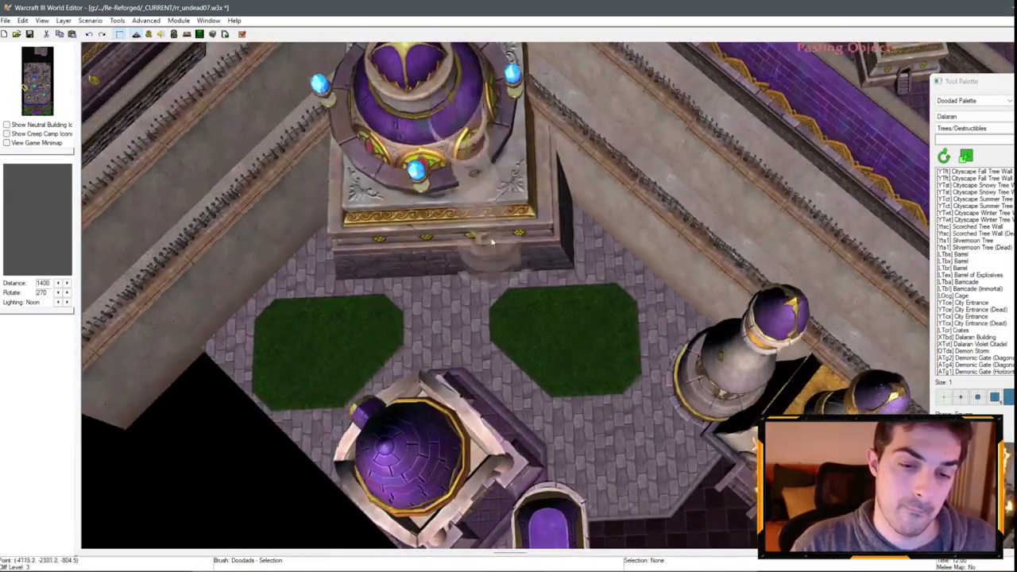
pyautogui.scroll(-5, 419, 296)
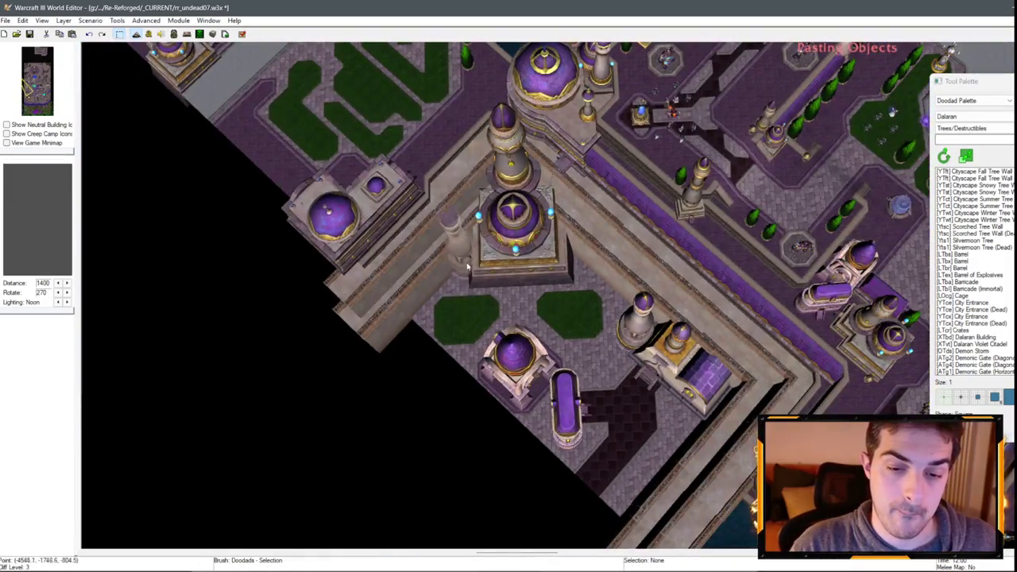
pyautogui.click(467, 268)
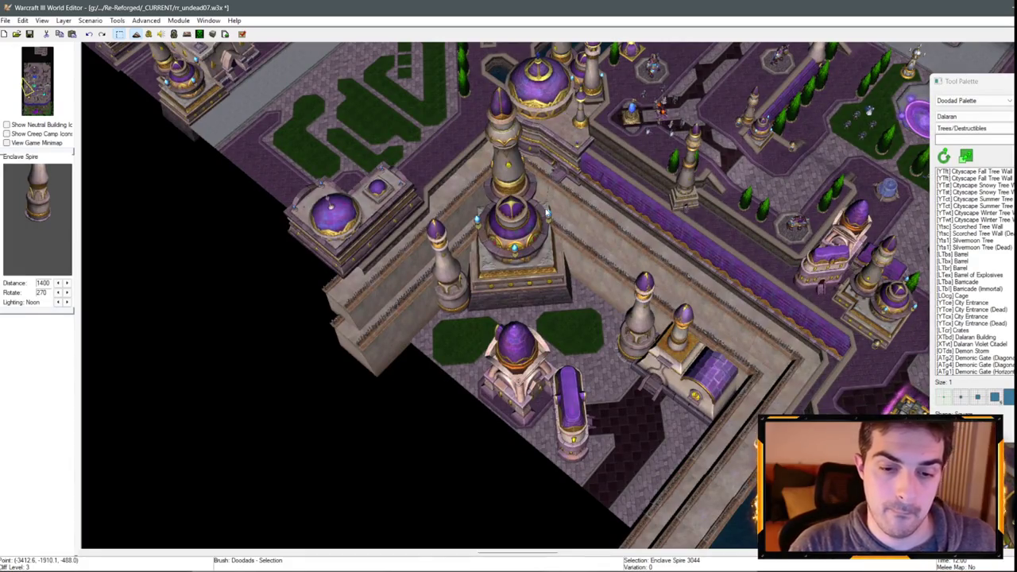
pyautogui.moveTo(546, 213); pyautogui.dragTo(512, 180)
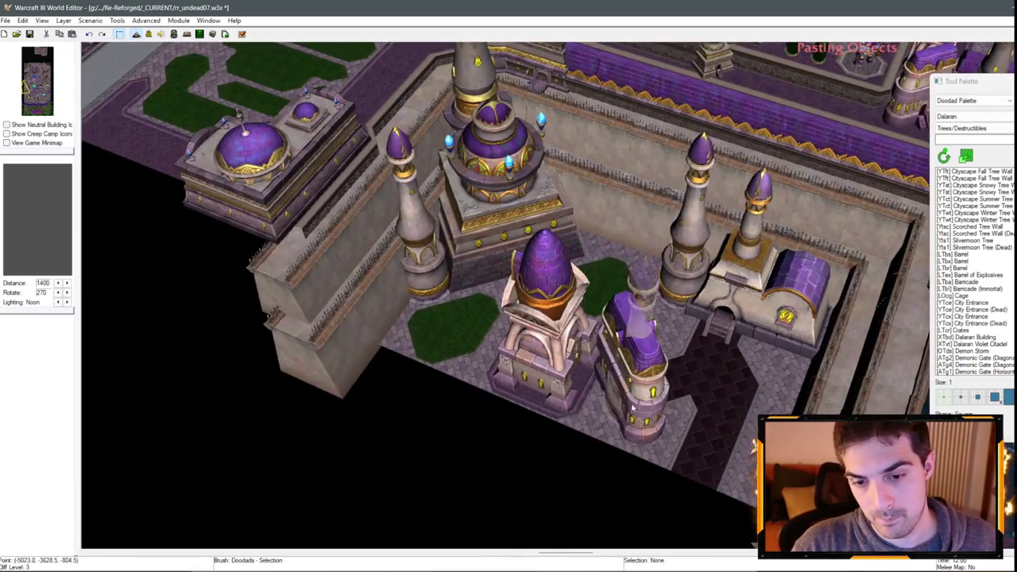
pyautogui.press('Right')
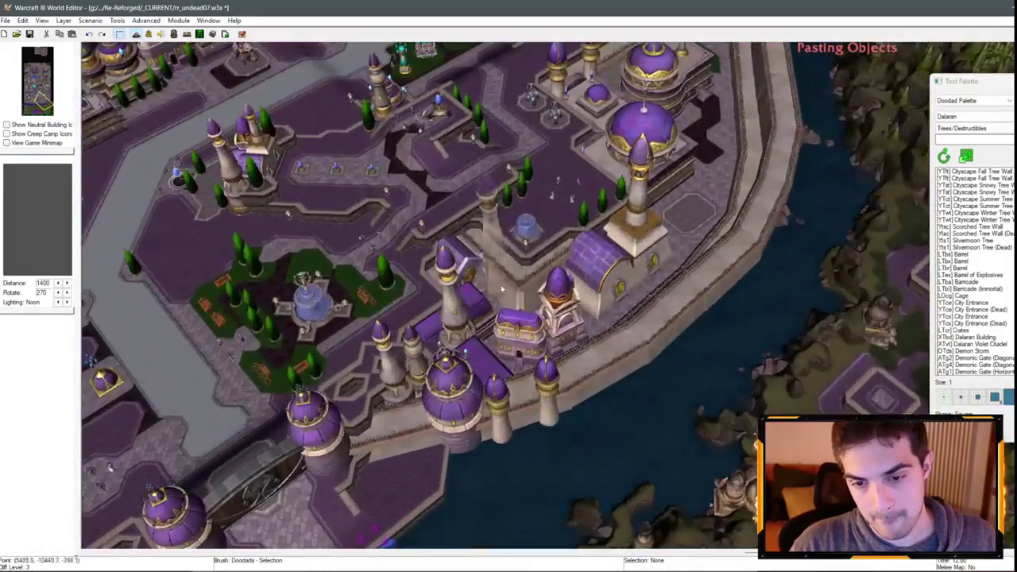
# - Pan across the city with the arrow keys to the Enclave Spire placed by the canal
pyautogui.press('Left')
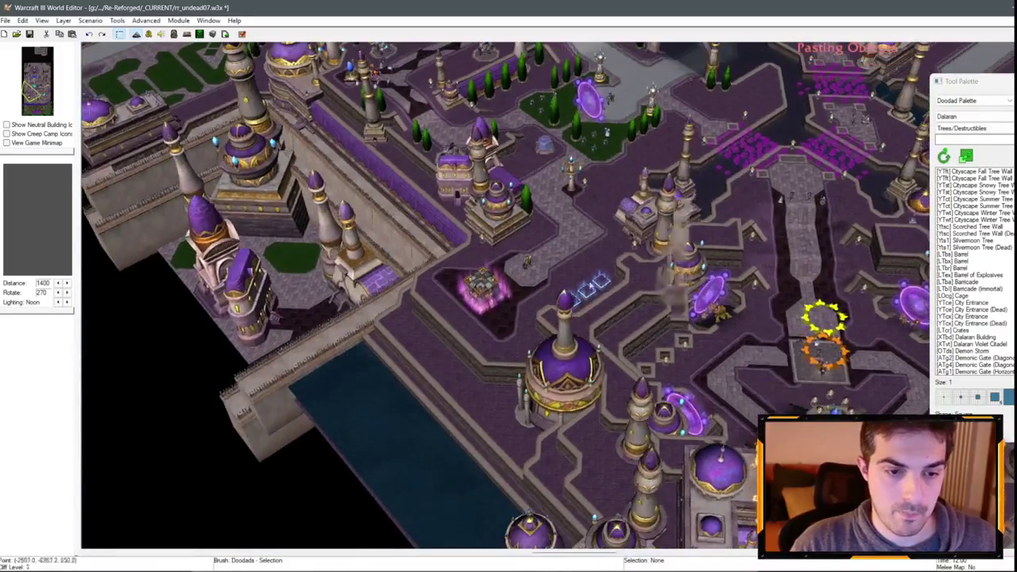
pyautogui.press('Down')
pyautogui.press('Right')
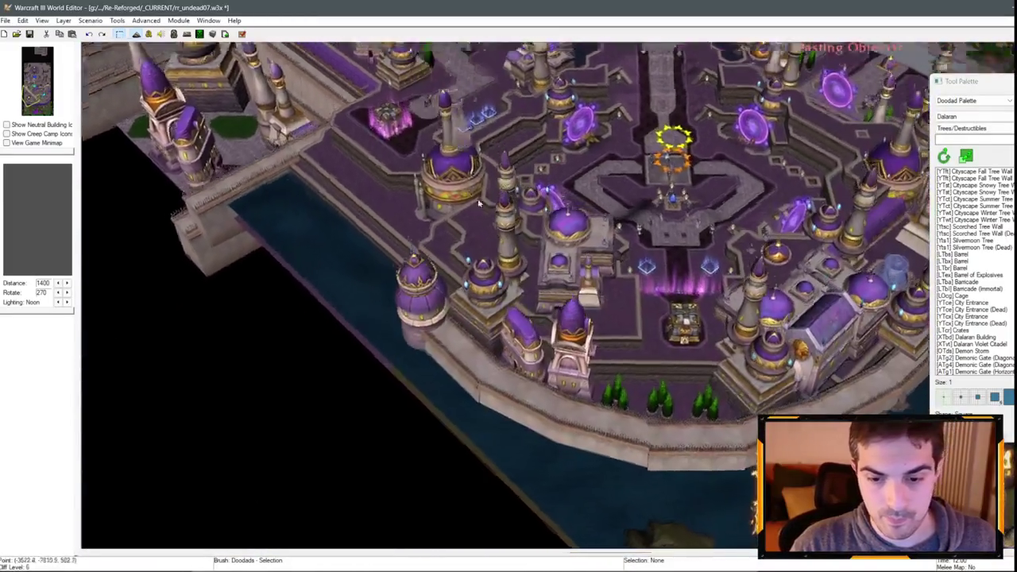
pyautogui.scroll(3, 479, 205)
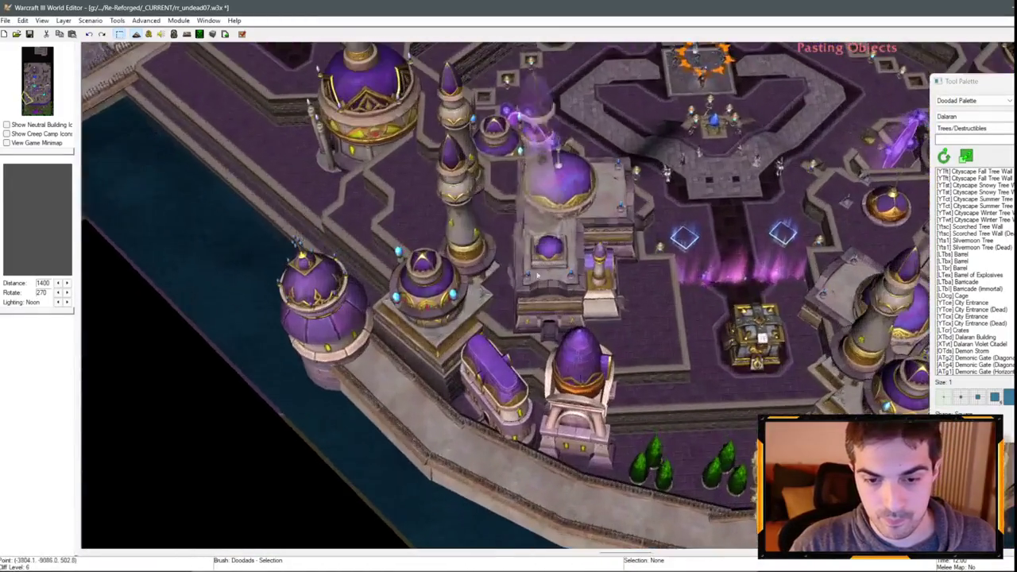
pyautogui.press('Up')
pyautogui.scroll(-2, 326, 180)
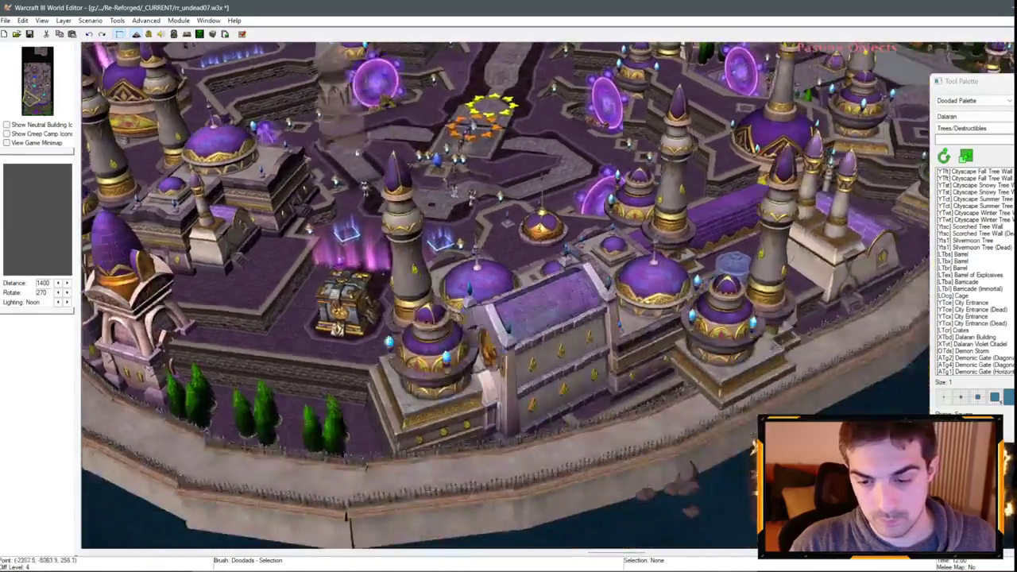
pyautogui.scroll(4, 477, 262)
pyautogui.press('Left')
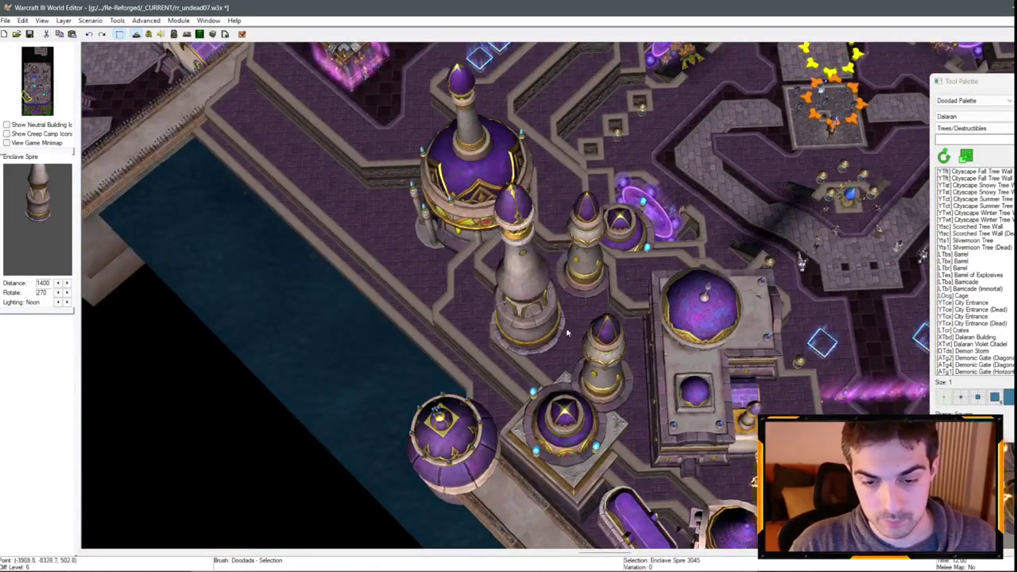
pyautogui.scroll(1, 603, 302)
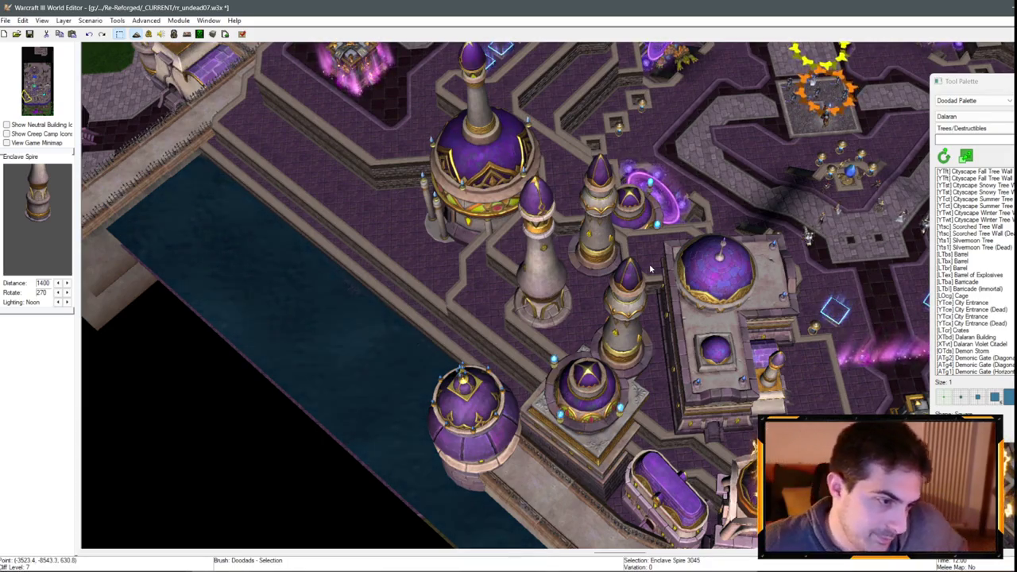
pyautogui.press('Up')
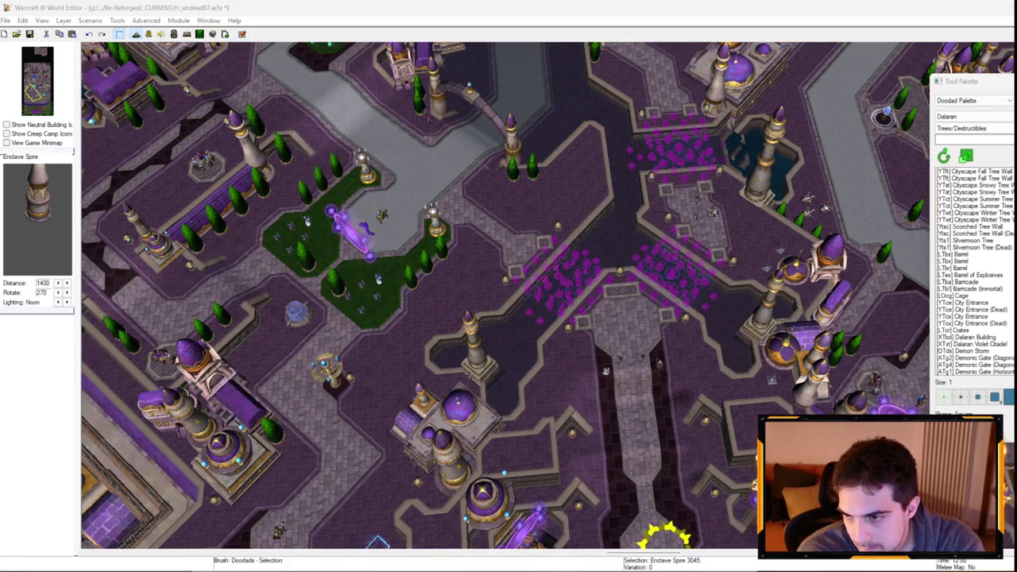
pyautogui.press('Down')
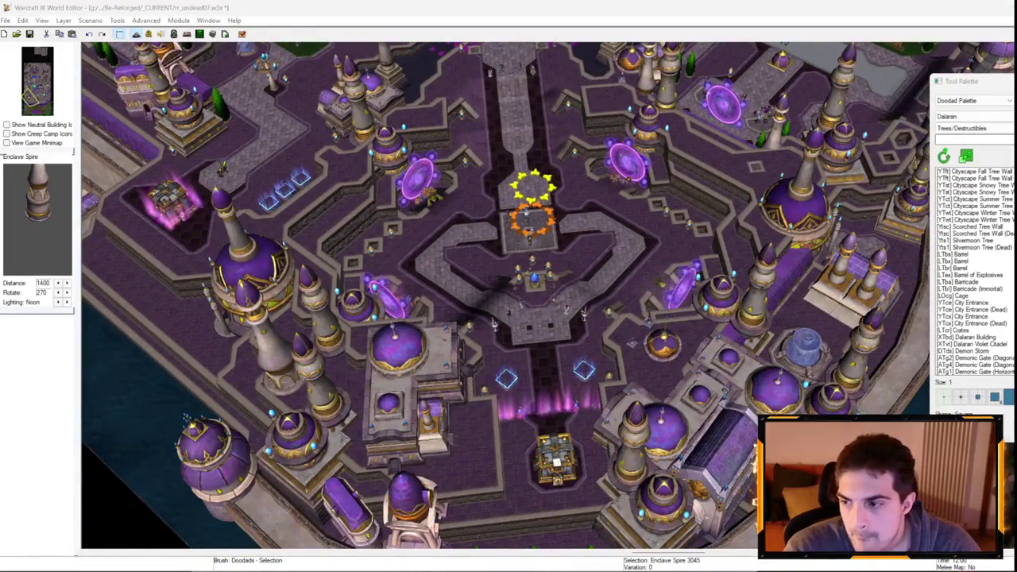
pyautogui.press('Down')
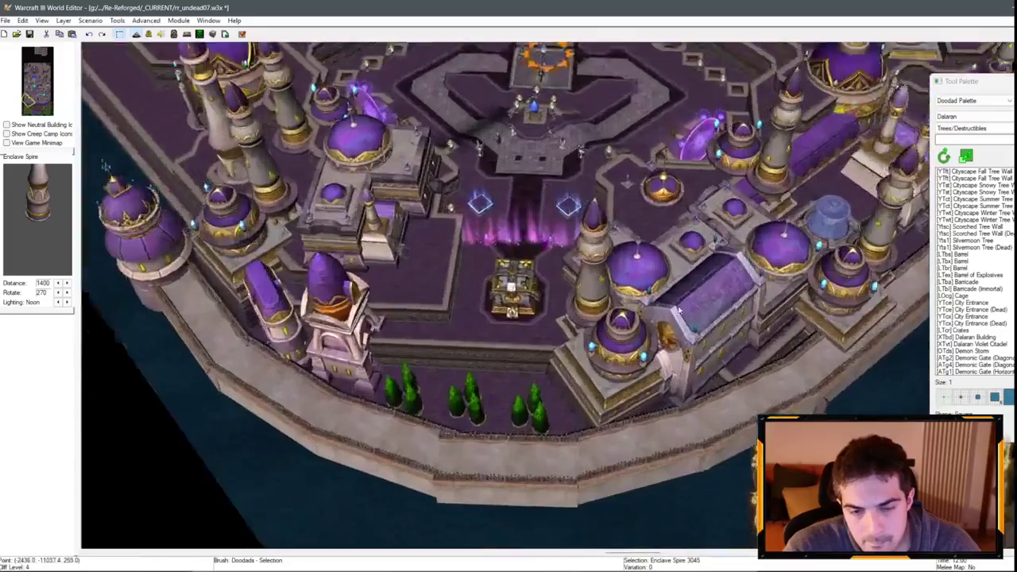
pyautogui.press('Up')
pyautogui.press('Left')
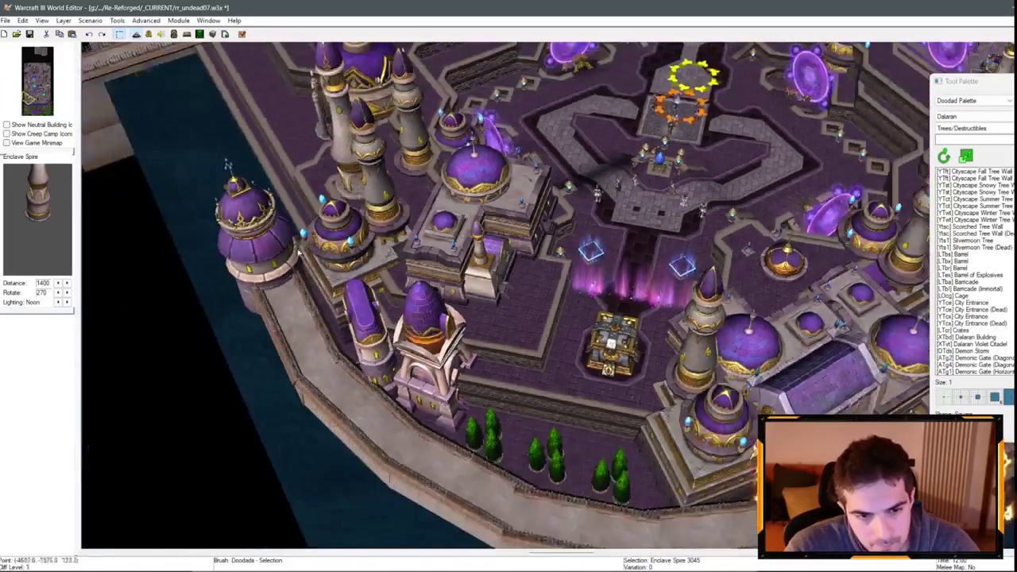
pyautogui.scroll(5, 301, 252)
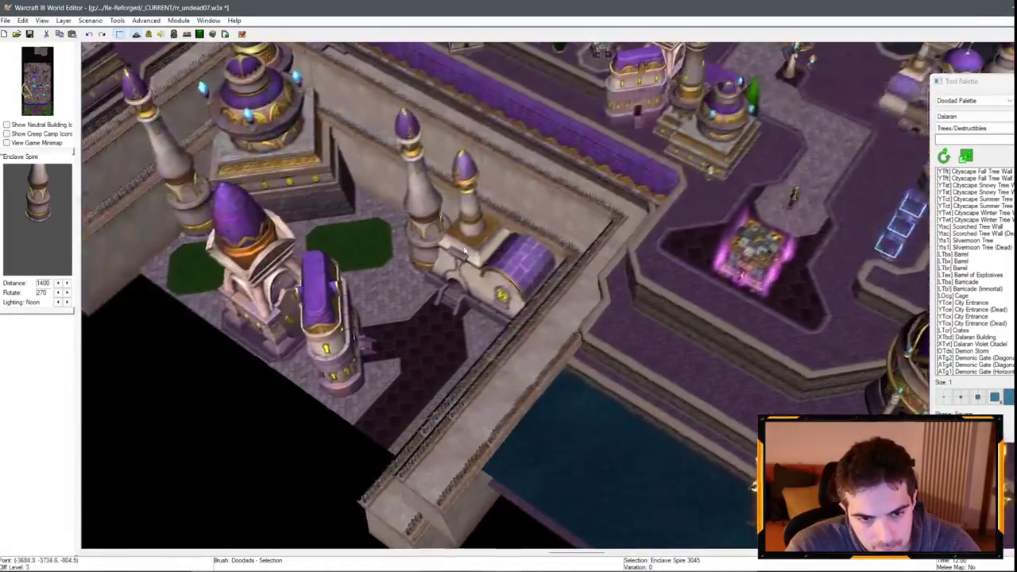
pyautogui.scroll(5, 464, 251)
# - Deselect the Enclave Spire and zoom over the central domes near the river
pyautogui.click(410, 355)
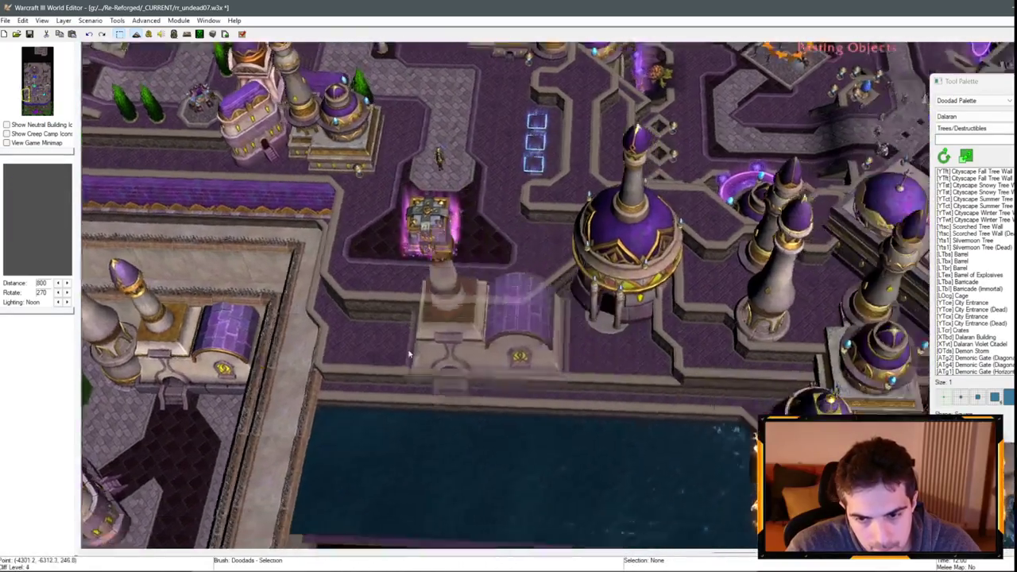
pyautogui.scroll(-5, 410, 355)
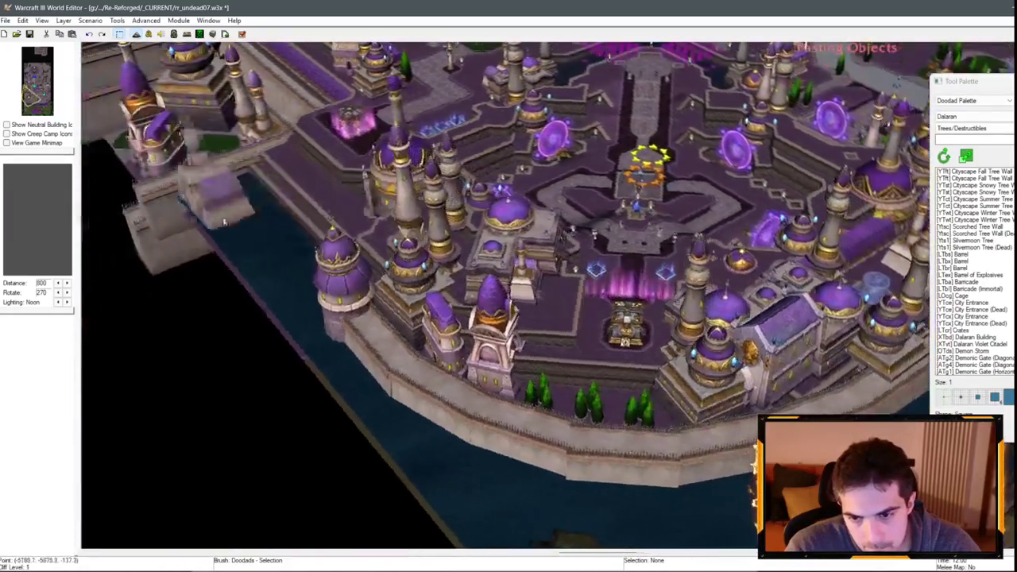
pyautogui.scroll(3, 224, 222)
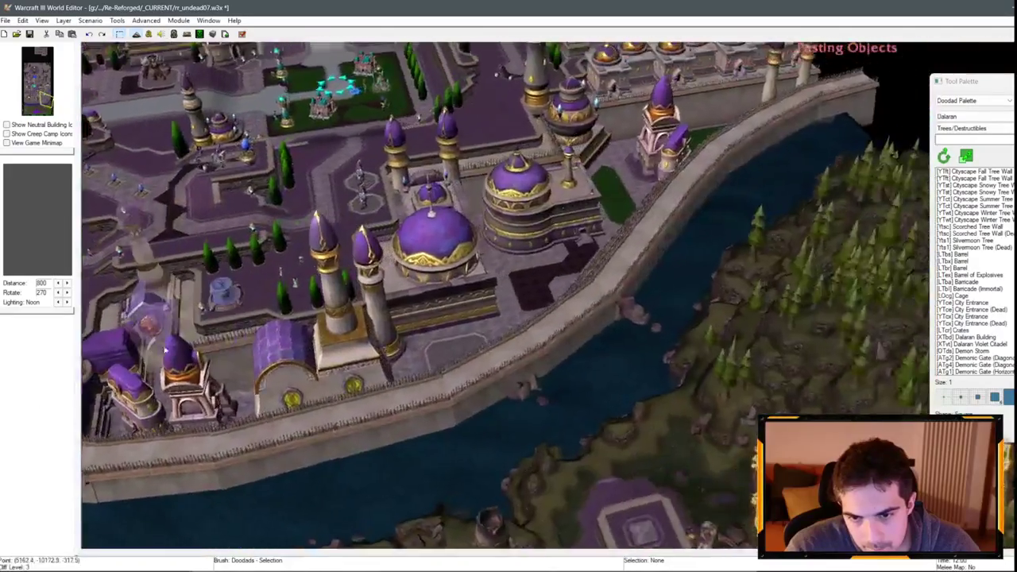
pyautogui.scroll(3, 505, 322)
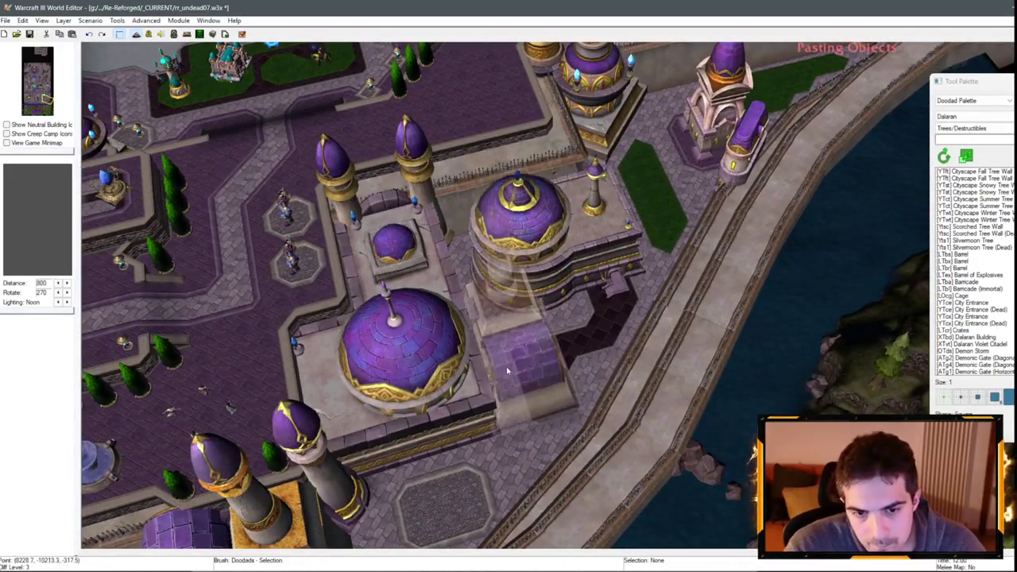
# - Place the pasted Magus Turret beside the central domes
pyautogui.click(507, 370)
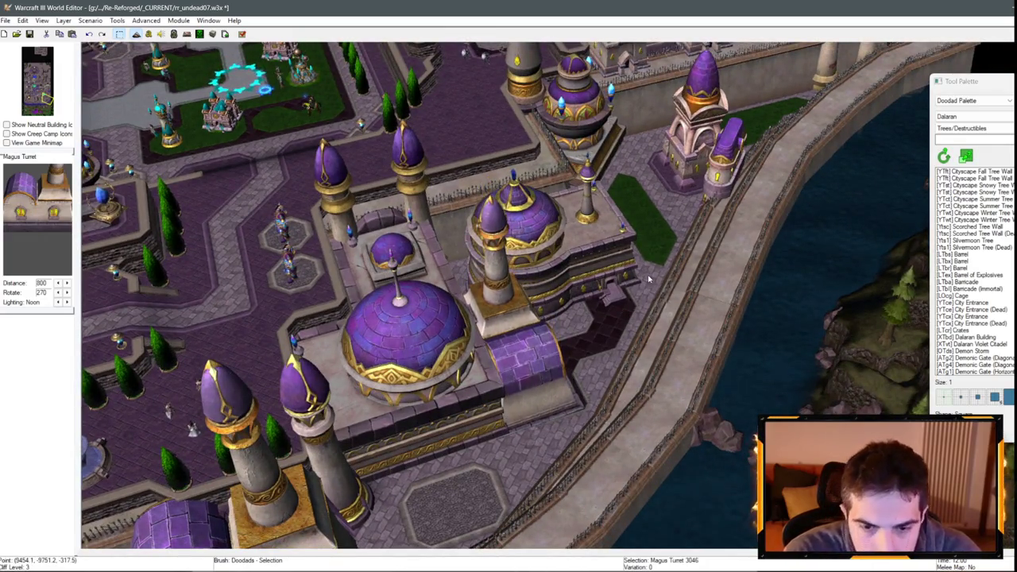
pyautogui.scroll(2, 648, 279)
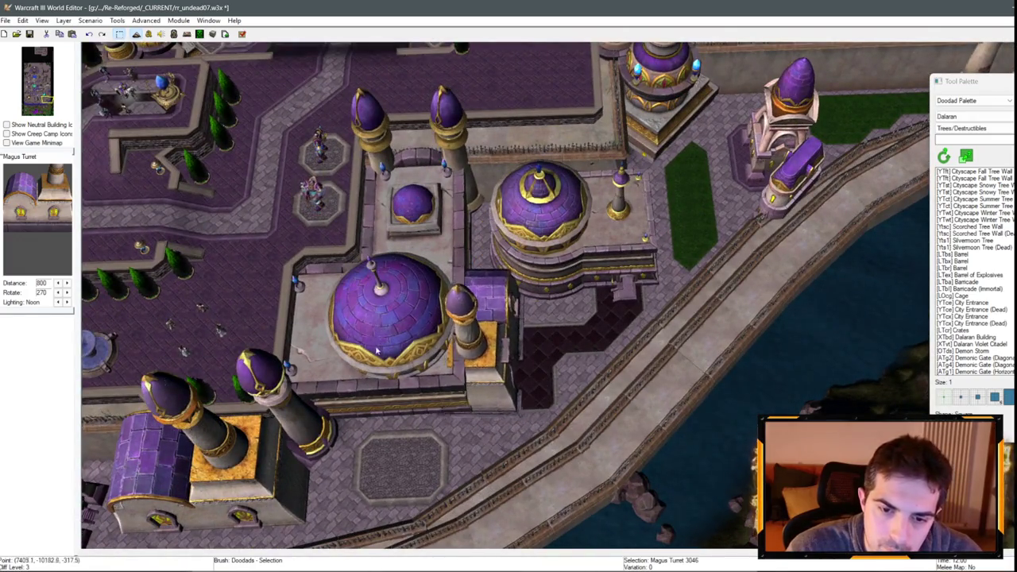
pyautogui.scroll(-3, 364, 359)
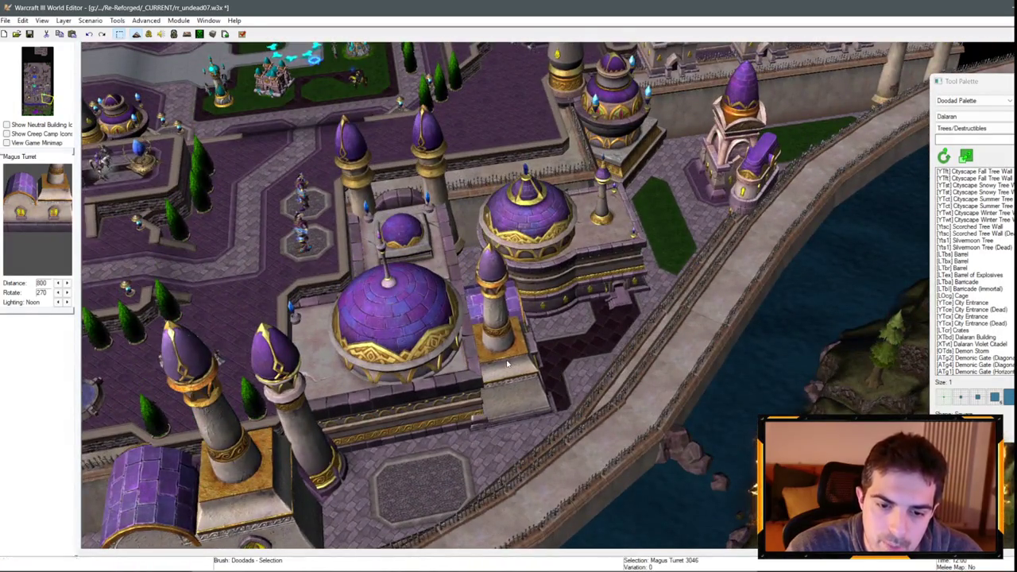
pyautogui.scroll(5, 508, 363)
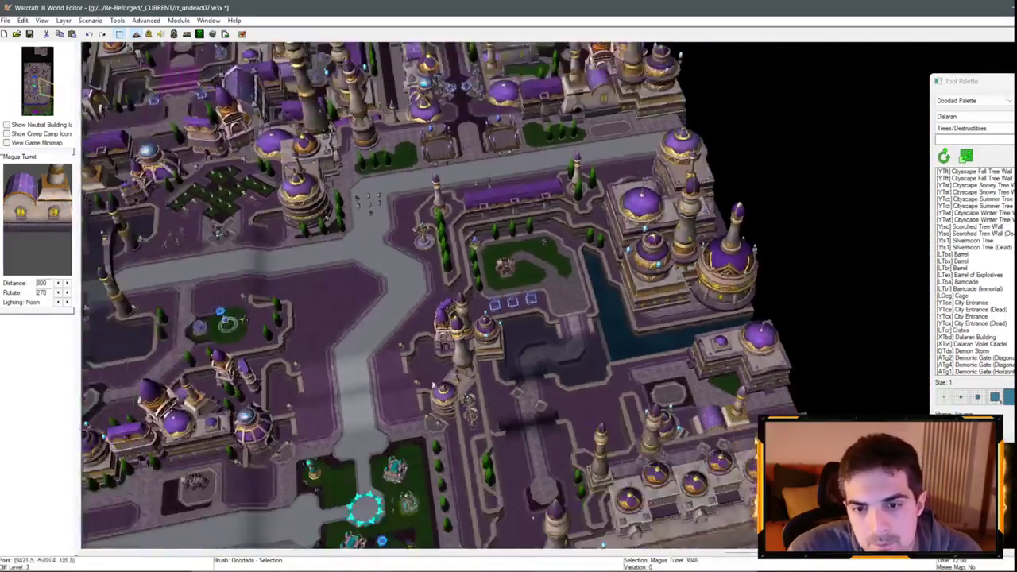
pyautogui.moveTo(433, 385); pyautogui.dragTo(528, 259)
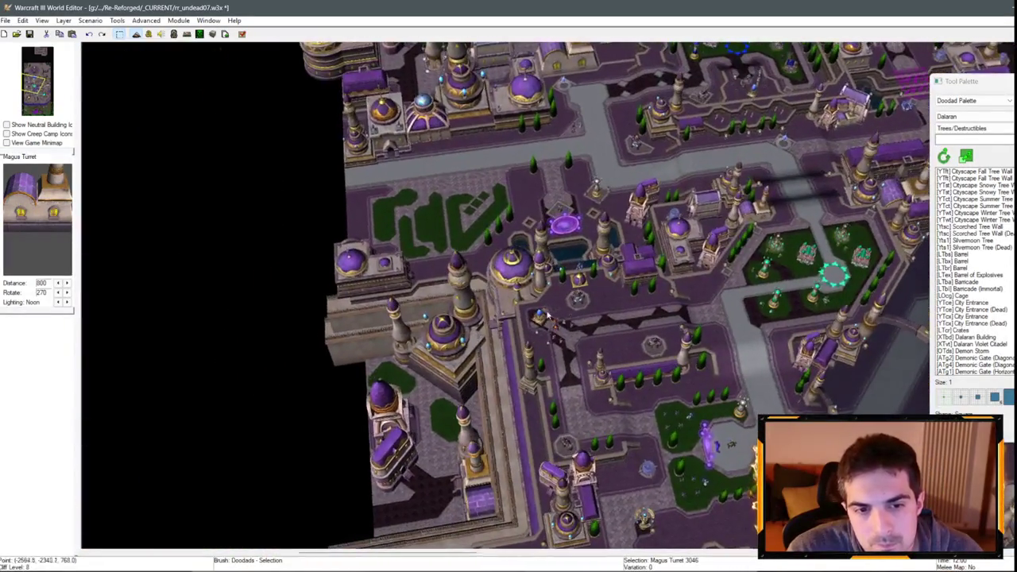
pyautogui.scroll(-3, 530, 256)
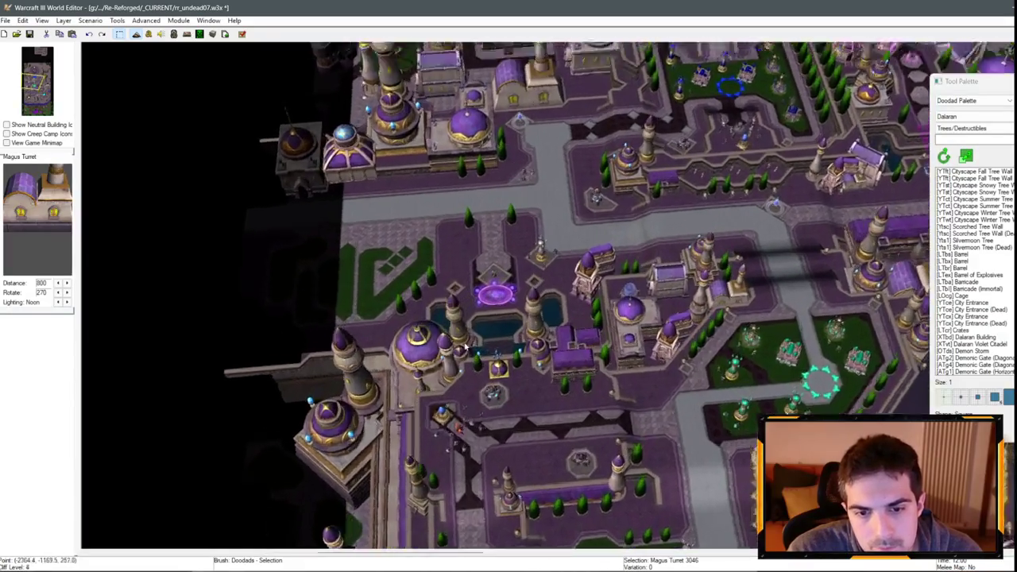
pyautogui.scroll(-3, 576, 285)
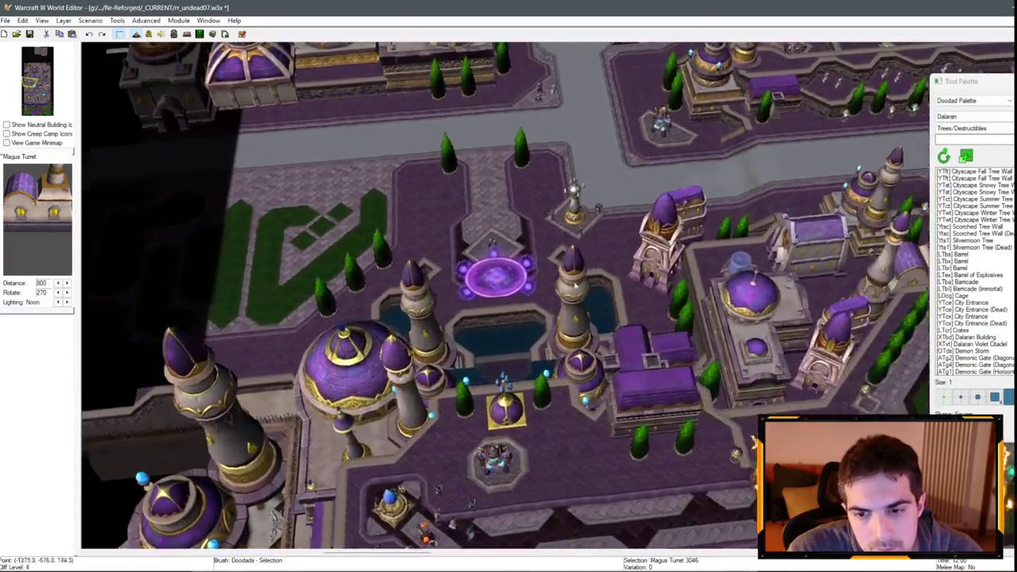
# - Save the map with Ctrl+S and switch the doodad palette to Props
pyautogui.moveTo(575, 285)
pyautogui.mouseDown()
pyautogui.moveTo(427, 338)
pyautogui.moveTo(109, 401)
pyautogui.mouseUp()
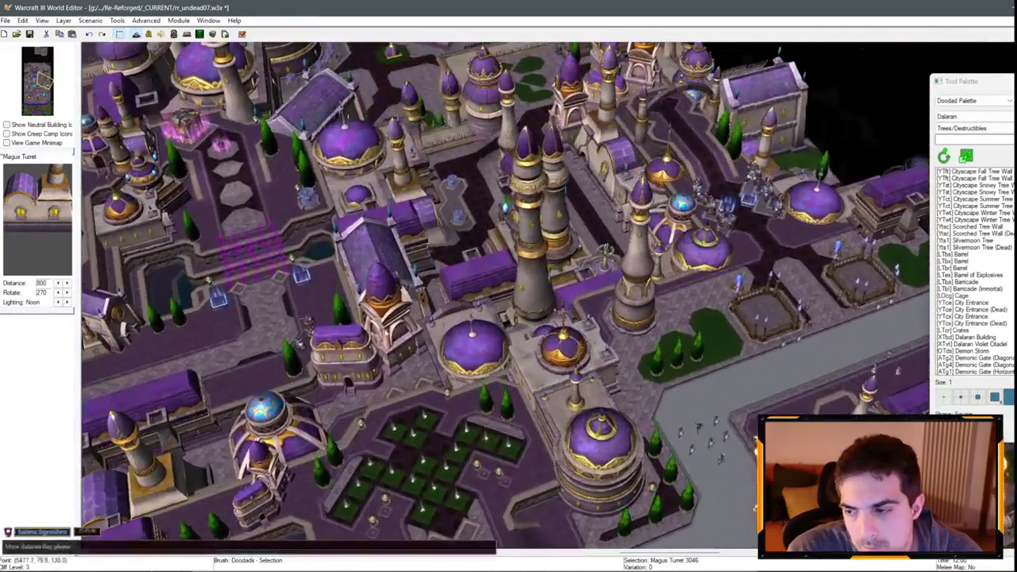
pyautogui.moveTo(381, 277); pyautogui.dragTo(364, 376)
pyautogui.hotkey('ctrl', 's')
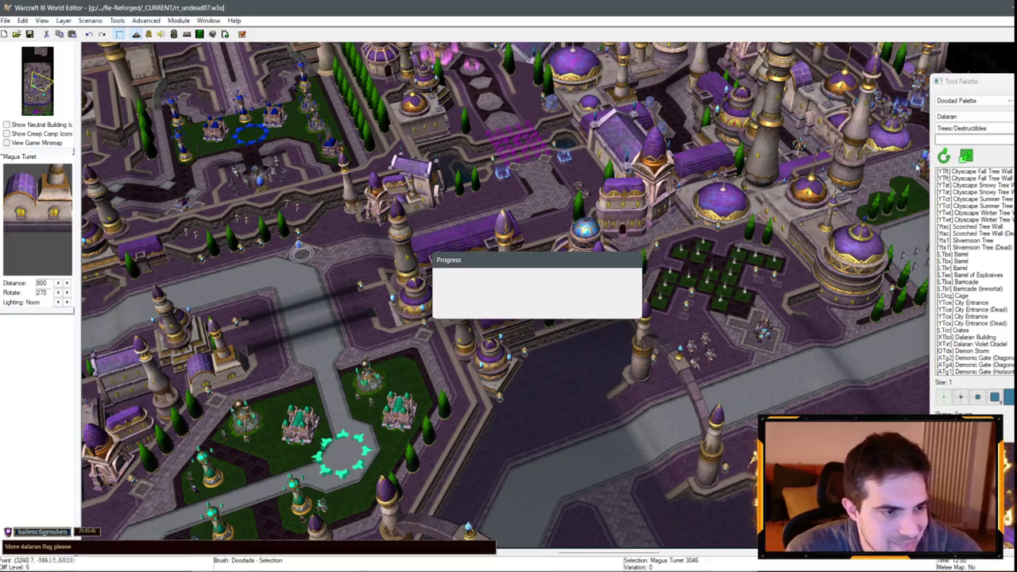
pyautogui.click(964, 141)
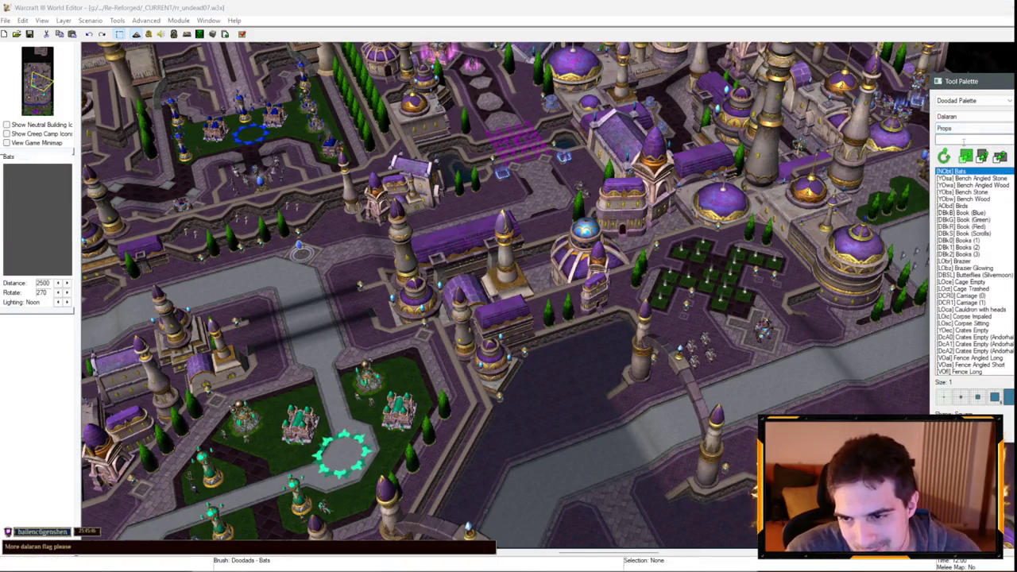
# - Filter props by 'laran' and hang a Human Banner Dalaran (Long) under the archway, adjusting its height
pyautogui.write('dalaran')
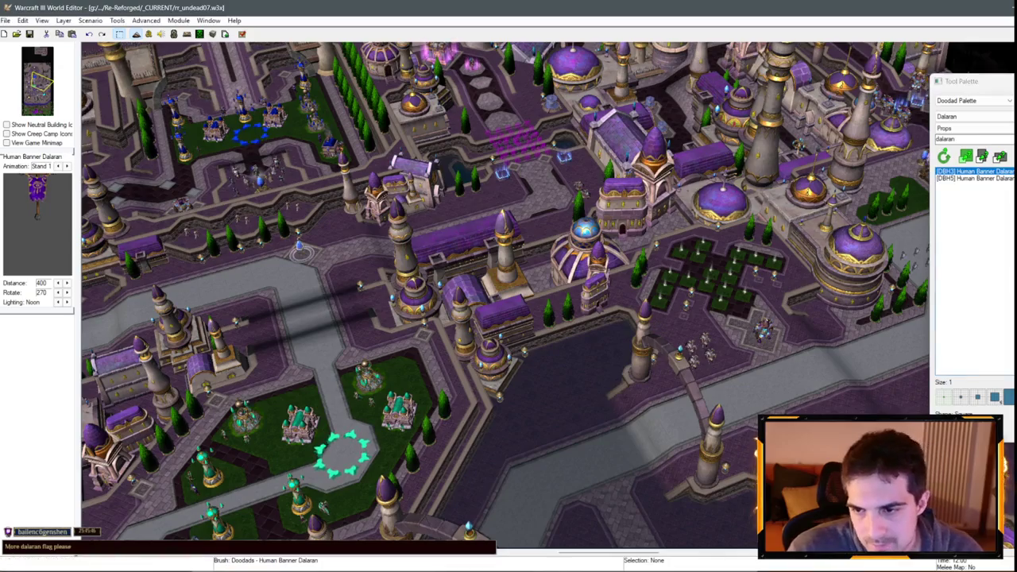
pyautogui.scroll(3, 586, 158)
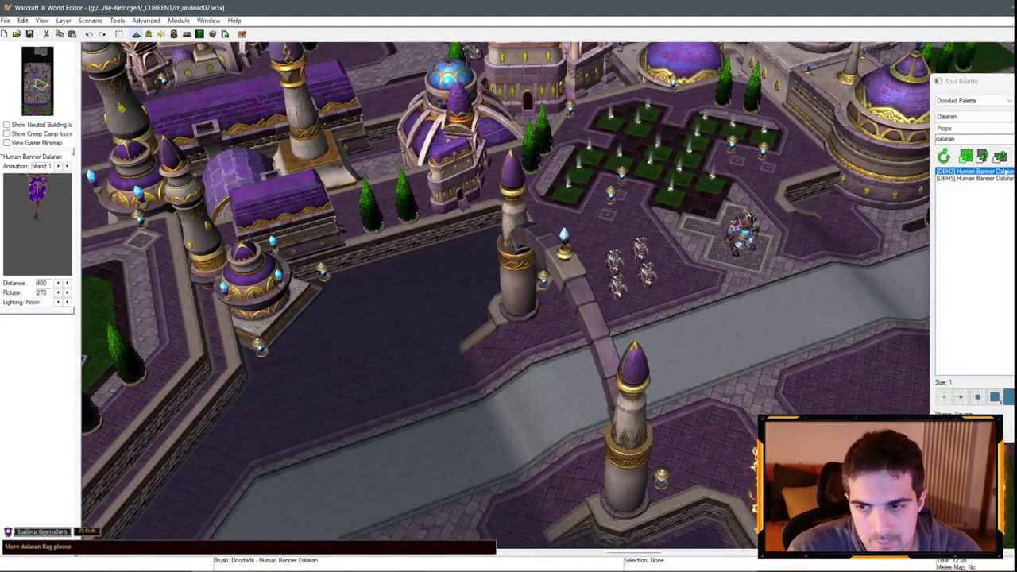
pyautogui.press('Down')
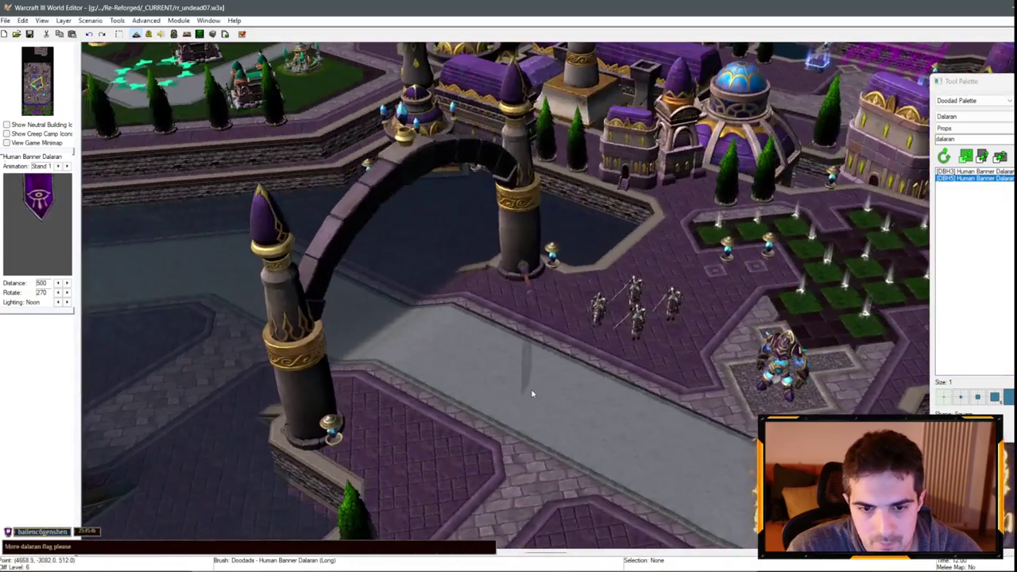
pyautogui.scroll(2, 532, 393)
pyautogui.click(470, 311)
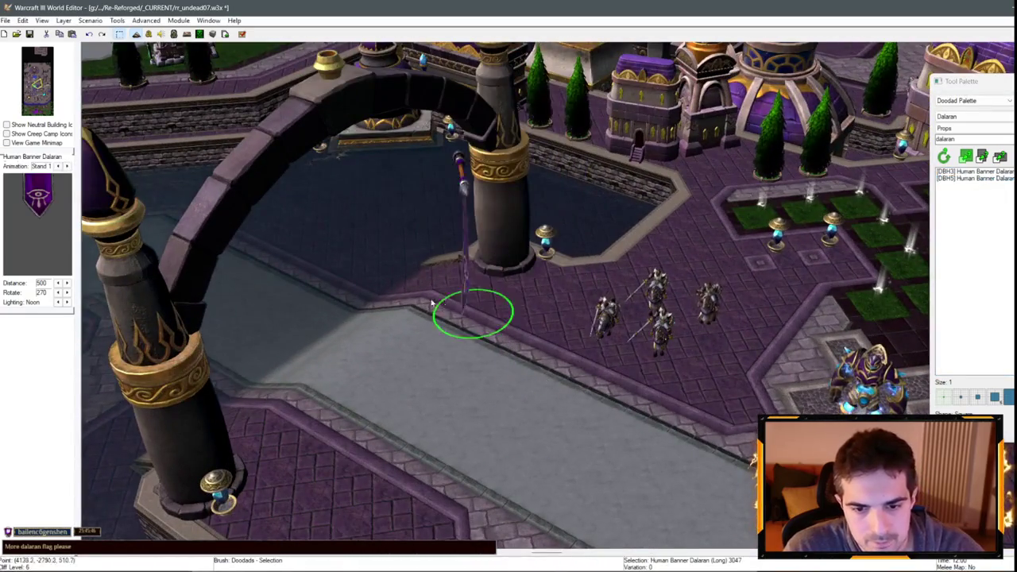
pyautogui.moveTo(470, 311); pyautogui.dragTo(431, 381)
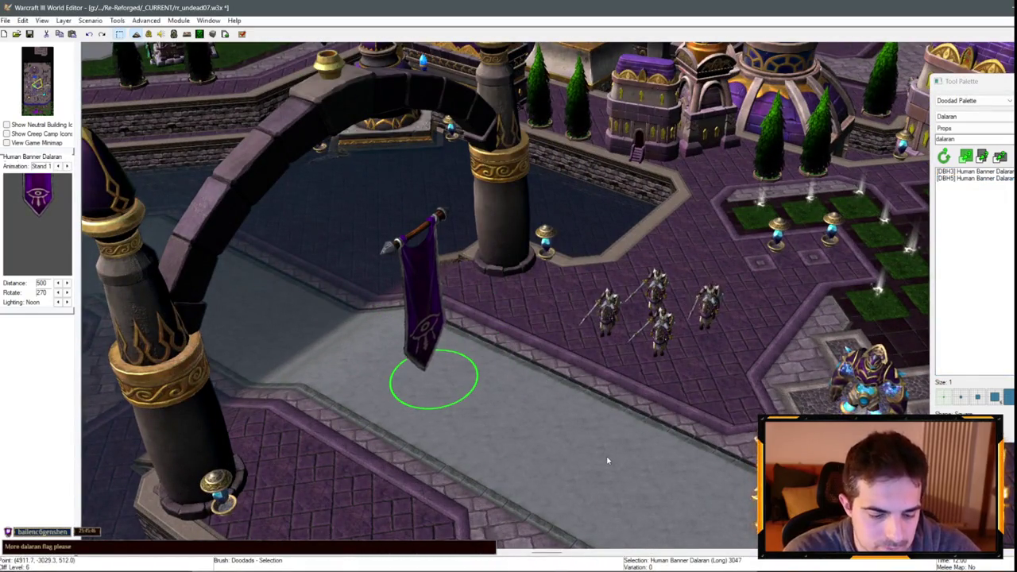
pyautogui.press('pageup')
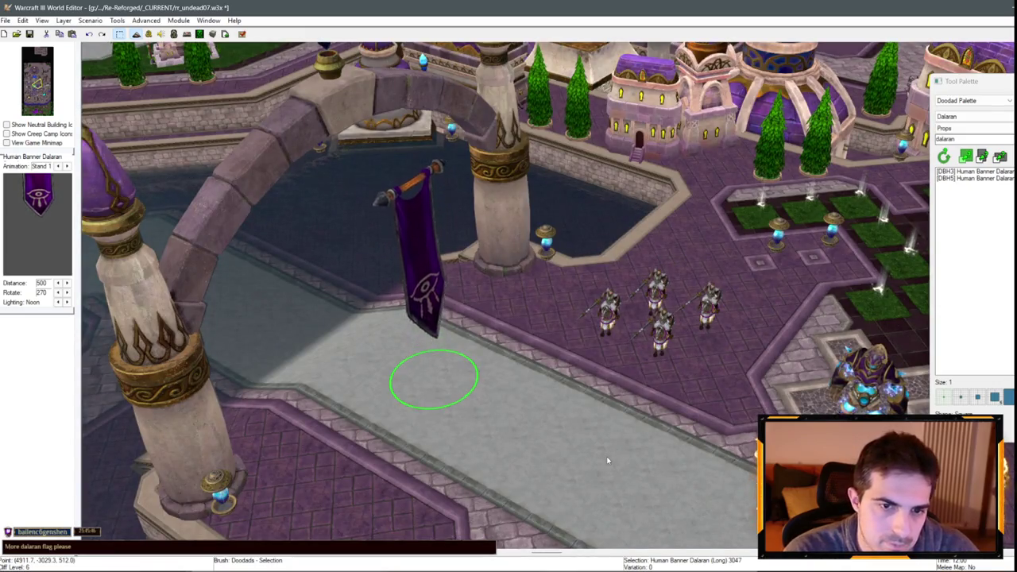
pyautogui.scroll(3, 496, 386)
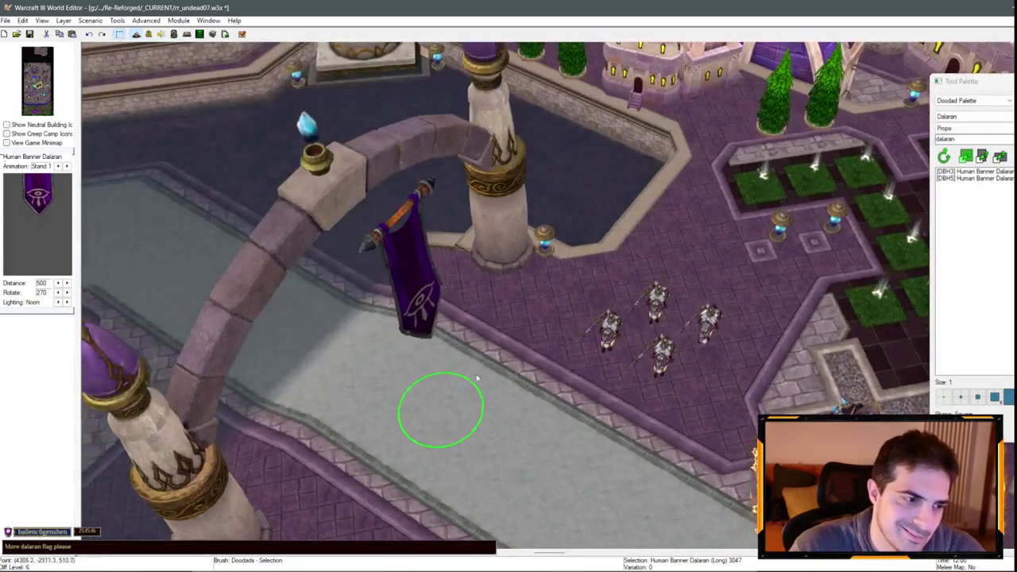
pyautogui.press('pagedown')
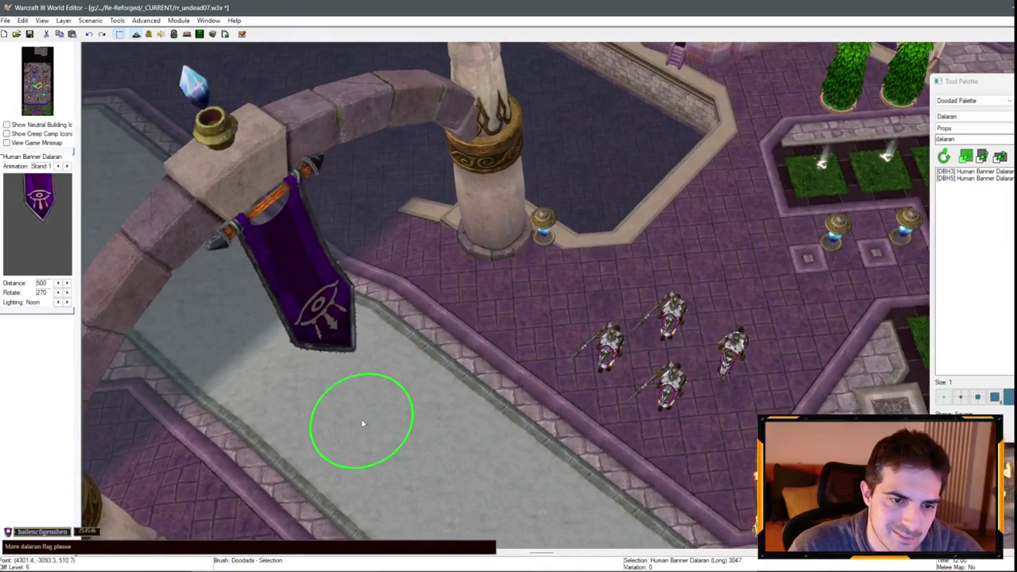
pyautogui.moveTo(362, 423); pyautogui.dragTo(346, 395)
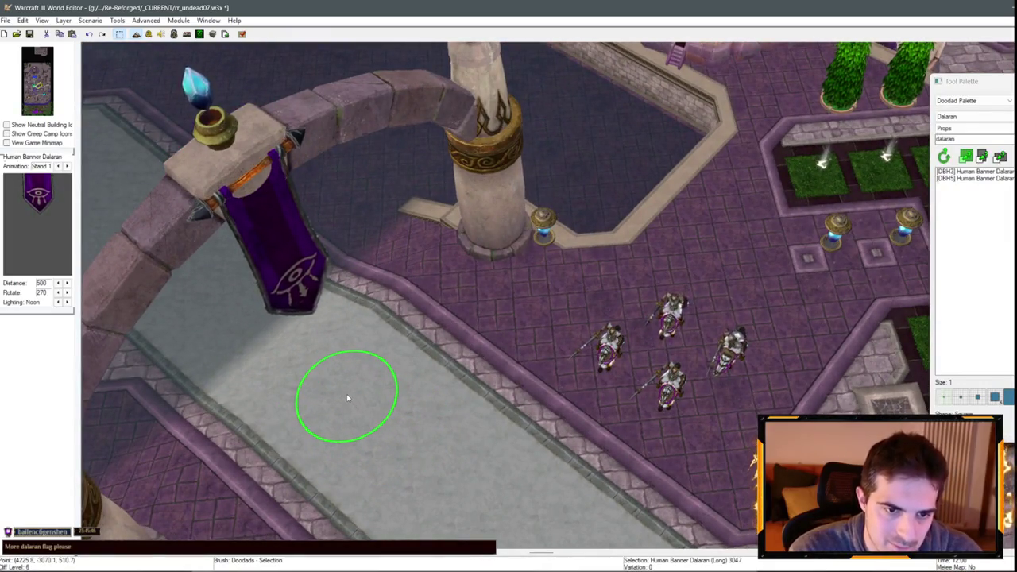
# - Preview the banner arch from the in-game camera and orbit to the arch's right pillar
pyautogui.hotkey('ctrl', 'shift', 'g')
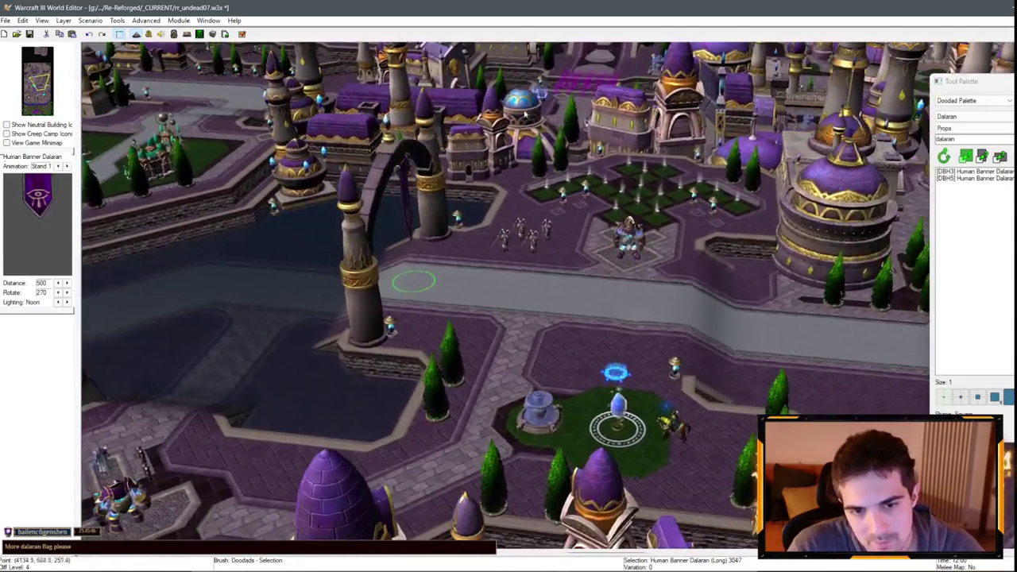
pyautogui.scroll(2, 684, 289)
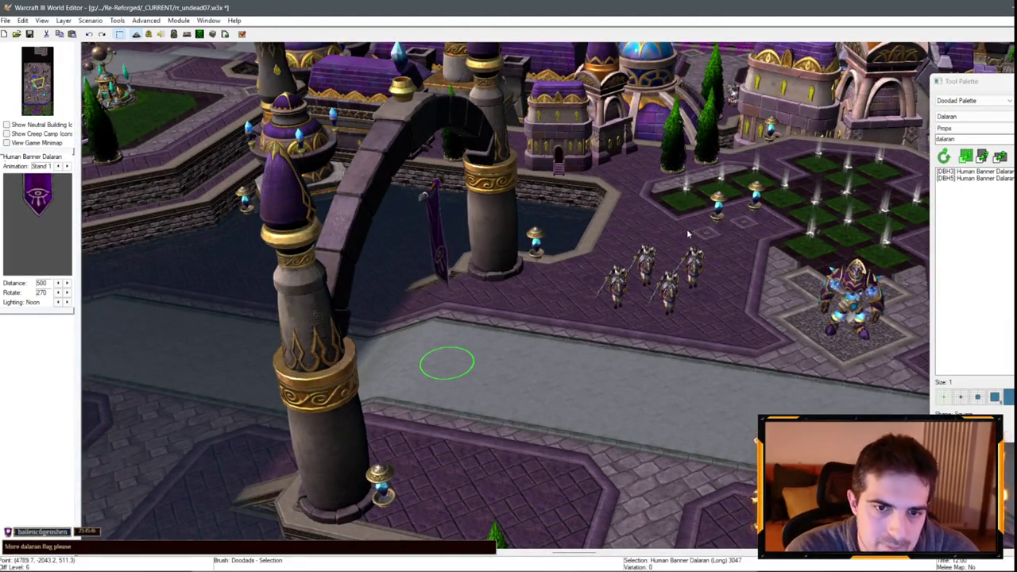
pyautogui.moveTo(686, 229)
pyautogui.mouseDown()
pyautogui.moveTo(528, 217)
pyautogui.moveTo(465, 302)
pyautogui.mouseUp()
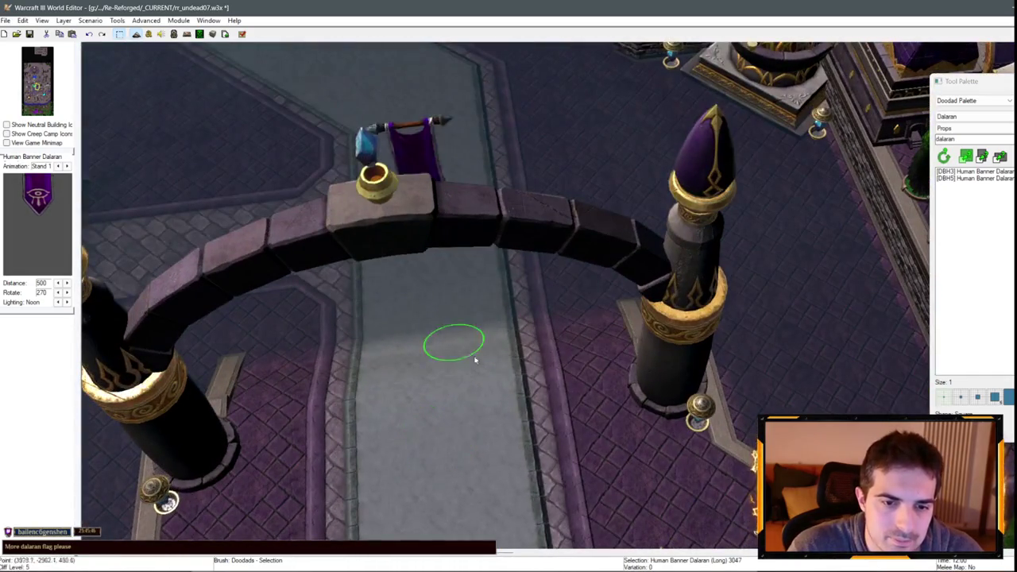
pyautogui.moveTo(442, 438)
pyautogui.mouseDown()
pyautogui.moveTo(807, 335)
pyautogui.moveTo(437, 301)
pyautogui.moveTo(380, 262)
pyautogui.mouseUp()
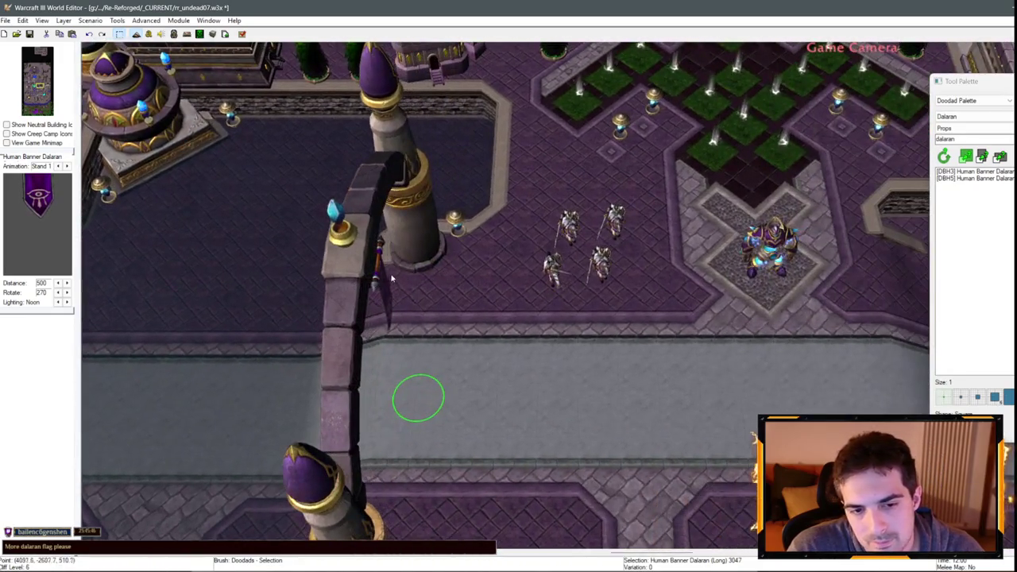
# - Check the first banner's properties and nudge it up-left beside the pillar
pyautogui.doubleClick(380, 263)
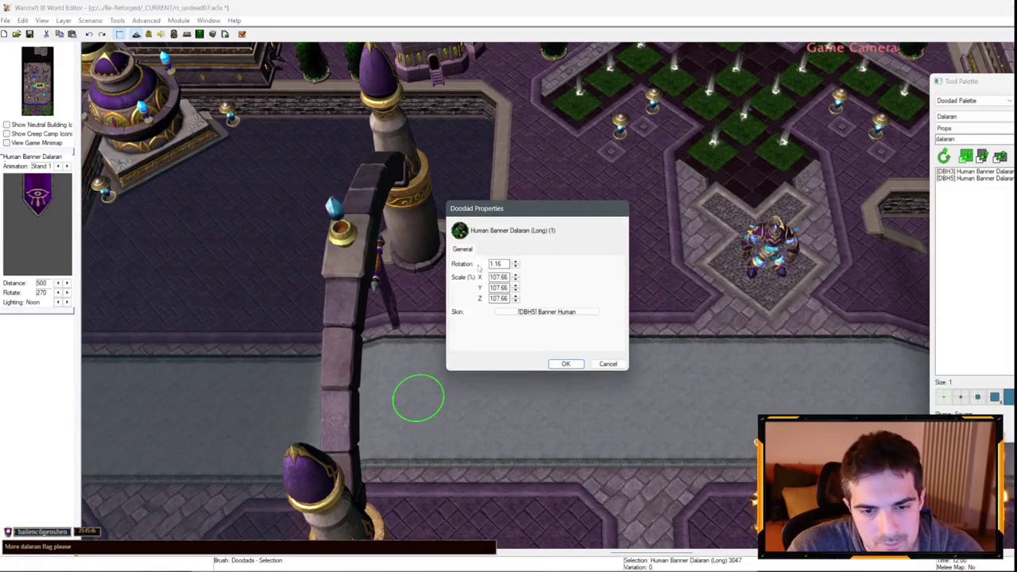
pyautogui.press('Return')
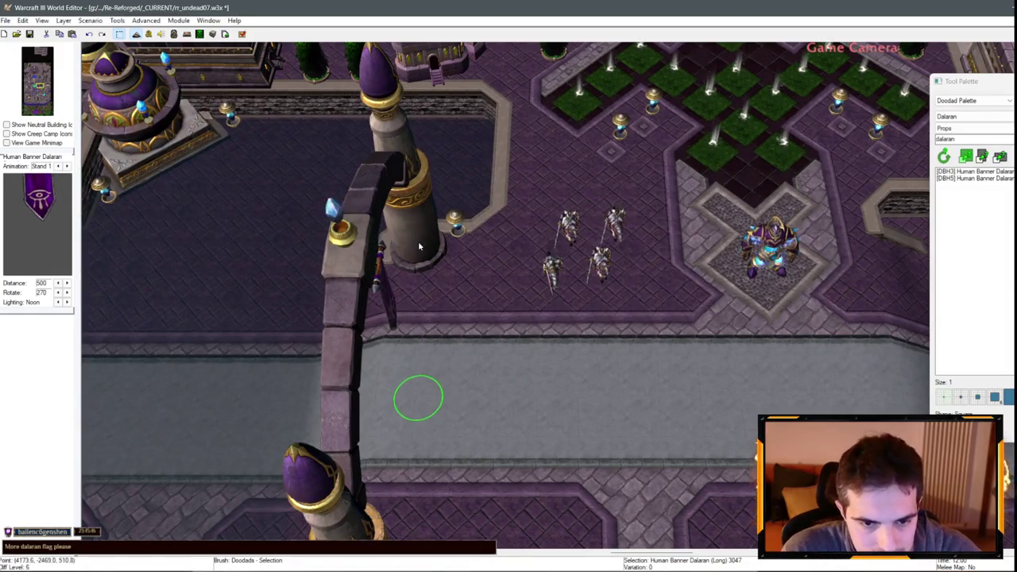
pyautogui.moveTo(419, 246); pyautogui.dragTo(413, 231)
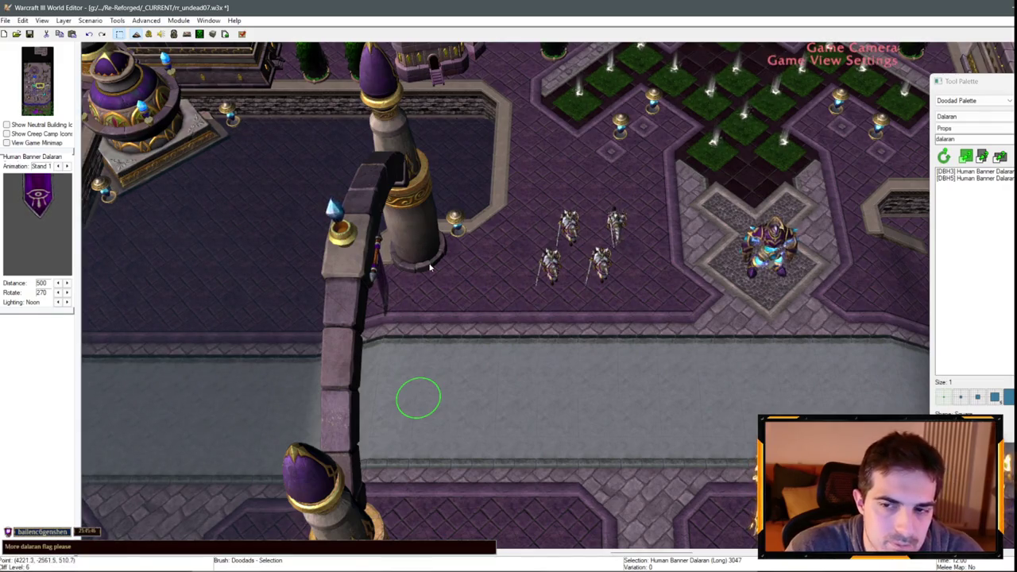
pyautogui.scroll(5, 559, 299)
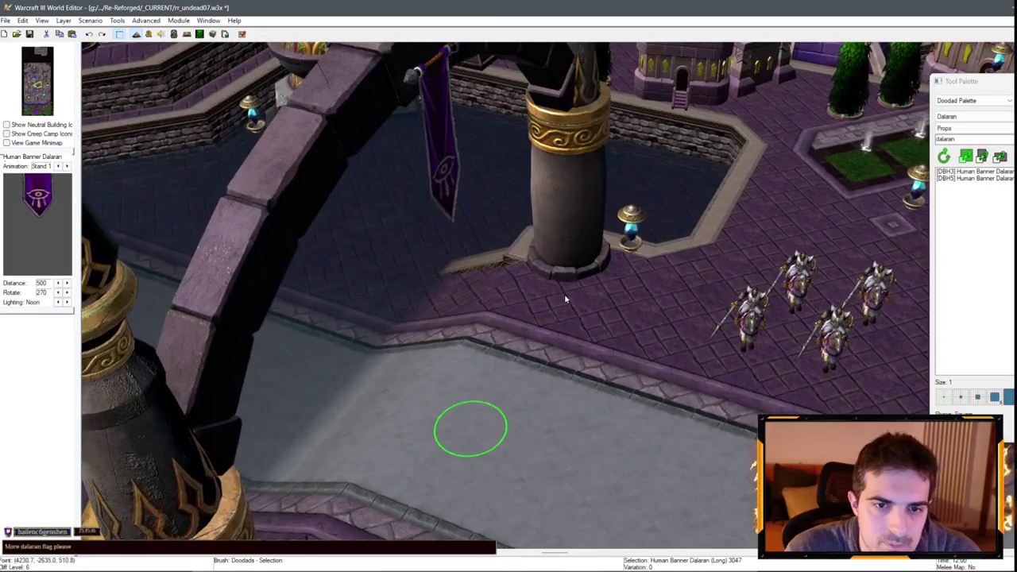
pyautogui.scroll(-5, 434, 288)
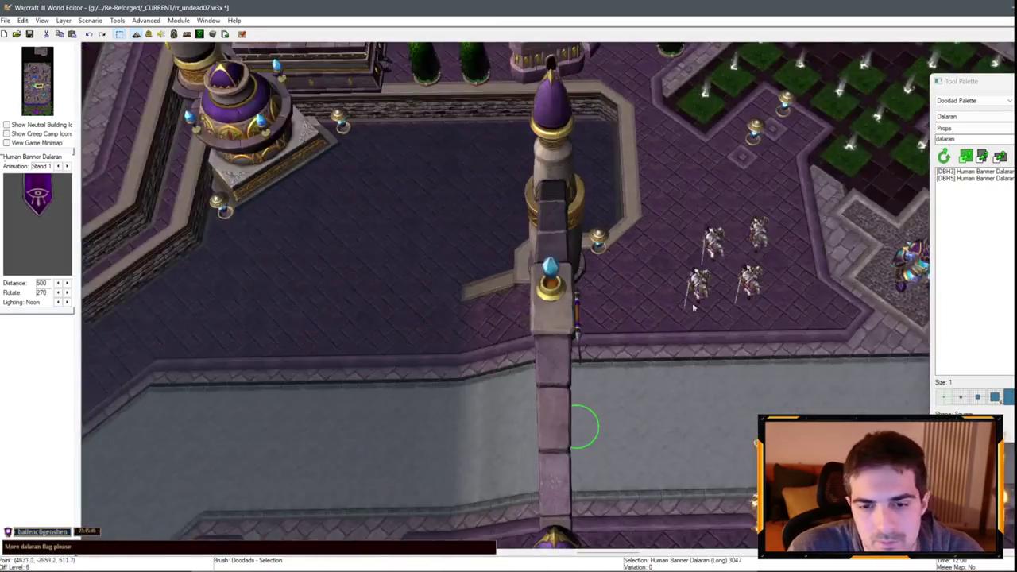
# - Paste a second banner beside the pillar and set its scale to 92.66
pyautogui.hotkey('ctrl', 'v')
pyautogui.click(595, 392)
pyautogui.press('Return')
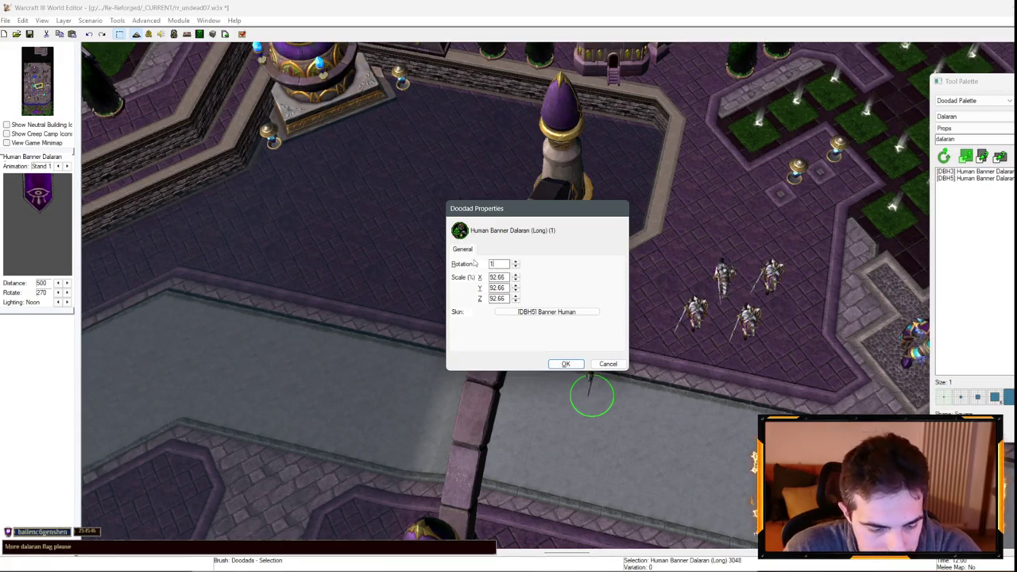
pyautogui.press('Return')
pyautogui.scroll(3, 634, 312)
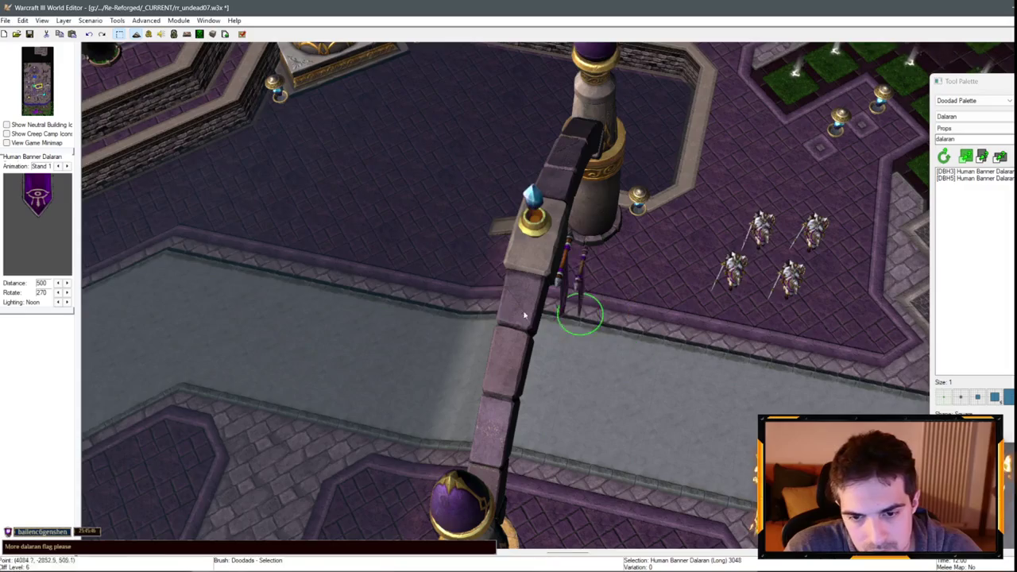
pyautogui.scroll(3, 724, 258)
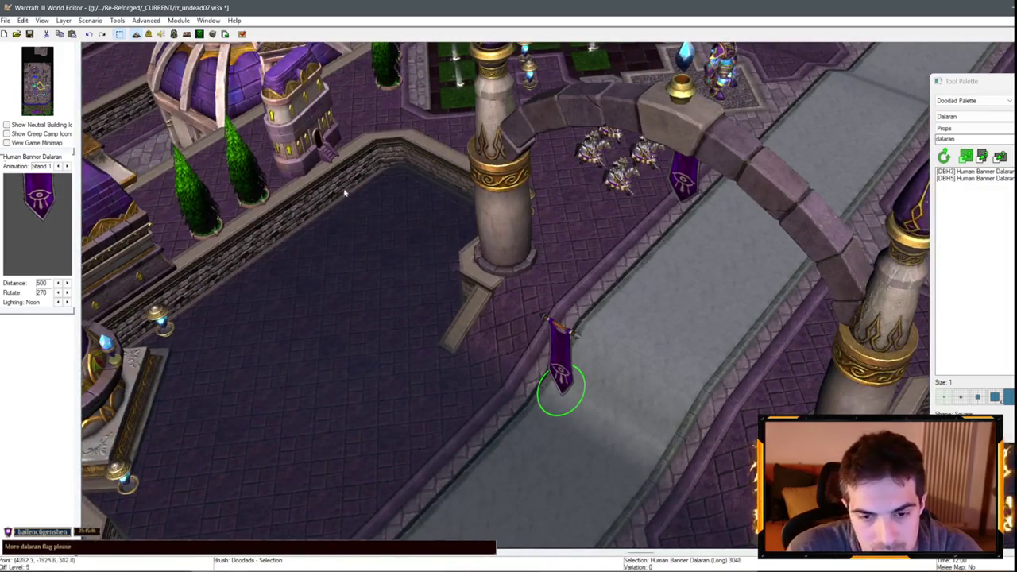
# - Paste another banner copy and set its rotation to 360.00
pyautogui.click(145, 20)
pyautogui.click(230, 270)
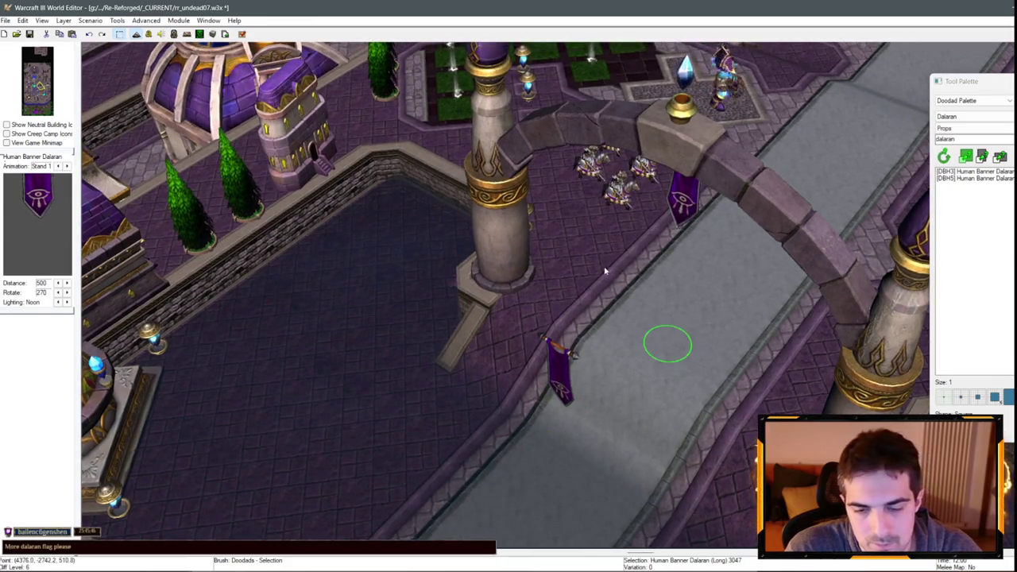
pyautogui.hotkey('ctrl', 'v')
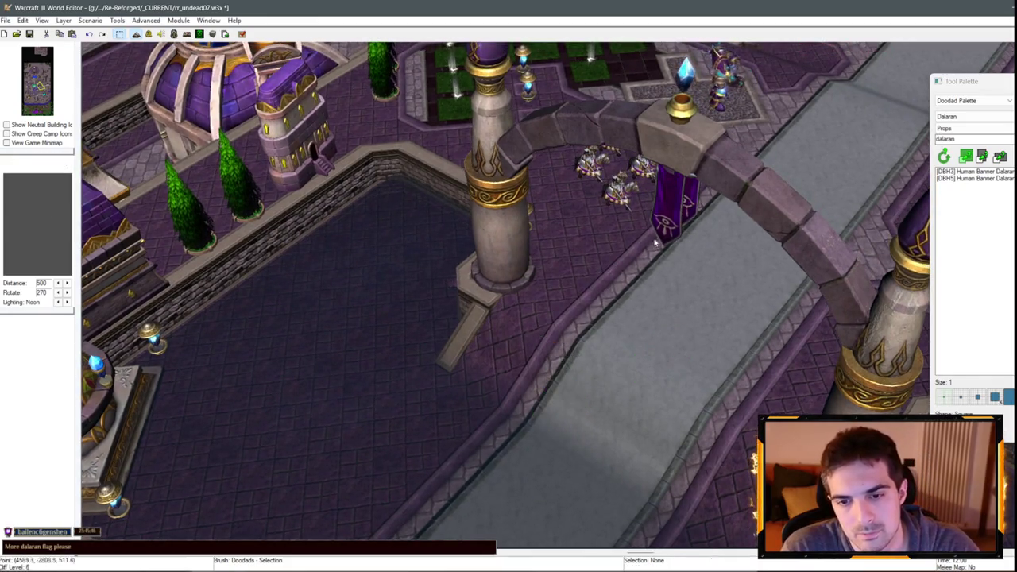
pyautogui.doubleClick(560, 377)
pyautogui.write('1280')
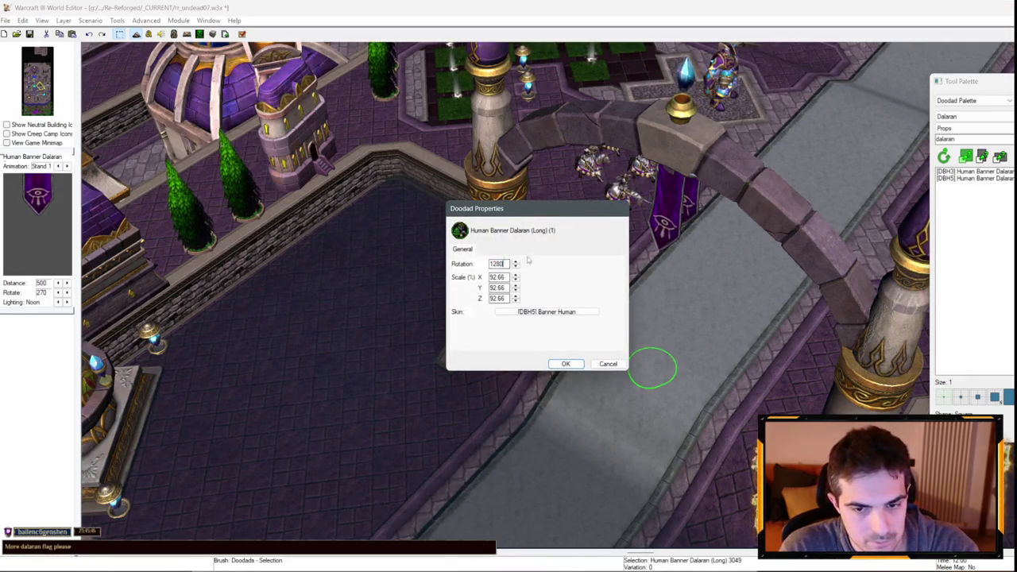
pyautogui.press('Return')
pyautogui.press('Return')
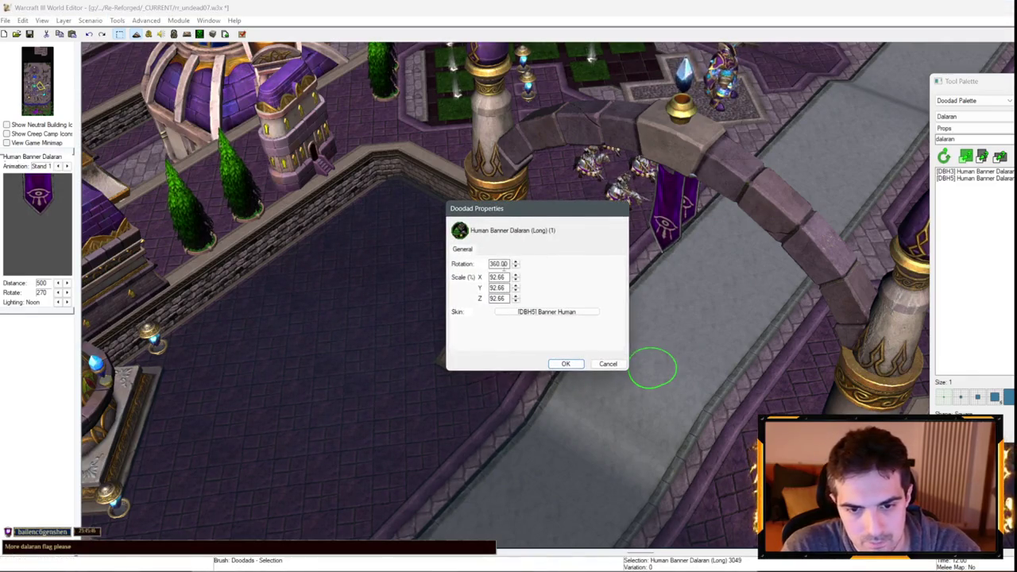
pyautogui.press('Return')
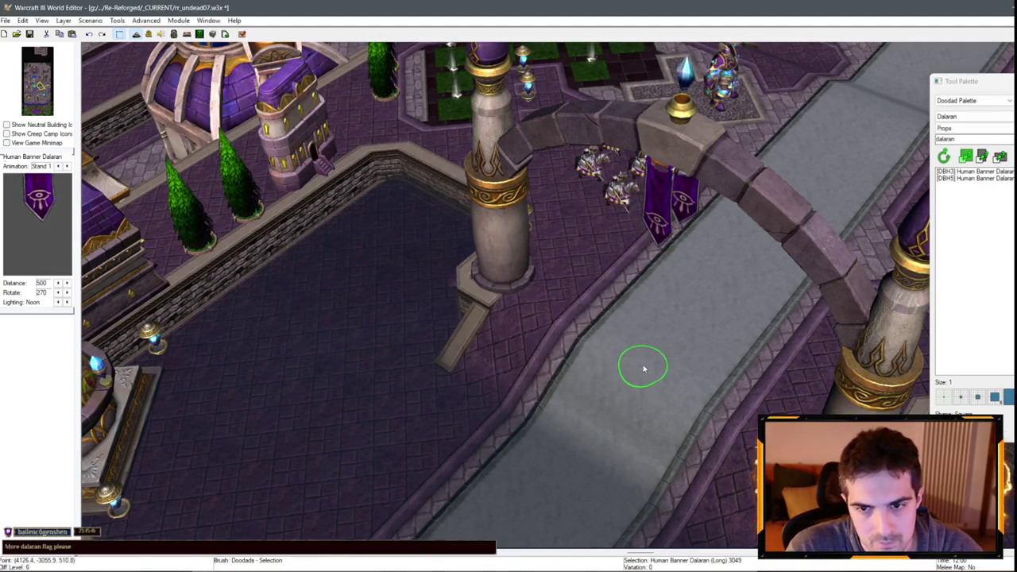
# - Shift the second banner slightly left under the first arch
pyautogui.moveTo(644, 368)
pyautogui.mouseDown()
pyautogui.moveTo(522, 357)
pyautogui.moveTo(420, 249)
pyautogui.moveTo(471, 278)
pyautogui.moveTo(688, 212)
pyautogui.mouseUp()
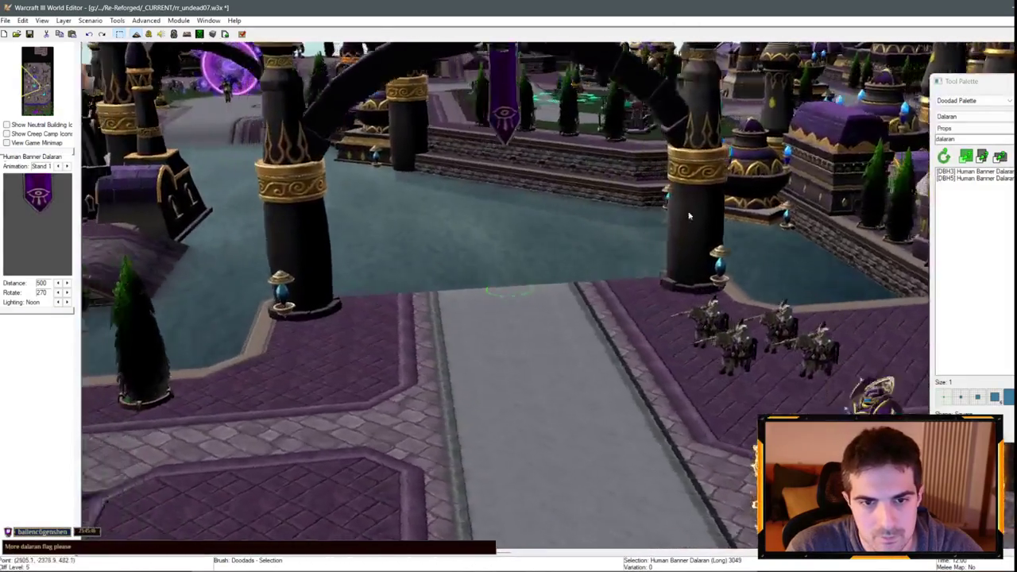
pyautogui.scroll(3, 633, 272)
pyautogui.scroll(5, 571, 540)
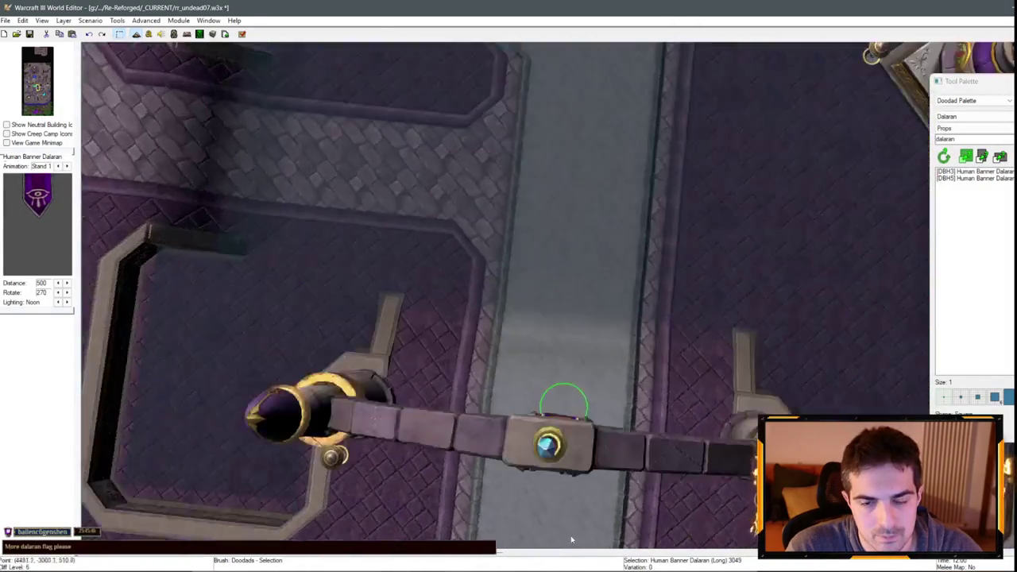
pyautogui.scroll(-5, 620, 379)
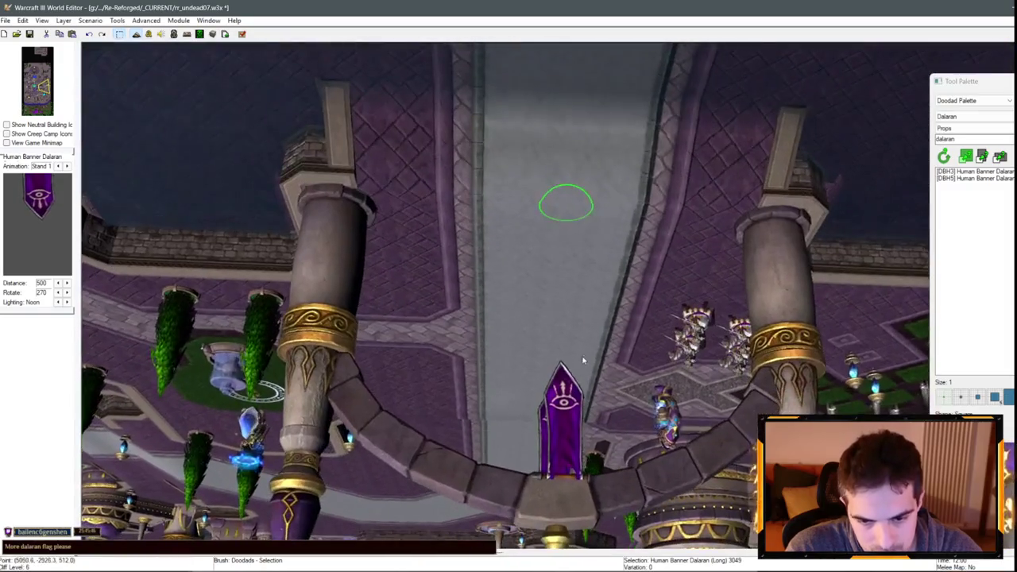
pyautogui.moveTo(583, 359); pyautogui.dragTo(558, 405)
# - Zoom out and swing the view over to the next Sunreaver Archway on the canal walkway
pyautogui.scroll(-8, 557, 516)
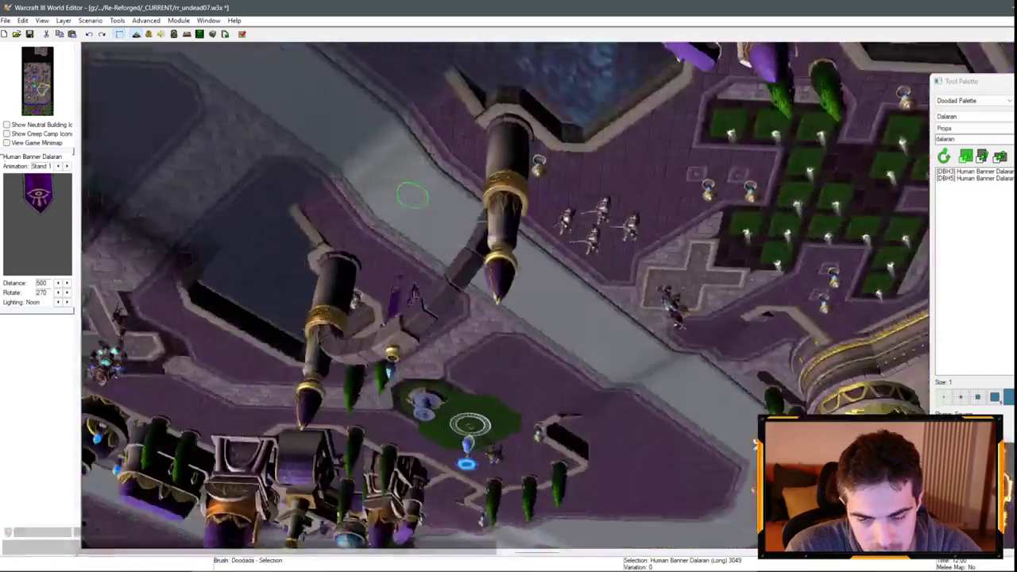
pyautogui.scroll(10, 790, 229)
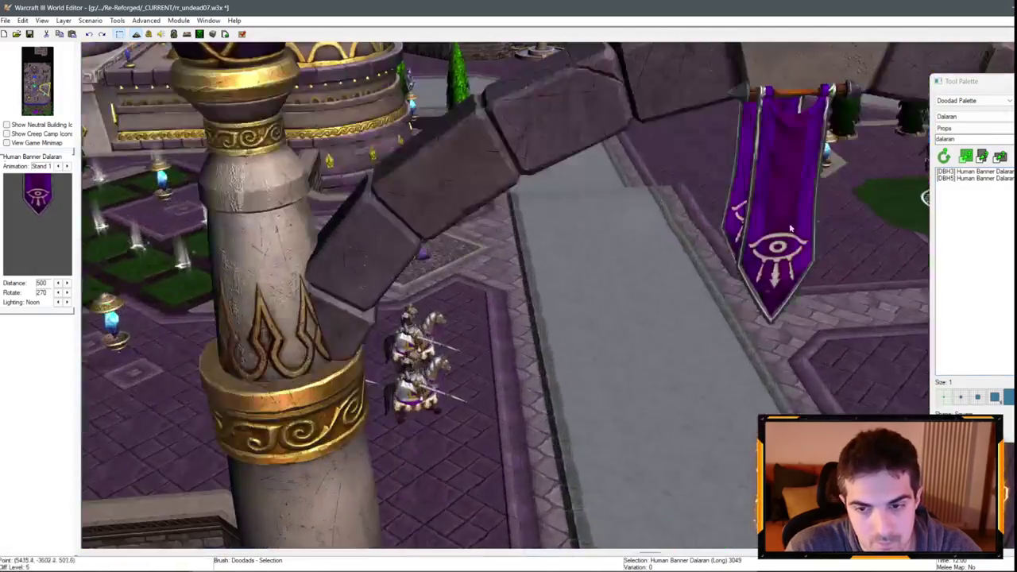
pyautogui.scroll(-3, 693, 235)
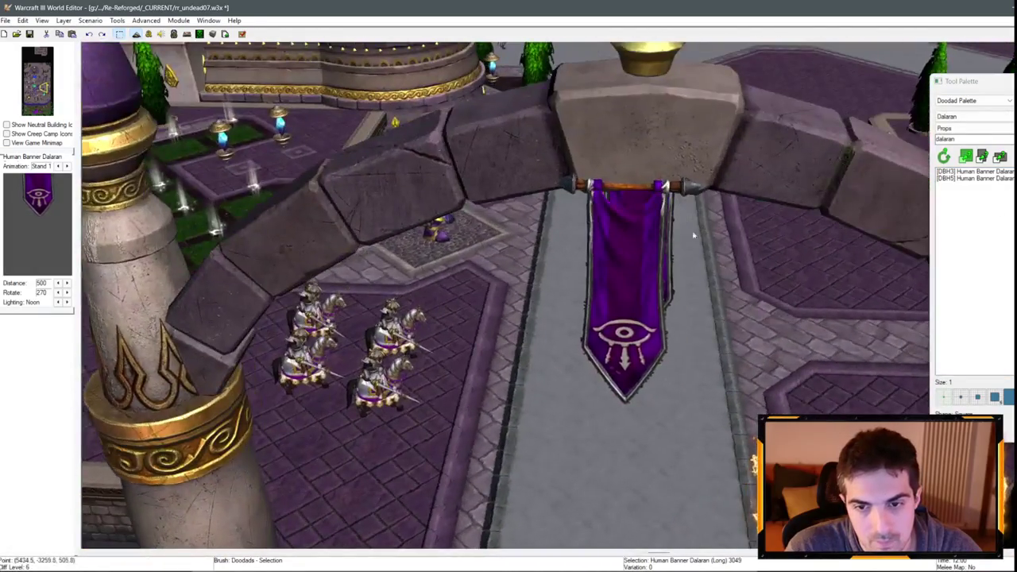
pyautogui.scroll(-3, 666, 450)
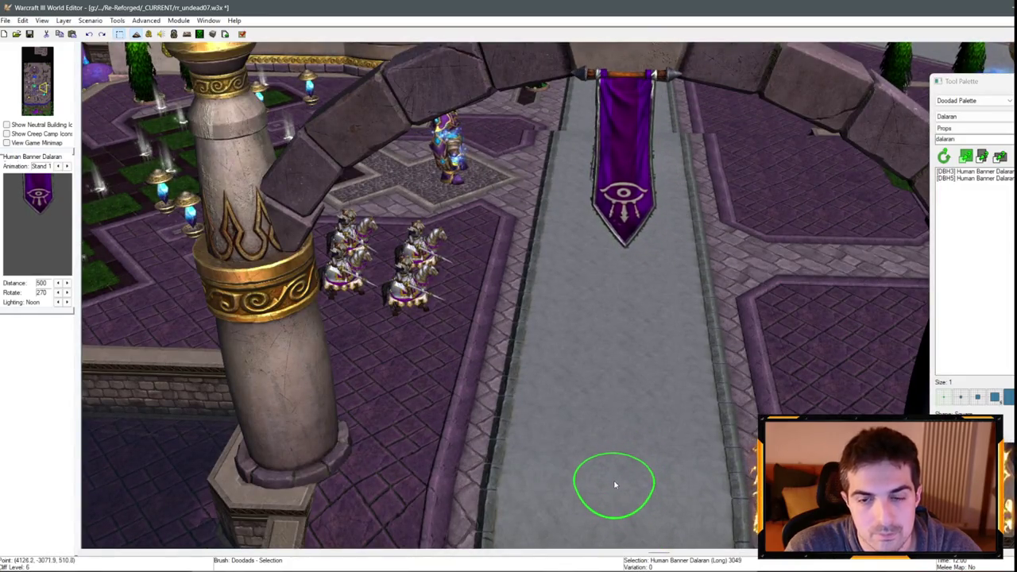
pyautogui.scroll(-6, 615, 485)
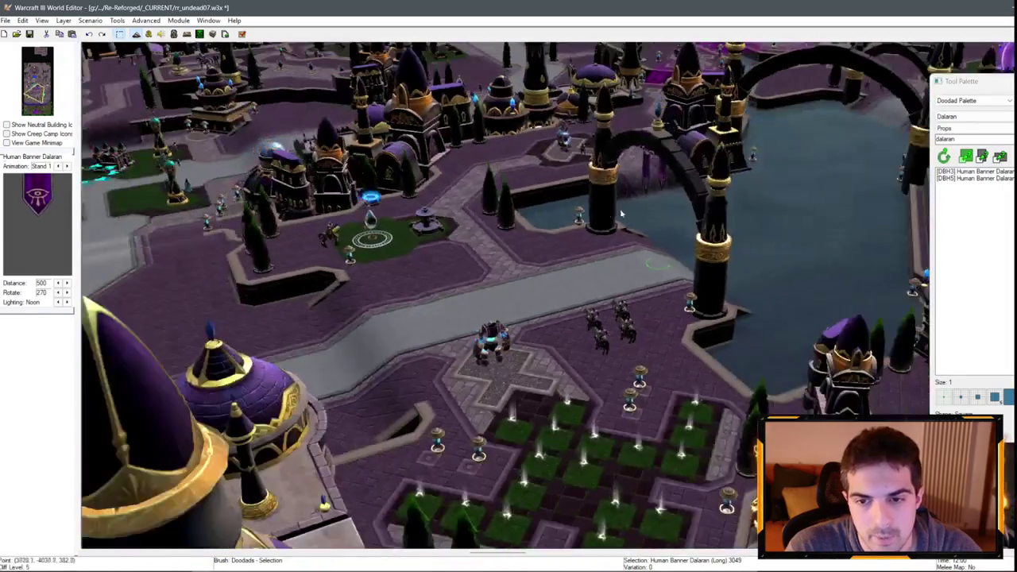
pyautogui.scroll(6, 622, 213)
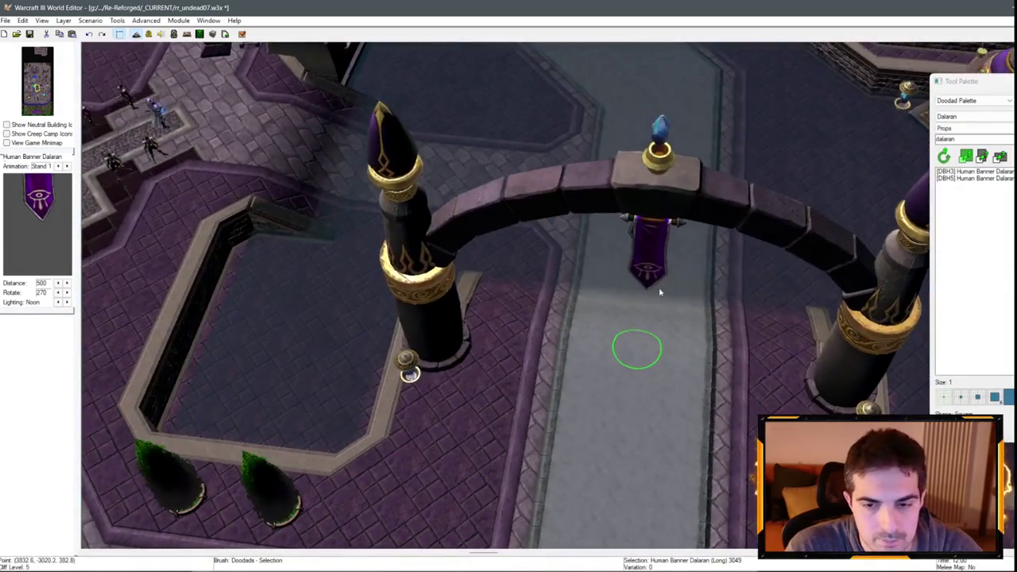
pyautogui.moveTo(659, 293)
pyautogui.mouseDown()
pyautogui.moveTo(703, 303)
pyautogui.moveTo(595, 107)
pyautogui.moveTo(579, 289)
pyautogui.moveTo(558, 286)
pyautogui.moveTo(599, 336)
pyautogui.moveTo(530, 321)
pyautogui.mouseUp()
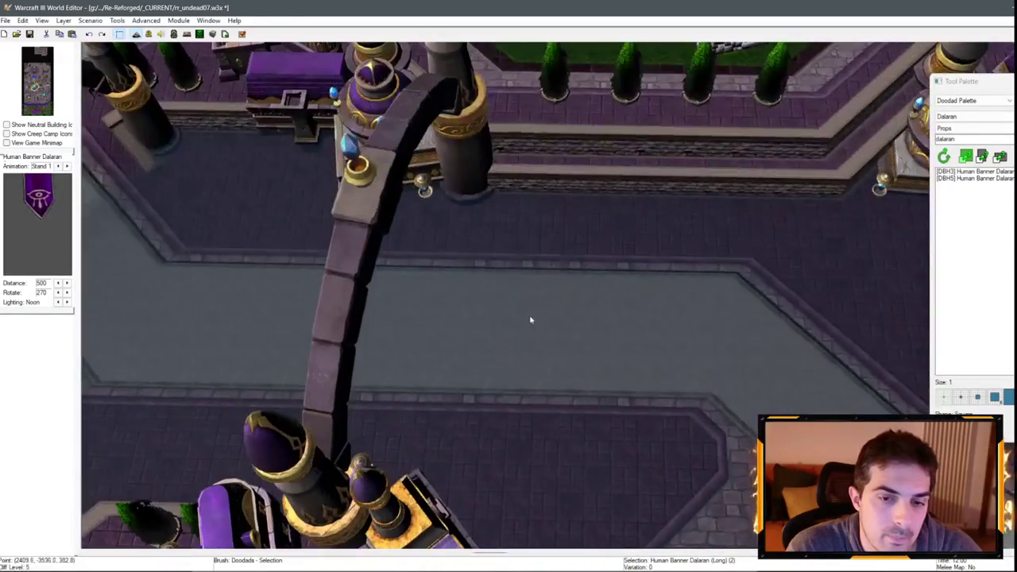
# - Check the archway's rotation and turn the first hanging banner to 215°
pyautogui.doubleClick(394, 152)
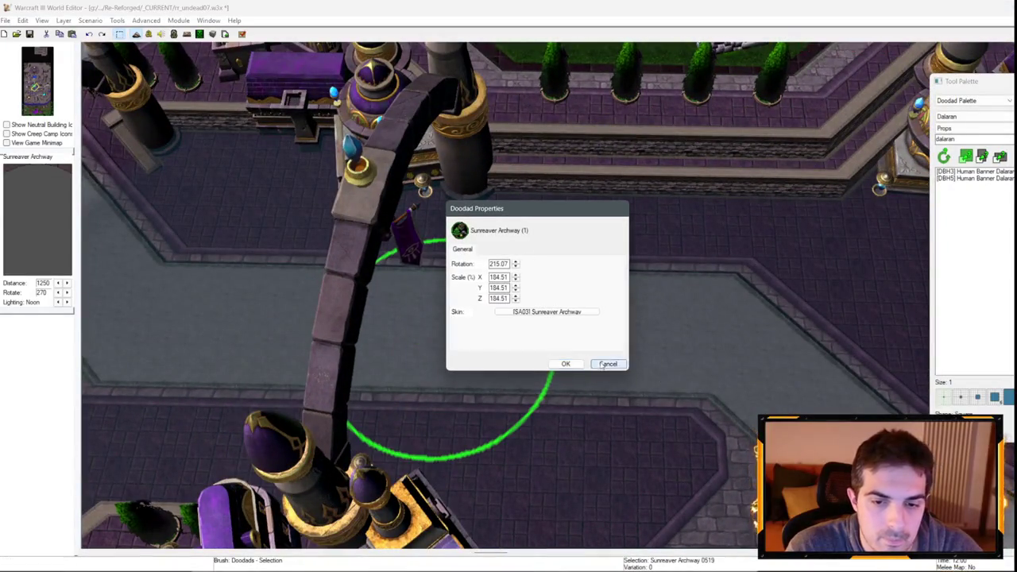
pyautogui.click(603, 365)
pyautogui.moveTo(715, 374)
pyautogui.mouseDown()
pyautogui.moveTo(783, 381)
pyautogui.moveTo(510, 213)
pyautogui.mouseUp()
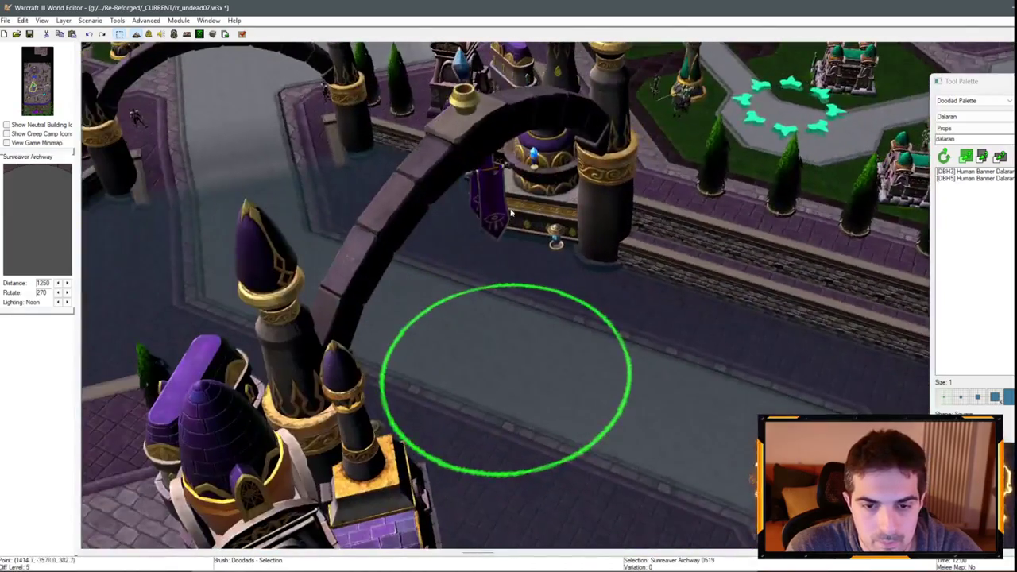
pyautogui.doubleClick(509, 214)
pyautogui.write('215')
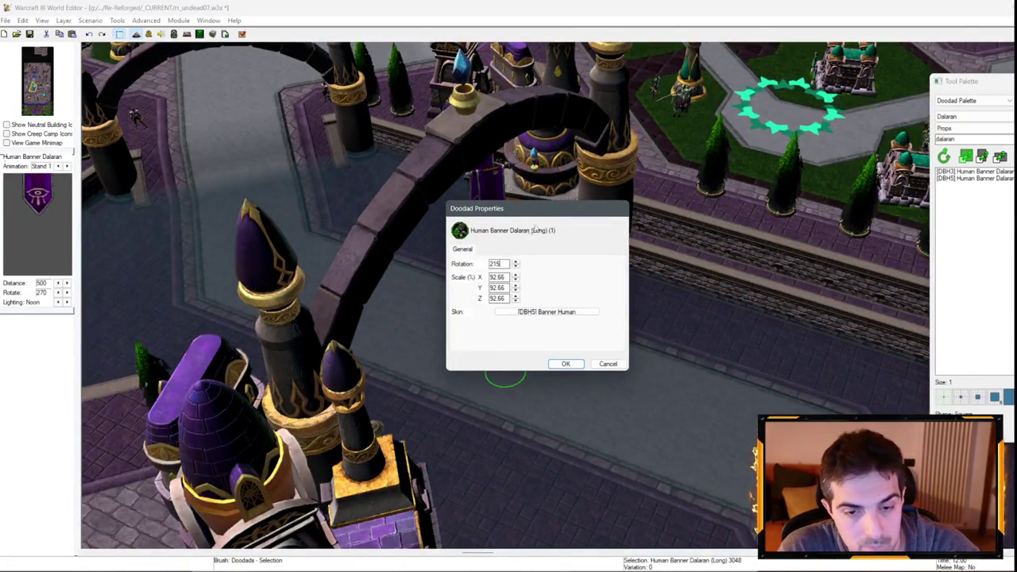
pyautogui.press('Return')
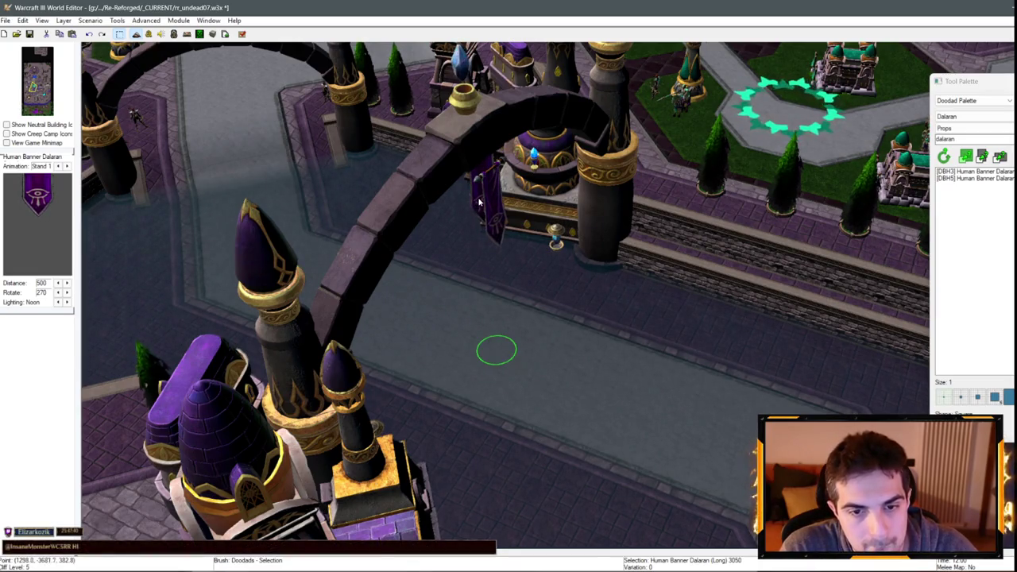
# - Re-adjust the rotation of both banners under the second archway
pyautogui.doubleClick(479, 202)
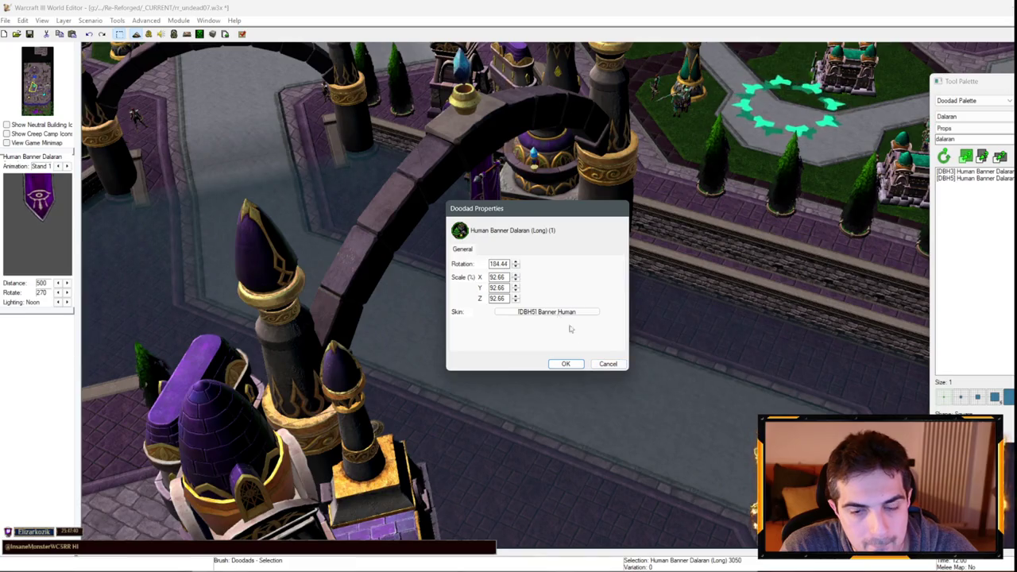
pyautogui.click(595, 363)
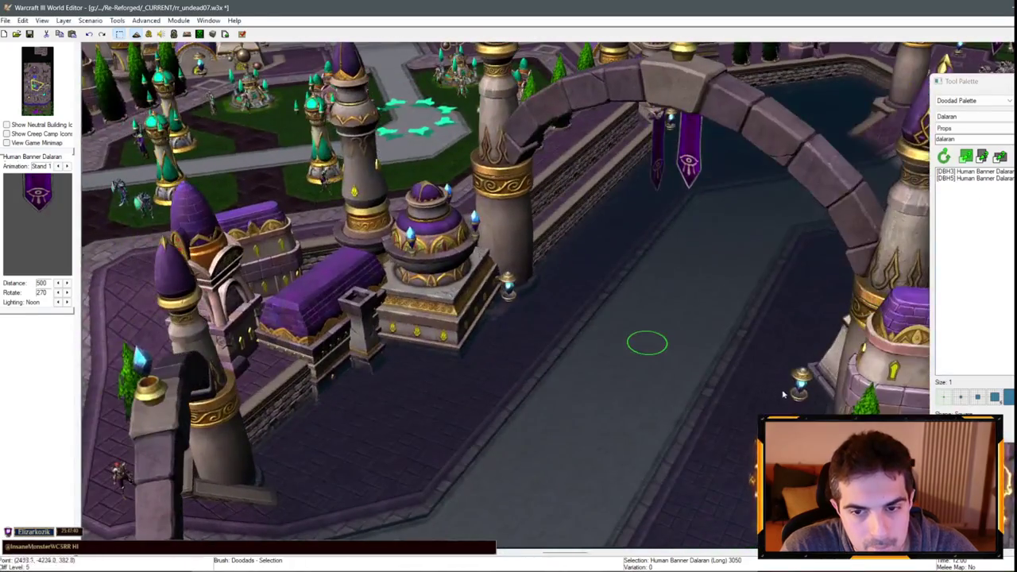
pyautogui.doubleClick(667, 172)
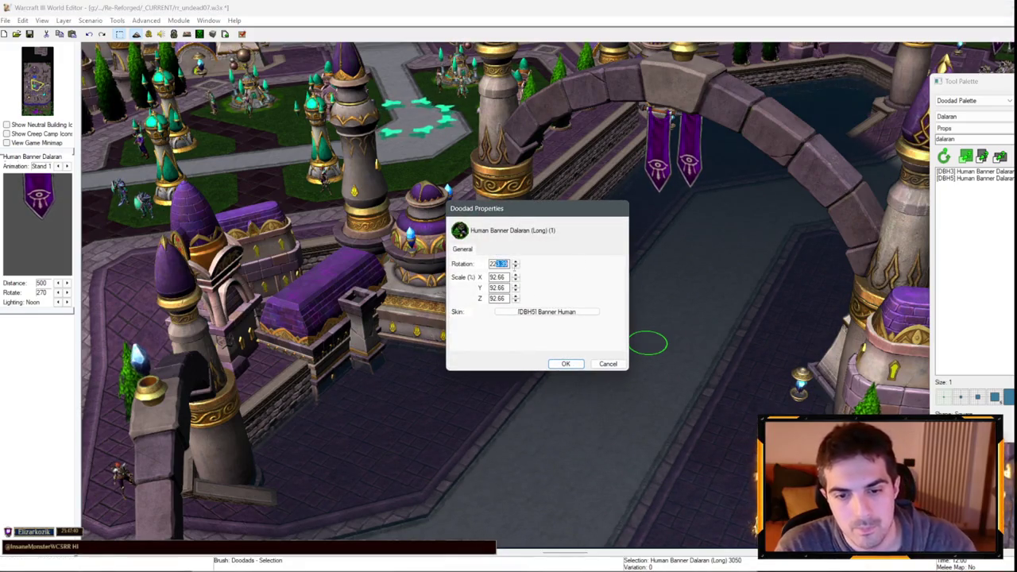
pyautogui.press('Return')
pyautogui.doubleClick(648, 168)
pyautogui.press('Return')
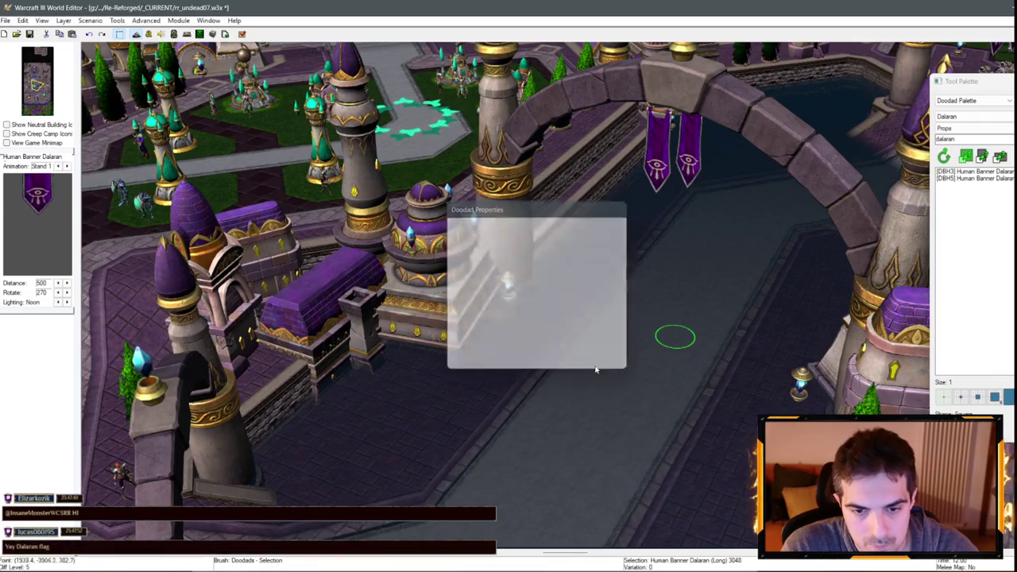
pyautogui.moveTo(648, 168)
pyautogui.mouseDown()
pyautogui.moveTo(434, 318)
pyautogui.moveTo(649, 229)
pyautogui.mouseUp()
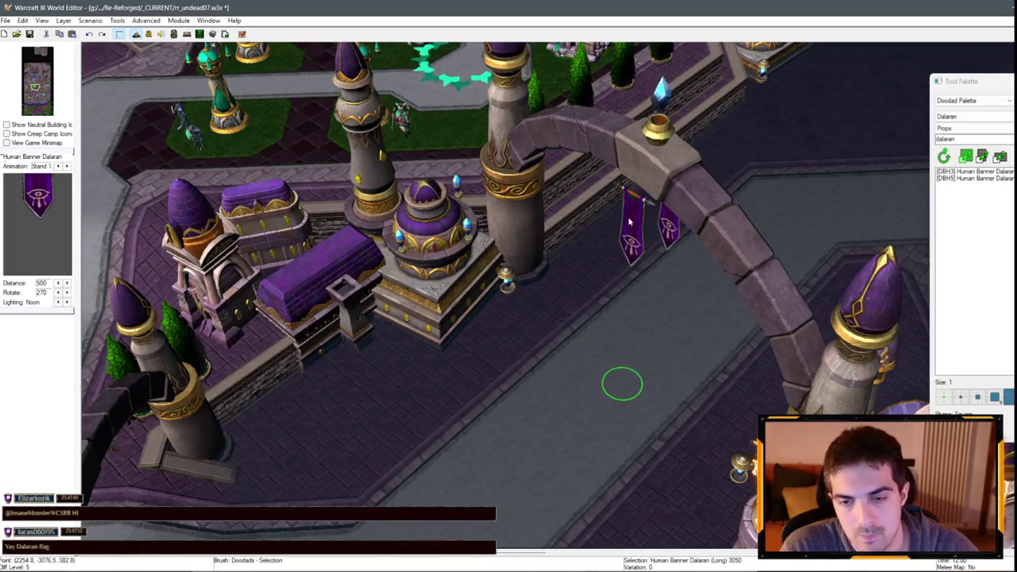
# - Fine-tune each banner's rotation, setting the other banner to 225°
pyautogui.doubleClick(628, 221)
pyautogui.write('215')
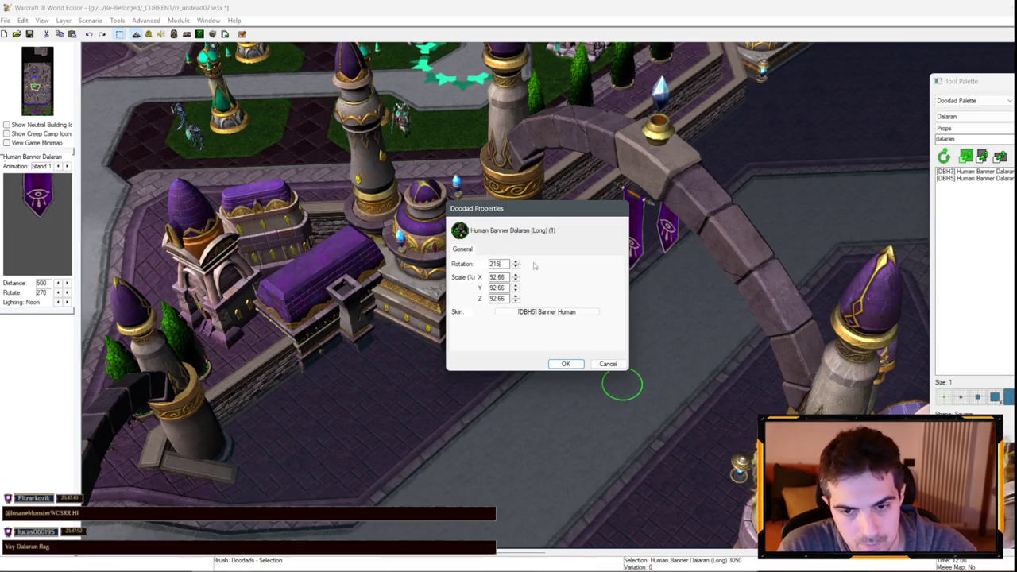
pyautogui.click(556, 364)
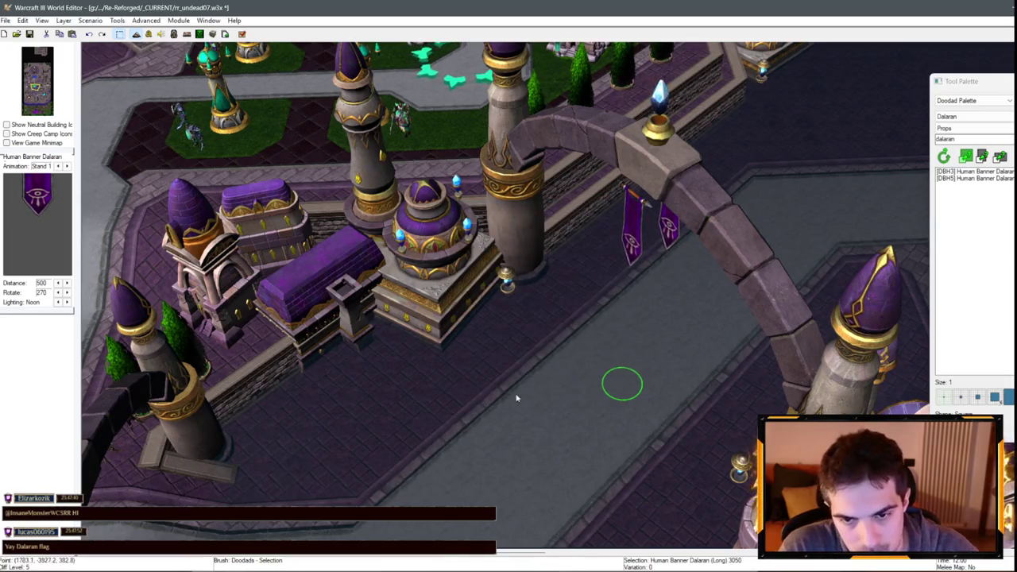
pyautogui.doubleClick(636, 246)
pyautogui.click(567, 363)
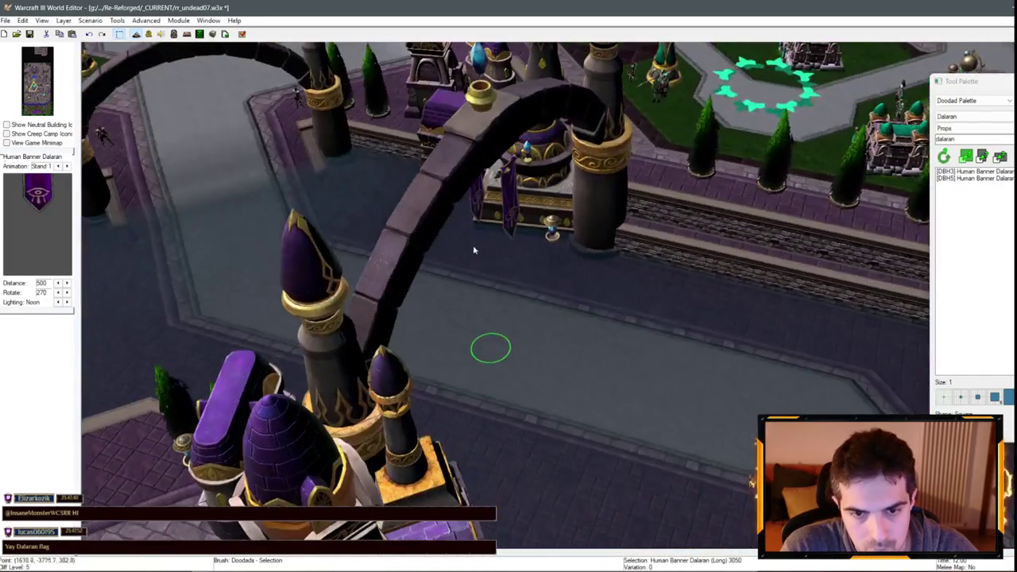
pyautogui.doubleClick(531, 239)
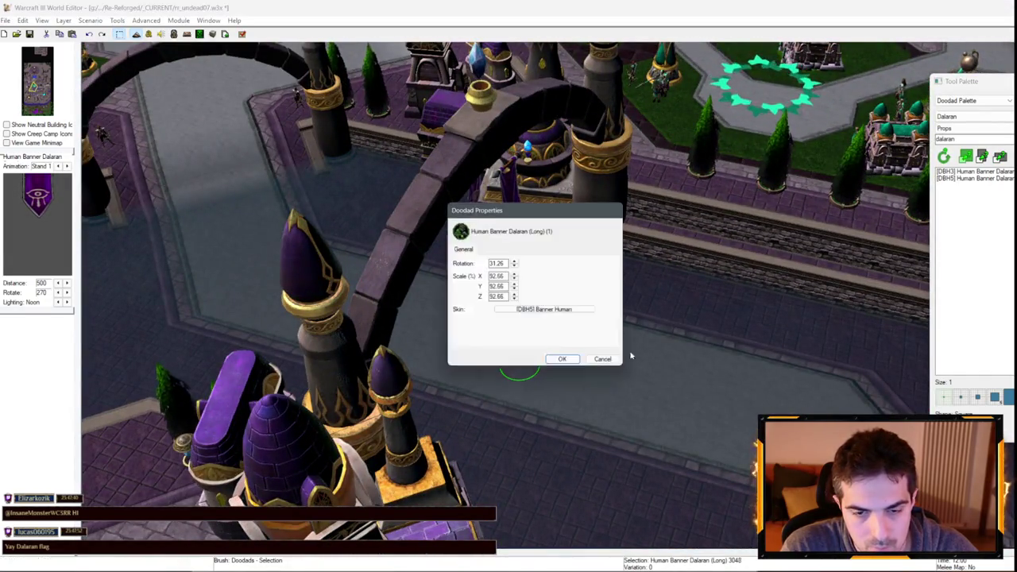
pyautogui.click(558, 358)
pyautogui.doubleClick(508, 236)
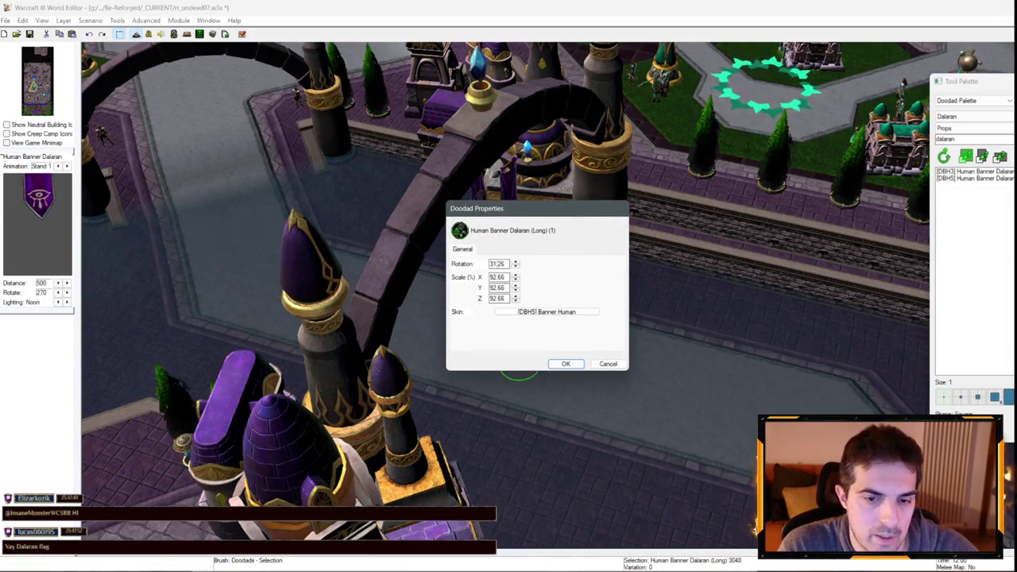
pyautogui.write('35')
pyautogui.click(565, 363)
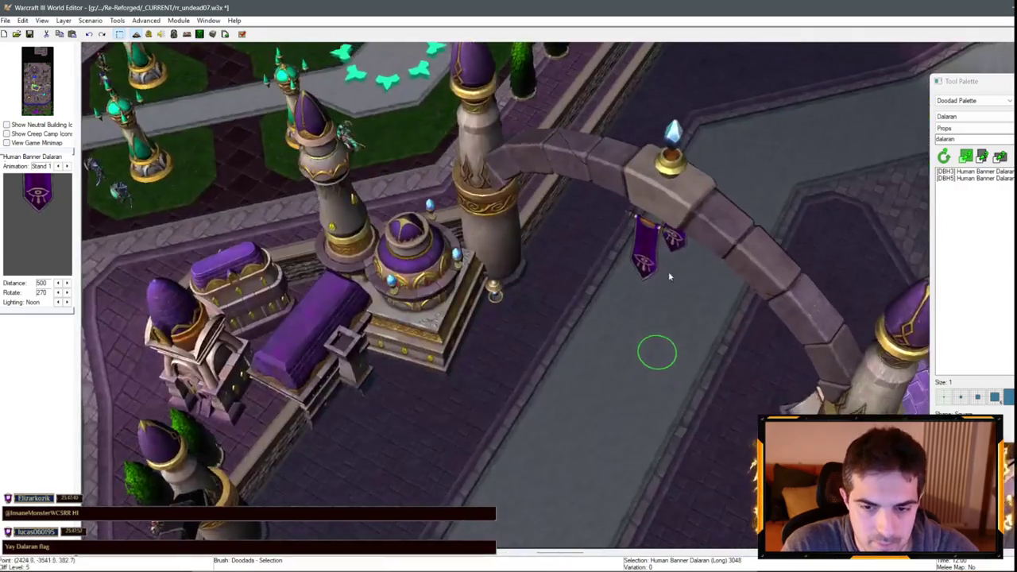
pyautogui.doubleClick(617, 268)
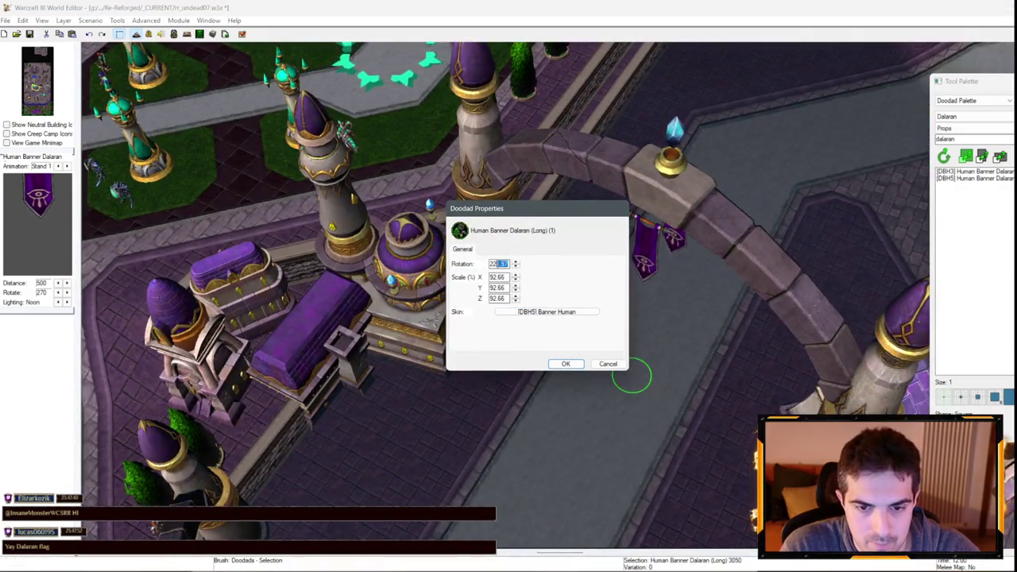
pyautogui.press('Return')
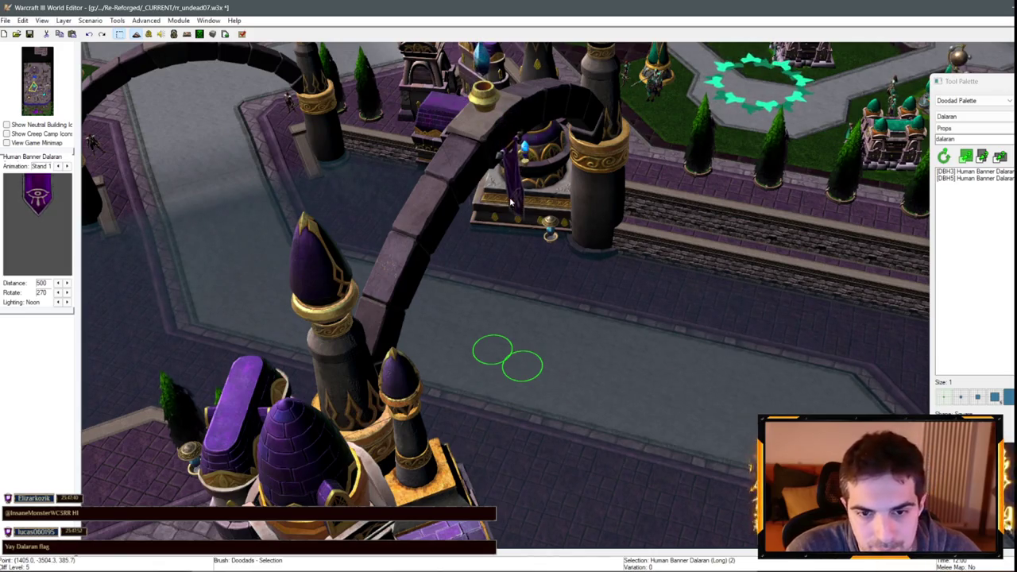
# - Nudge a banner slightly left under the arch and select it
pyautogui.moveTo(378, 211)
pyautogui.mouseDown()
pyautogui.moveTo(479, 345)
pyautogui.moveTo(393, 323)
pyautogui.moveTo(643, 345)
pyautogui.mouseUp()
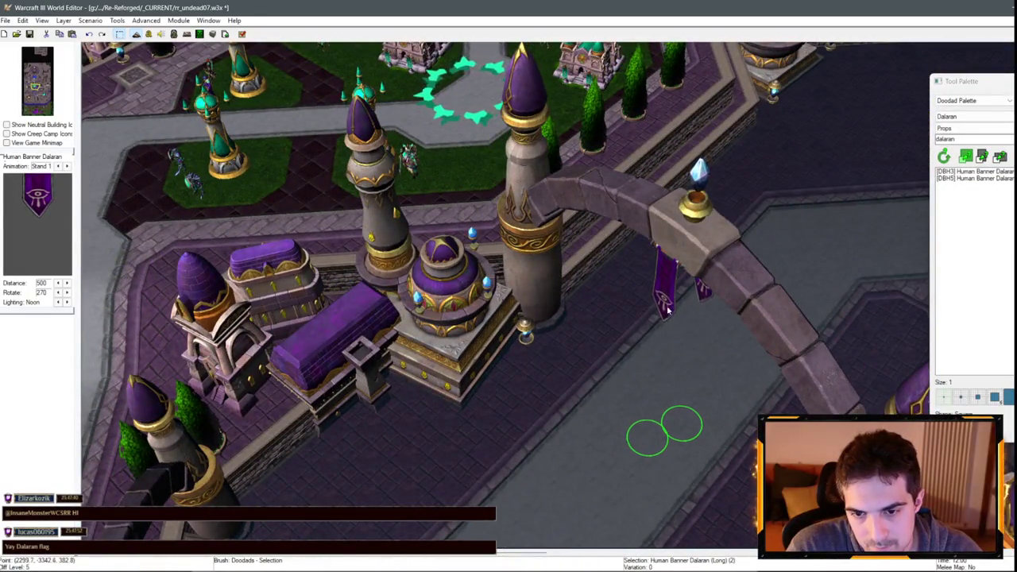
pyautogui.moveTo(656, 445)
pyautogui.mouseDown()
pyautogui.moveTo(645, 445)
pyautogui.moveTo(711, 375)
pyautogui.mouseUp()
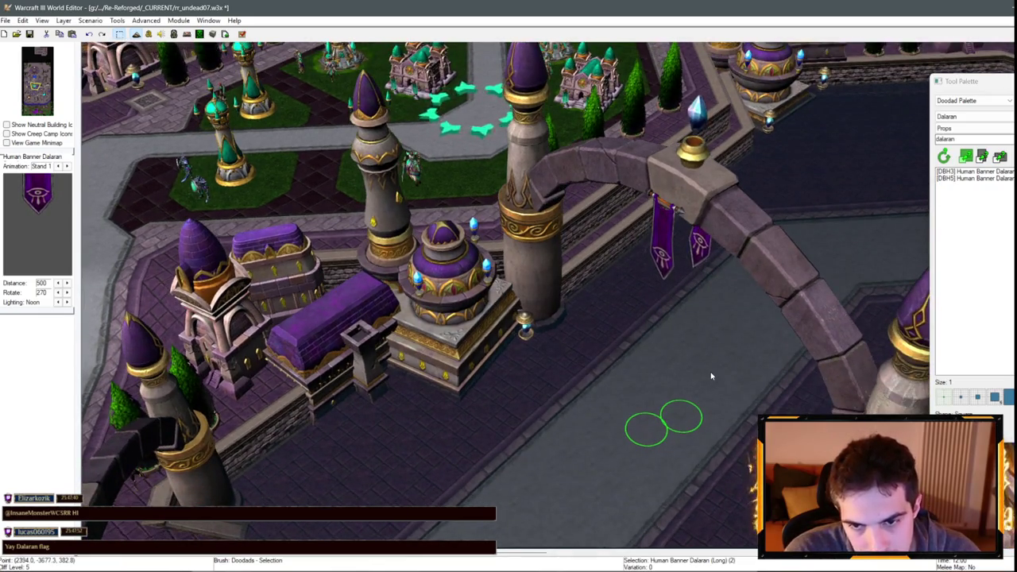
pyautogui.moveTo(755, 349)
pyautogui.mouseDown()
pyautogui.moveTo(386, 262)
pyautogui.moveTo(352, 239)
pyautogui.moveTo(373, 254)
pyautogui.moveTo(421, 238)
pyautogui.mouseUp()
pyautogui.click(422, 238)
# - Shift the banner slightly right and adjust its height beneath the road archway
pyautogui.moveTo(427, 368); pyautogui.dragTo(450, 368)
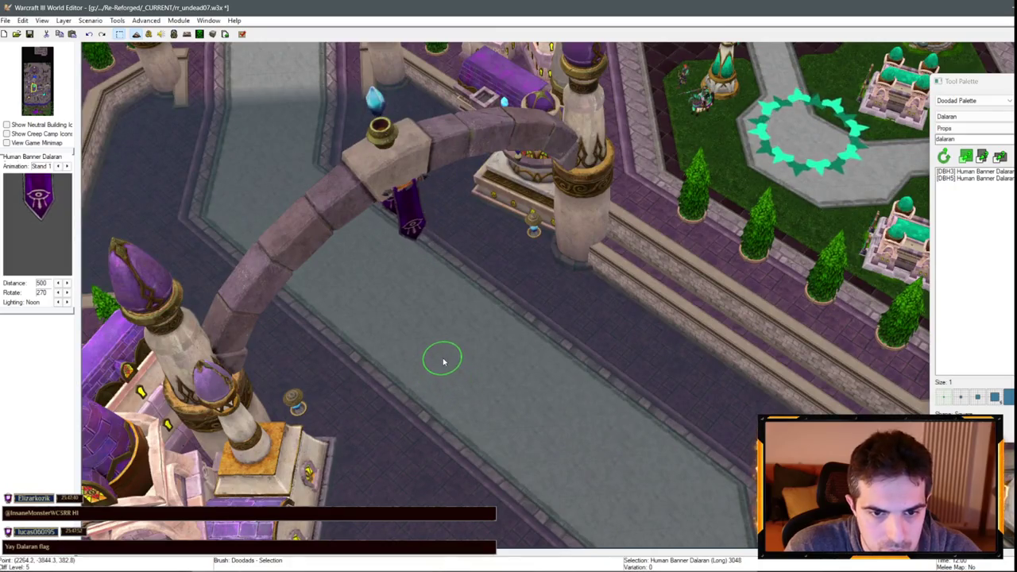
pyautogui.scroll(-10, 443, 360)
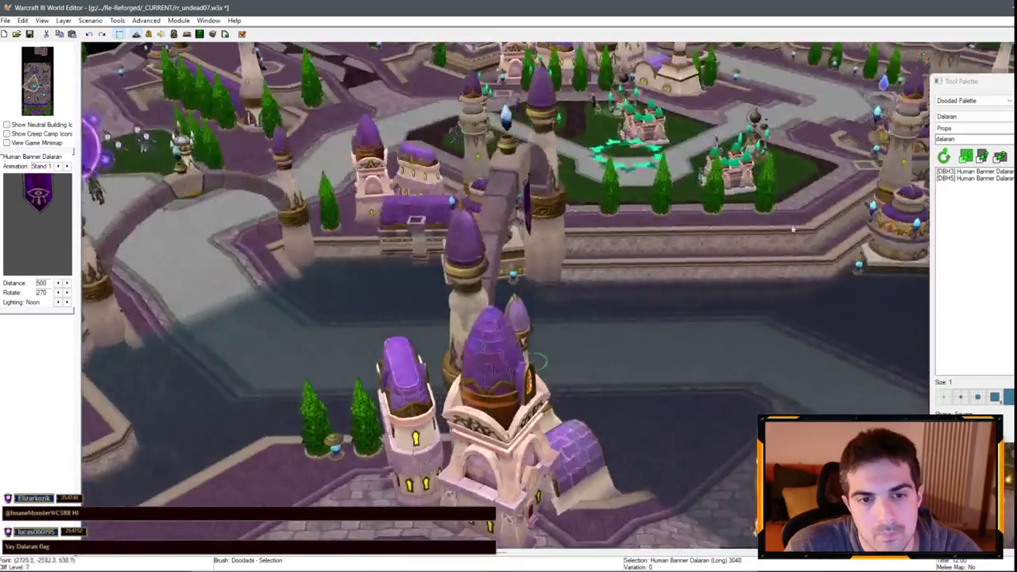
pyautogui.scroll(10, 511, 286)
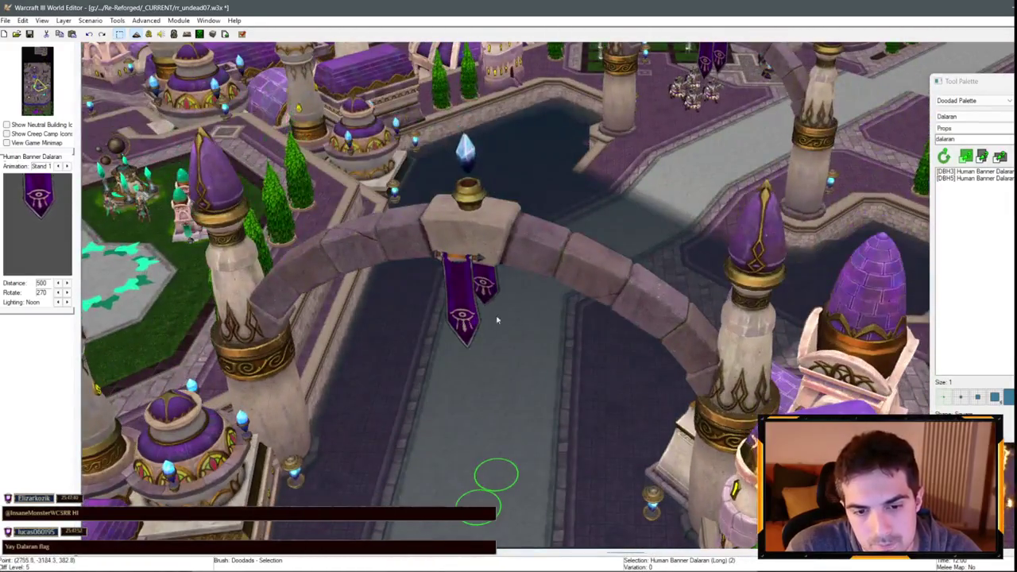
pyautogui.hotkey('ctrl', 'pageup')
pyautogui.hotkey('ctrl', 'pageup')
pyautogui.hotkey('ctrl', 'pageup')
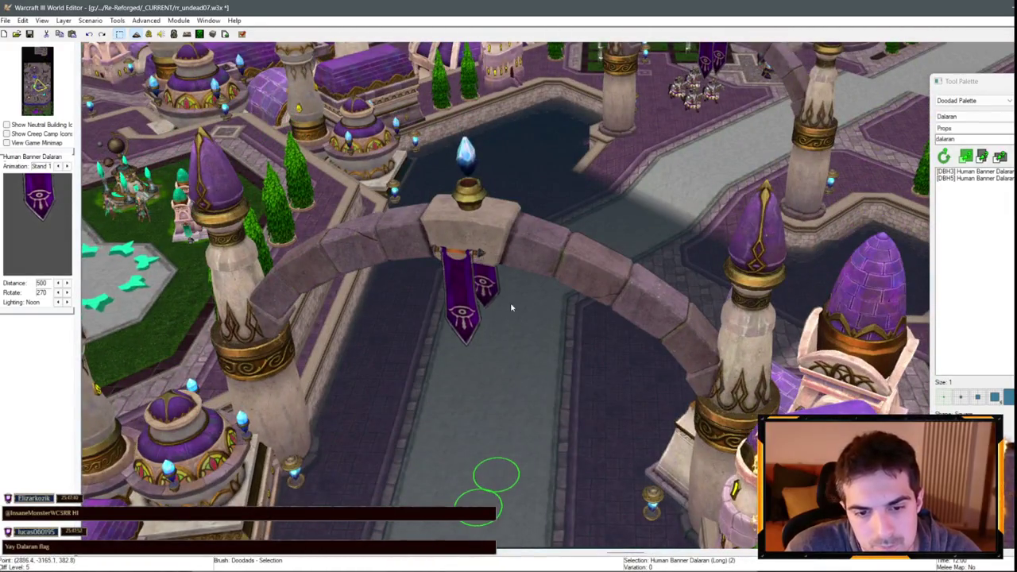
pyautogui.hotkey('ctrl', 'pagedown')
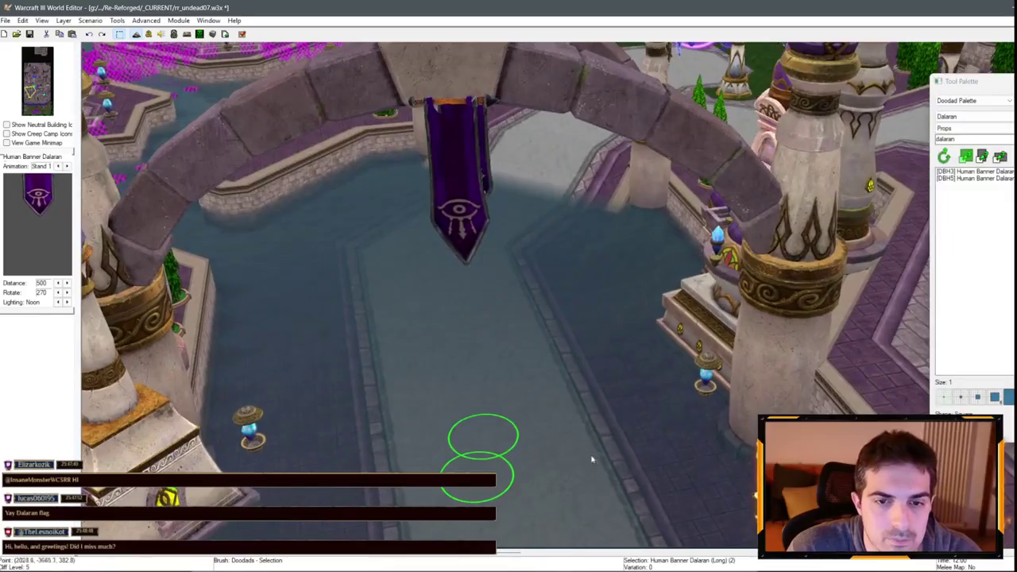
# - Reposition the Dalaran banner under the arch beside Building B and reselect it
pyautogui.click(592, 459)
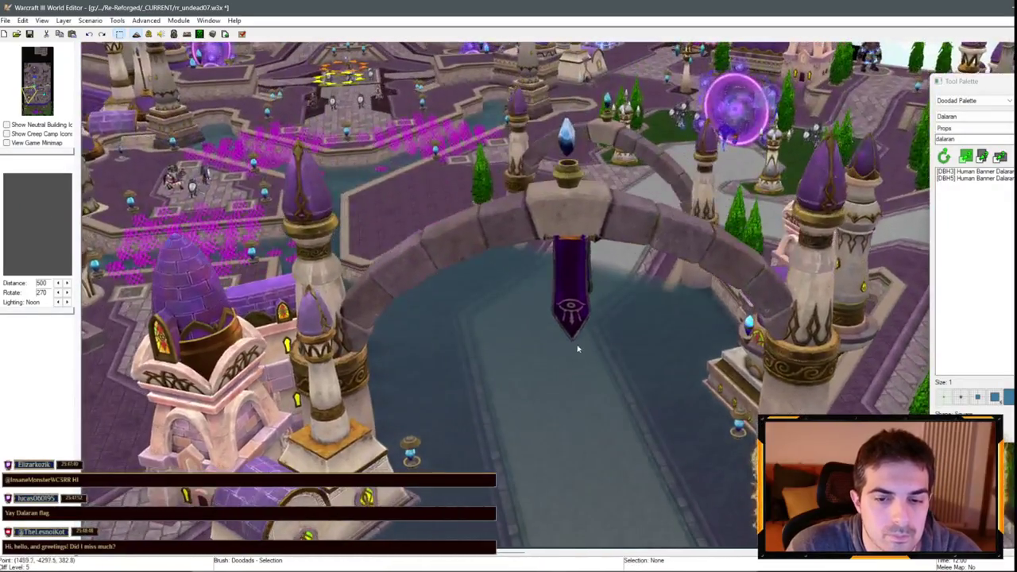
pyautogui.moveTo(578, 348); pyautogui.dragTo(592, 420)
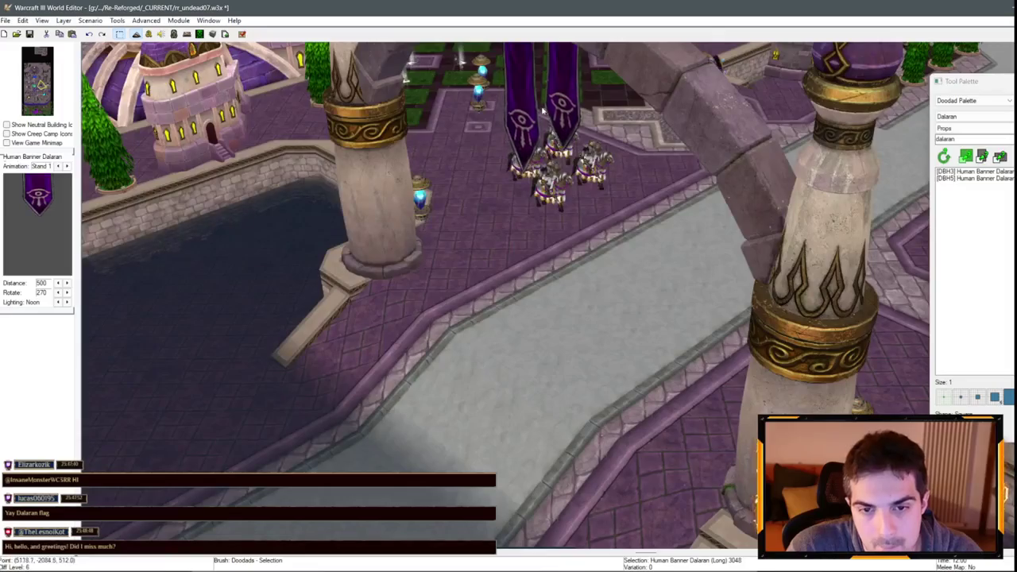
pyautogui.click(570, 144)
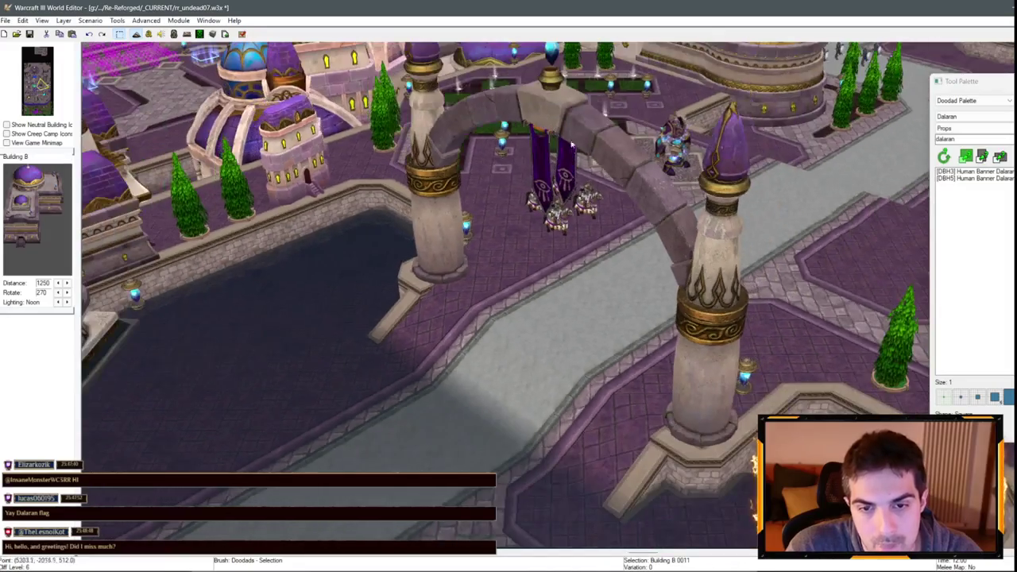
pyautogui.click(540, 181)
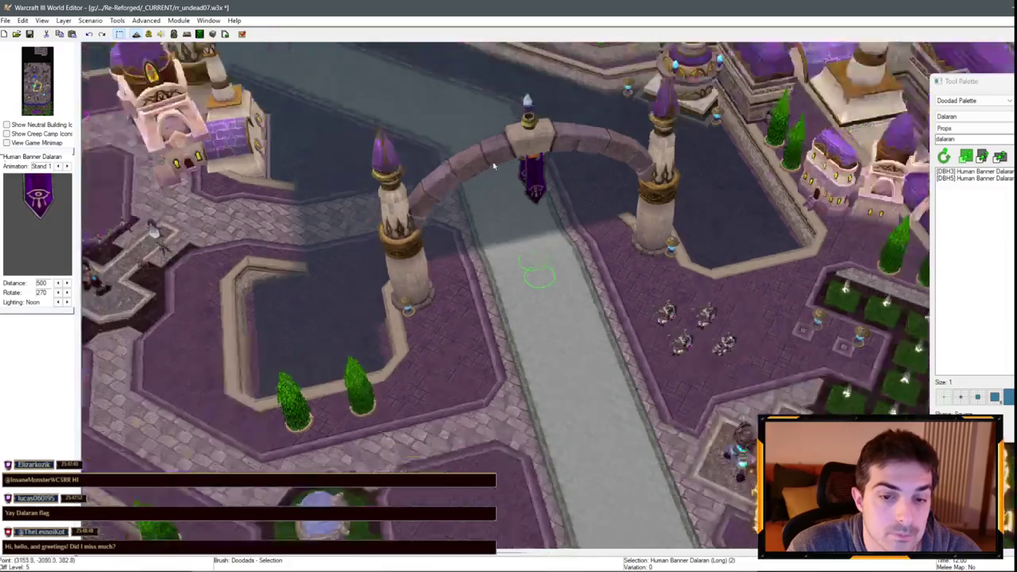
# - Paste the copied Dalaran banners onto the next stone arch
pyautogui.hotkey('ctrl', 'v')
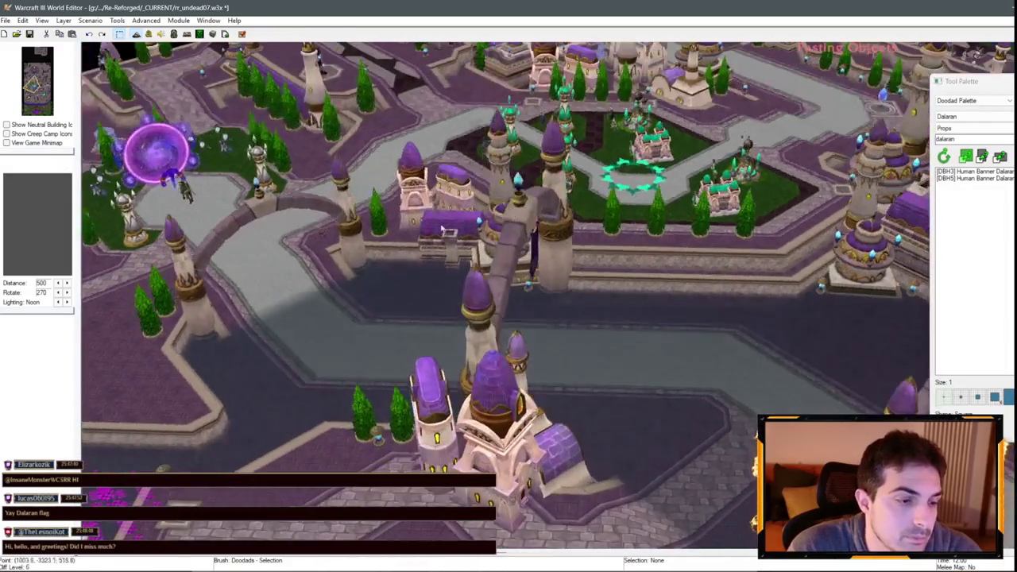
pyautogui.scroll(3, 442, 230)
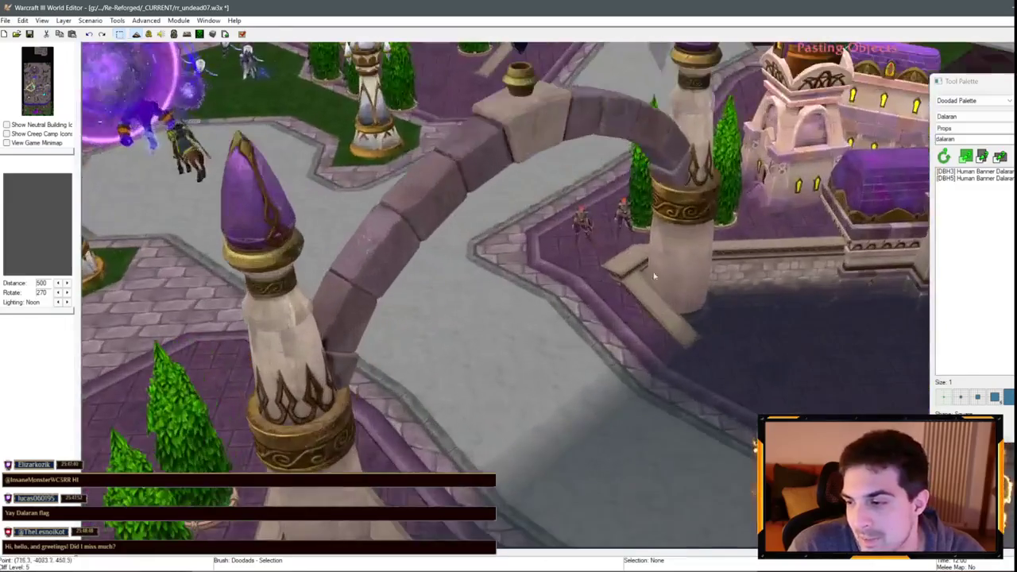
pyautogui.scroll(-5, 654, 275)
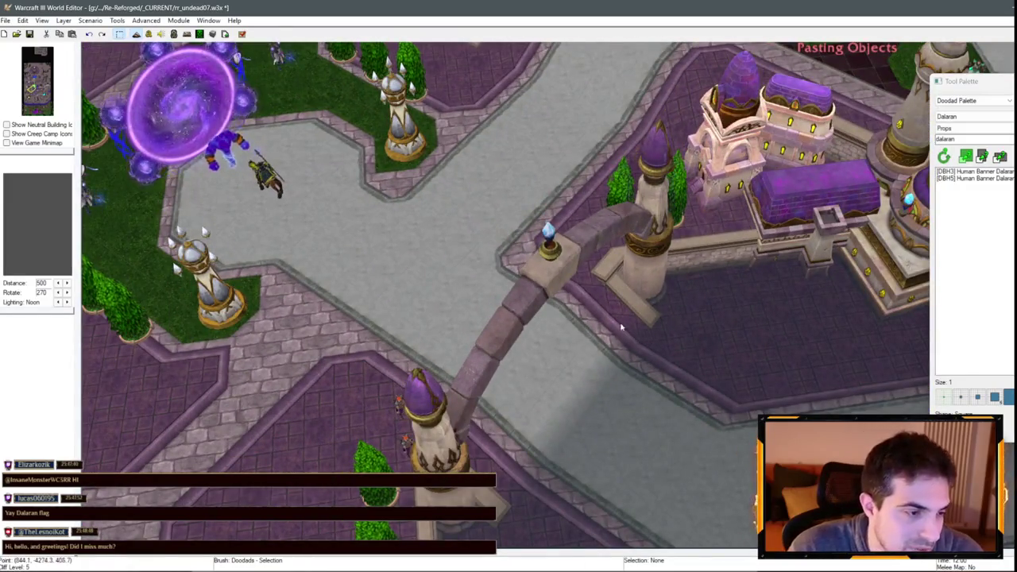
pyautogui.click(552, 403)
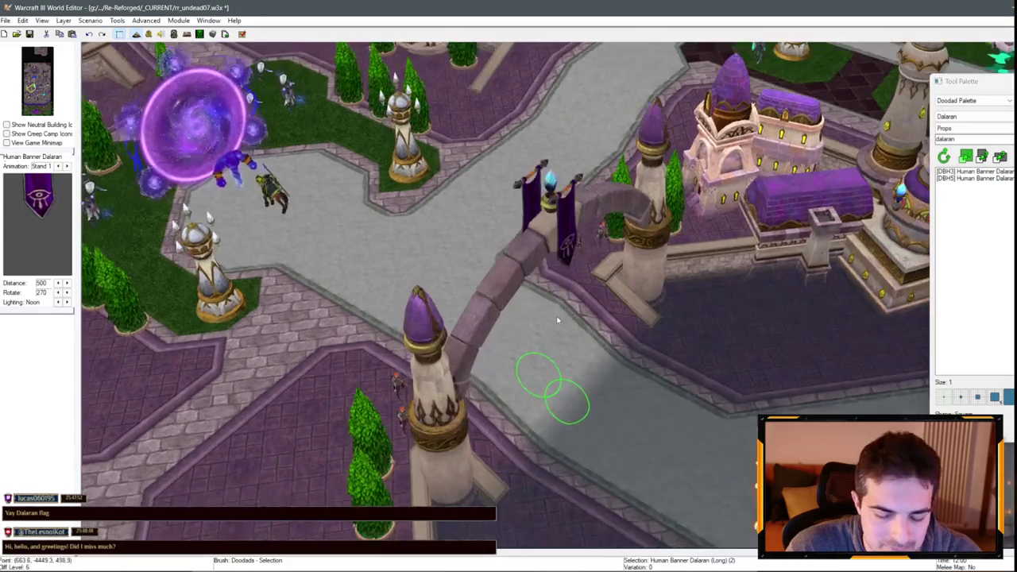
# - Lower the pasted banners and adjust them to hang centred just beneath the archway
pyautogui.press('pagedown')
pyautogui.press('pagedown')
pyautogui.press('pagedown')
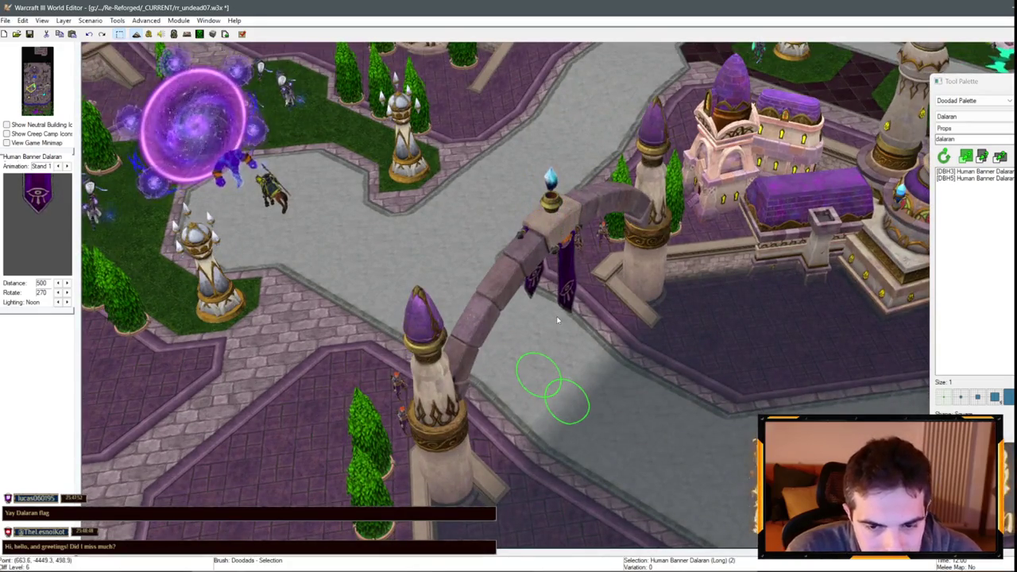
pyautogui.scroll(3, 557, 321)
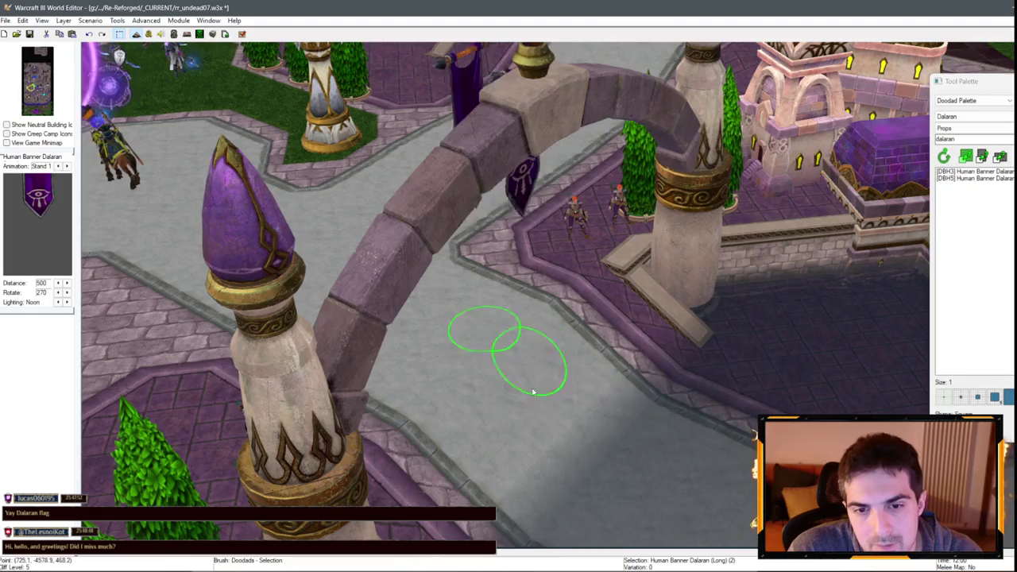
pyautogui.moveTo(533, 392)
pyautogui.mouseDown()
pyautogui.moveTo(575, 446)
pyautogui.moveTo(561, 443)
pyautogui.mouseUp()
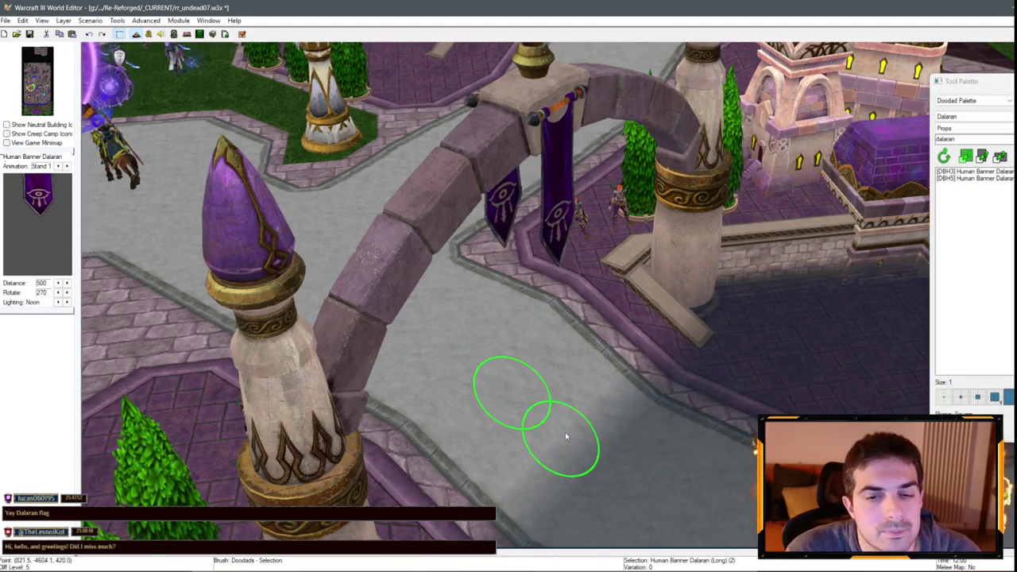
pyautogui.scroll(-5, 565, 432)
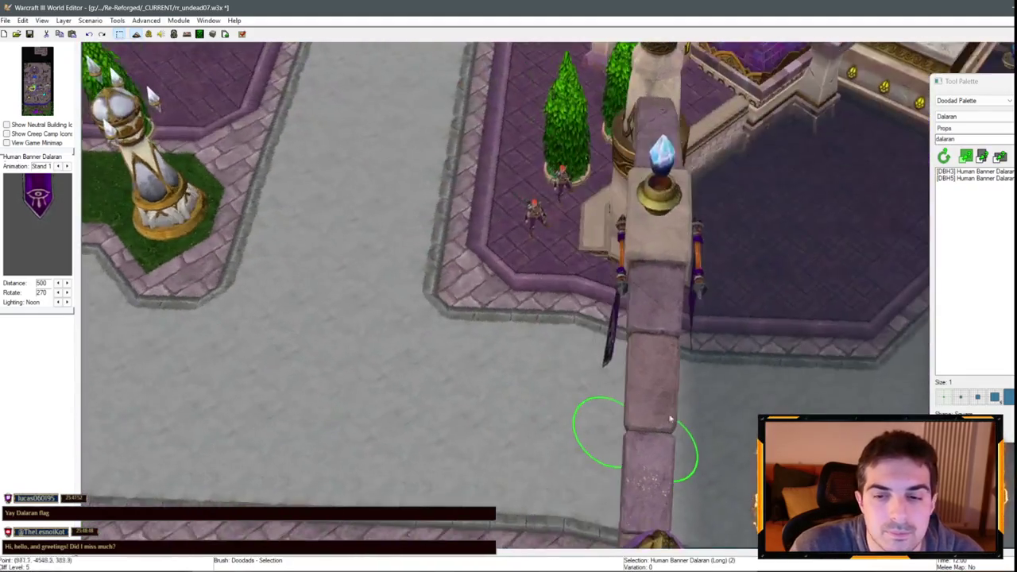
pyautogui.scroll(-5, 721, 268)
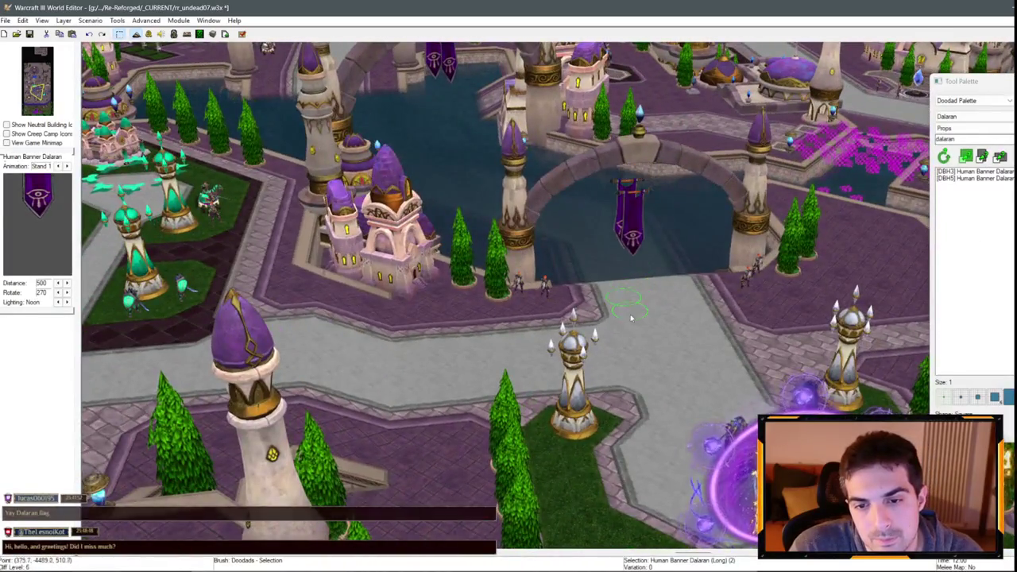
pyautogui.moveTo(630, 318); pyautogui.dragTo(636, 286)
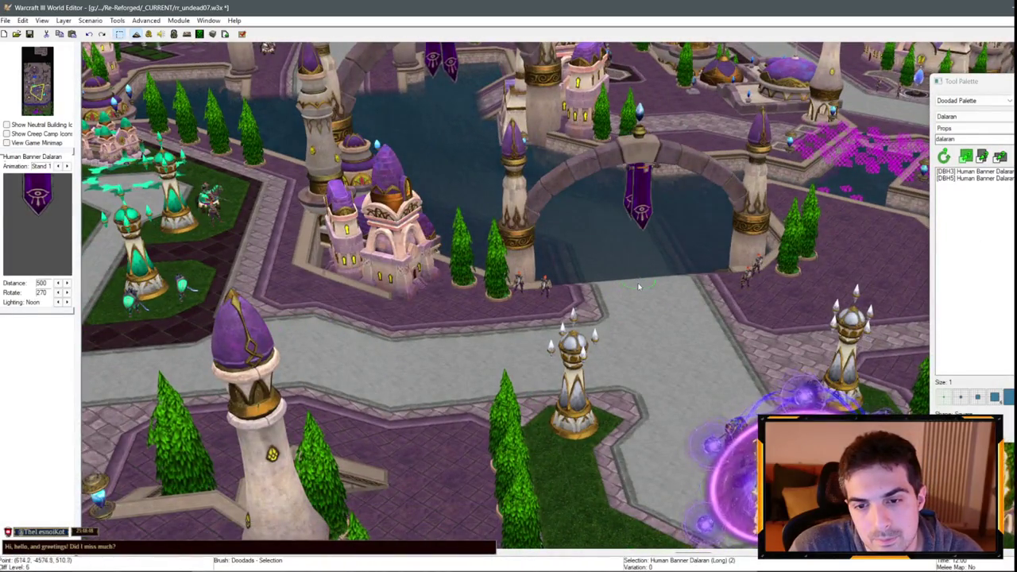
pyautogui.scroll(5, 641, 245)
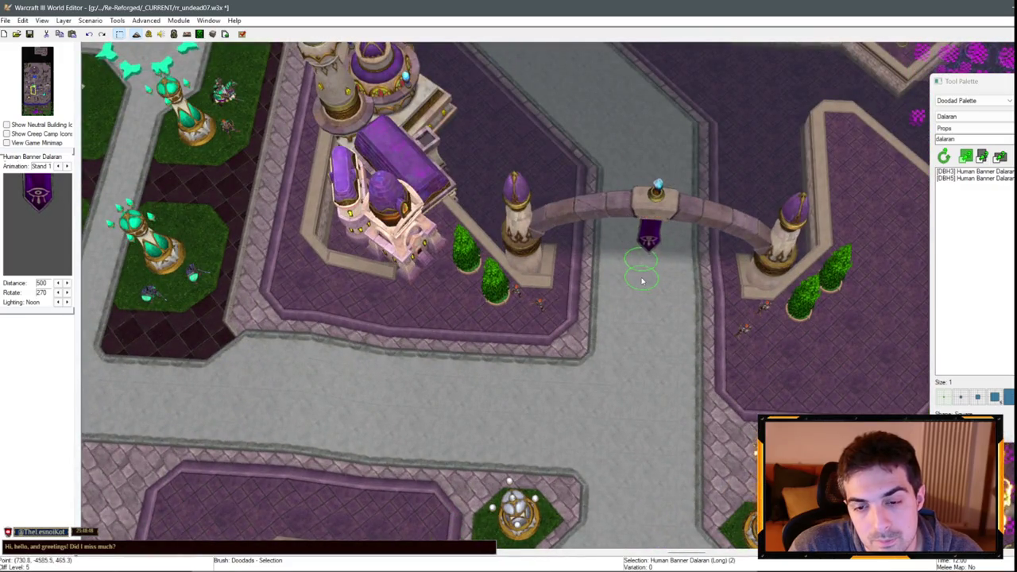
pyautogui.scroll(-5, 687, 317)
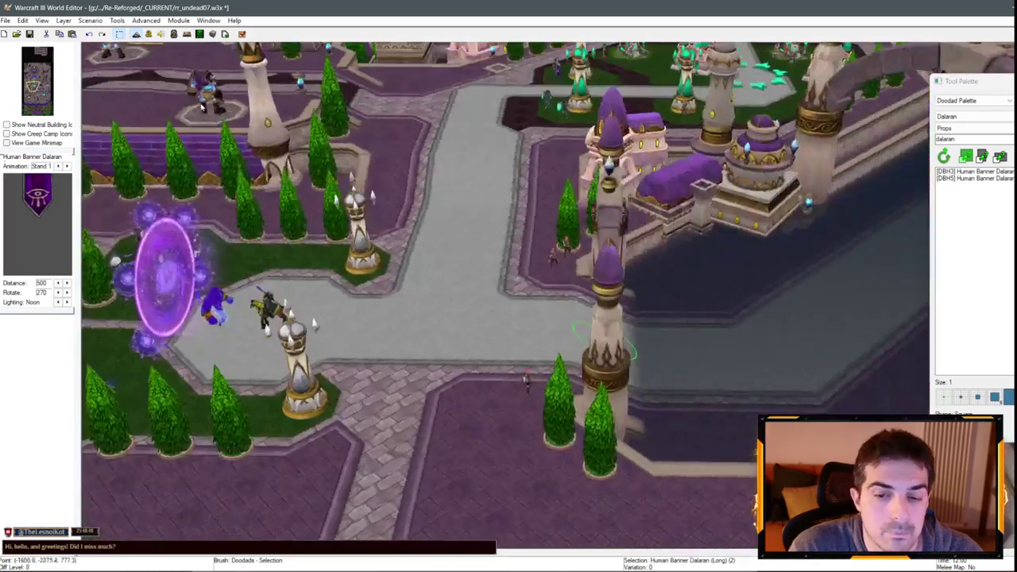
pyautogui.scroll(-5, 862, 388)
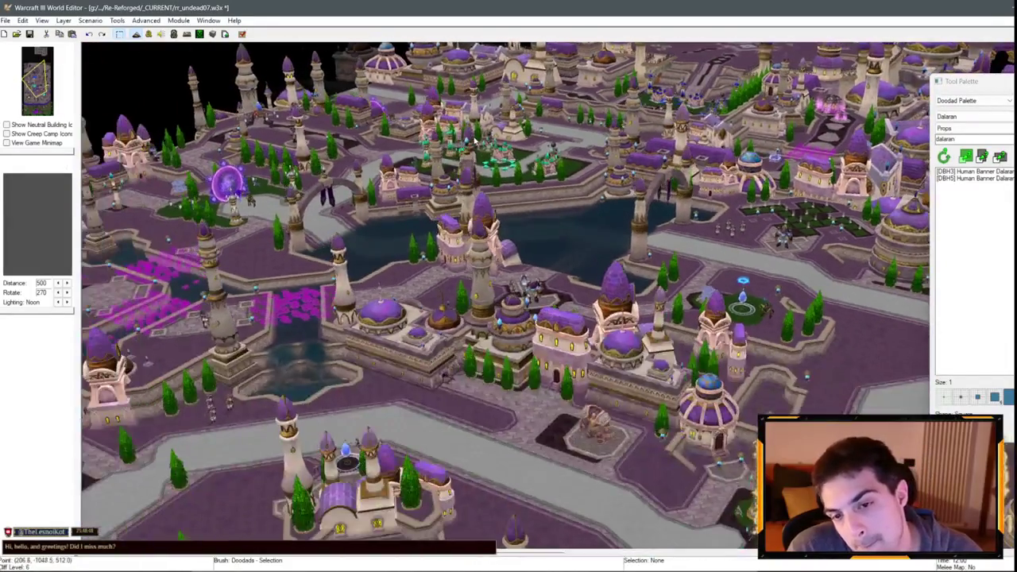
pyautogui.scroll(3, 508, 294)
# - Pick the [DBH3] Human Banner Dalaran doodad, then return to the selection brush
pyautogui.click(975, 172)
pyautogui.scroll(5, 718, 175)
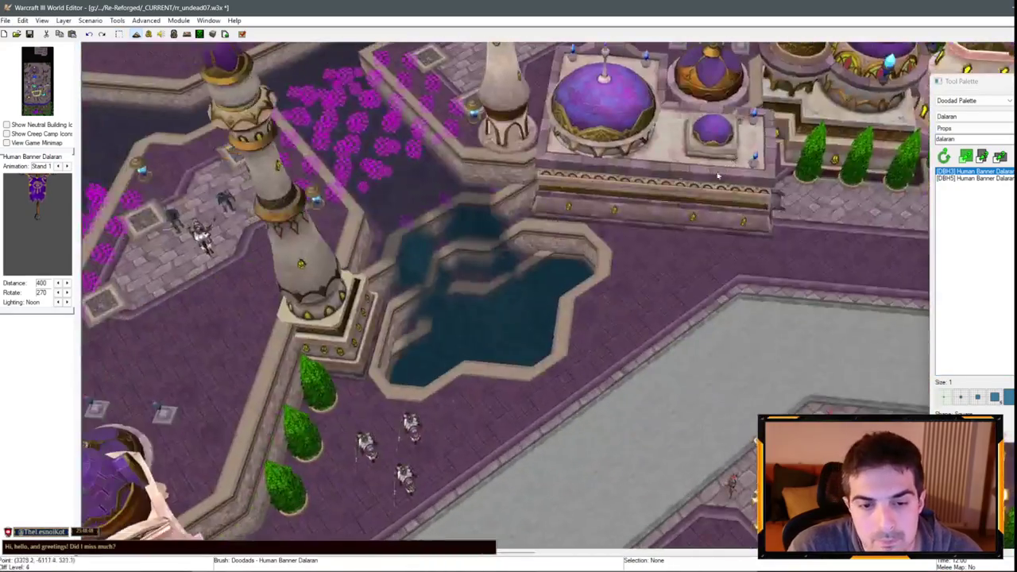
pyautogui.press('Up')
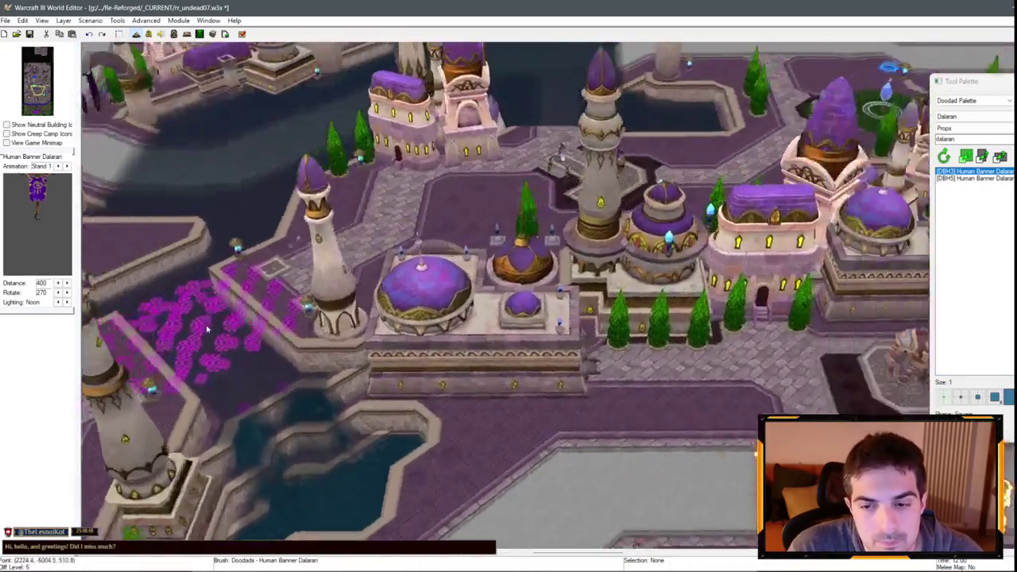
pyautogui.scroll(3, 414, 225)
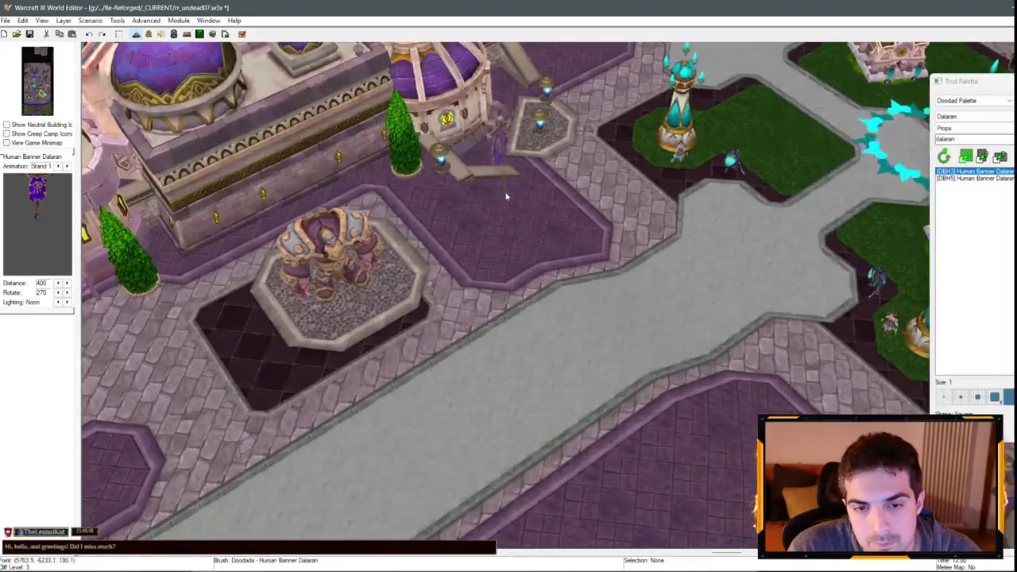
pyautogui.rightClick(538, 178)
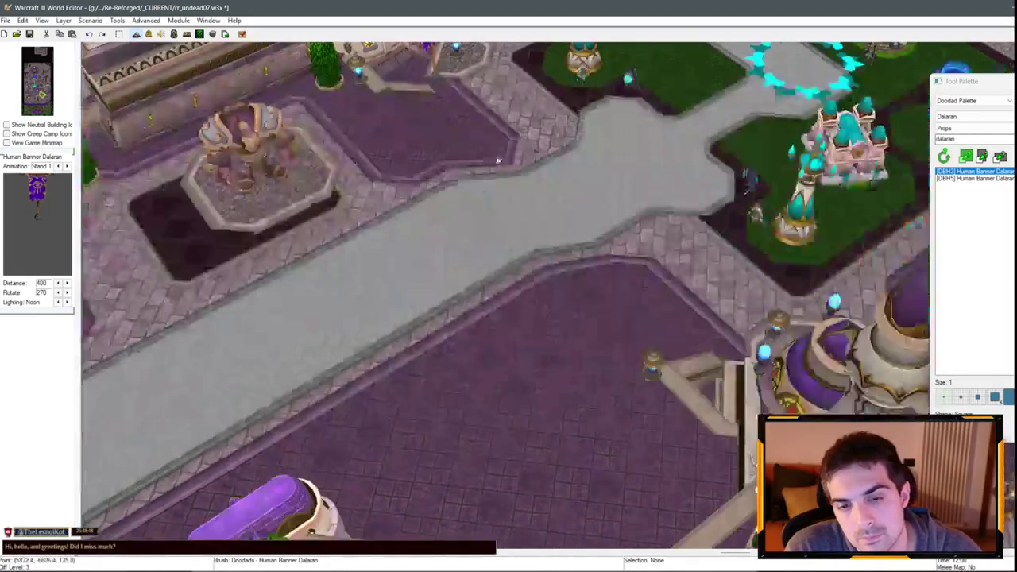
# - Pan north across the city toward the domed buildings and the fountain-ring garden
pyautogui.scroll(3, 493, 159)
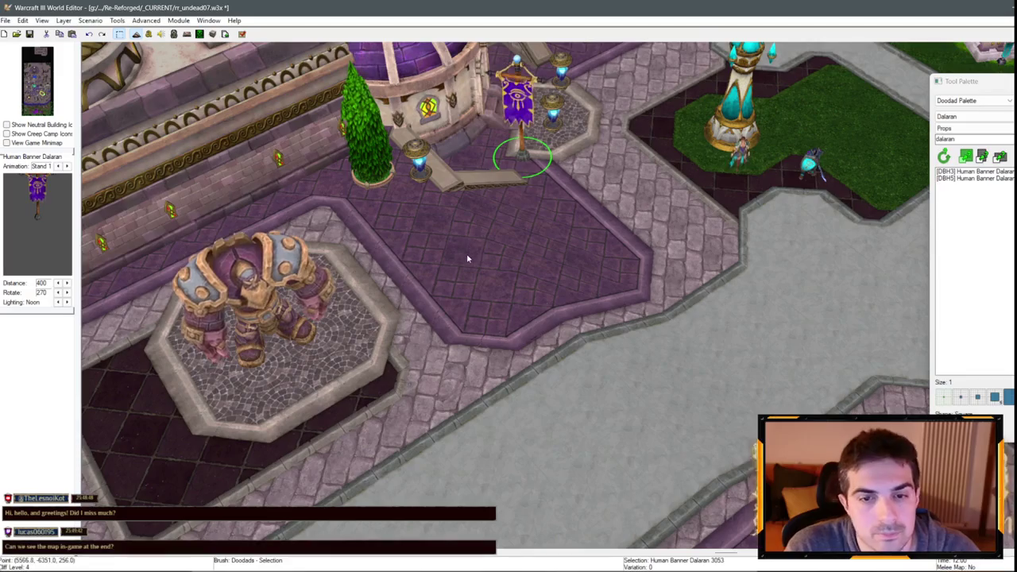
pyautogui.scroll(-3, 467, 259)
pyautogui.press('Up')
pyautogui.scroll(3, 469, 279)
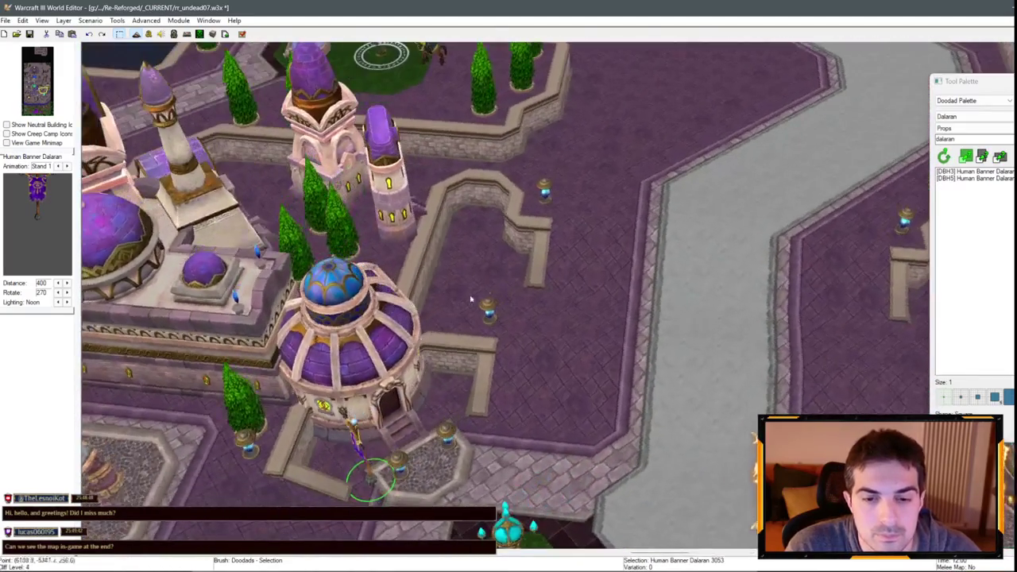
pyautogui.scroll(-2, 532, 209)
pyautogui.press('Up')
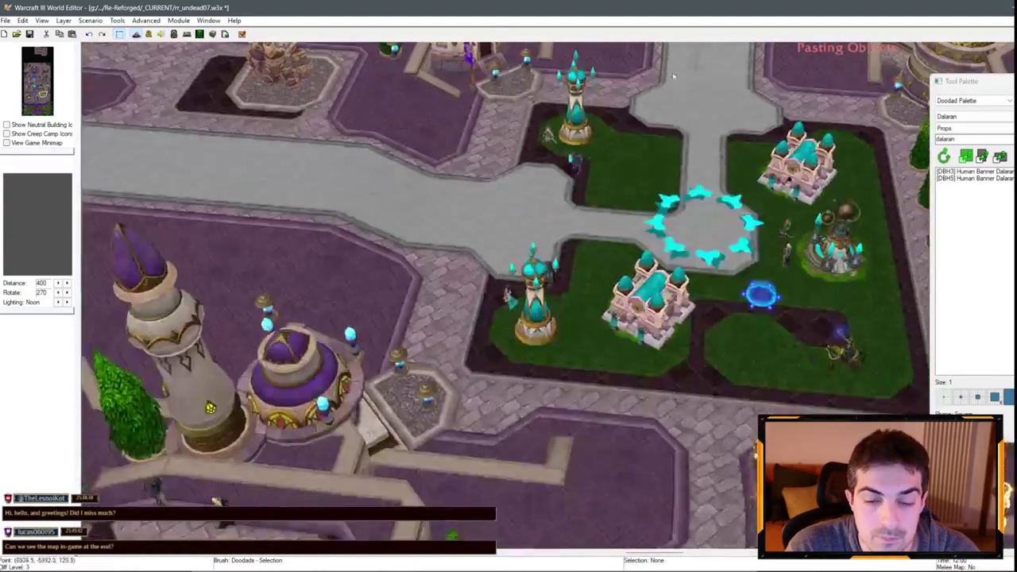
pyautogui.scroll(3, 502, 259)
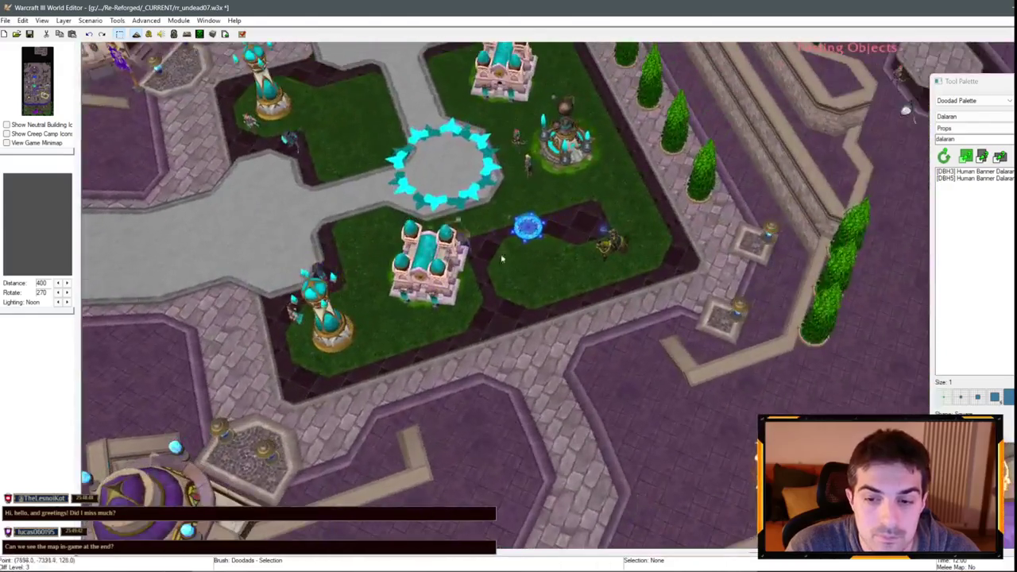
pyautogui.scroll(-5, 501, 259)
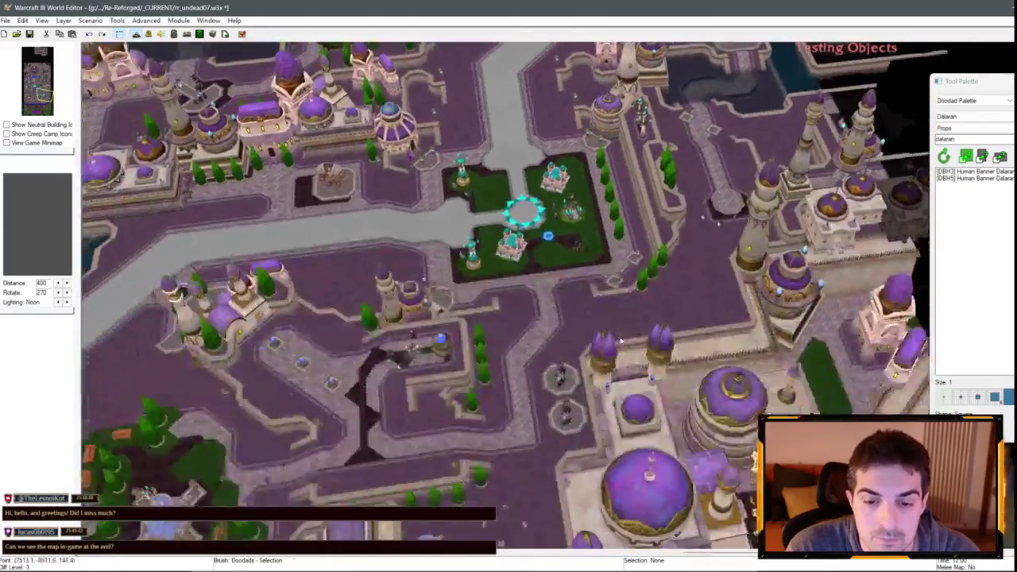
# - Pan past the garden and footmen plaza to the fountain garden by the domed tower
pyautogui.scroll(5, 620, 341)
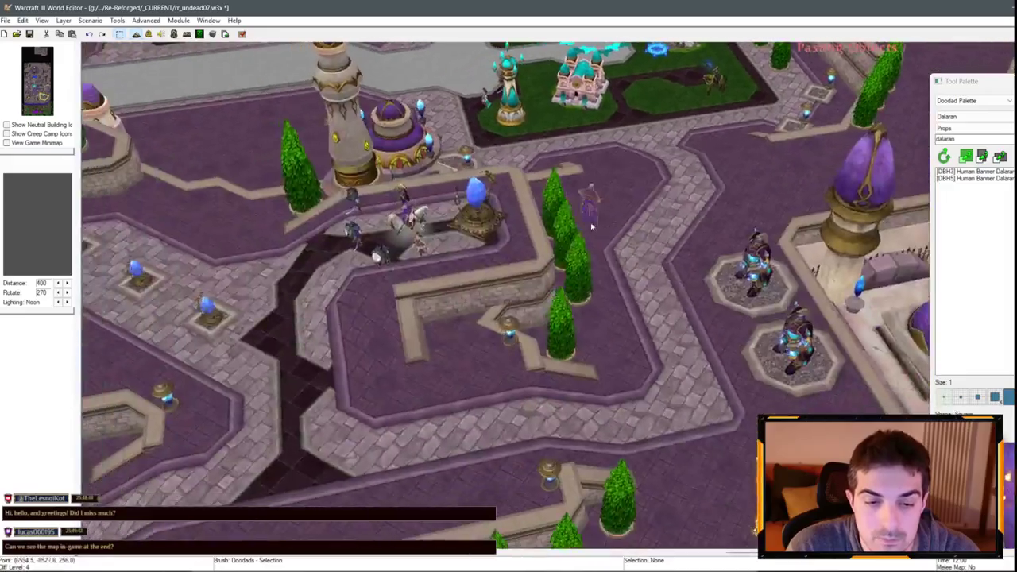
pyautogui.press('Up')
pyautogui.scroll(-2, 465, 355)
pyautogui.press('Up')
pyautogui.scroll(4, 475, 156)
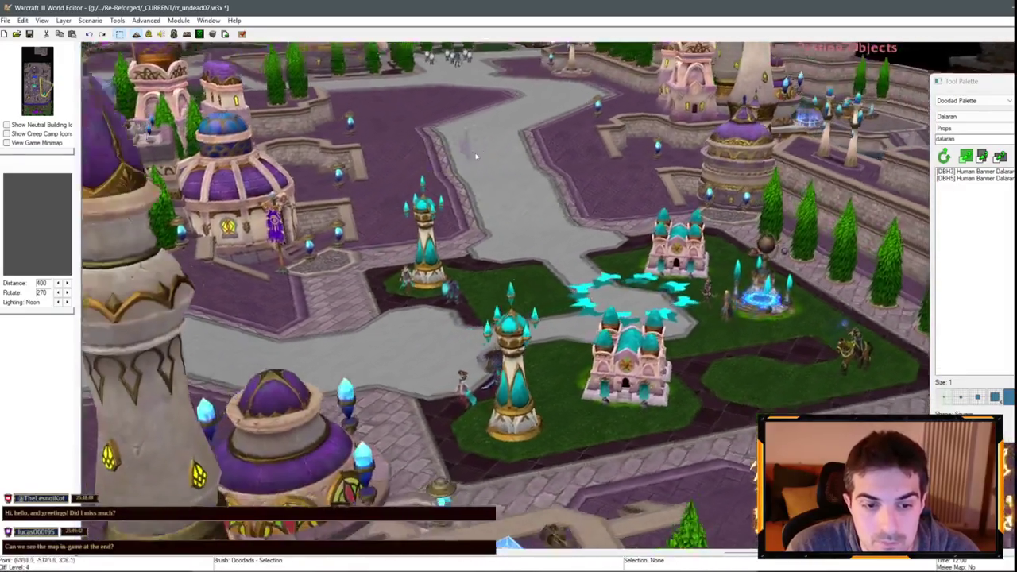
pyautogui.scroll(3, 475, 156)
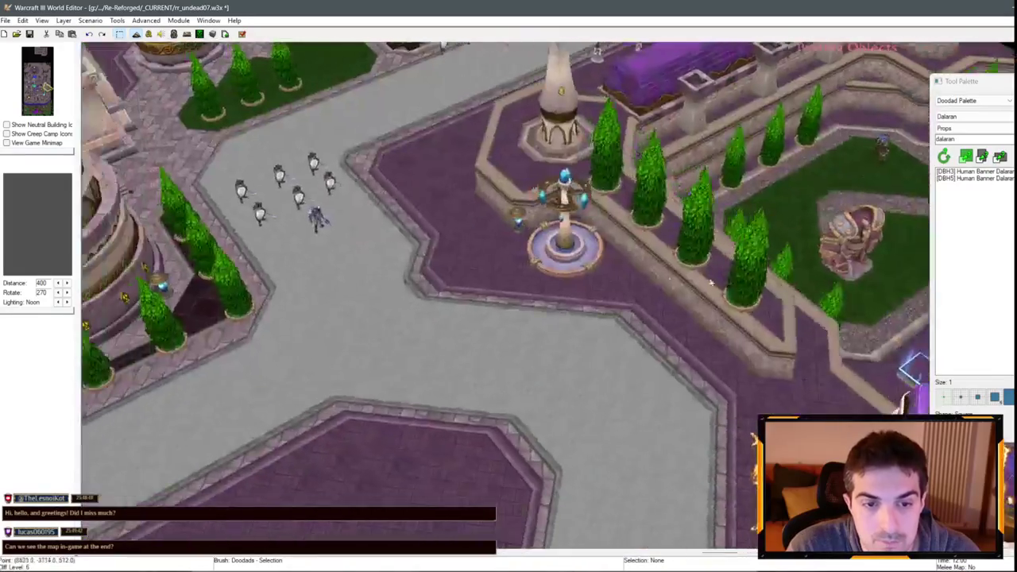
pyautogui.press('Left')
pyautogui.scroll(-2, 578, 377)
pyautogui.press('Up')
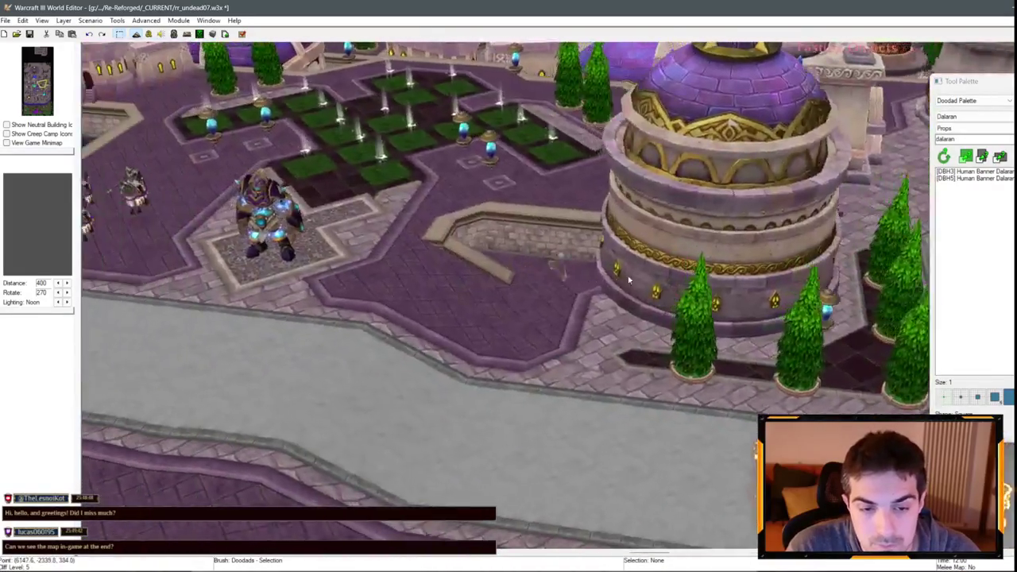
pyautogui.scroll(2, 492, 300)
pyautogui.scroll(-1, 568, 358)
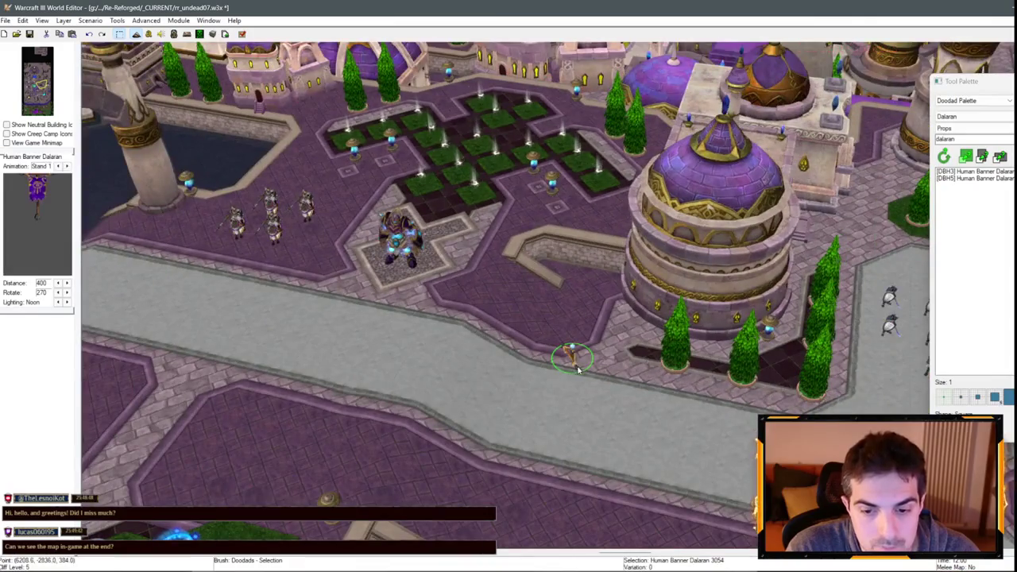
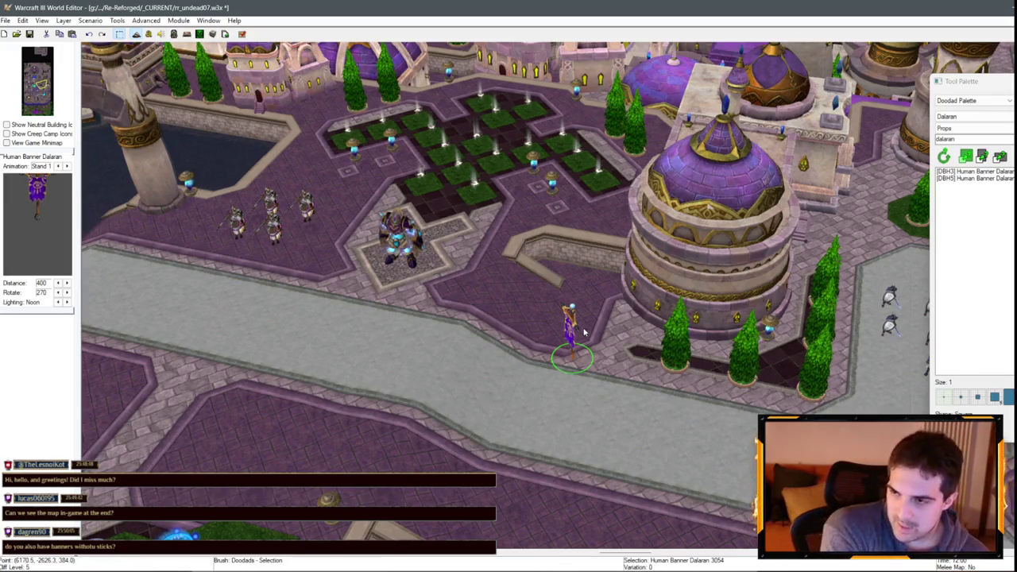
# - Lift the Human Banner Dalaran off the ground onto the low stone wall beside the domed tower
pyautogui.scroll(3, 610, 330)
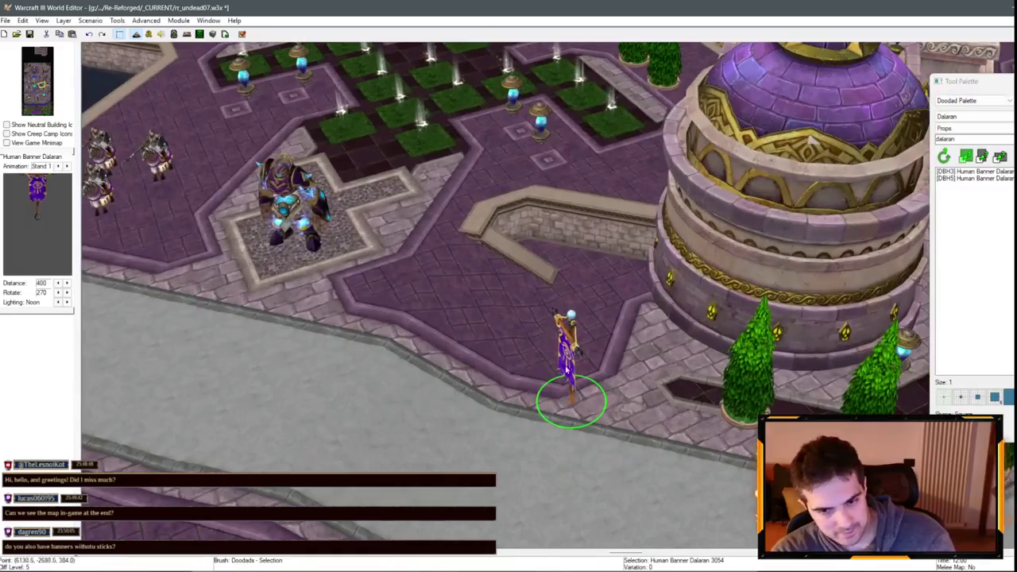
pyautogui.moveTo(566, 362); pyautogui.dragTo(513, 204)
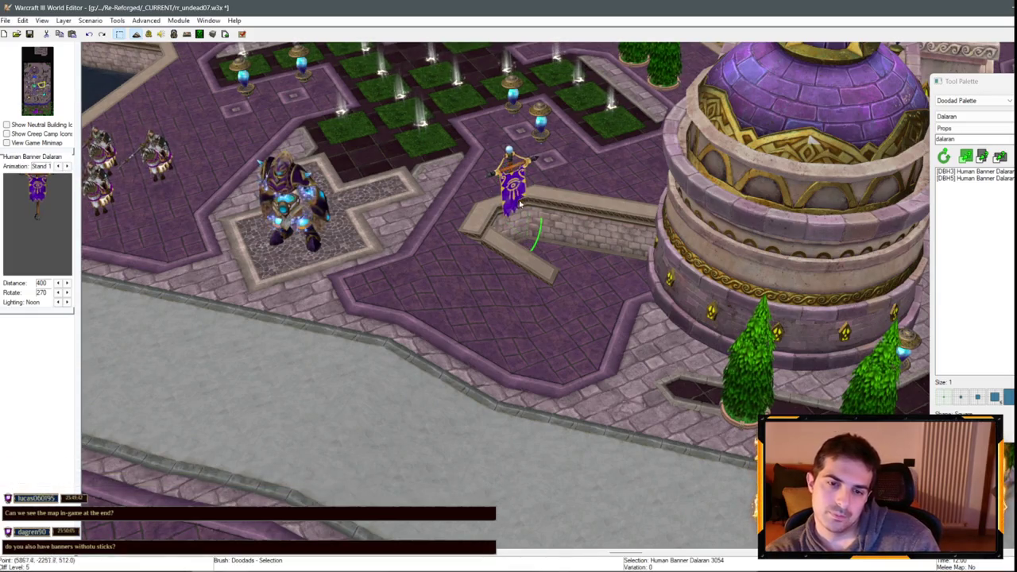
pyautogui.moveTo(520, 205)
pyautogui.mouseDown()
pyautogui.moveTo(656, 270)
pyautogui.moveTo(683, 244)
pyautogui.mouseUp()
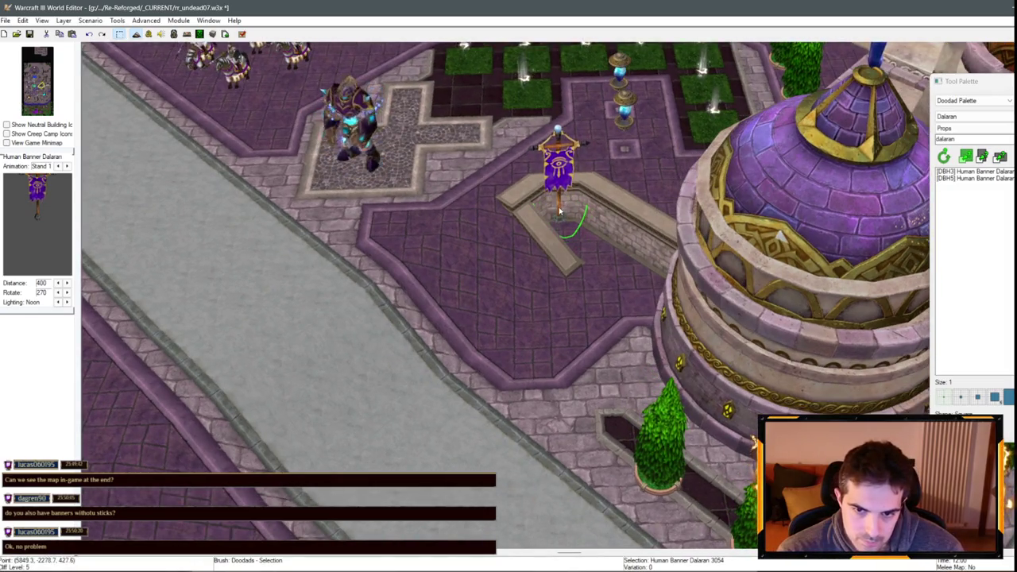
pyautogui.doubleClick(560, 181)
pyautogui.write('316')
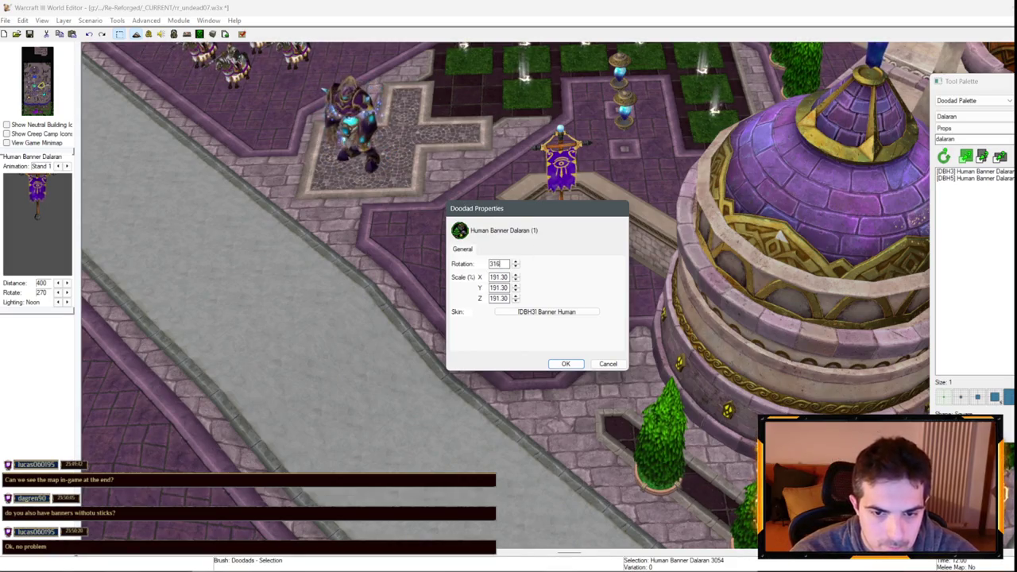
# - Apply the retyped rotation to the wall banner, replacing the old 320.69
pyautogui.press('Return')
pyautogui.scroll(-5, 487, 370)
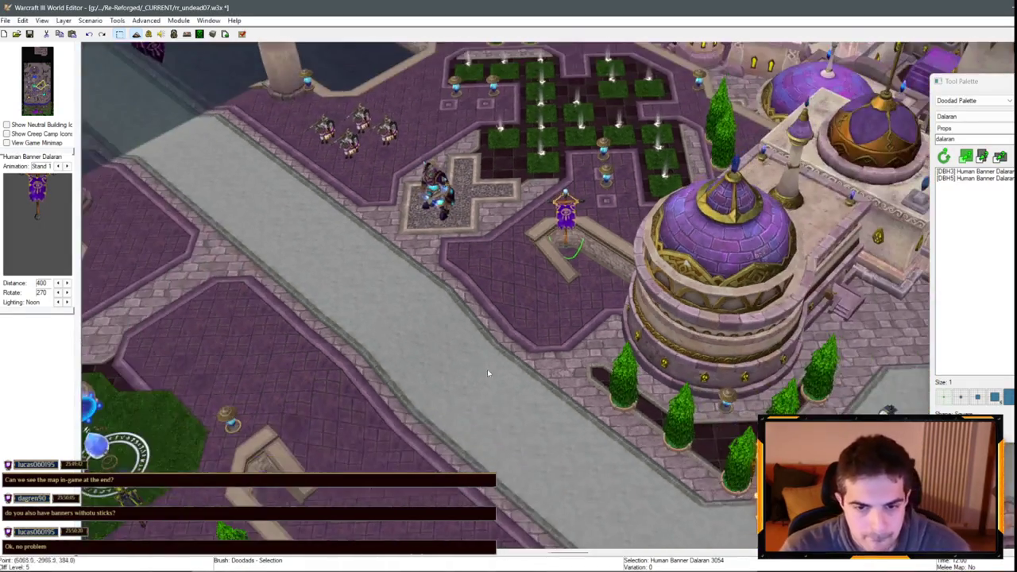
pyautogui.scroll(5, 457, 284)
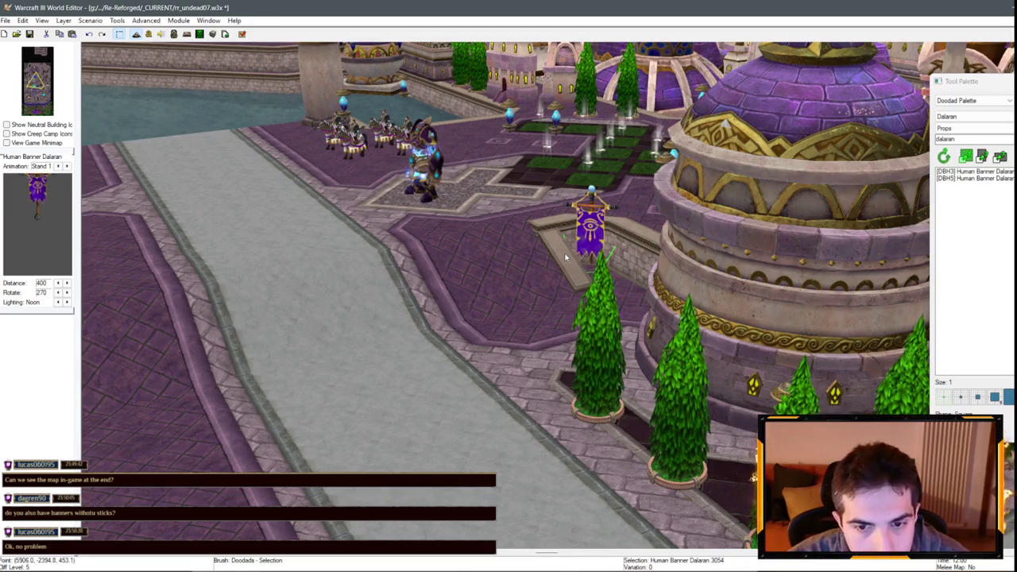
# - Copy the rotated banner and begin pasting a duplicate
pyautogui.press('Left')
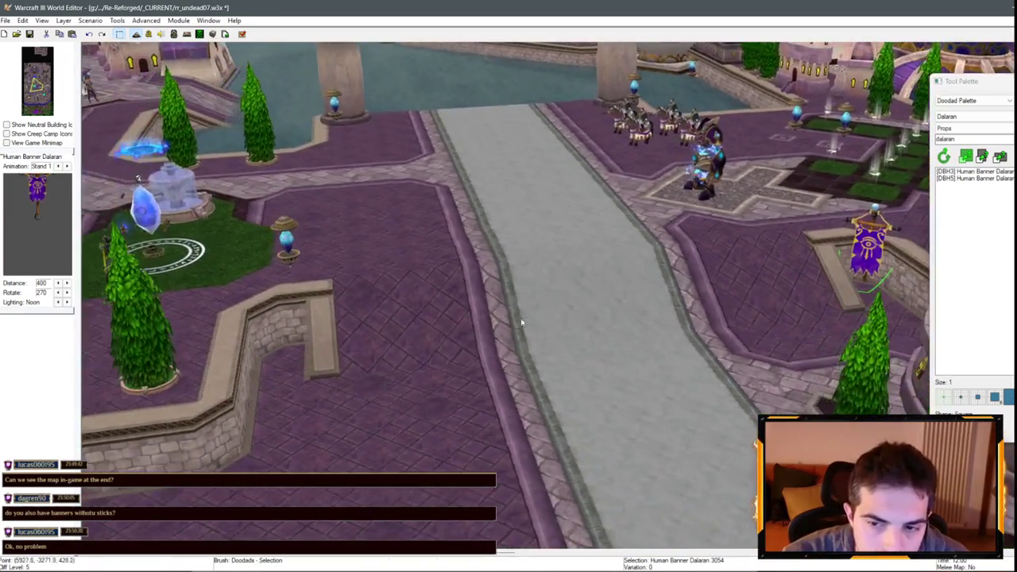
pyautogui.hotkey('ctrl', 'c')
pyautogui.hotkey('ctrl', 'v')
# - Place the banner copy on the opposite wall, rotate it to 45 degrees, and nudge it along the wall
pyautogui.click(278, 361)
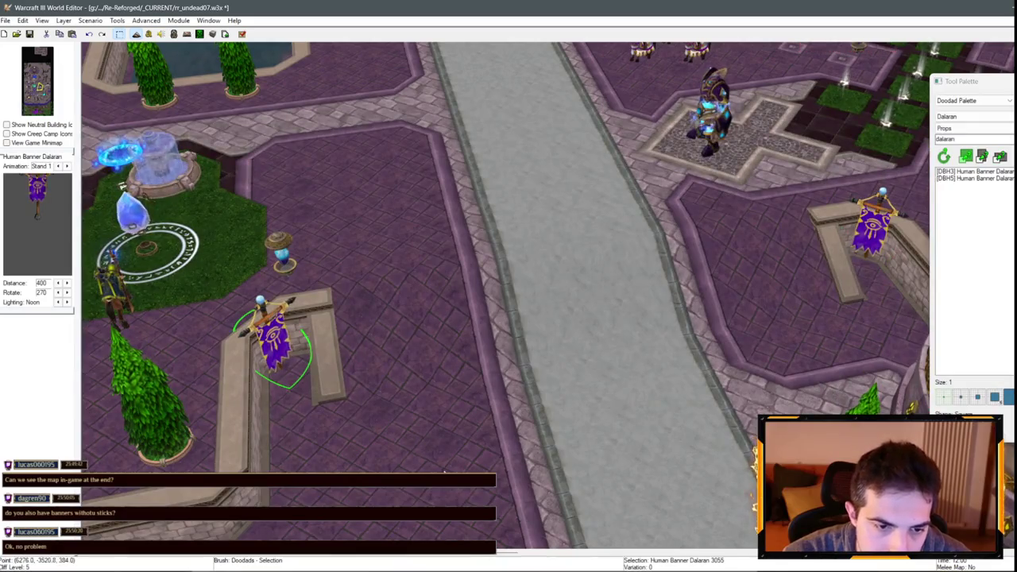
pyautogui.doubleClick(282, 338)
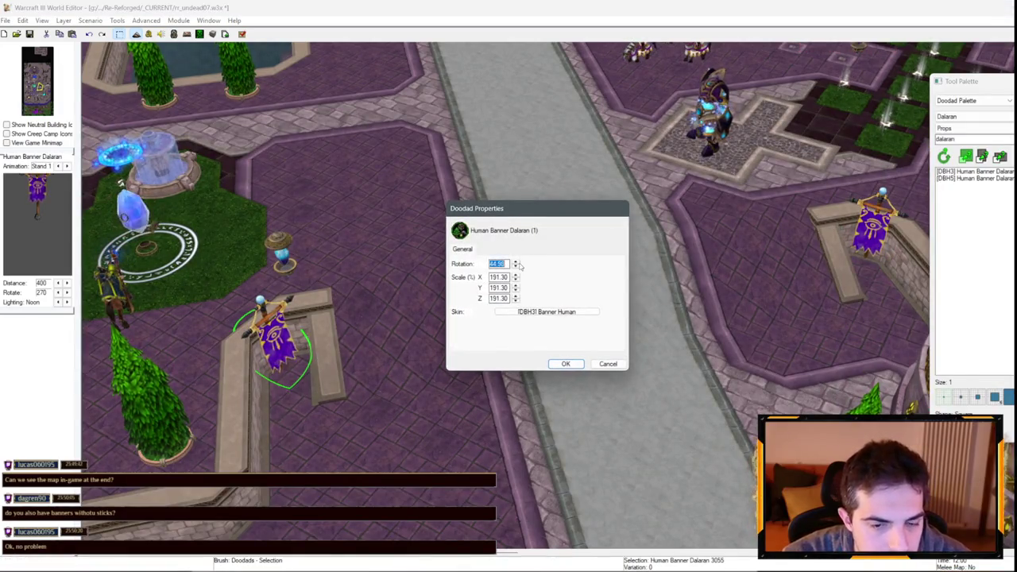
pyautogui.press('Return')
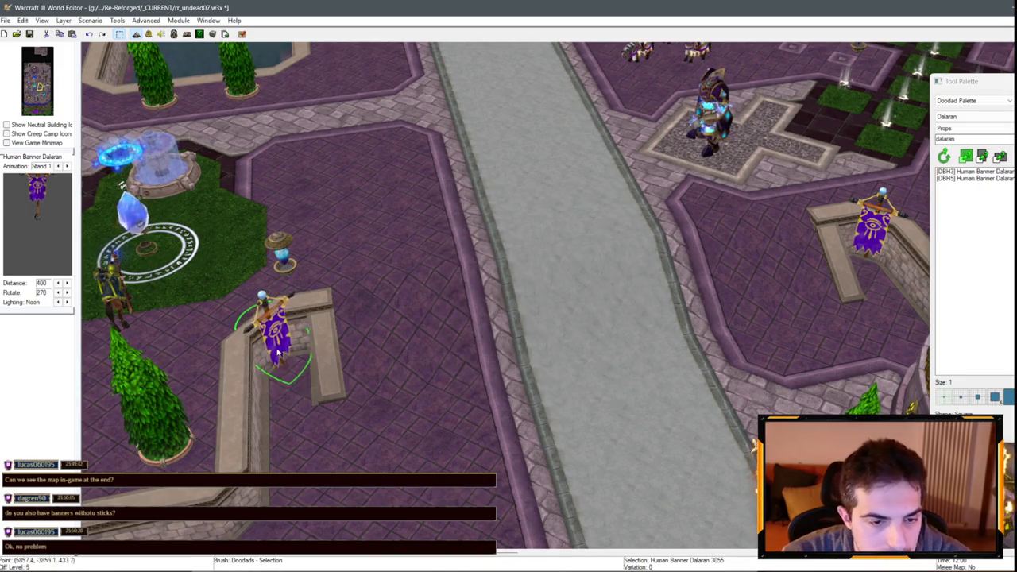
pyautogui.moveTo(270, 337); pyautogui.dragTo(273, 336)
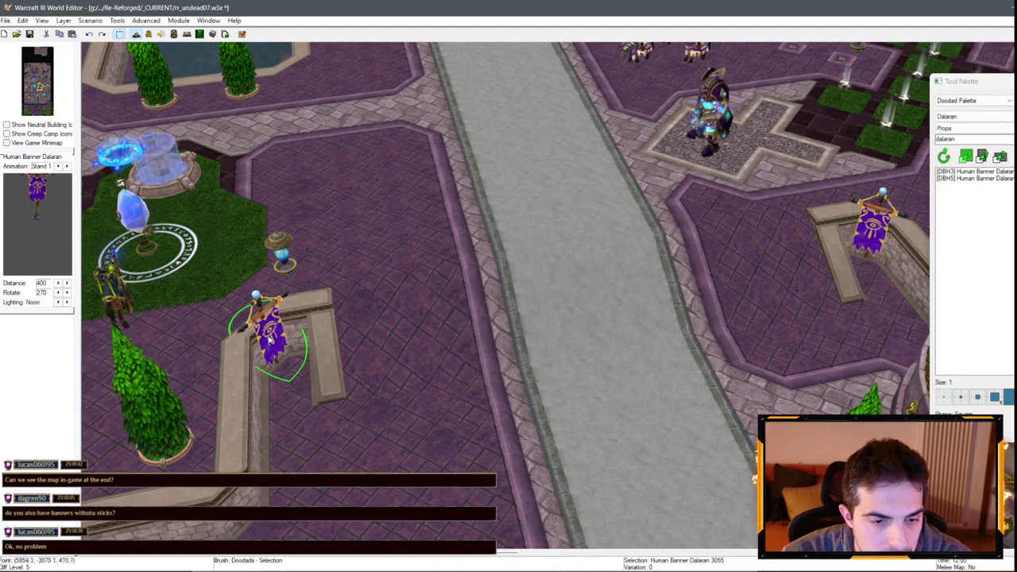
pyautogui.scroll(-10, 270, 338)
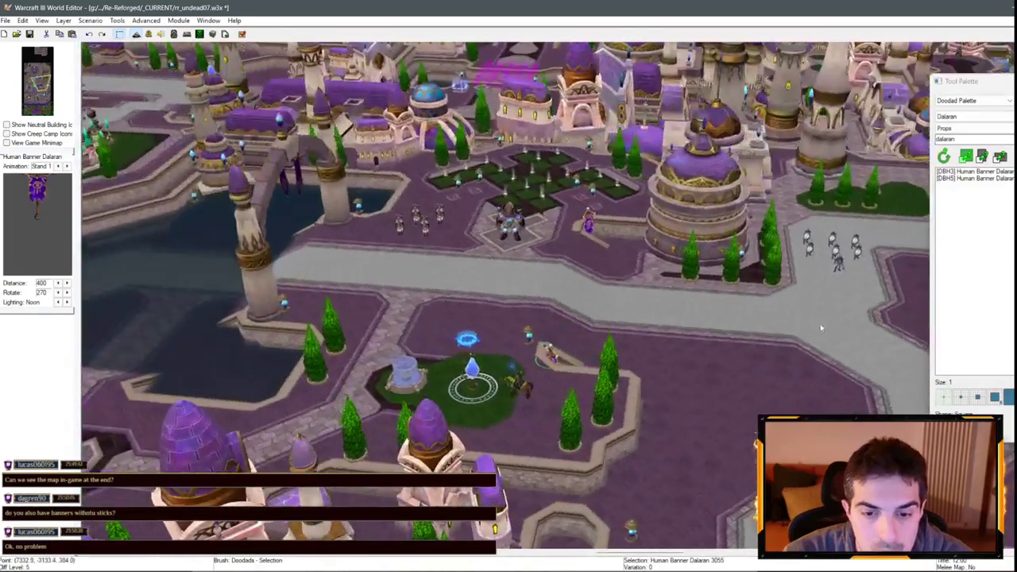
pyautogui.press('Up')
pyautogui.press('Right')
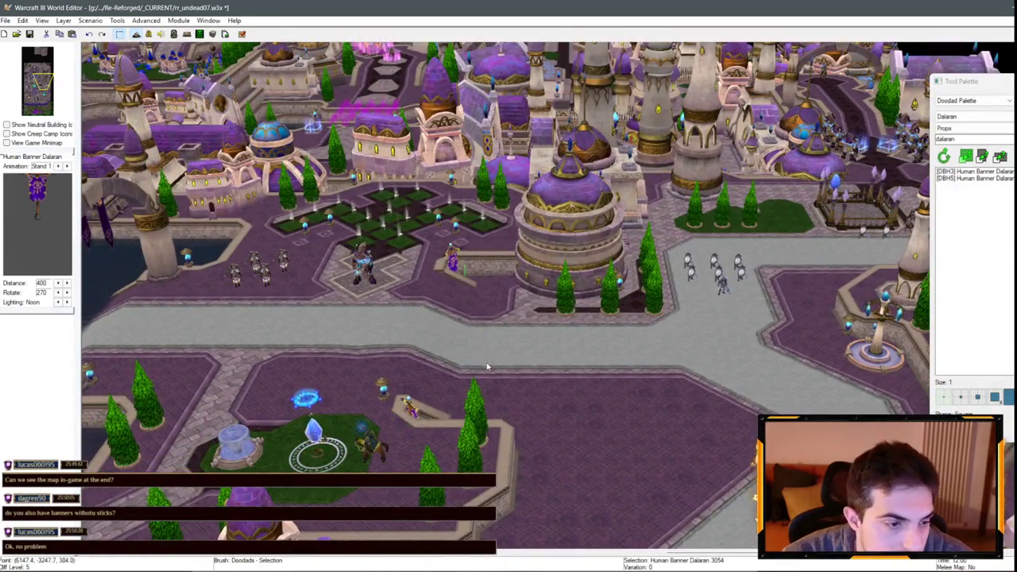
pyautogui.press('Down')
pyautogui.press('Left')
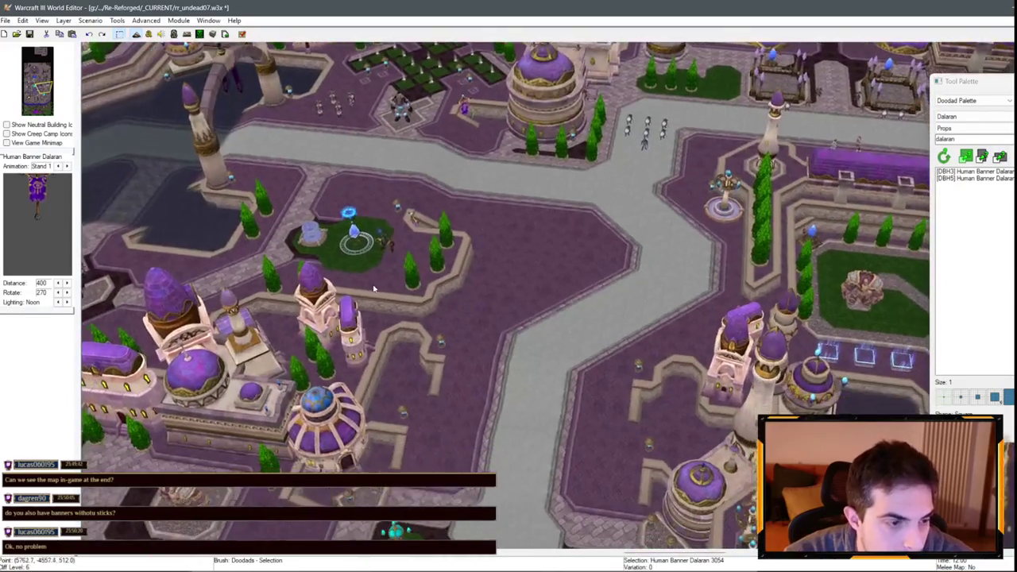
pyautogui.press('Up')
pyautogui.scroll(5, 425, 279)
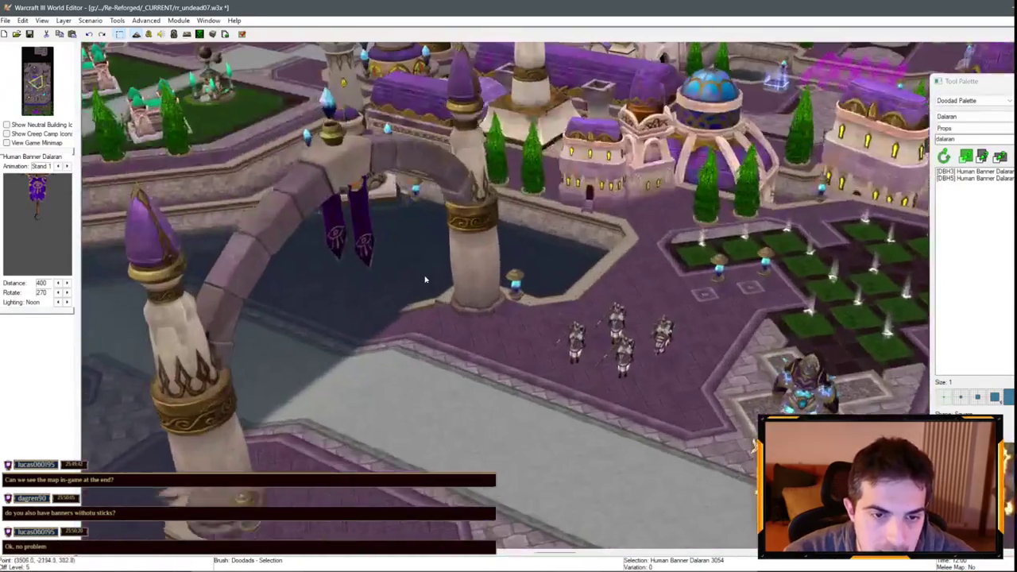
pyautogui.scroll(3, 425, 280)
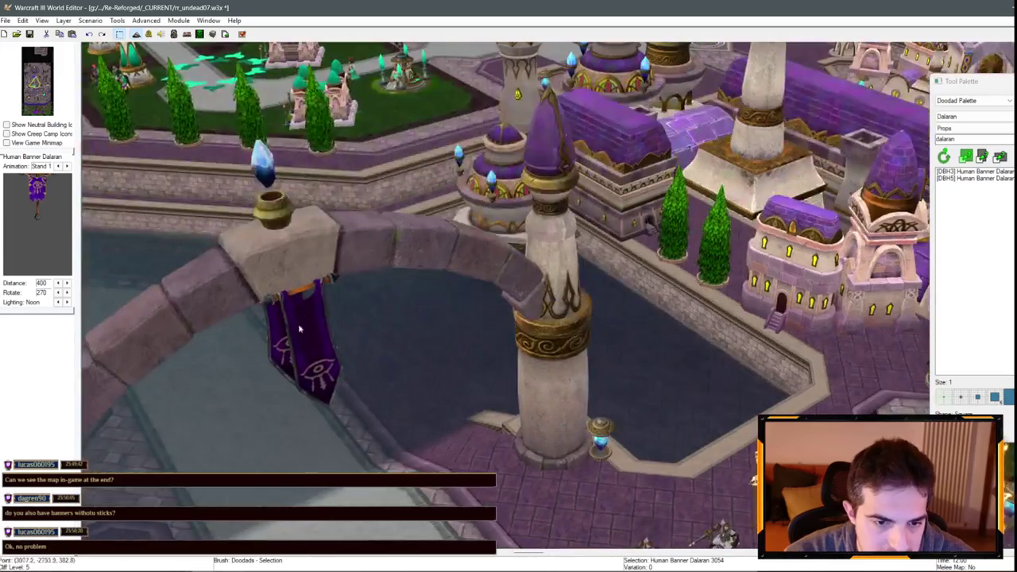
pyautogui.scroll(-6, 298, 325)
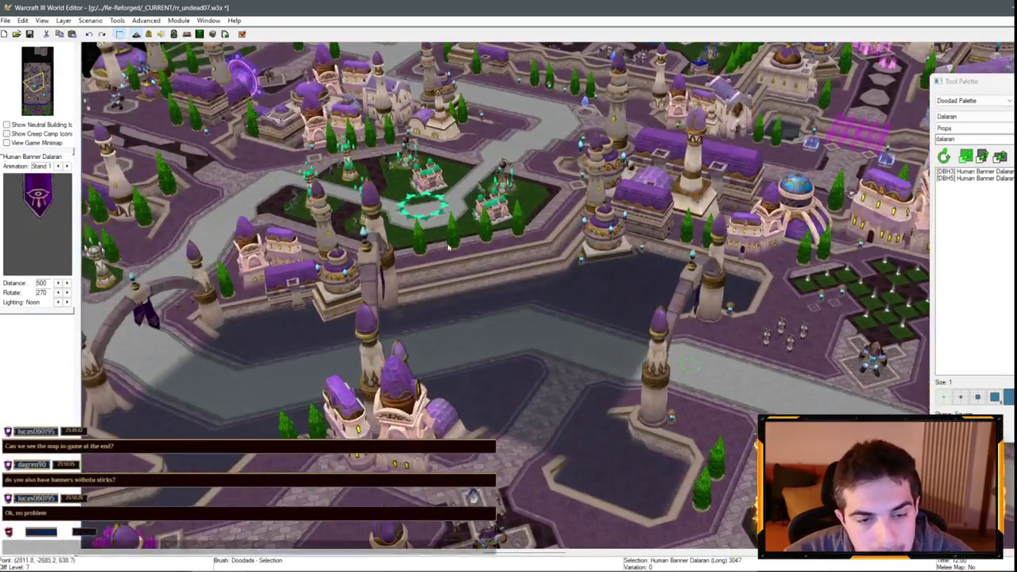
pyautogui.press('Down')
pyautogui.press('Down')
pyautogui.press('Down')
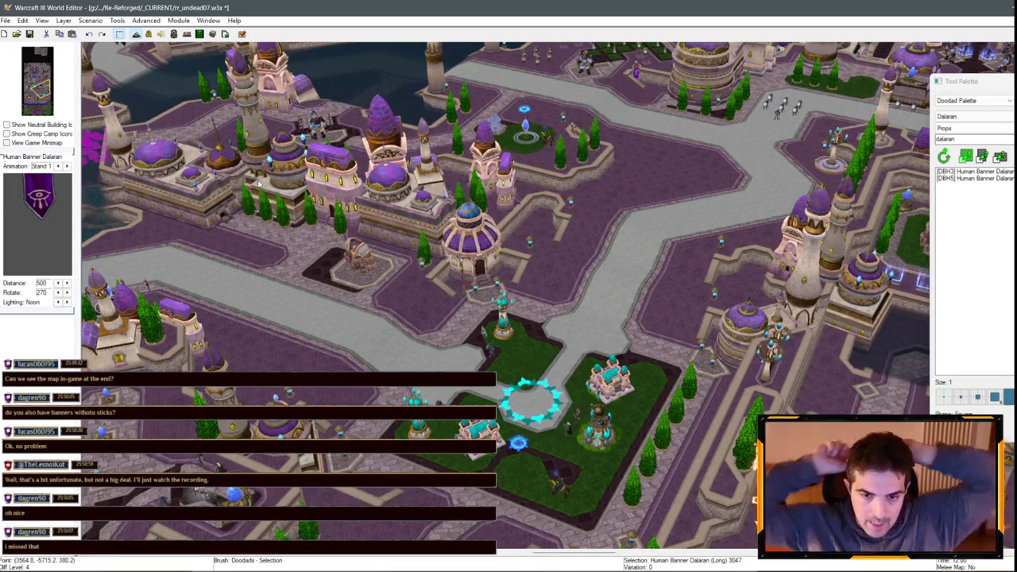
pyautogui.scroll(5, 302, 372)
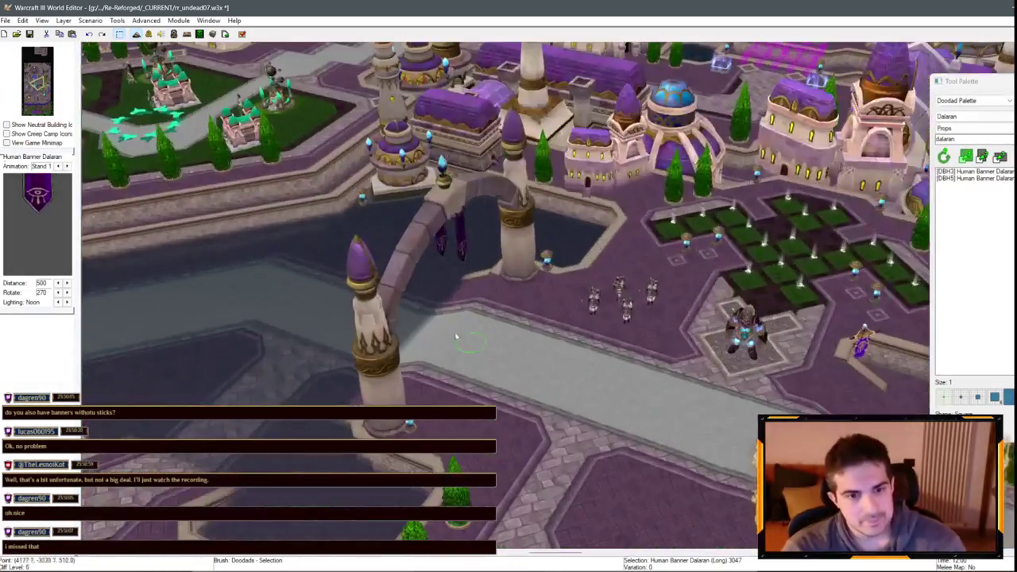
pyautogui.scroll(5, 302, 372)
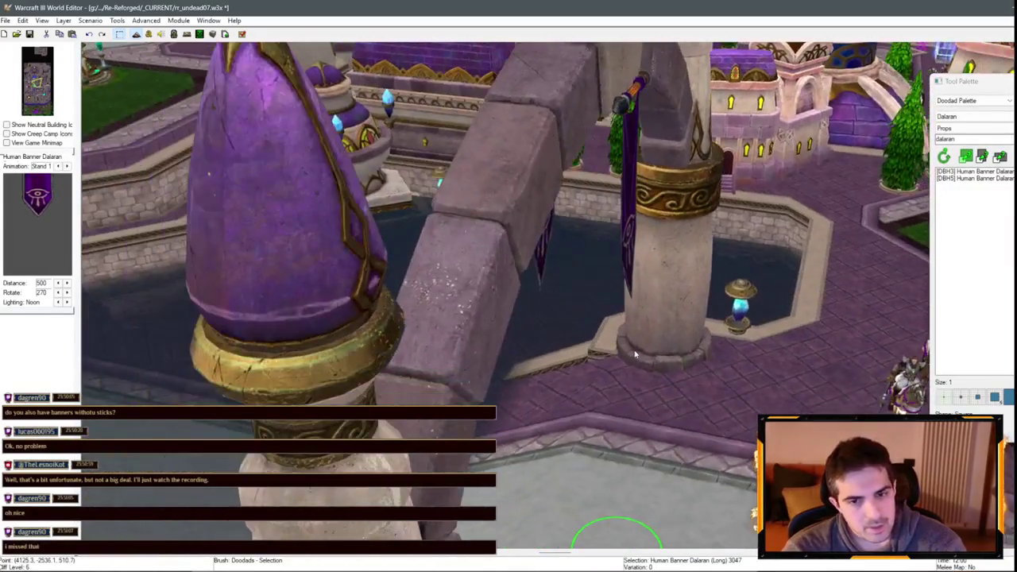
pyautogui.moveTo(635, 355)
pyautogui.mouseDown()
pyautogui.moveTo(302, 357)
pyautogui.moveTo(257, 321)
pyautogui.mouseUp()
pyautogui.scroll(-10, 256, 321)
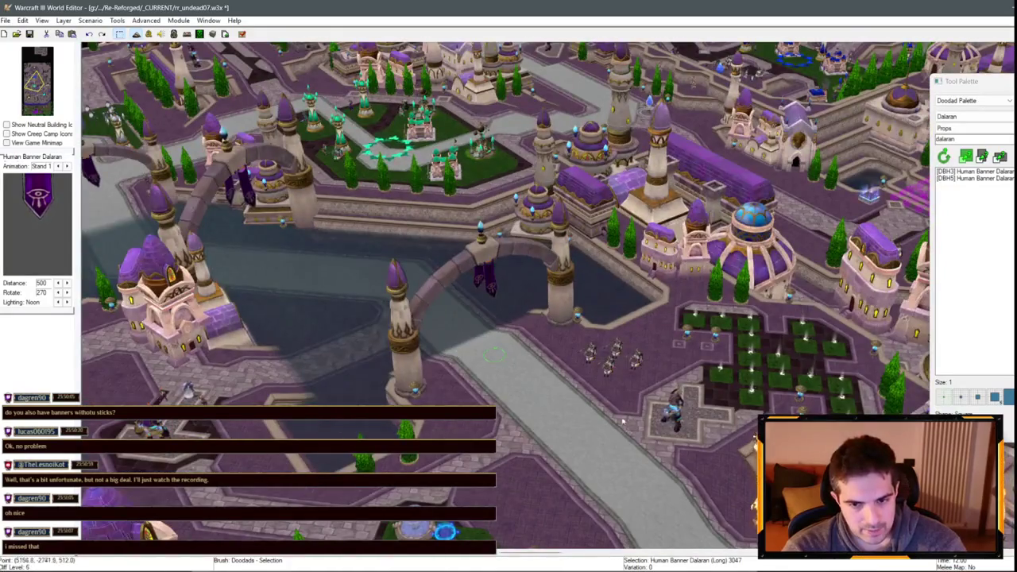
pyautogui.scroll(3, 746, 282)
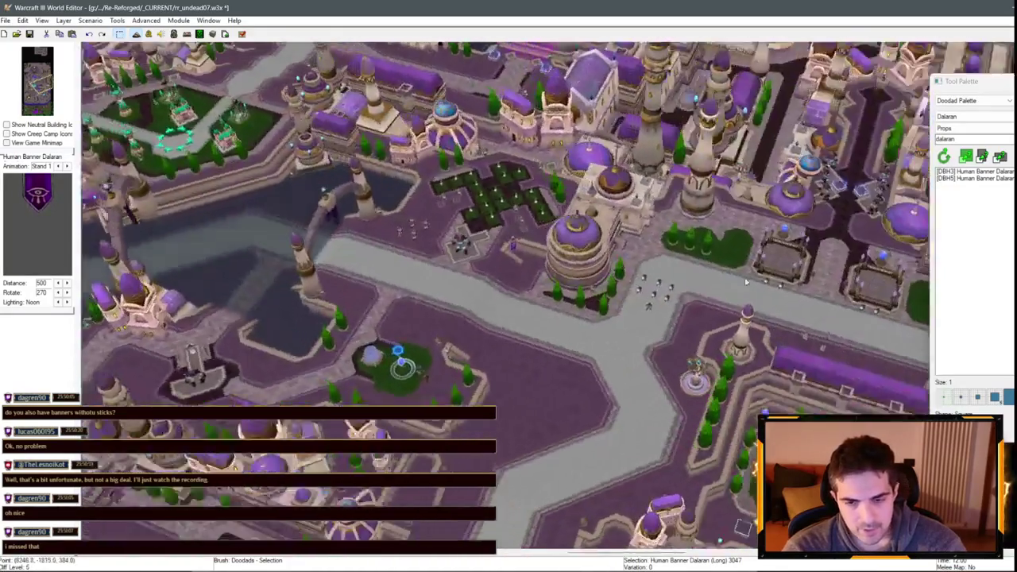
pyautogui.scroll(-4, 746, 282)
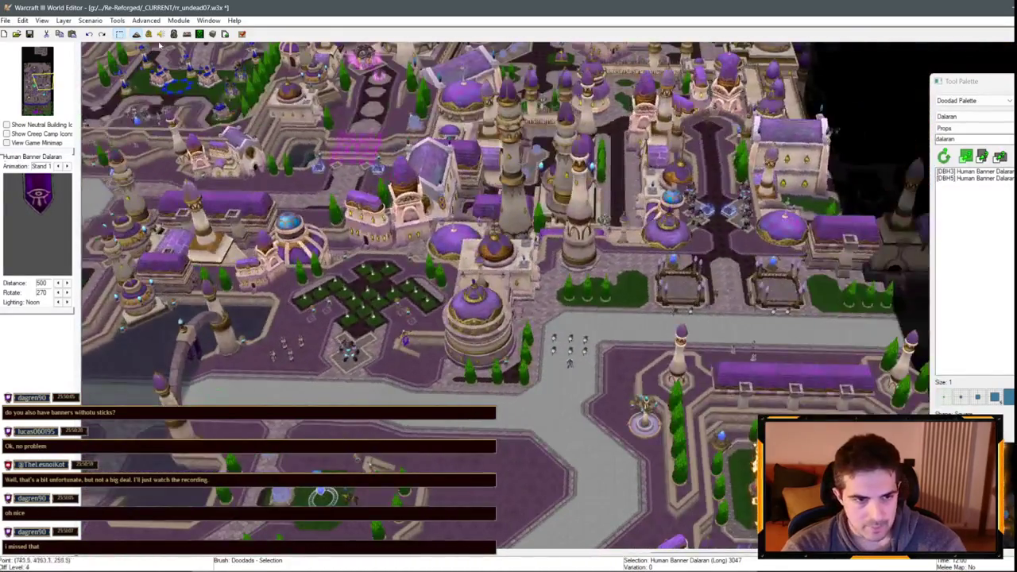
pyautogui.click(158, 34)
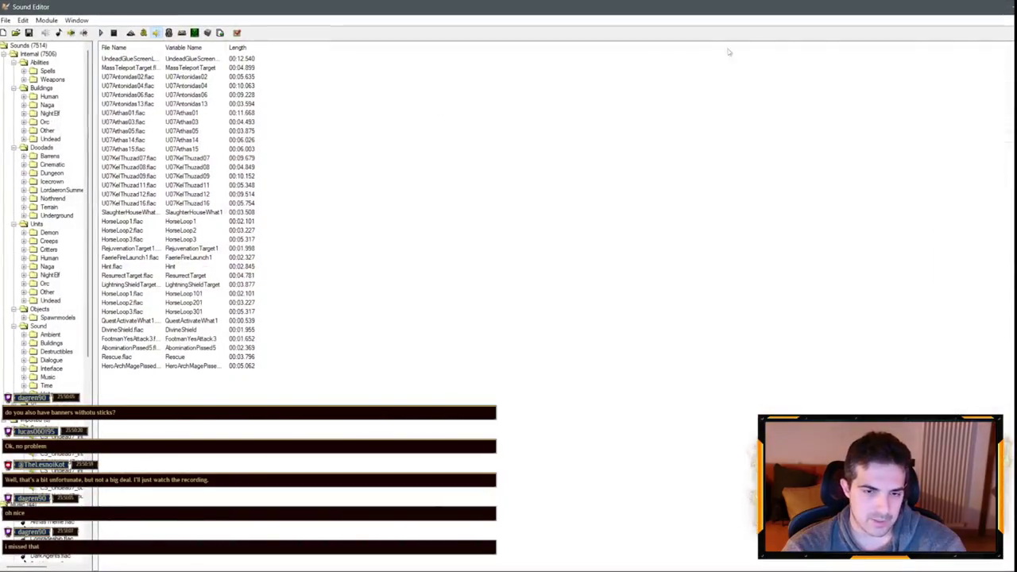
pyautogui.press('F3')
pyautogui.scroll(5, 522, 222)
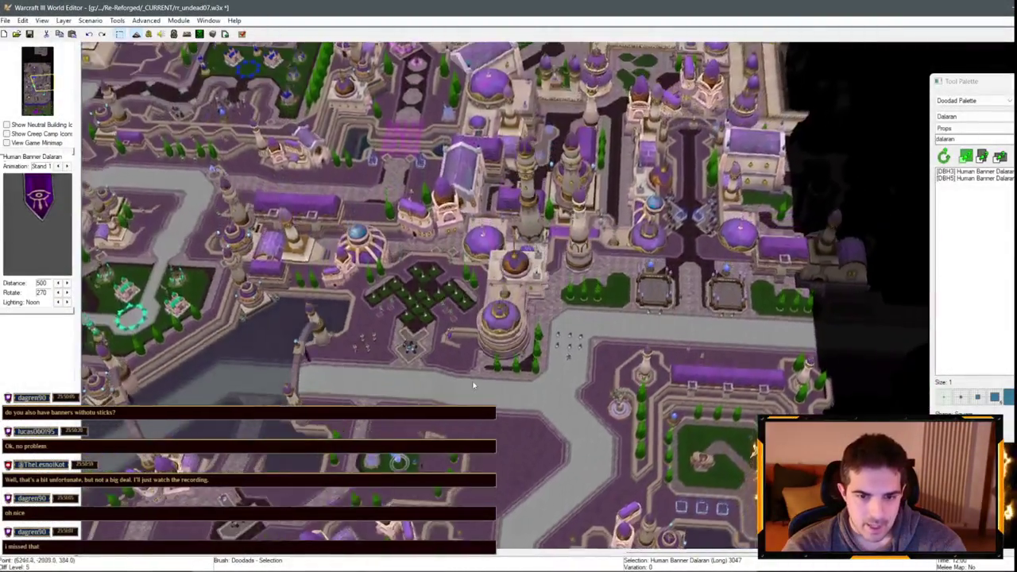
pyautogui.scroll(-2, 522, 222)
pyautogui.scroll(4, 595, 270)
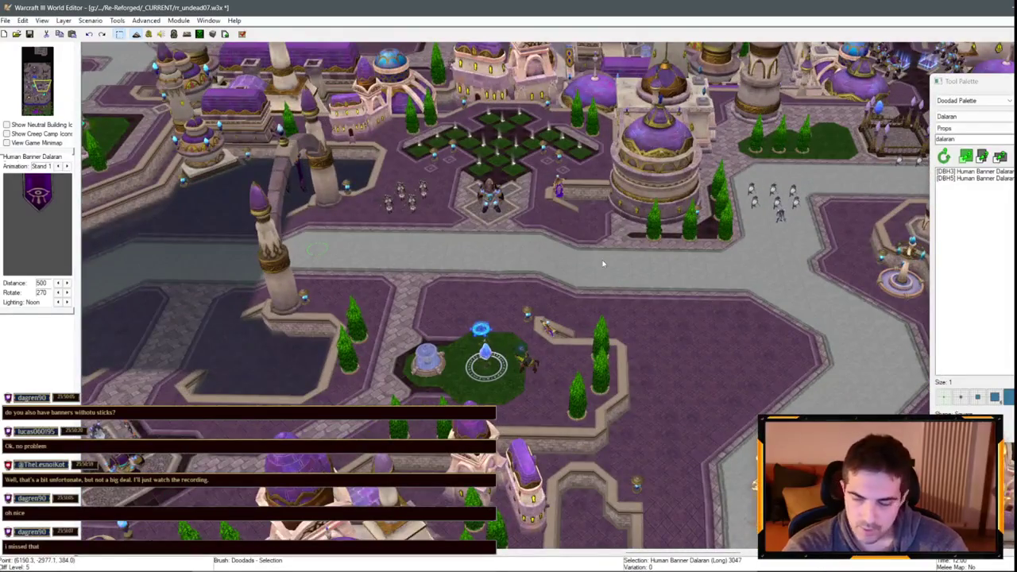